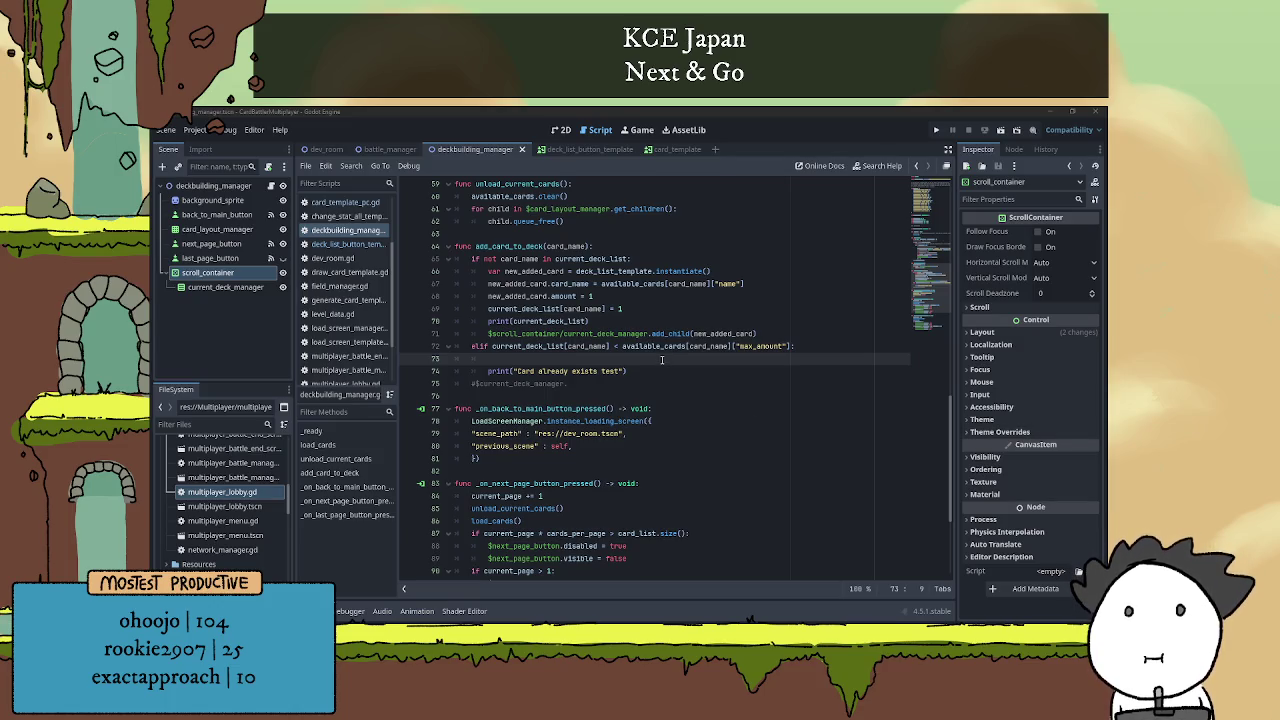
# Add a new_added_card.name = card_name line below the card instantiation.
pyautogui.click(662, 360)
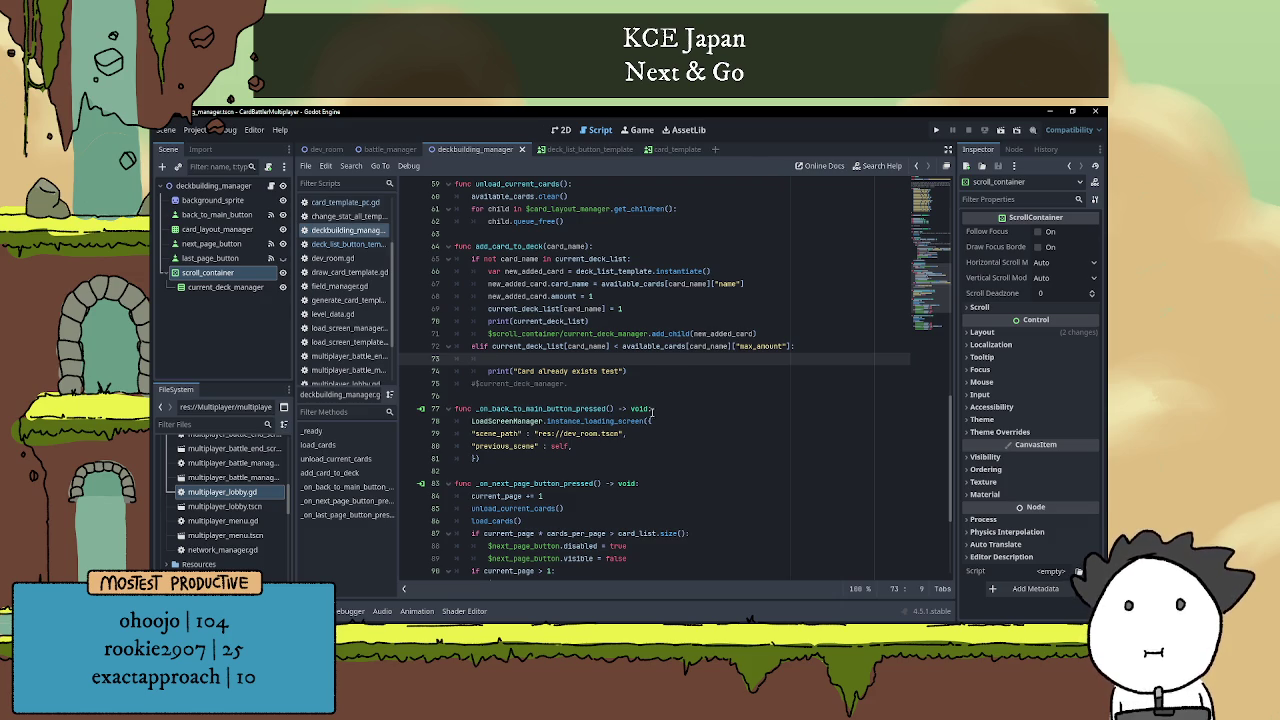
pyautogui.scroll(-1, 654, 410)
pyautogui.scroll(1, 656, 408)
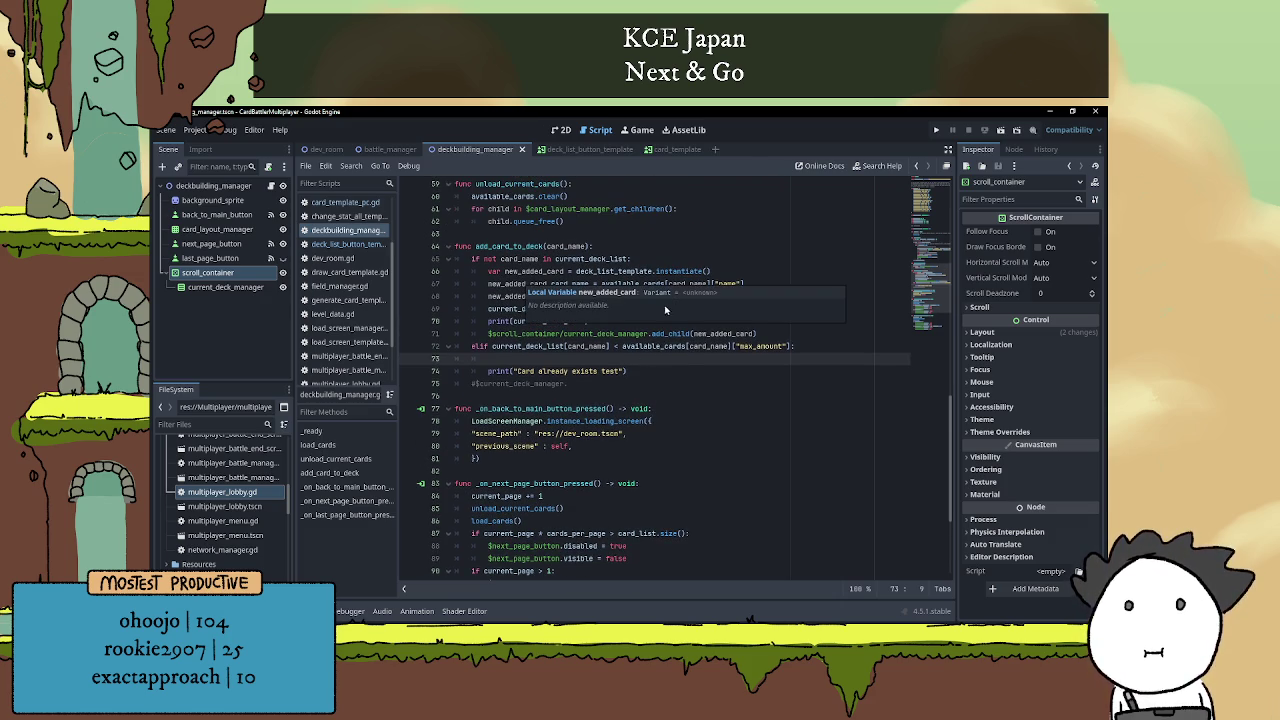
pyautogui.click(608, 381)
pyautogui.click(597, 361)
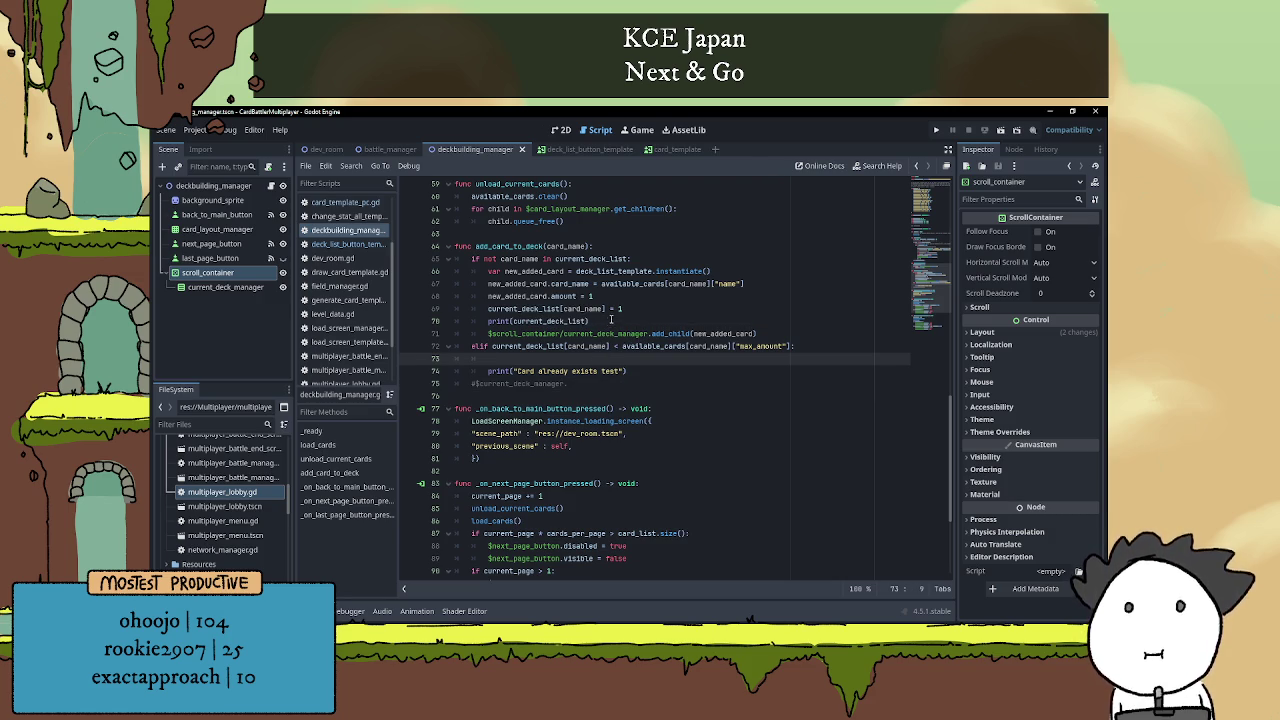
pyautogui.click(752, 284)
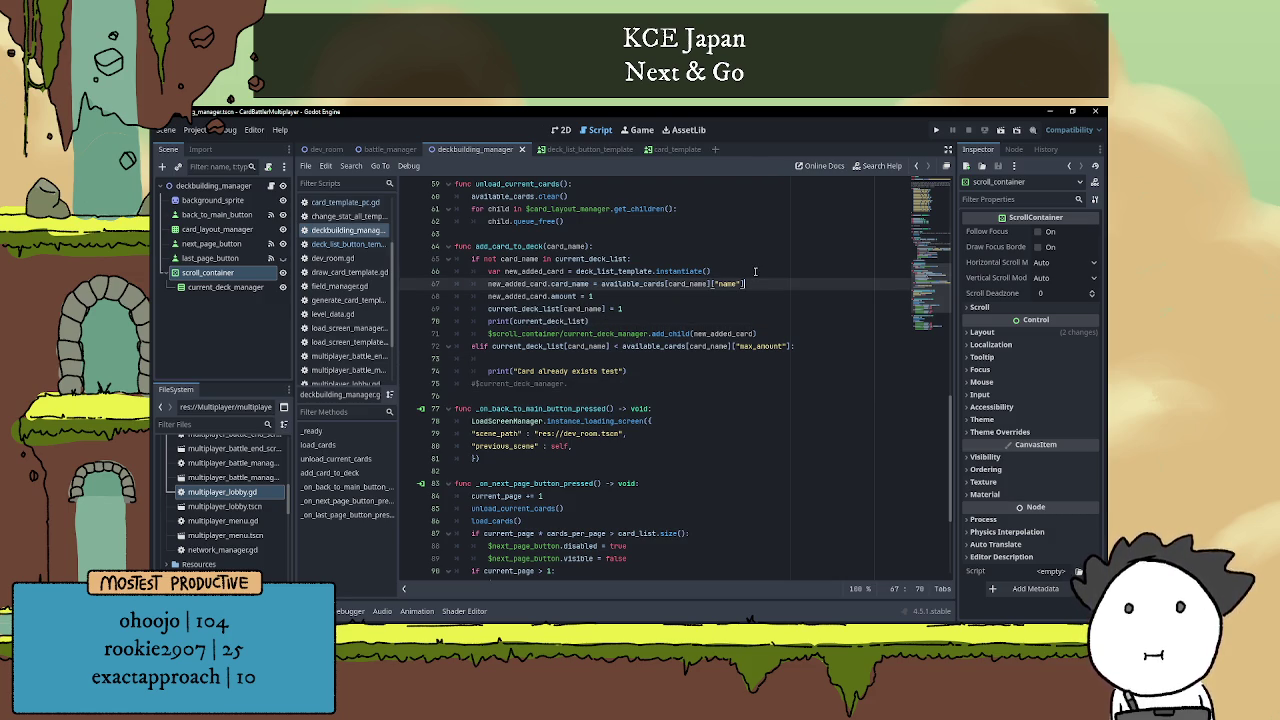
pyautogui.click(755, 271)
pyautogui.press('Return')
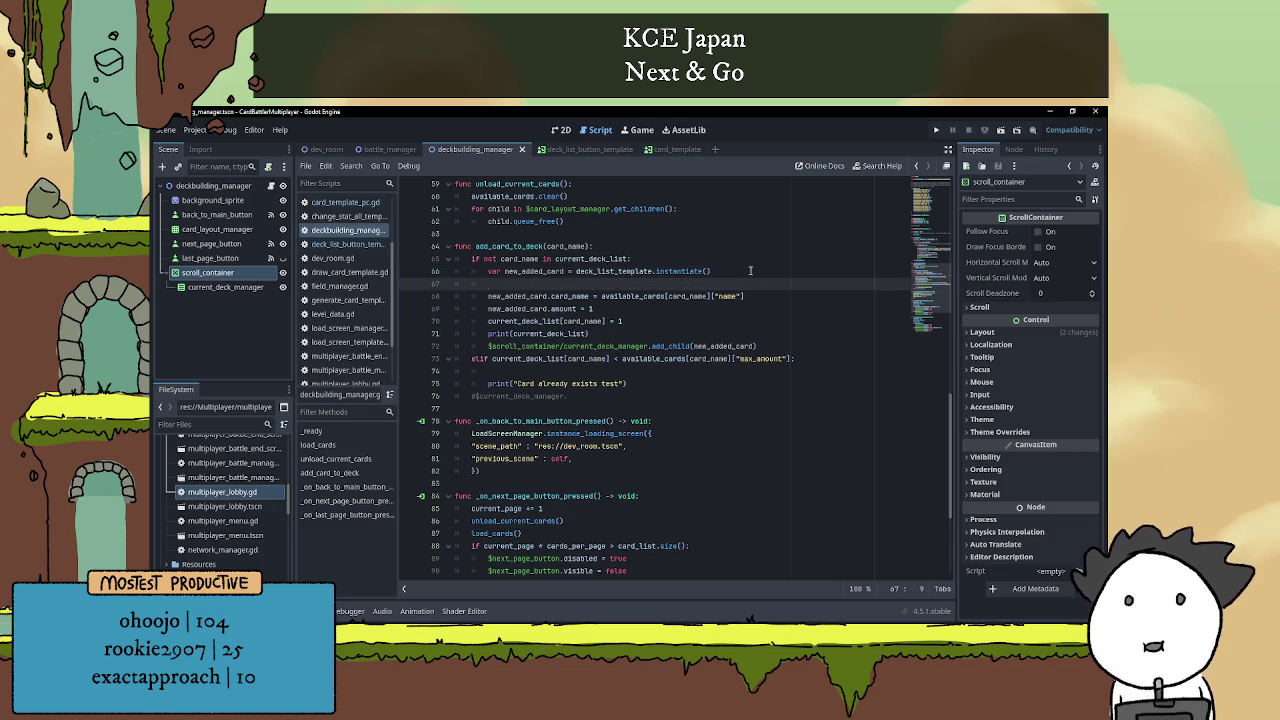
pyautogui.write('new_added')
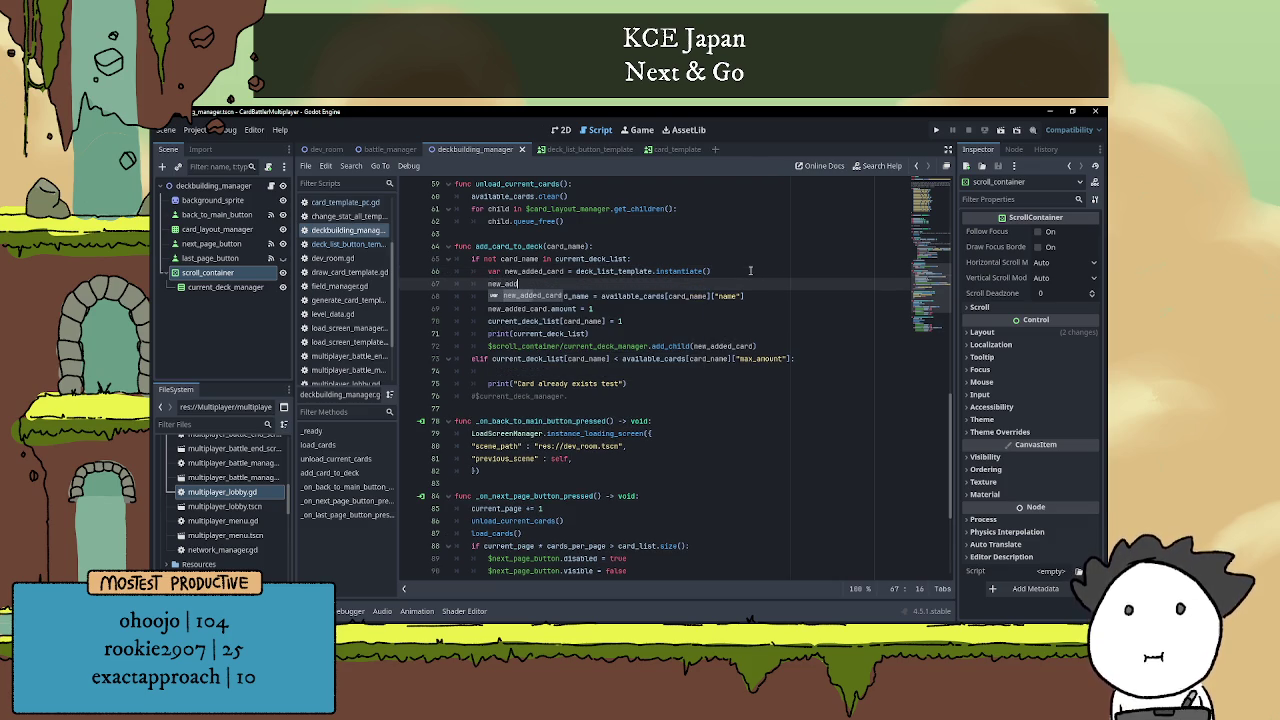
pyautogui.press('Return')
pyautogui.write('.name ')
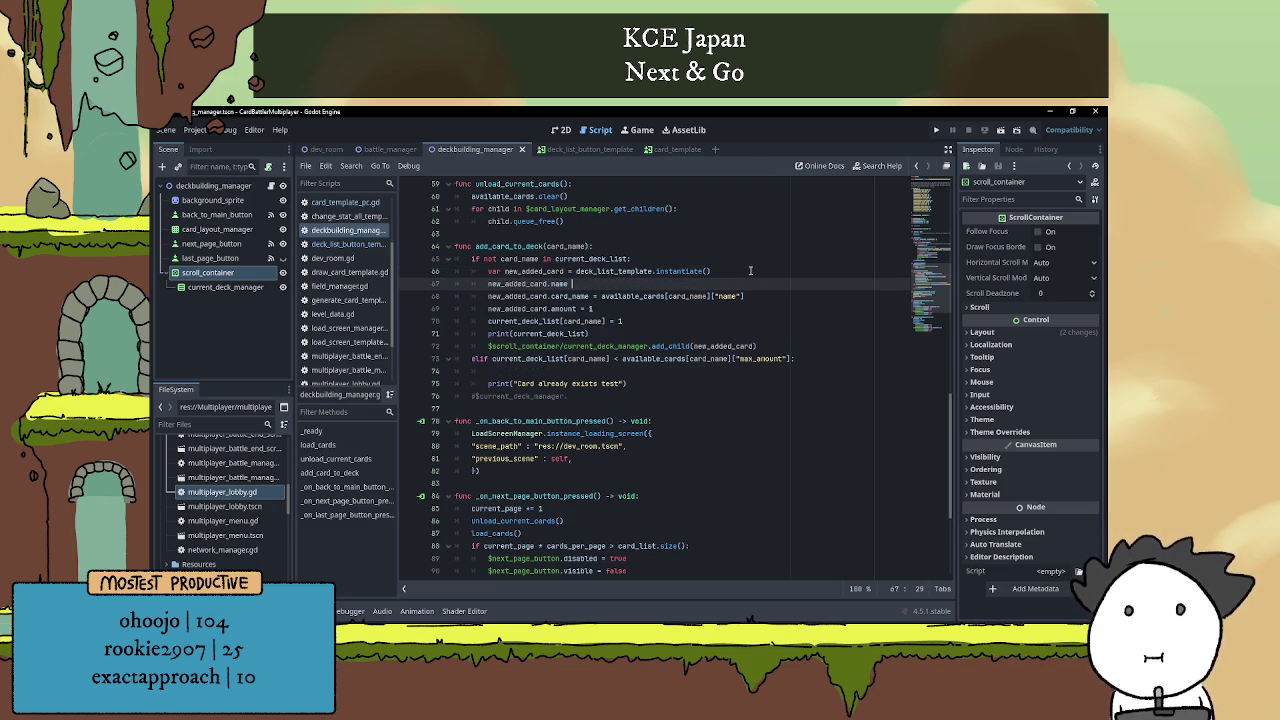
pyautogui.write('= card_na')
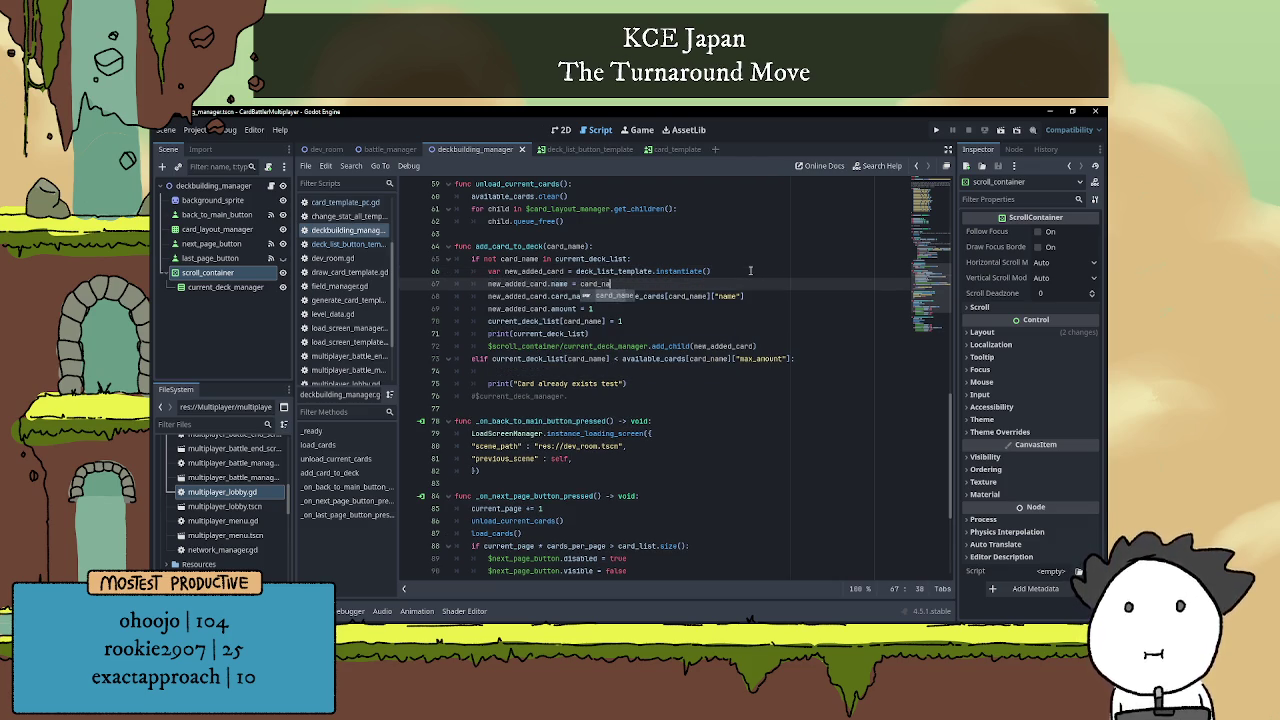
pyautogui.press('Return')
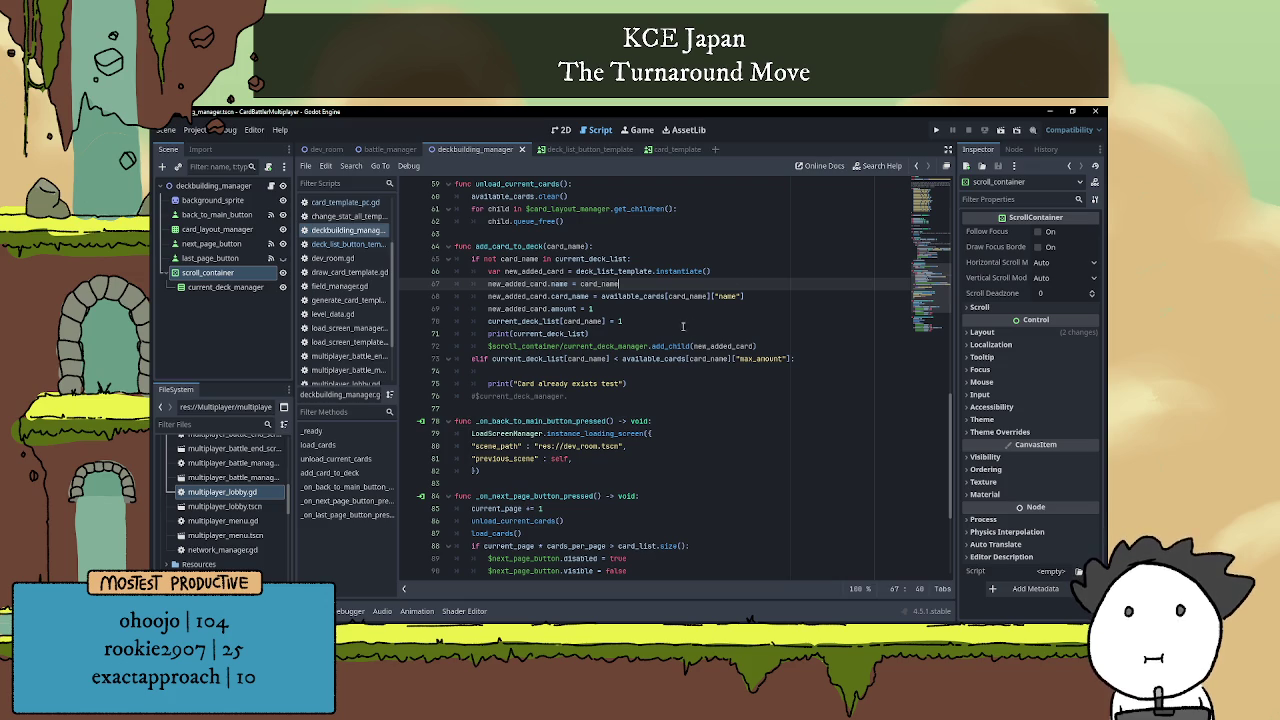
# Delete the new_added_card.name line again.
pyautogui.click(674, 334)
pyautogui.click(669, 373)
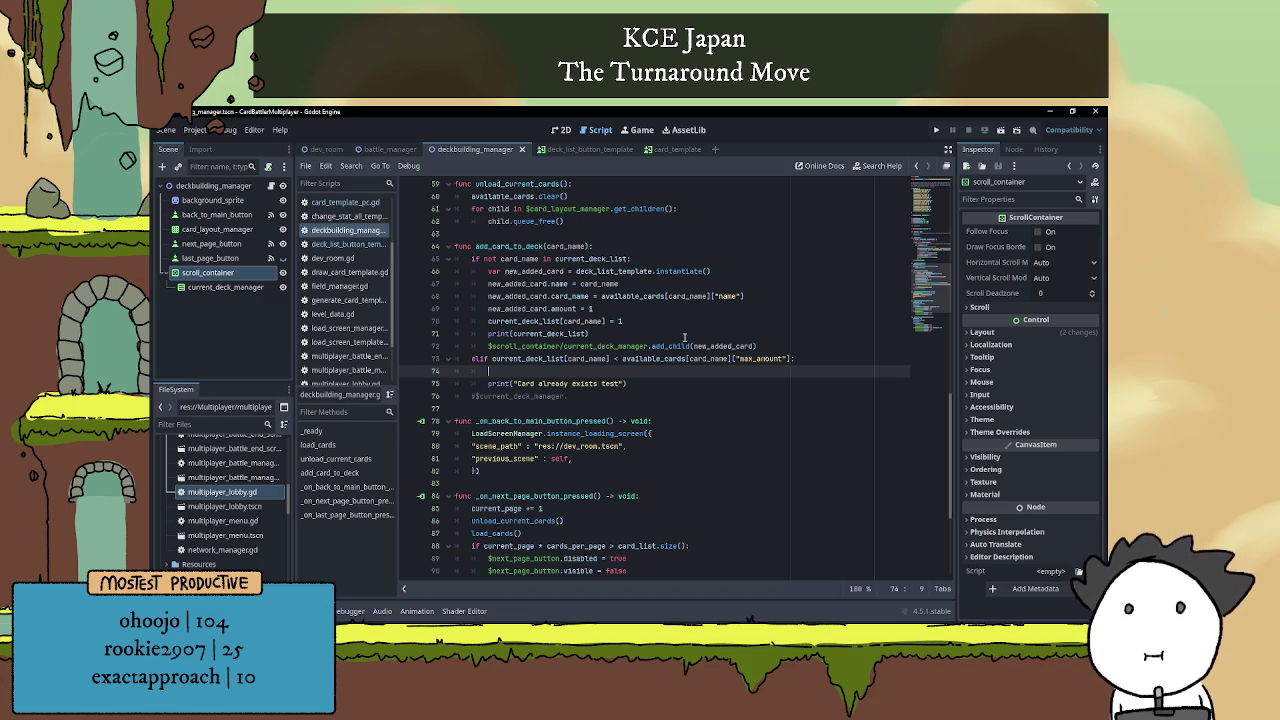
pyautogui.scroll(1, 605, 326)
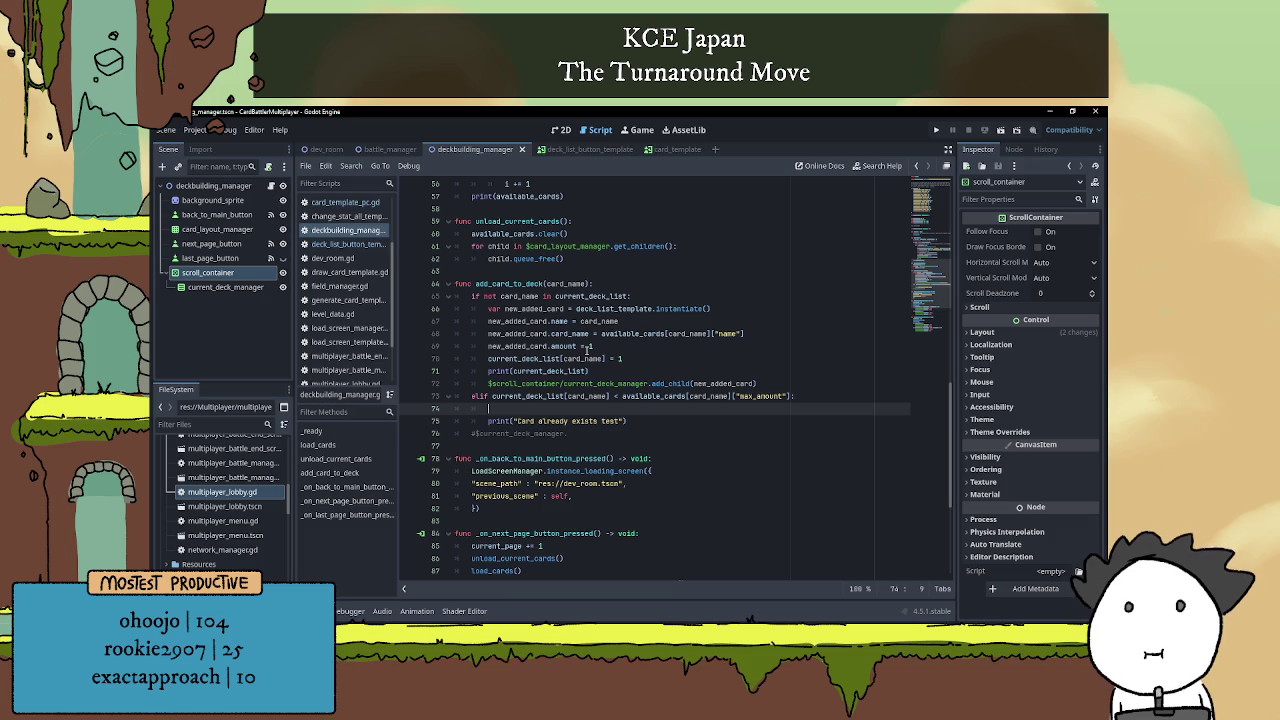
pyautogui.moveTo(598, 324); pyautogui.dragTo(420, 326)
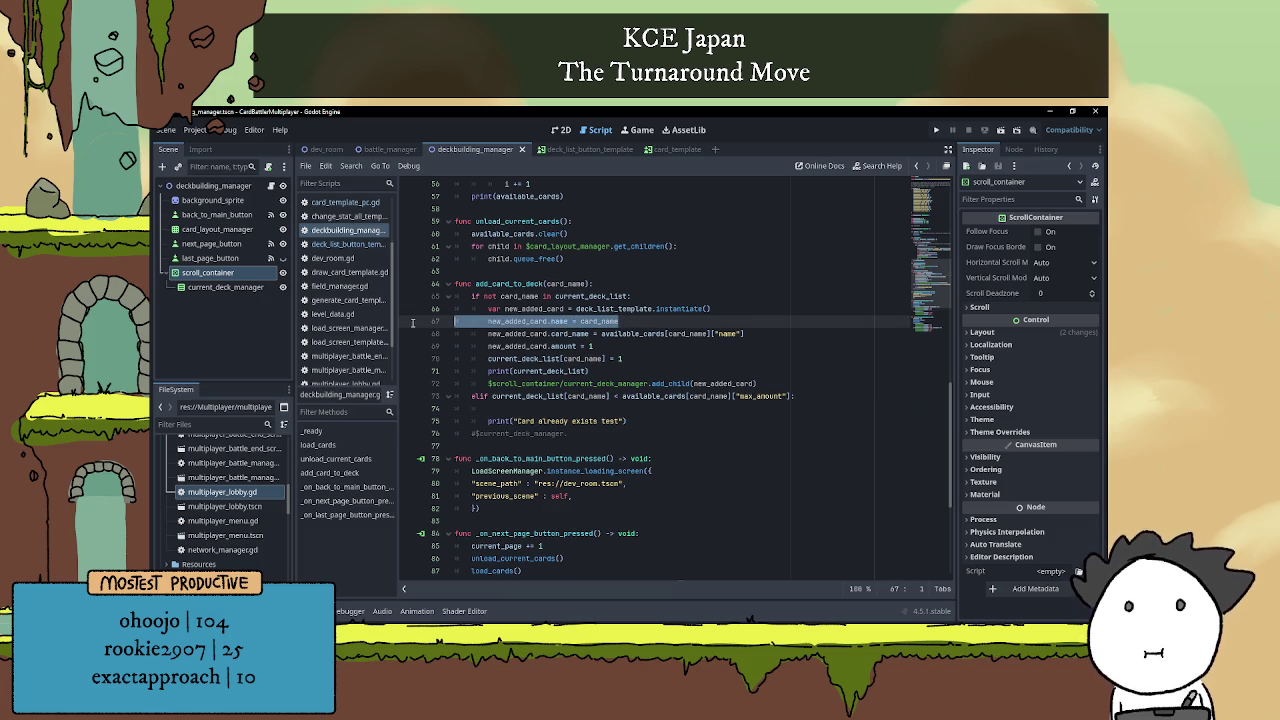
pyautogui.press('BackSpace')
pyautogui.press('BackSpace')
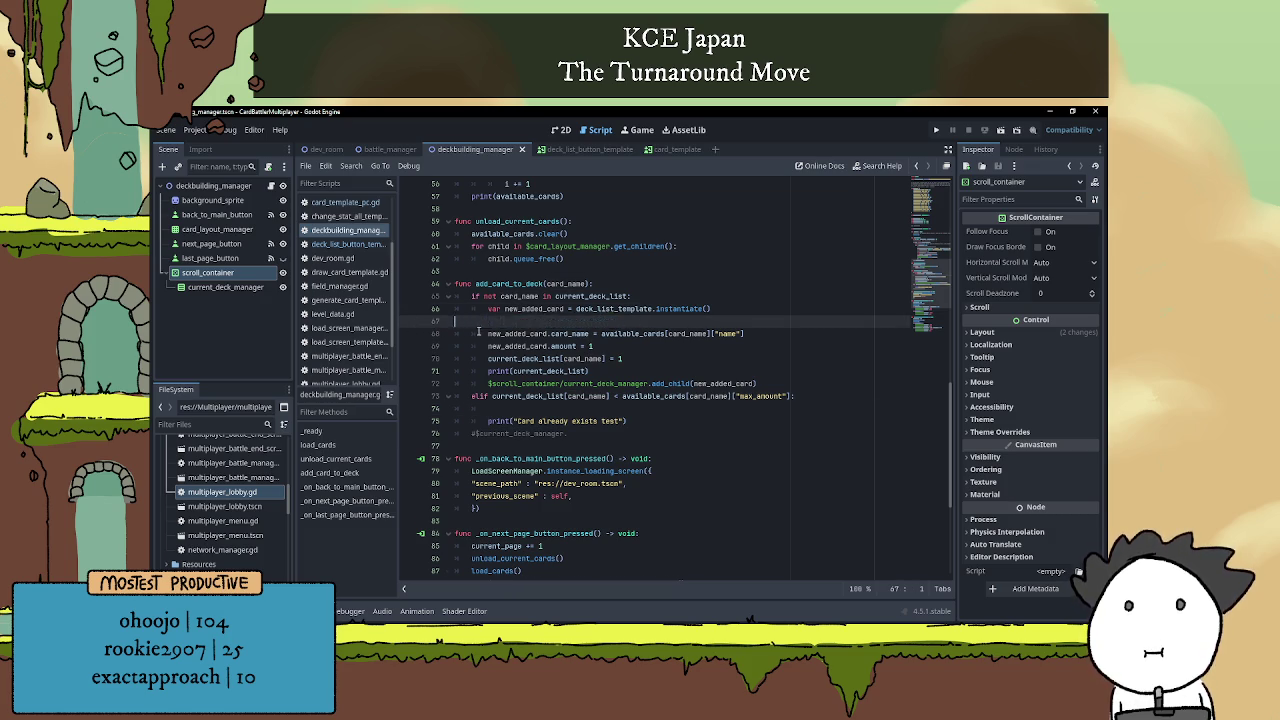
# Change the deck-entry value to {"amount" : 1, "node_ref" : new_added_card} and select that line.
pyautogui.click(645, 361)
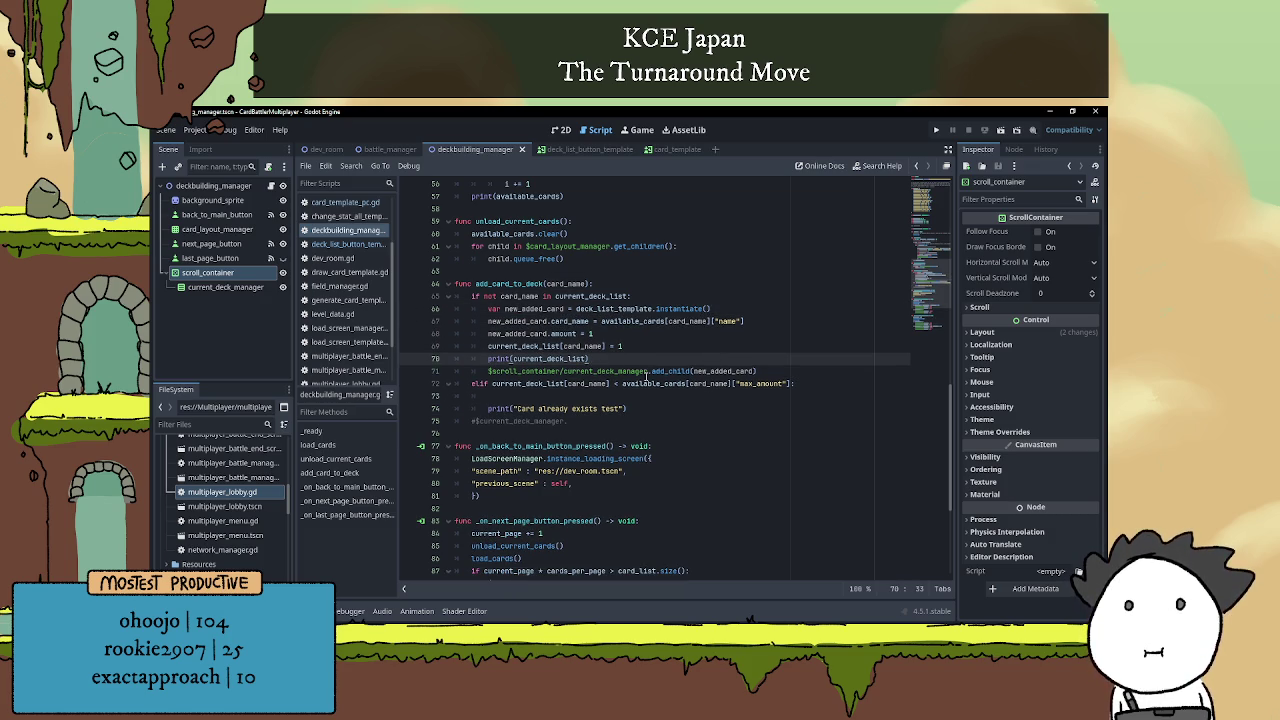
pyautogui.click(625, 347)
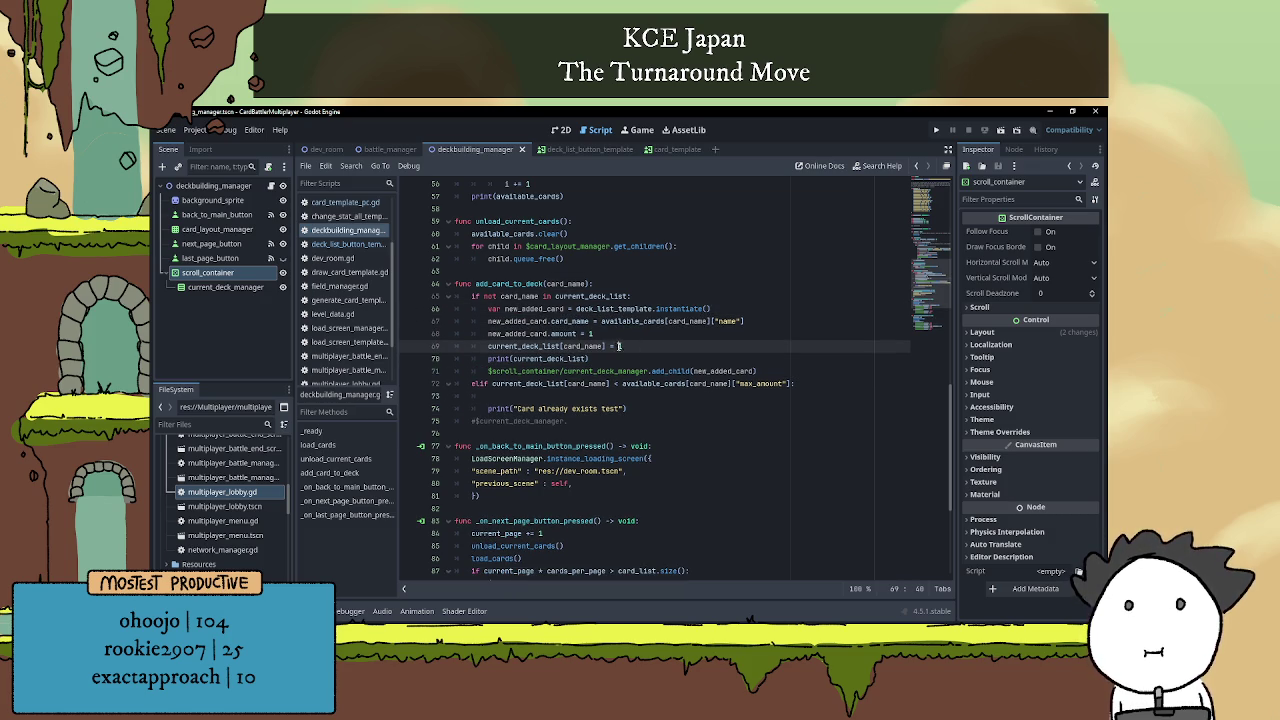
pyautogui.write('{"')
pyautogui.write('amount')
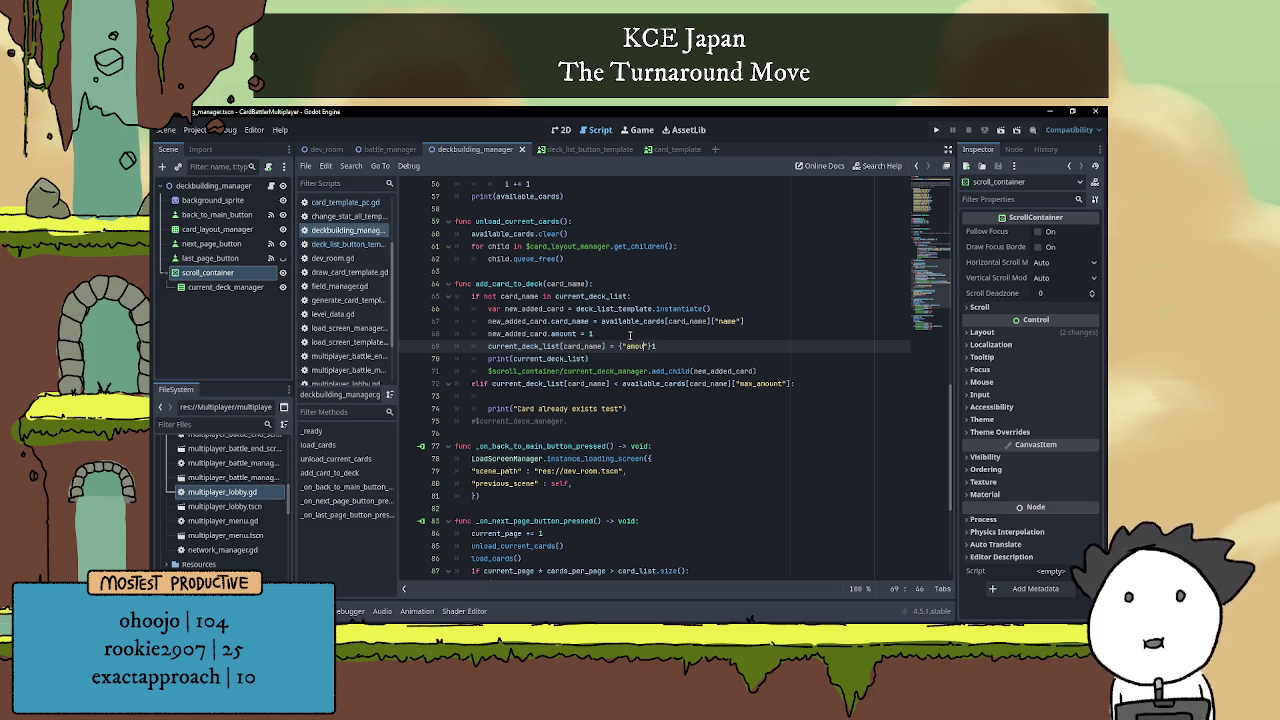
pyautogui.write('" : 1')
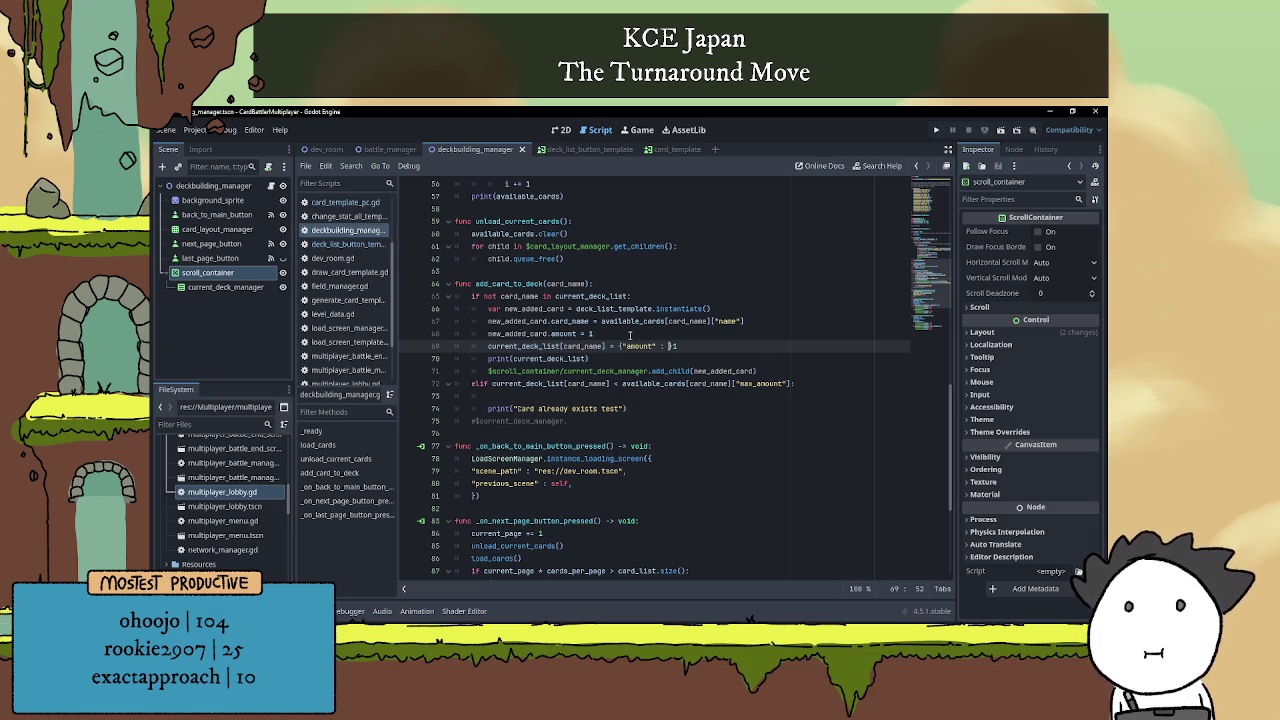
pyautogui.press('BackSpace')
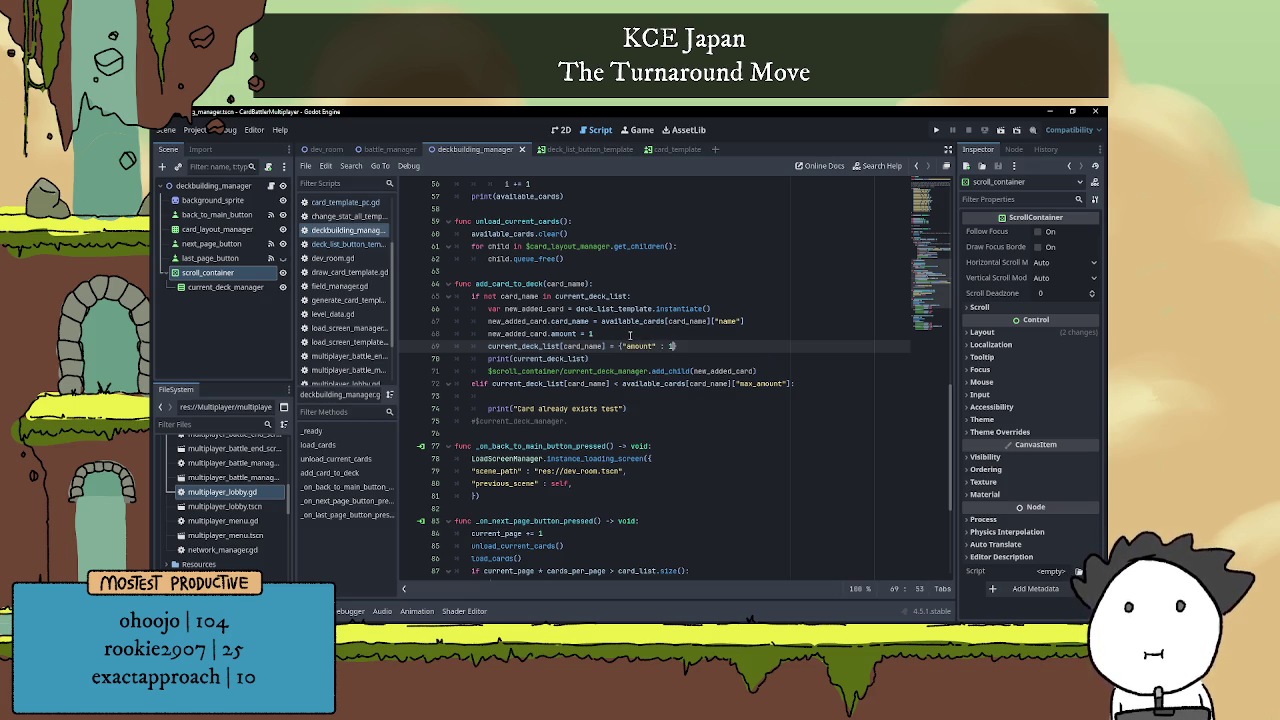
pyautogui.write(', ')
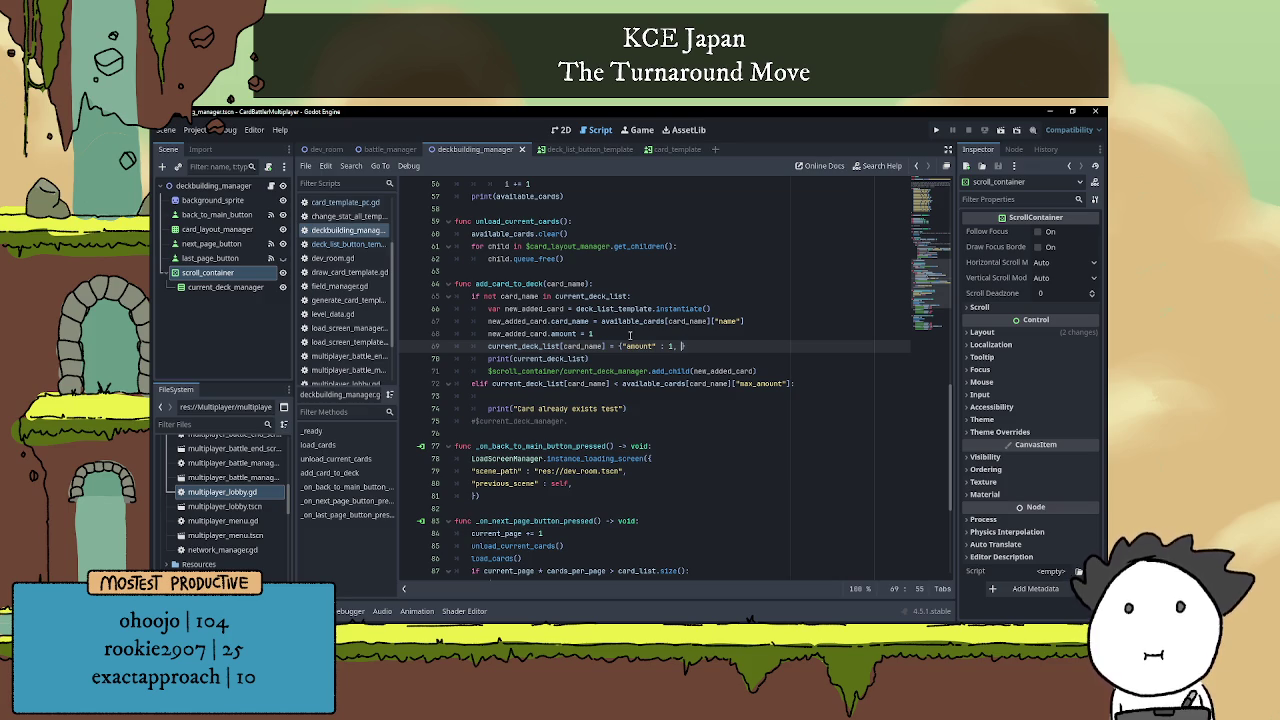
pyautogui.write('"node')
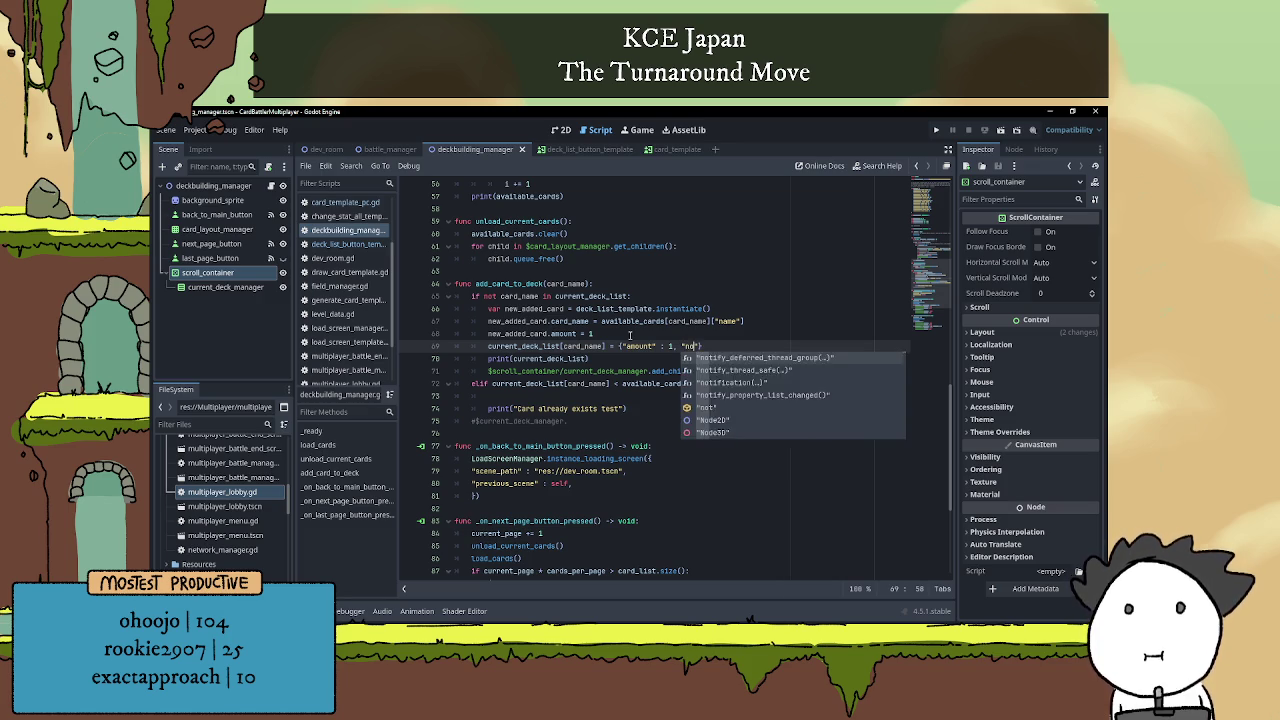
pyautogui.write('_ref"')
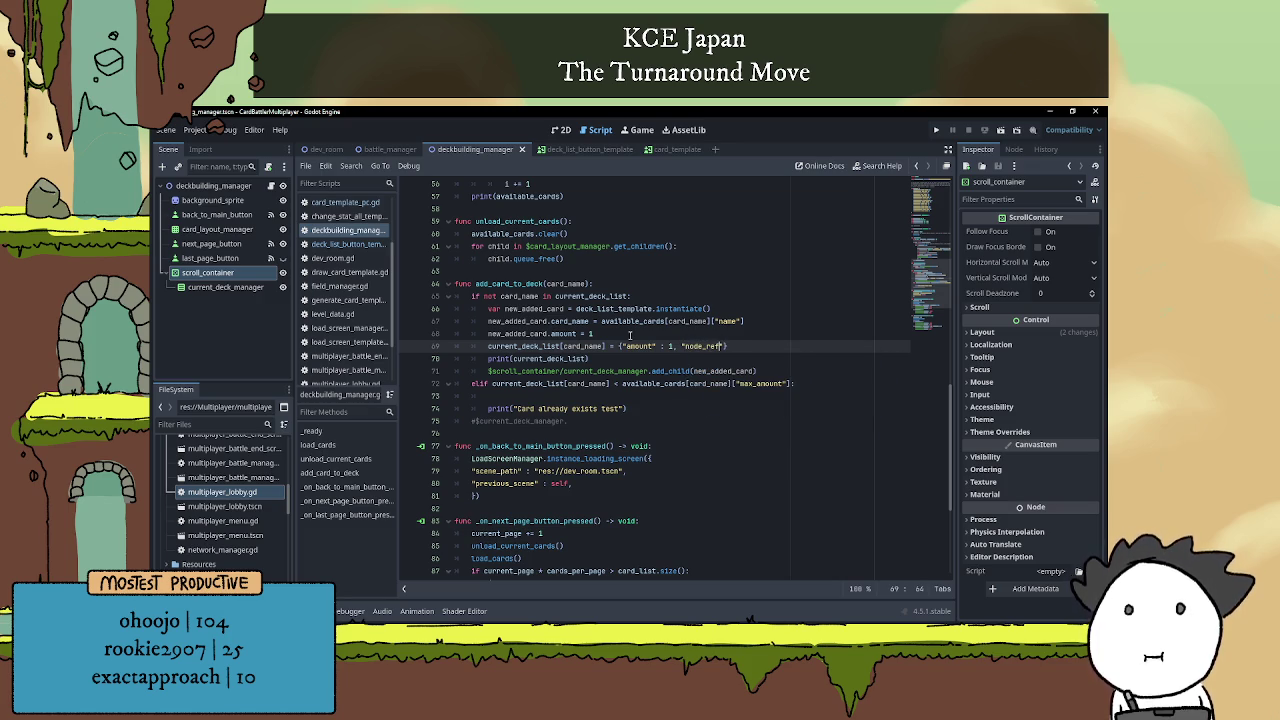
pyautogui.write(' : ')
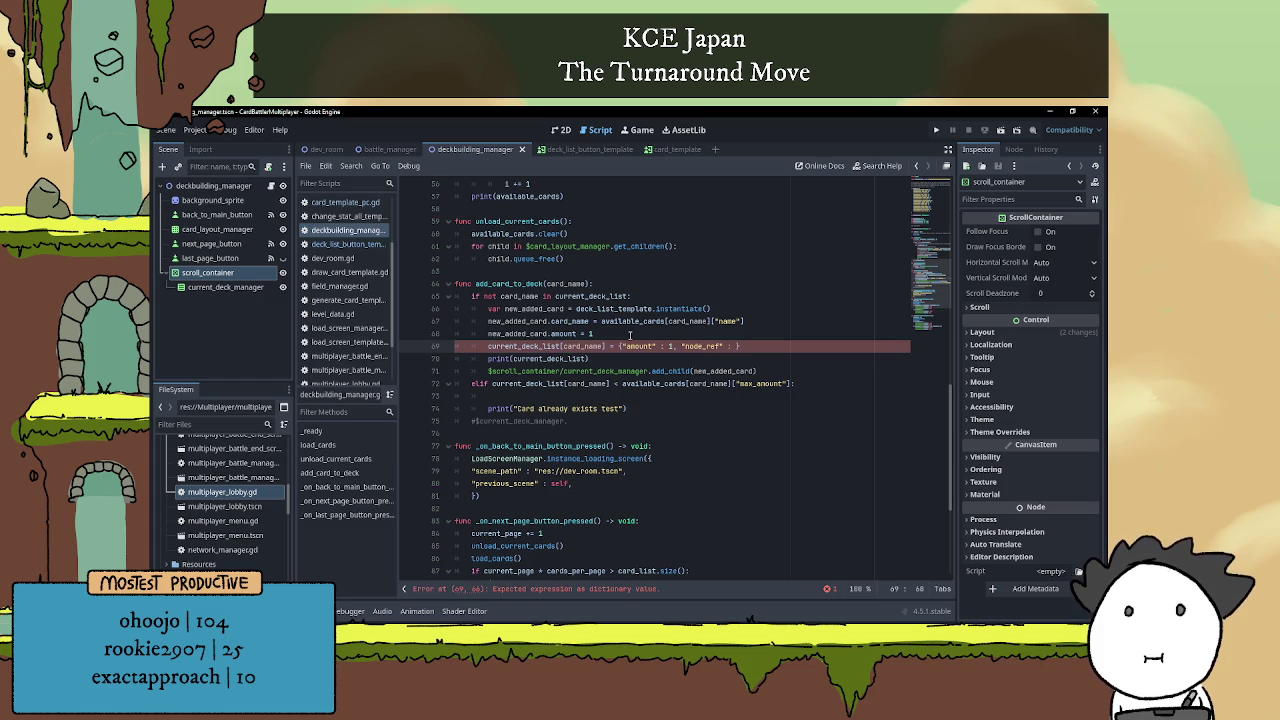
pyautogui.write('new')
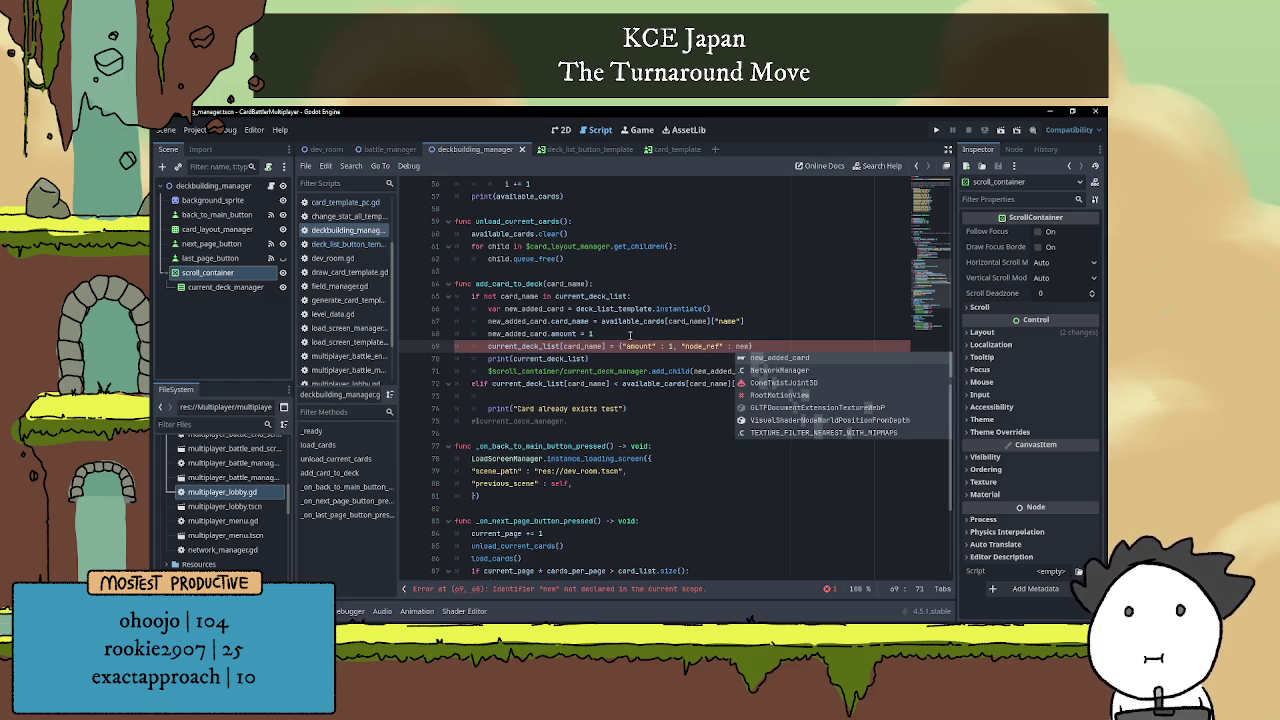
pyautogui.press('Return')
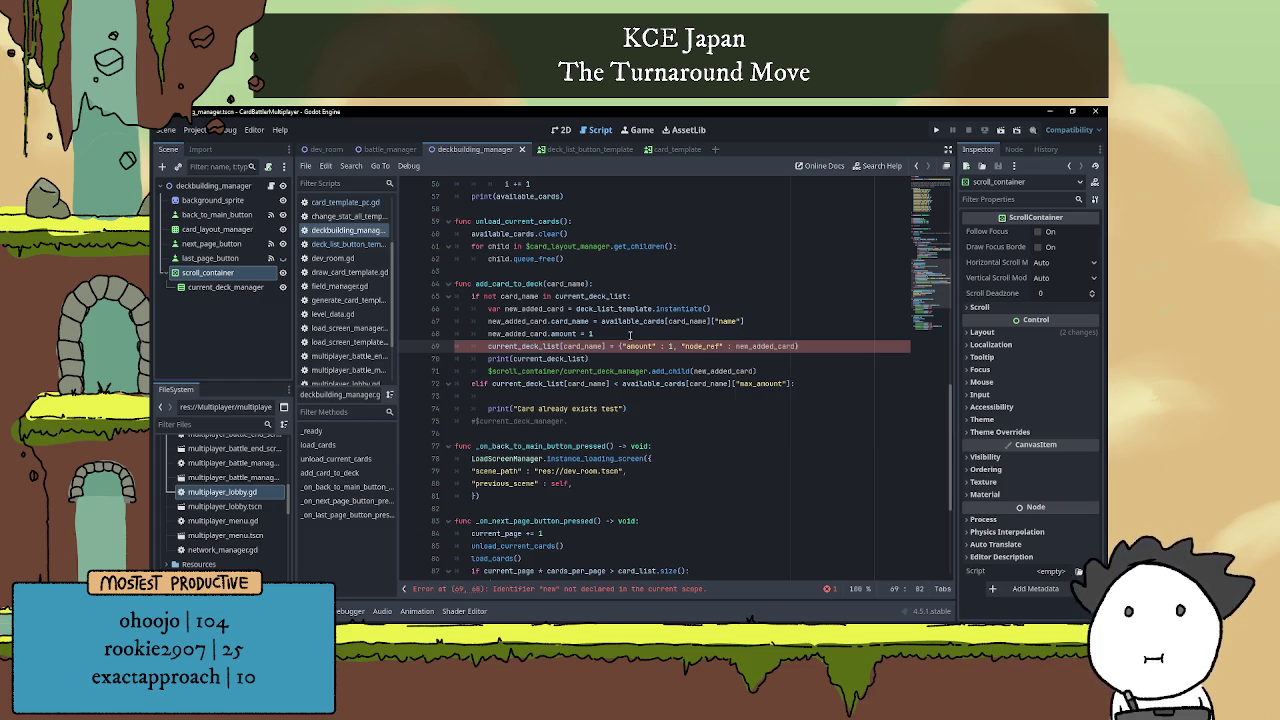
pyautogui.click(638, 355)
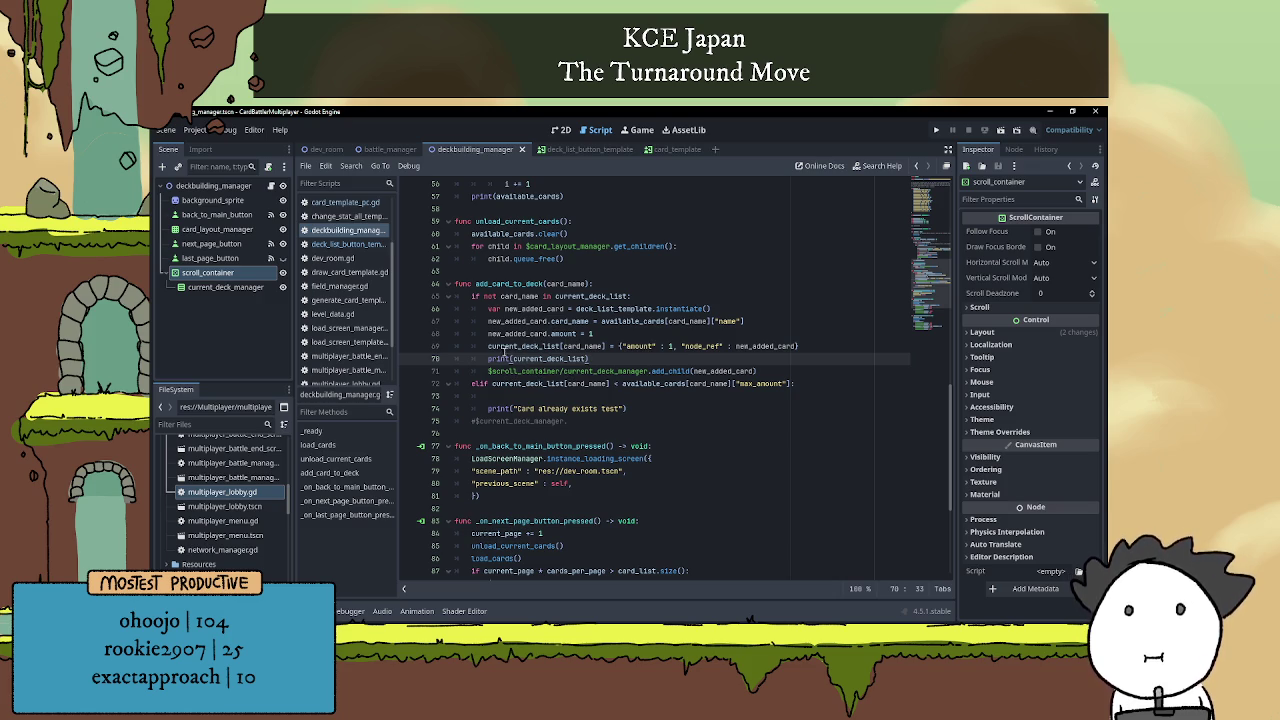
pyautogui.moveTo(488, 346)
pyautogui.mouseDown()
pyautogui.moveTo(794, 333)
pyautogui.moveTo(832, 346)
pyautogui.mouseUp()
pyautogui.hotkey('ctrl', 'c')
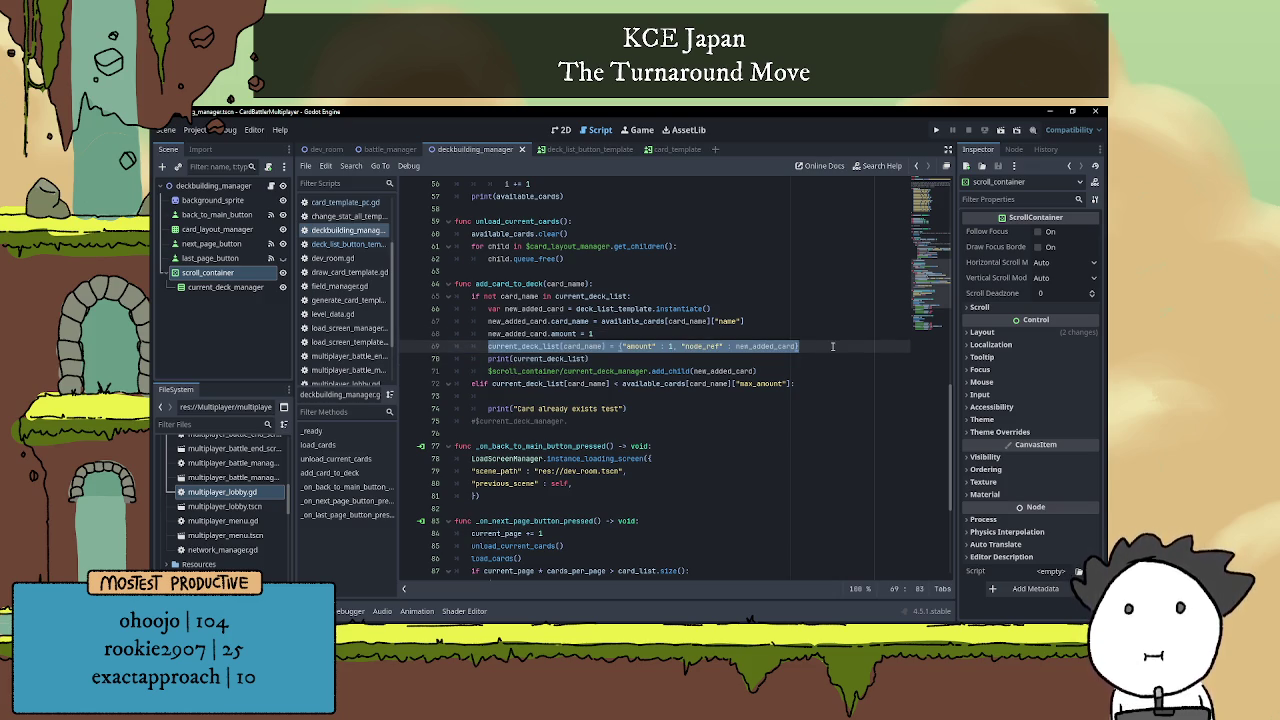
# Move the deck-entry assignment line to just below the add_child line.
pyautogui.press('BackSpace')
pyautogui.press('BackSpace')
pyautogui.press('BackSpace')
pyautogui.click(779, 360)
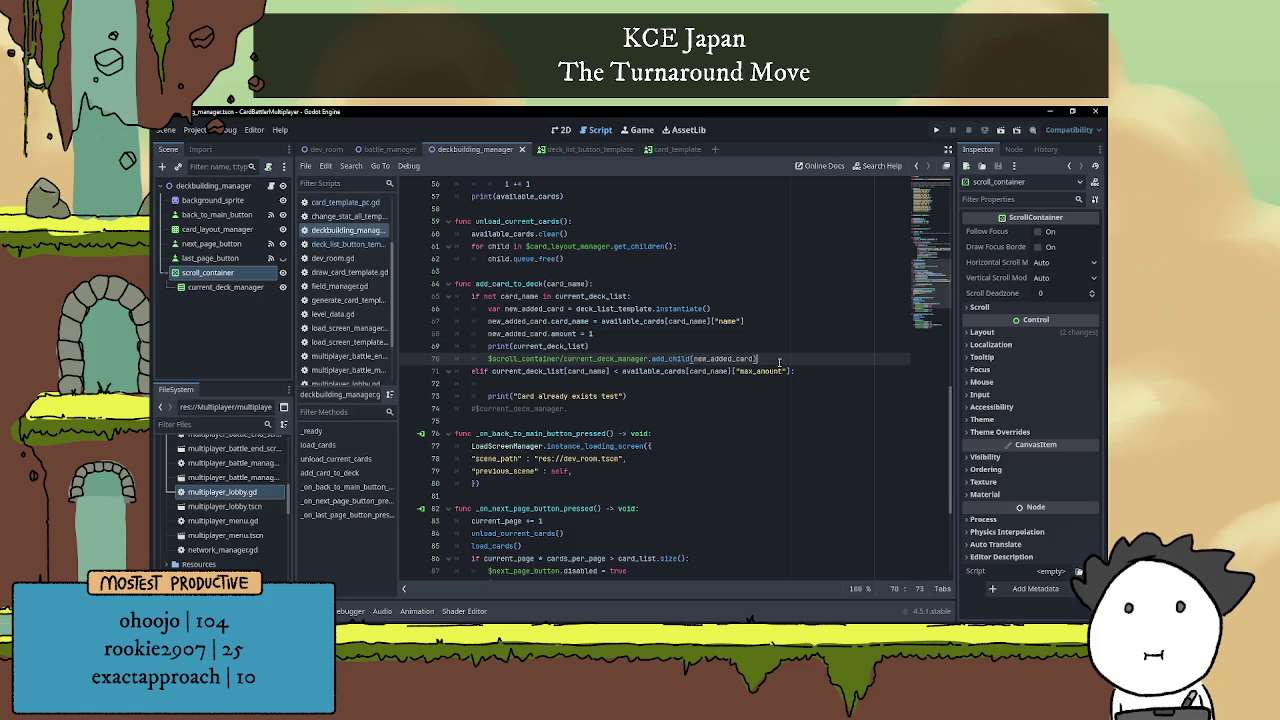
pyautogui.press('Return')
pyautogui.hotkey('ctrl', 'v')
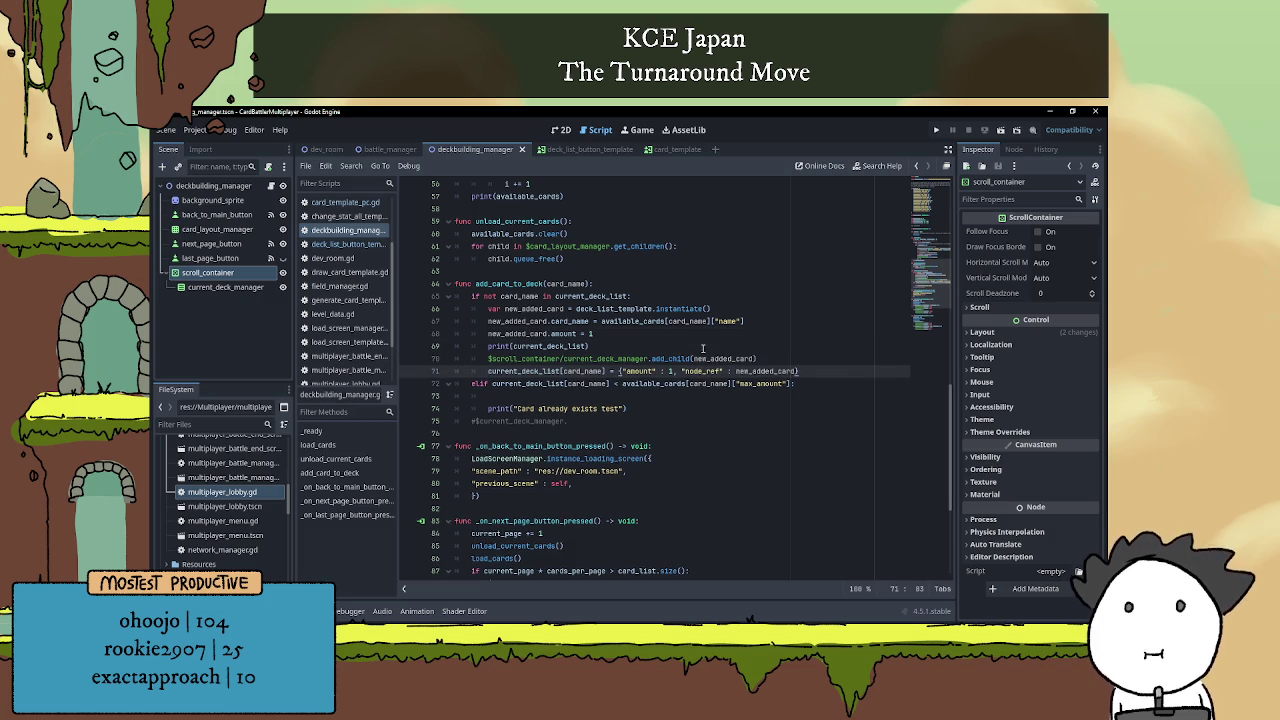
# Move print(current_deck_list) to below the current_deck_list assignment.
pyautogui.click(628, 346)
pyautogui.hotkey('ctrl', 'Left')
pyautogui.hotkey('ctrl', 'Left')
pyautogui.hotkey('ctrl', 'Left')
pyautogui.hotkey('shift', 'End')
pyautogui.hotkey('ctrl', 'c')
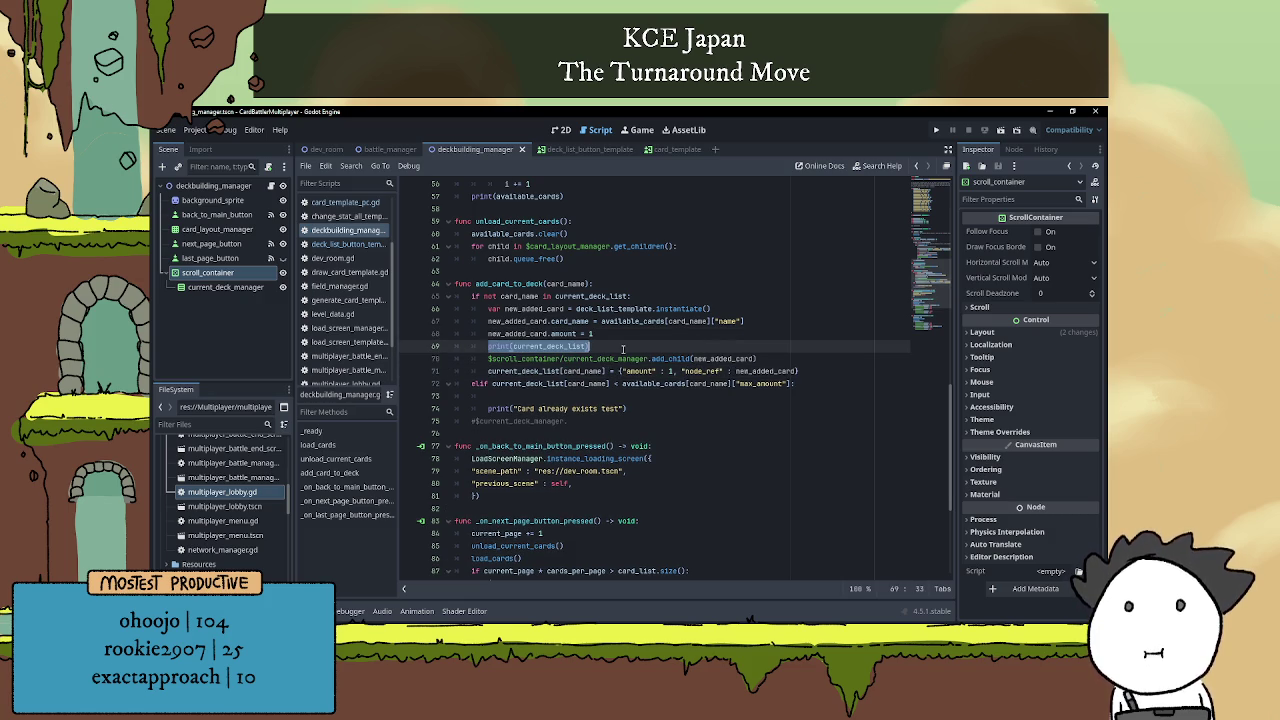
pyautogui.press('BackSpace')
pyautogui.press('BackSpace')
pyautogui.press('BackSpace')
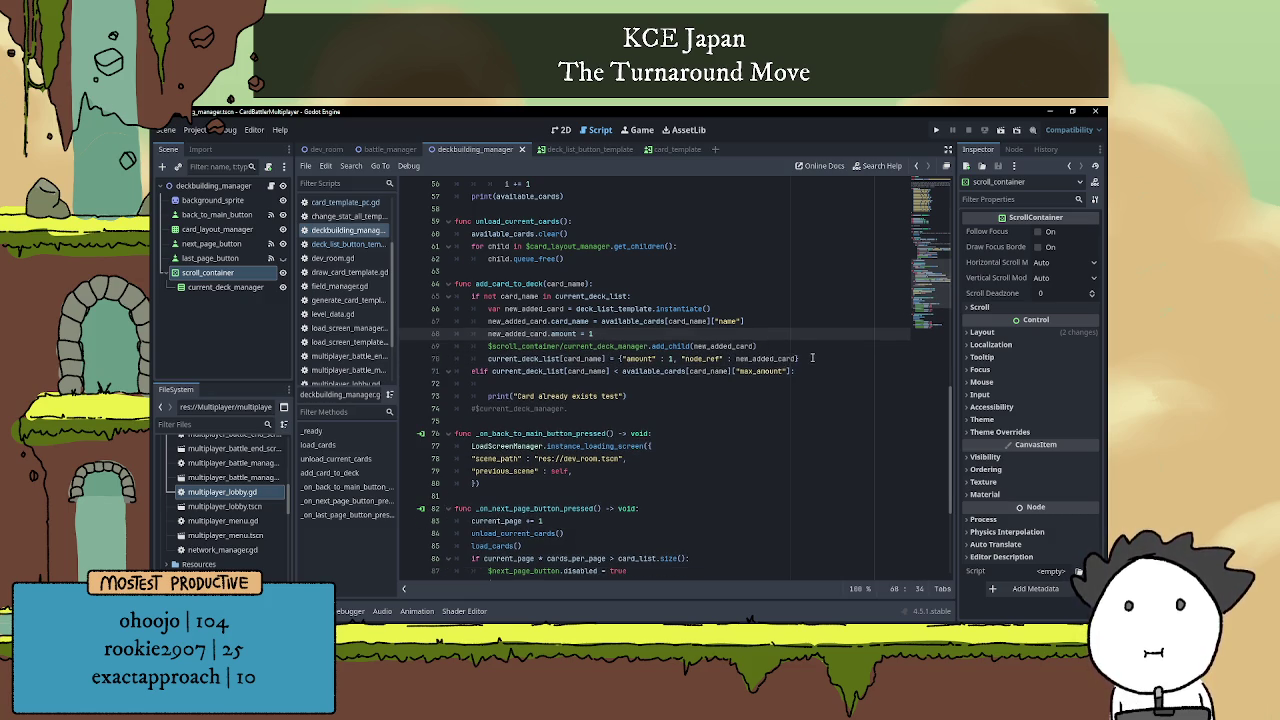
pyautogui.click(812, 357)
pyautogui.press('Return')
pyautogui.hotkey('ctrl', 'v')
# Make the elif compare current_deck_list[card_name]["amount"] against max_amount.
pyautogui.click(810, 382)
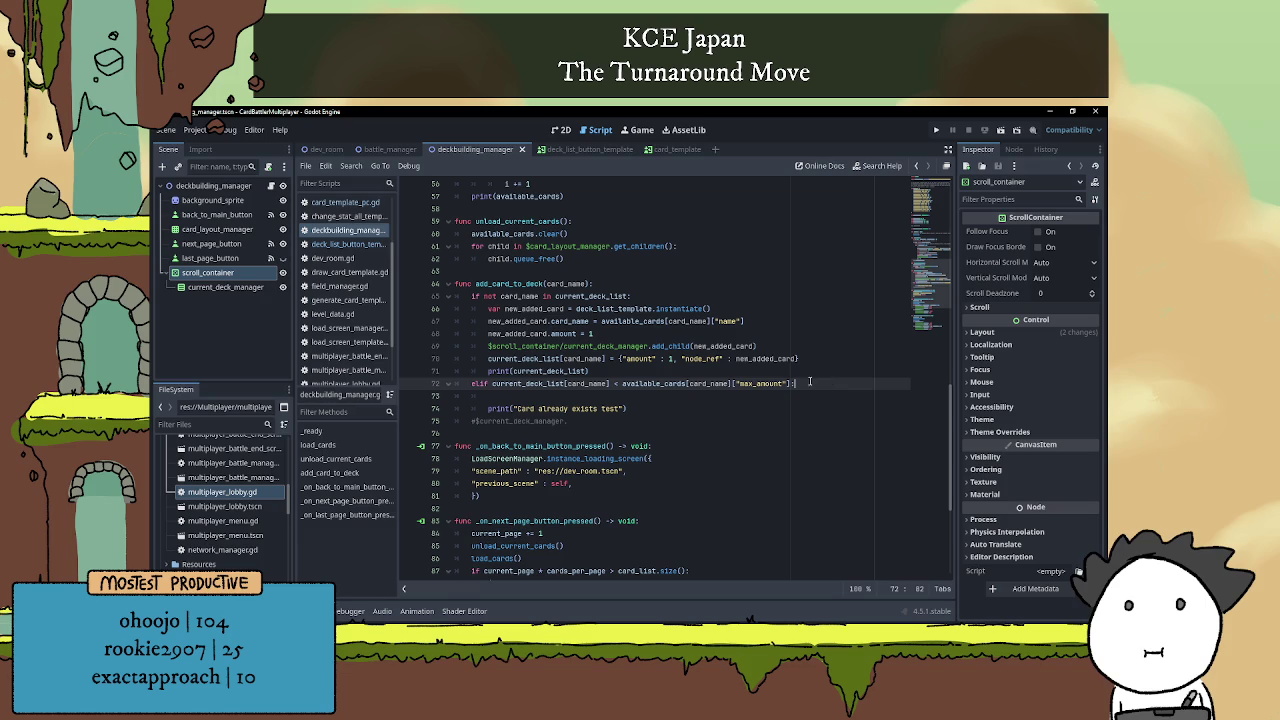
pyautogui.click(638, 398)
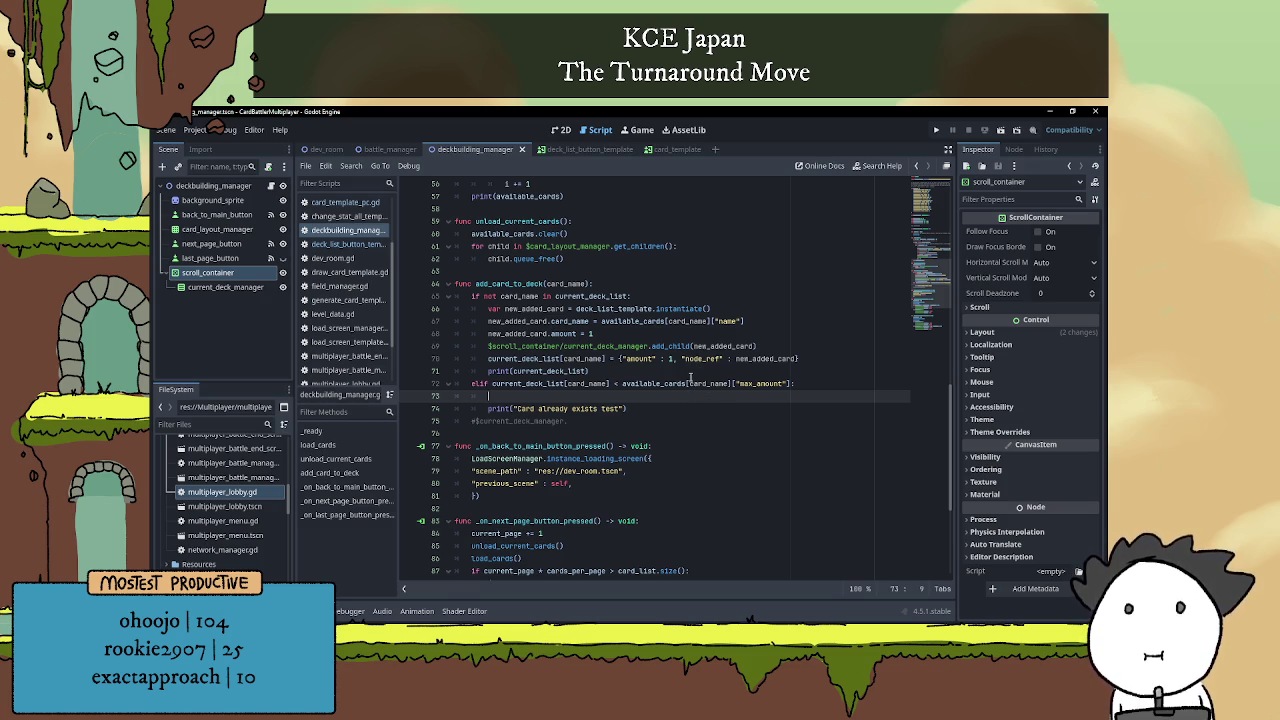
pyautogui.click(609, 383)
pyautogui.write('["amo')
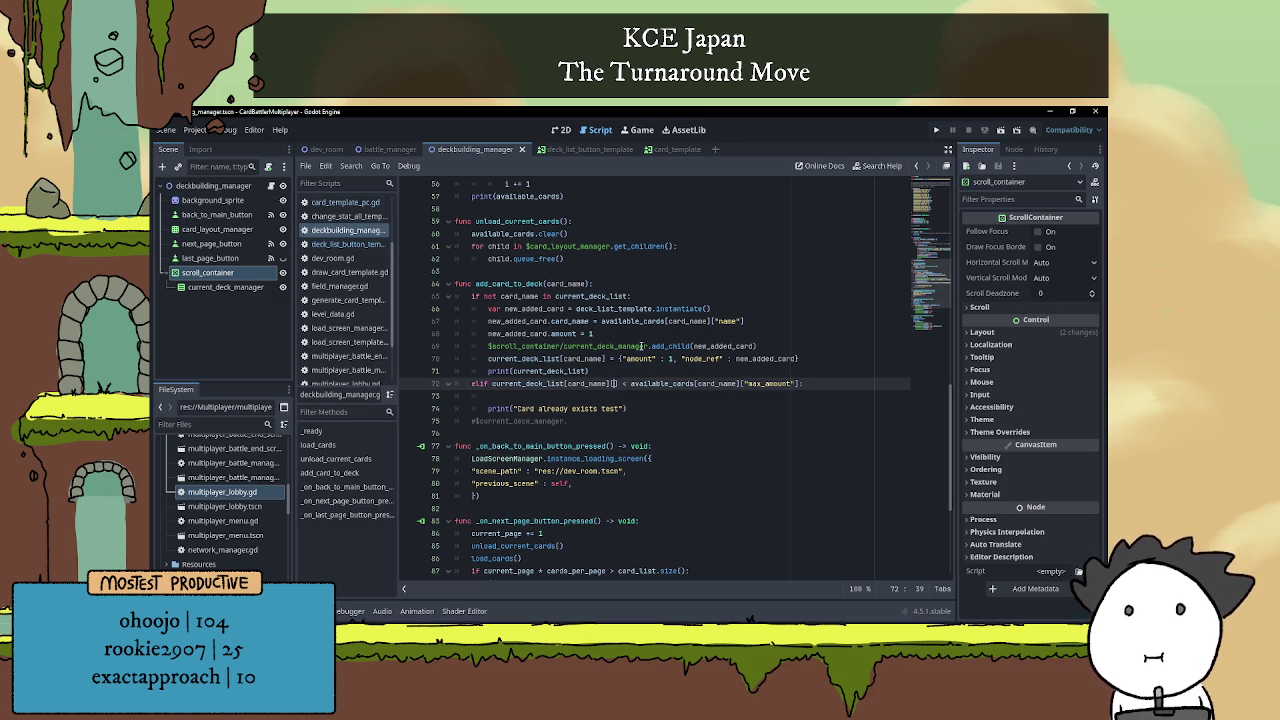
pyautogui.write('unt')
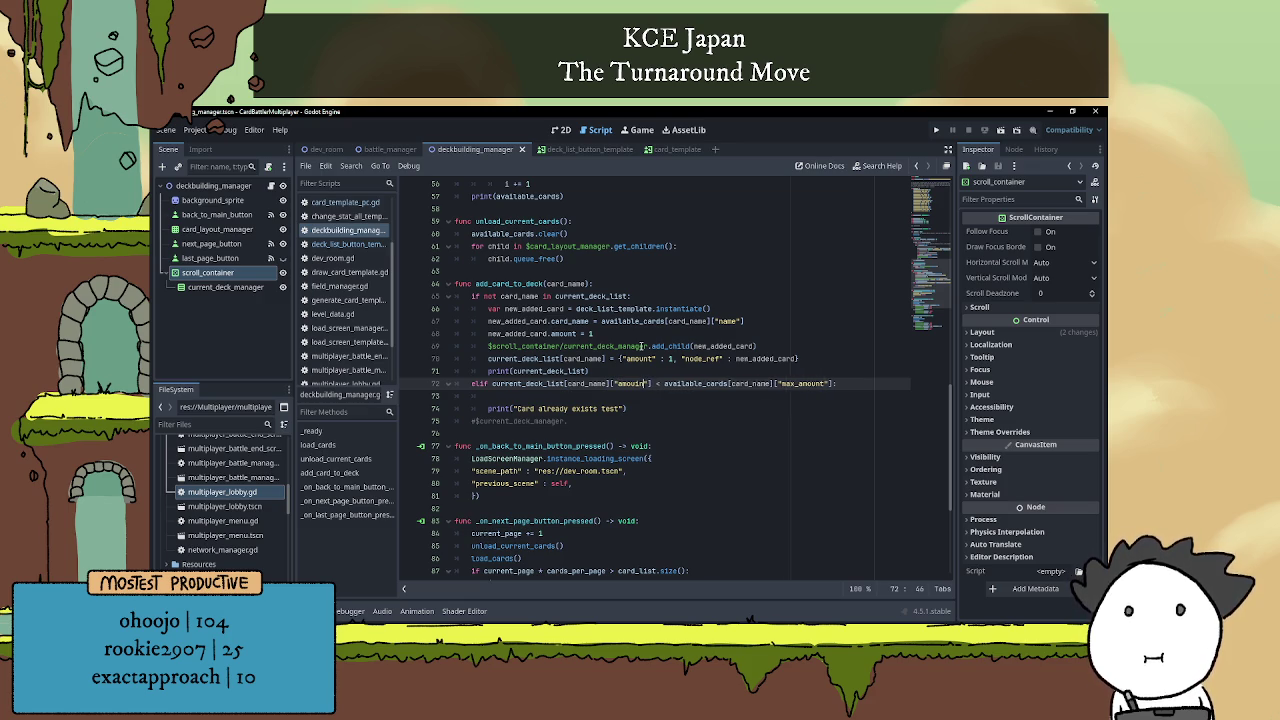
pyautogui.click(654, 400)
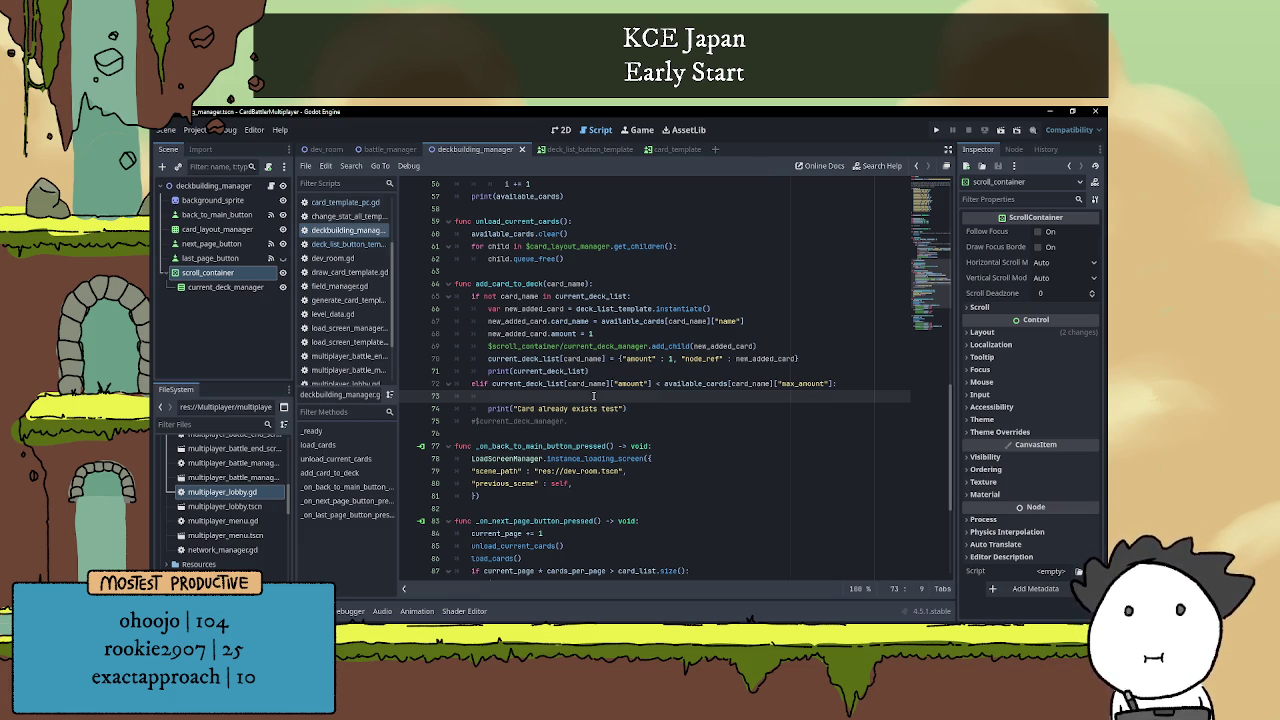
pyautogui.scroll(-1, 600, 396)
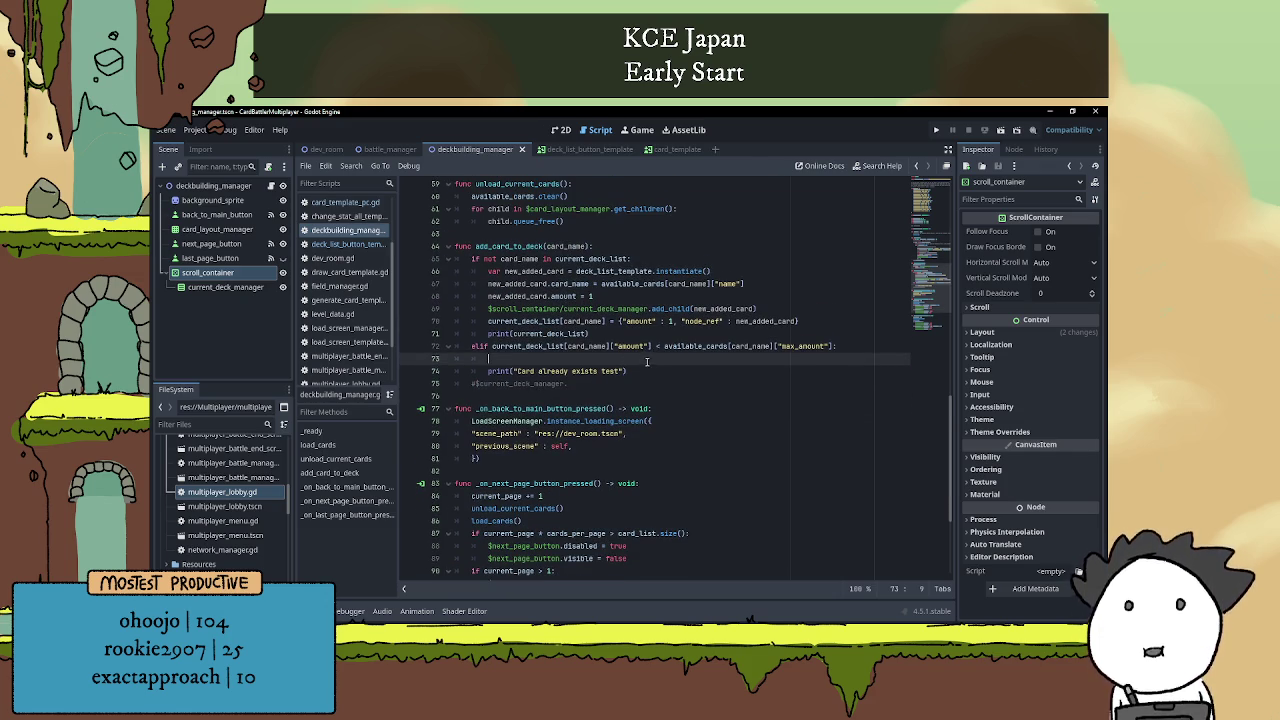
pyautogui.scroll(-1, 648, 358)
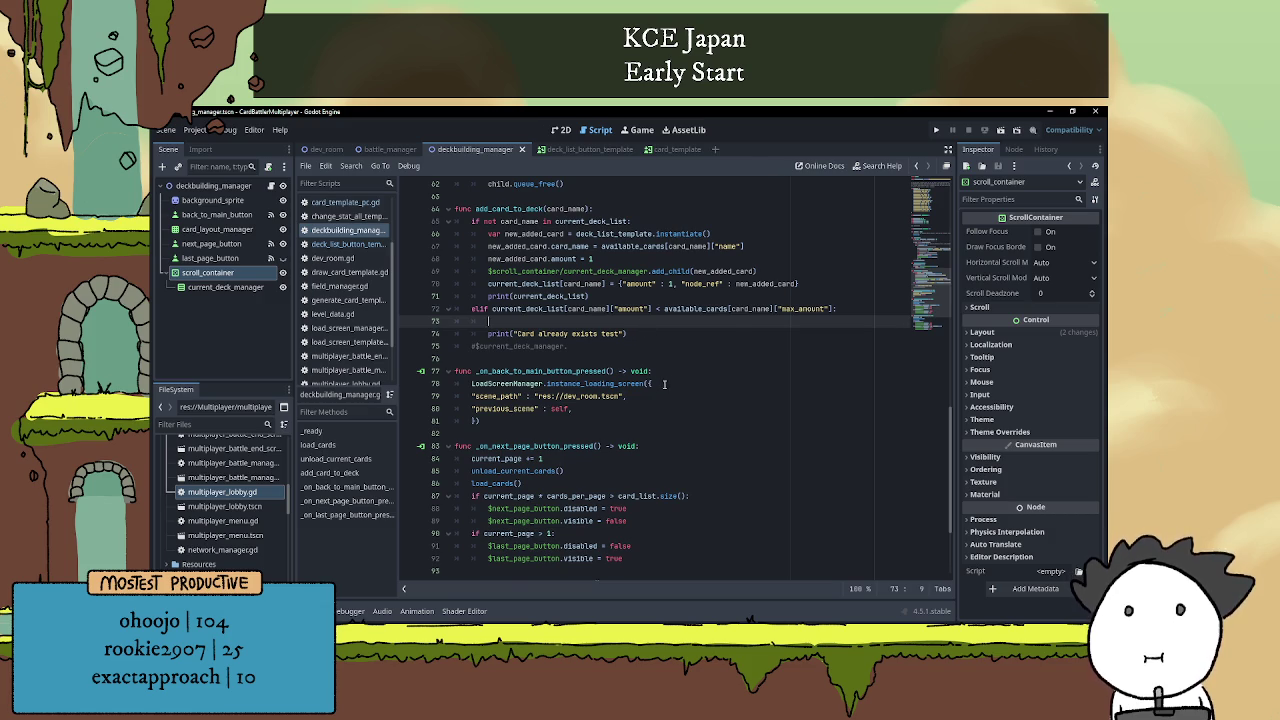
pyautogui.scroll(1, 684, 365)
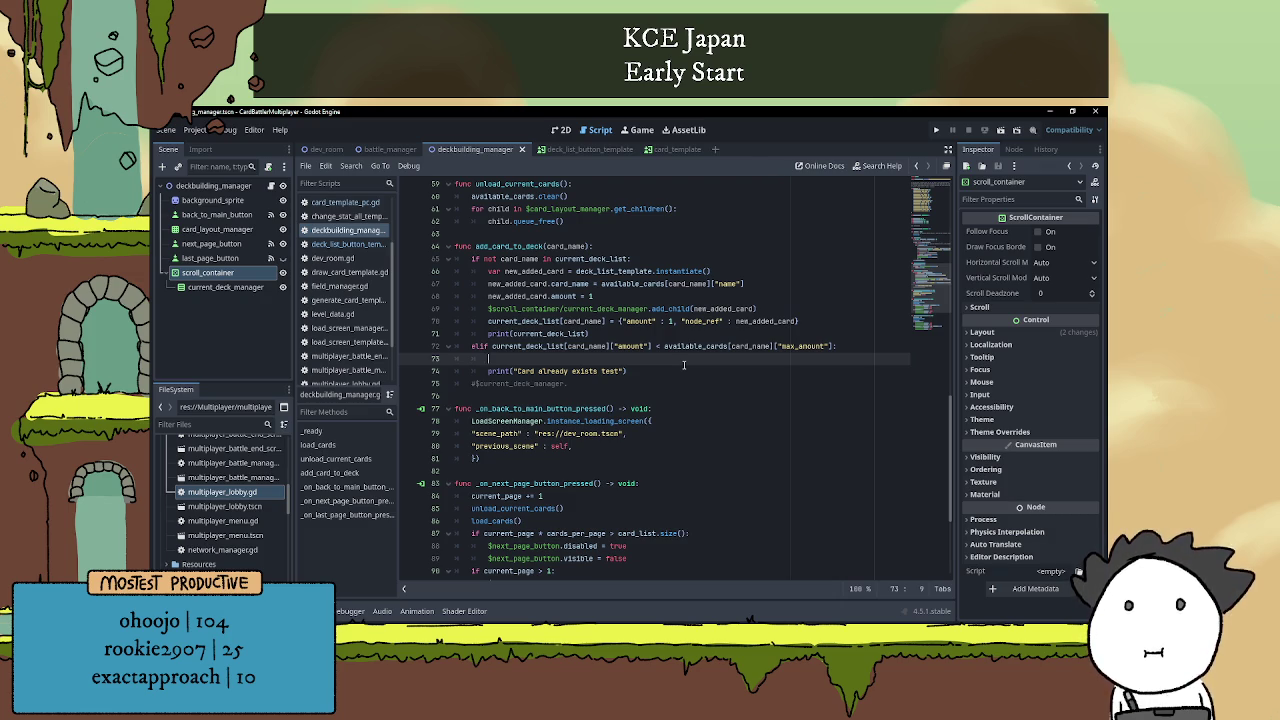
pyautogui.click(533, 263)
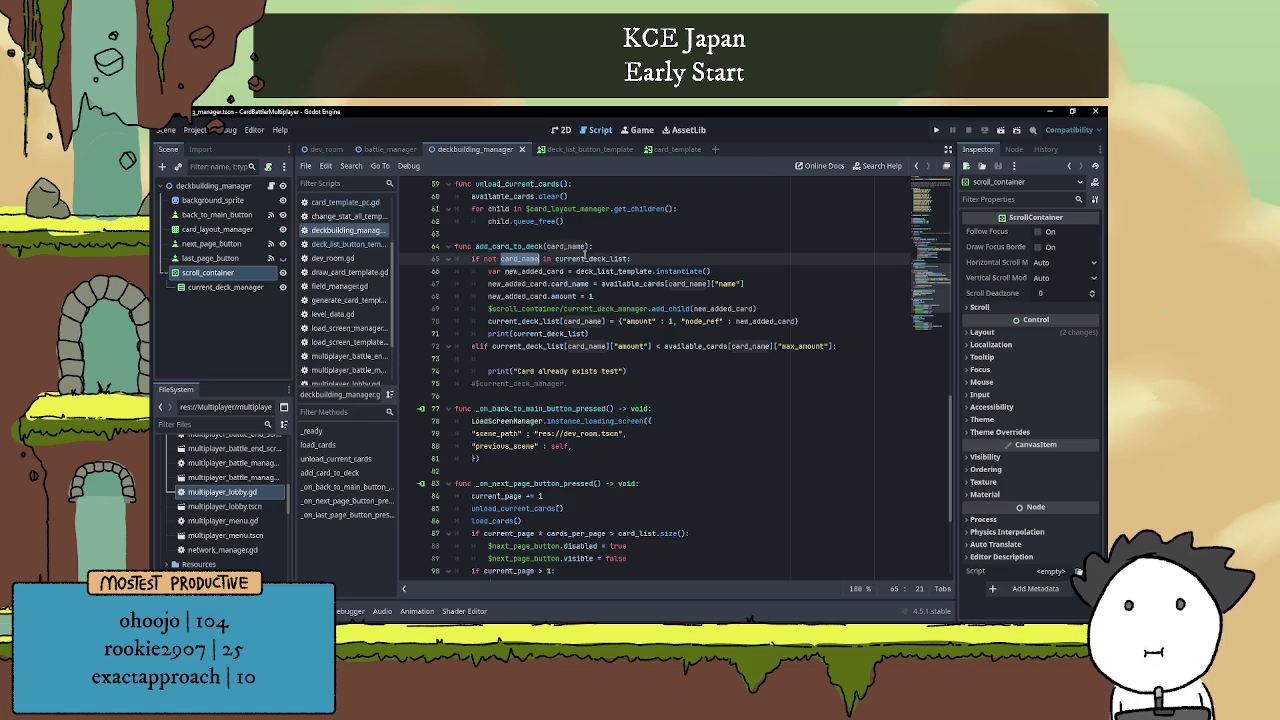
pyautogui.doubleClick(585, 258)
pyautogui.click(632, 357)
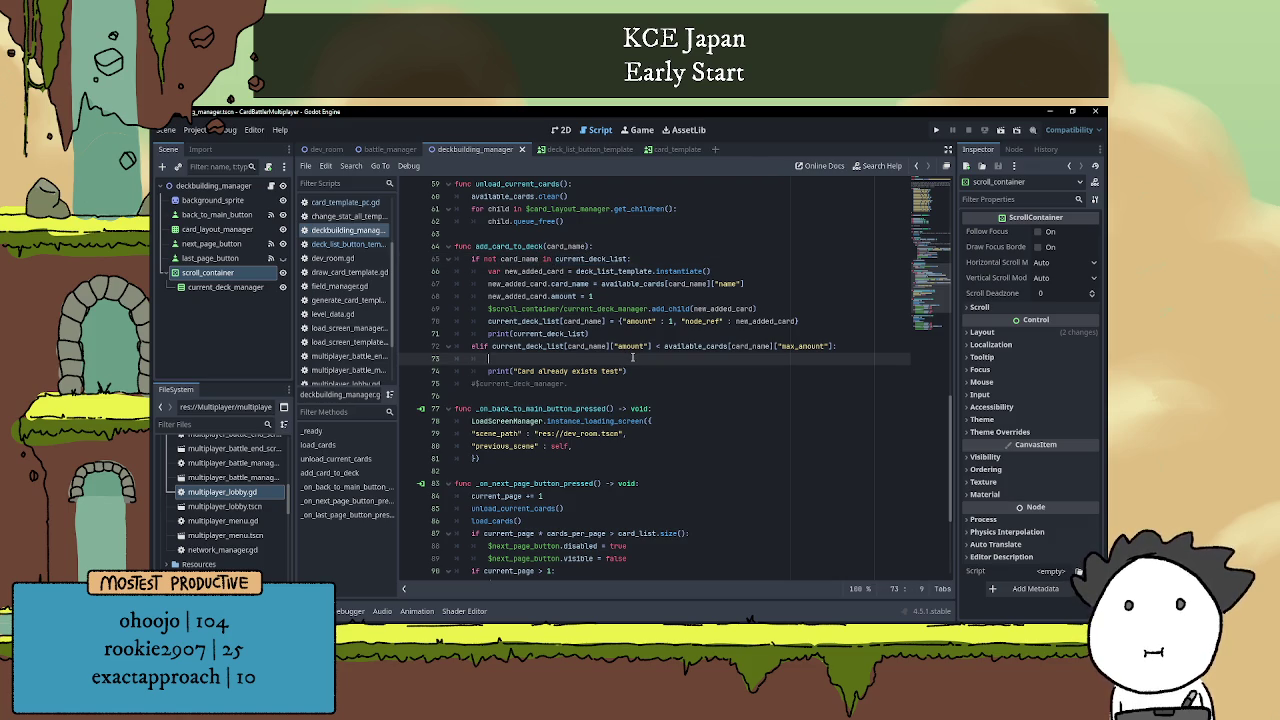
pyautogui.scroll(-1, 632, 357)
pyautogui.scroll(1, 564, 361)
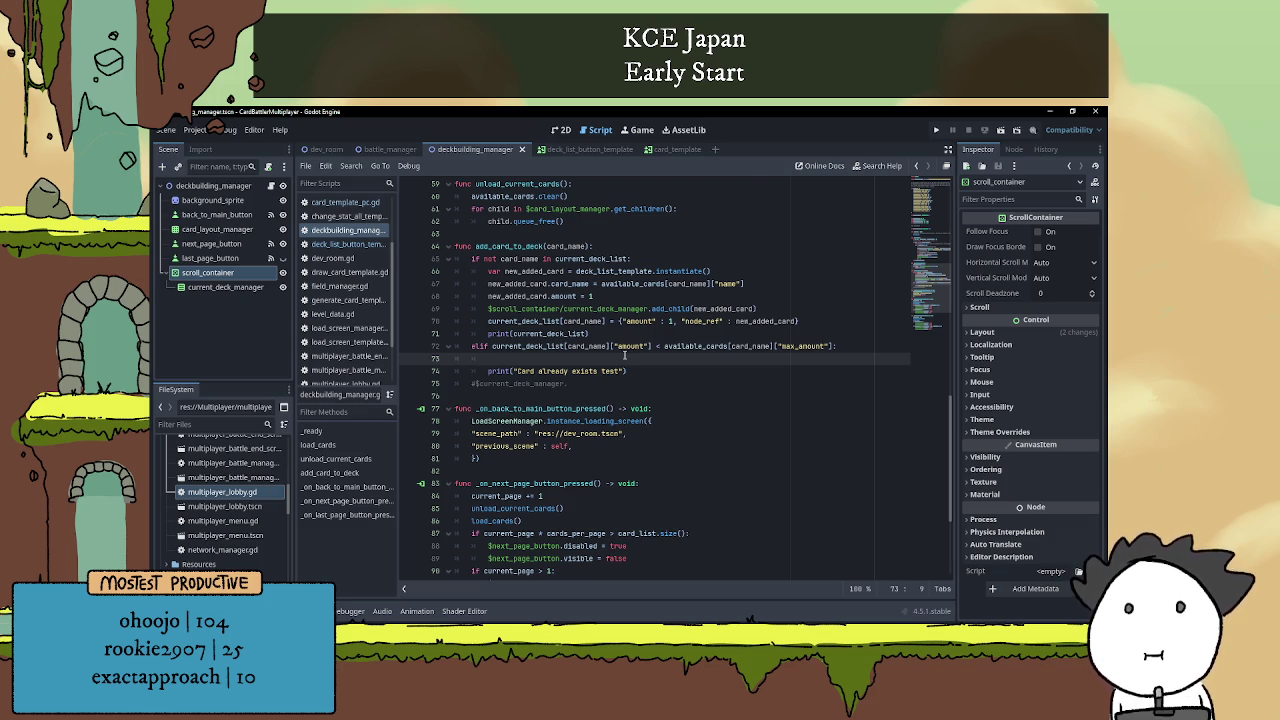
pyautogui.scroll(1, 620, 360)
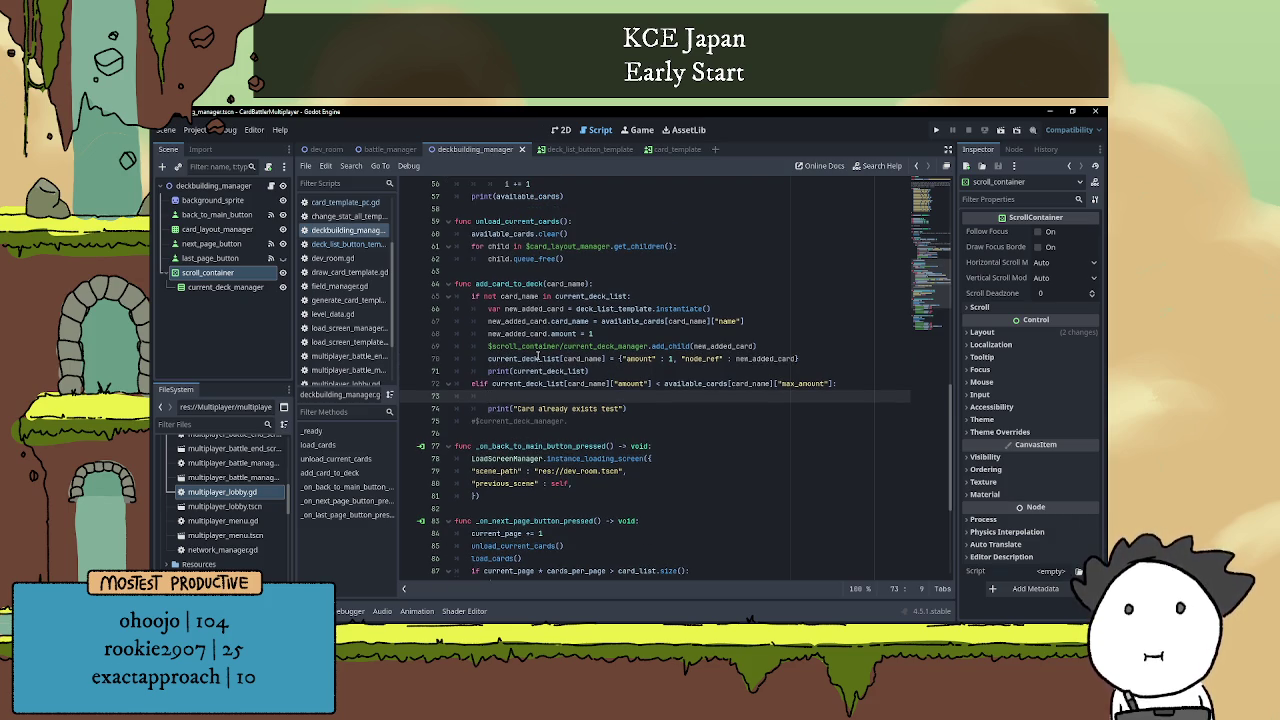
pyautogui.moveTo(539, 355)
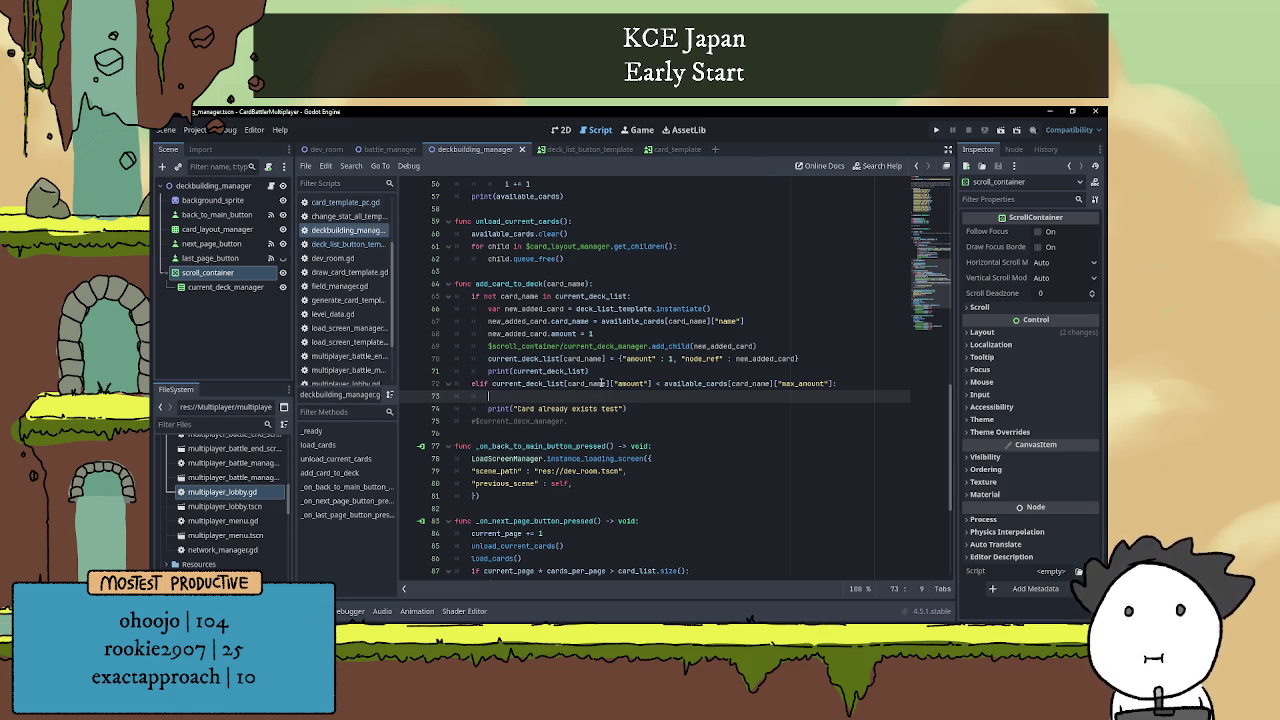
pyautogui.moveTo(602, 383)
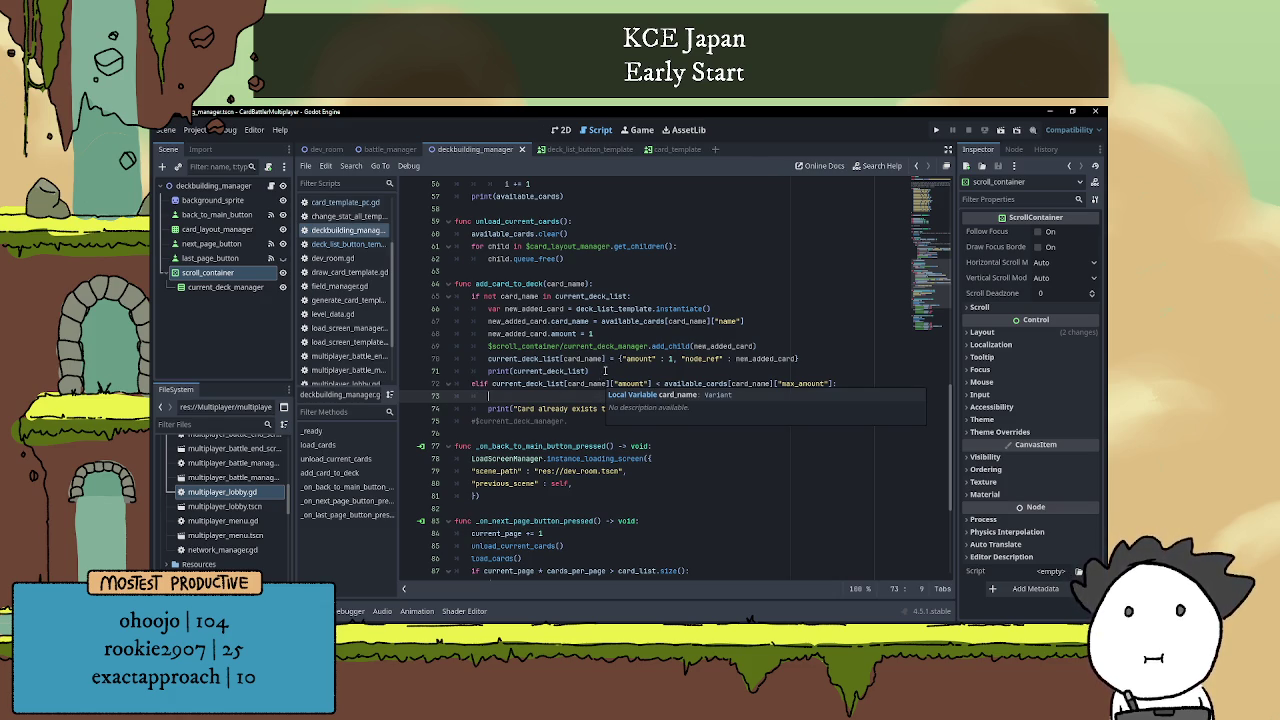
pyautogui.write('curer')
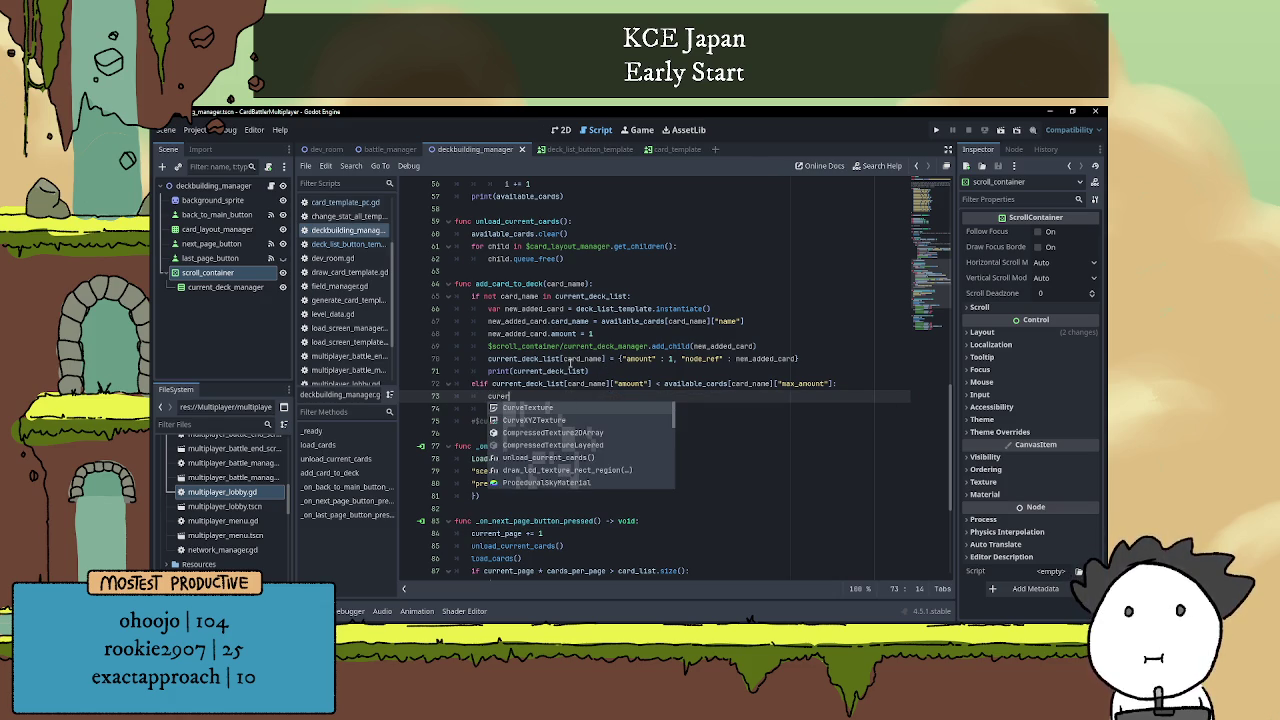
# Replace line 73 with var node = current_deck_list[card_name]["node_ref"] and add a blank line below.
pyautogui.press('BackSpace')
pyautogui.press('BackSpace')
pyautogui.press('BackSpace')
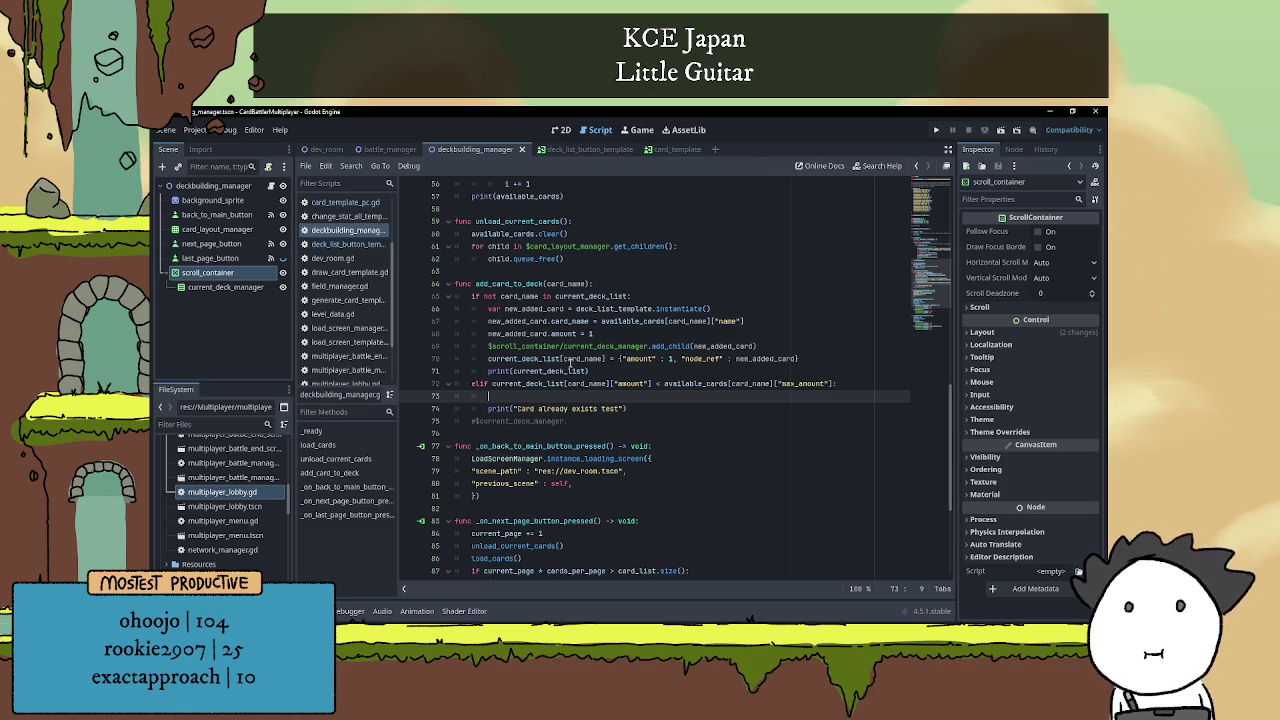
pyautogui.write('var ')
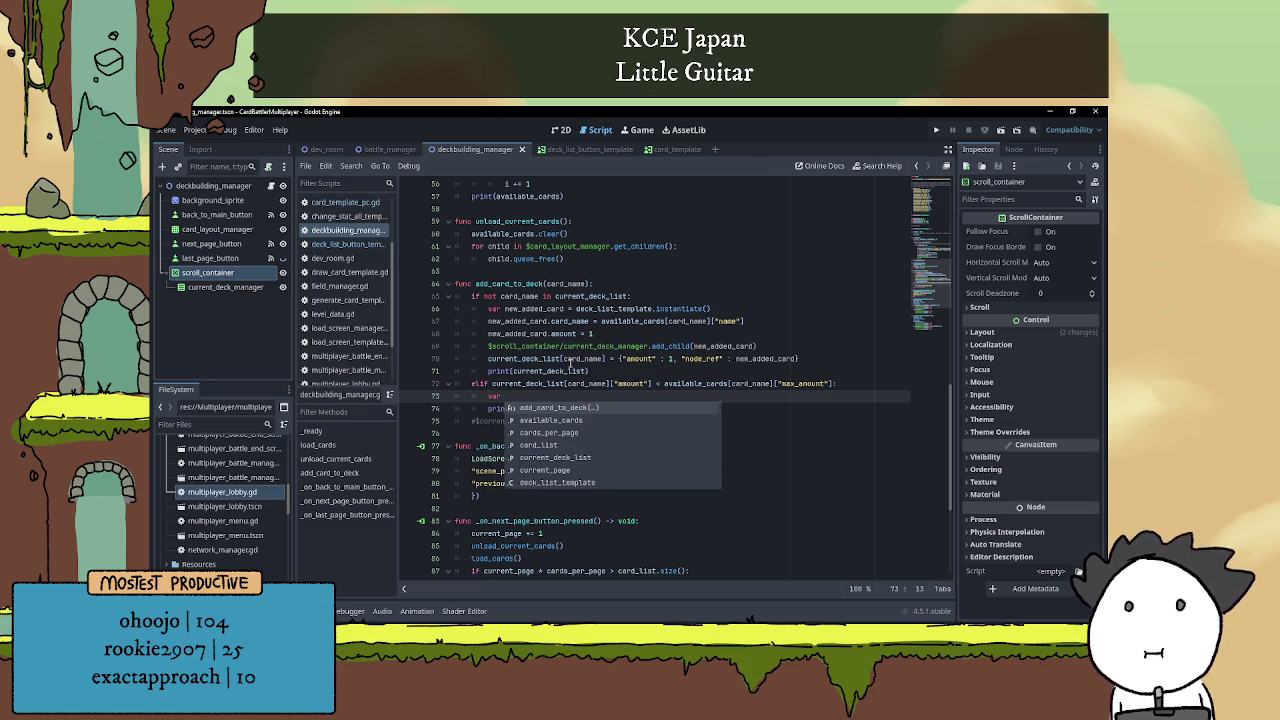
pyautogui.write('node = ')
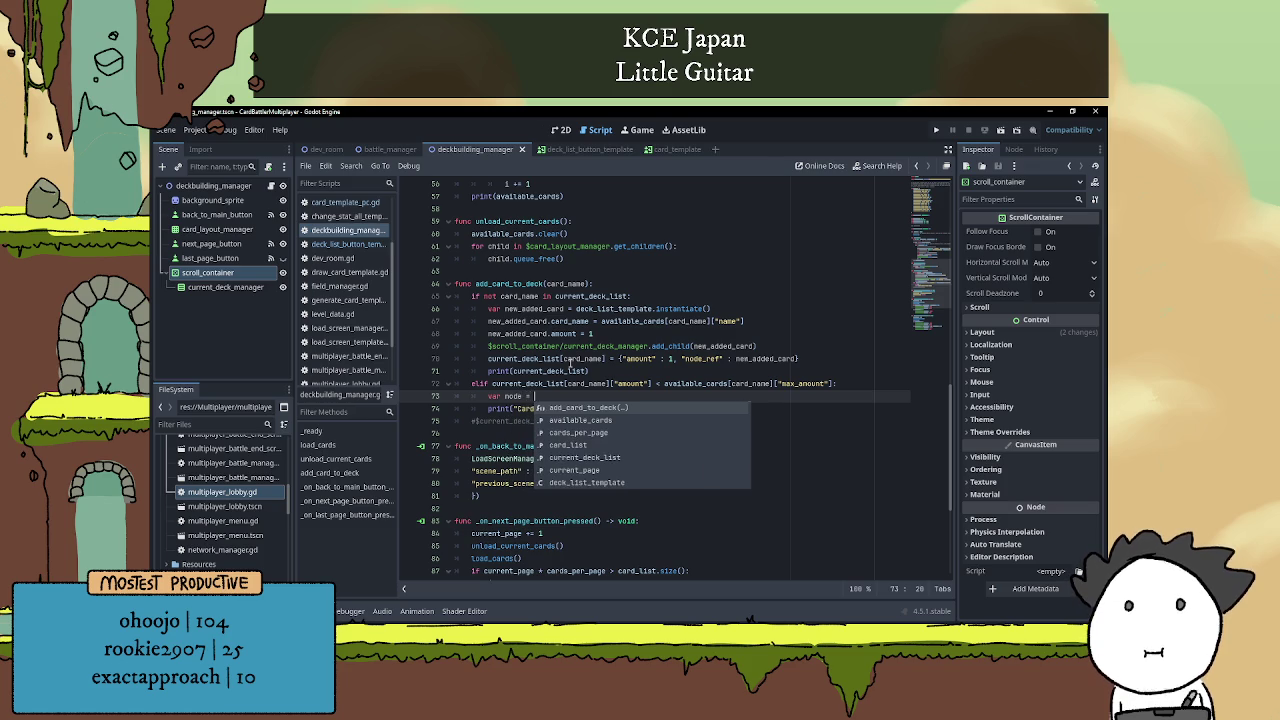
pyautogui.write('curren')
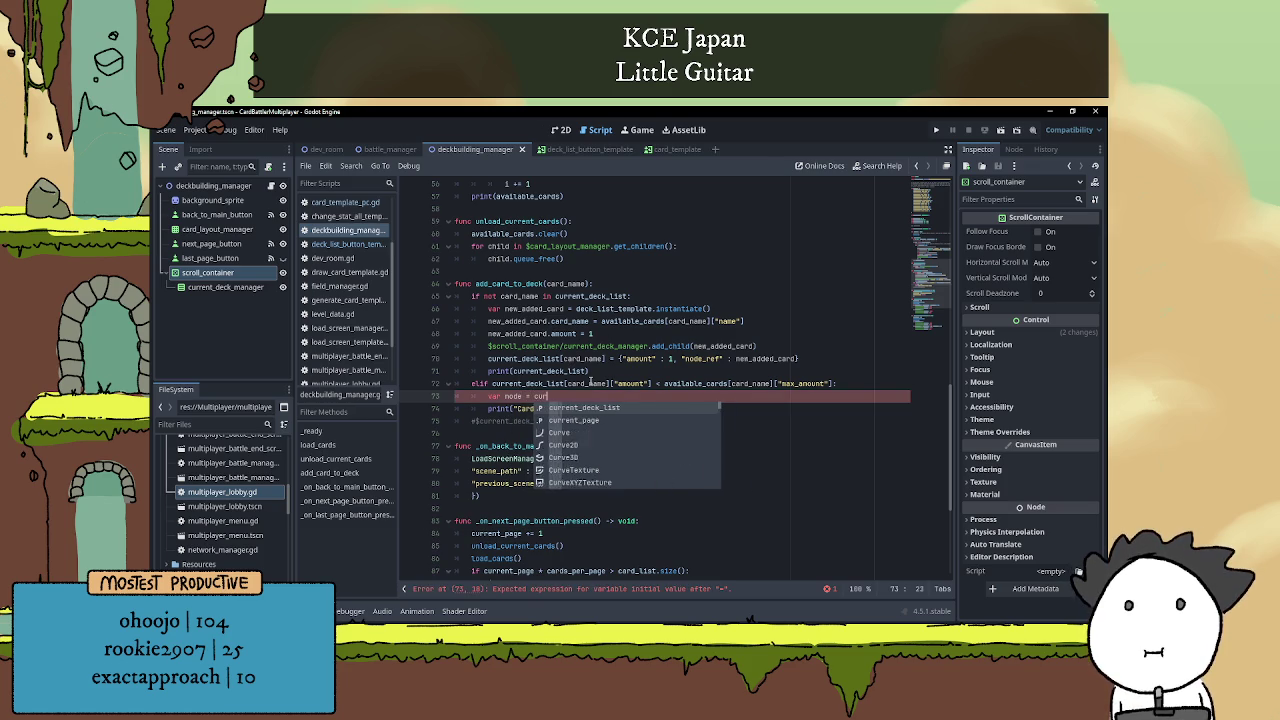
pyautogui.press('Return')
pyautogui.write('[')
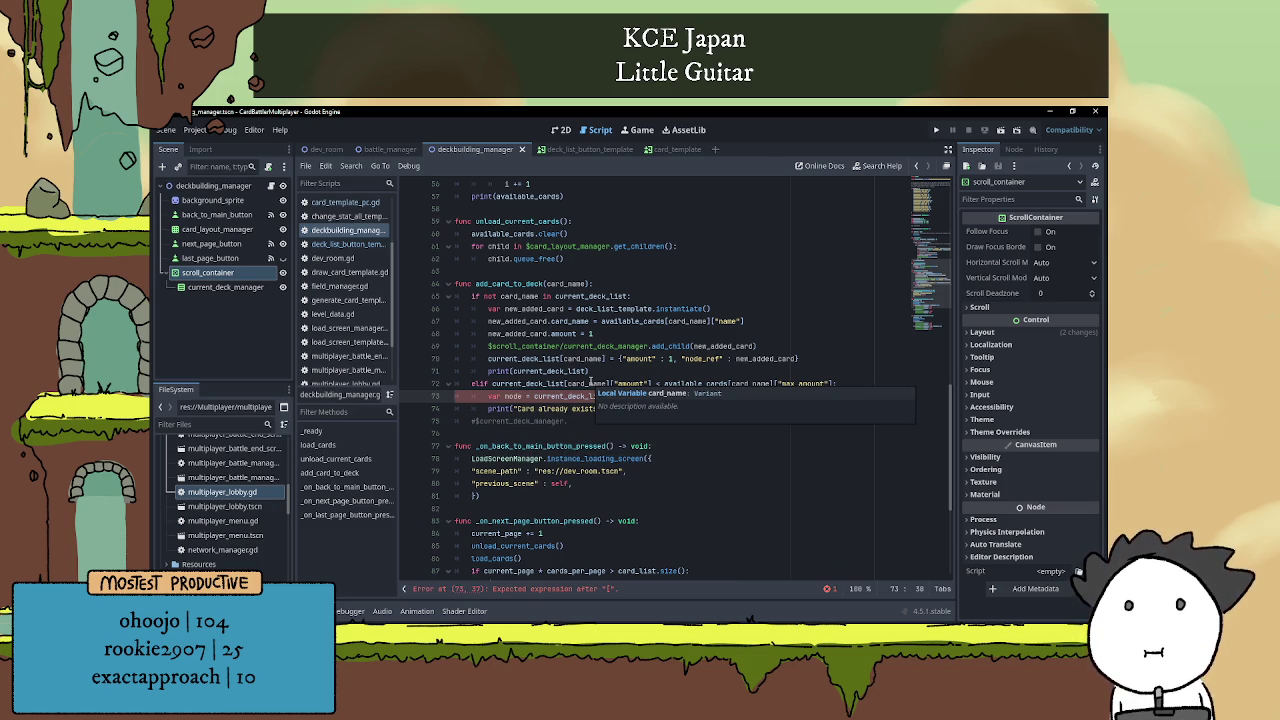
pyautogui.write('card_name]')
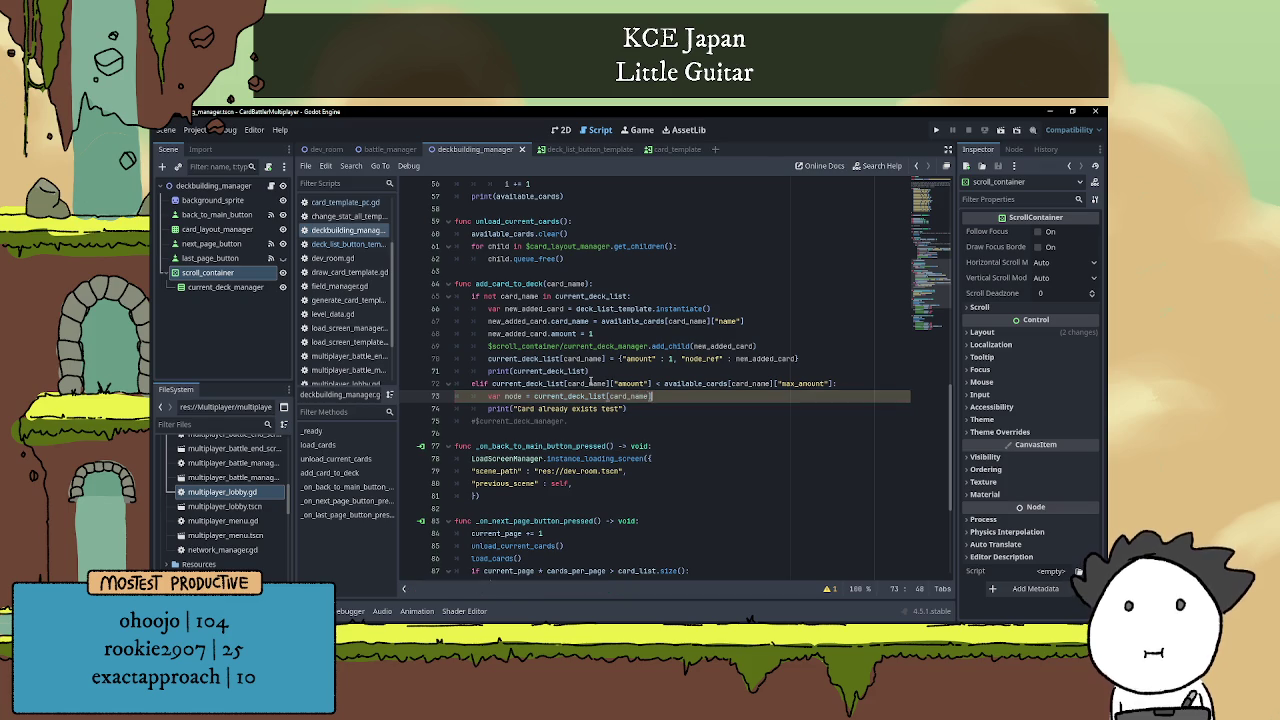
pyautogui.write('[')
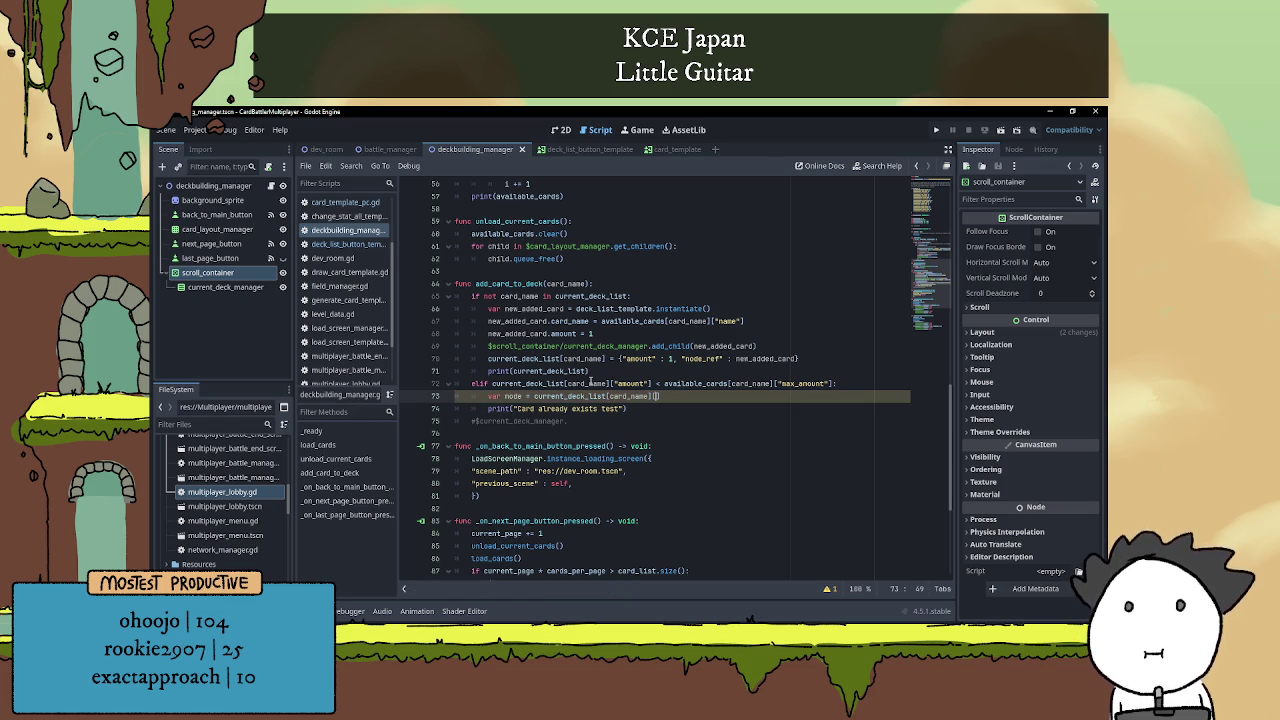
pyautogui.write('"node')
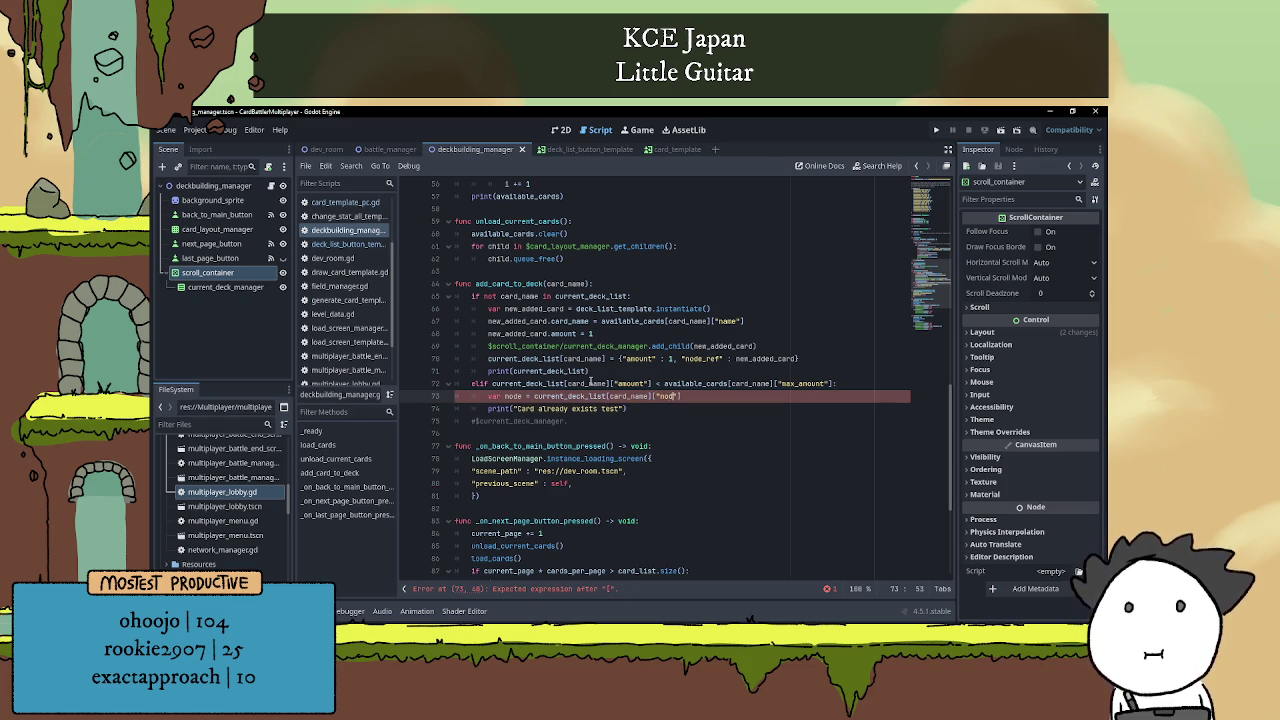
pyautogui.write('_ref')
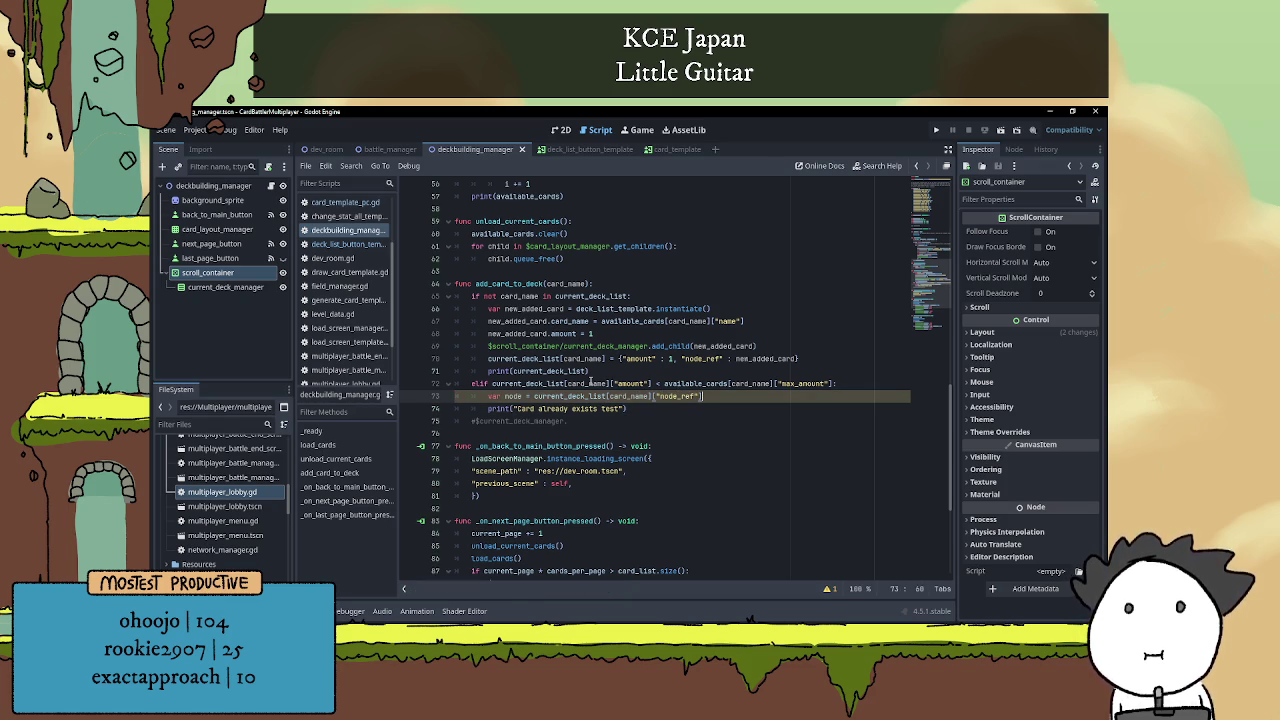
pyautogui.press('Return')
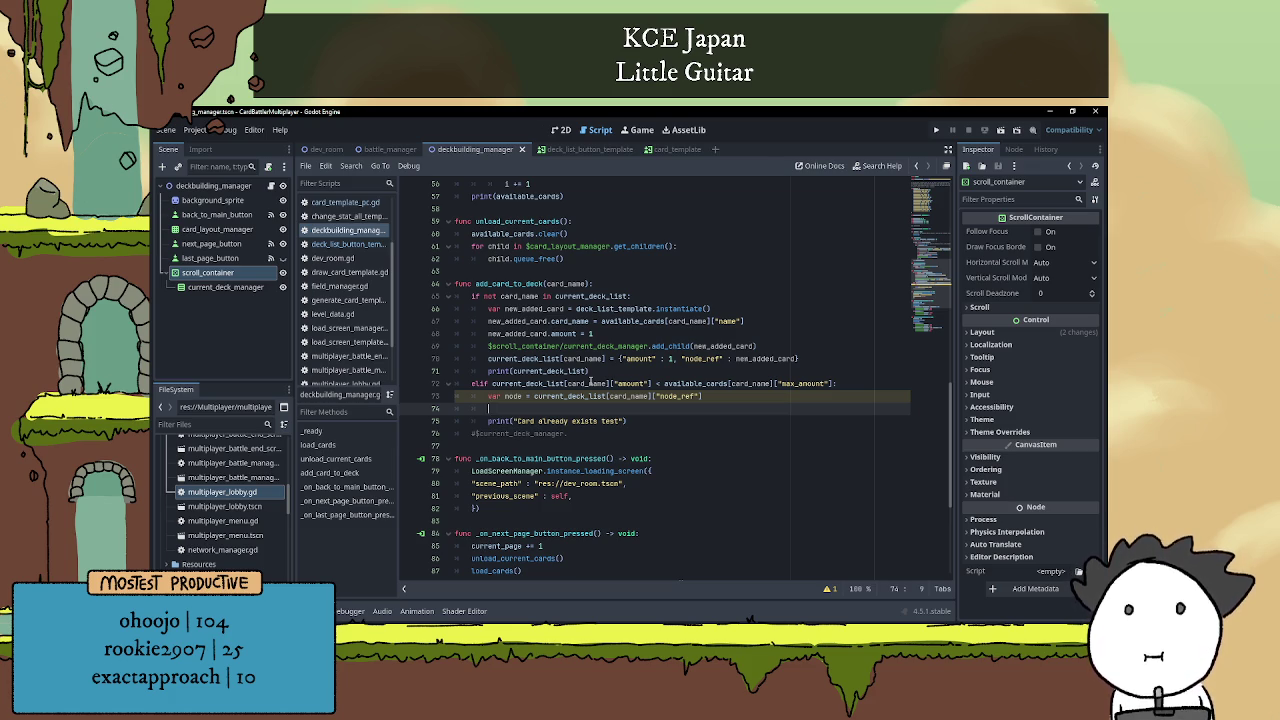
# Write node.update_amount(1) on line 74 of the elif branch.
pyautogui.scroll(-2, 619, 369)
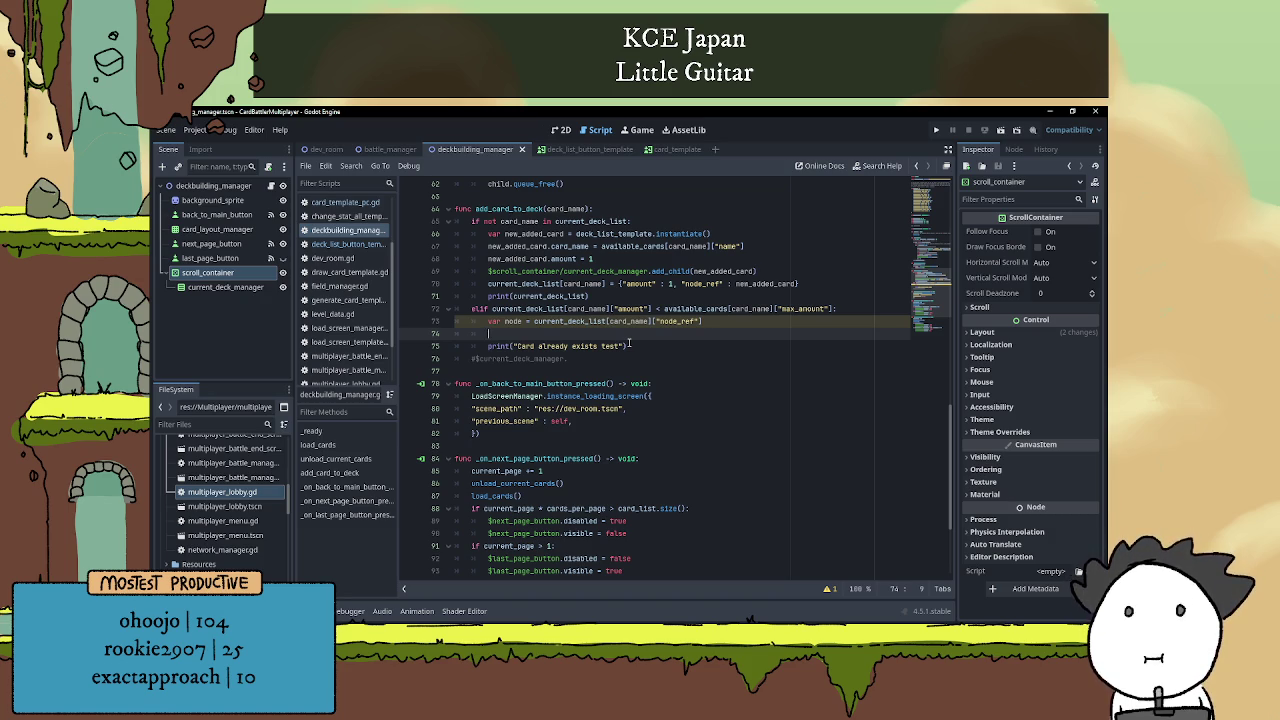
pyautogui.write('node.')
pyautogui.write('amount')
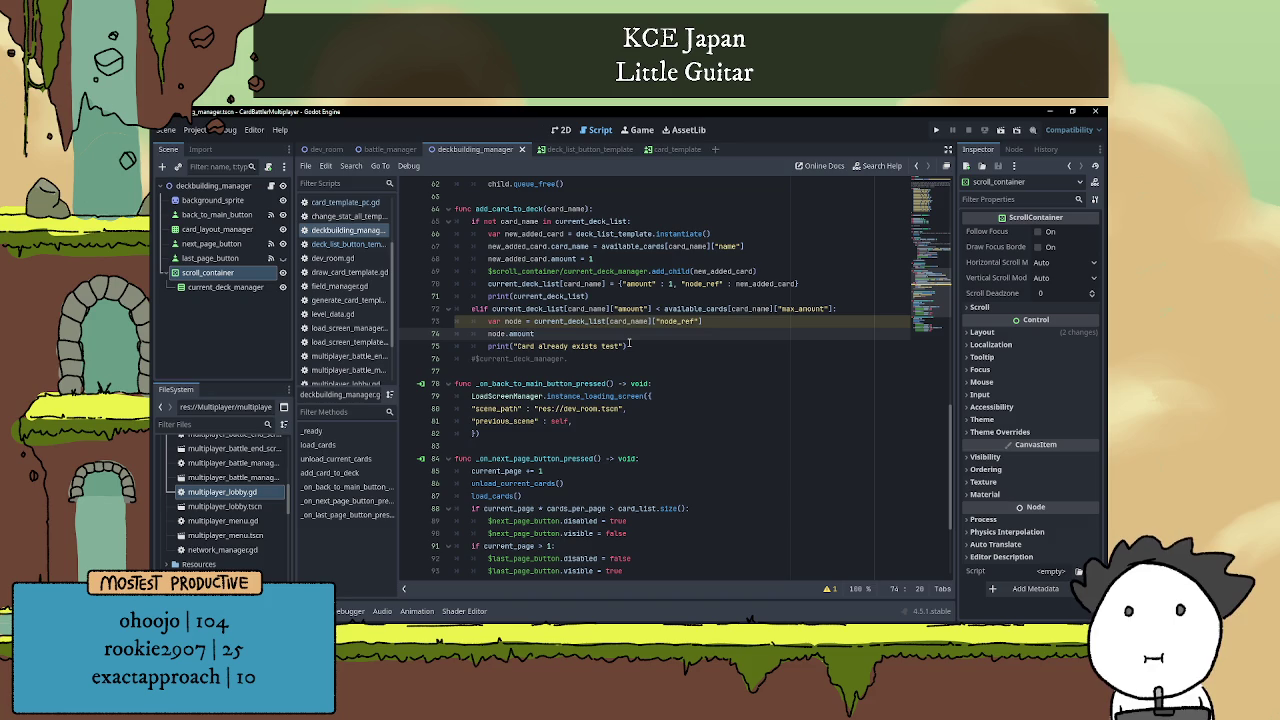
pyautogui.write(' += ')
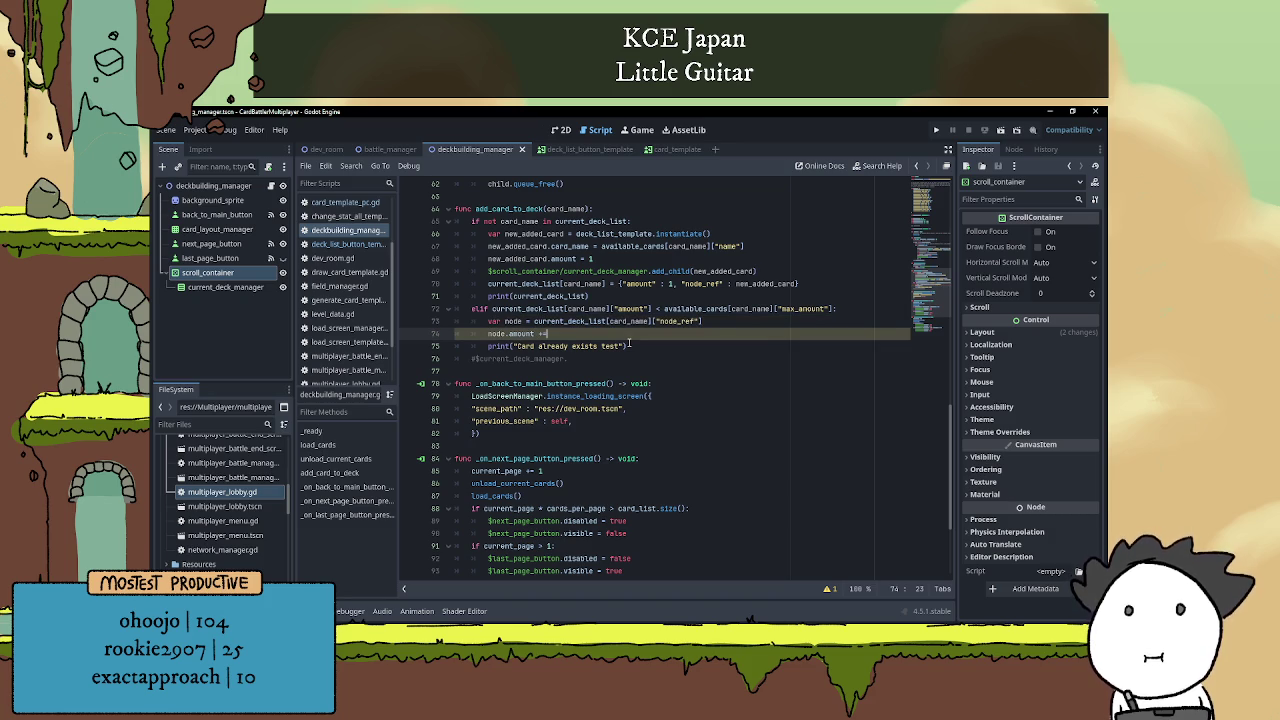
pyautogui.write('1')
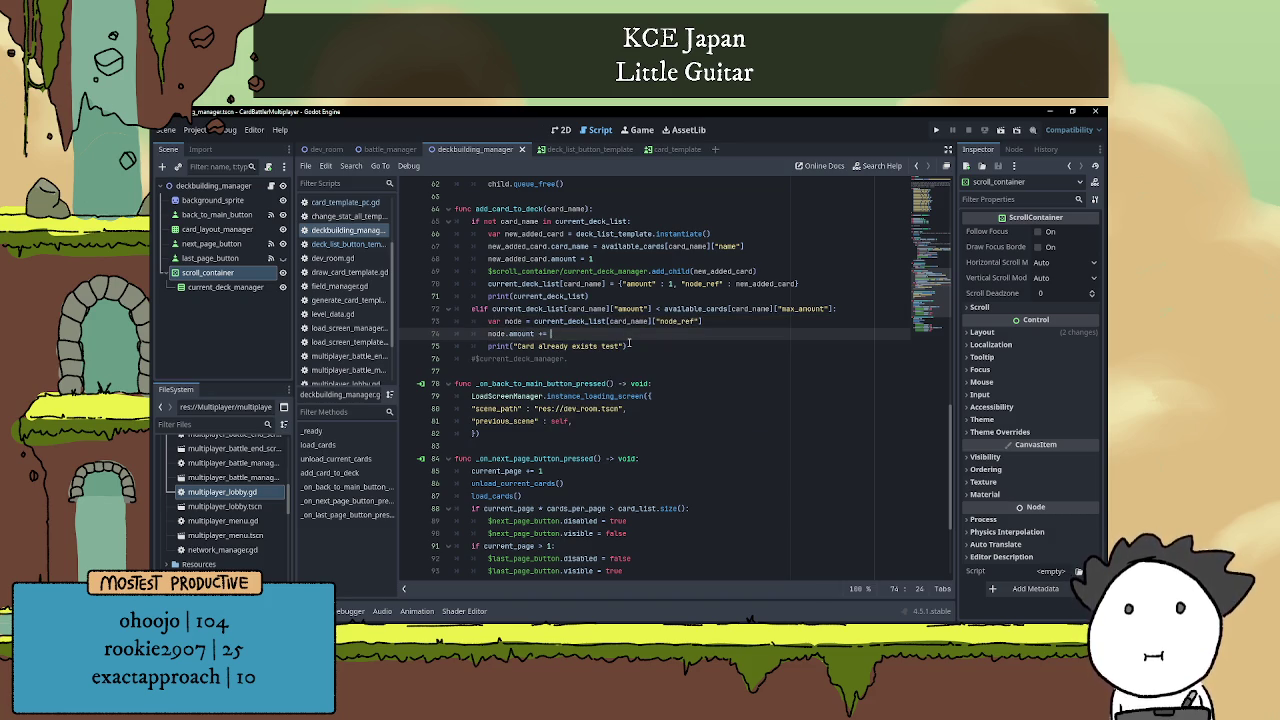
pyautogui.press('BackSpace')
pyautogui.press('BackSpace')
pyautogui.press('BackSpace')
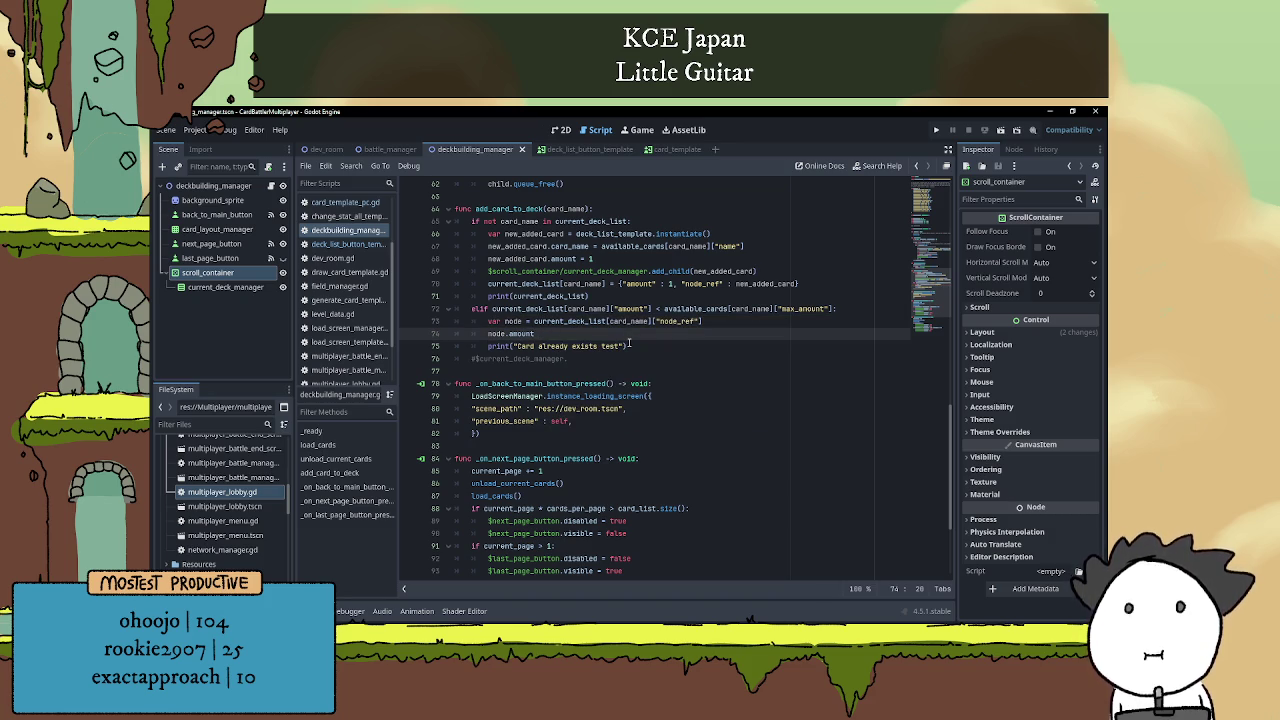
pyautogui.press('BackSpace')
pyautogui.press('BackSpace')
pyautogui.press('BackSpace')
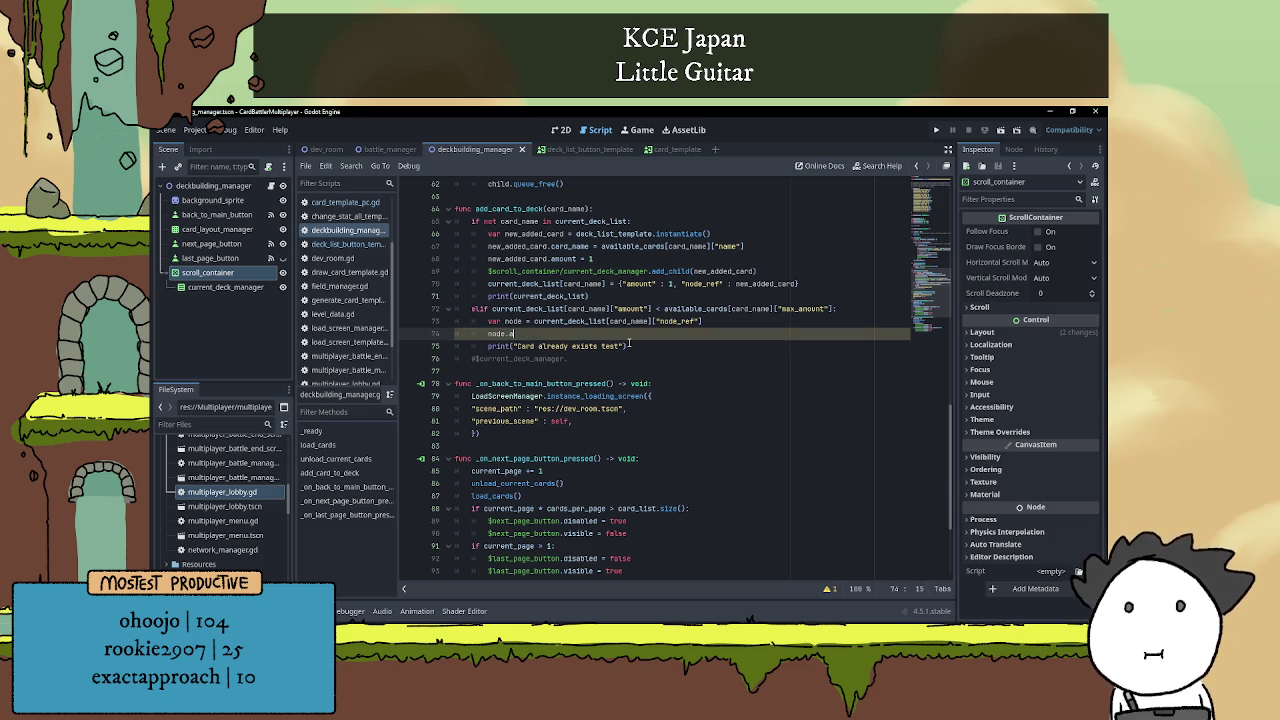
pyautogui.write('update_')
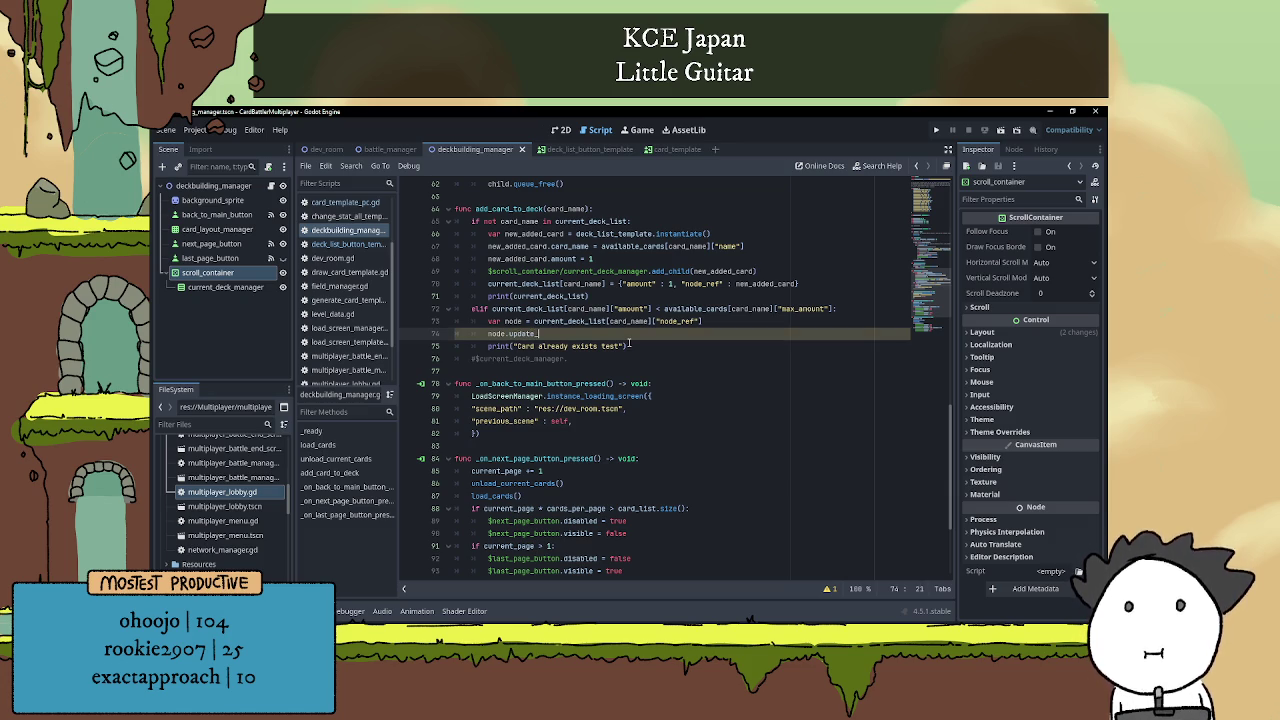
pyautogui.write('amount')
pyautogui.press('Return')
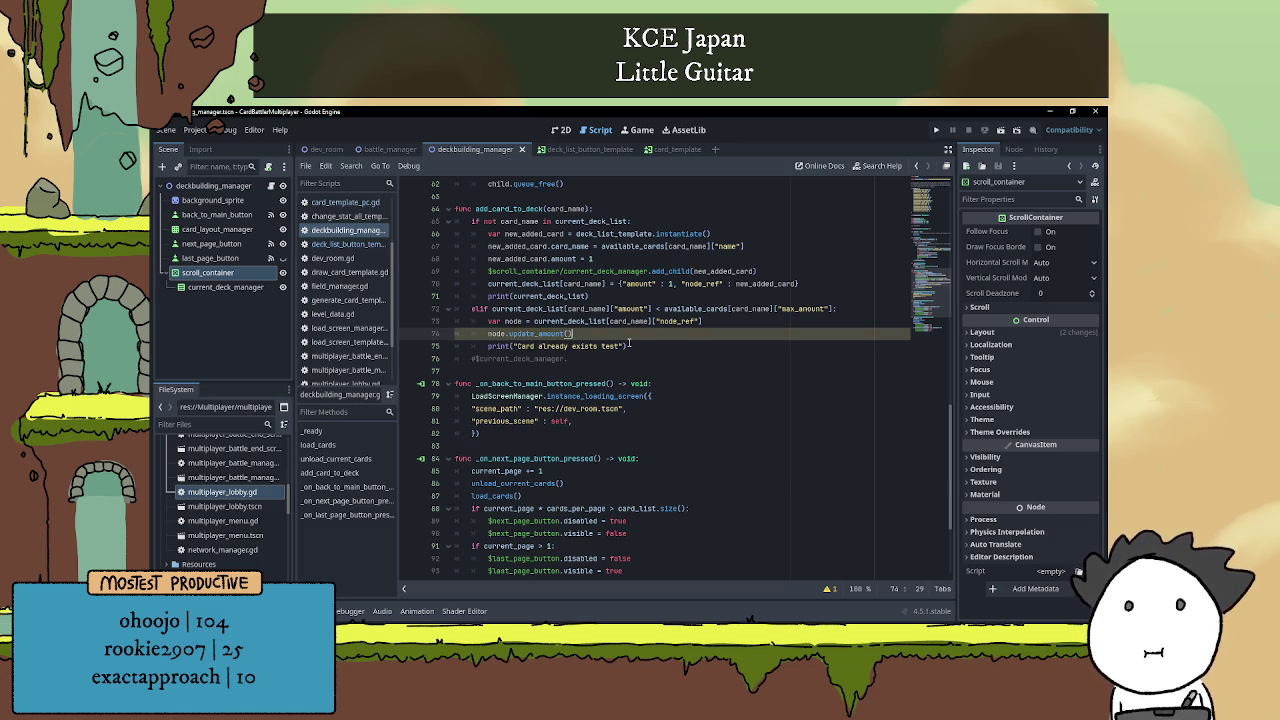
pyautogui.write('1')
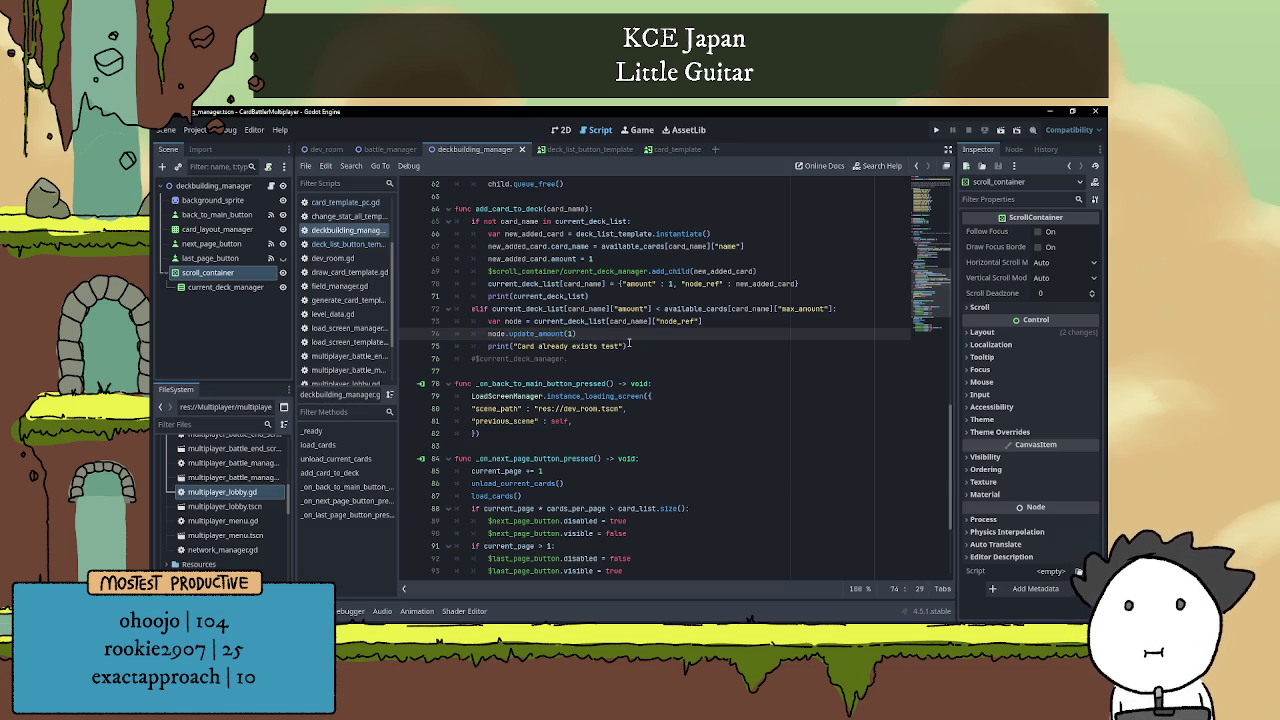
pyautogui.press('End')
pyautogui.press('Return')
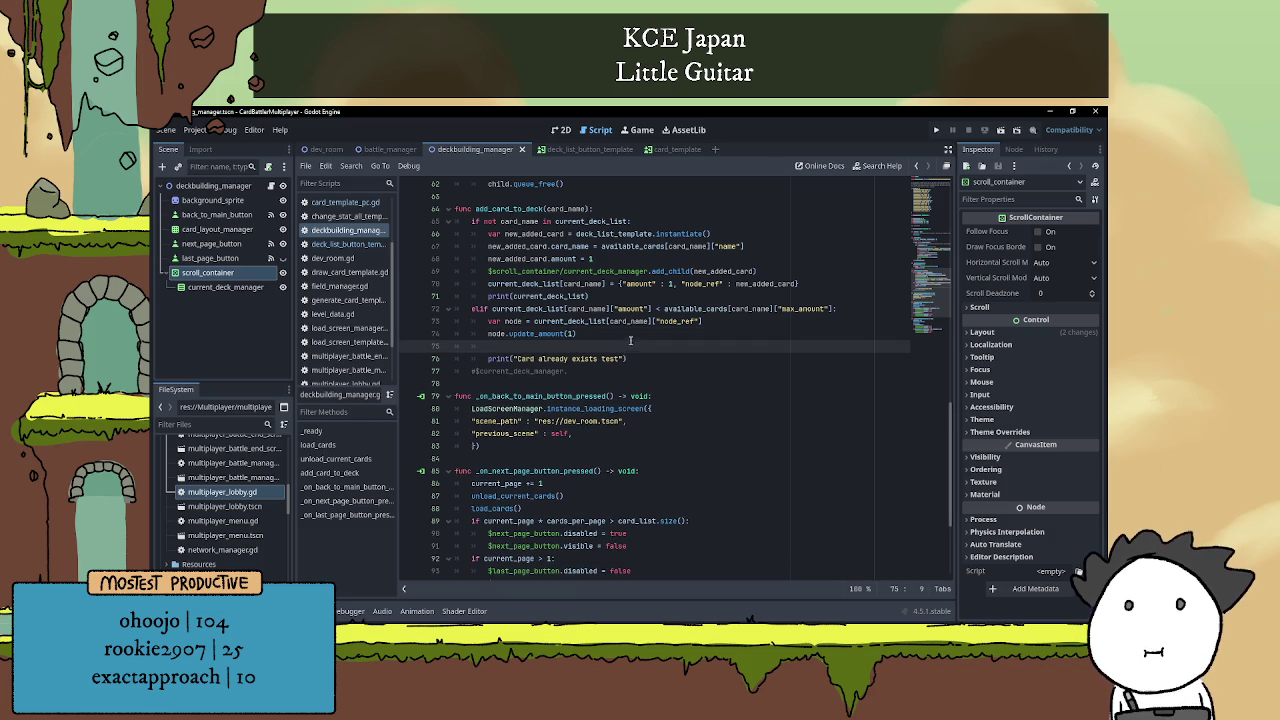
# Delete the empty line and the print("Card already exists test") line.
pyautogui.scroll(1, 632, 350)
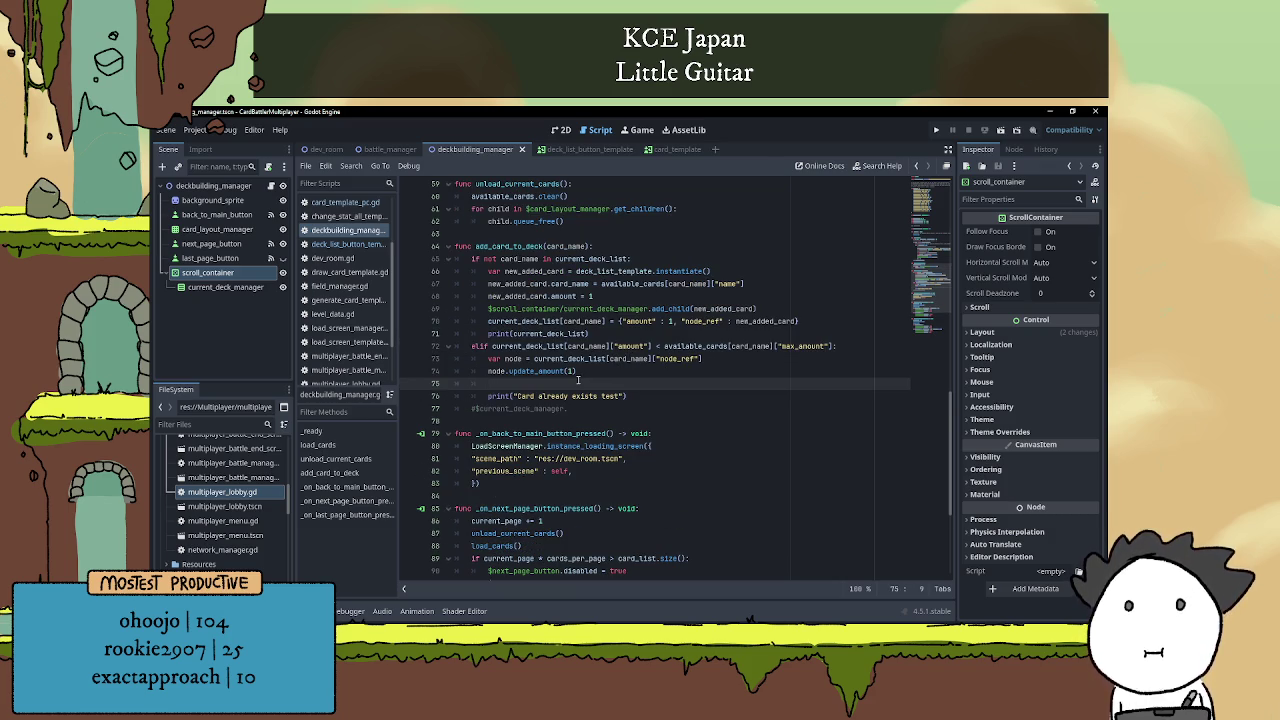
pyautogui.scroll(1, 575, 383)
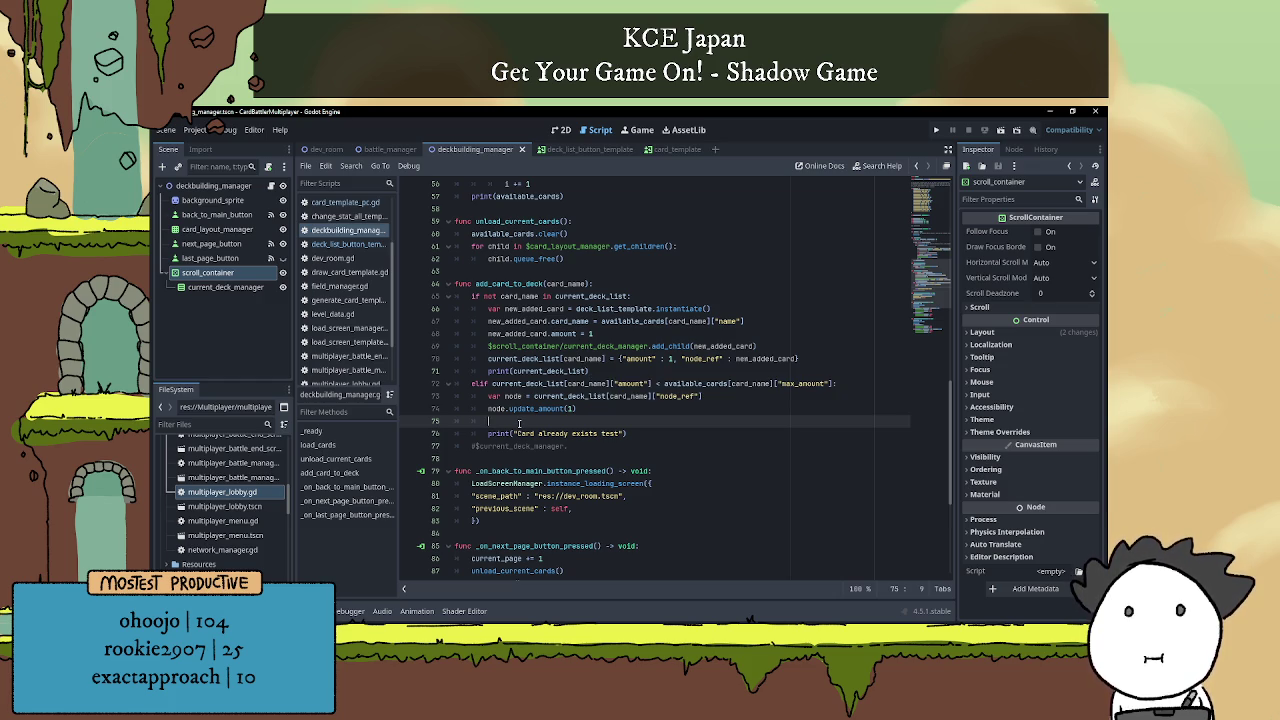
pyautogui.press('BackSpace')
pyautogui.press('BackSpace')
pyautogui.press('Delete')
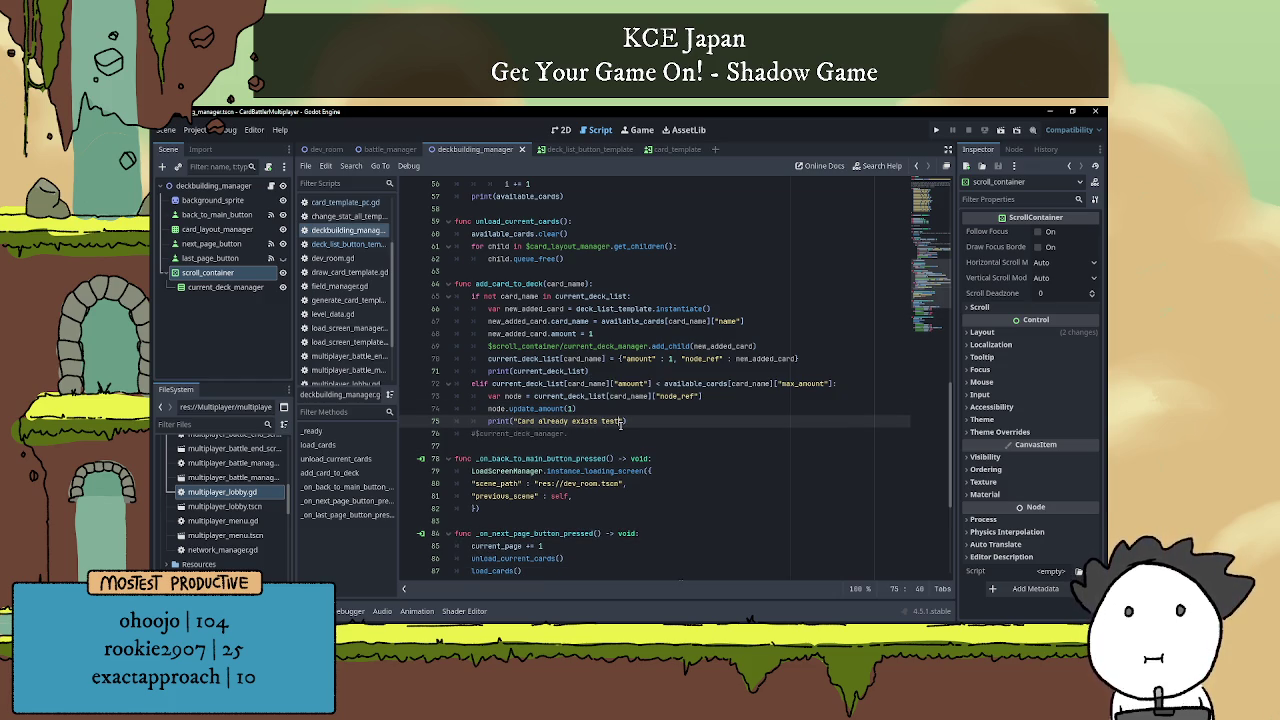
pyautogui.click(622, 421)
pyautogui.press('BackSpace')
pyautogui.press('BackSpace')
pyautogui.hotkey('shift', 'Up')
pyautogui.press('BackSpace')
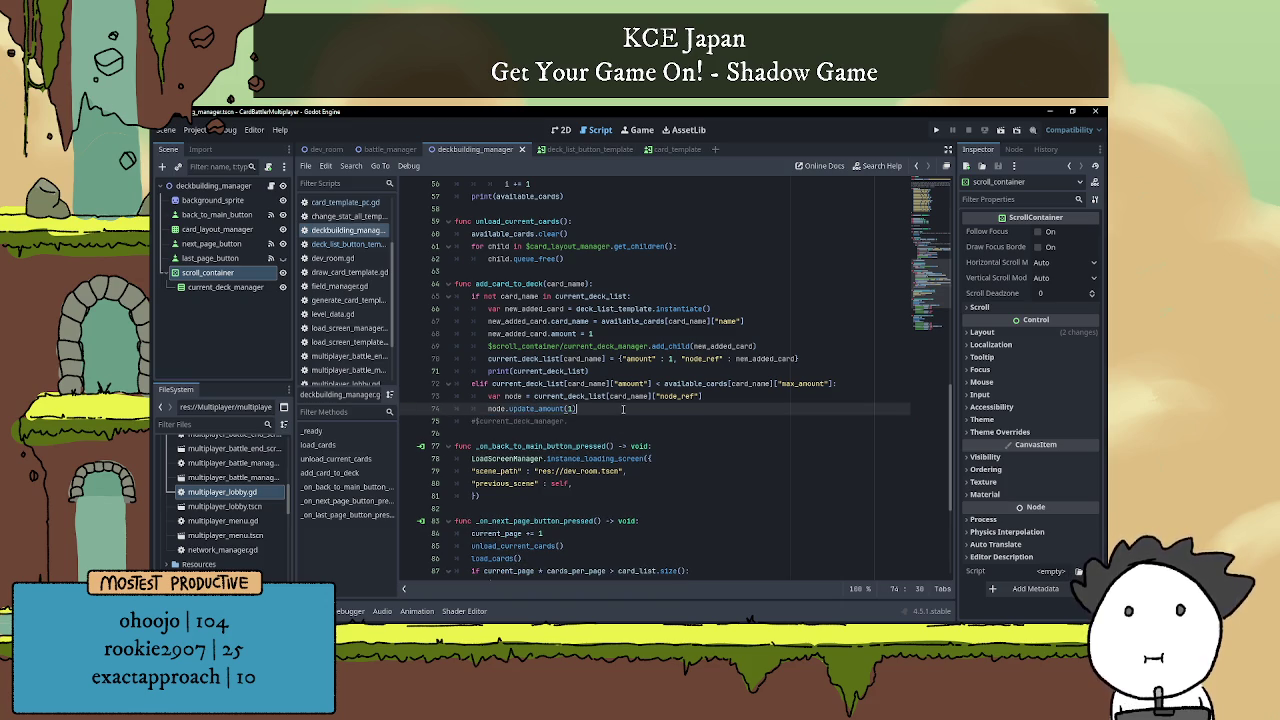
# In deck_list_button_template, add a func update_amount(amount: int): signature after _ready.
pyautogui.click(577, 150)
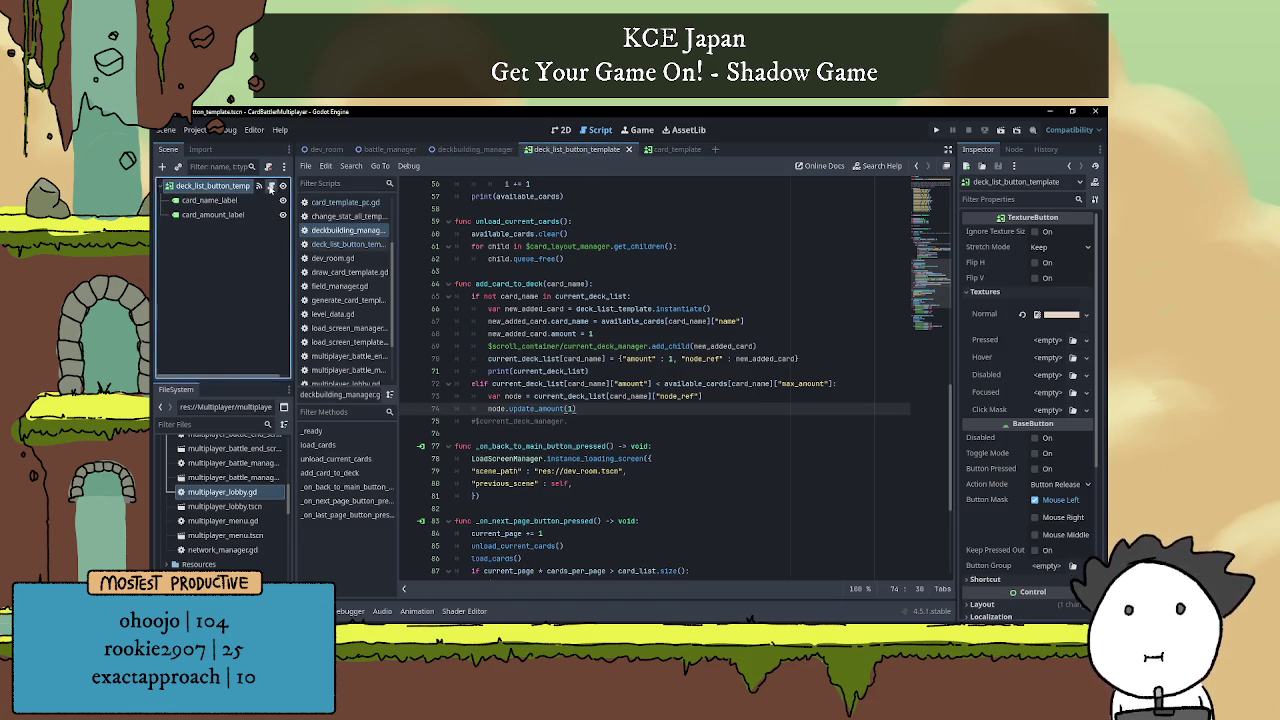
pyautogui.click(529, 287)
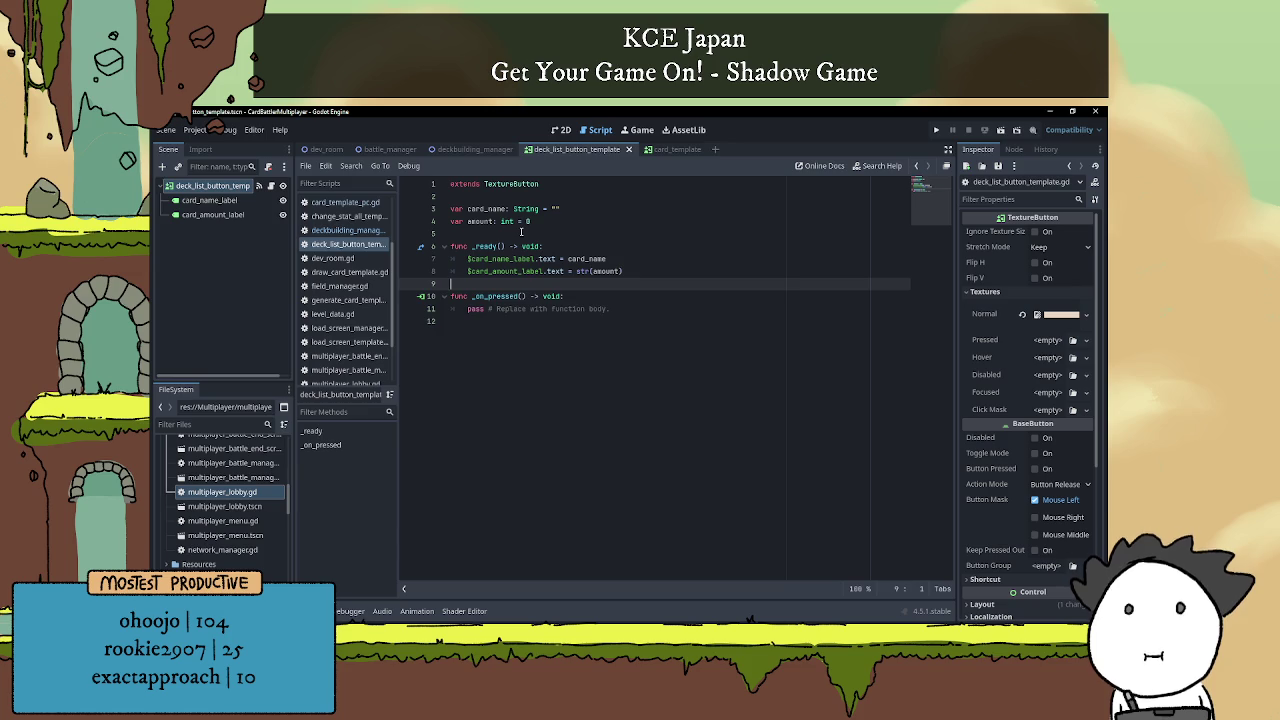
pyautogui.press('Return')
pyautogui.press('Return')
pyautogui.press('Up')
pyautogui.write('func up')
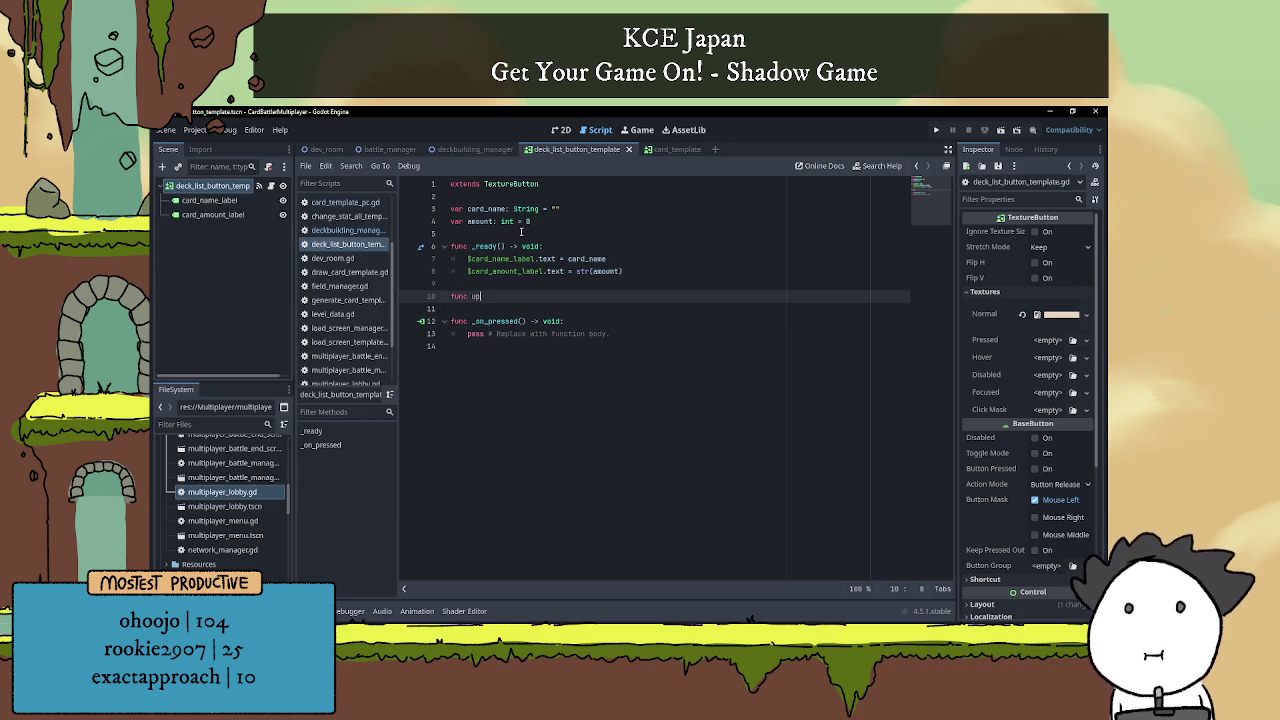
pyautogui.write('date_amount(')
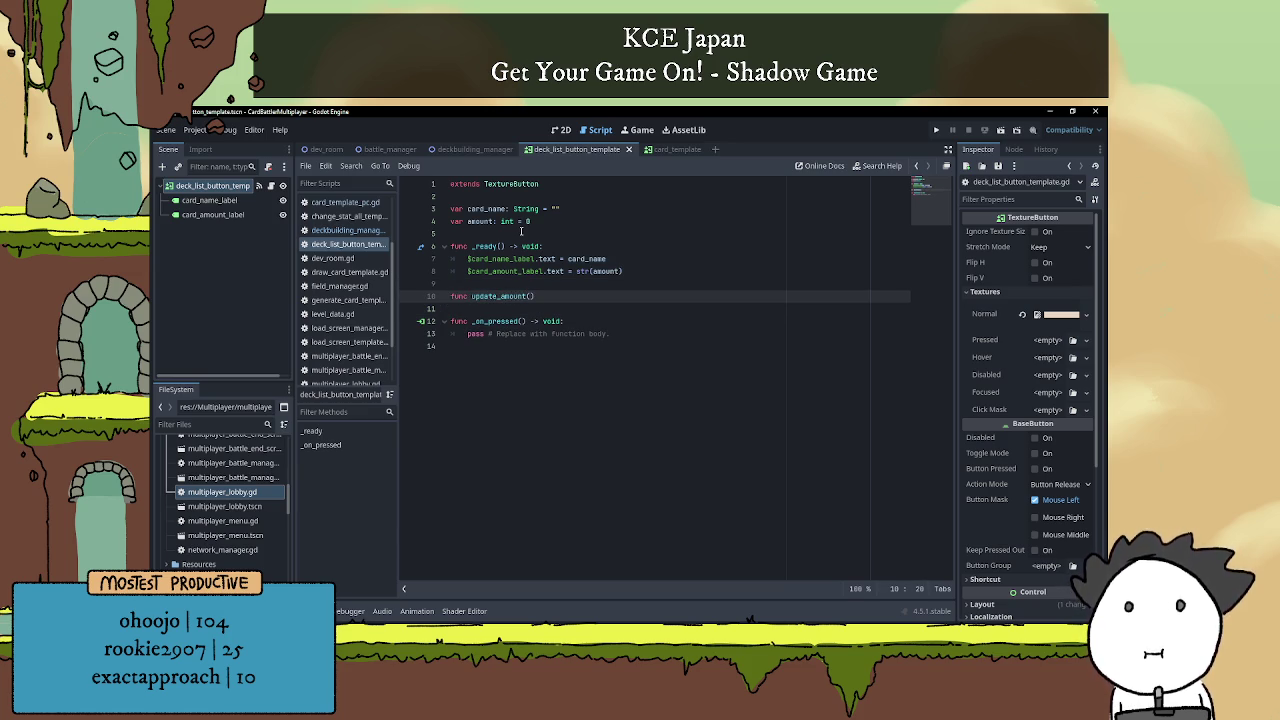
pyautogui.write('amoun')
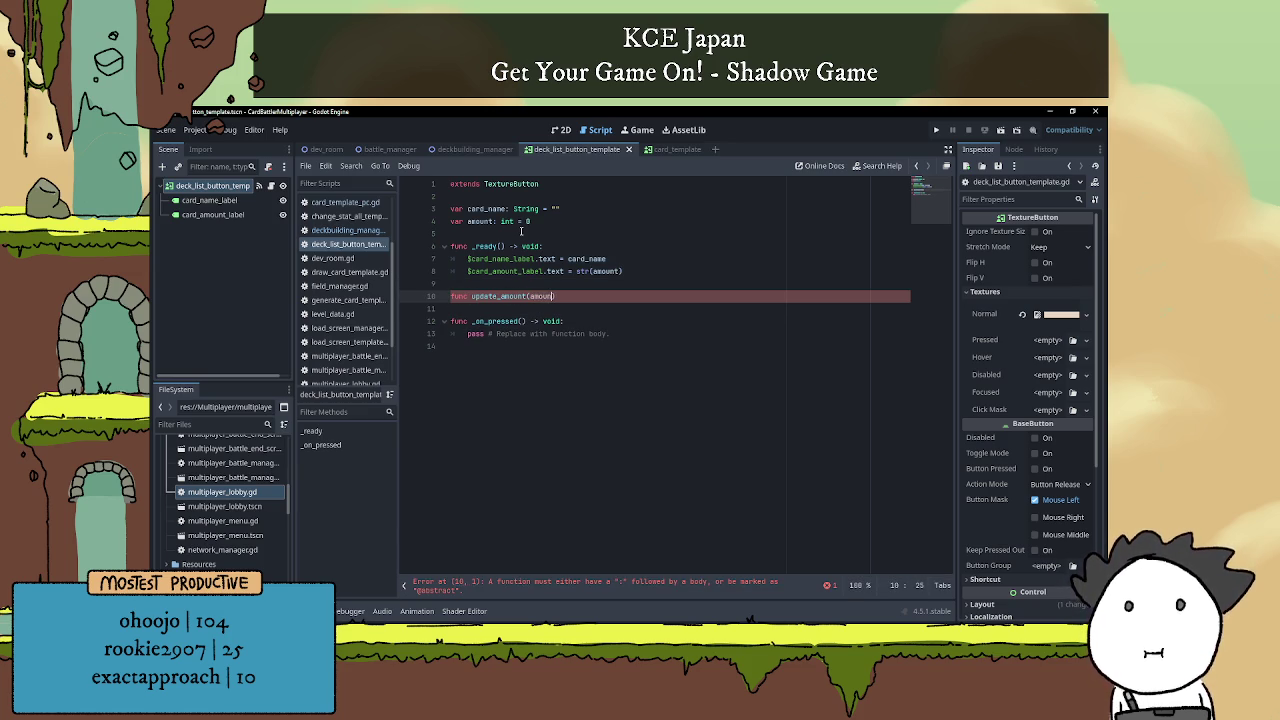
pyautogui.write('t: int)')
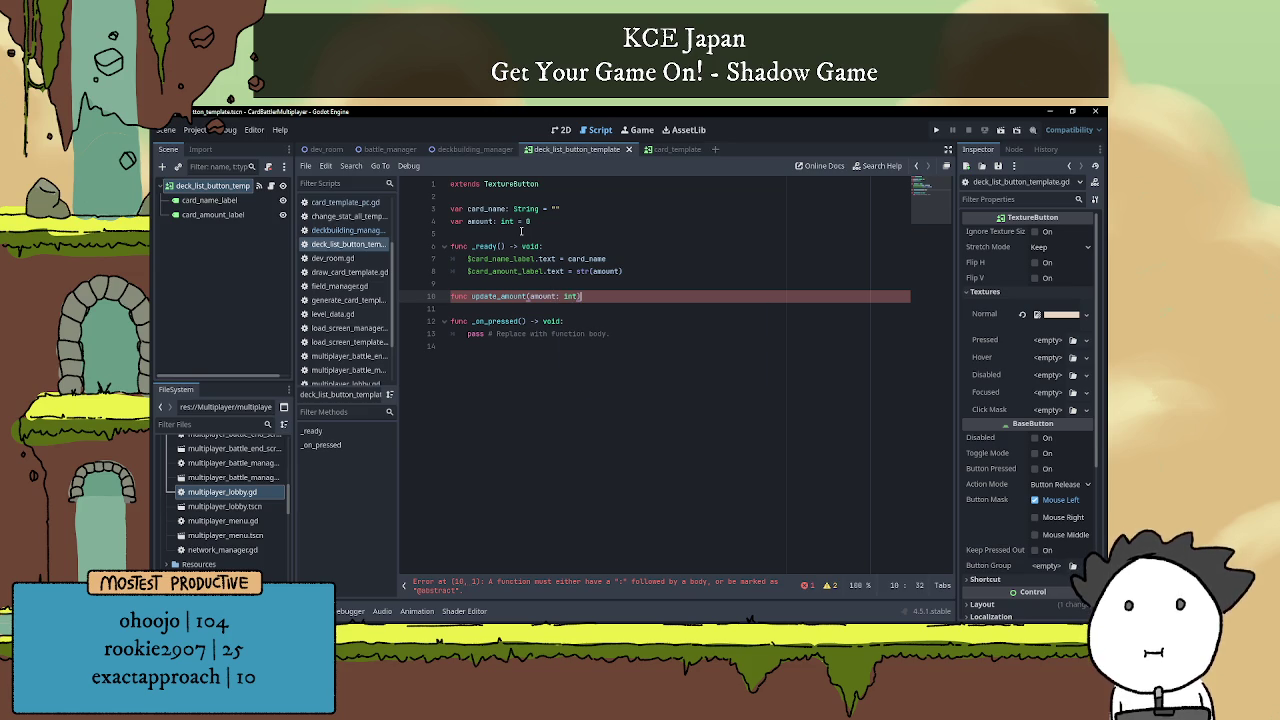
pyautogui.write(':')
pyautogui.press('Return')
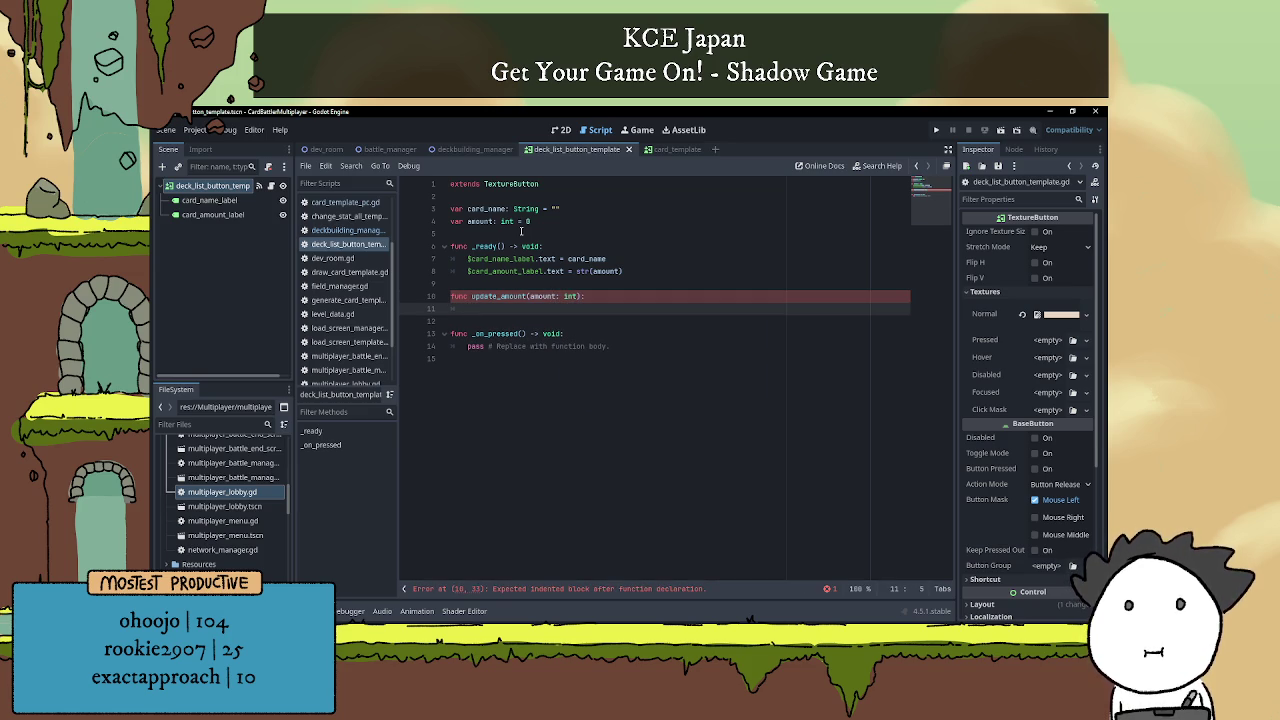
# Rename the parameter to new_amount and add the body line amount += new_amount.
pyautogui.write('amount')
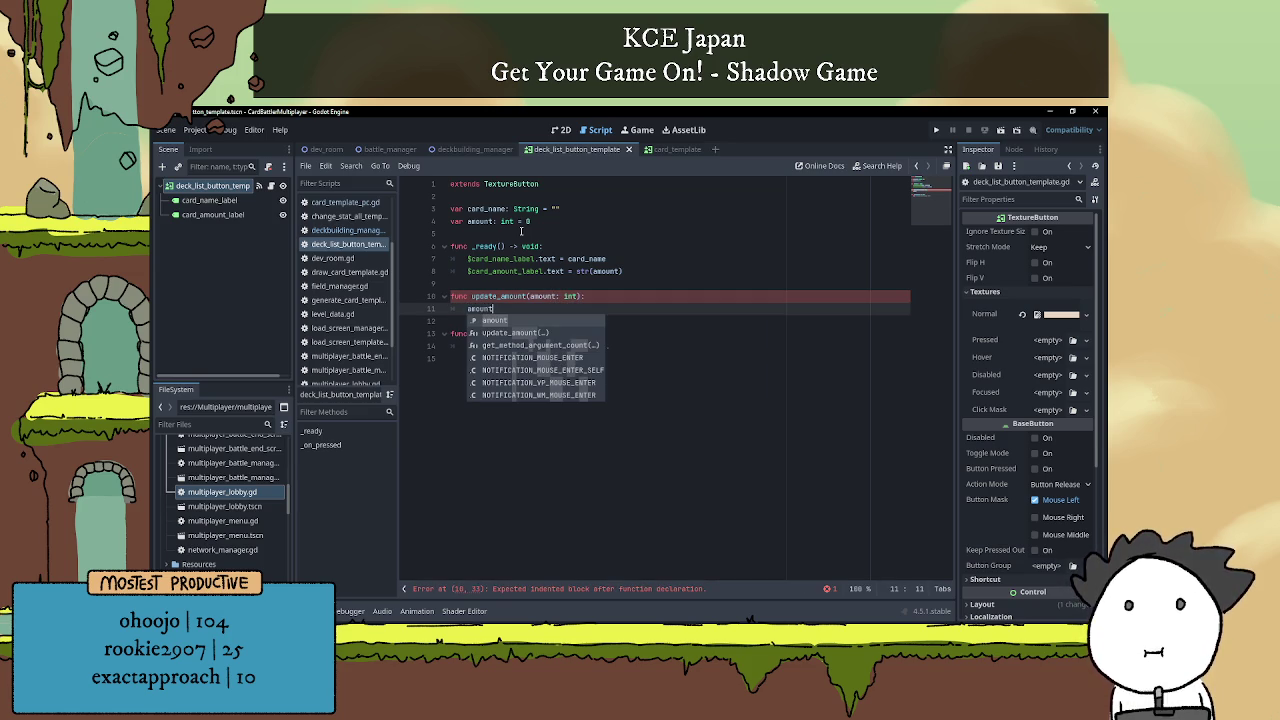
pyautogui.click(533, 297)
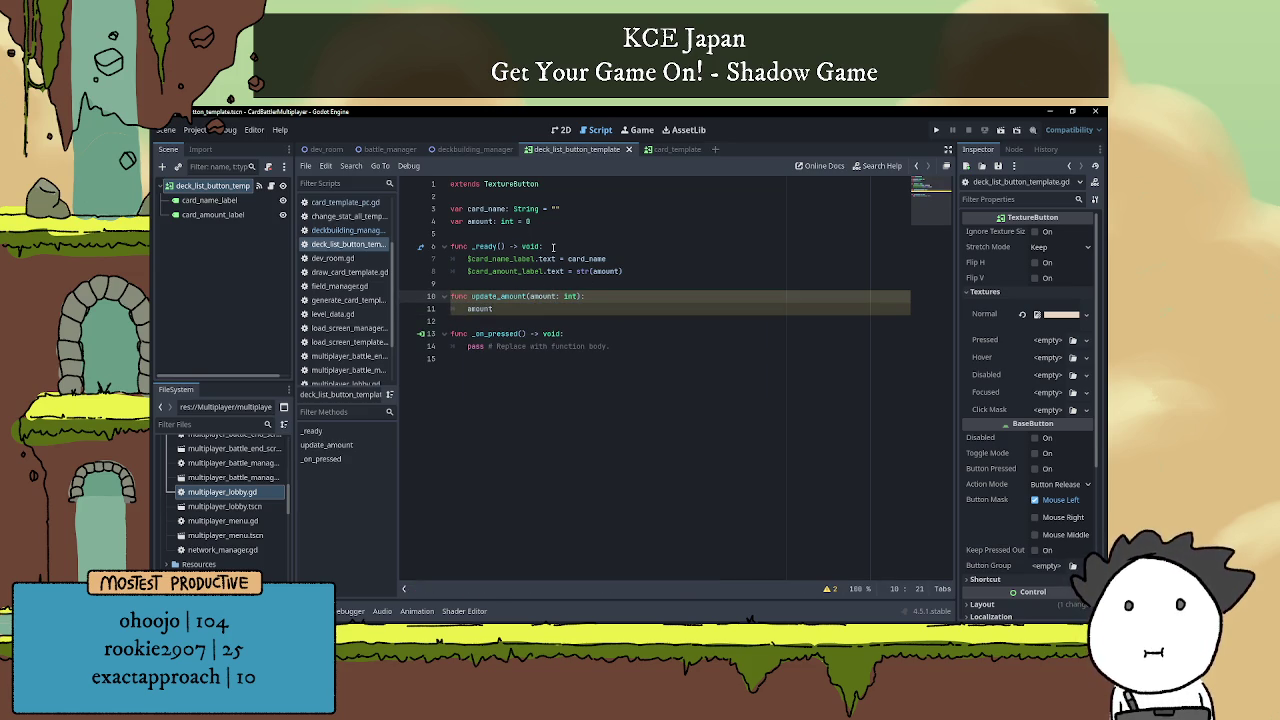
pyautogui.write('new_')
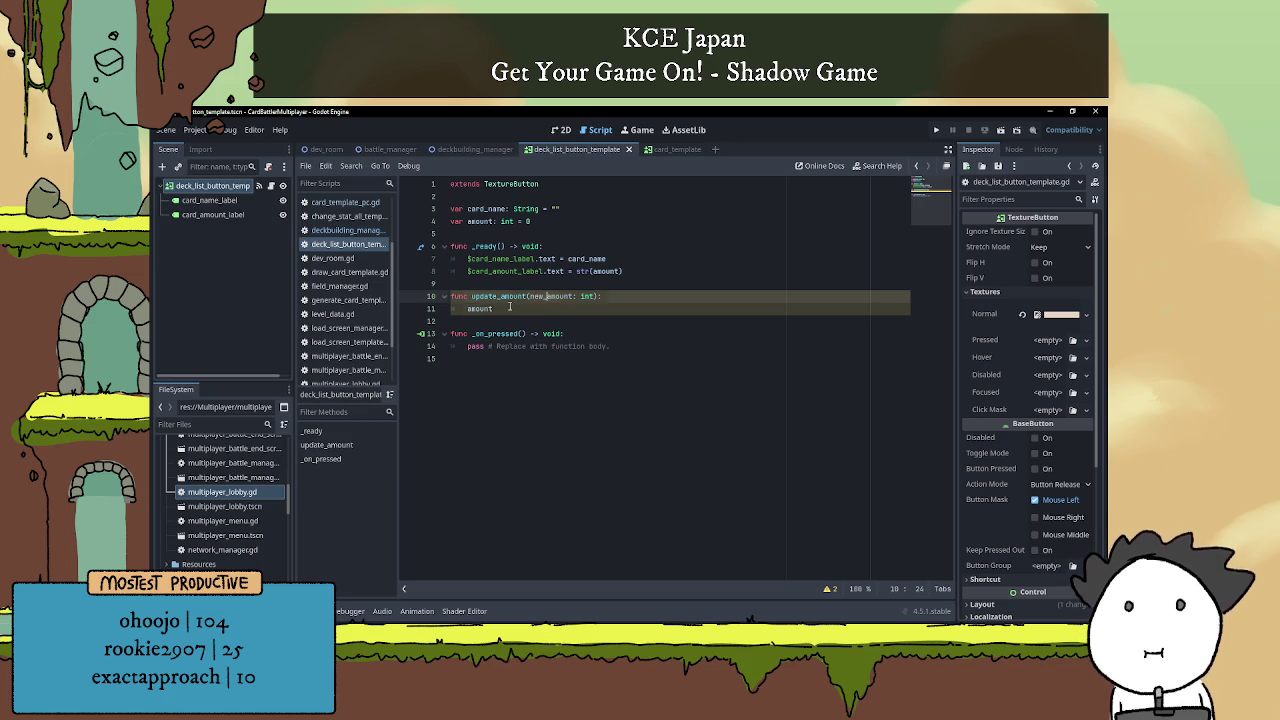
pyautogui.press('Down')
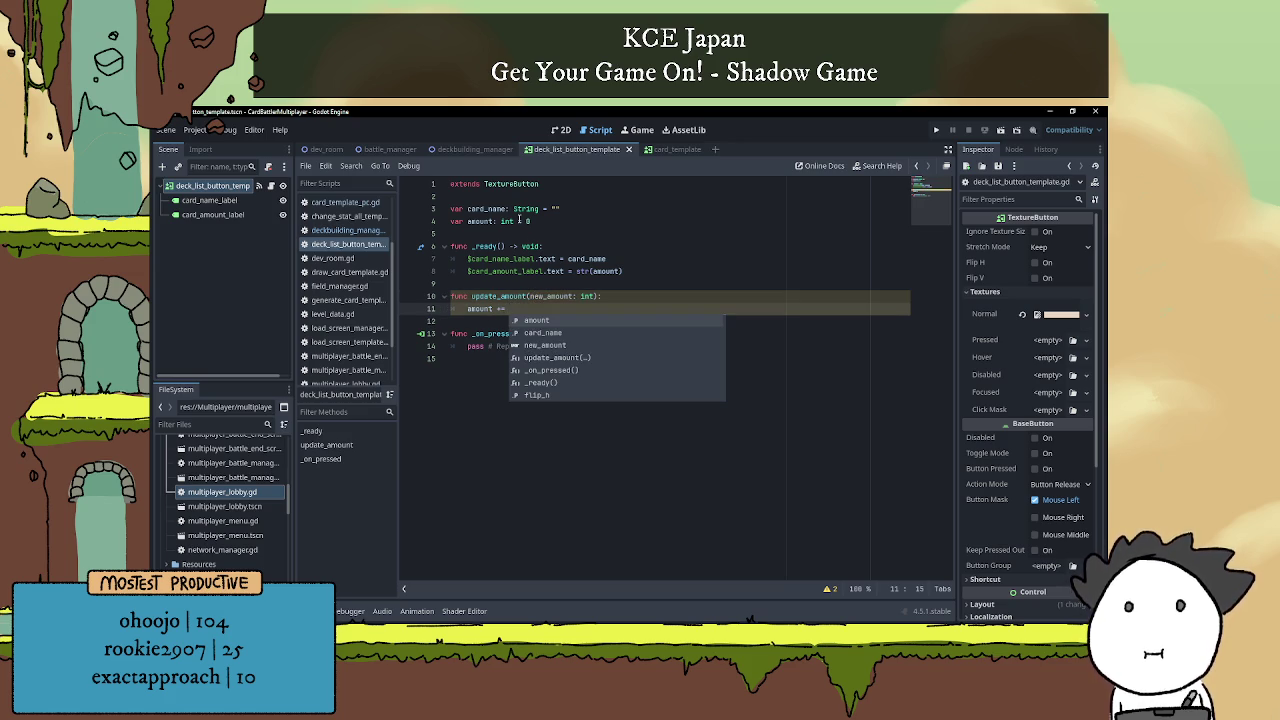
pyautogui.write('new')
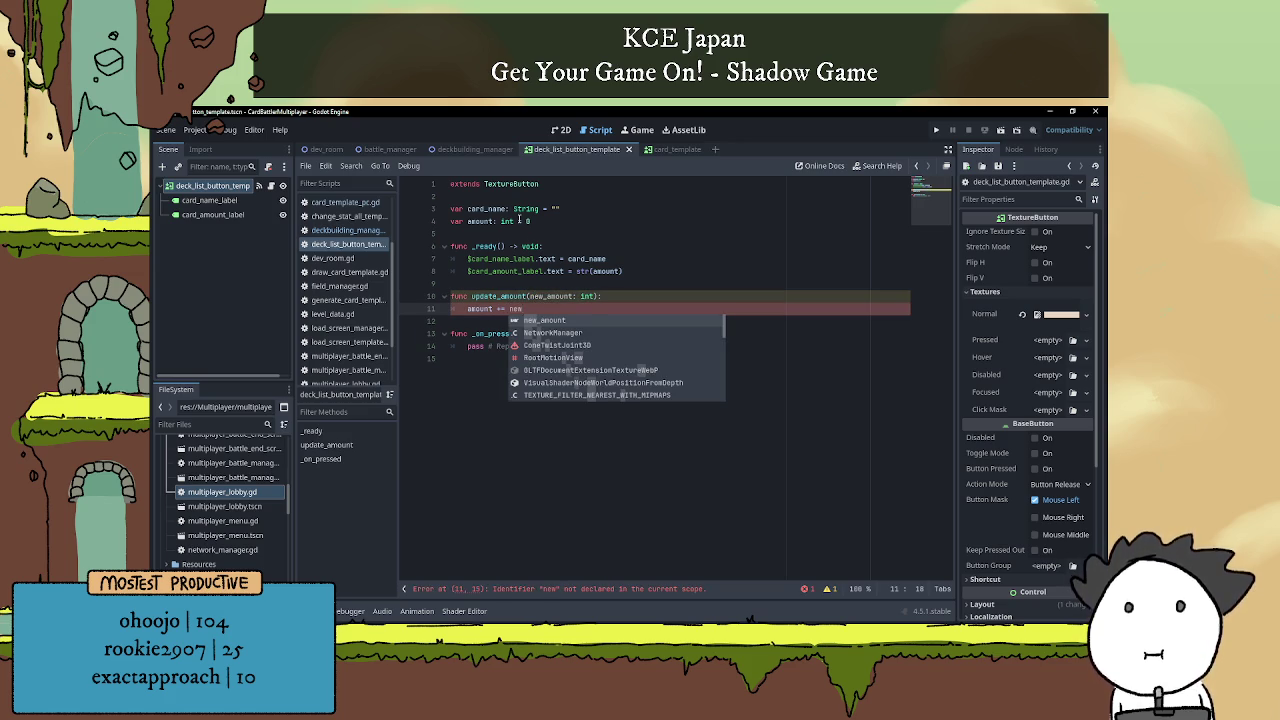
pyautogui.press('Return')
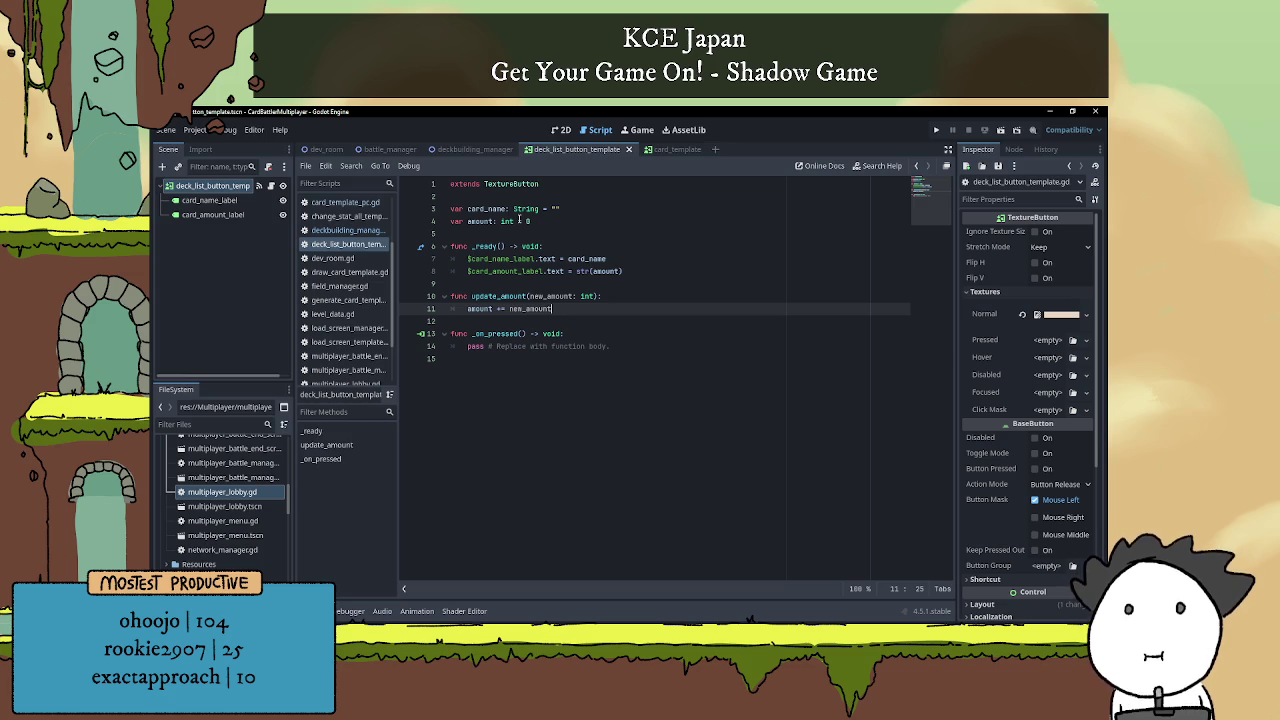
pyautogui.press('Return')
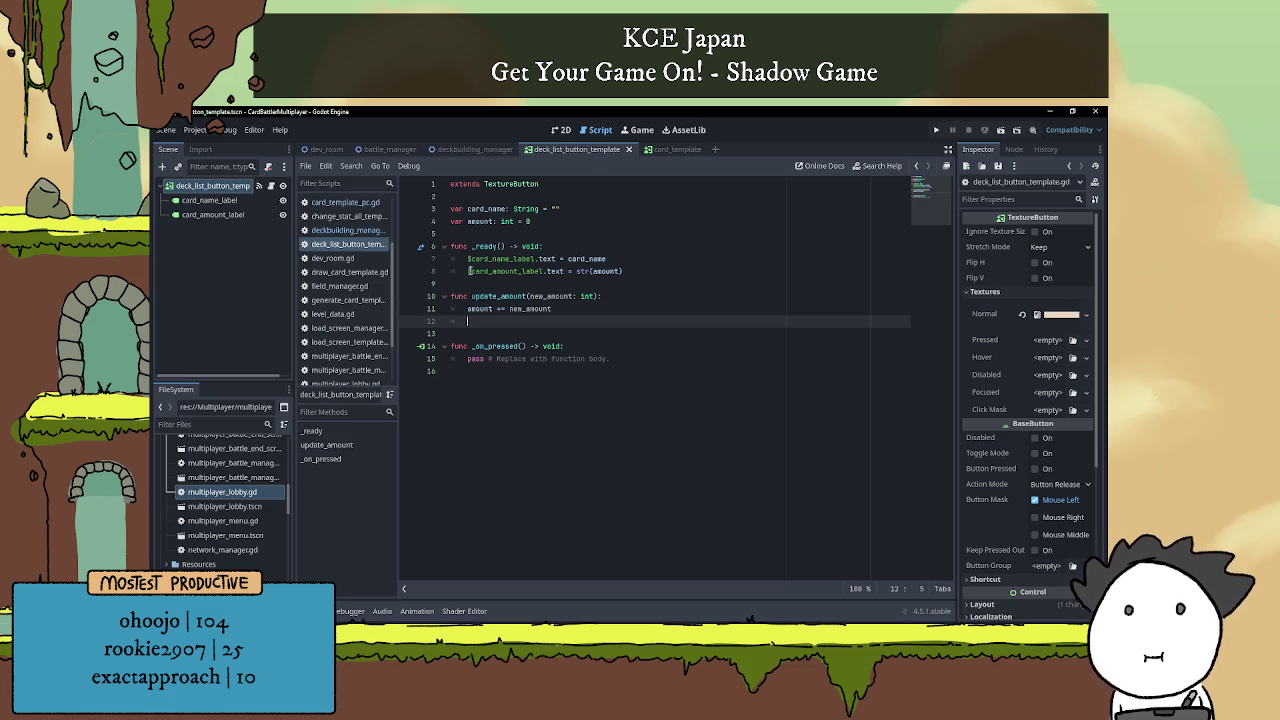
# Copy the $card_amount_label.text = str(amount) line into update_amount.
pyautogui.moveTo(468, 271); pyautogui.dragTo(641, 270)
pyautogui.hotkey('ctrl', 'c')
pyautogui.click(520, 322)
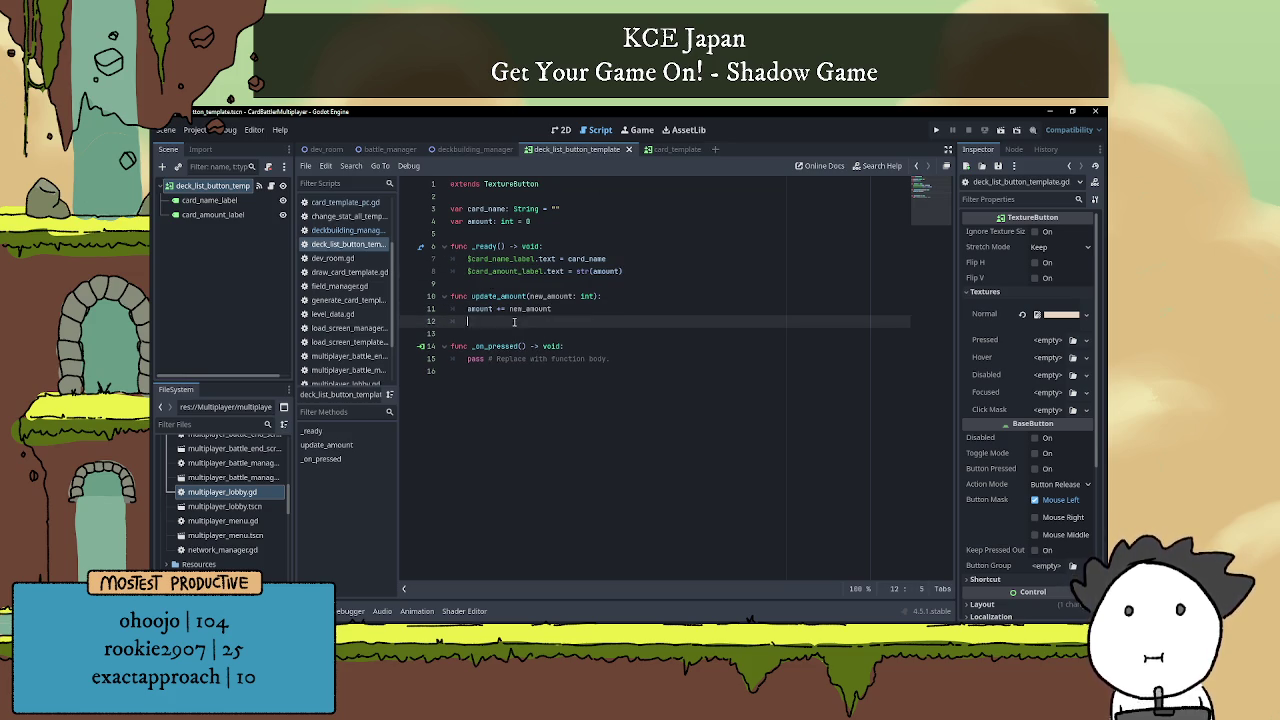
pyautogui.hotkey('ctrl', 'v')
pyautogui.click(627, 306)
pyautogui.click(618, 285)
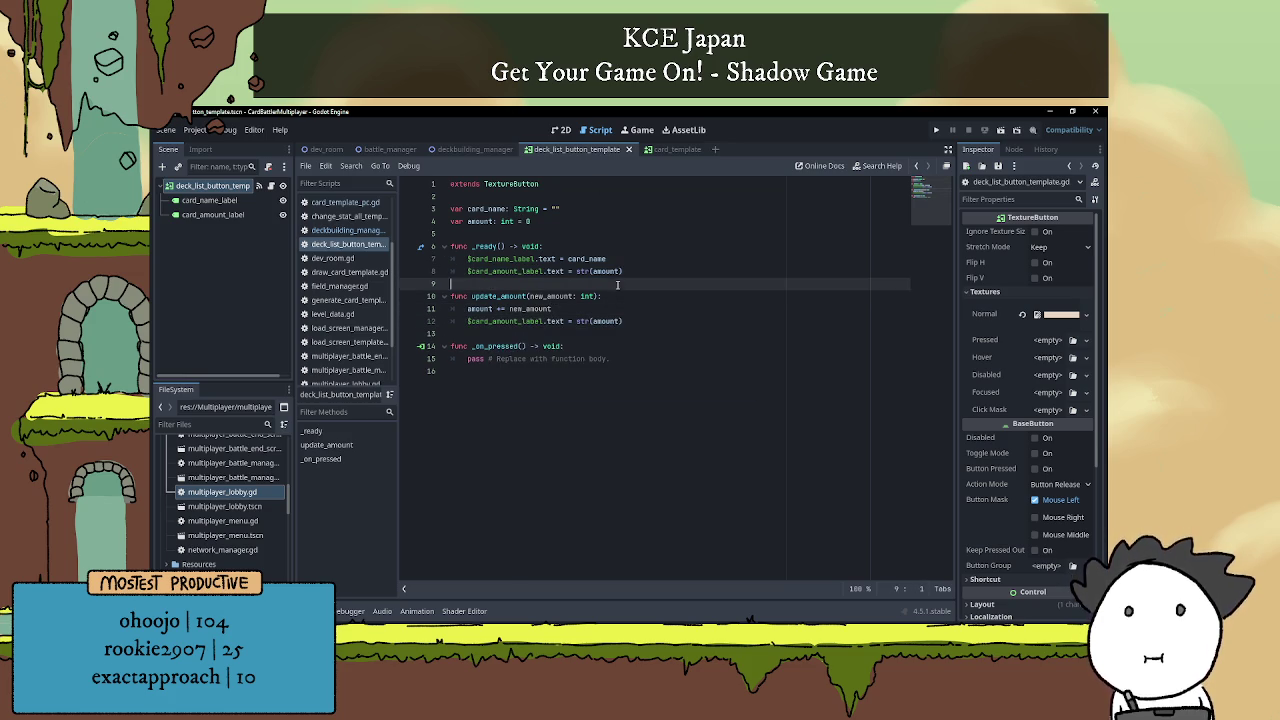
pyautogui.click(620, 300)
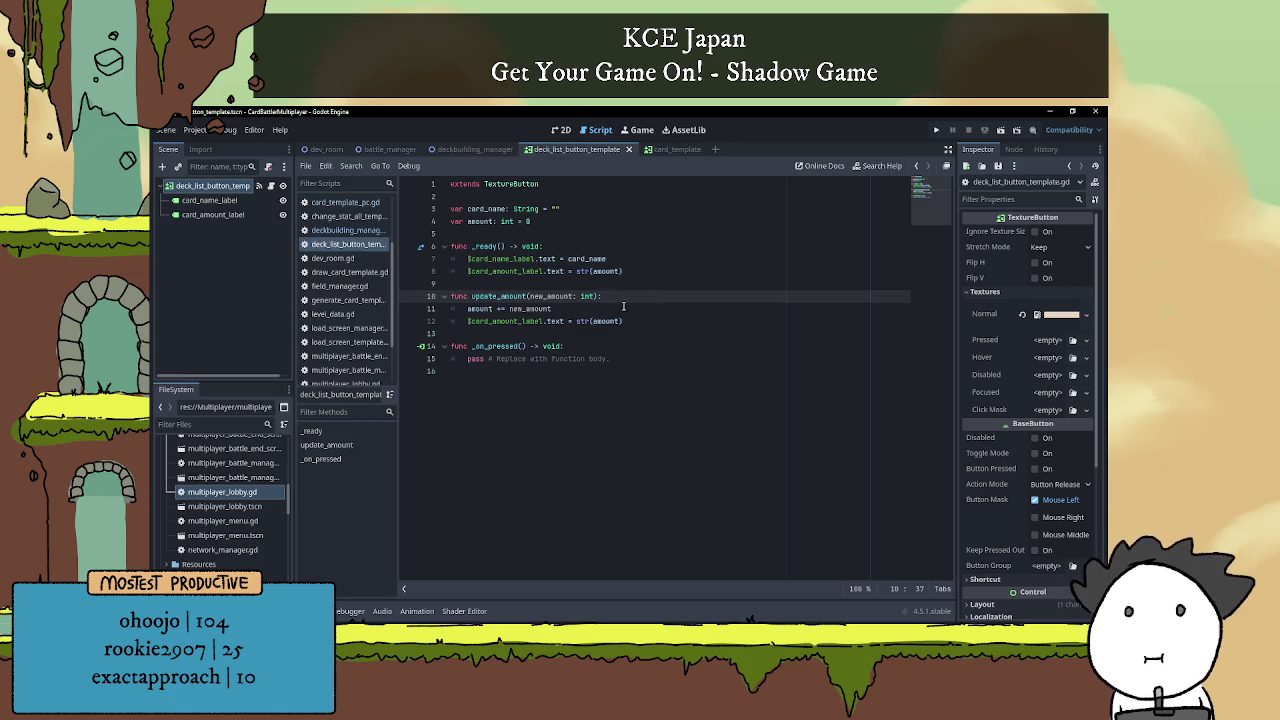
pyautogui.click(485, 152)
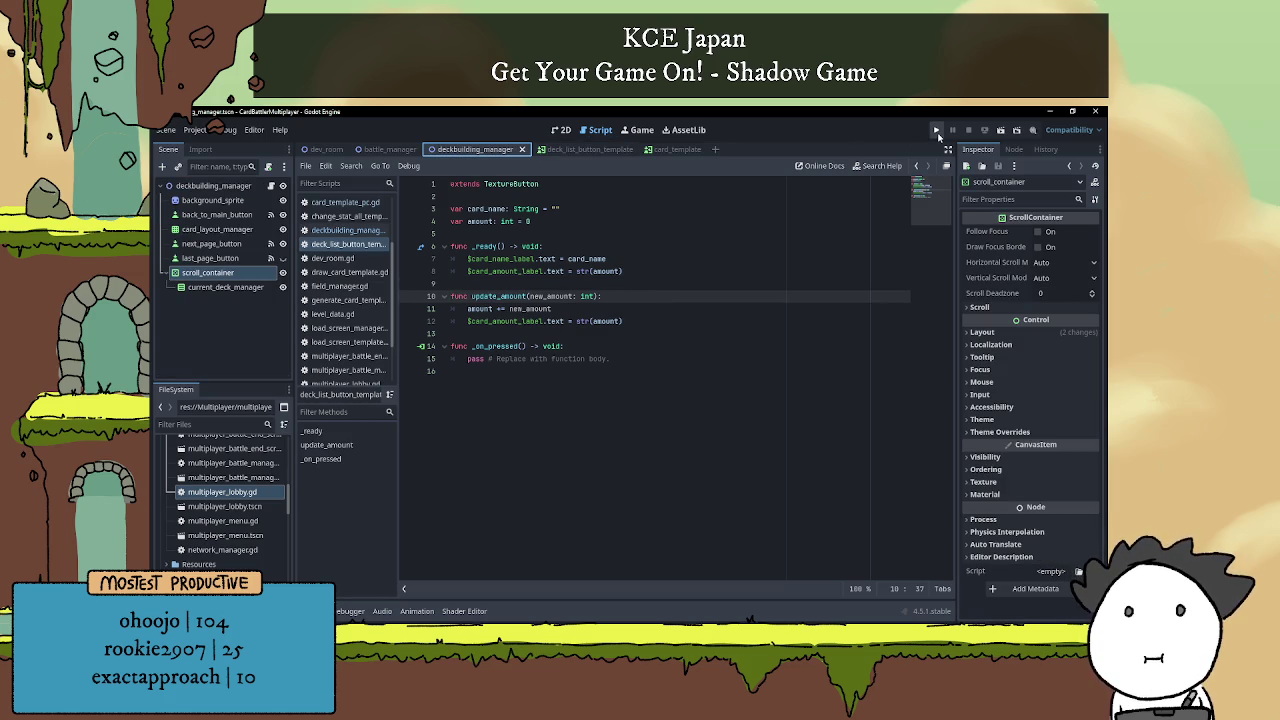
pyautogui.click(937, 131)
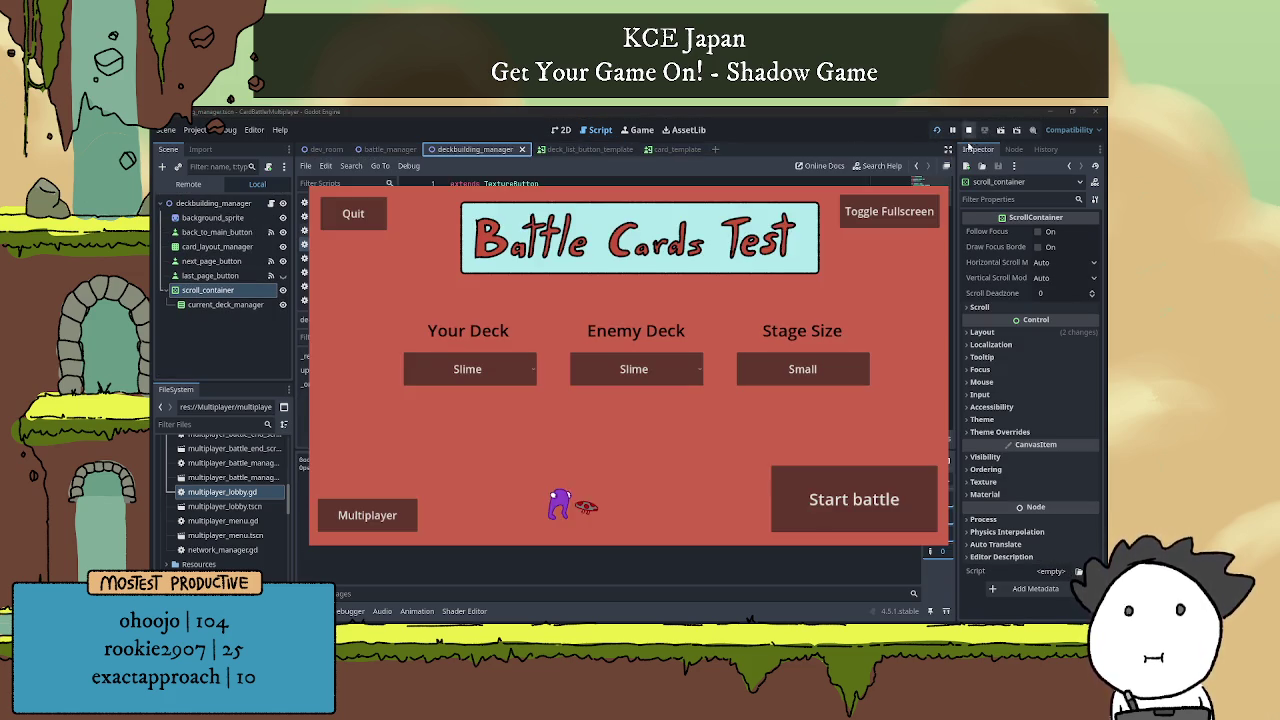
pyautogui.click(968, 131)
pyautogui.click(1001, 131)
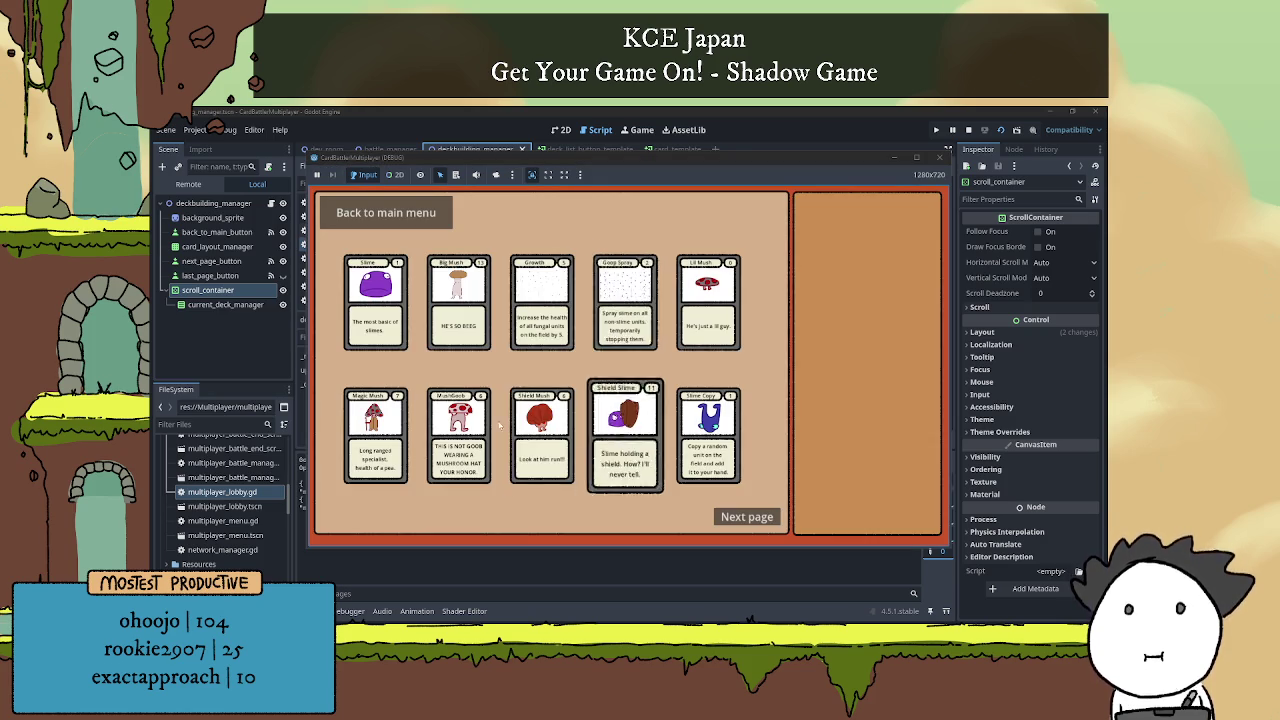
pyautogui.click(707, 305)
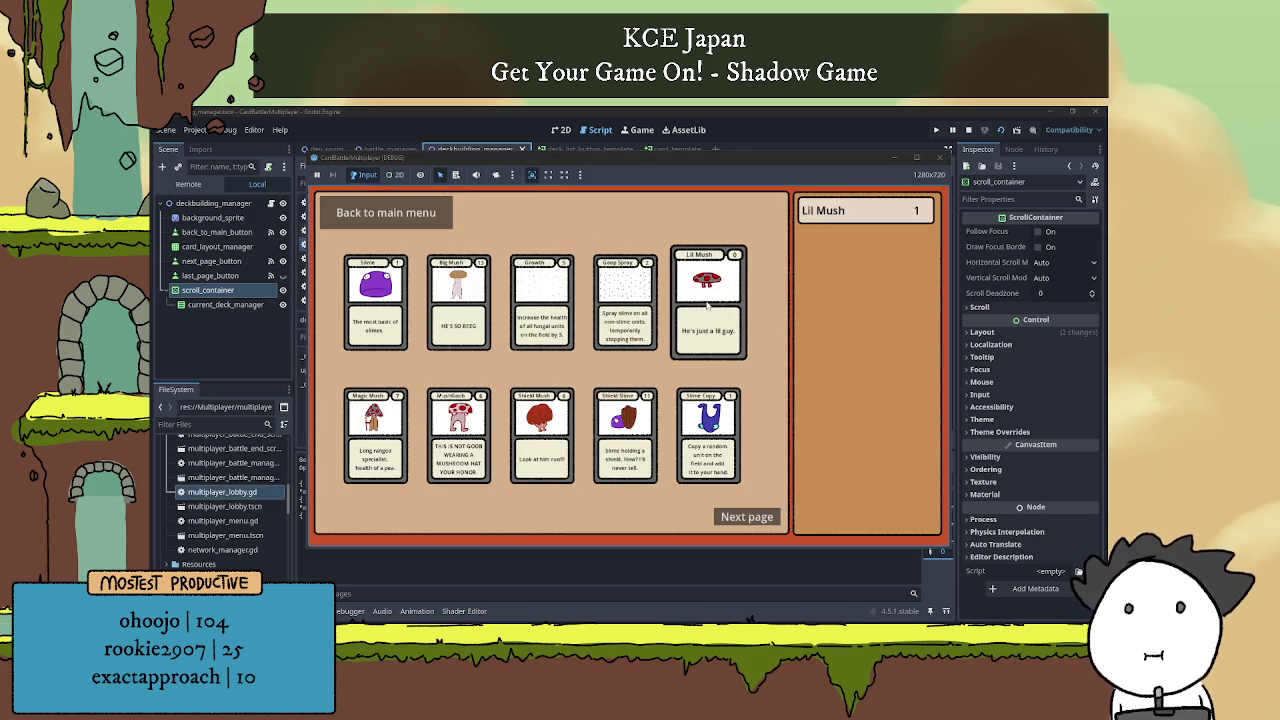
pyautogui.click(707, 305)
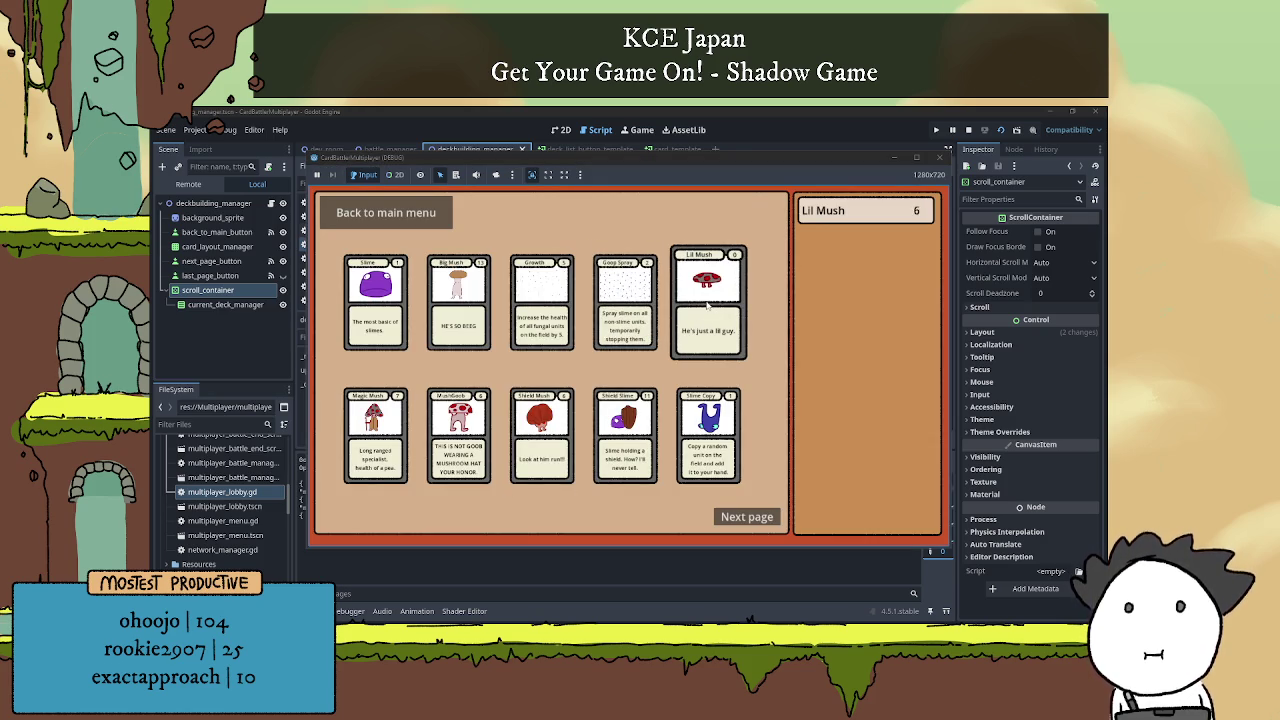
pyautogui.click(707, 305)
pyautogui.click(707, 305)
pyautogui.click(707, 305)
pyautogui.click(707, 305)
pyautogui.click(707, 305)
pyautogui.click(707, 305)
pyautogui.click(707, 305)
pyautogui.click(707, 305)
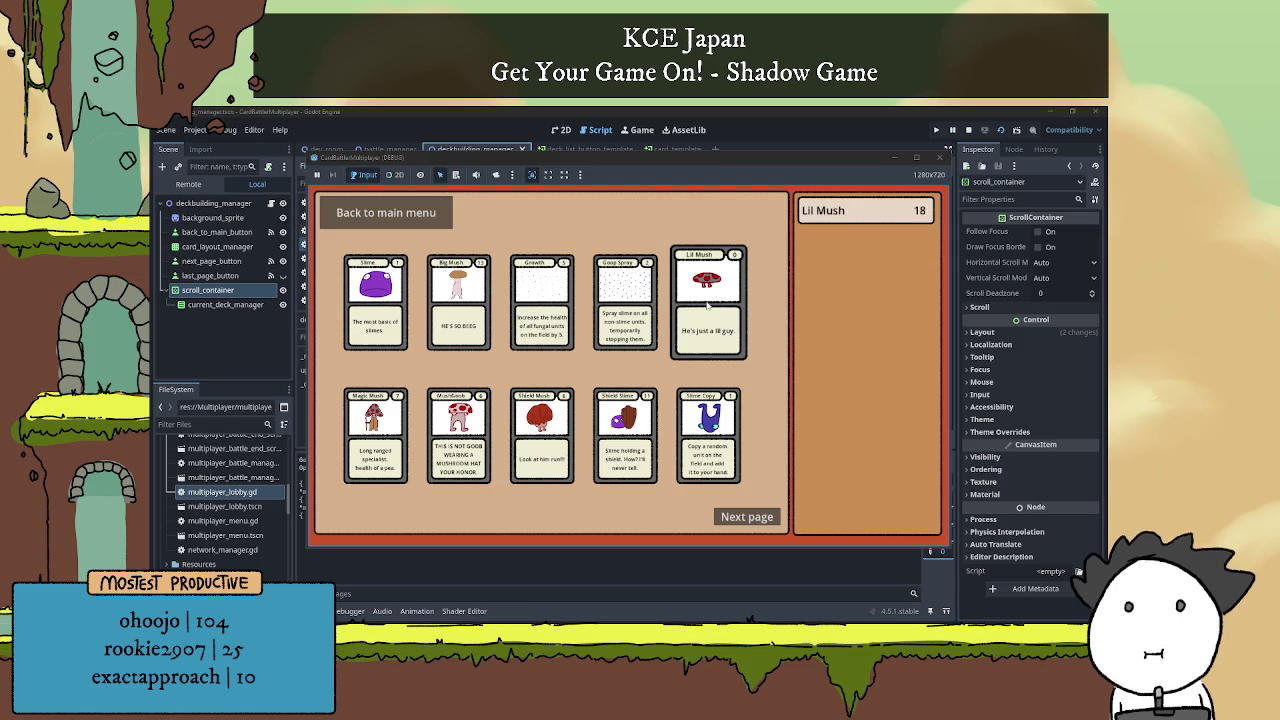
pyautogui.click(707, 305)
pyautogui.click(707, 305)
pyautogui.click(707, 305)
pyautogui.click(707, 305)
pyautogui.click(707, 305)
pyautogui.click(707, 305)
pyautogui.click(707, 305)
pyautogui.click(707, 305)
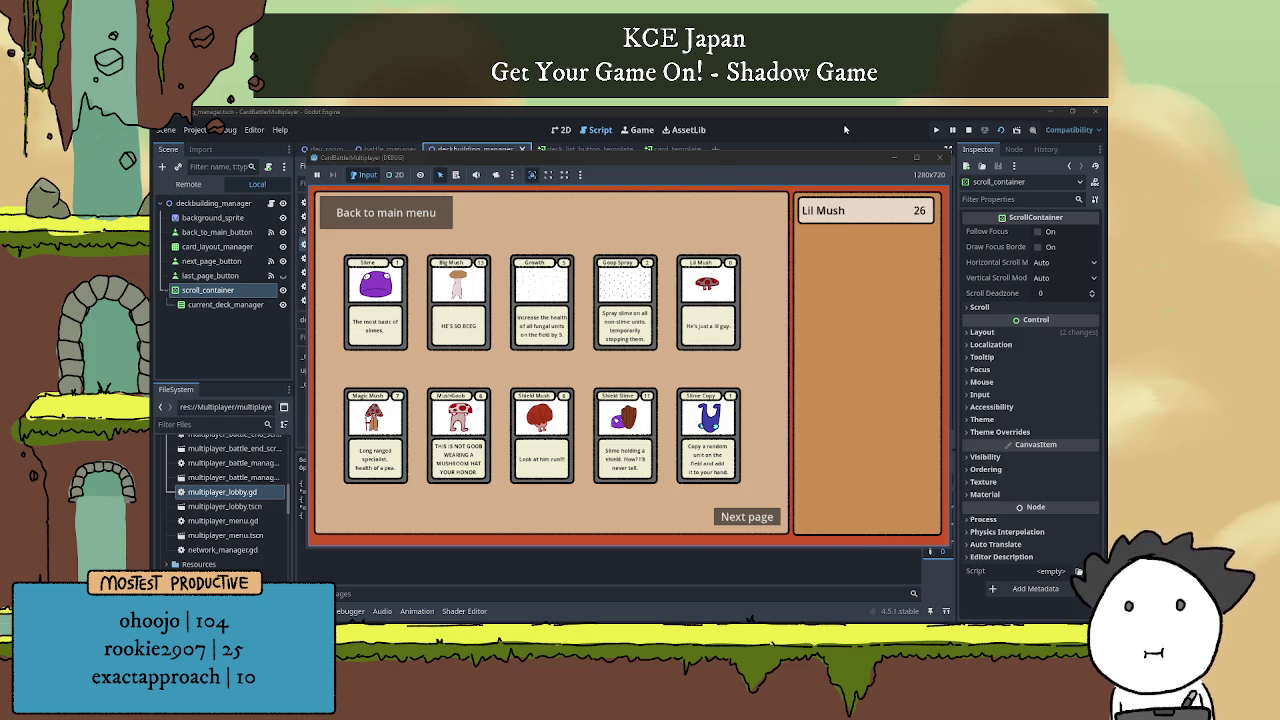
pyautogui.press('F8')
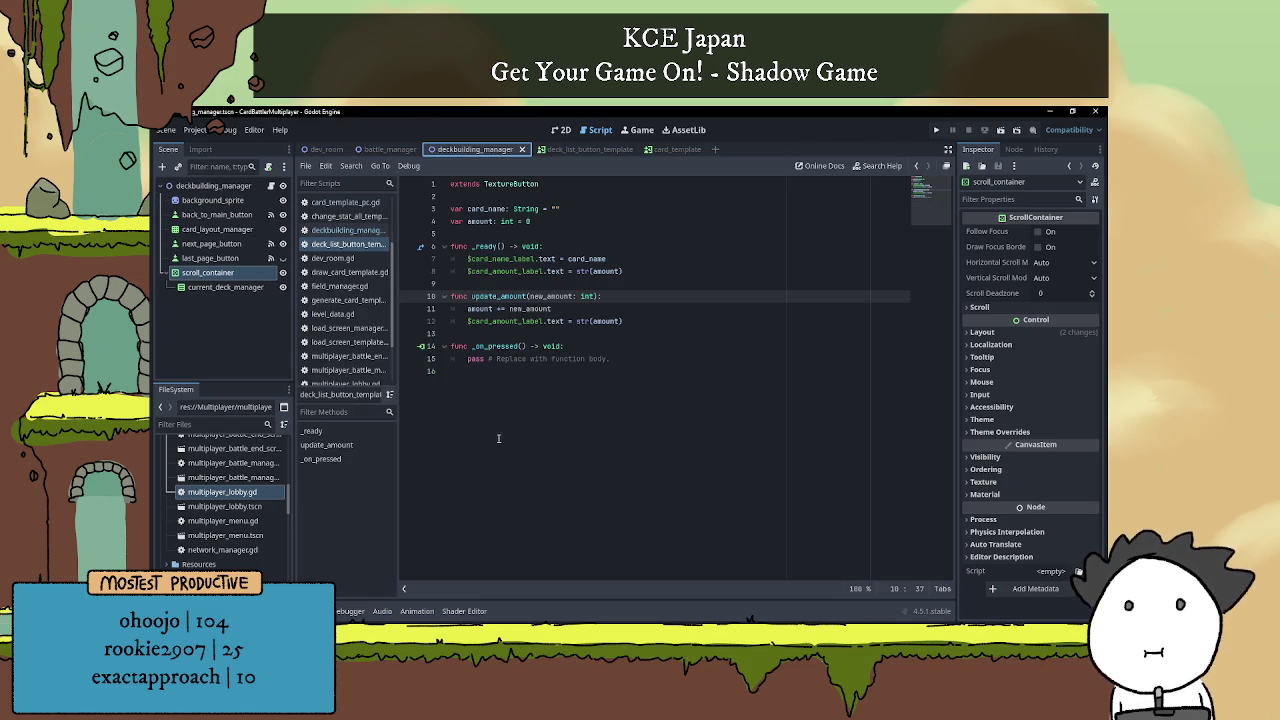
# Add current_deck_list[card_name]["amount"] += 1 inside the elif branch and rerun the deckbuilding scene.
pyautogui.click(498, 438)
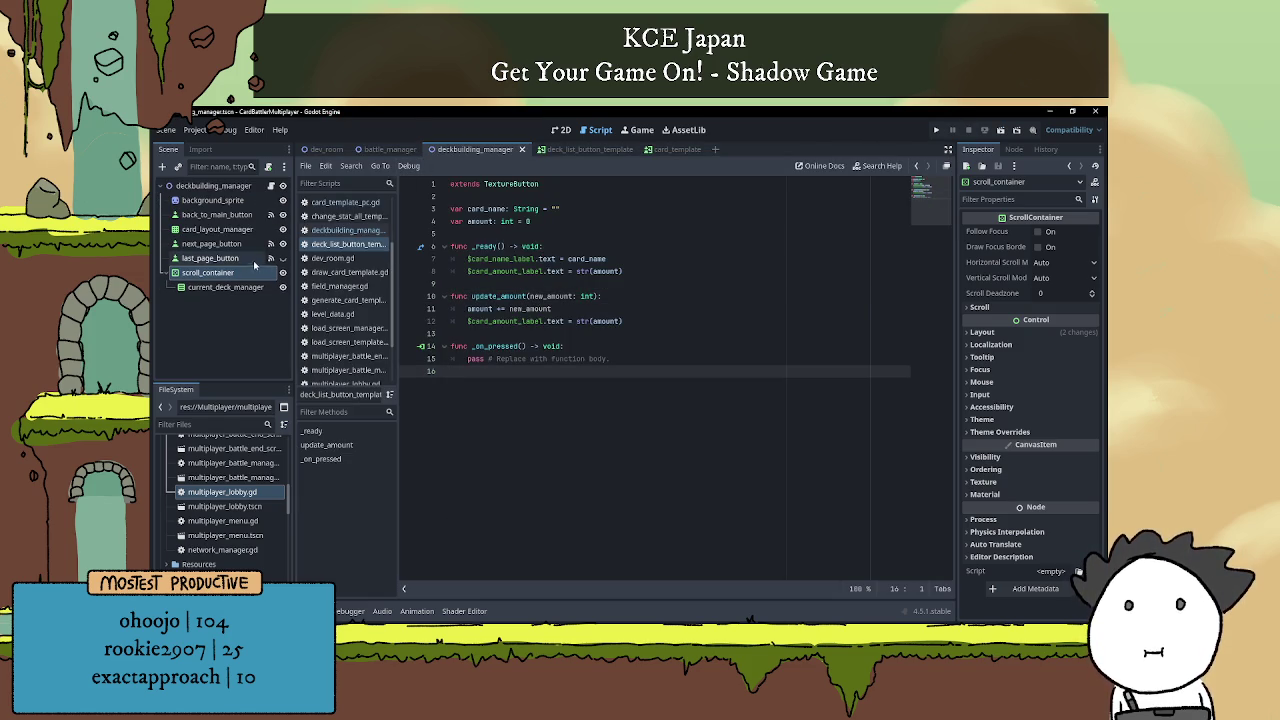
pyautogui.click(270, 185)
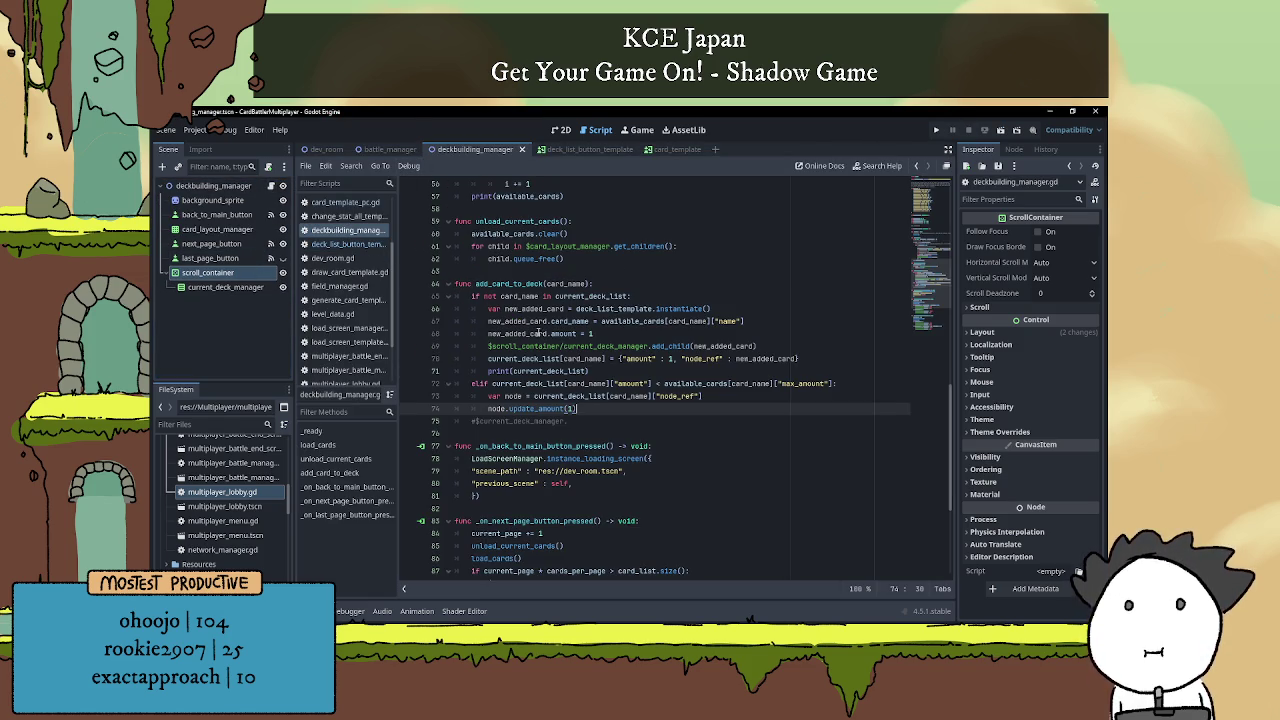
pyautogui.click(614, 418)
pyautogui.scroll(-1, 614, 418)
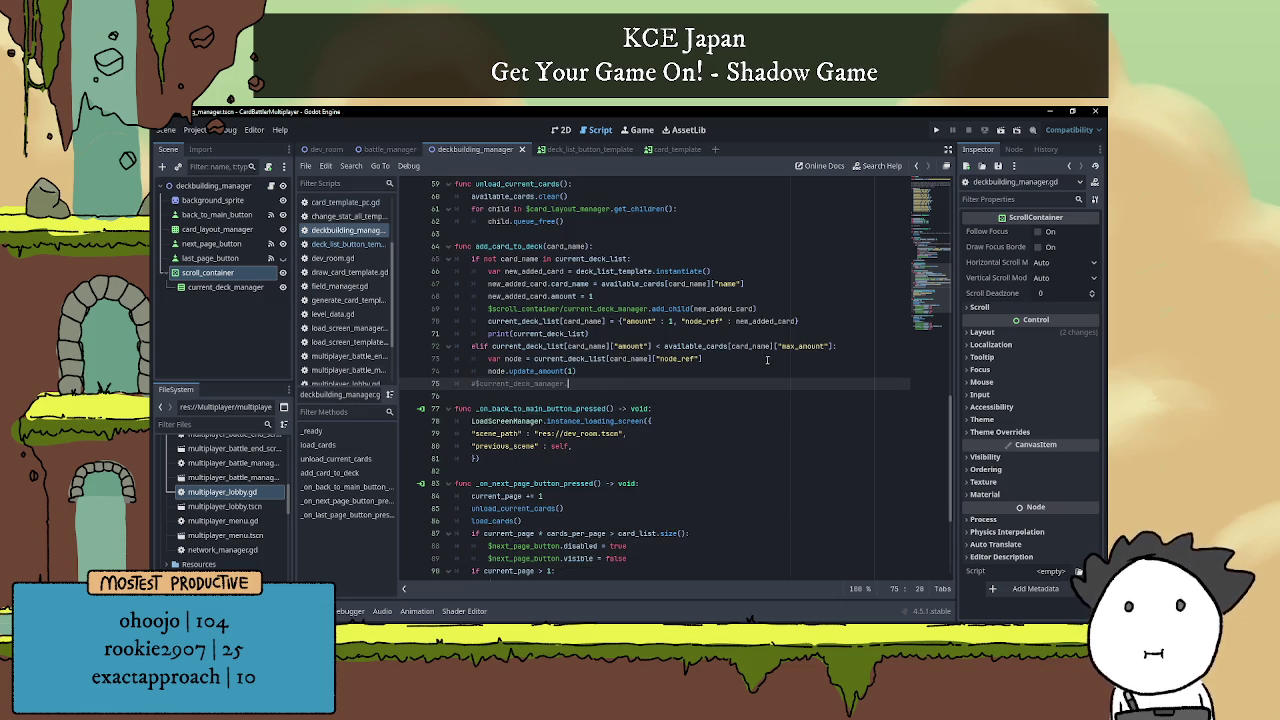
pyautogui.click(845, 347)
pyautogui.press('Return')
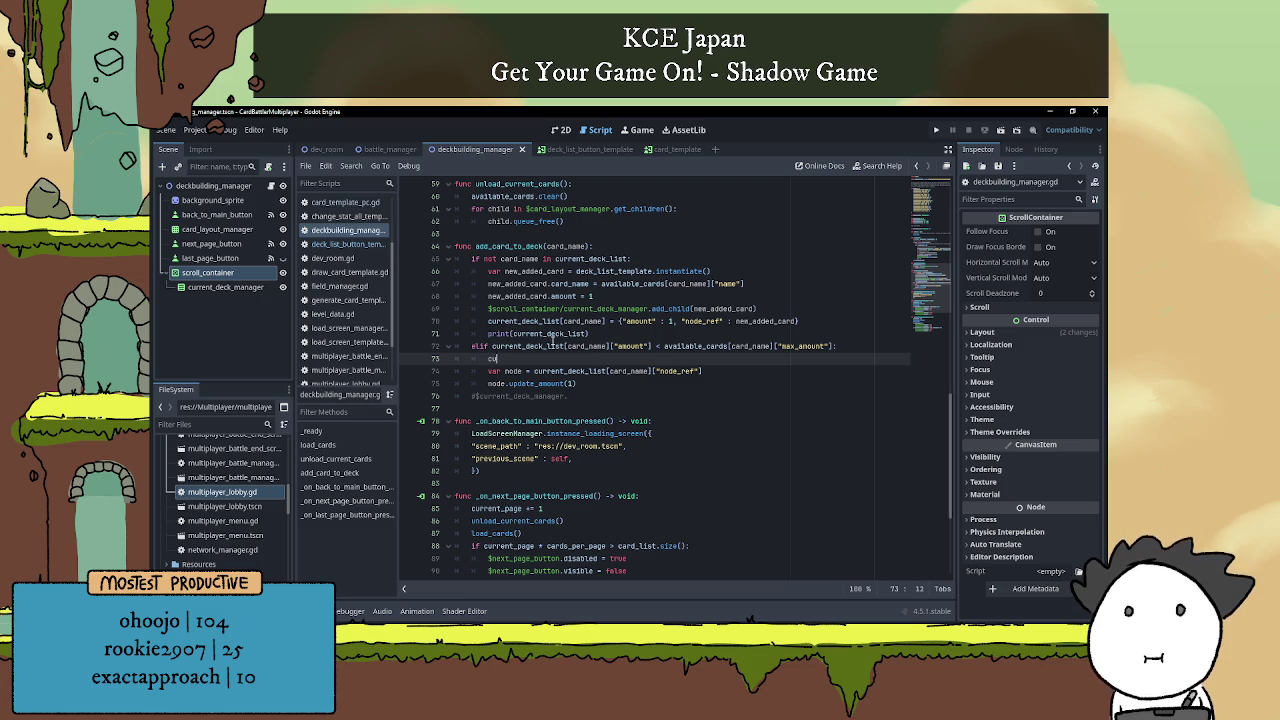
pyautogui.write('current_deck_list')
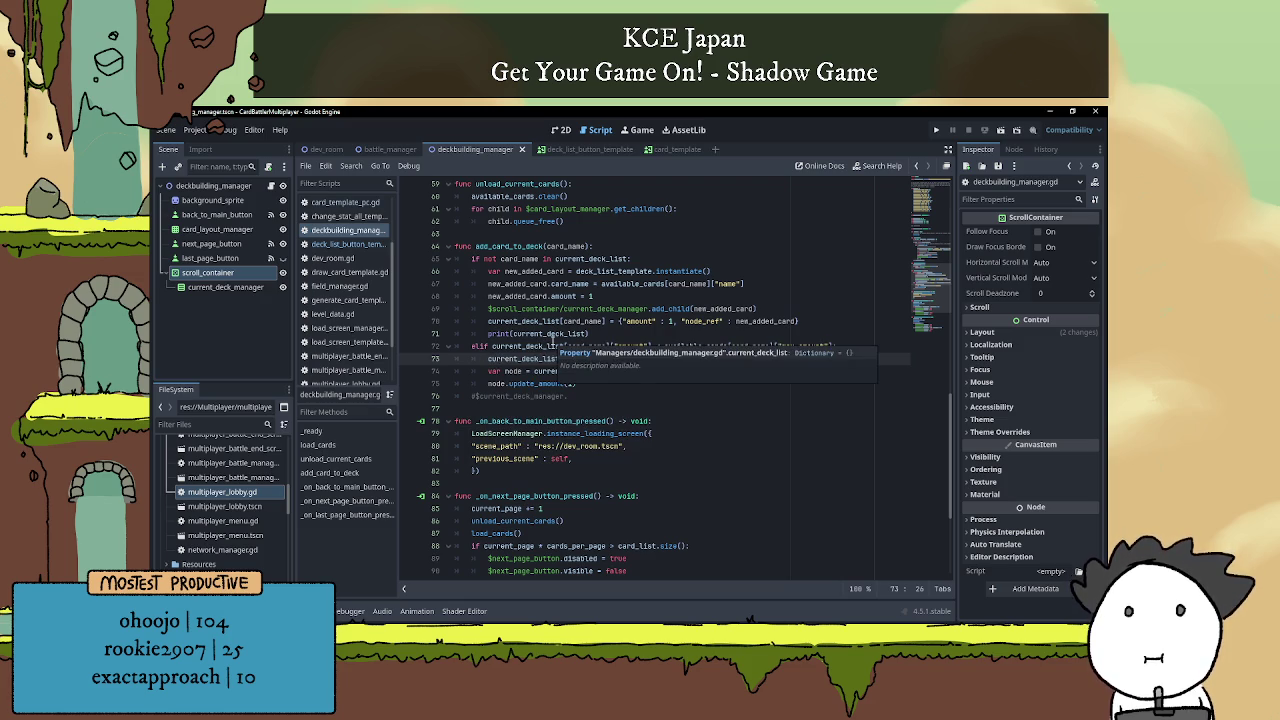
pyautogui.write('["amo')
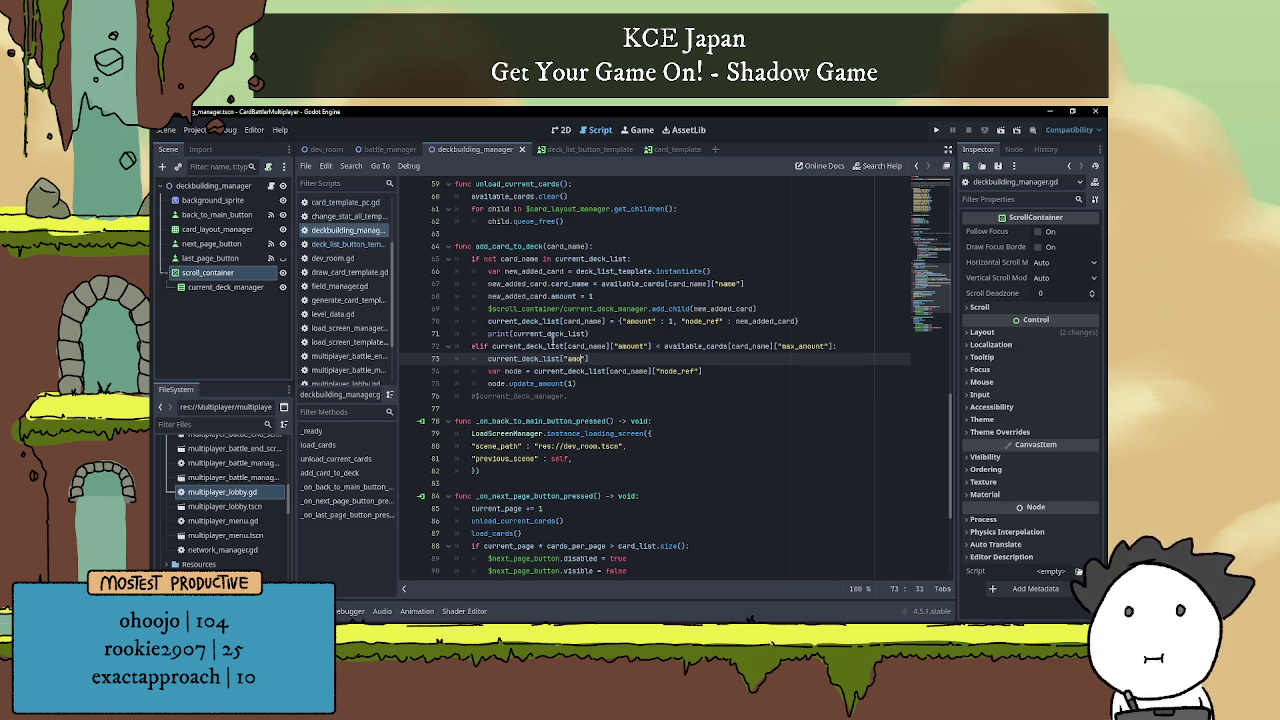
pyautogui.press('BackSpace')
pyautogui.write('card_name]')
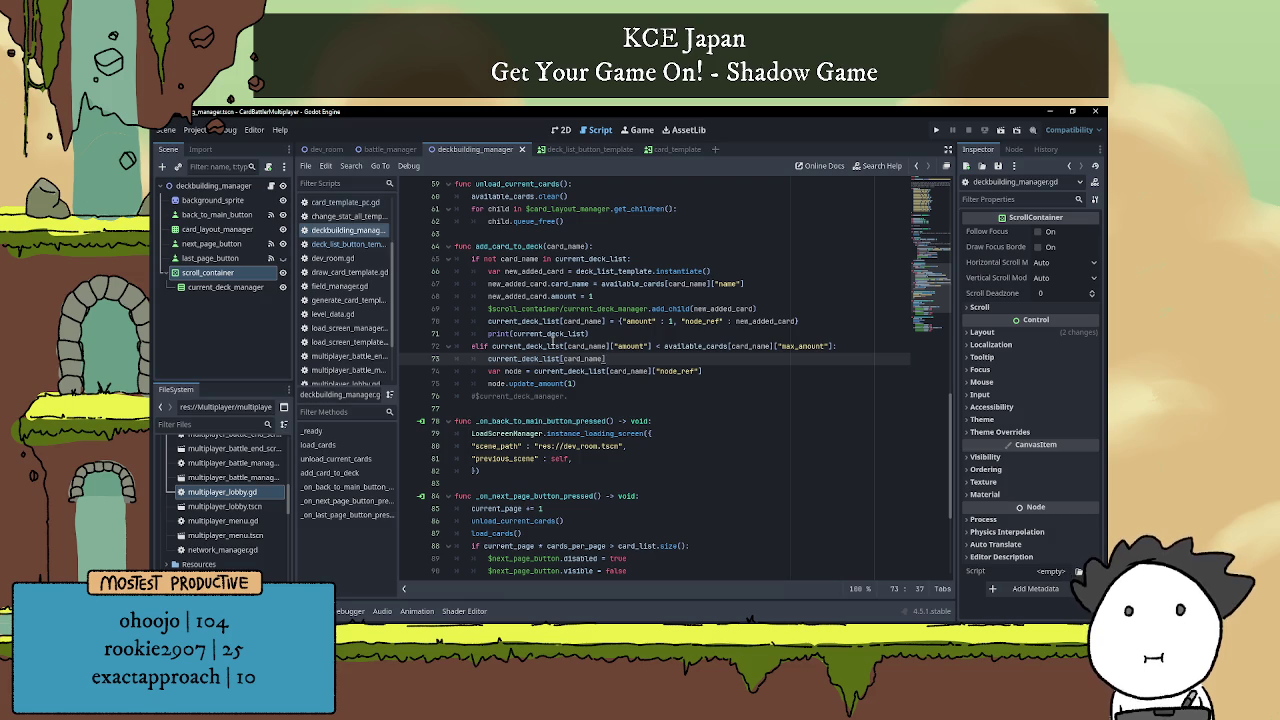
pyautogui.write('["amount')
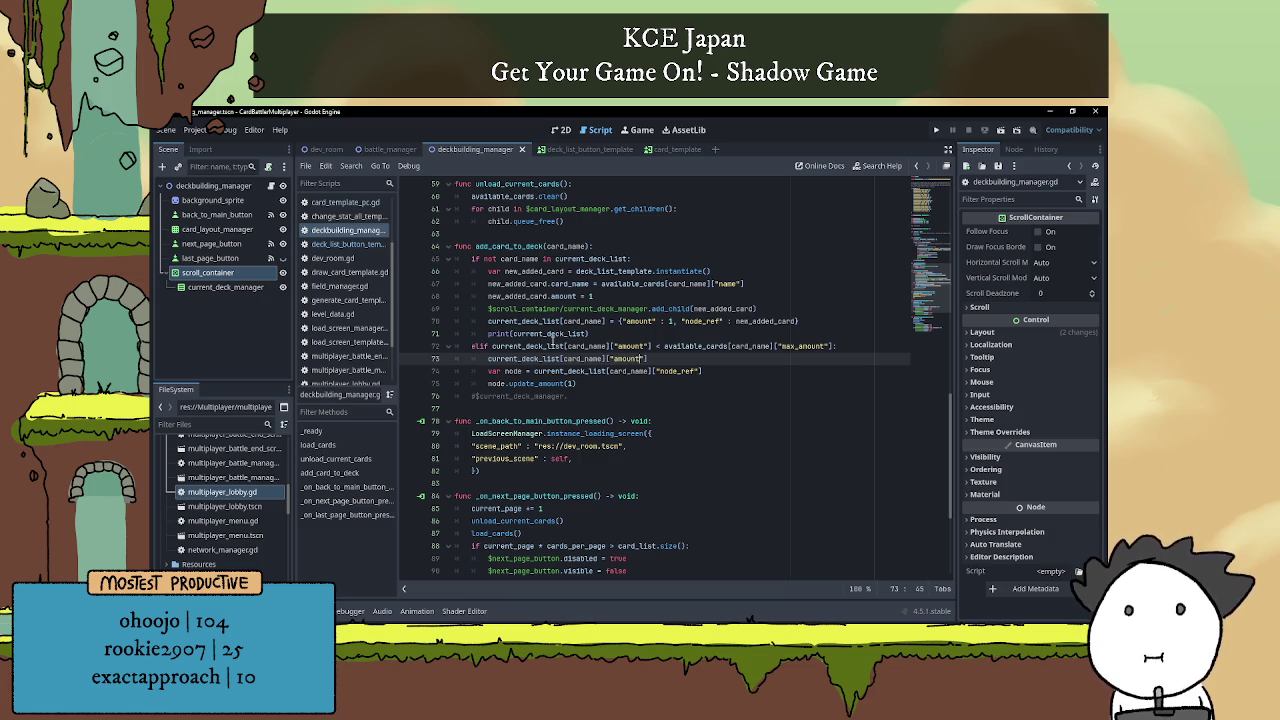
pyautogui.write('"] += 1')
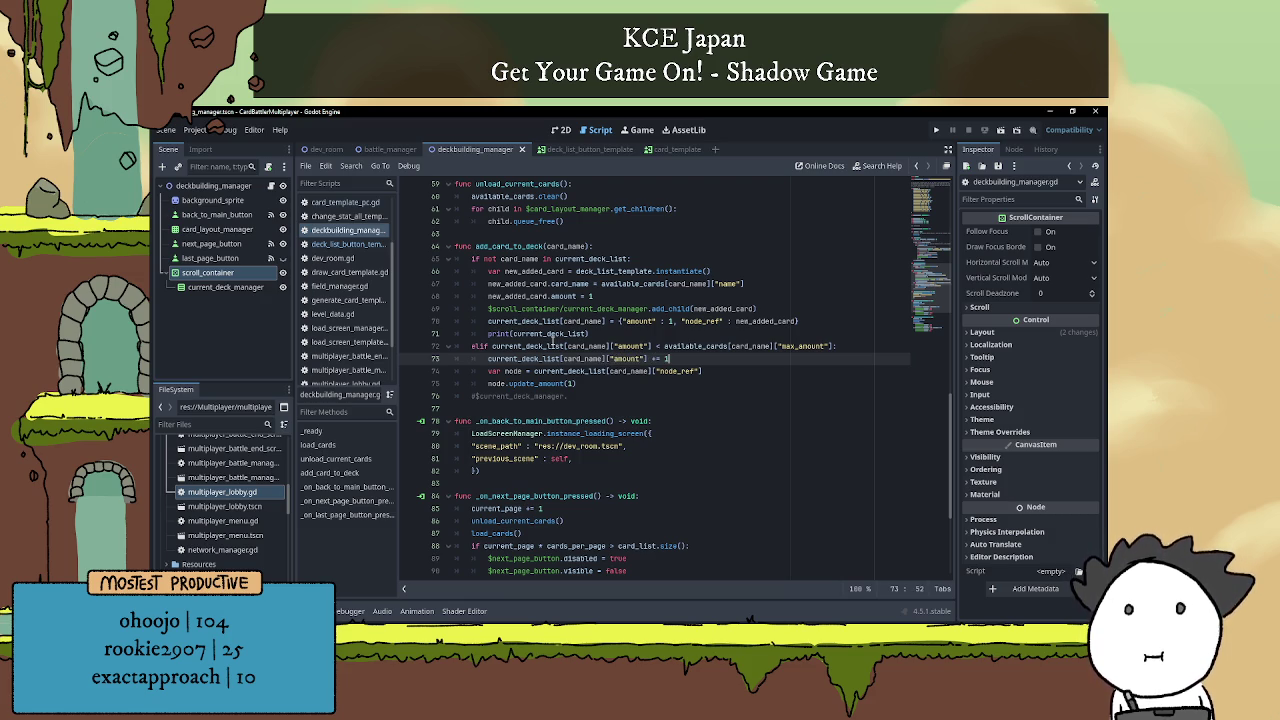
pyautogui.click(720, 378)
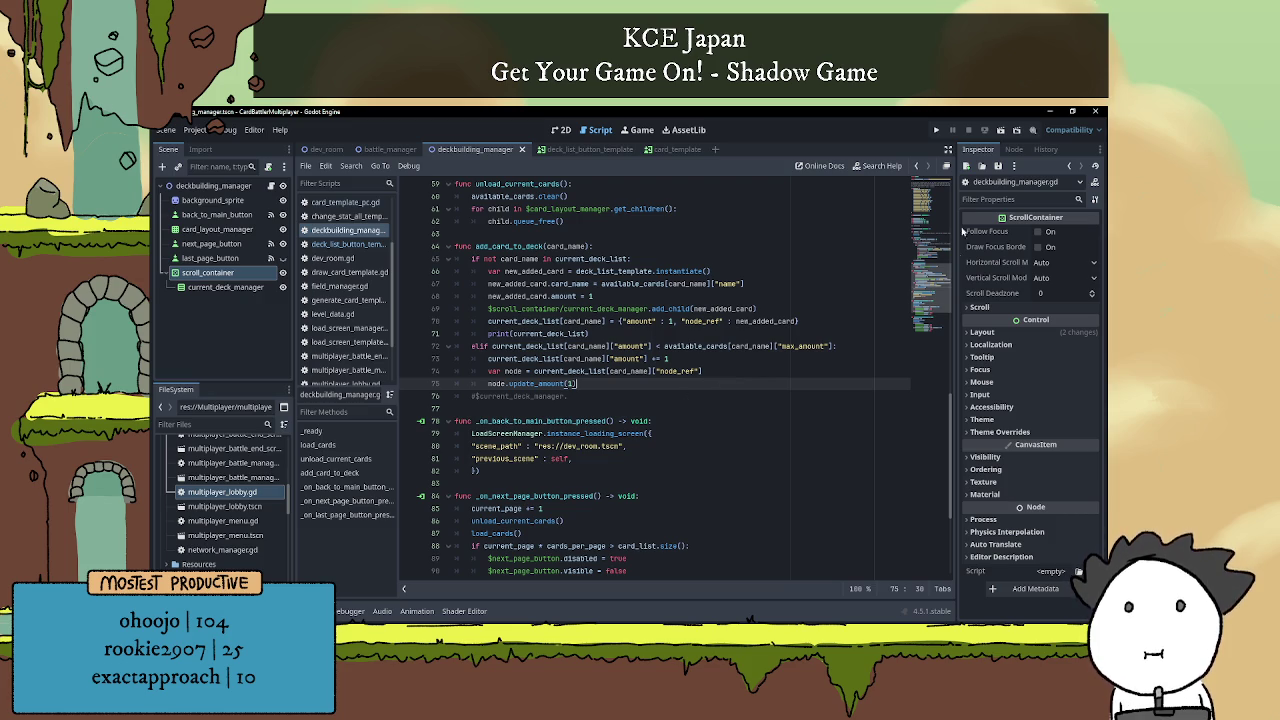
pyautogui.click(1001, 130)
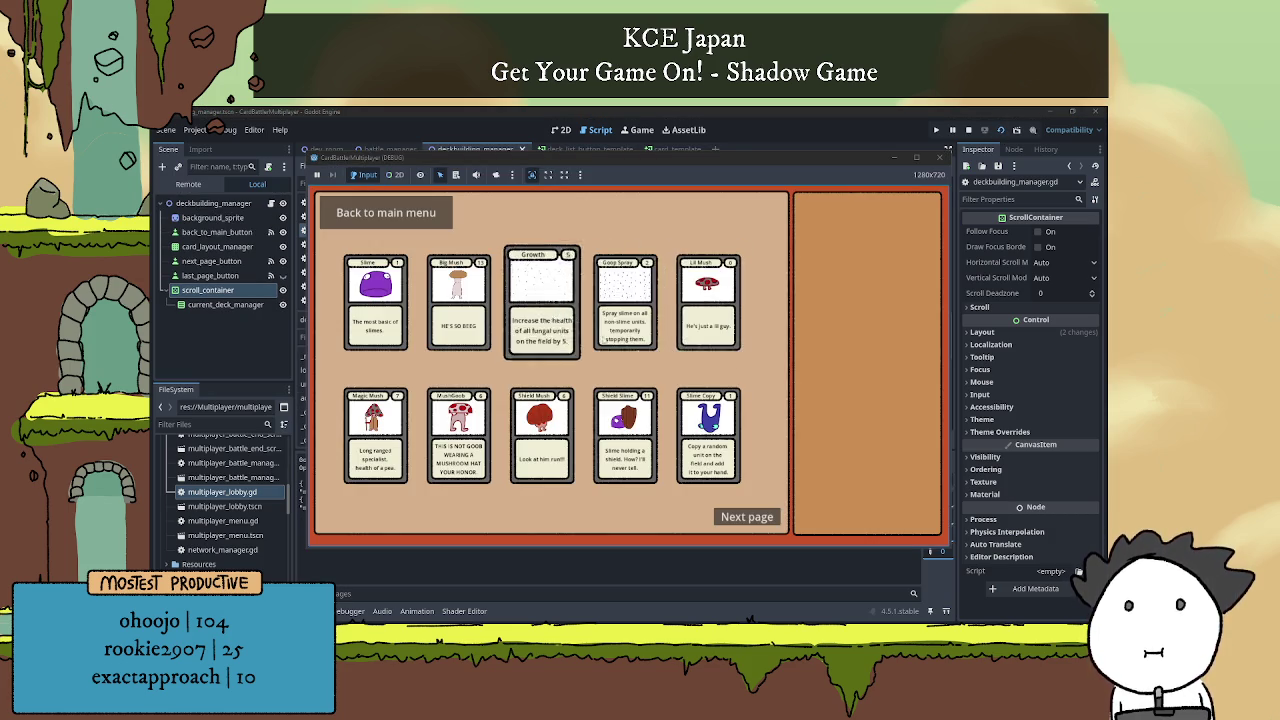
# Add two each of Lil Mush, Goop Spray, Big Mush and Mush Goob plus one Slime Copy, then stop the game.
pyautogui.click(693, 318)
pyautogui.click(693, 318)
pyautogui.click(693, 318)
pyautogui.click(693, 318)
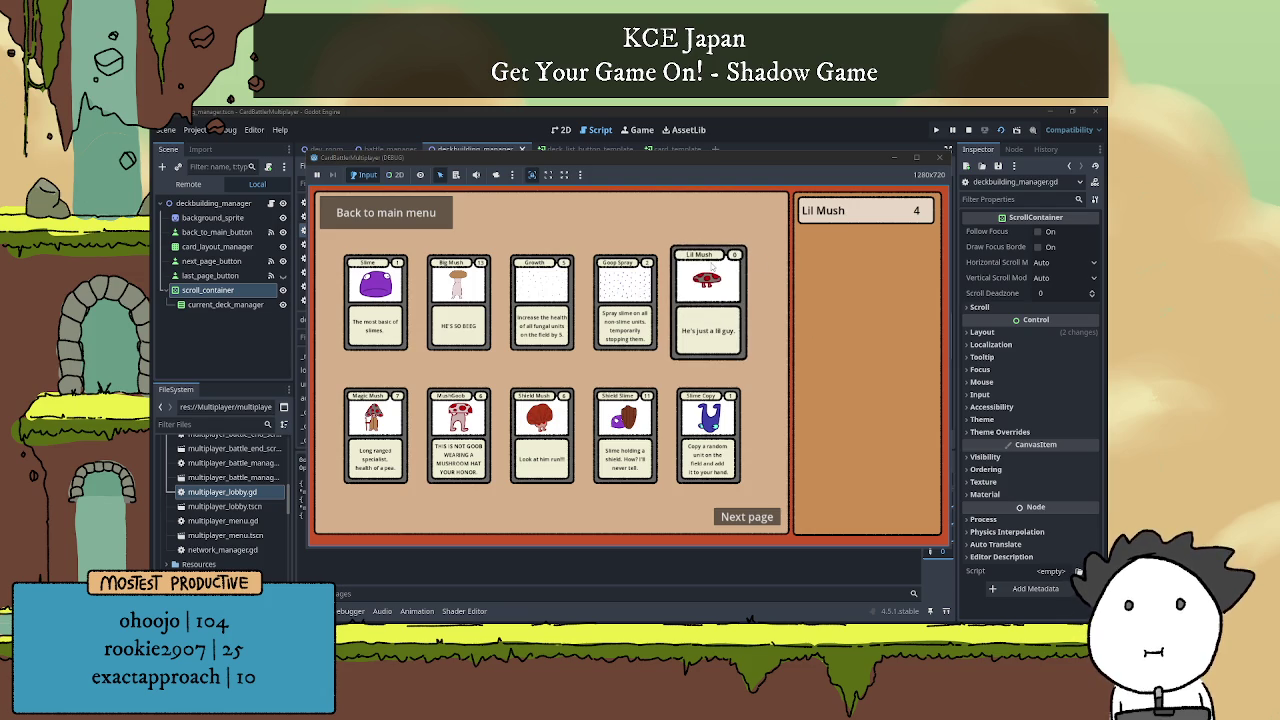
pyautogui.click(625, 305)
pyautogui.click(625, 305)
pyautogui.click(625, 305)
pyautogui.click(625, 305)
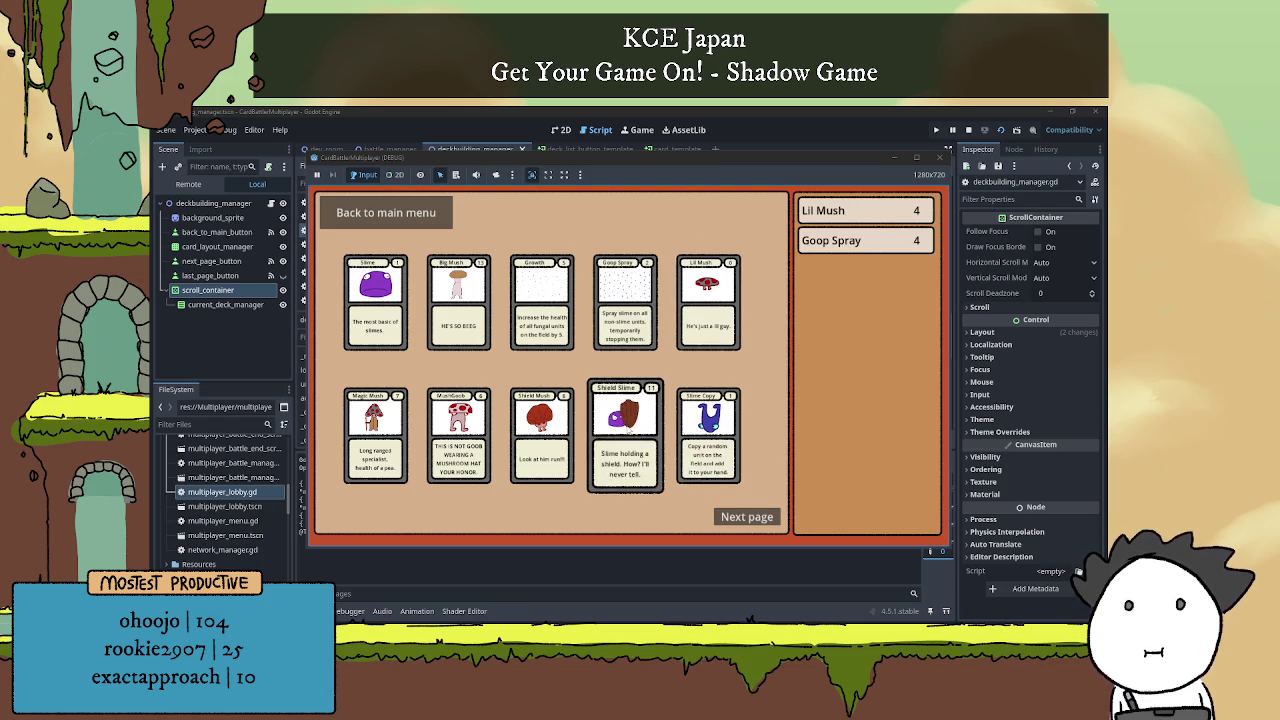
pyautogui.click(458, 305)
pyautogui.click(458, 305)
pyautogui.click(458, 305)
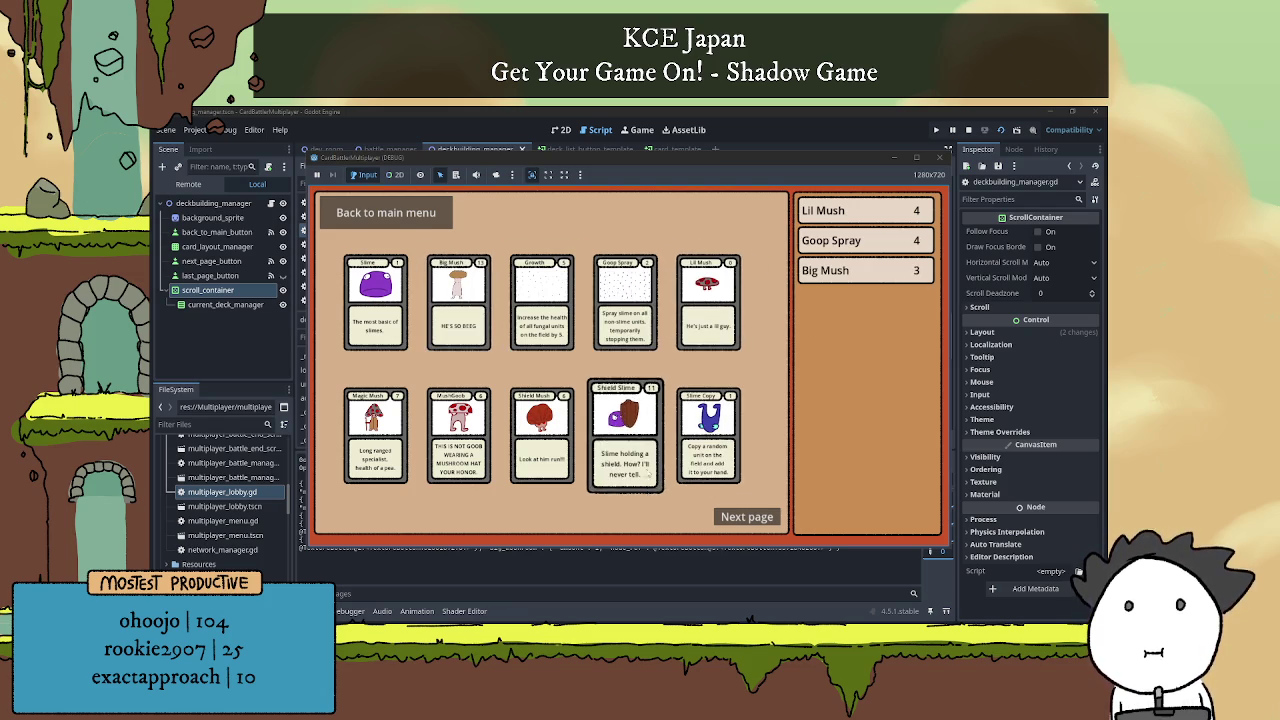
pyautogui.click(461, 457)
pyautogui.click(461, 457)
pyautogui.click(461, 457)
pyautogui.click(461, 457)
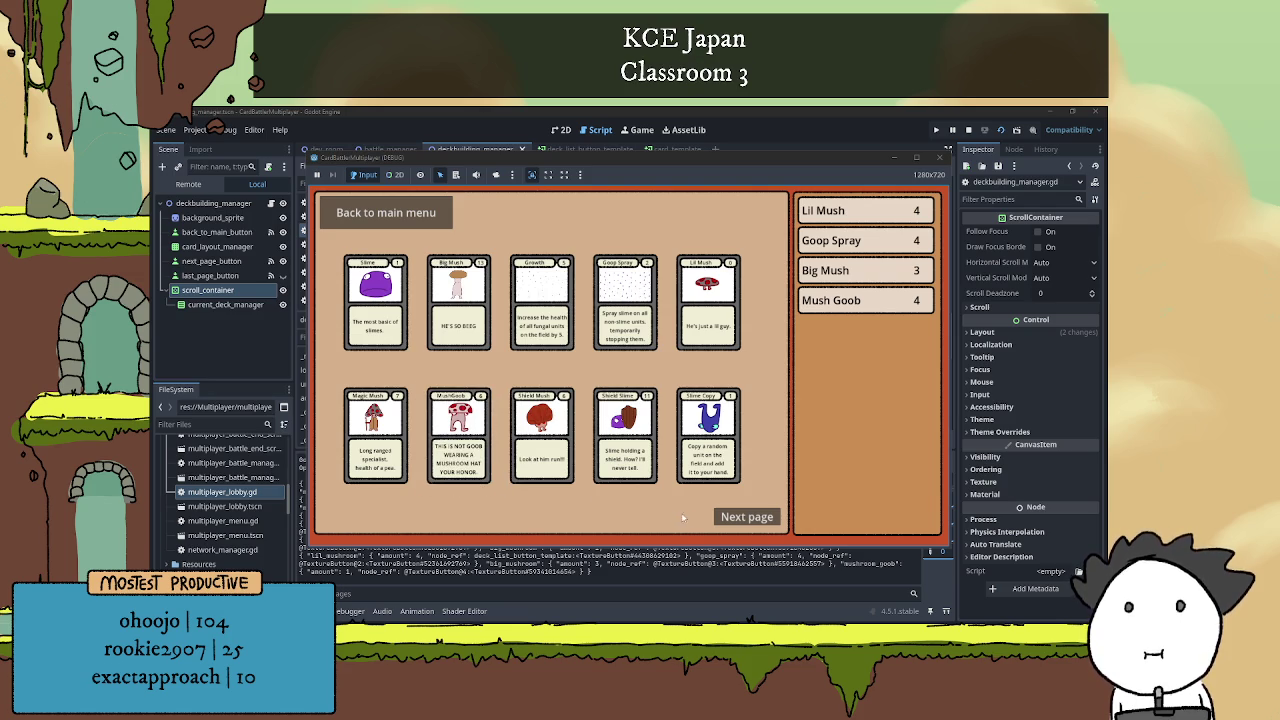
pyautogui.click(712, 468)
pyautogui.click(712, 468)
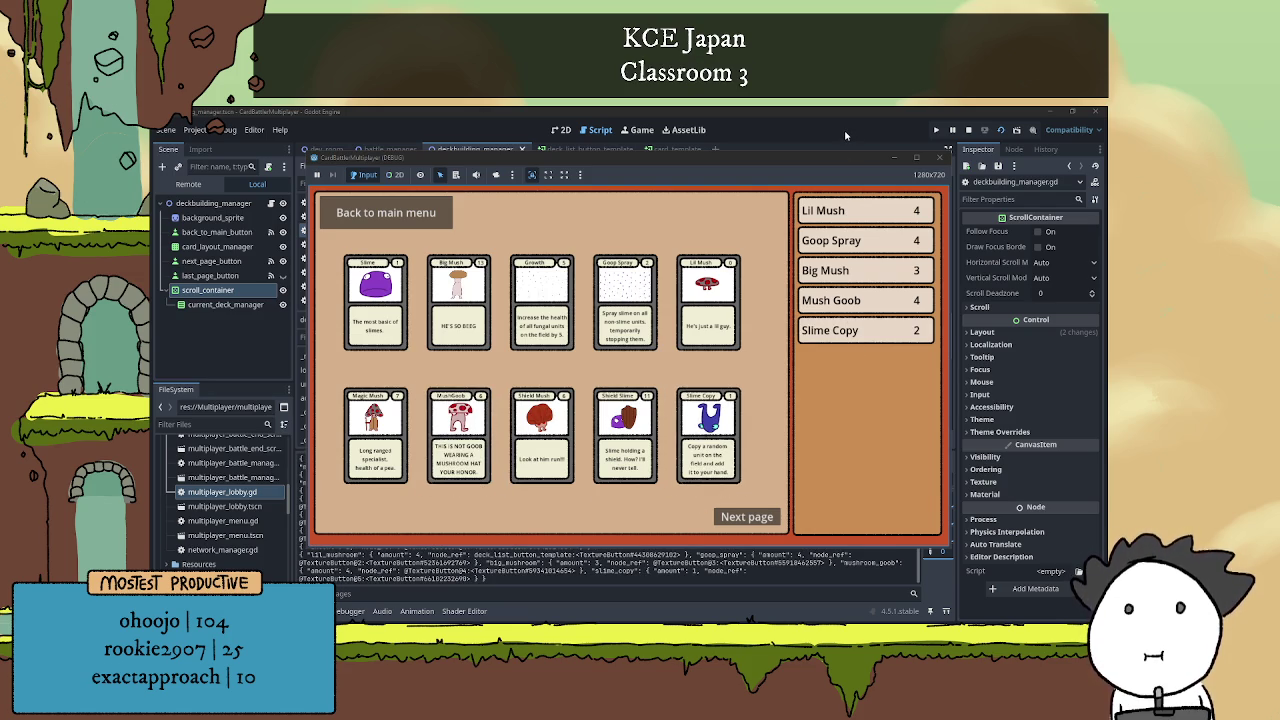
pyautogui.click(845, 135)
pyautogui.click(968, 130)
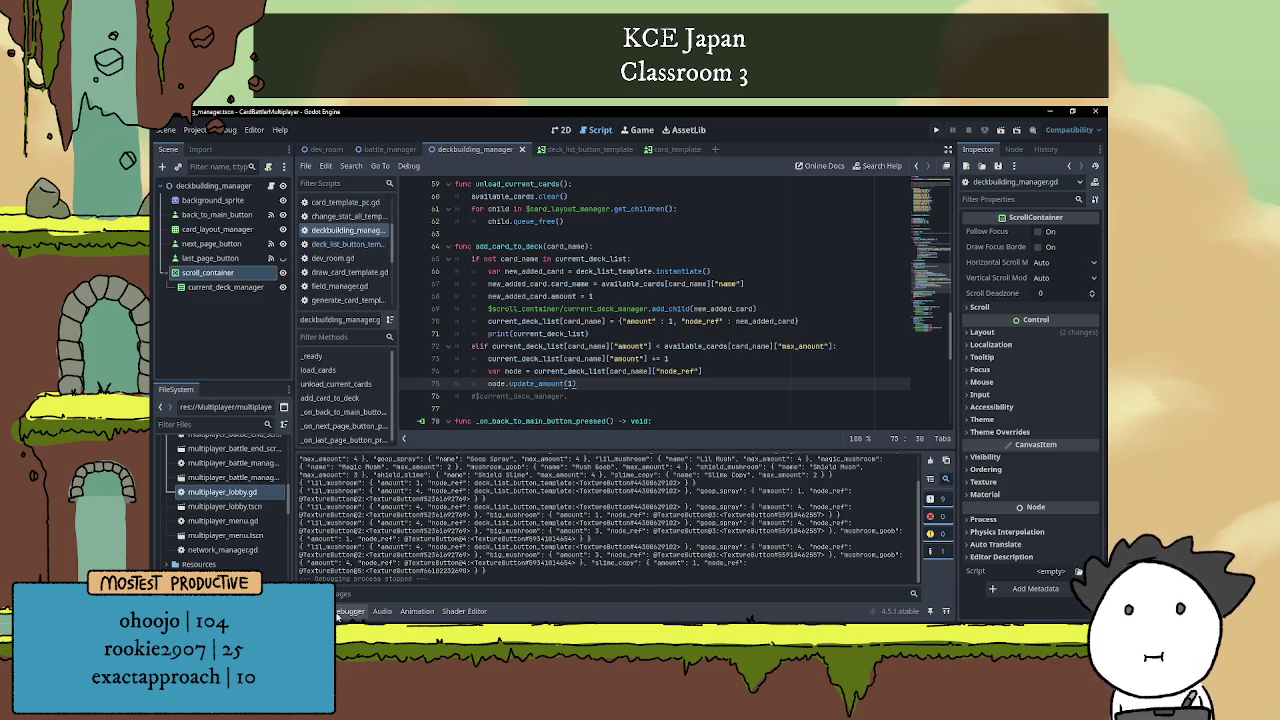
# Hide the Output panel and delete the '#$current_deck_manager.' comment on line 76.
pyautogui.click(338, 614)
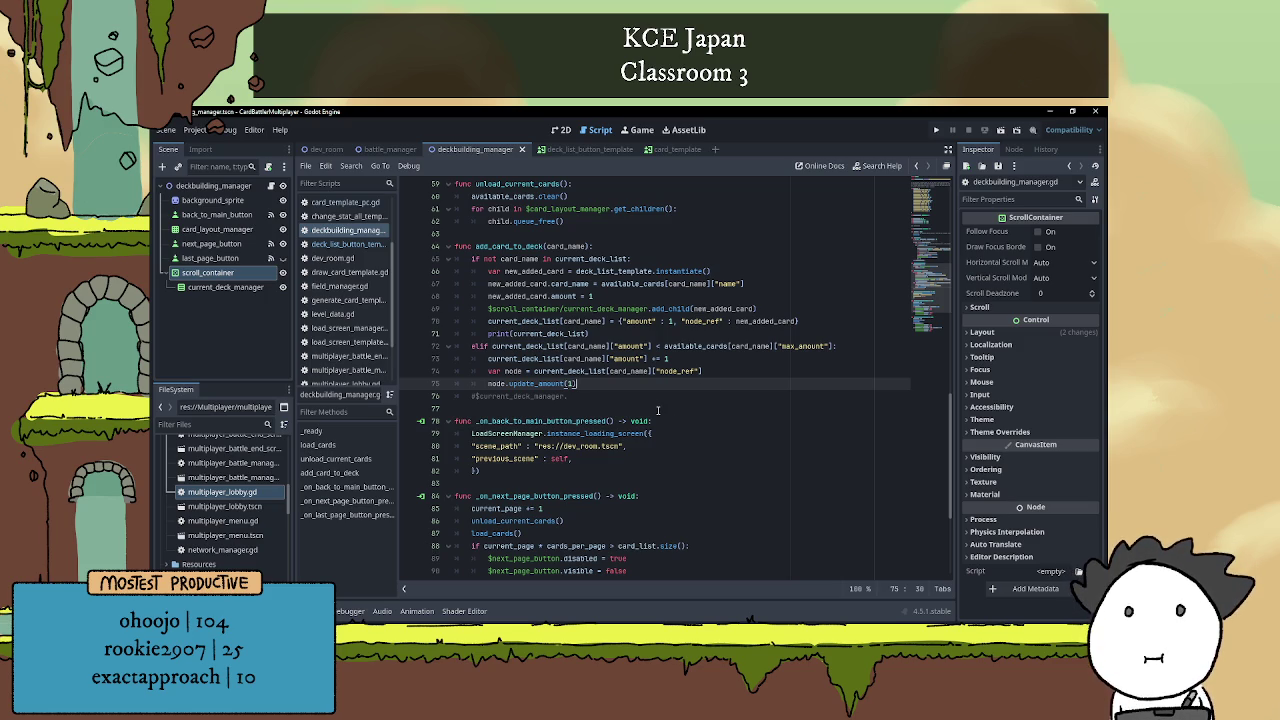
pyautogui.moveTo(570, 396); pyautogui.dragTo(399, 393)
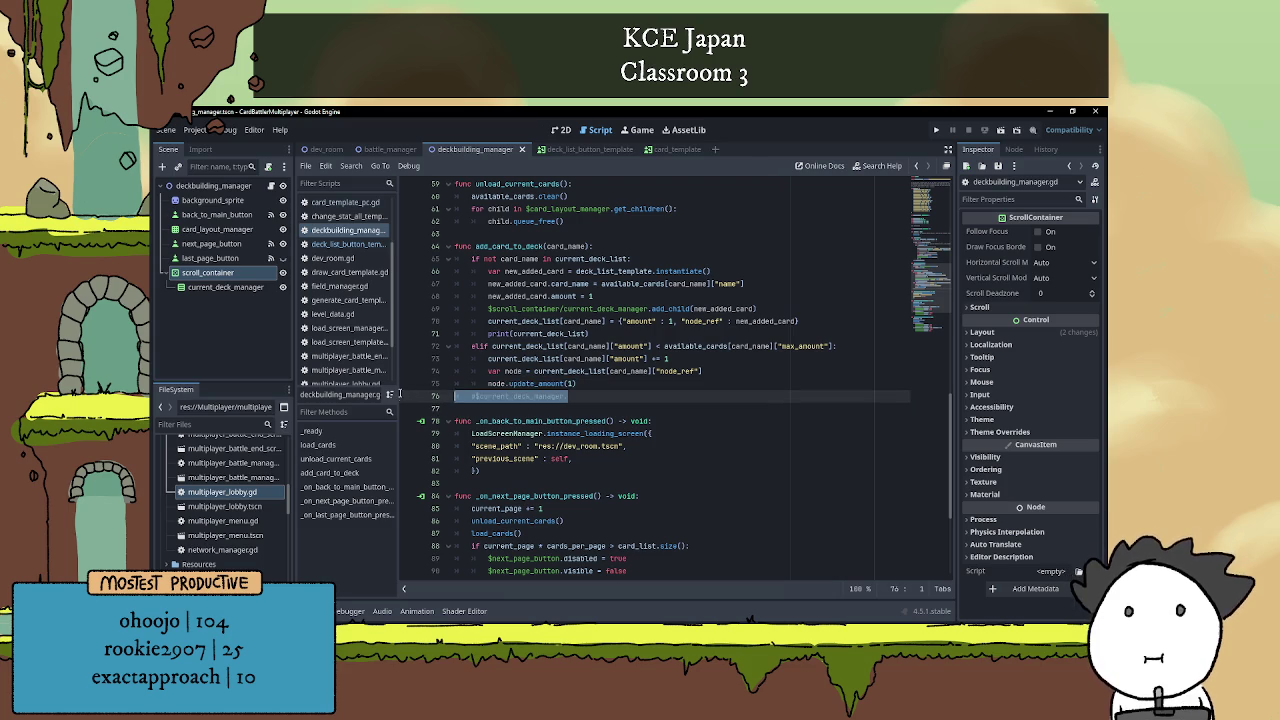
pyautogui.press('BackSpace')
pyautogui.press('BackSpace')
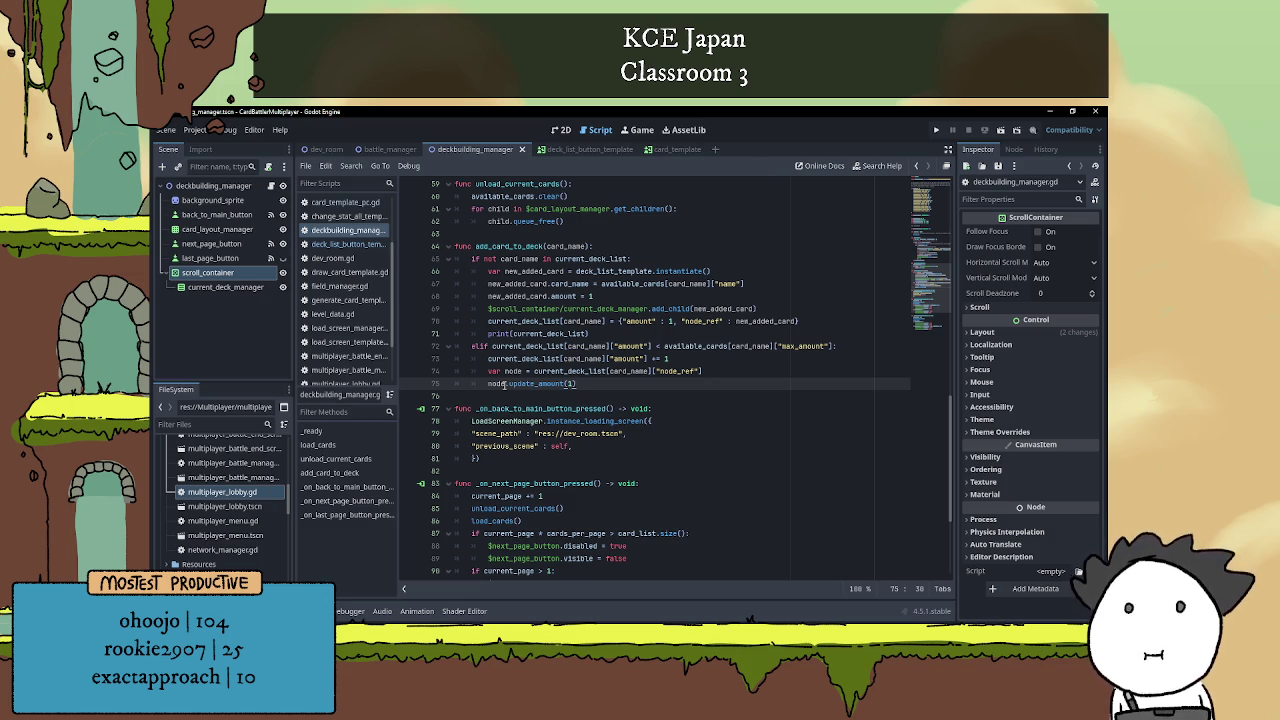
pyautogui.scroll(15, 627, 447)
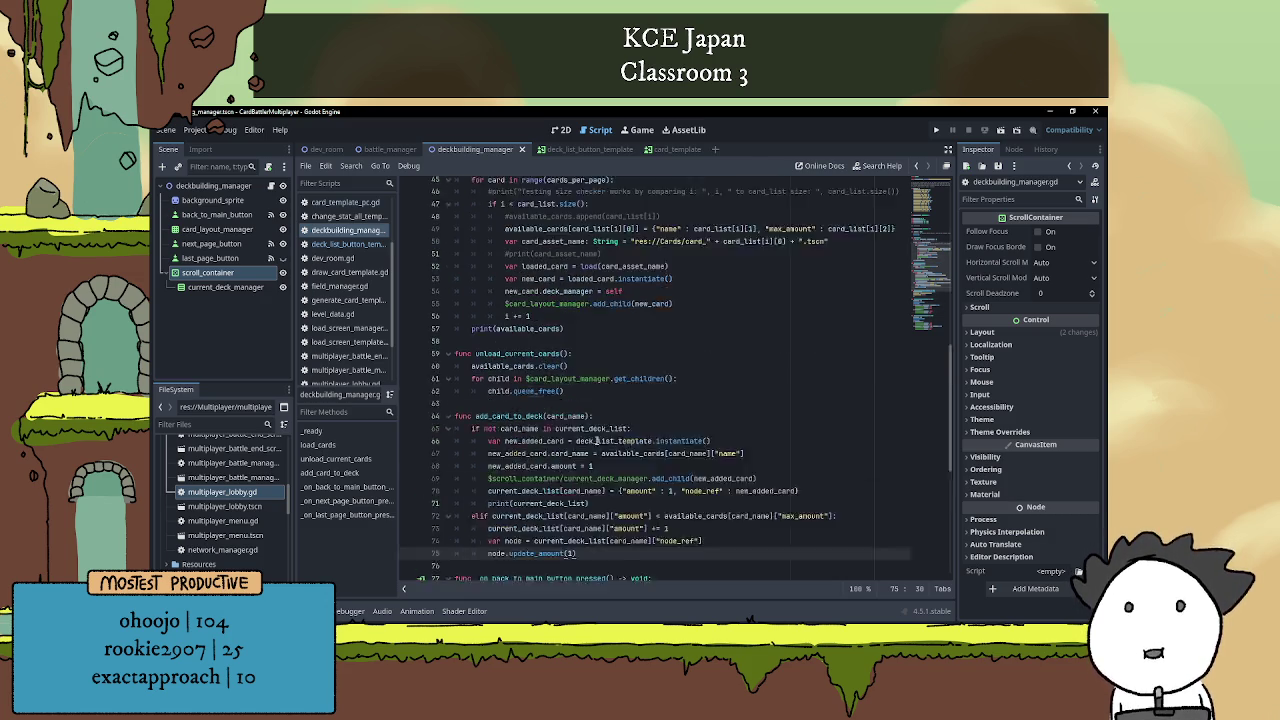
pyautogui.scroll(3, 627, 447)
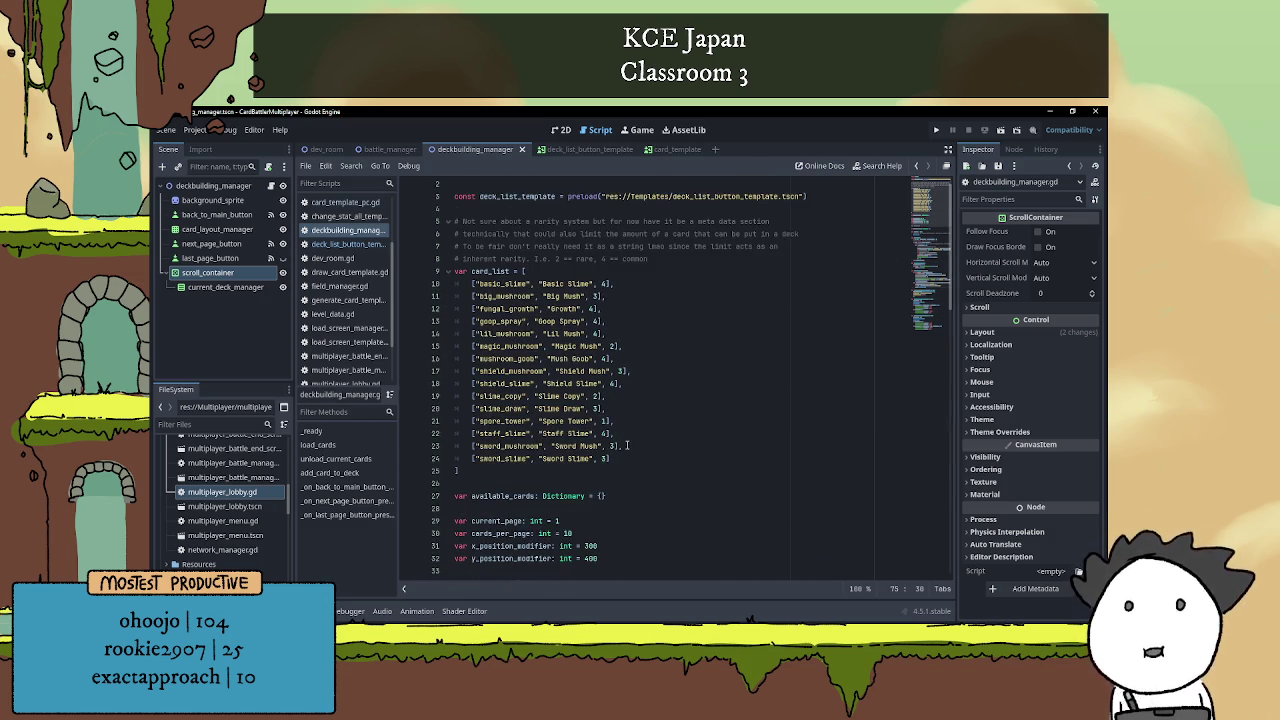
pyautogui.click(604, 284)
pyautogui.click(595, 309)
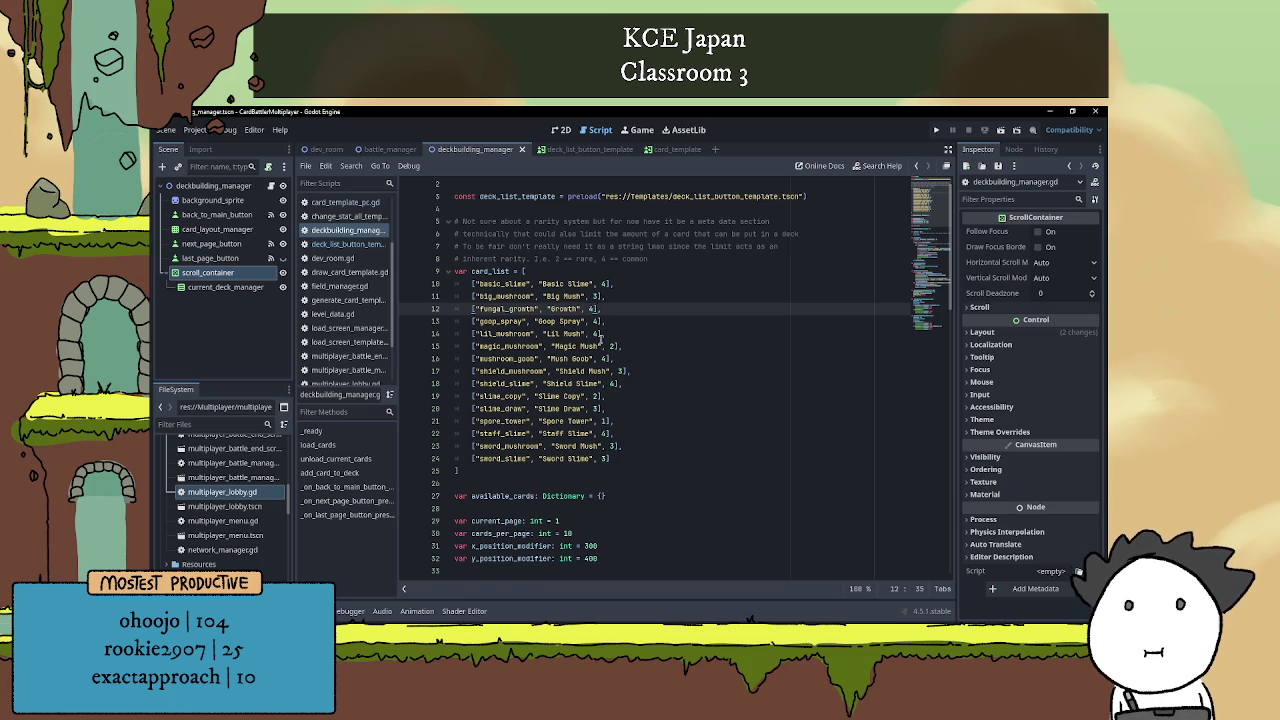
pyautogui.scroll(-3, 560, 340)
pyautogui.scroll(2, 580, 345)
pyautogui.scroll(1, 584, 346)
pyautogui.click(604, 284)
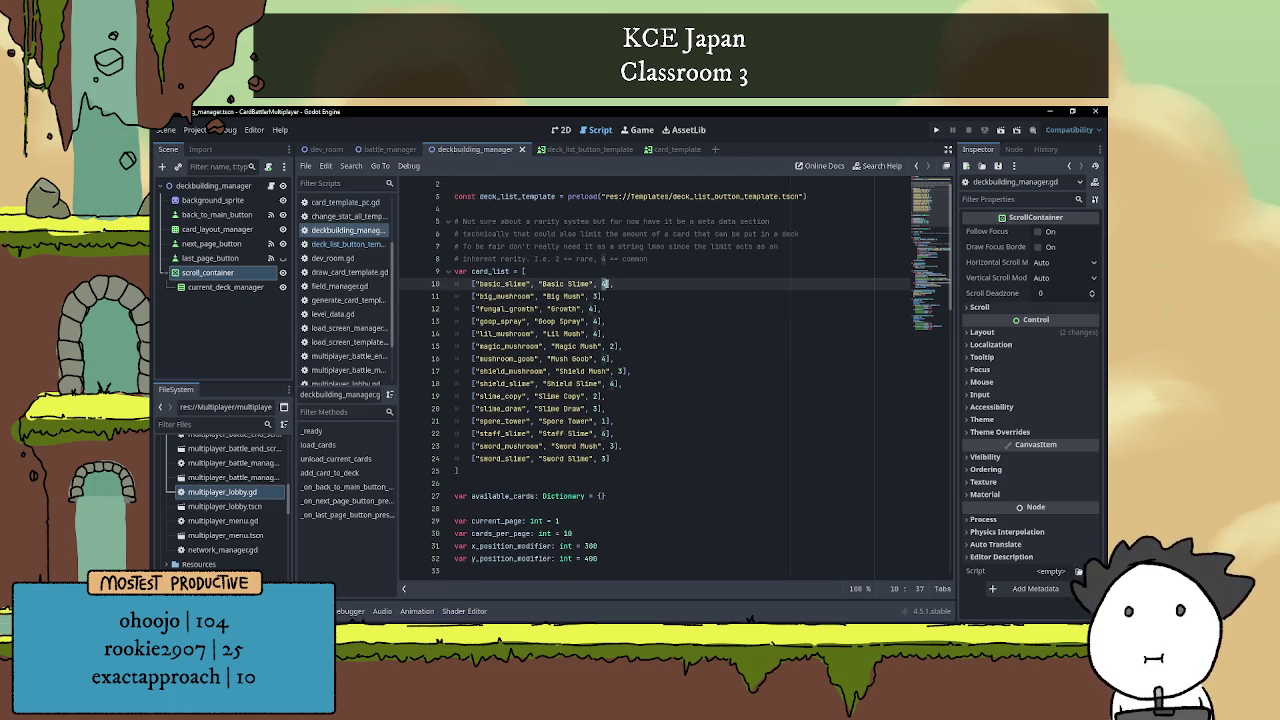
pyautogui.click(597, 296)
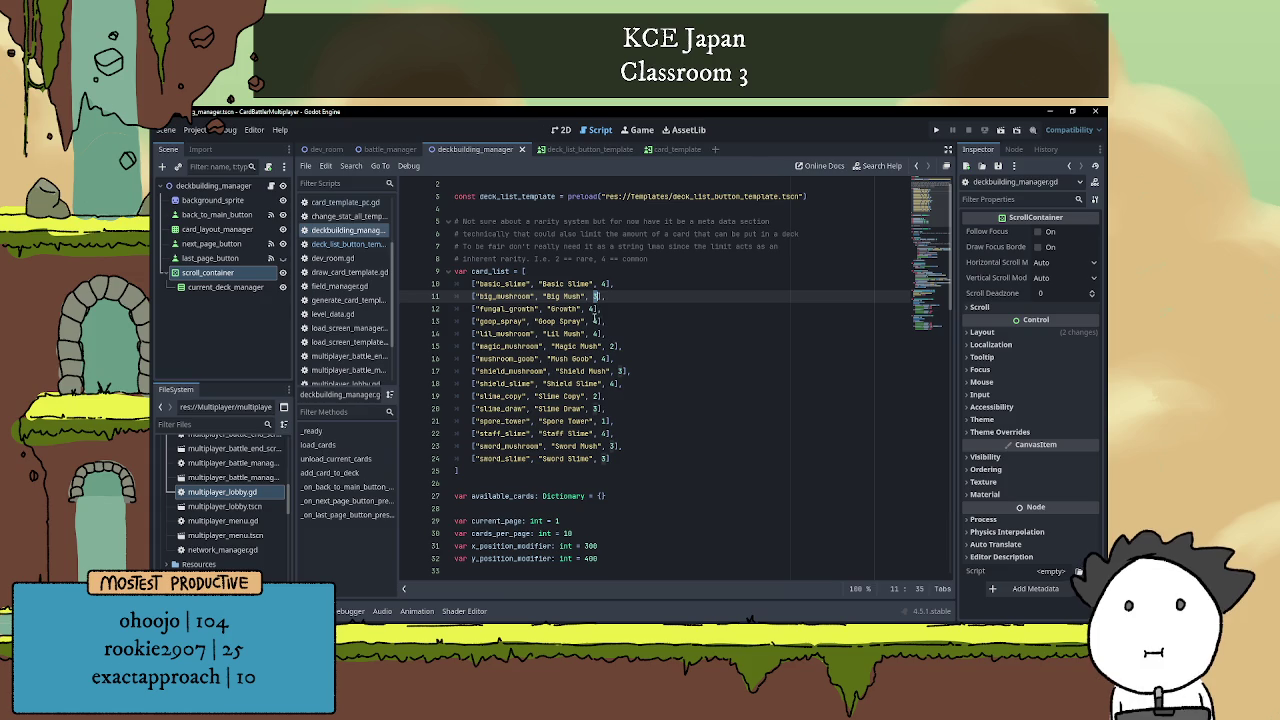
pyautogui.click(595, 310)
pyautogui.click(604, 421)
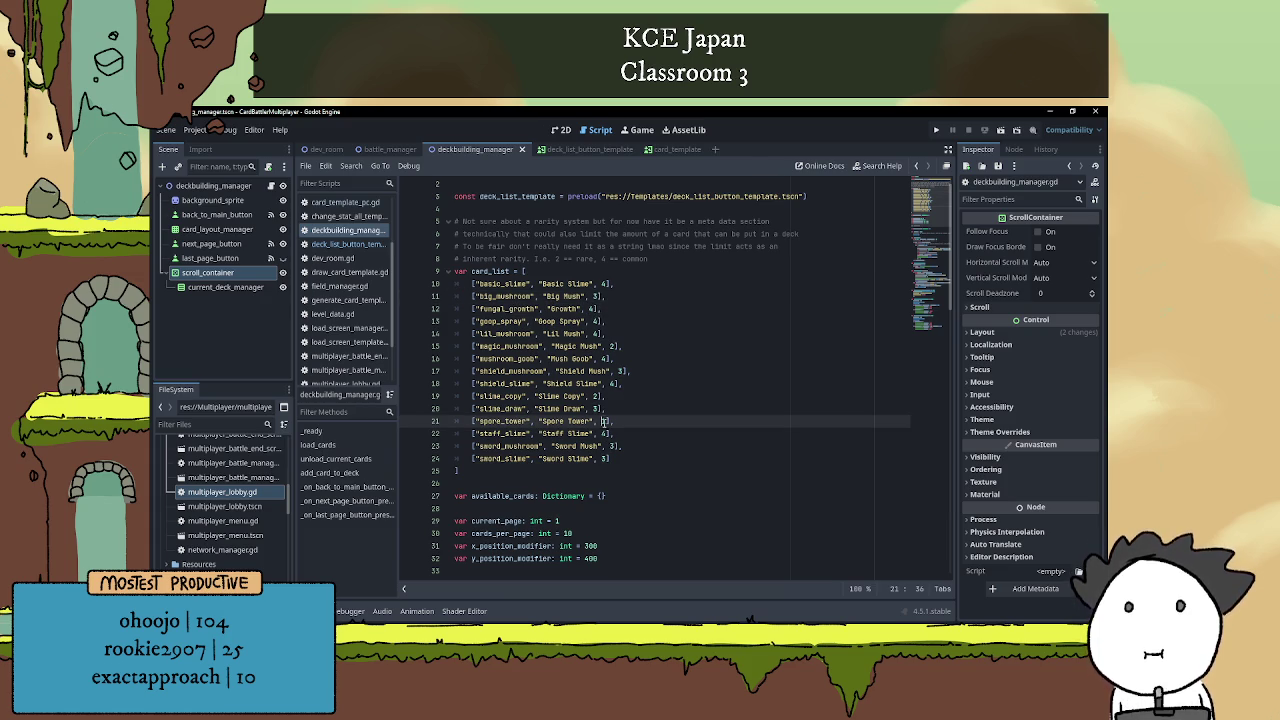
pyautogui.write('2')
pyautogui.hotkey('ctrl', 'z')
pyautogui.scroll(-5, 646, 392)
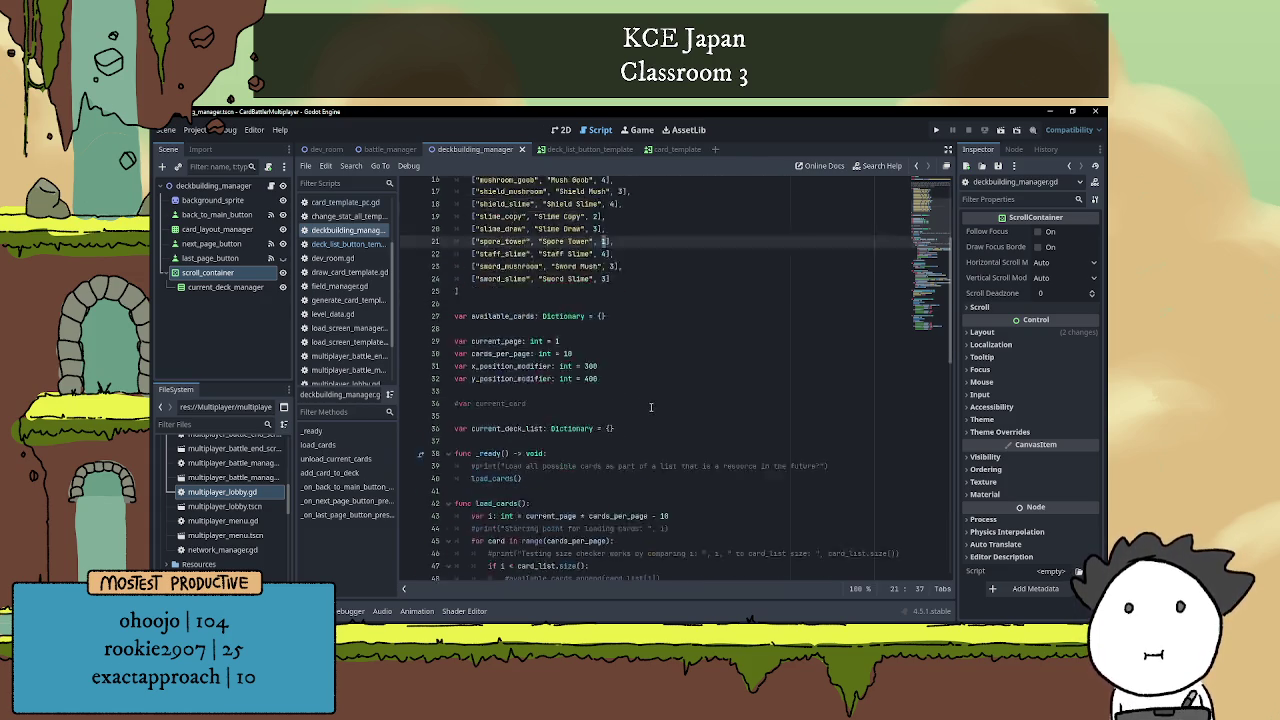
pyautogui.scroll(5, 646, 380)
pyautogui.click(646, 369)
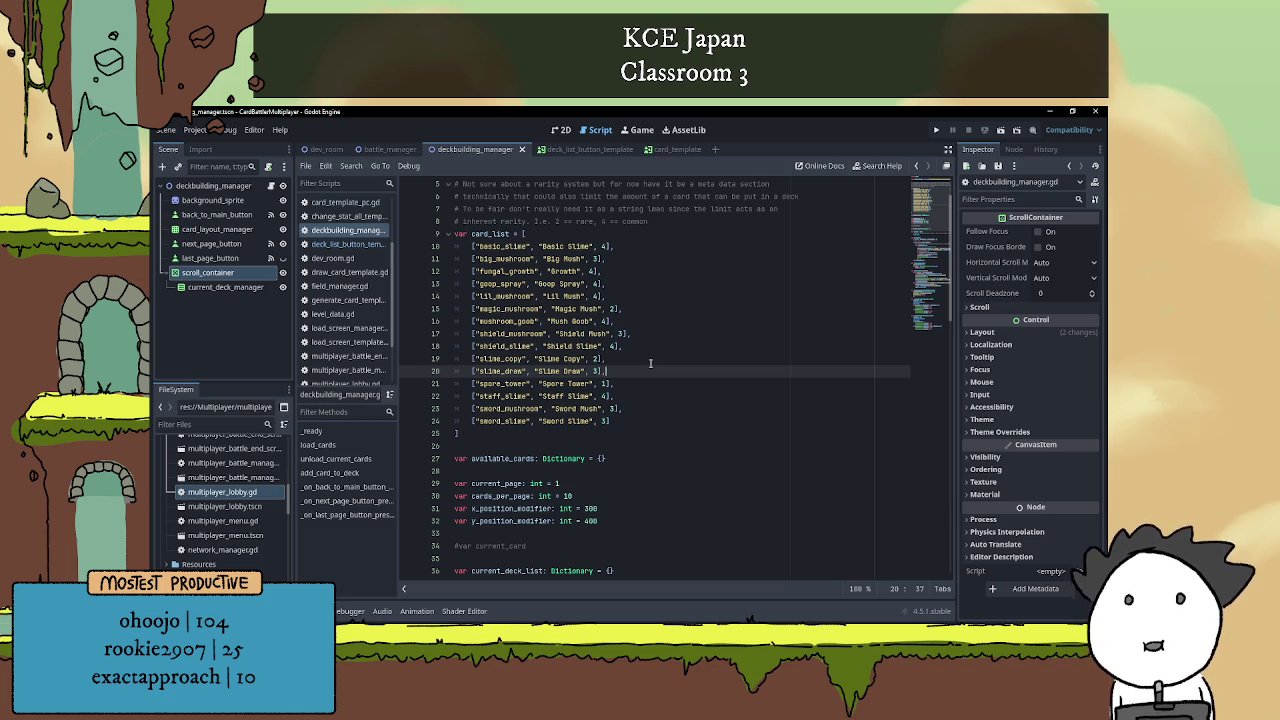
pyautogui.scroll(-15, 668, 394)
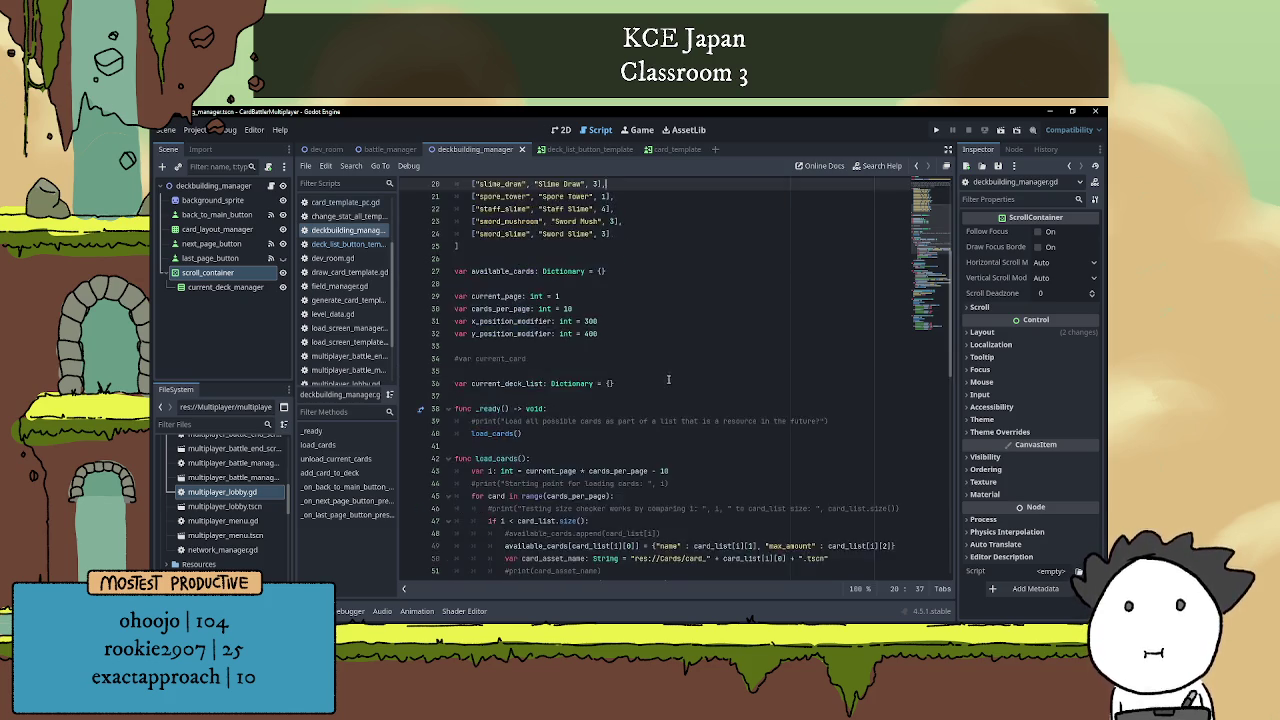
pyautogui.scroll(-5, 675, 397)
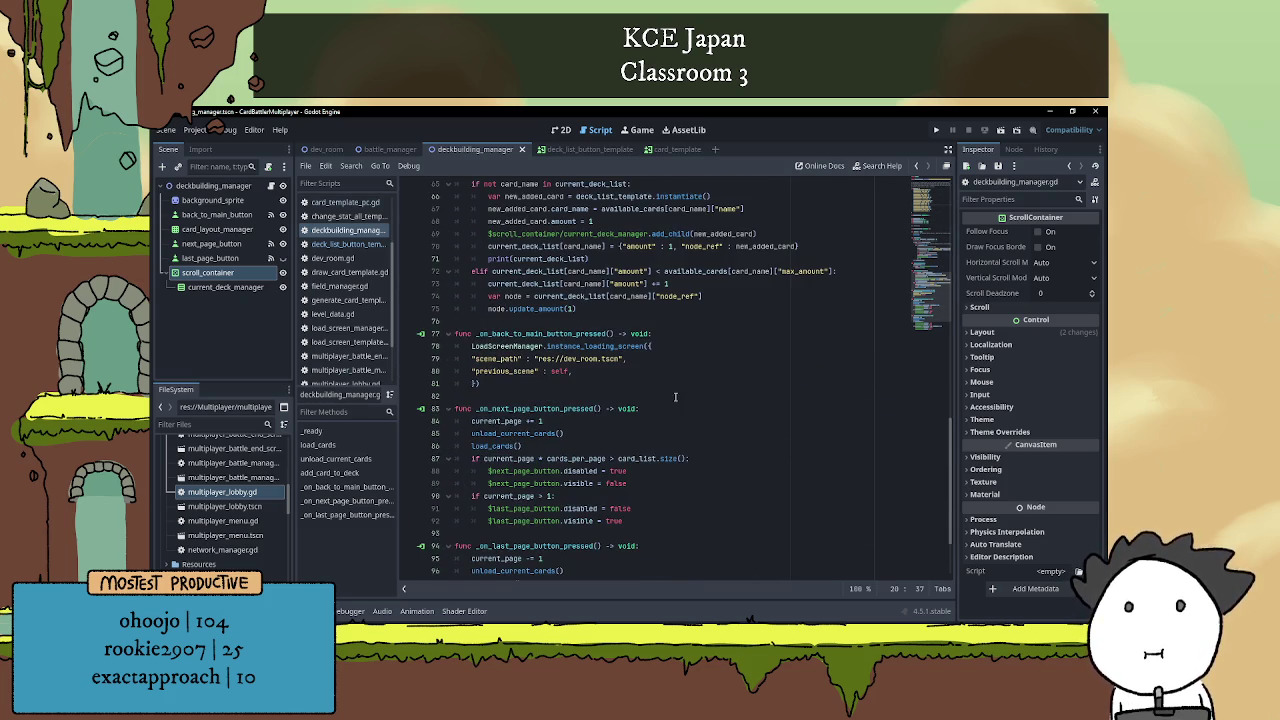
pyautogui.click(620, 297)
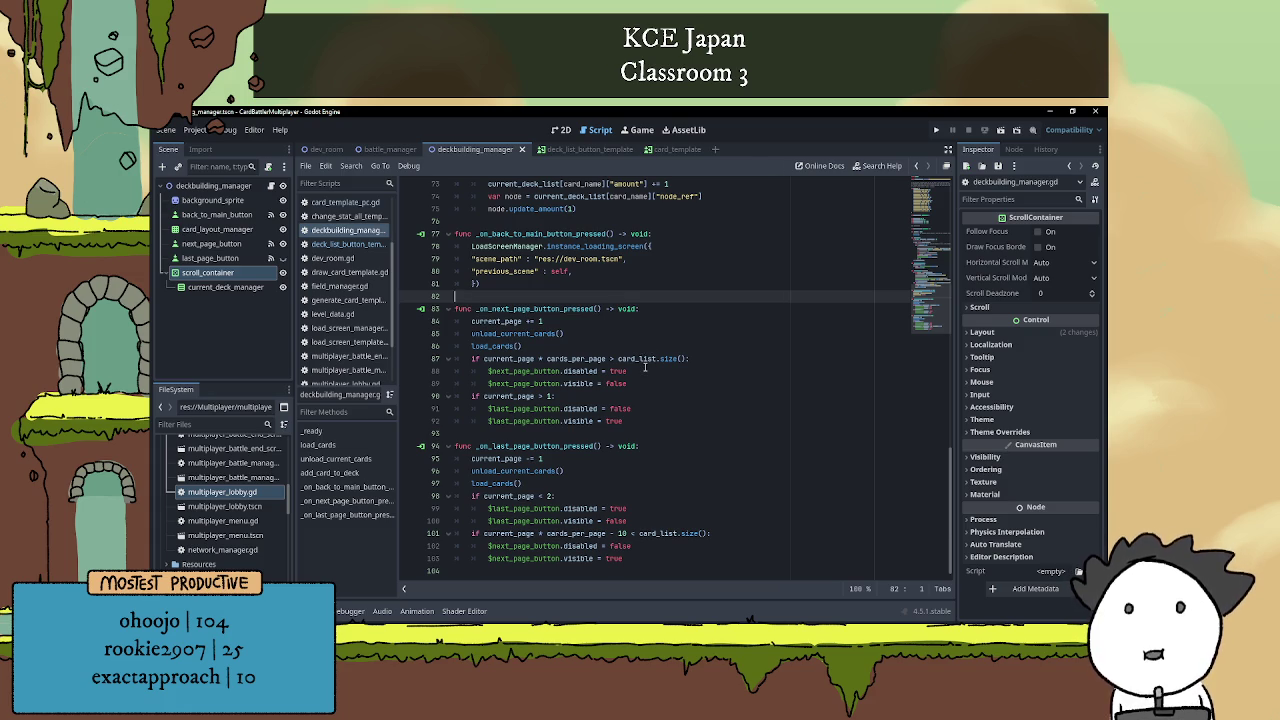
pyautogui.click(671, 432)
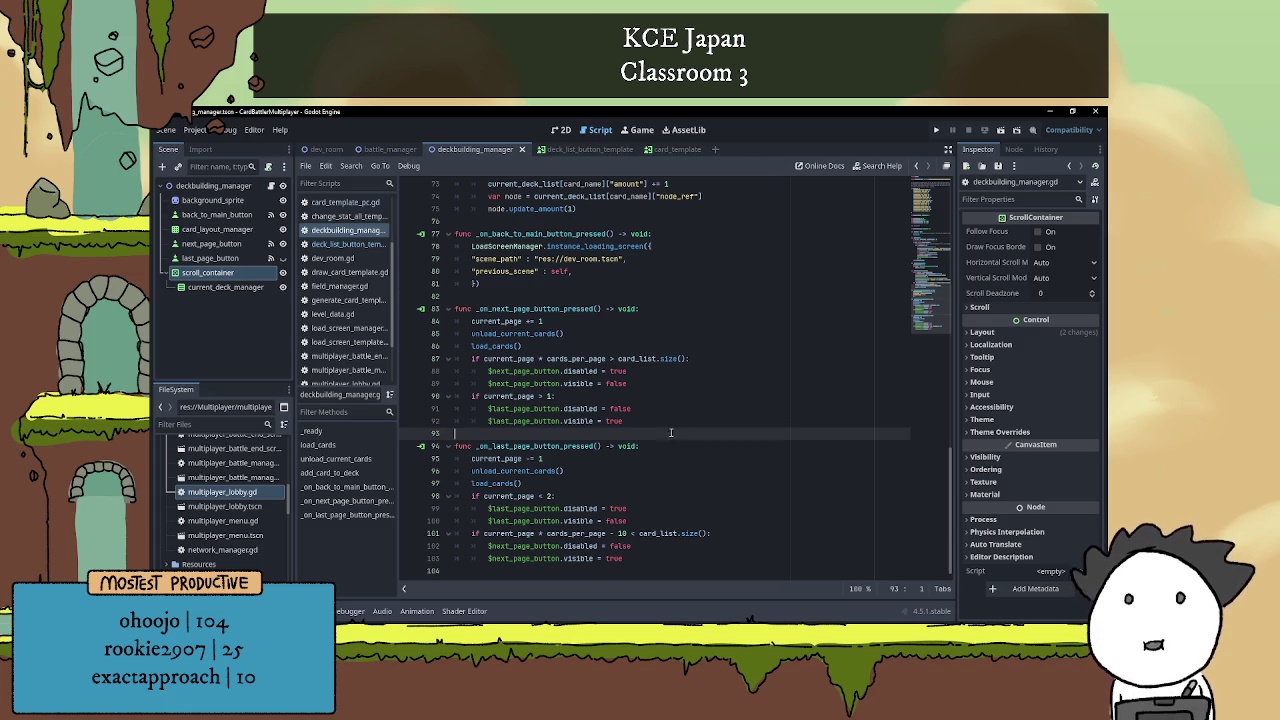
pyautogui.scroll(3, 674, 415)
pyautogui.scroll(-3, 676, 405)
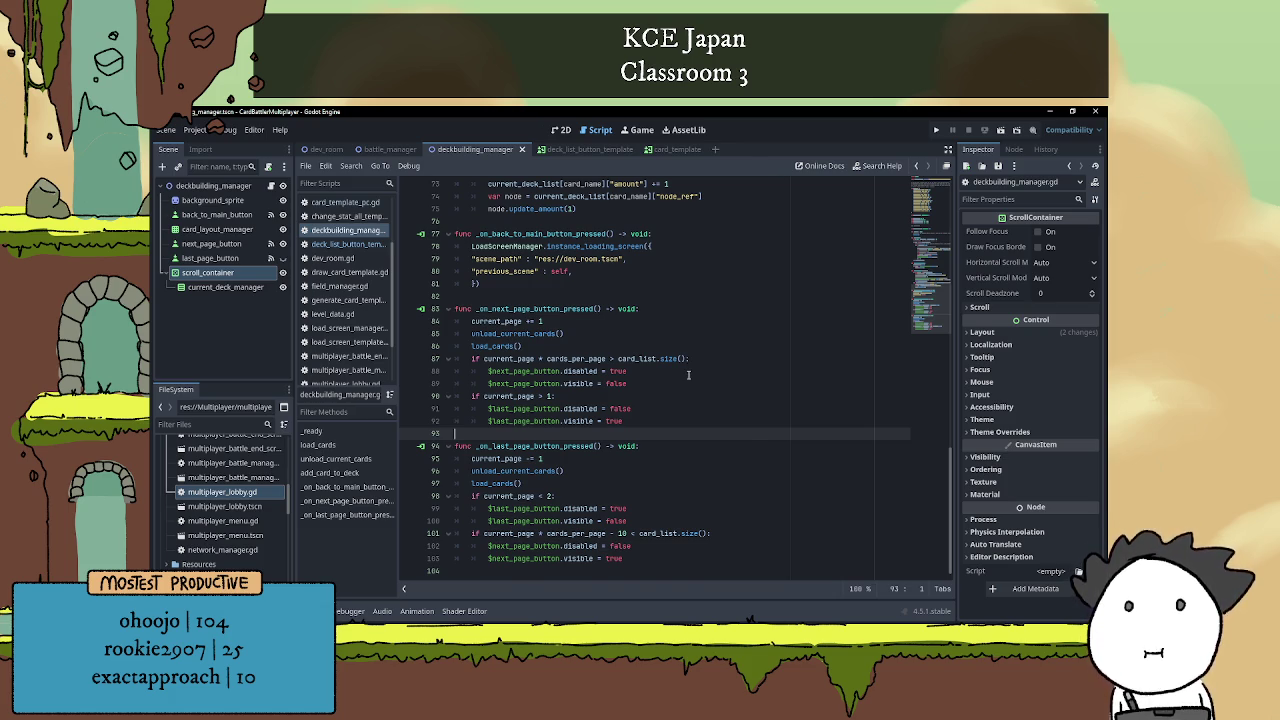
pyautogui.scroll(13, 690, 395)
pyautogui.scroll(10, 702, 394)
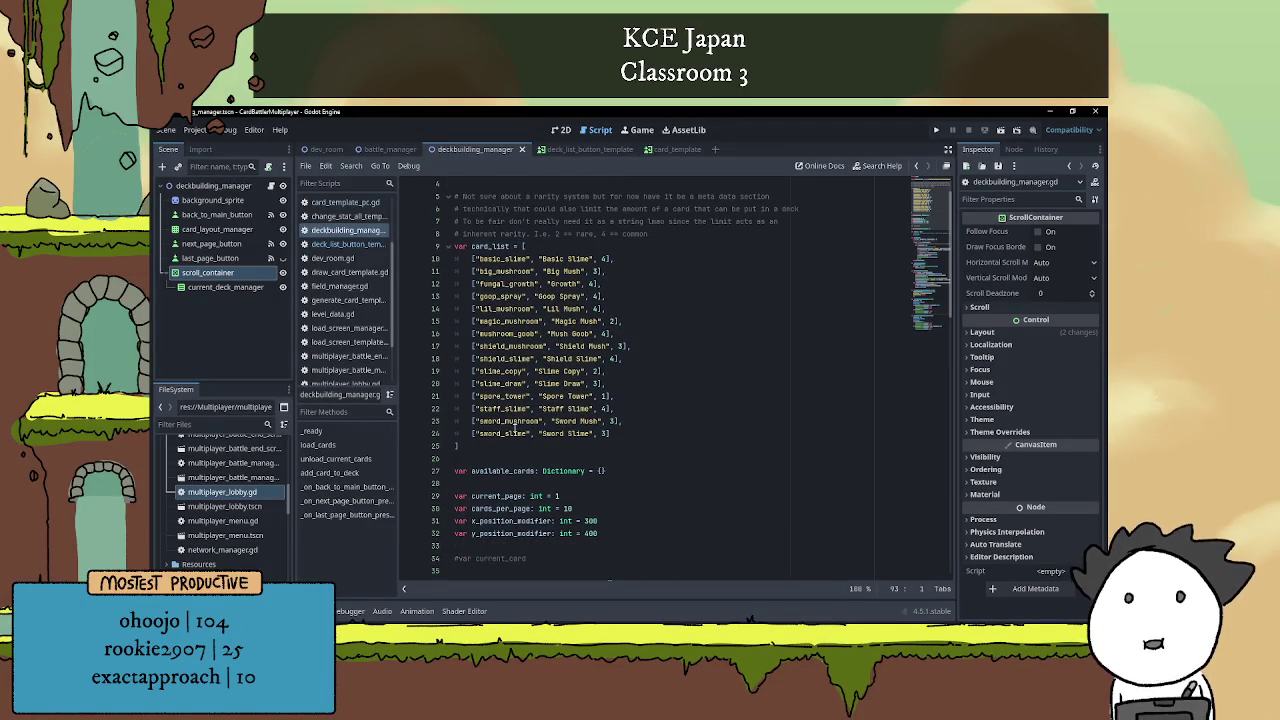
# Scroll through deckbuilding_manager.gd to review the card entries after Spore Tower.
pyautogui.click(612, 396)
pyautogui.scroll(-3, 655, 387)
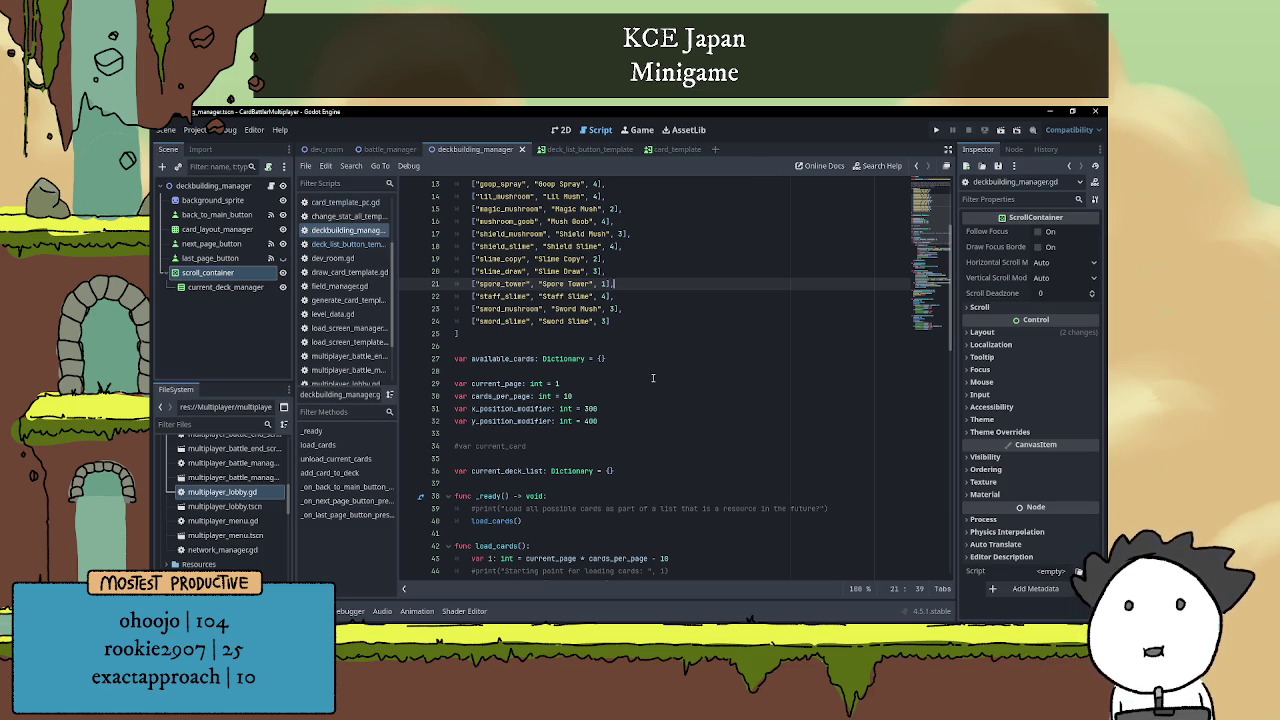
pyautogui.scroll(-15, 653, 378)
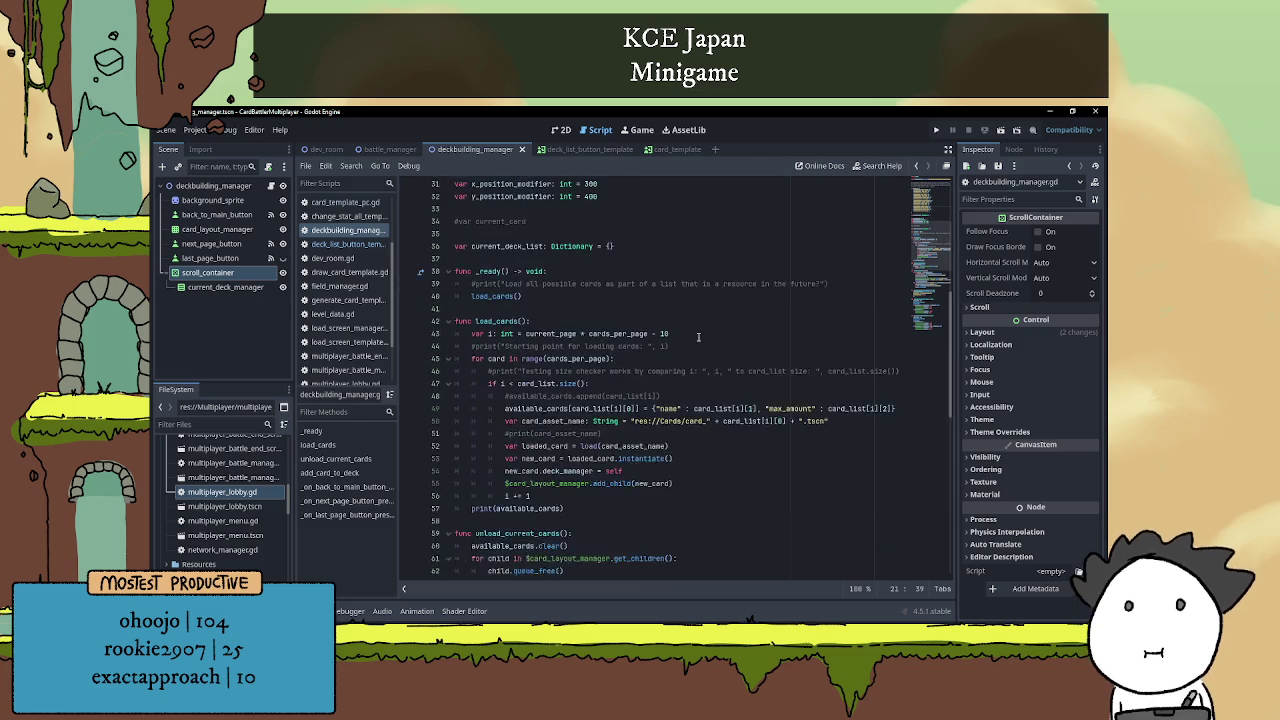
pyautogui.scroll(-3, 678, 360)
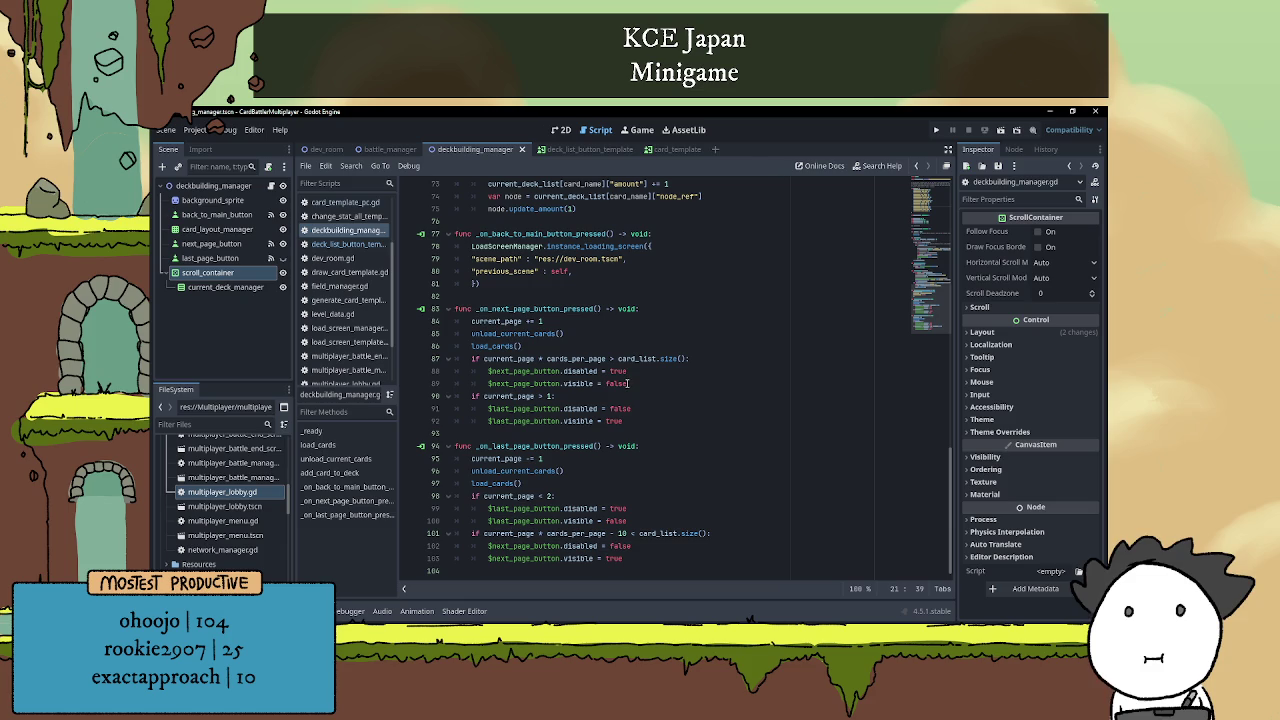
pyautogui.scroll(3, 630, 375)
pyautogui.scroll(-3, 632, 365)
pyautogui.scroll(5, 552, 386)
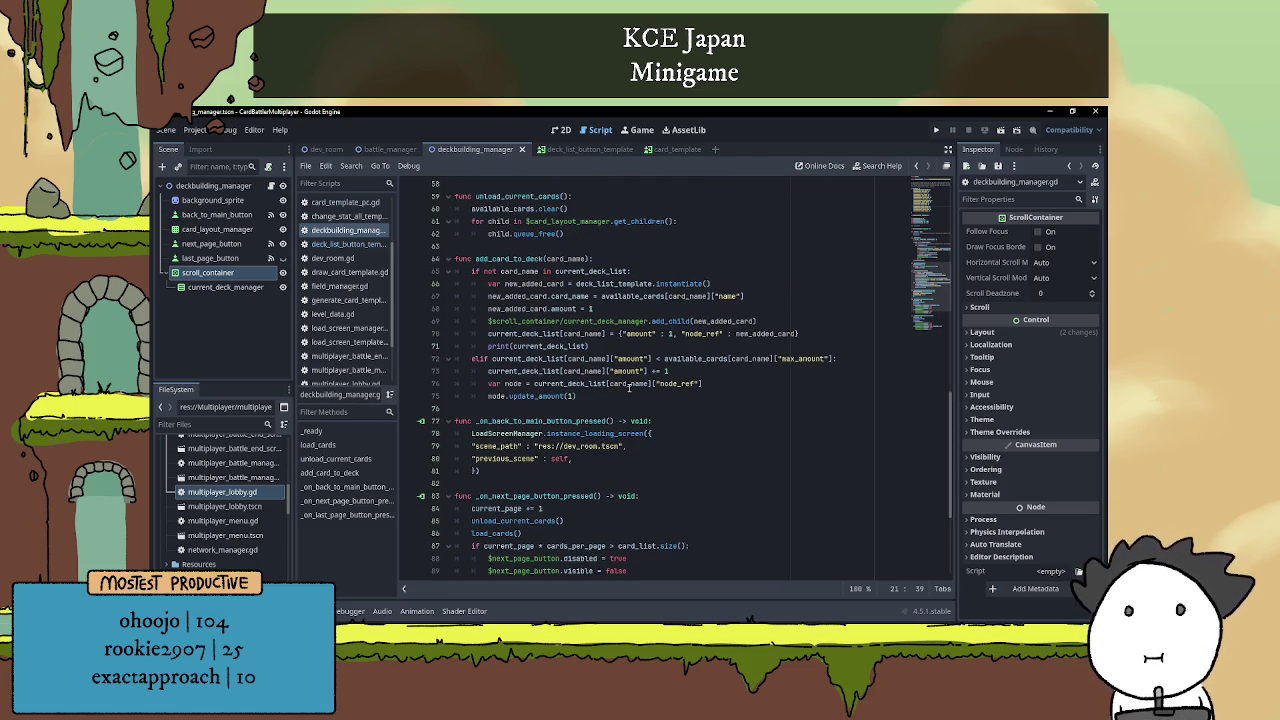
pyautogui.click(610, 394)
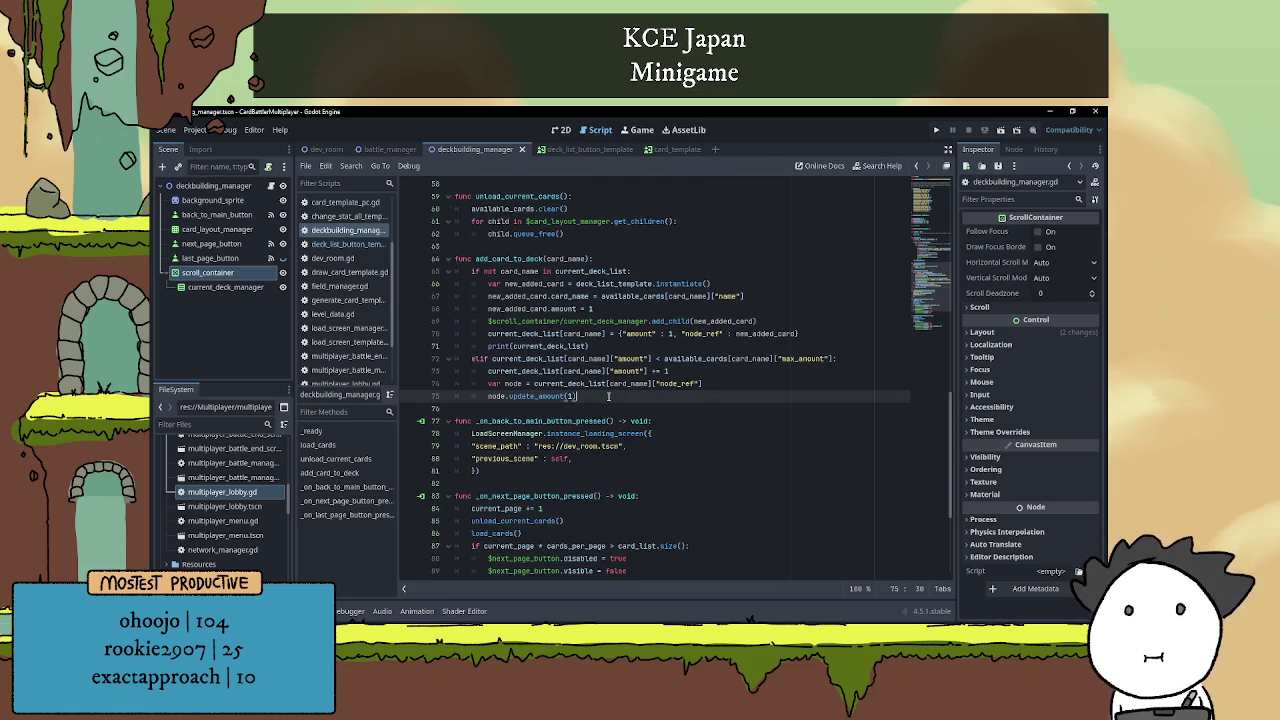
# In the 2D view, lower the scroll_container's top edge by a few pixels.
pyautogui.click(560, 129)
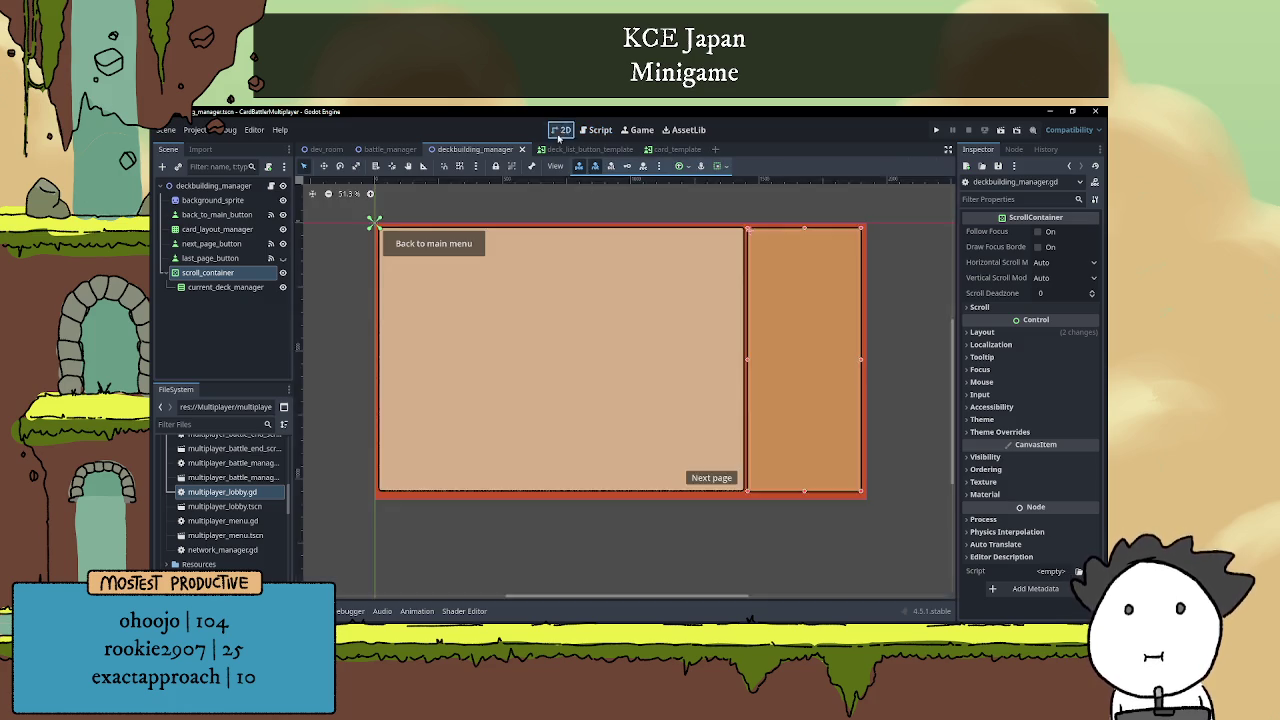
pyautogui.scroll(-1, 617, 318)
pyautogui.scroll(1, 767, 320)
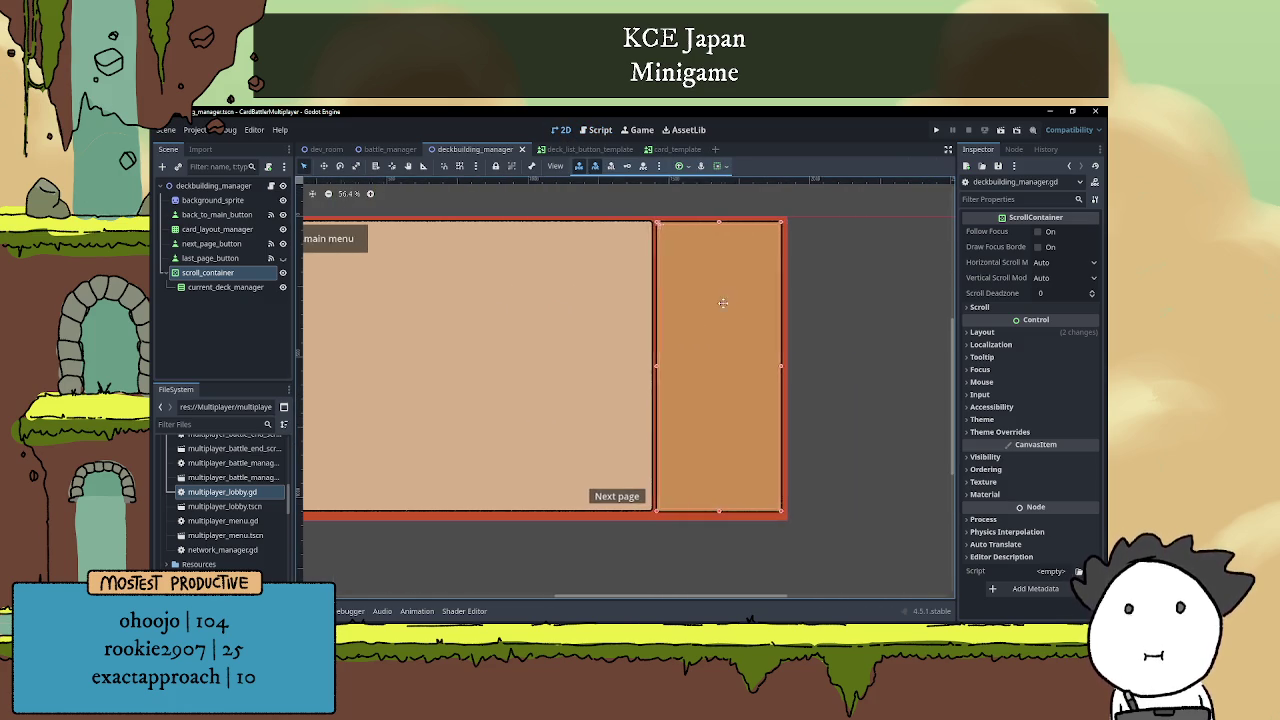
pyautogui.moveTo(718, 250); pyautogui.dragTo(718, 257)
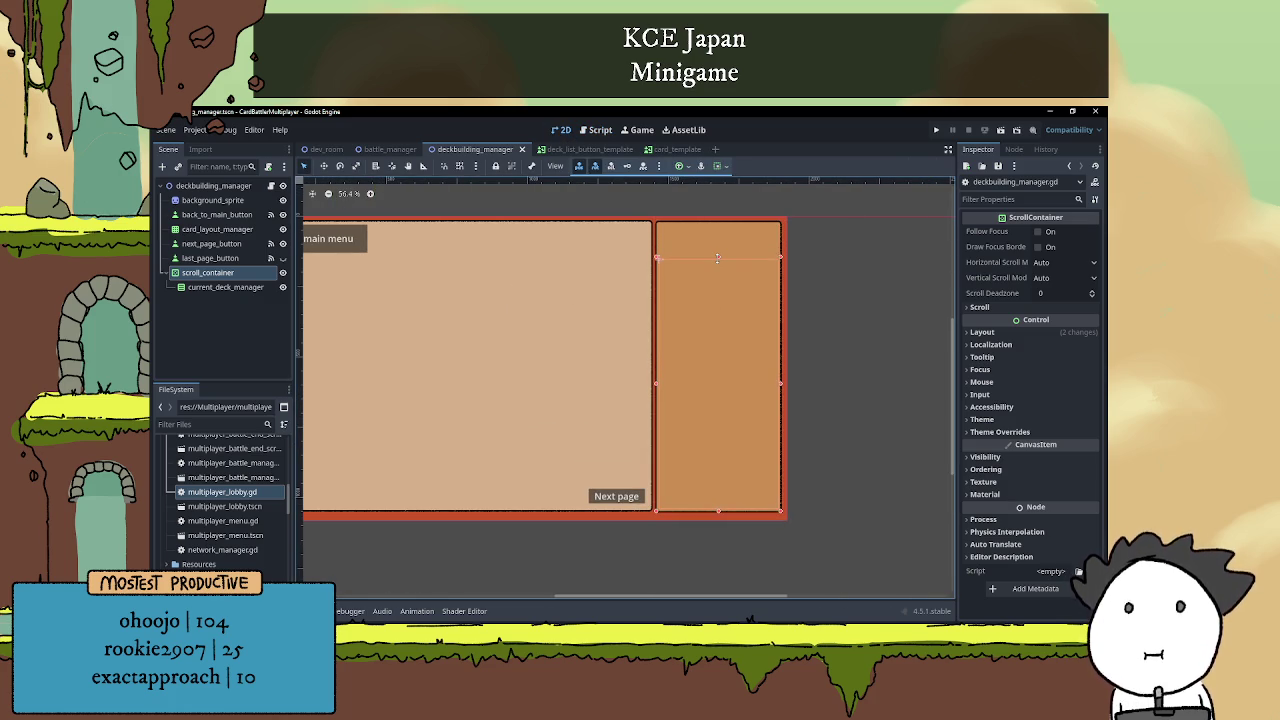
# Add a LineEdit child to deckbuilding_manager, placed above scroll_container in the tree.
pyautogui.click(176, 187)
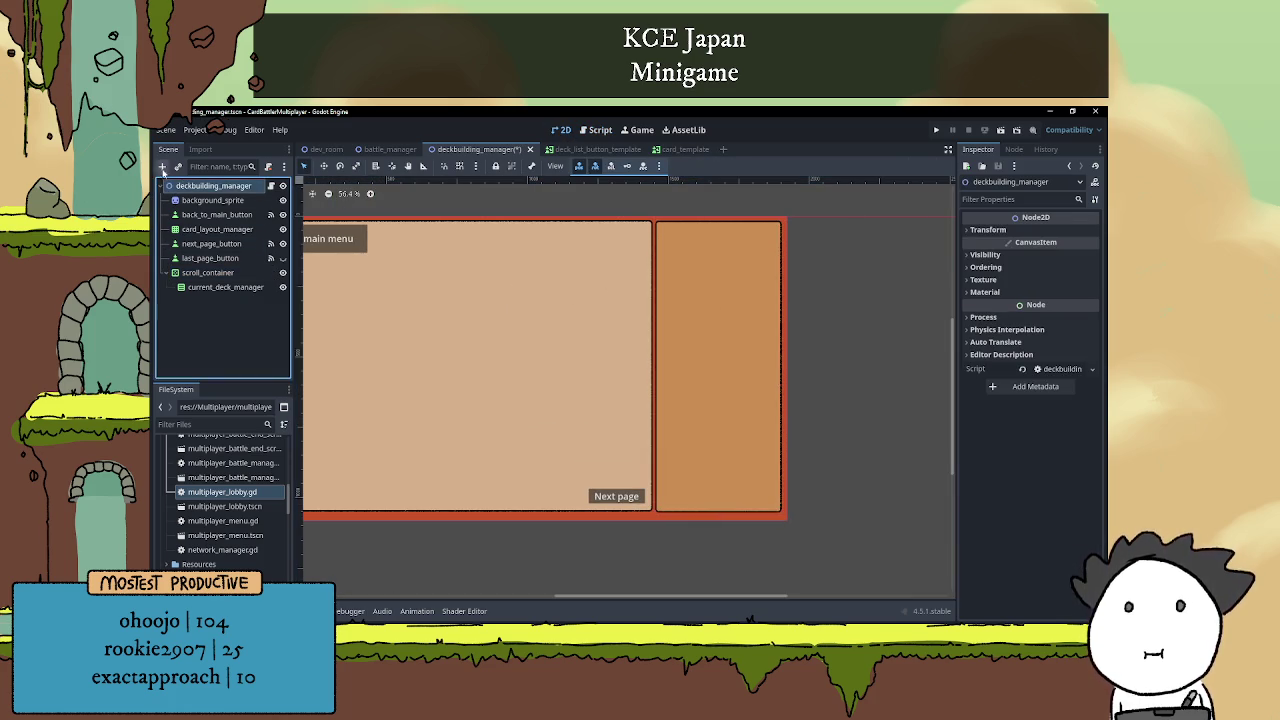
pyautogui.click(162, 166)
pyautogui.write('line')
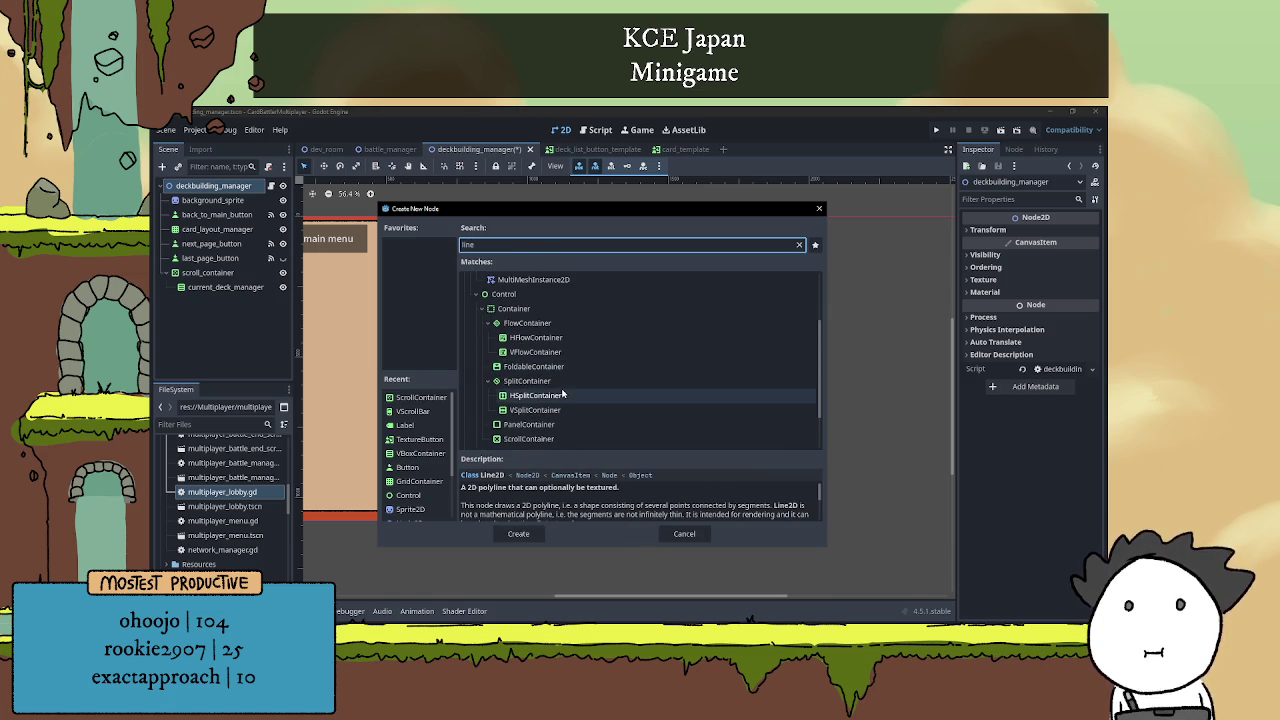
pyautogui.click(510, 445)
pyautogui.click(518, 533)
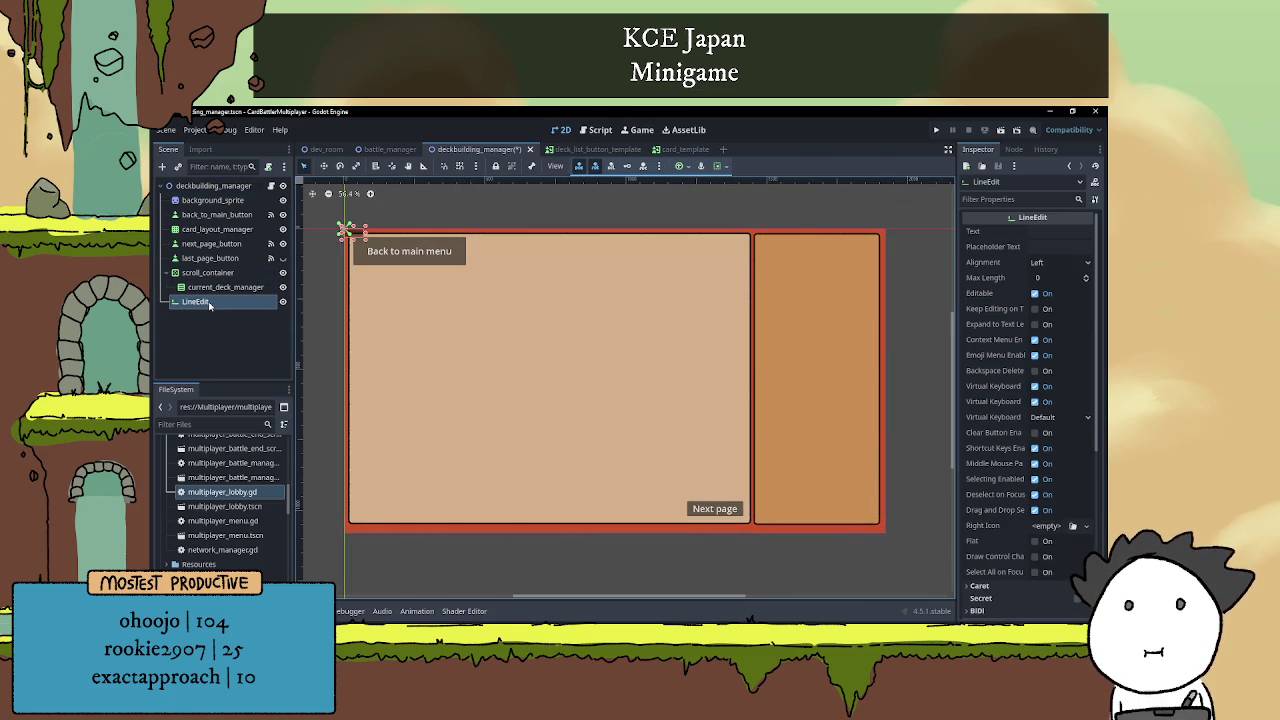
pyautogui.moveTo(211, 305); pyautogui.dragTo(213, 272)
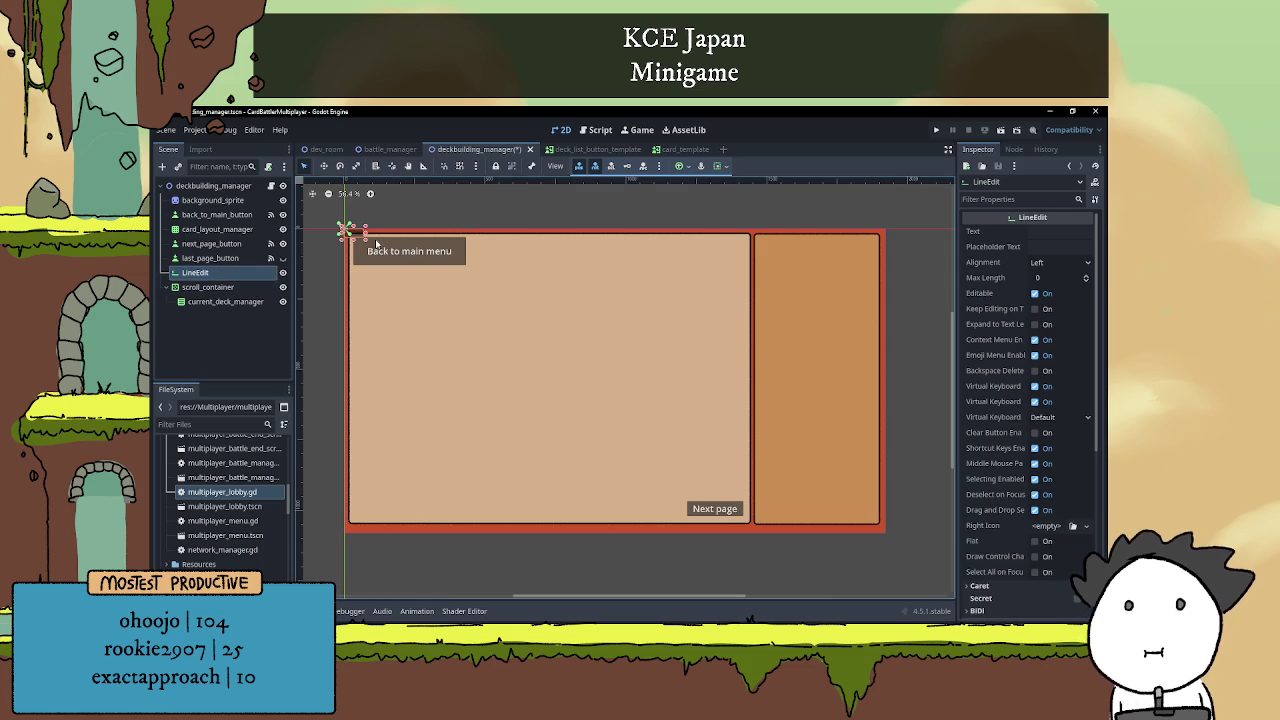
# Resize the LineEdit into a bar spanning the top of the right deck panel.
pyautogui.moveTo(367, 232)
pyautogui.mouseDown()
pyautogui.moveTo(903, 231)
pyautogui.moveTo(882, 266)
pyautogui.mouseUp()
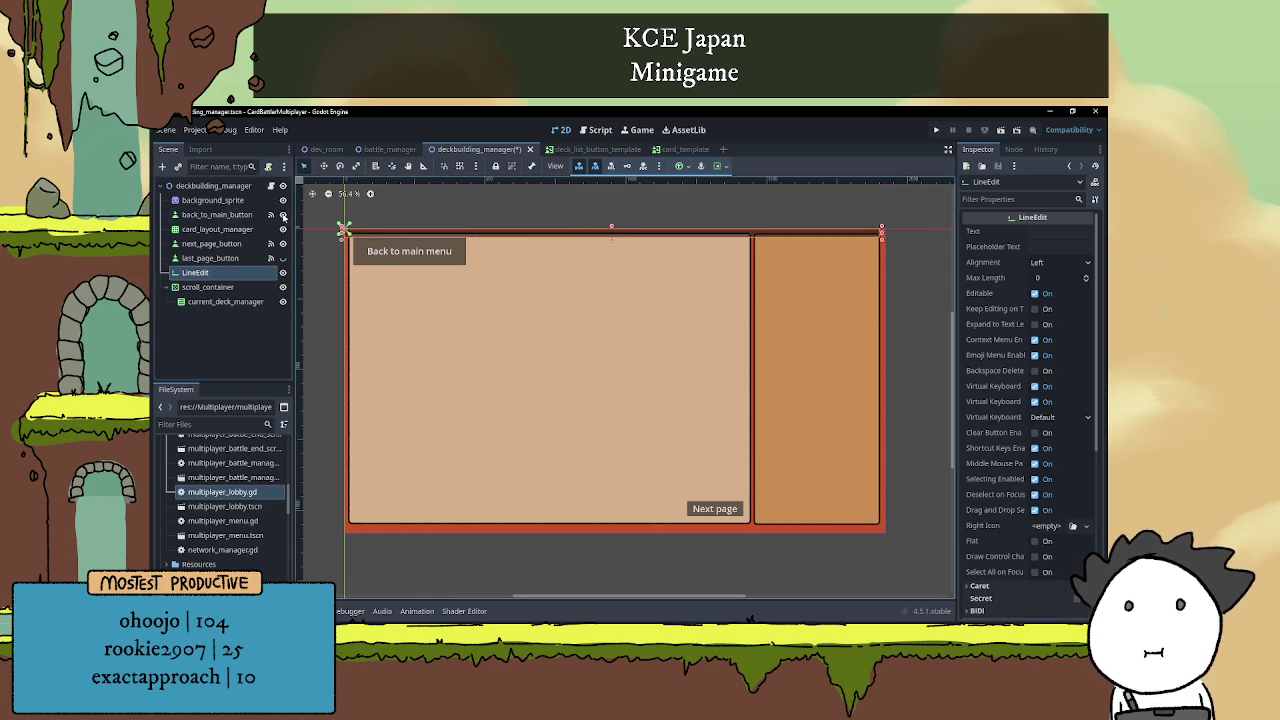
pyautogui.moveTo(345, 239); pyautogui.dragTo(755, 278)
pyautogui.moveTo(818, 240)
pyautogui.mouseDown()
pyautogui.moveTo(819, 254)
pyautogui.moveTo(816, 238)
pyautogui.mouseUp()
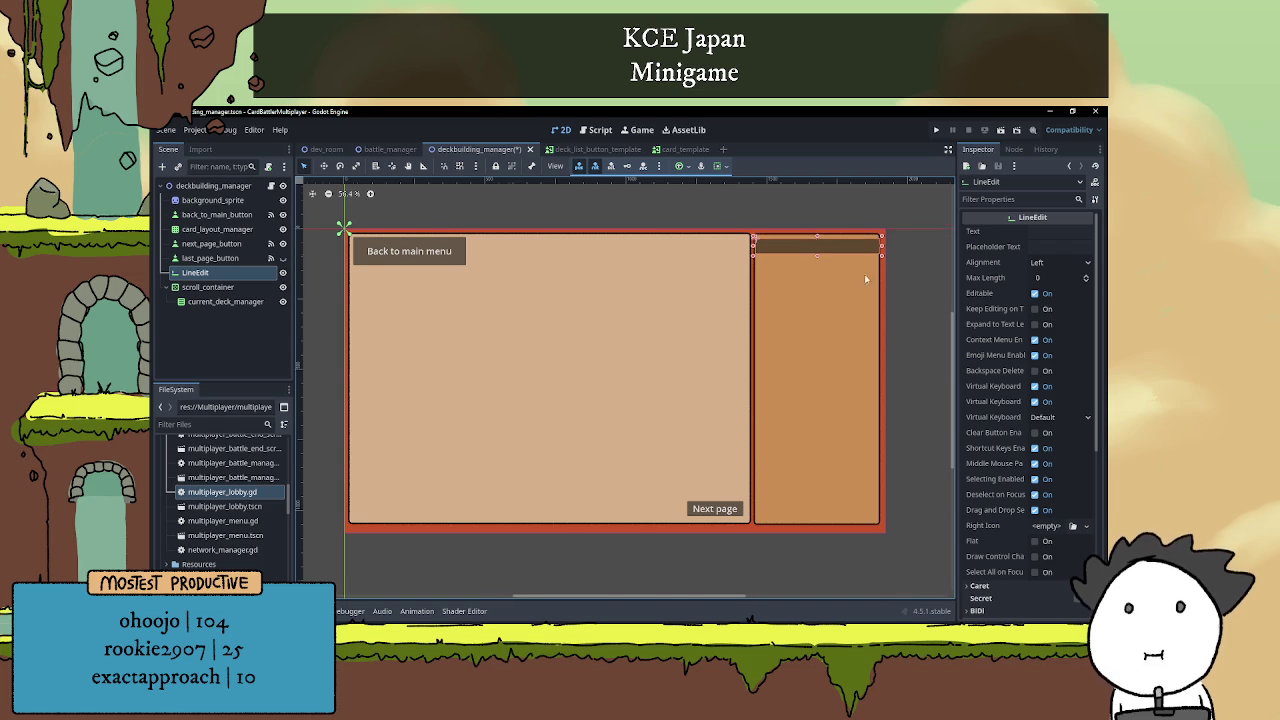
pyautogui.scroll(4, 866, 278)
pyautogui.scroll(3, 679, 300)
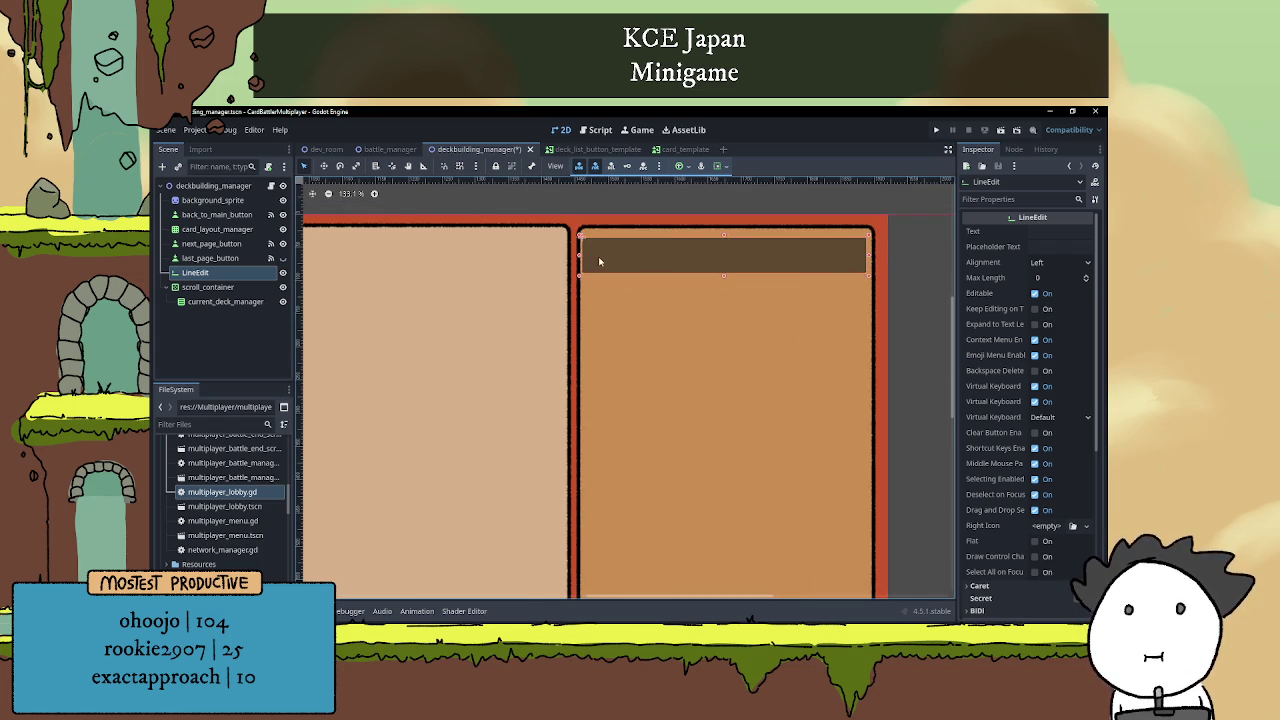
pyautogui.moveTo(727, 238); pyautogui.dragTo(727, 231)
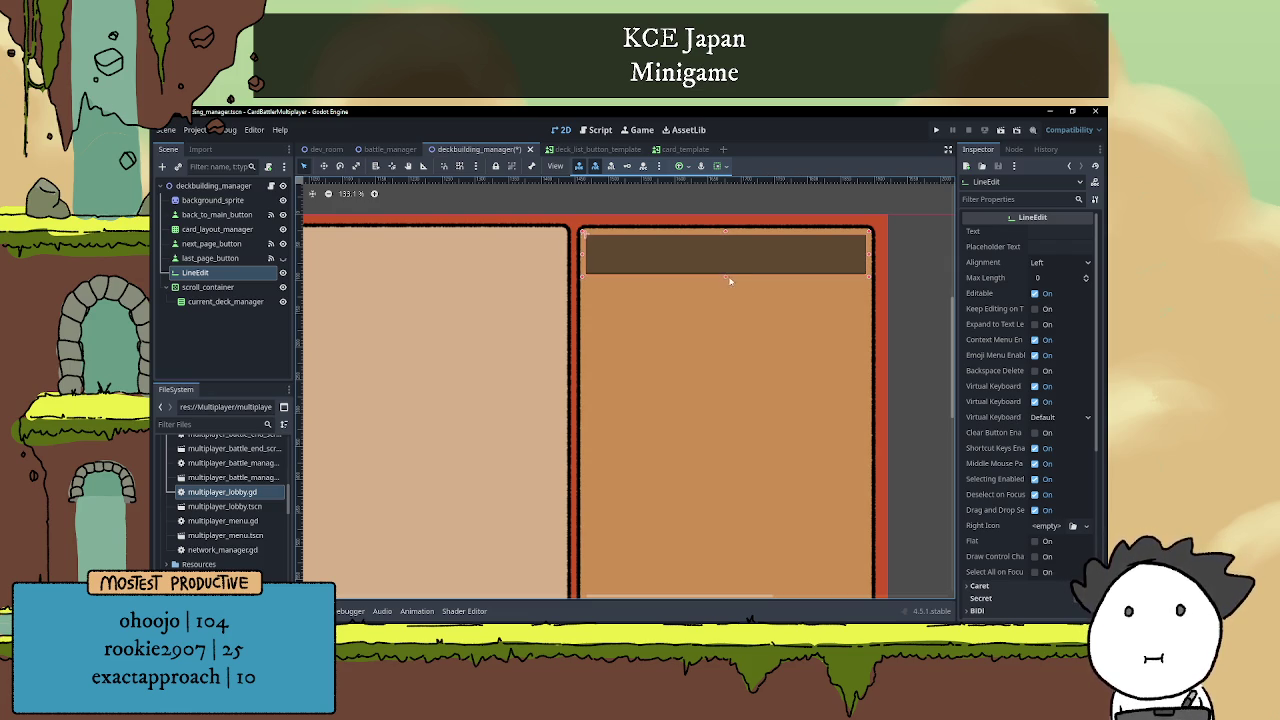
pyautogui.moveTo(730, 284)
pyautogui.mouseDown()
pyautogui.moveTo(743, 338)
pyautogui.moveTo(751, 276)
pyautogui.mouseUp()
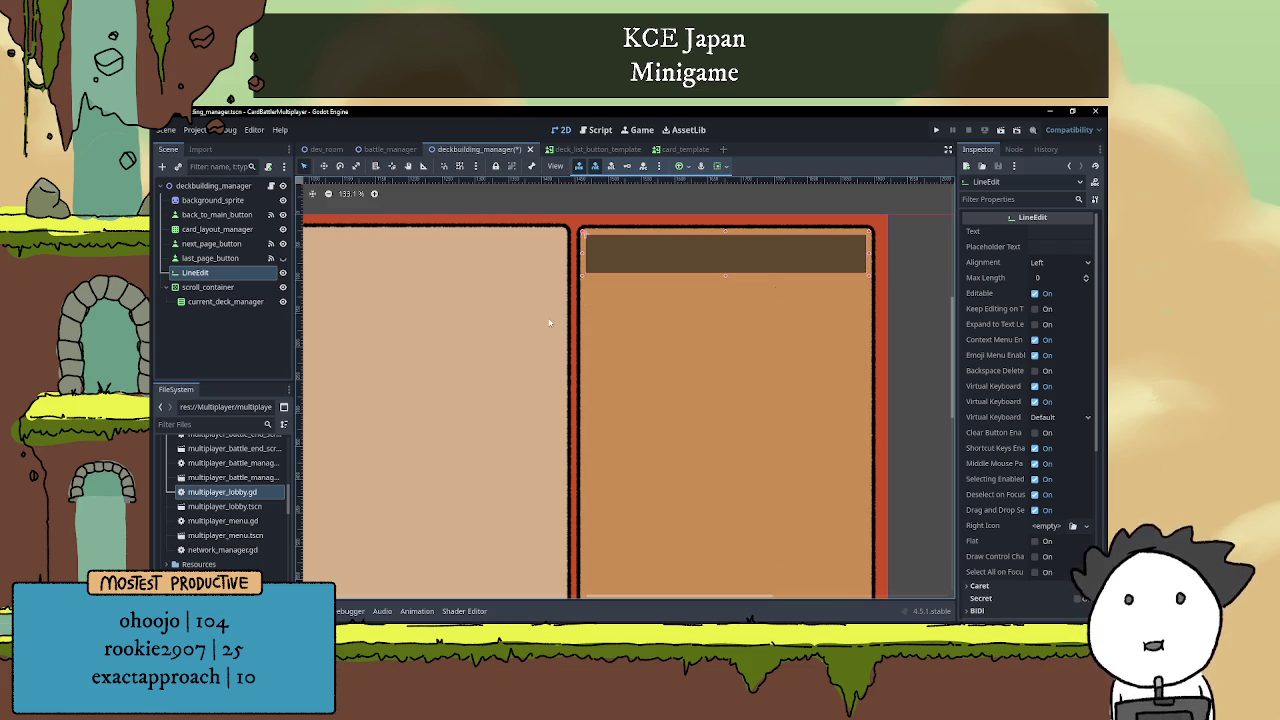
# Rename the LineEdit node to line_edit.
pyautogui.doubleClick(243, 272)
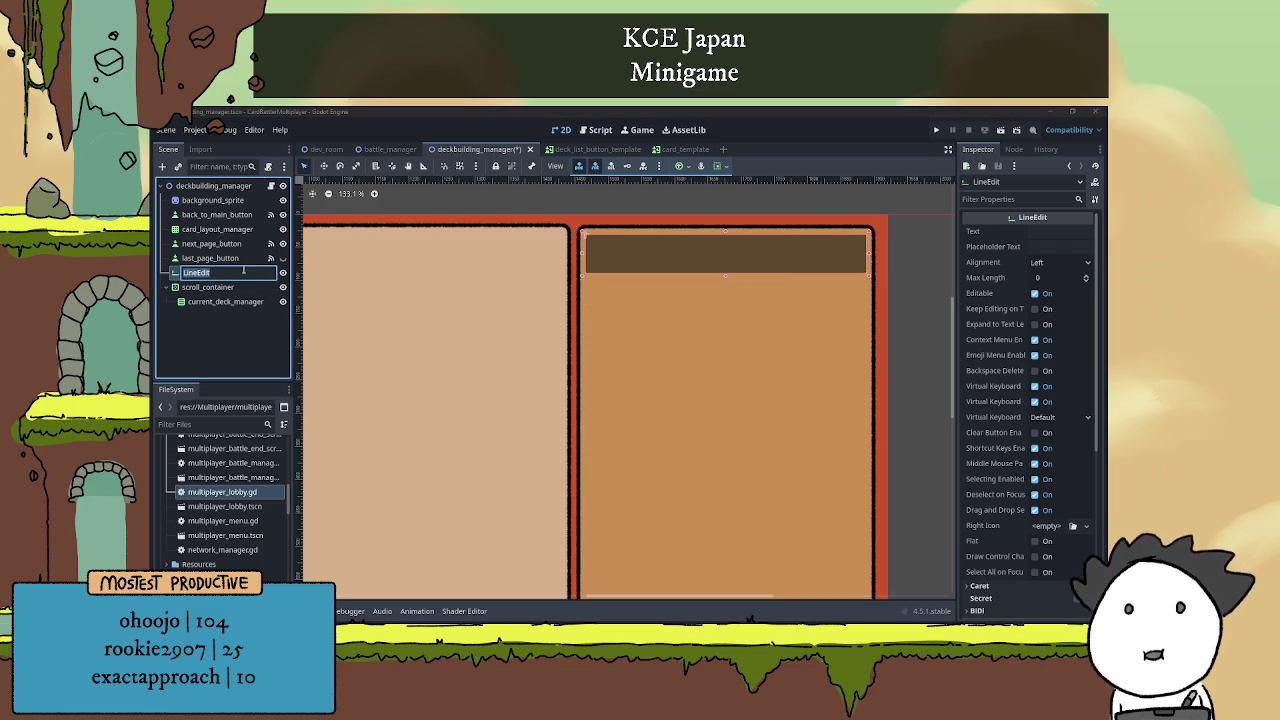
pyautogui.write('line_edit')
pyautogui.press('Return')
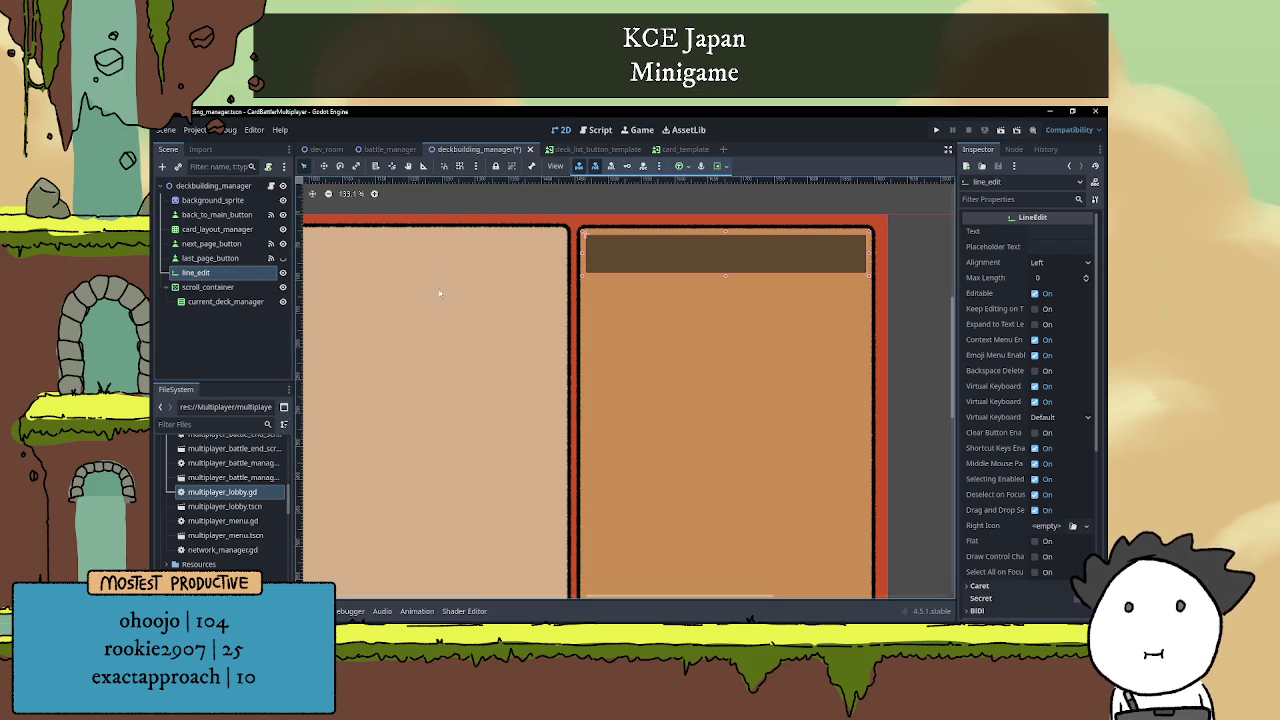
# Set line_edit's Placeholder Text to 'Input deck name here...'.
pyautogui.scroll(-3, 771, 300)
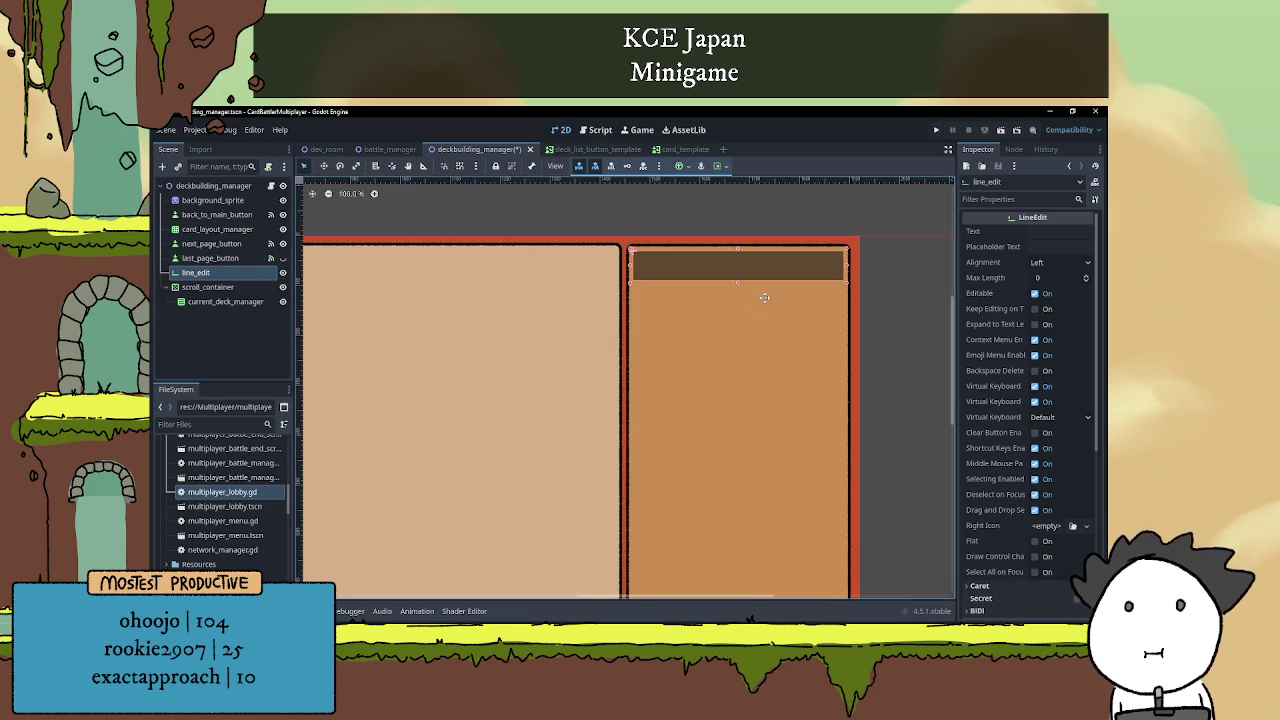
pyautogui.click(1040, 247)
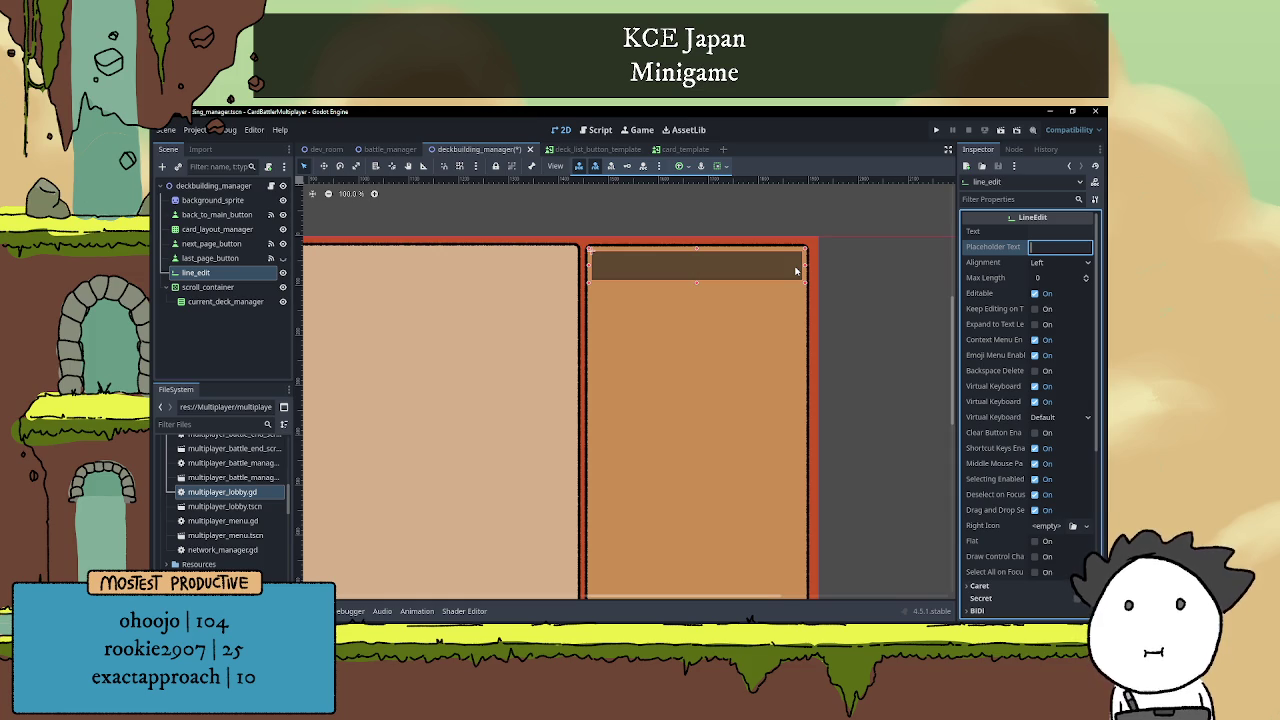
pyautogui.write('te')
pyautogui.press('BackSpace')
pyautogui.press('BackSpace')
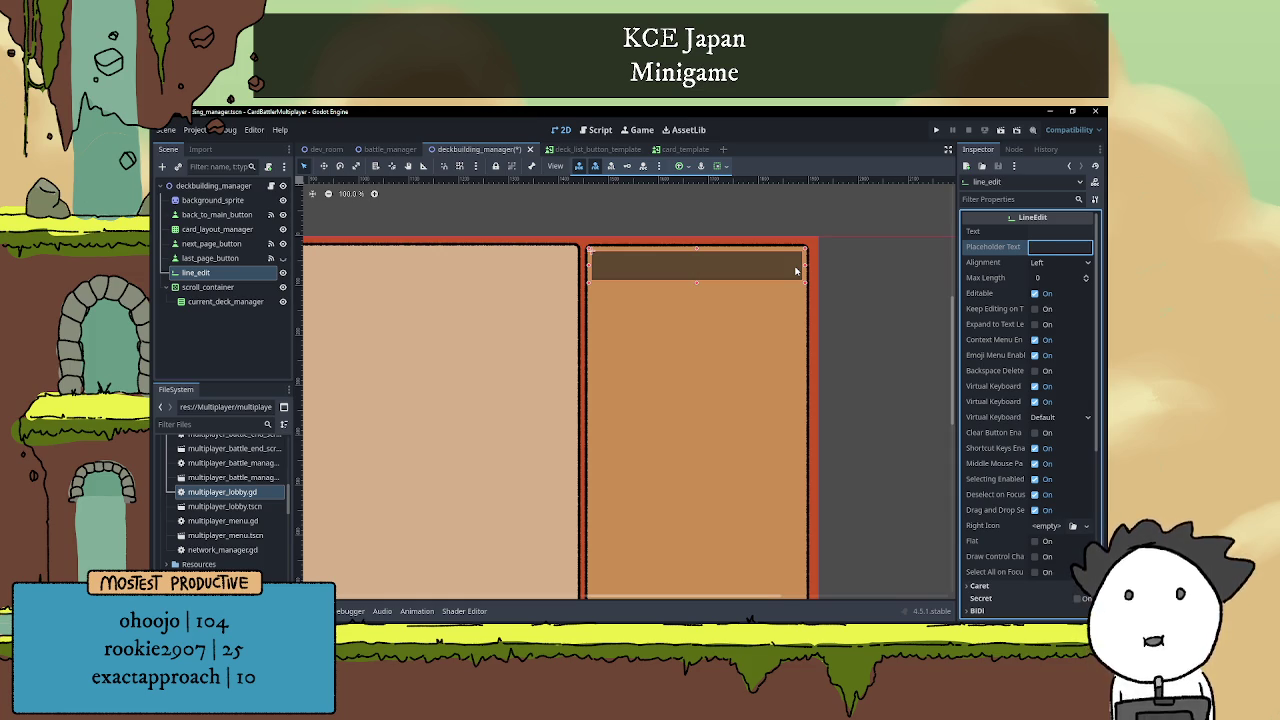
pyautogui.write('Input')
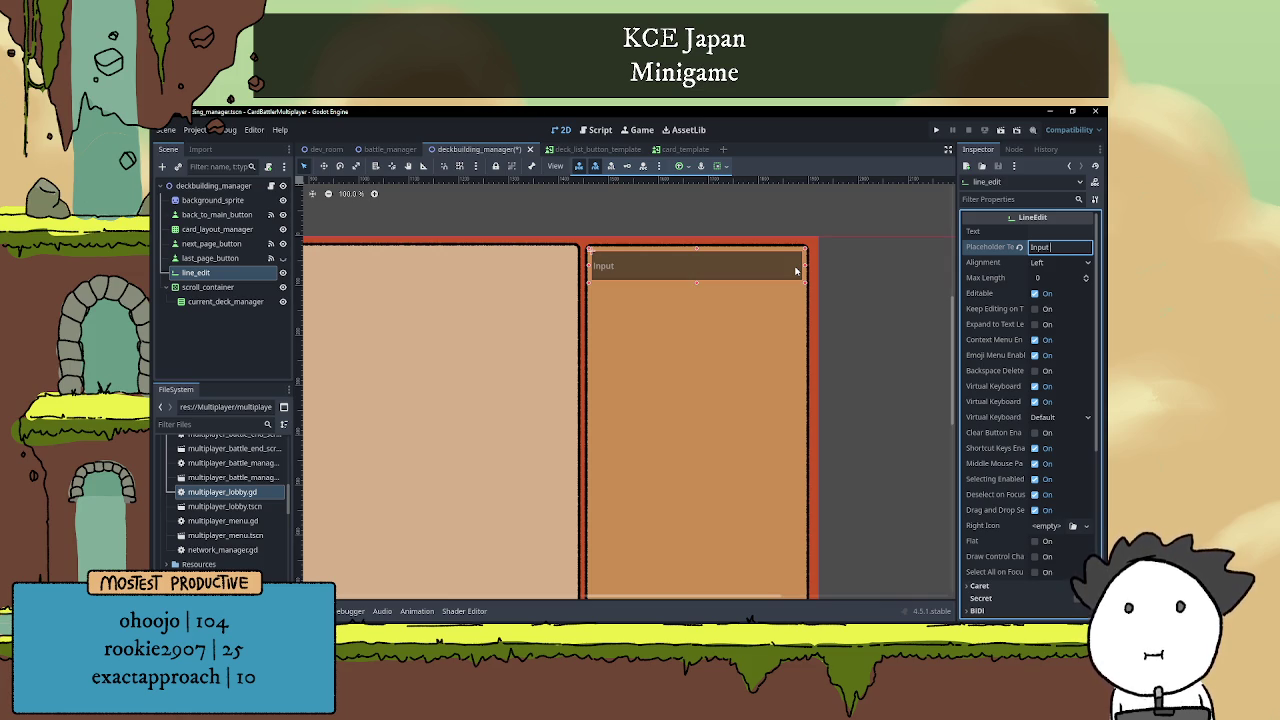
pyautogui.write('c')
pyautogui.write('deck name here')
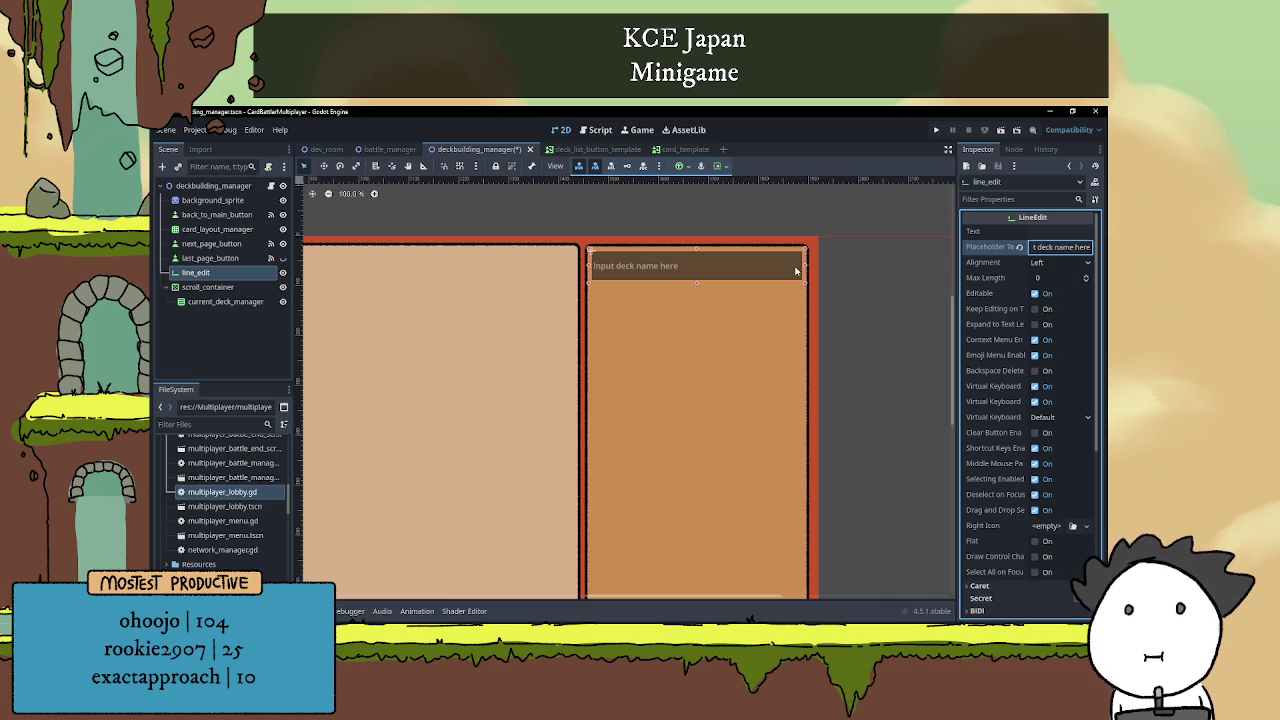
pyautogui.write('...')
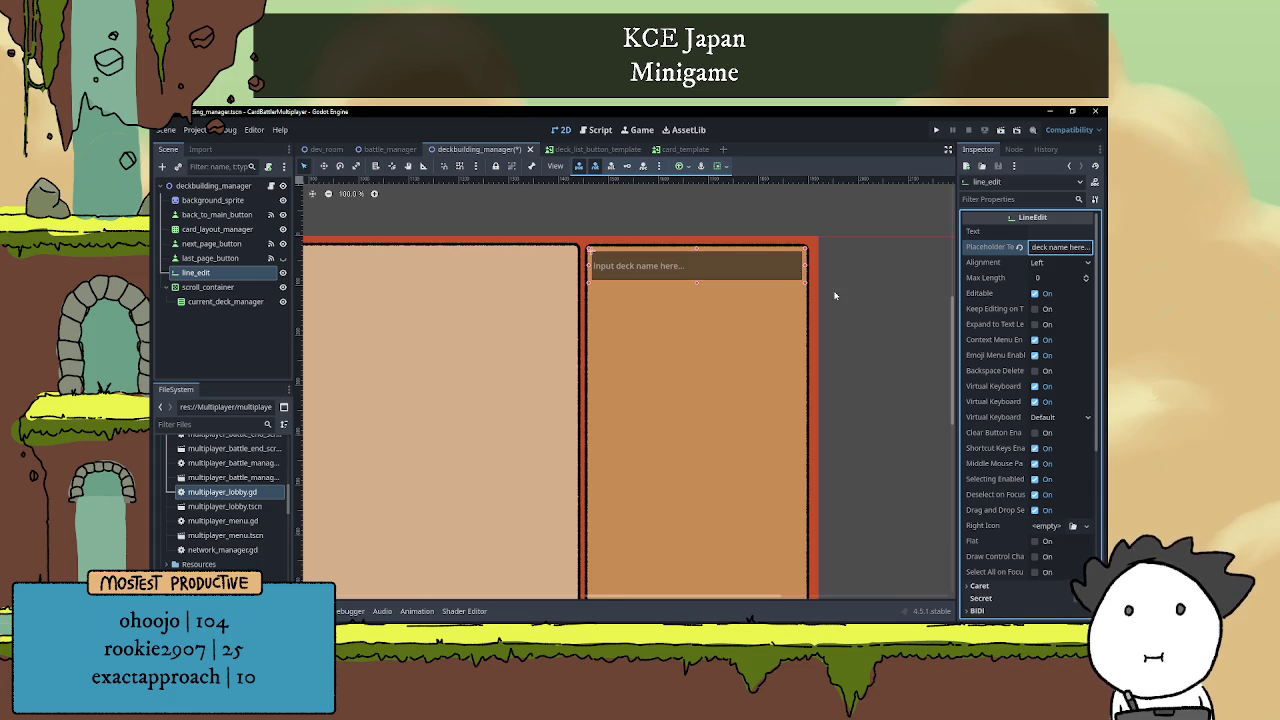
pyautogui.click(832, 294)
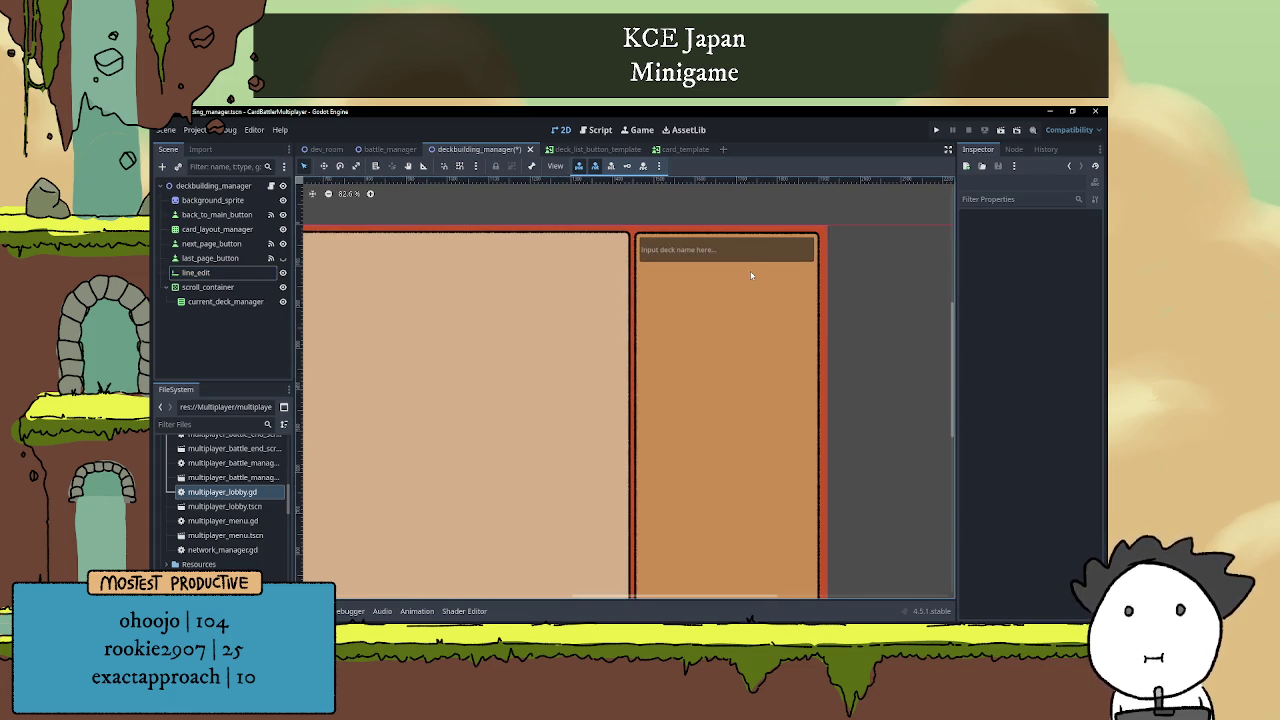
# Select scroll_container and zoom in on it, then switch to the Battle of Verdun article in the browser.
pyautogui.scroll(-1, 751, 275)
pyautogui.moveTo(751, 275); pyautogui.dragTo(771, 263)
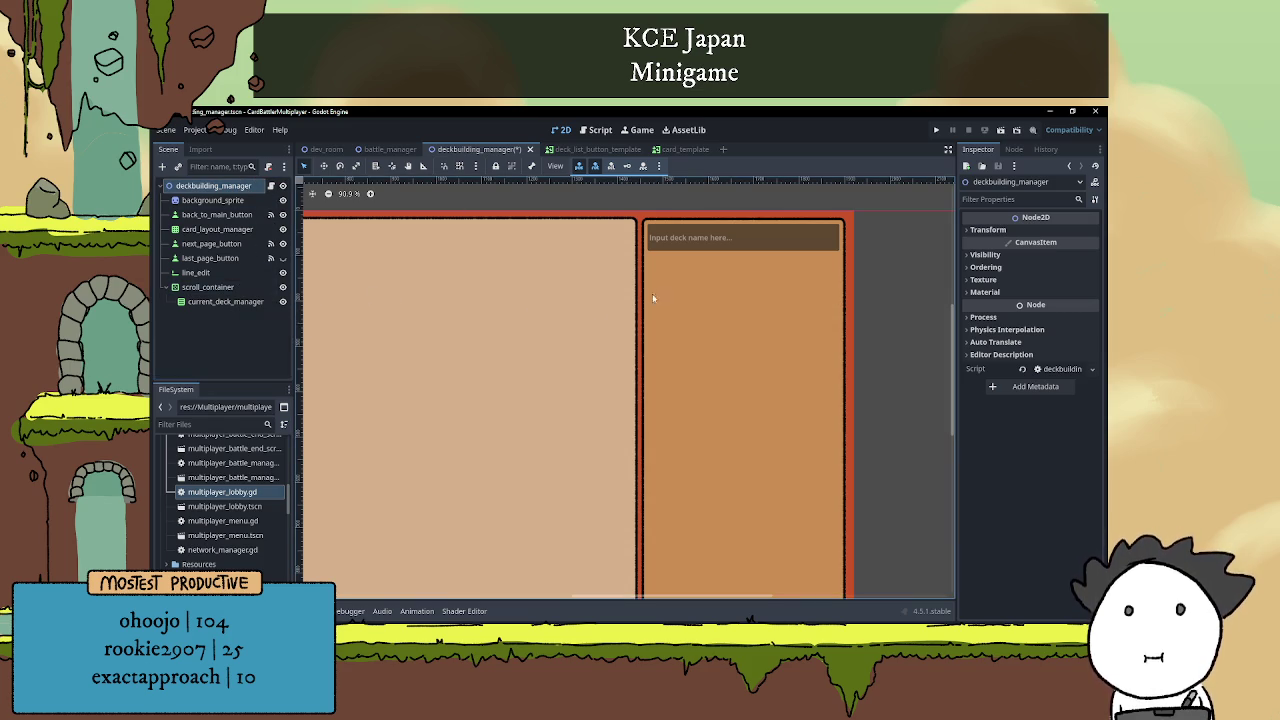
pyautogui.click(230, 288)
pyautogui.scroll(2, 740, 322)
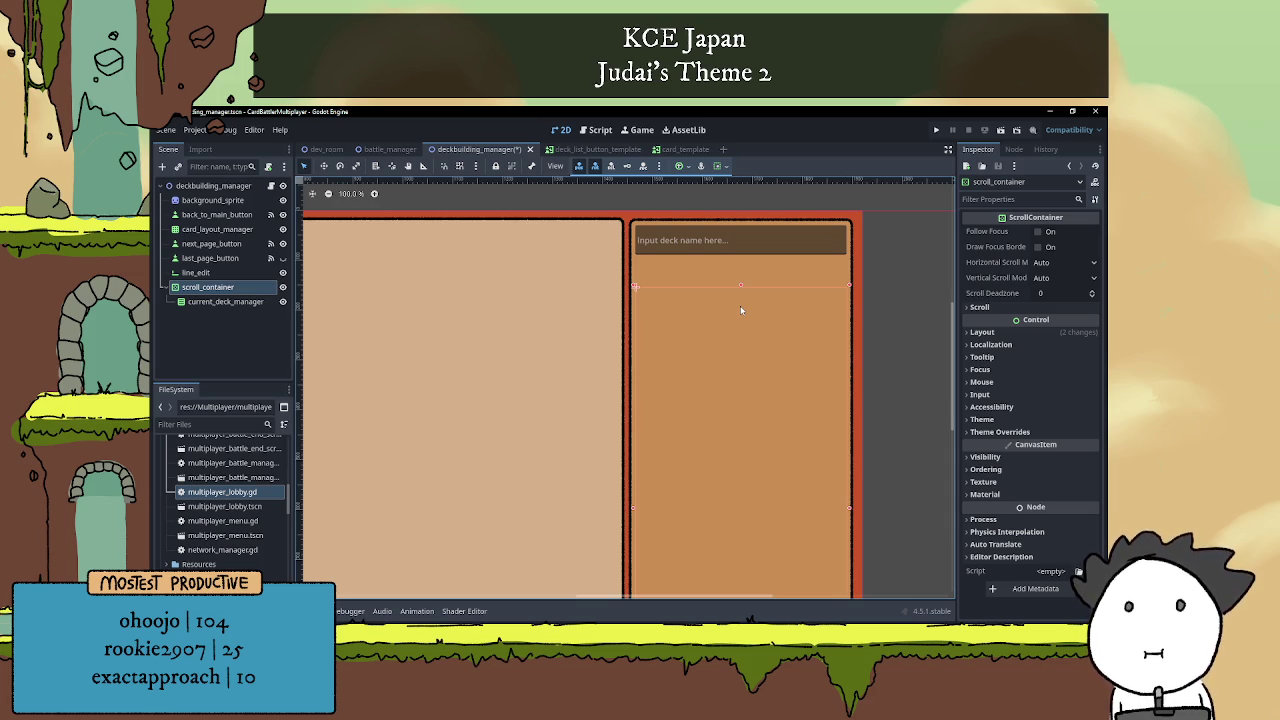
pyautogui.scroll(-4, 738, 376)
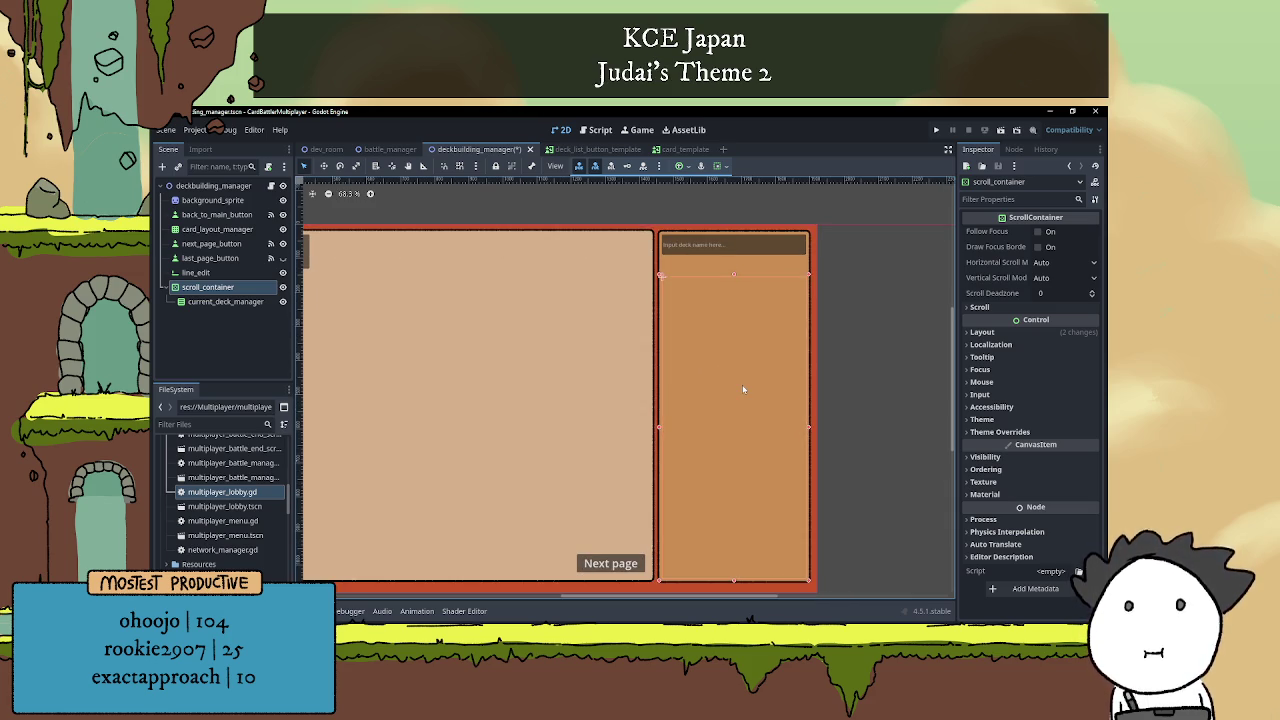
pyautogui.scroll(3, 739, 369)
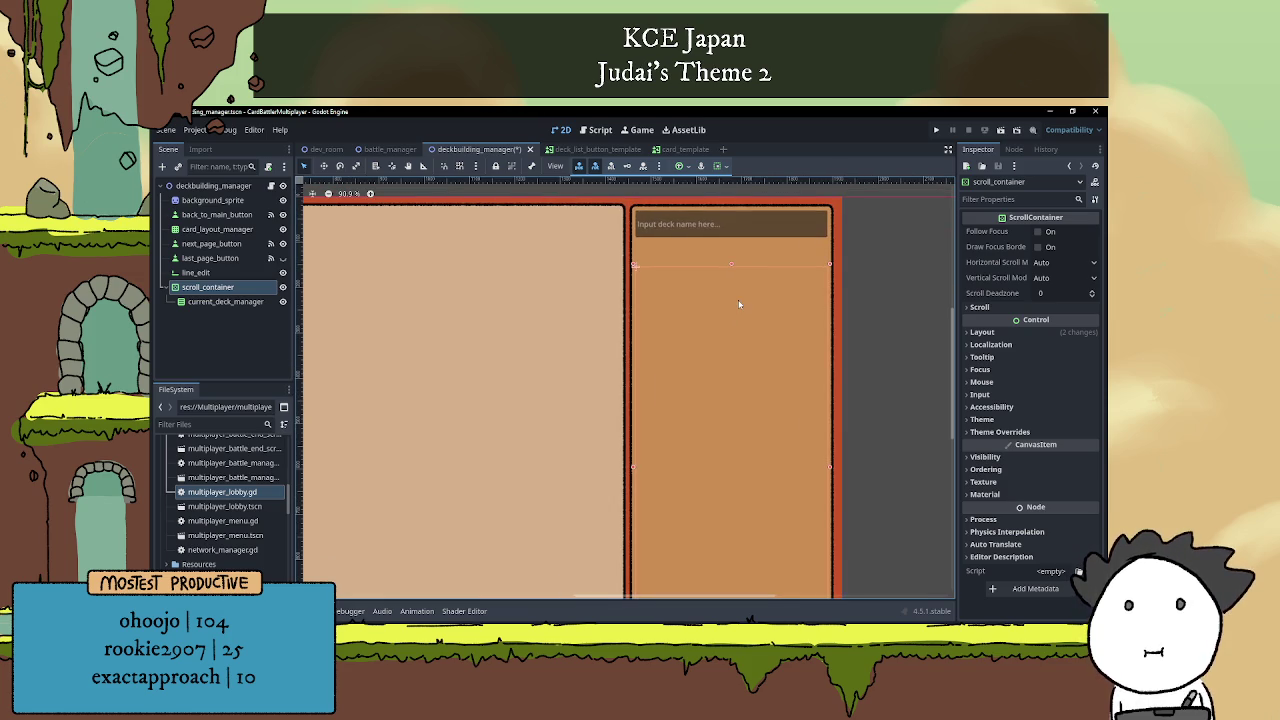
pyautogui.scroll(2, 742, 294)
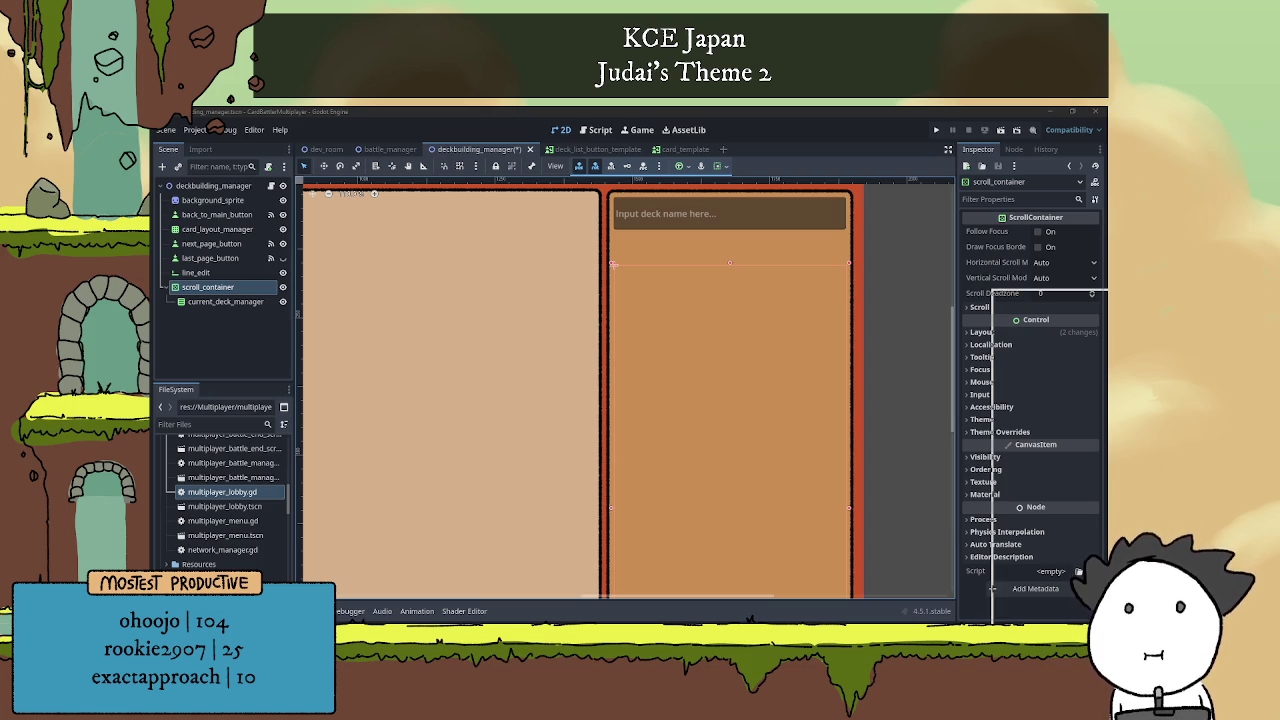
pyautogui.hotkey('alt', 'Tab')
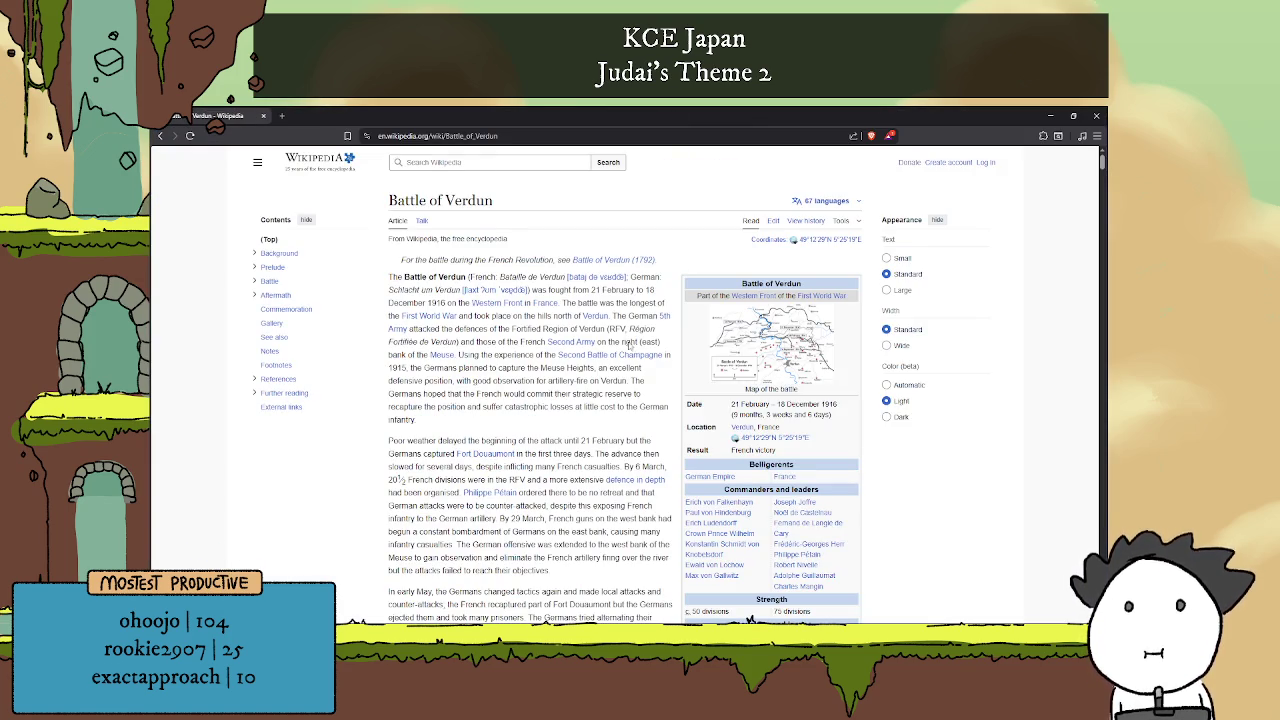
# Scroll down and back up the Battle of Verdun Wikipedia article, then return to the Godot editor.
pyautogui.scroll(-1, 507, 323)
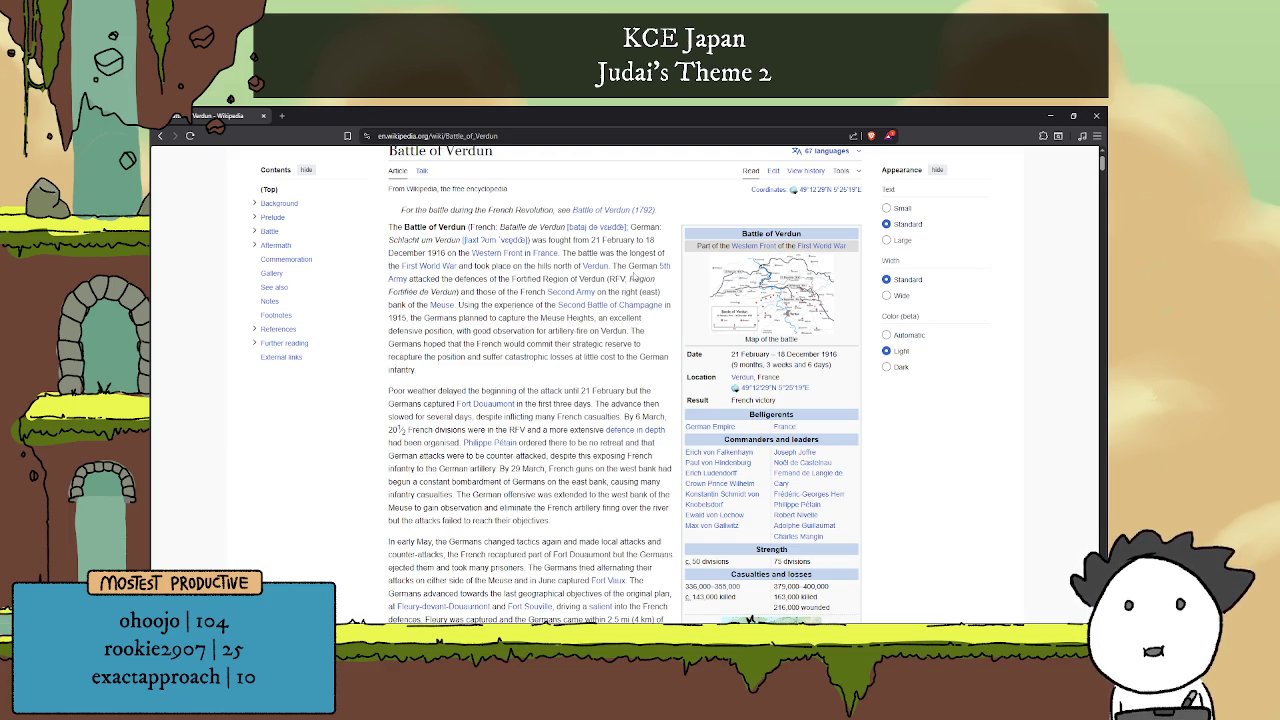
pyautogui.scroll(-1, 638, 278)
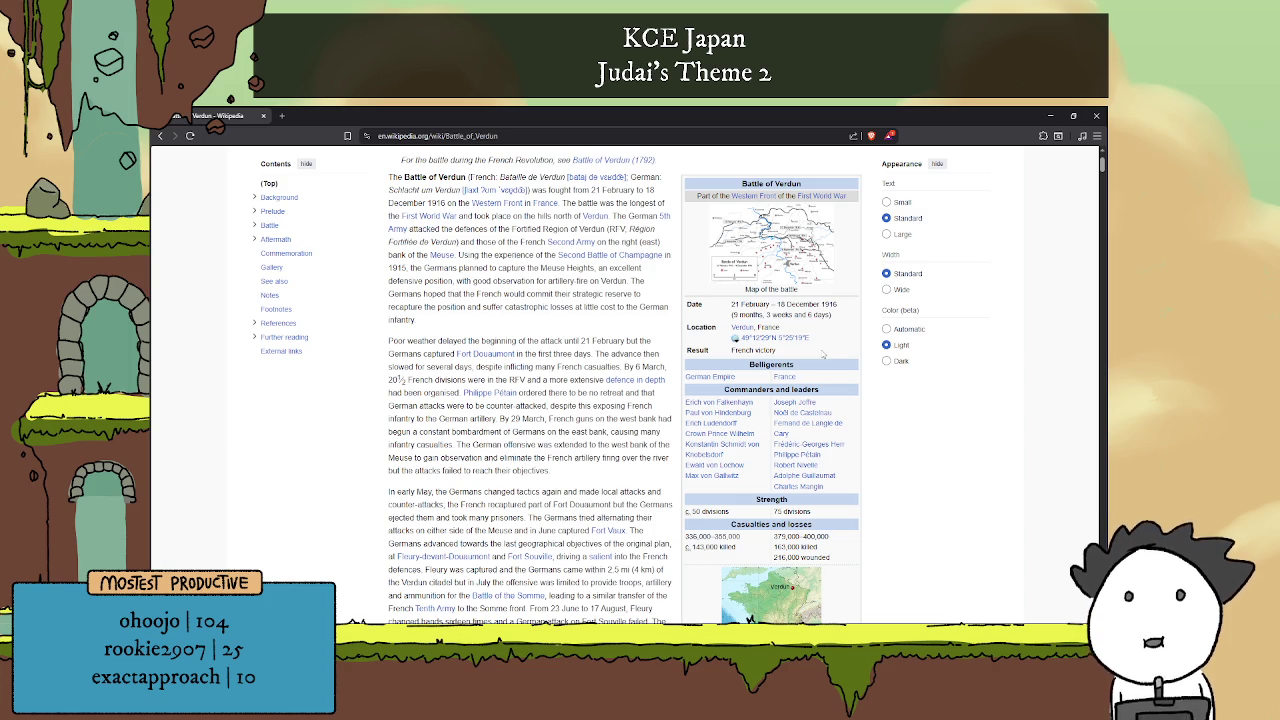
pyautogui.scroll(-3, 836, 347)
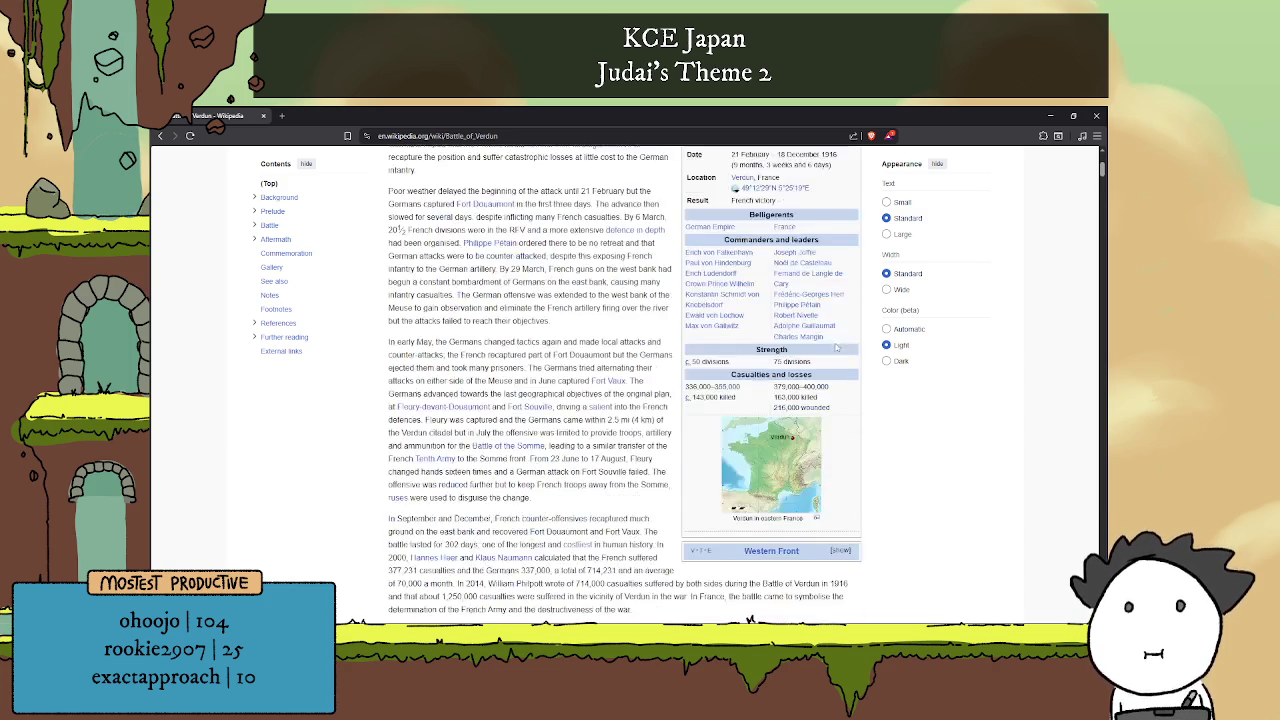
pyautogui.scroll(-3, 846, 328)
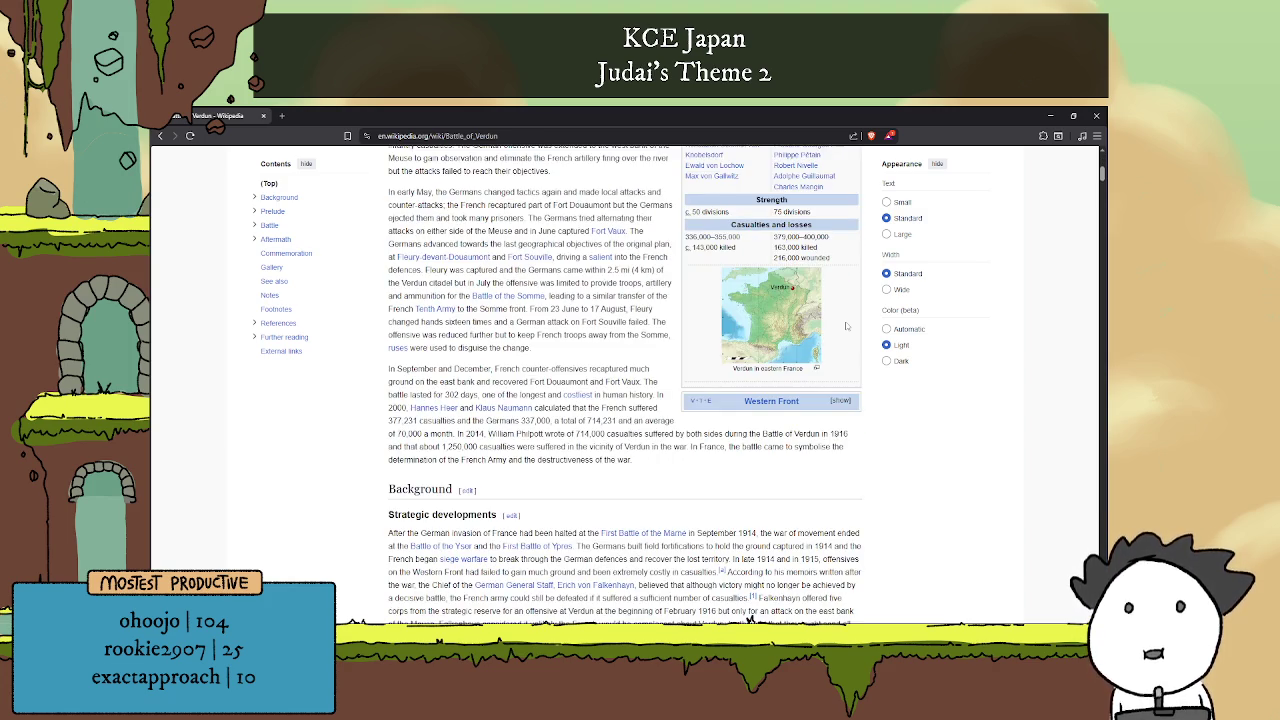
pyautogui.scroll(-2, 846, 326)
pyautogui.scroll(-2, 846, 324)
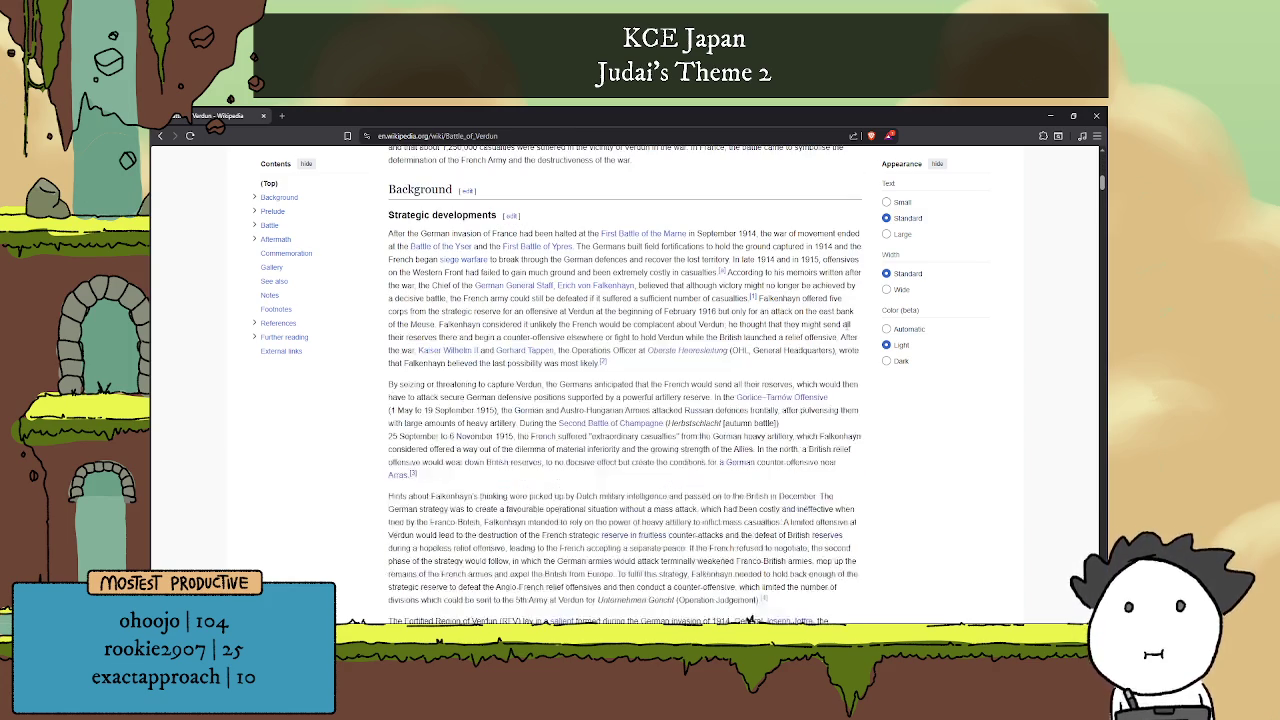
pyautogui.scroll(10, 846, 324)
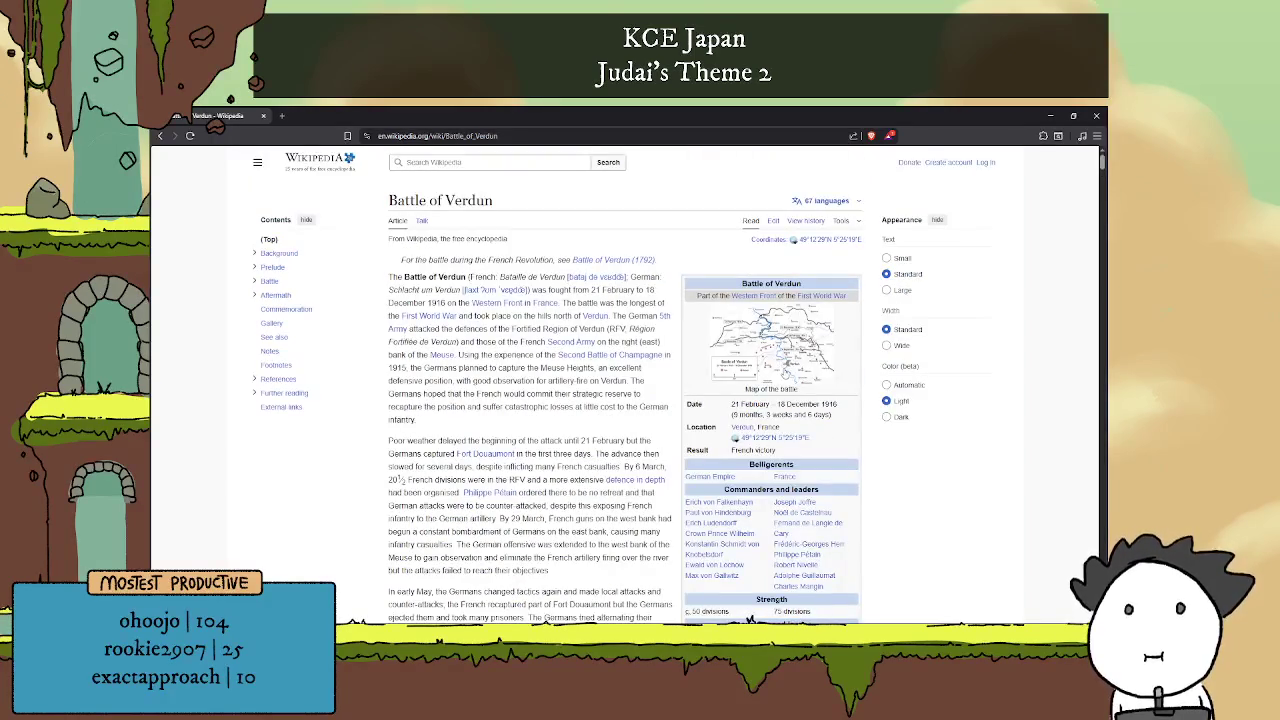
pyautogui.scroll(-6, 784, 366)
pyautogui.scroll(6, 784, 366)
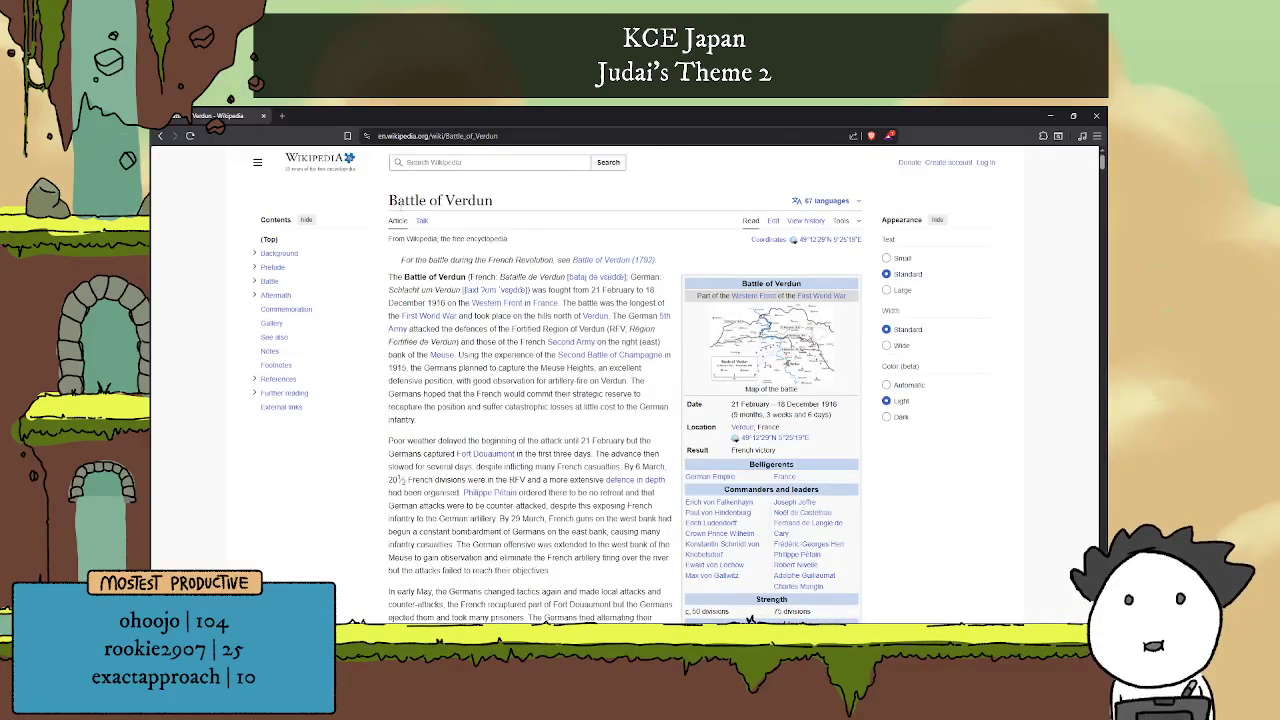
pyautogui.hotkey('alt', 'Tab')
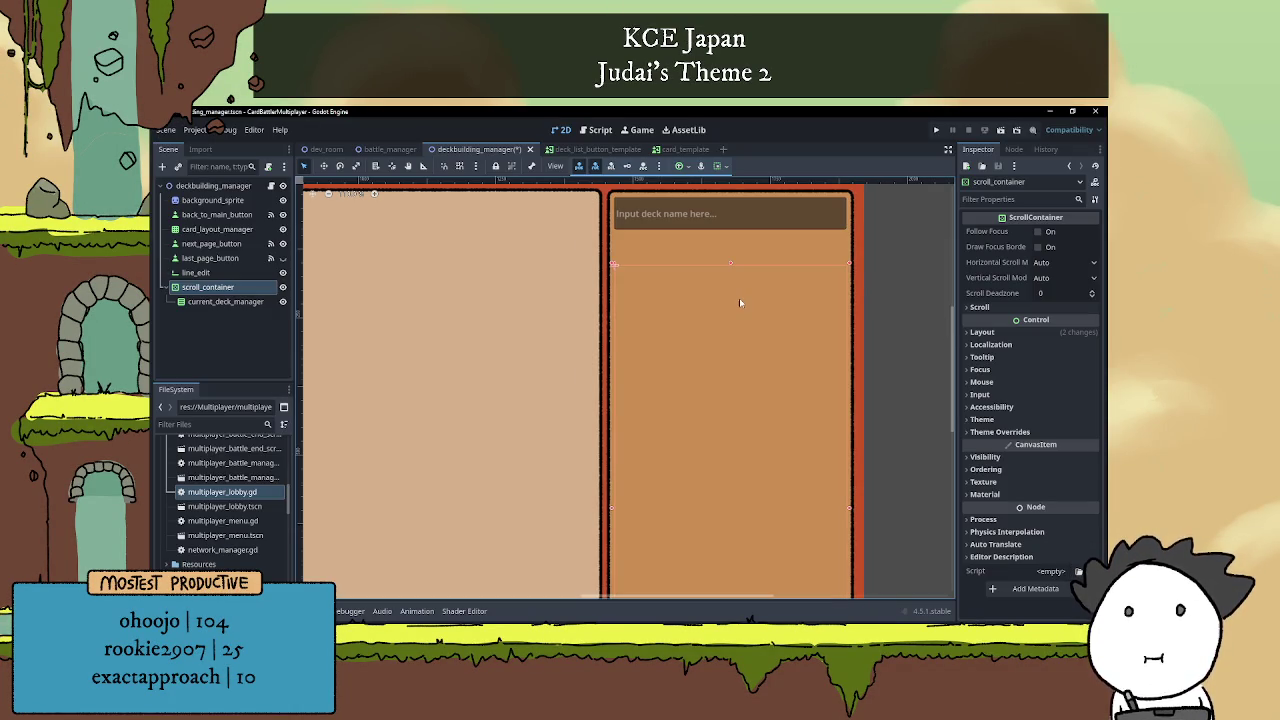
# Select the deckbuilding_manager root node and open the Create New Node dialog.
pyautogui.scroll(1, 739, 298)
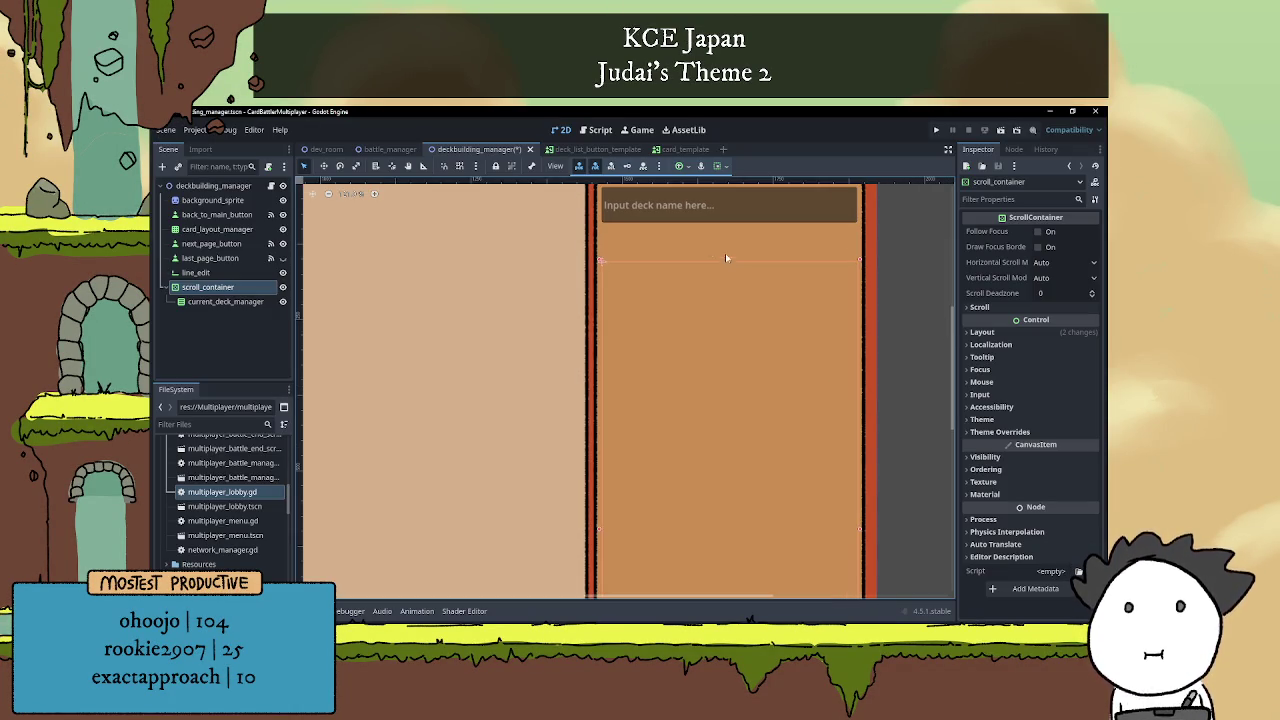
pyautogui.click(195, 186)
pyautogui.click(163, 167)
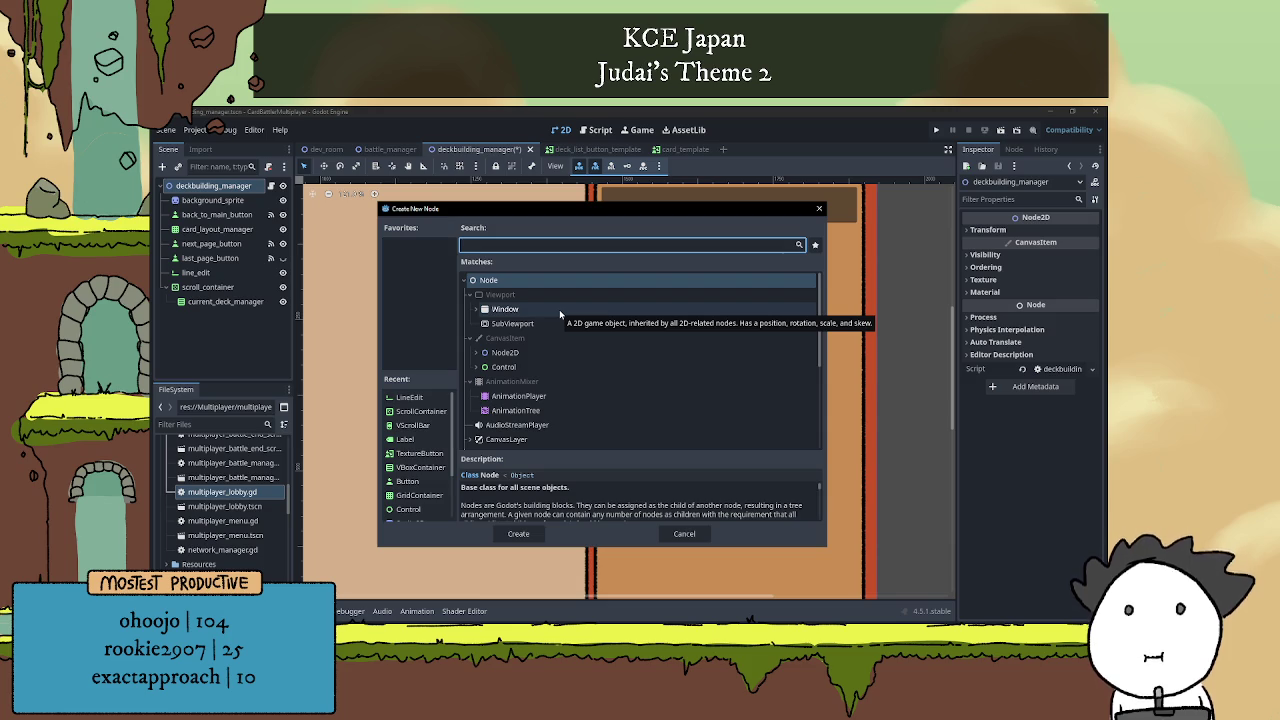
# Create a Label child node and name it total_cards_label.
pyautogui.write('label')
pyautogui.press('Return')
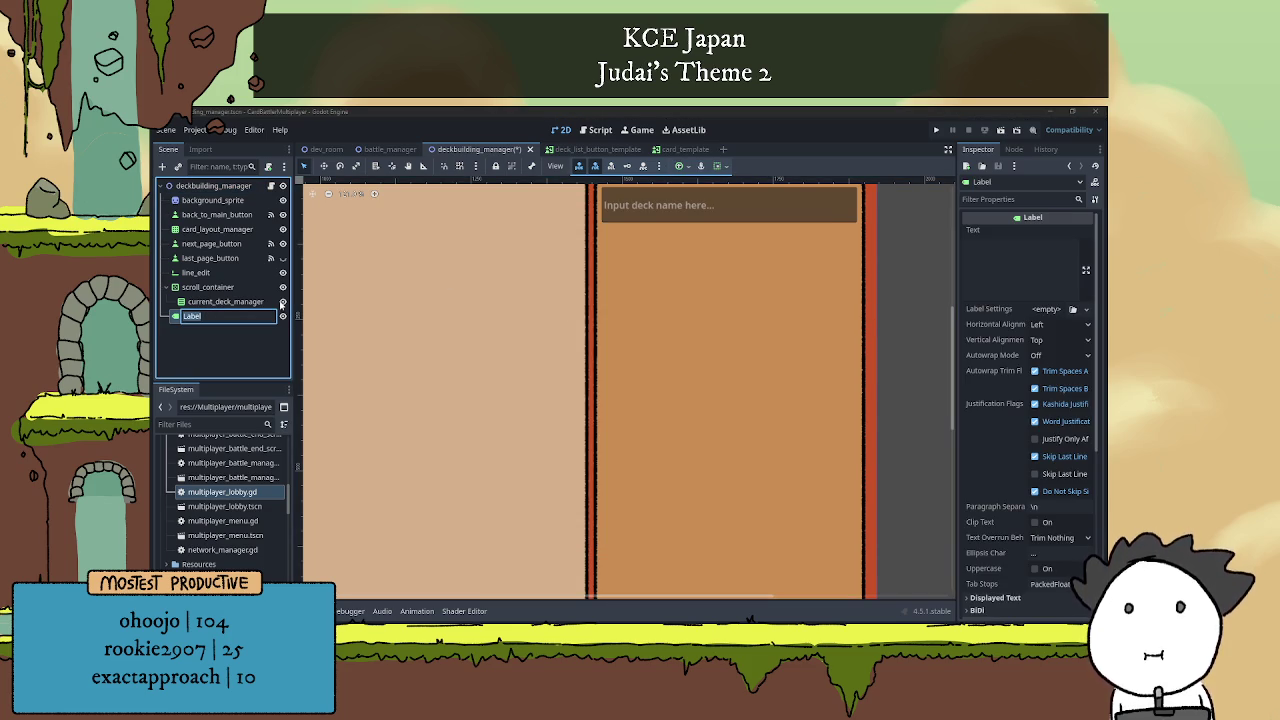
pyautogui.write('total')
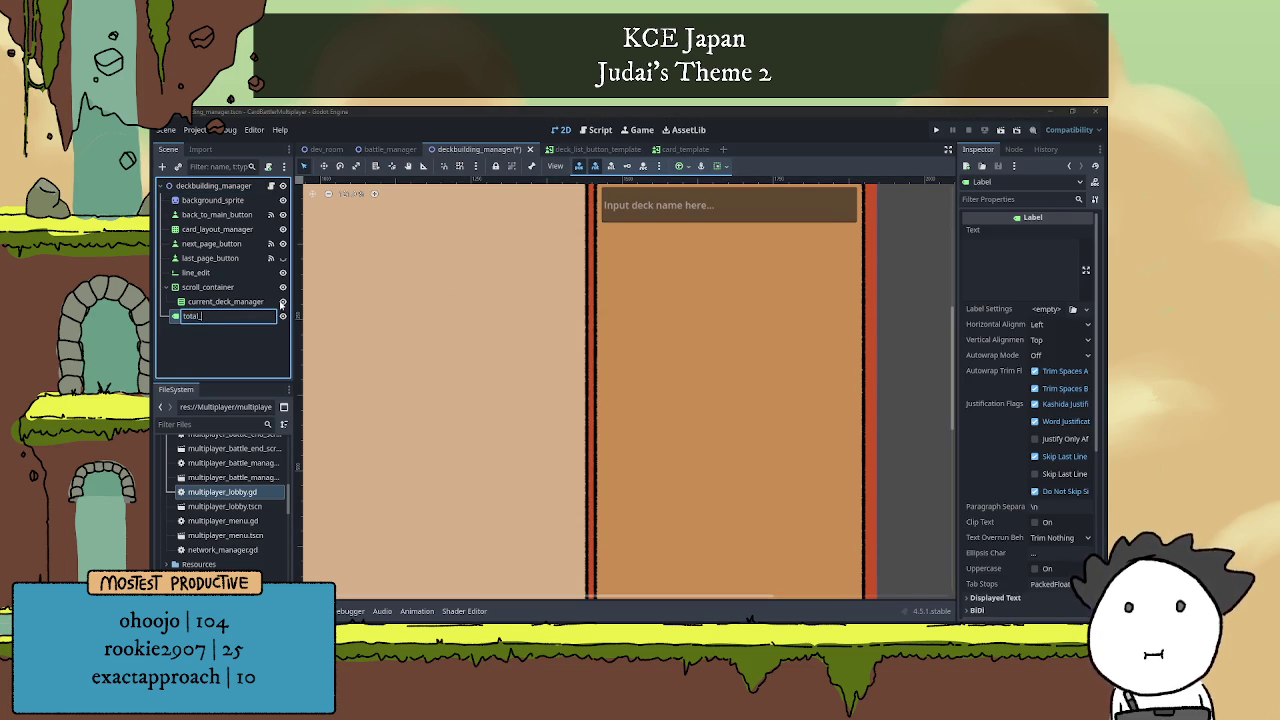
pyautogui.write('_cards_')
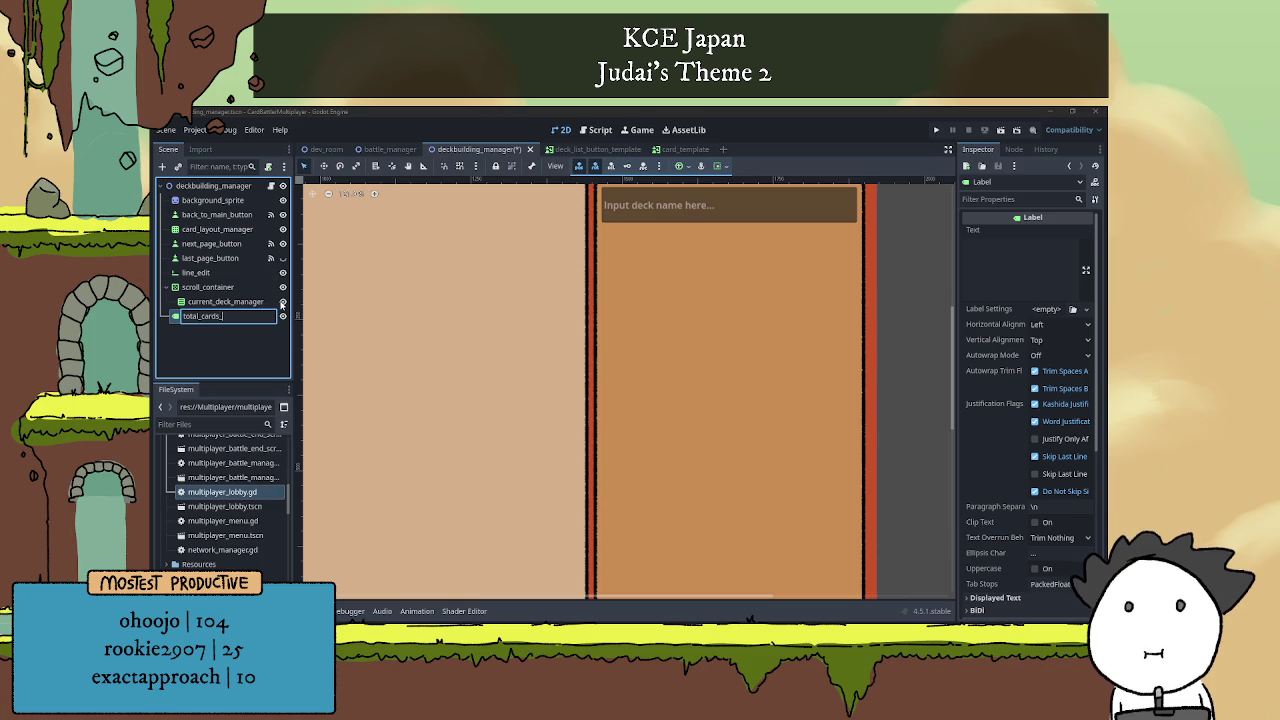
pyautogui.write('label')
pyautogui.press('Return')
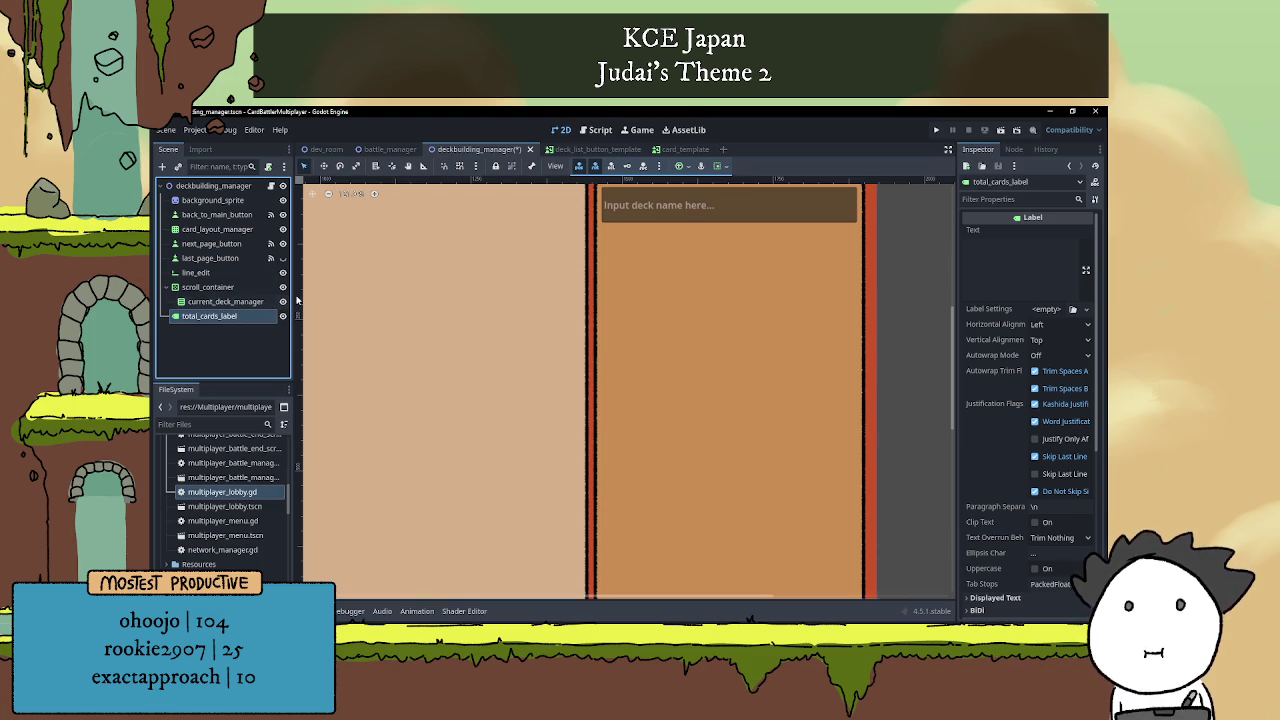
# Move total_cards_label above scroll_container and size it as a strip below the deck-name field.
pyautogui.moveTo(221, 316); pyautogui.dragTo(220, 287)
pyautogui.scroll(-4, 397, 310)
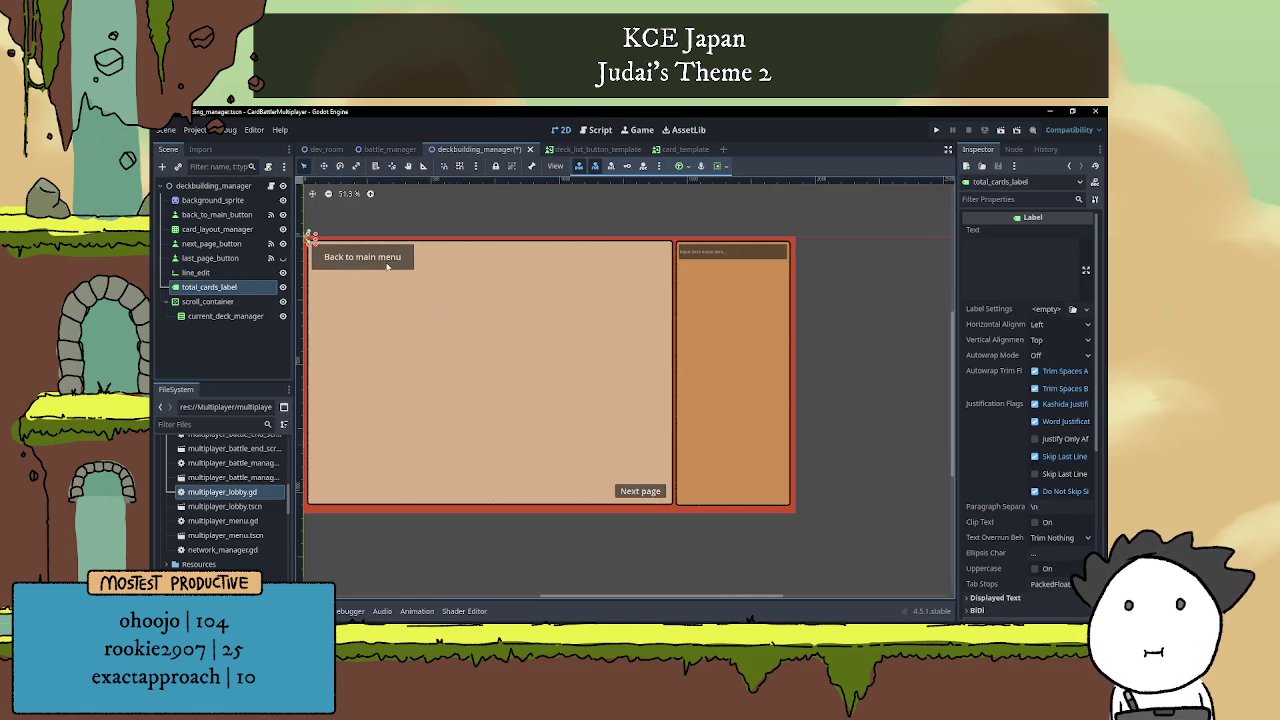
pyautogui.moveTo(313, 241)
pyautogui.mouseDown()
pyautogui.moveTo(940, 296)
pyautogui.moveTo(800, 302)
pyautogui.moveTo(449, 237)
pyautogui.mouseUp()
pyautogui.hotkey('ctrl', 'z')
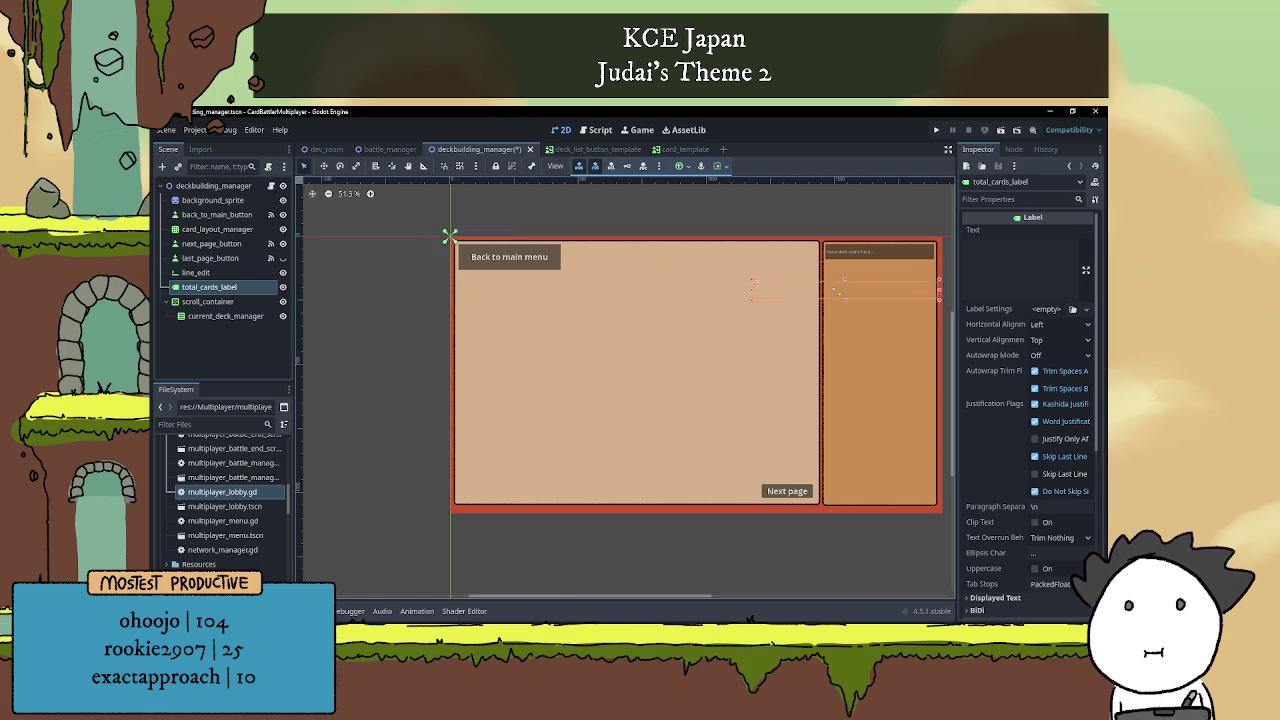
pyautogui.scroll(5, 684, 247)
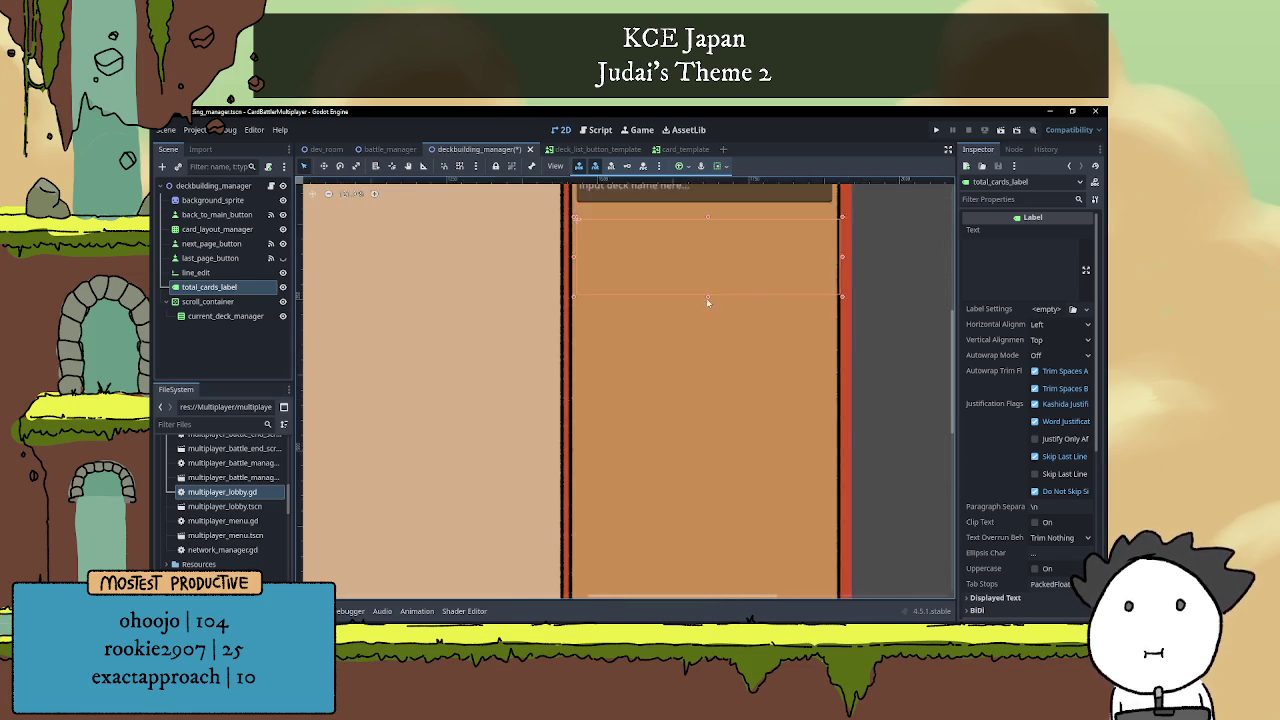
pyautogui.scroll(-2, 684, 247)
pyautogui.click(712, 327)
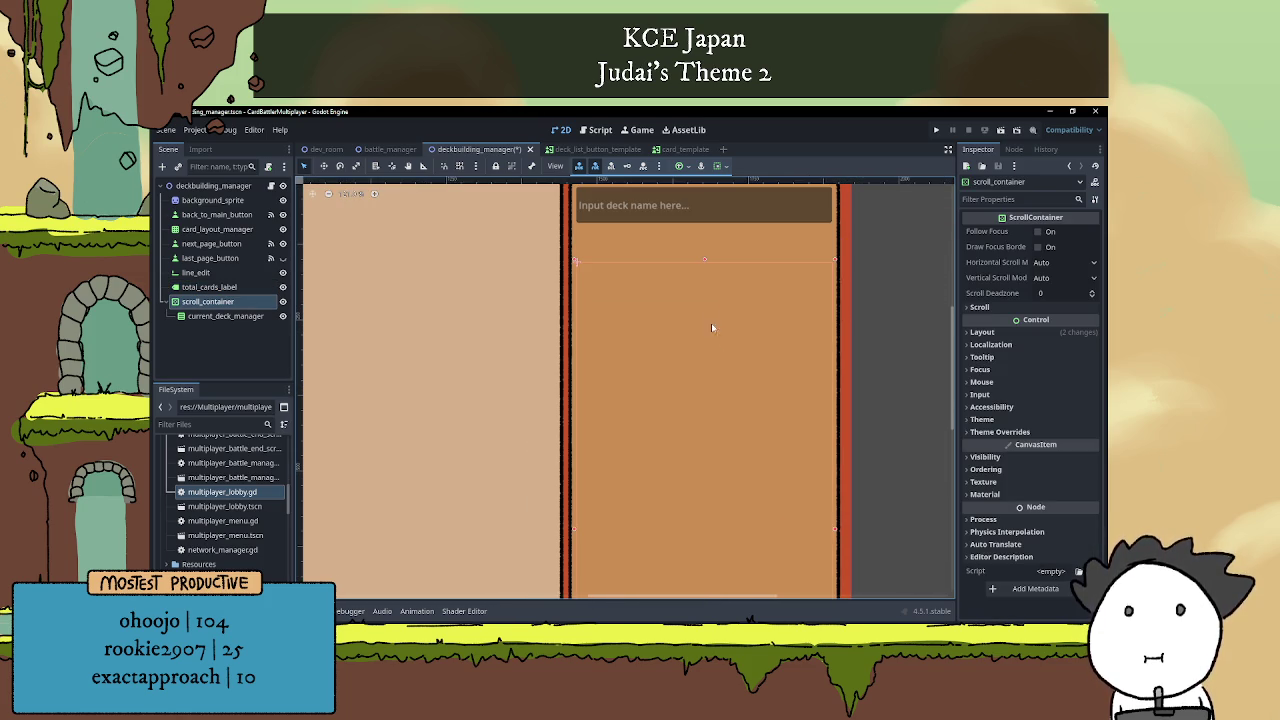
pyautogui.click(663, 236)
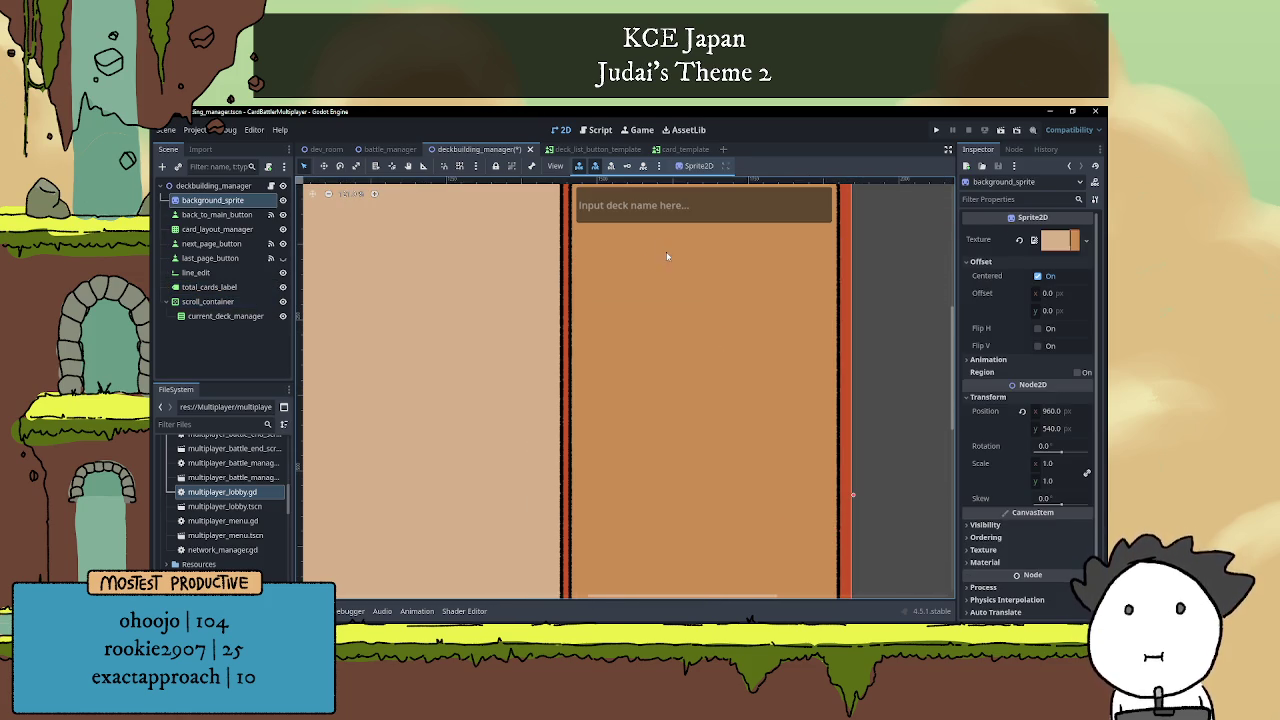
pyautogui.click(224, 287)
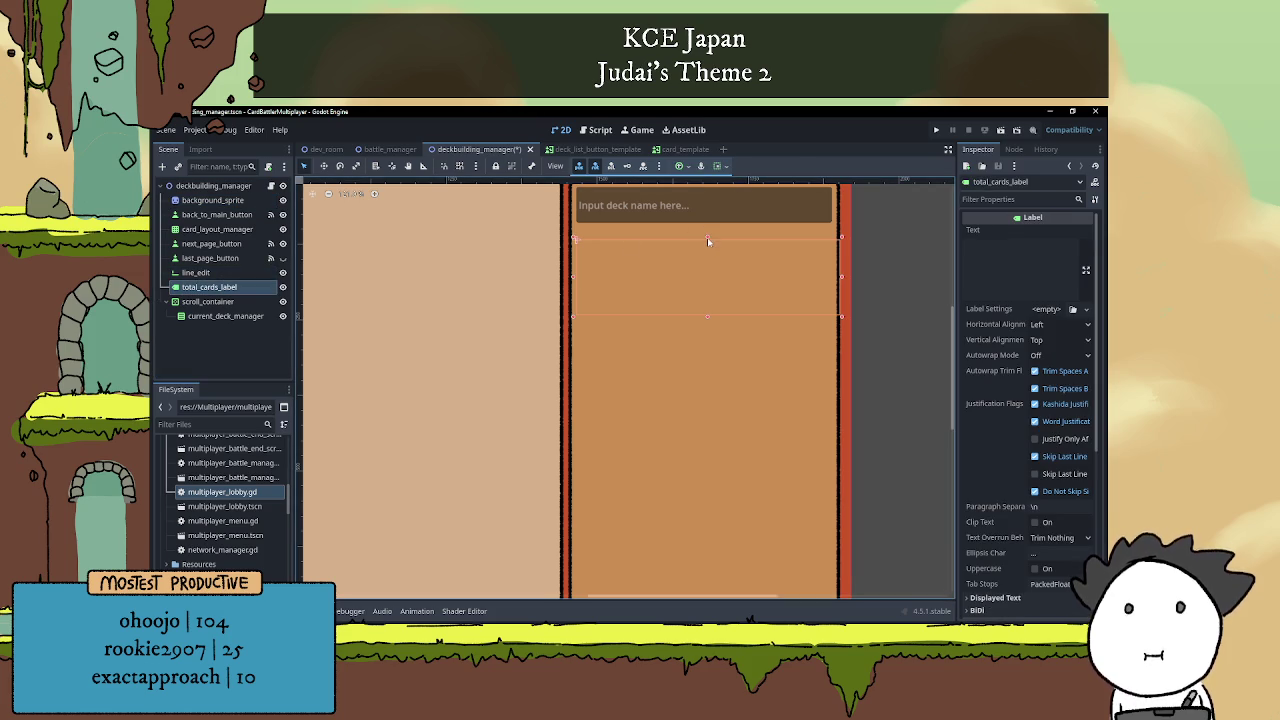
# Adjust the label's top and right edges and set its horizontal and vertical alignment to Center.
pyautogui.moveTo(707, 237); pyautogui.dragTo(709, 223)
pyautogui.scroll(1, 712, 226)
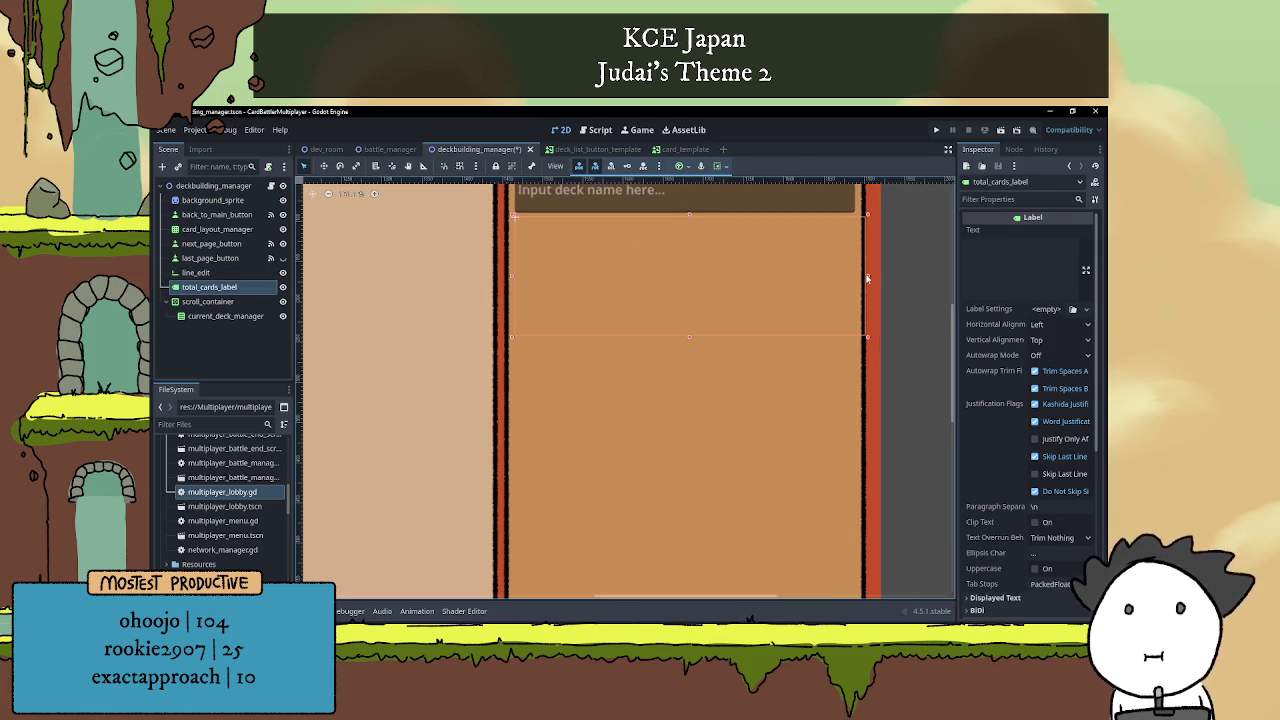
pyautogui.moveTo(867, 278); pyautogui.dragTo(857, 276)
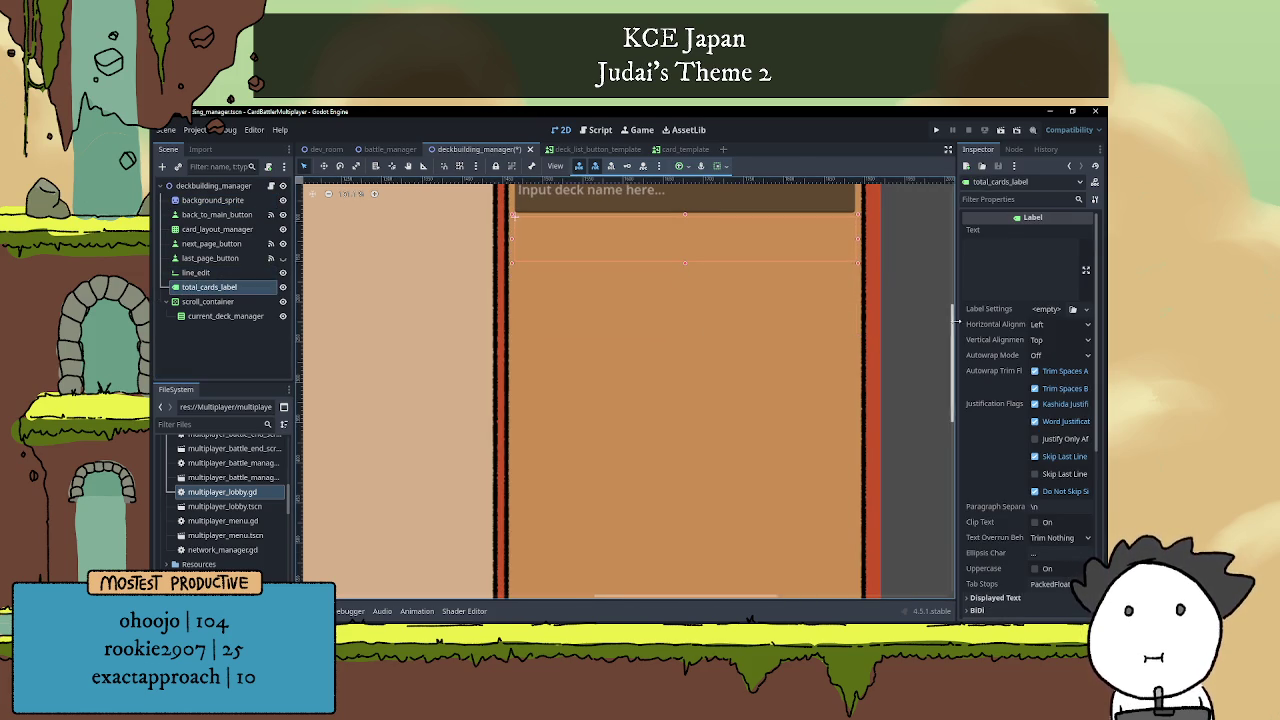
pyautogui.click(1052, 341)
pyautogui.click(1053, 371)
pyautogui.click(1060, 324)
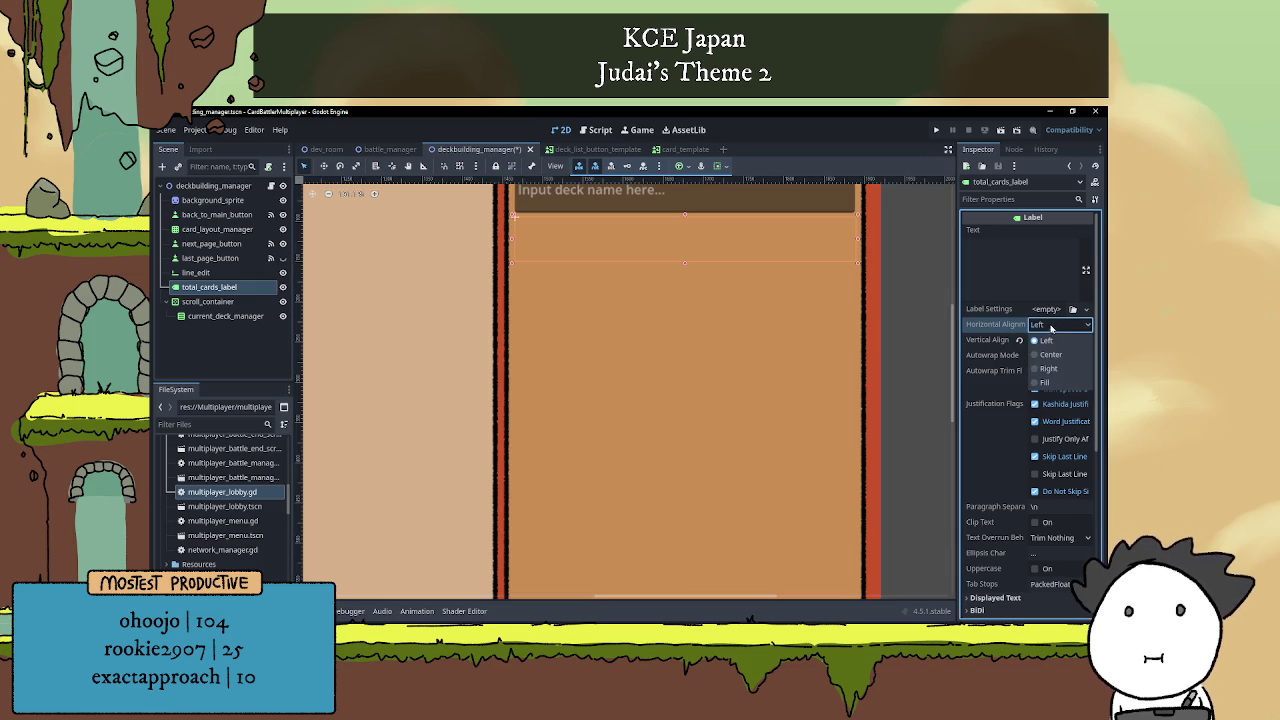
pyautogui.click(1050, 354)
# Set the label's text to 'Total cards:'.
pyautogui.click(1018, 240)
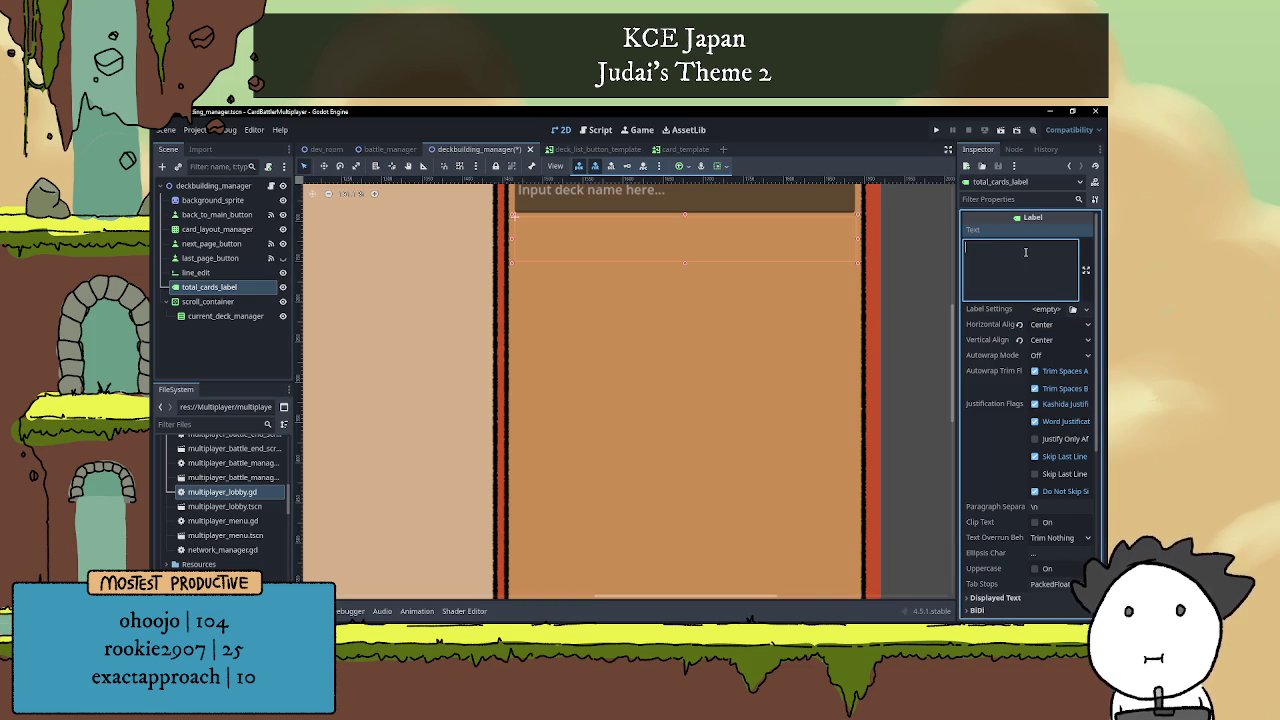
pyautogui.write('Total car')
pyautogui.write('ds:')
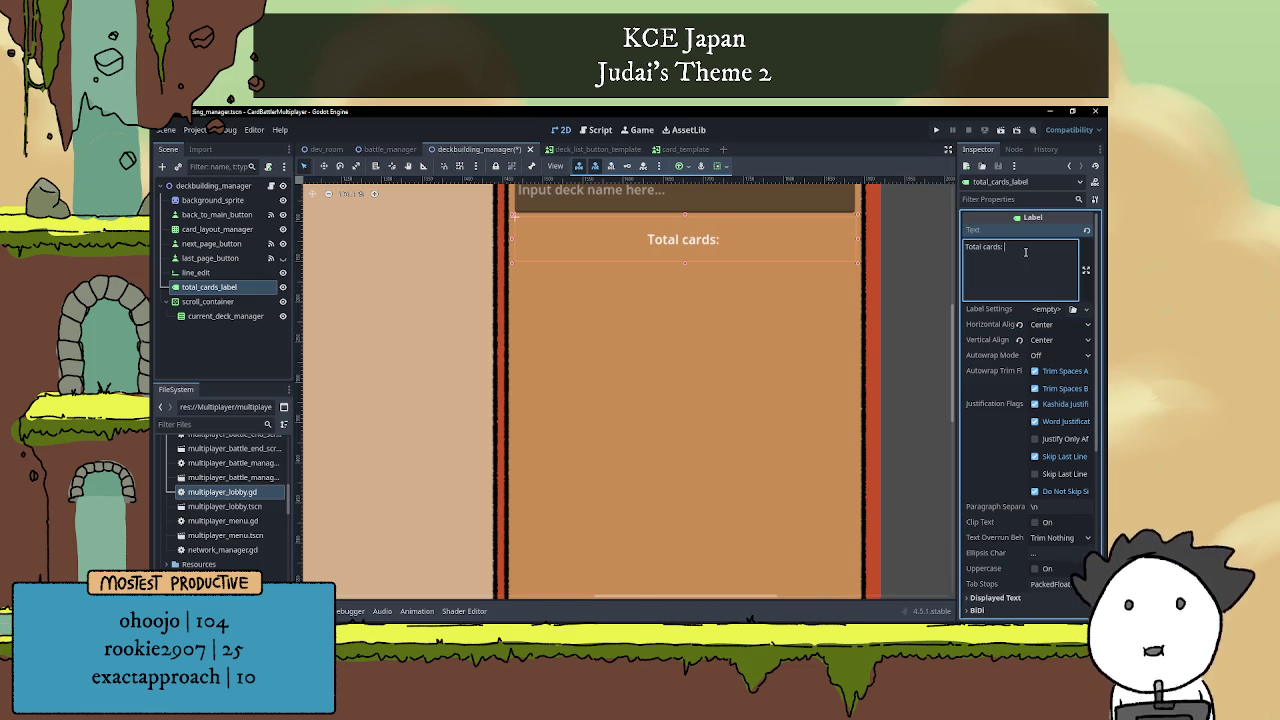
pyautogui.click(740, 346)
pyautogui.click(720, 248)
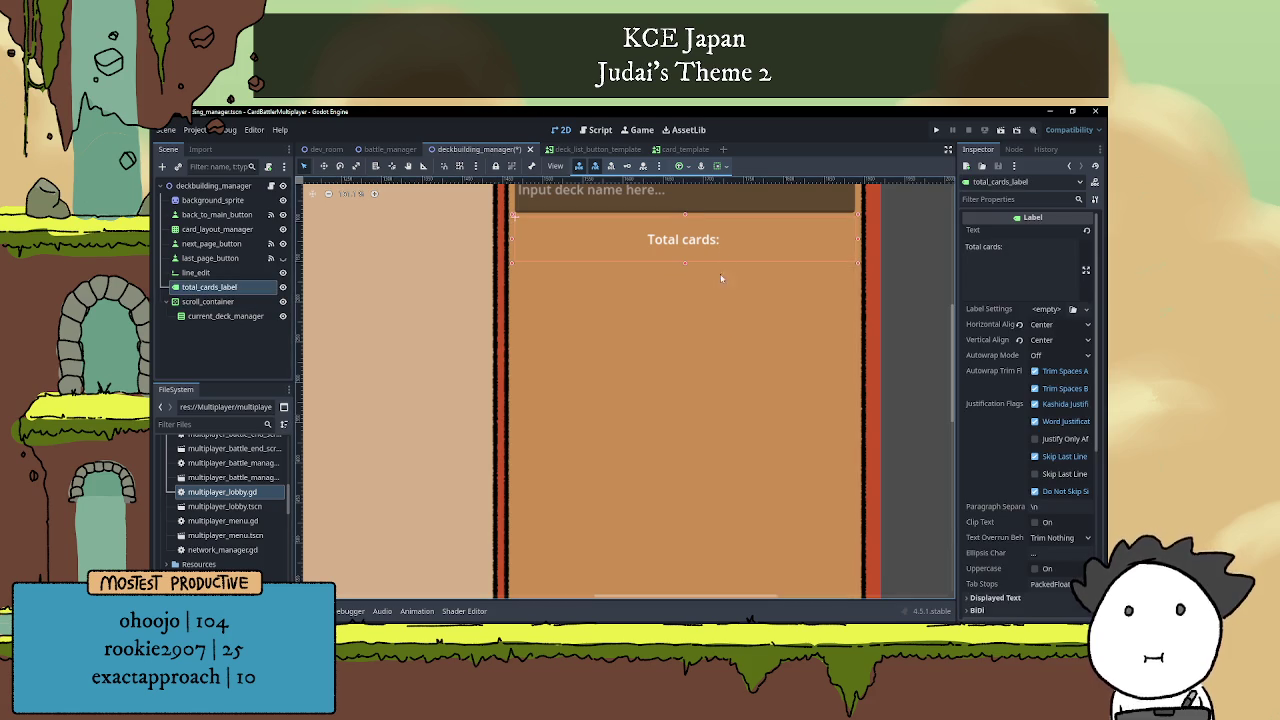
pyautogui.scroll(-2, 724, 300)
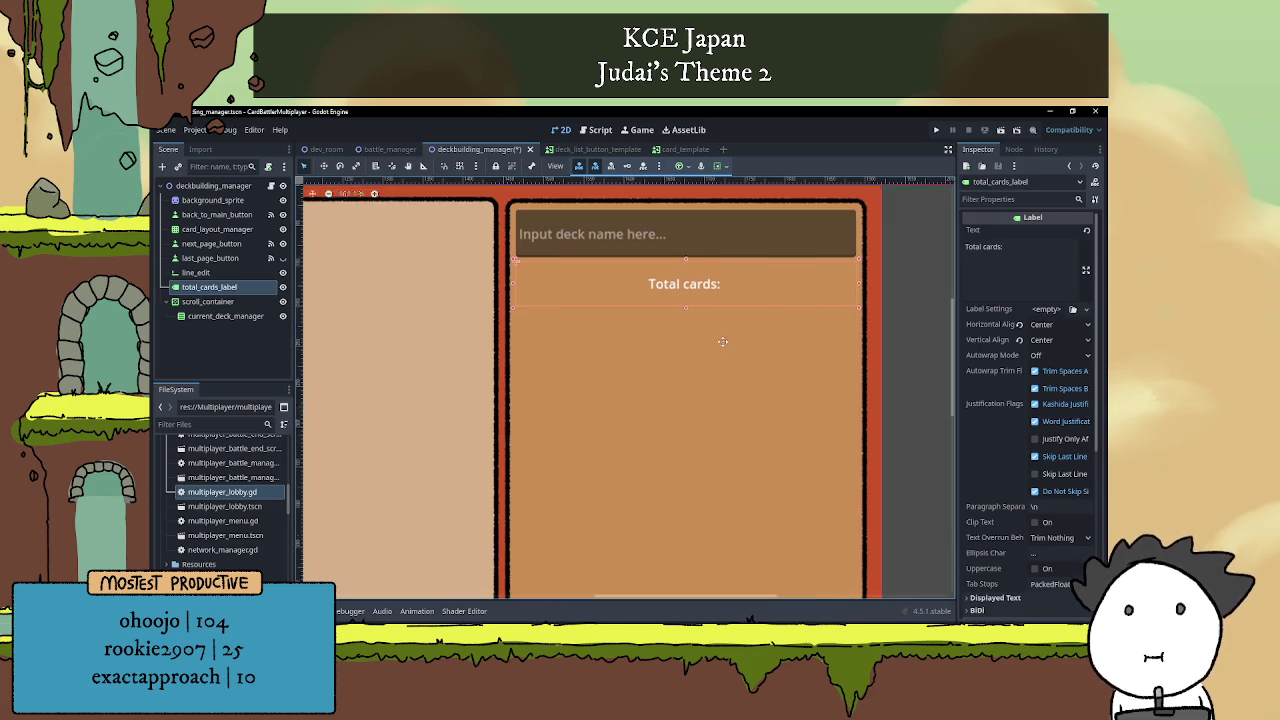
# Save the scene and open the deckbuilding_manager.gd script.
pyautogui.hotkey('ctrl', 's')
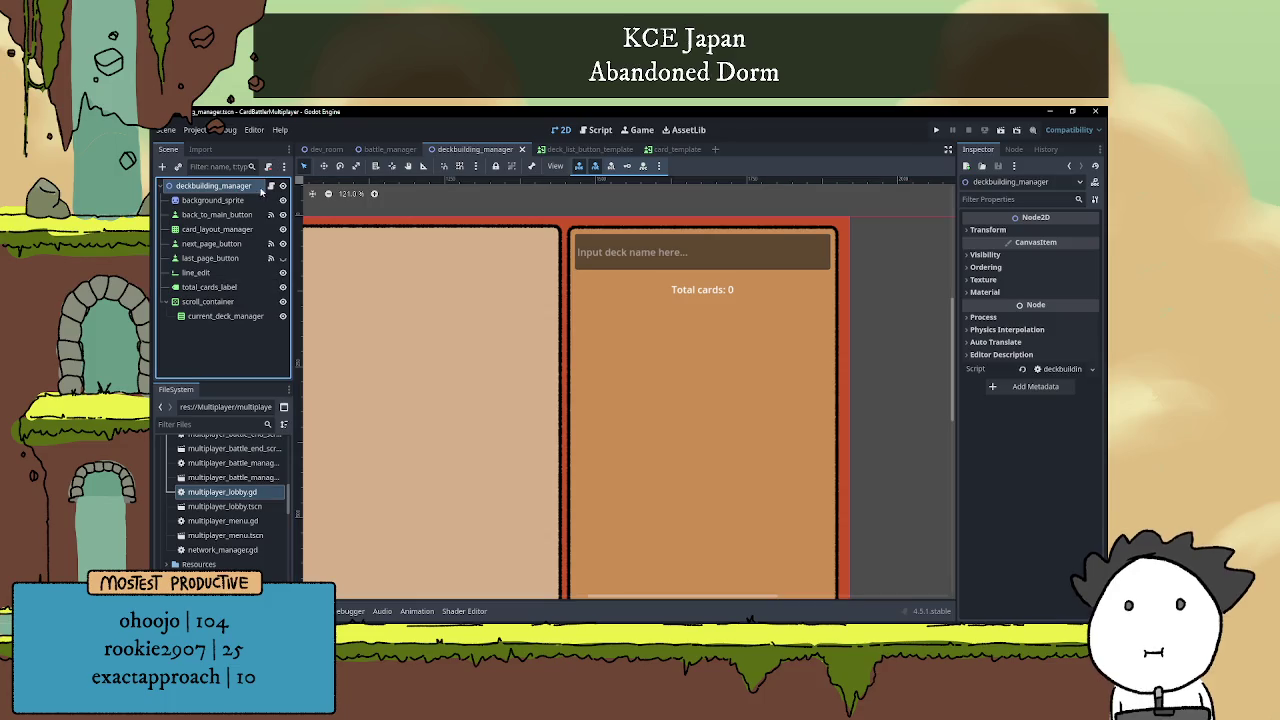
pyautogui.click(271, 187)
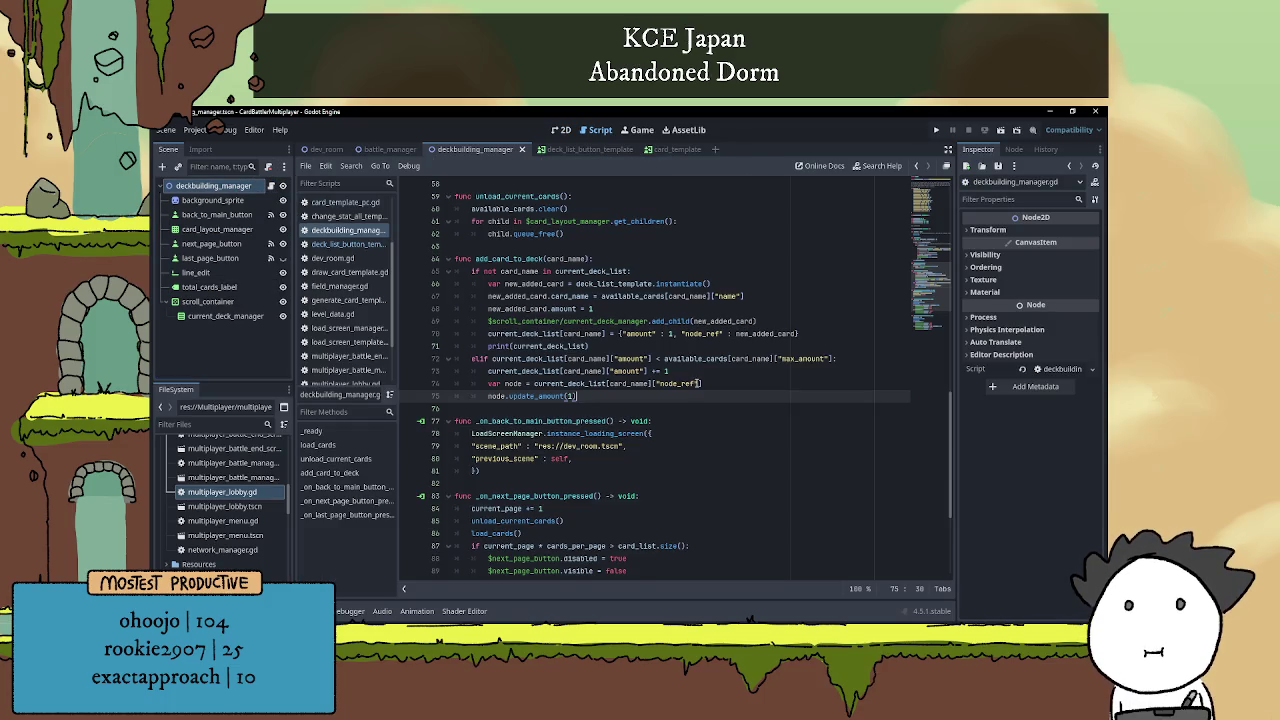
pyautogui.scroll(10, 517, 378)
pyautogui.scroll(-4, 517, 378)
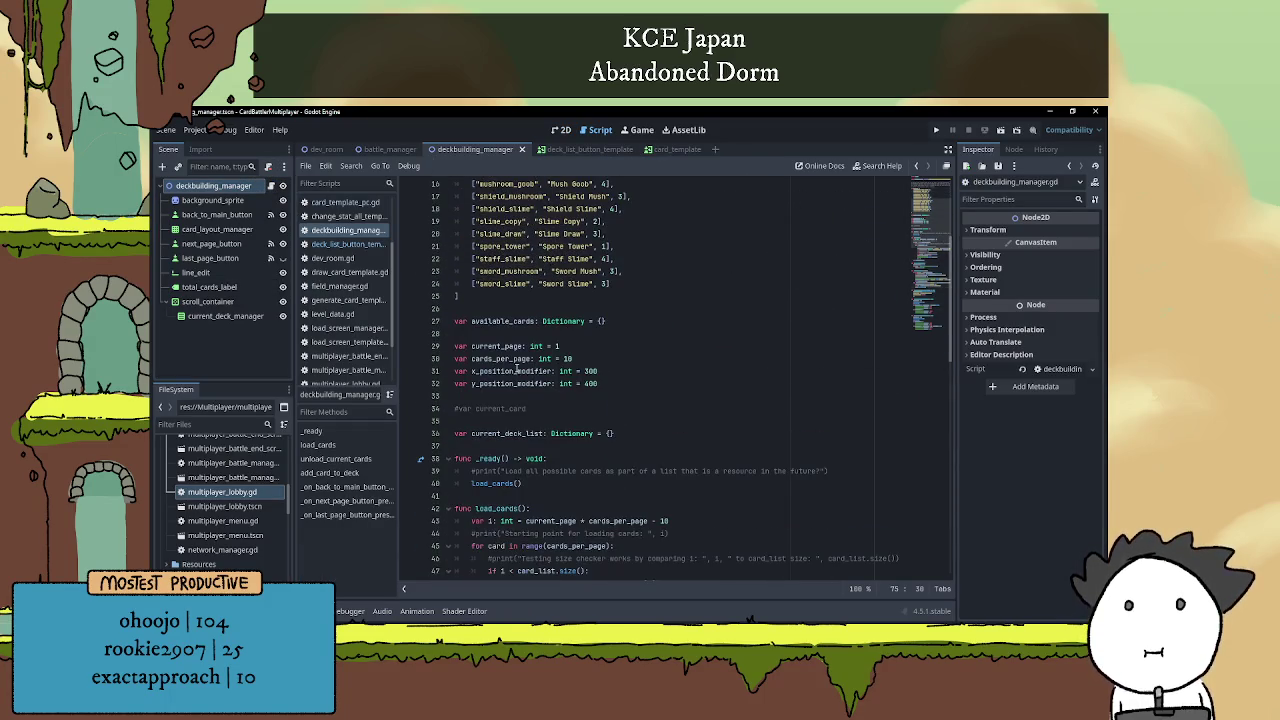
# Delete the commented-out #var current_card line.
pyautogui.click(519, 333)
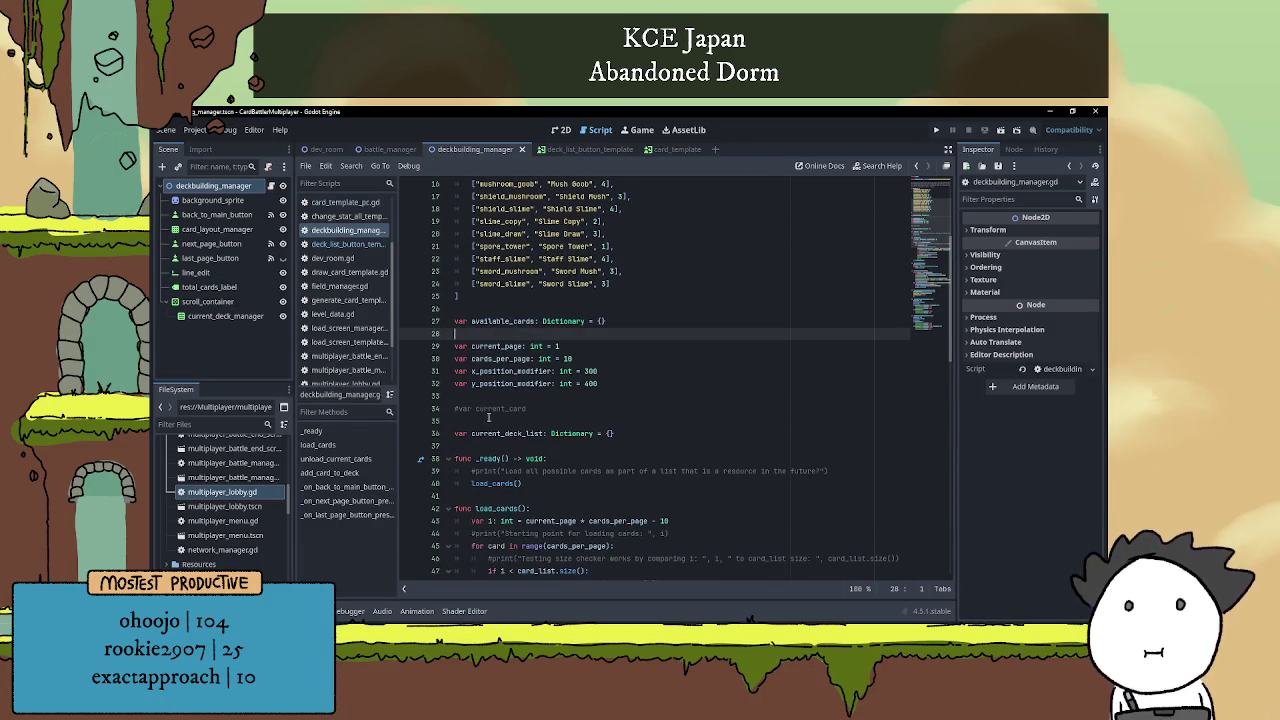
pyautogui.moveTo(528, 409); pyautogui.dragTo(455, 396)
pyautogui.click(455, 419)
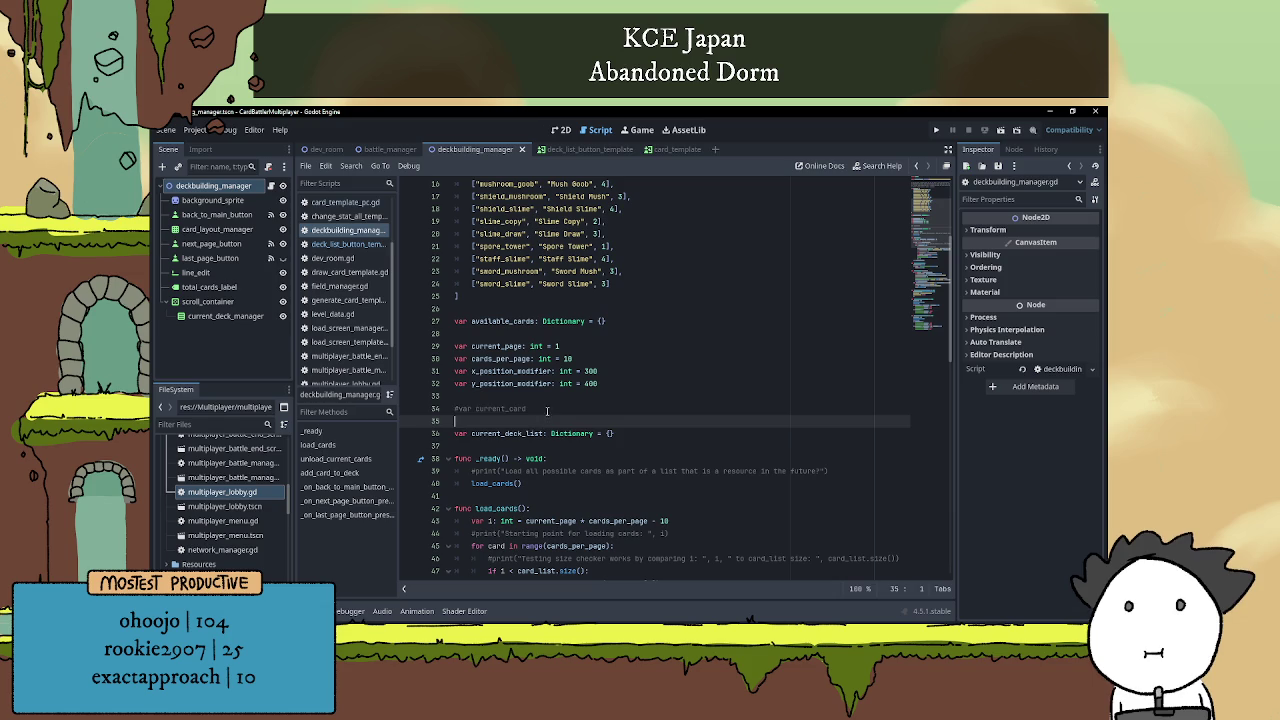
pyautogui.moveTo(548, 410); pyautogui.dragTo(455, 409)
pyautogui.press('BackSpace')
# Declare var total_cards: int = 0 on the emptied line.
pyautogui.click(471, 421)
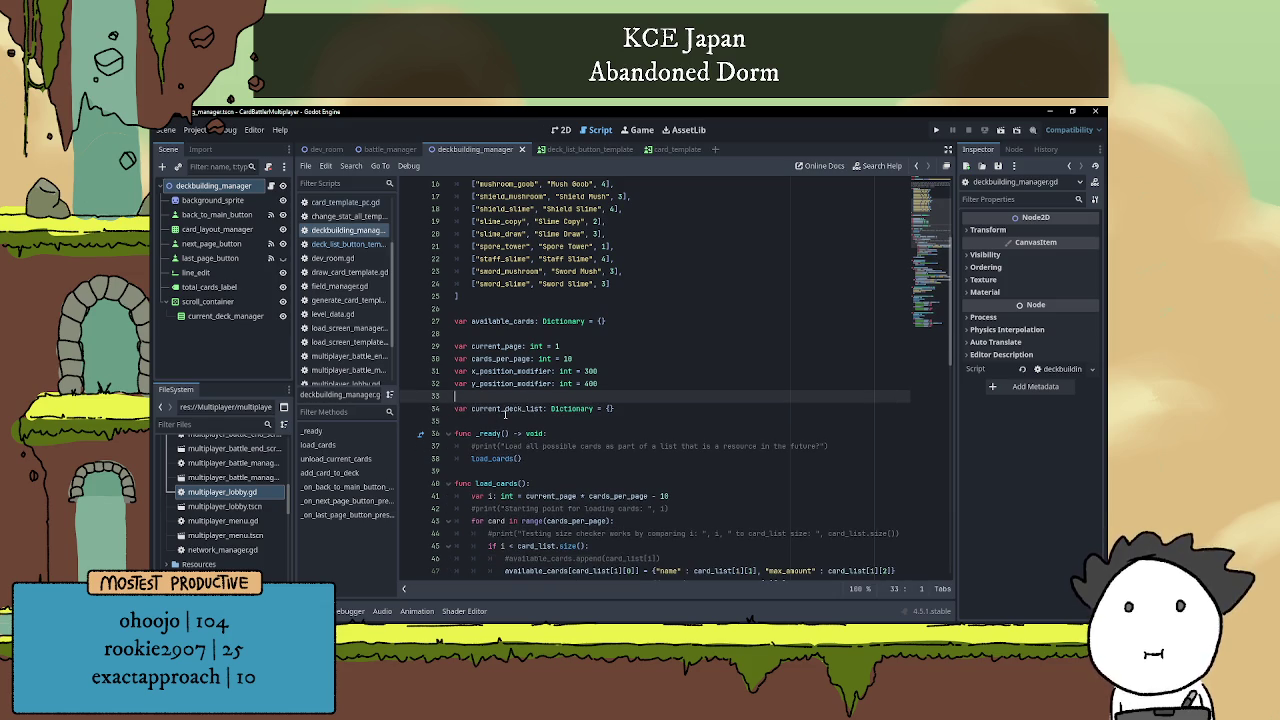
pyautogui.press('Up')
pyautogui.write('var ')
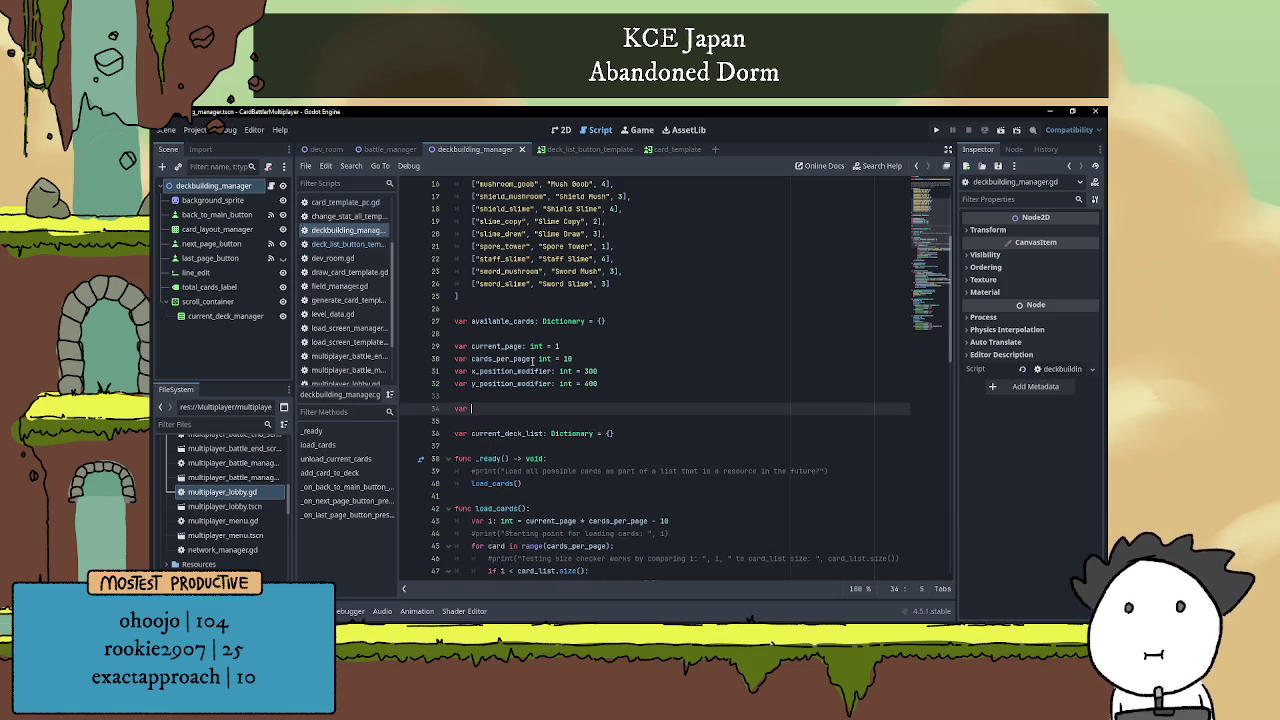
pyautogui.write('total_cards')
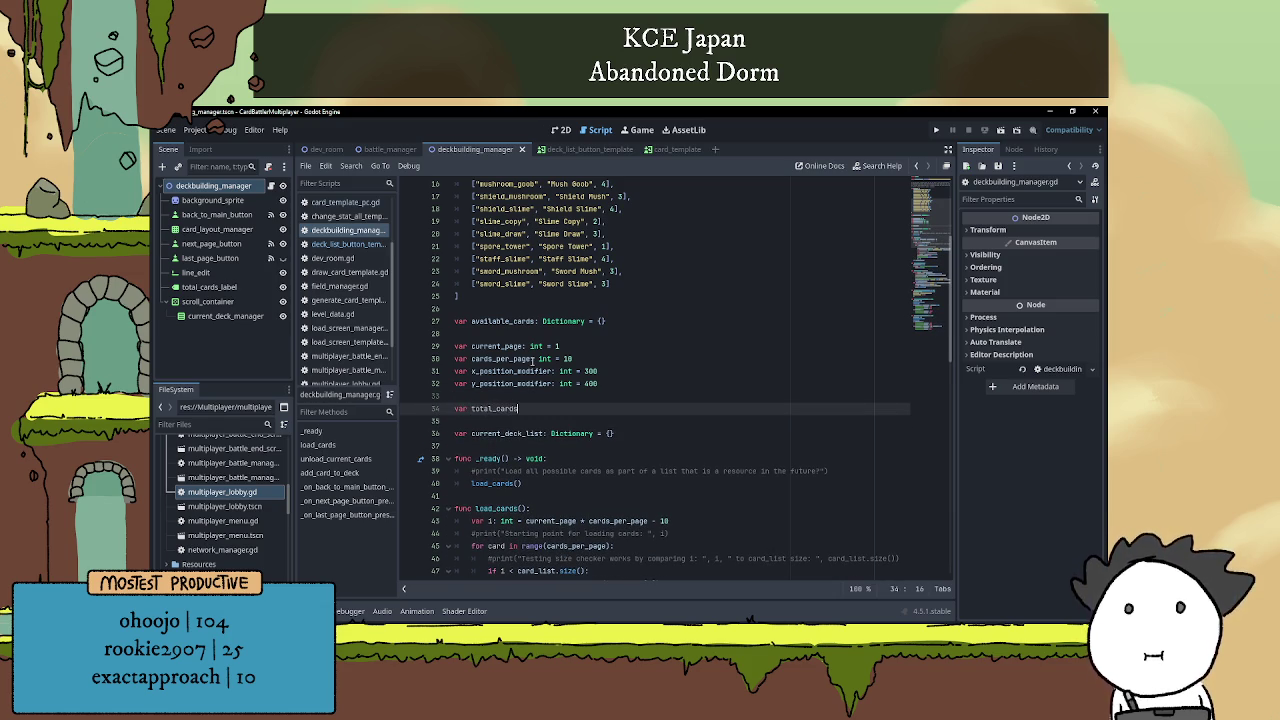
pyautogui.write(': int = ')
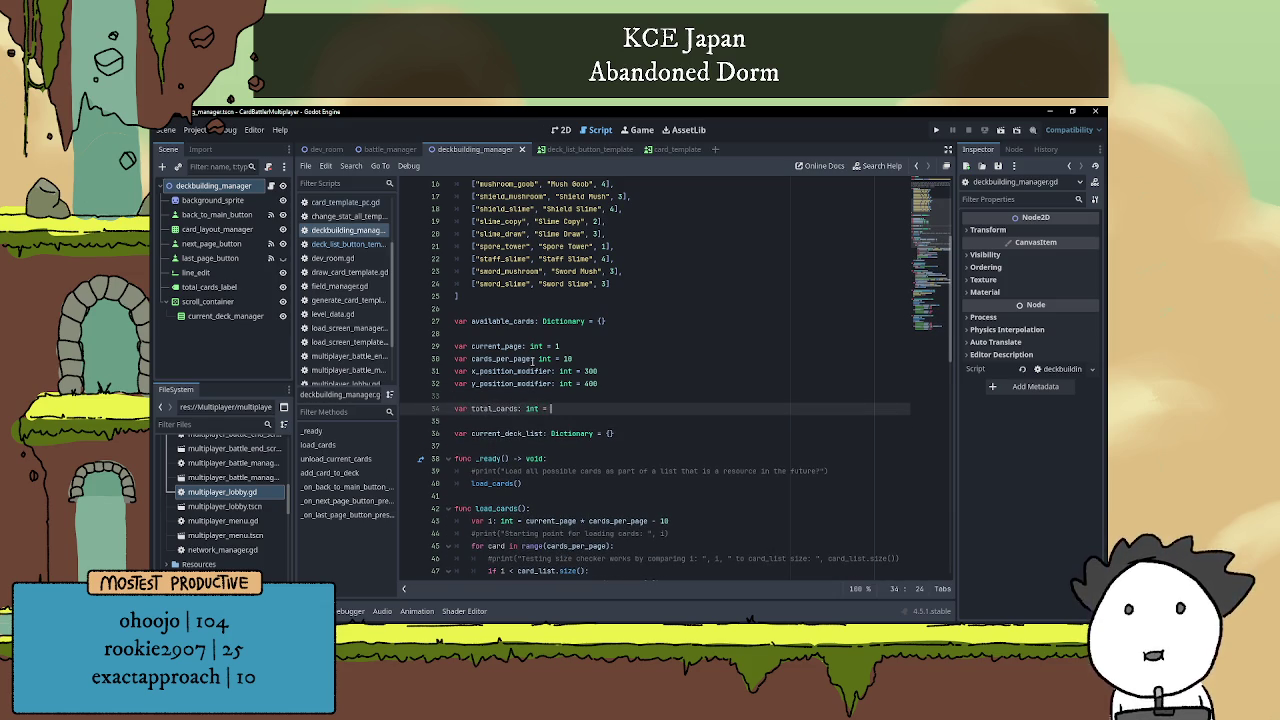
pyautogui.write('0')
pyautogui.press('Escape')
pyautogui.press('Down')
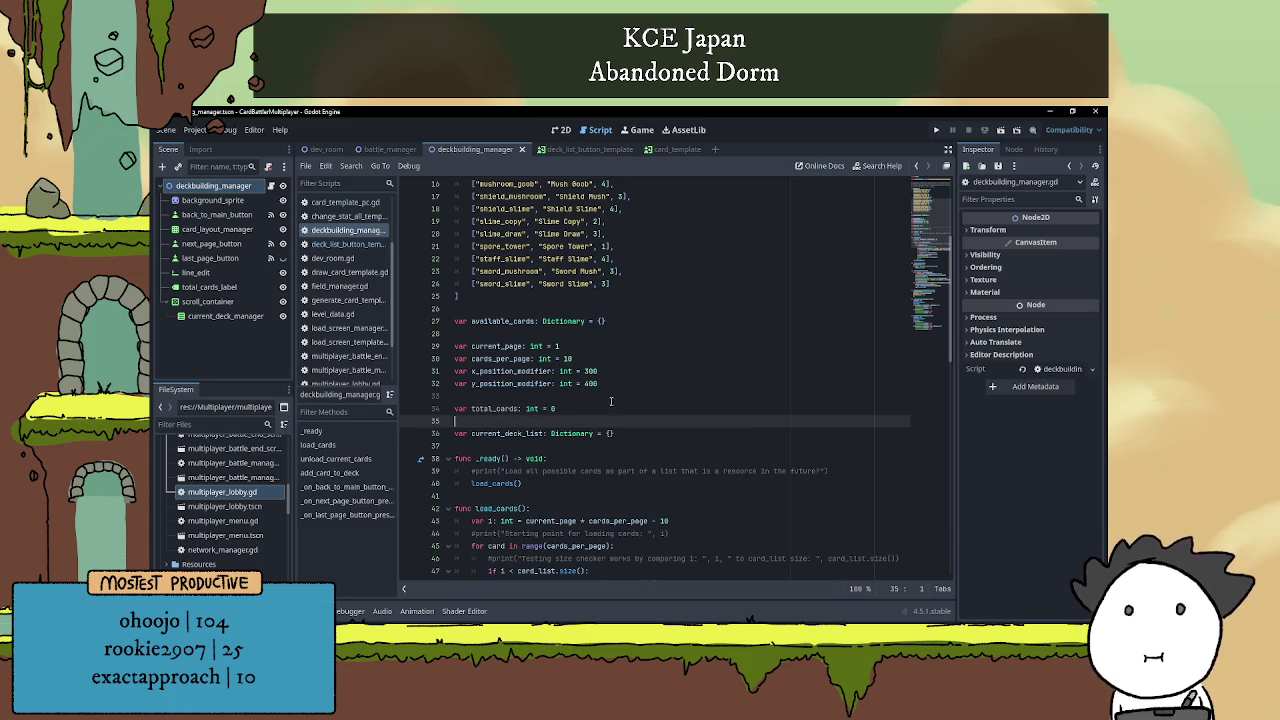
pyautogui.scroll(-2, 611, 402)
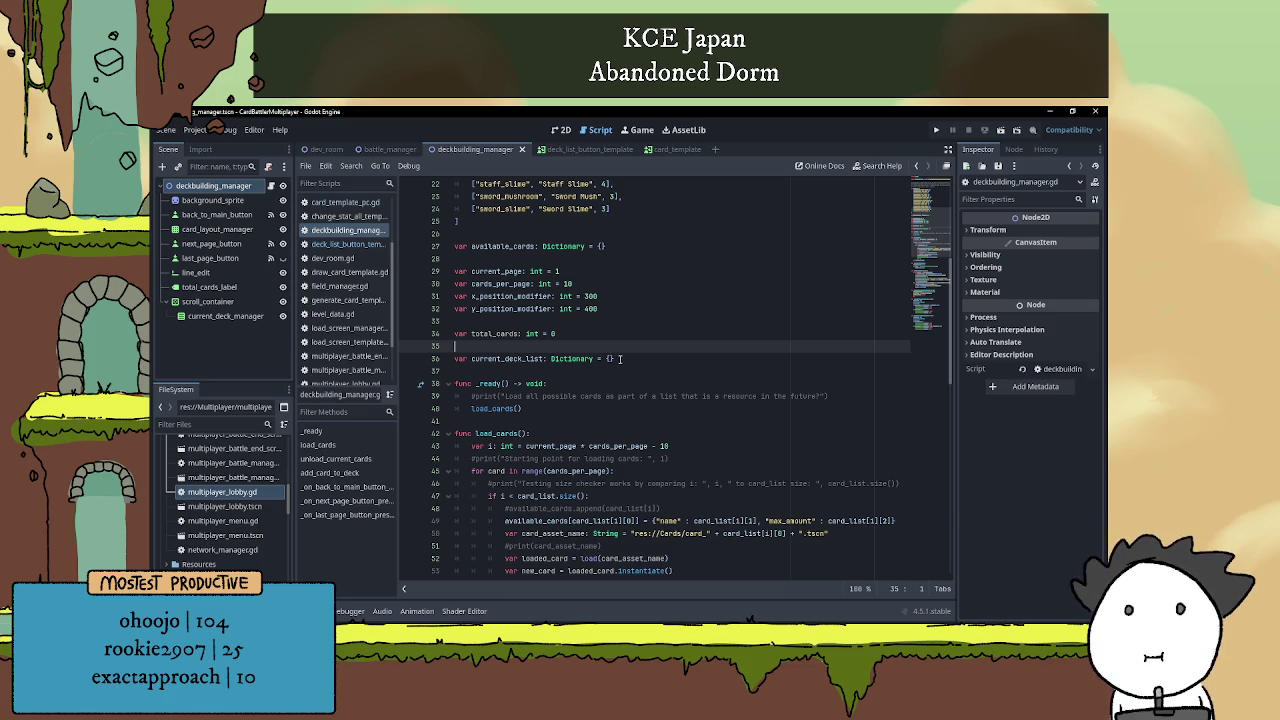
# Scroll down the deckbuilding_manager script to the add_card_to_deck function.
pyautogui.scroll(-1, 629, 376)
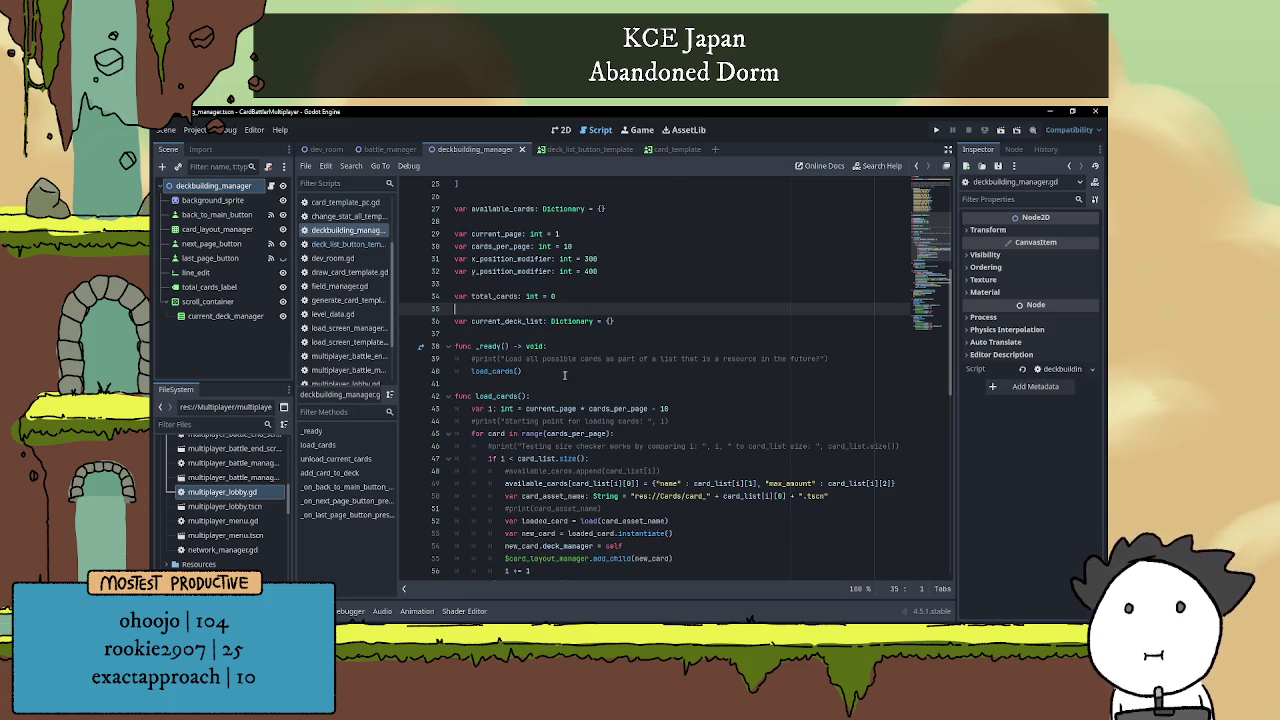
pyautogui.scroll(-10, 604, 384)
pyautogui.scroll(-5, 597, 383)
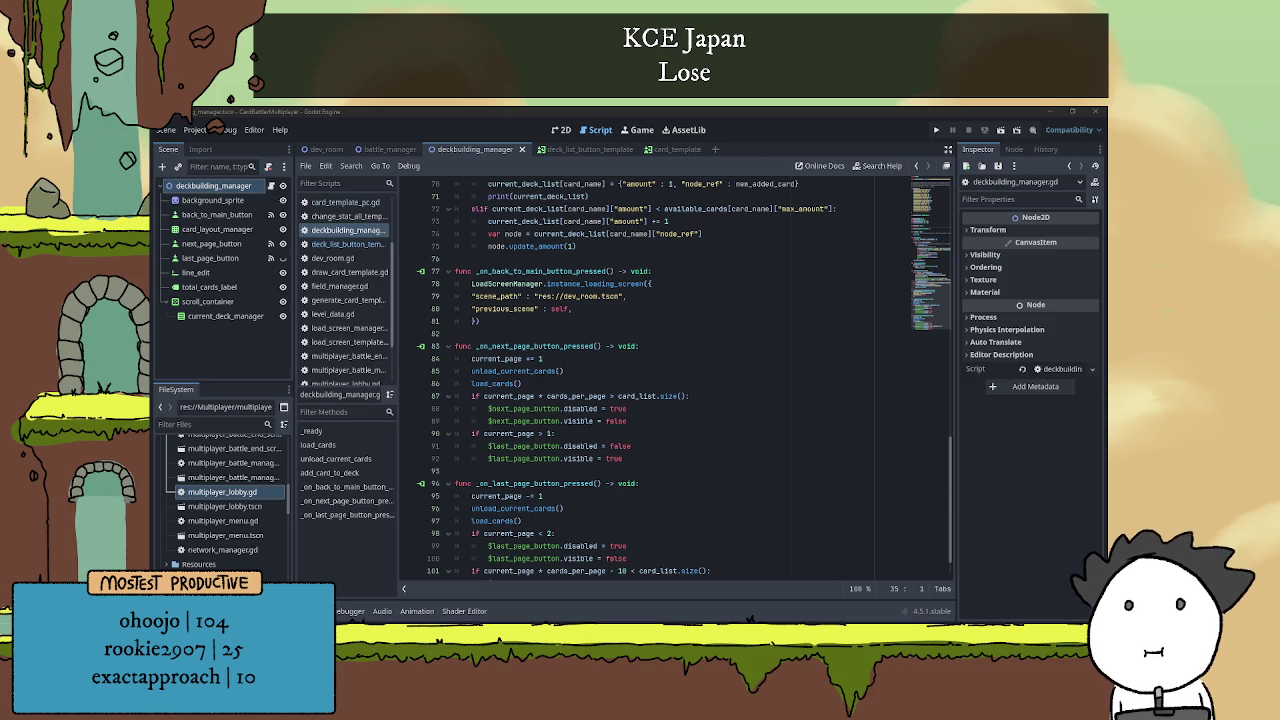
pyautogui.scroll(-1, 592, 417)
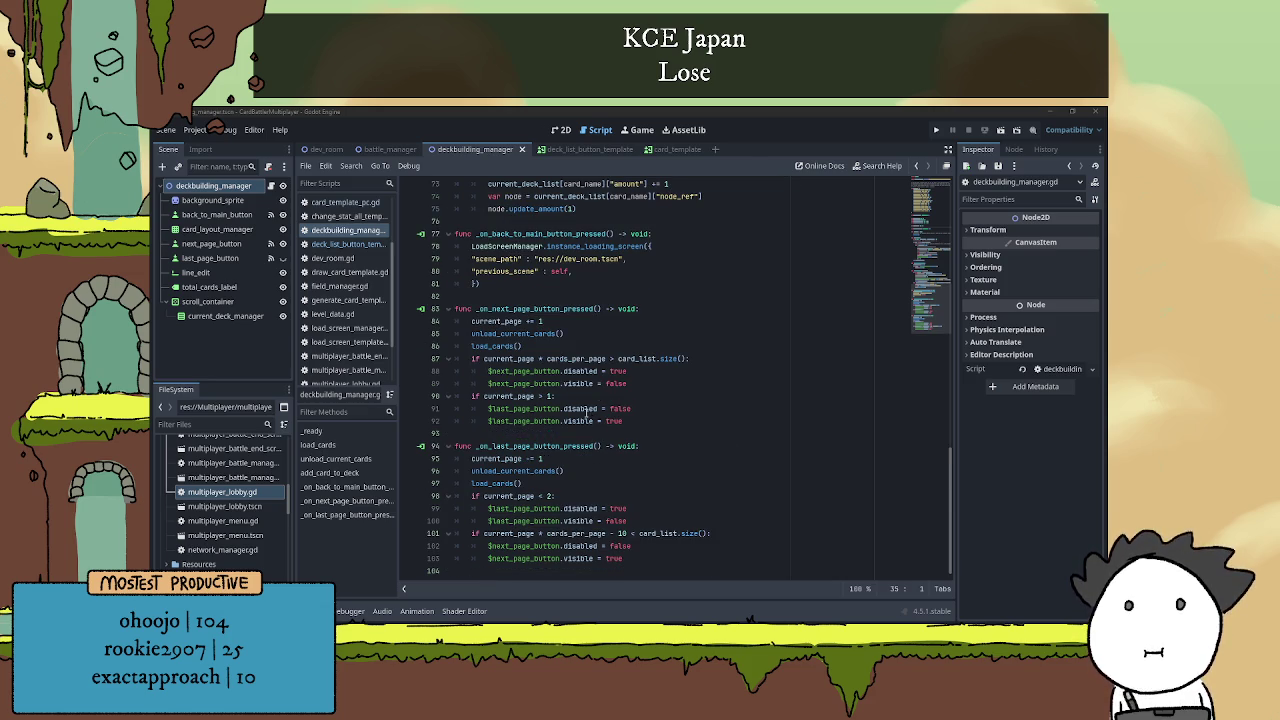
pyautogui.scroll(13, 580, 410)
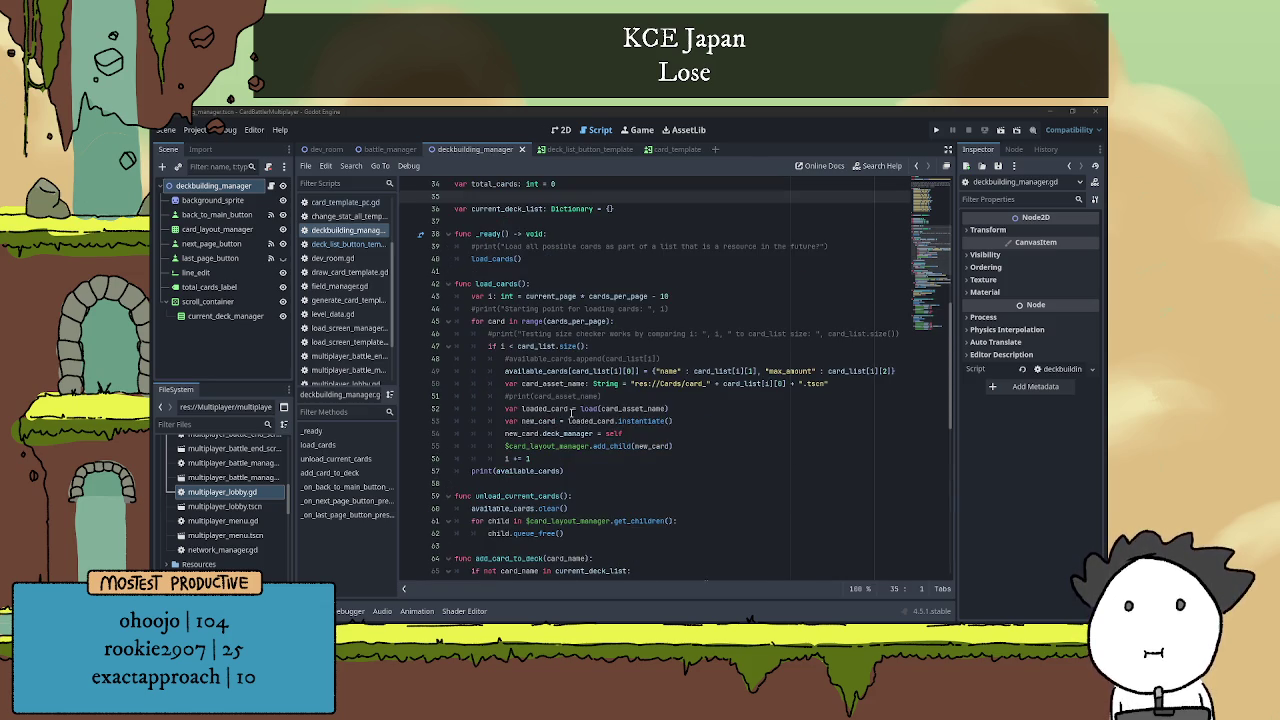
pyautogui.scroll(-9, 584, 386)
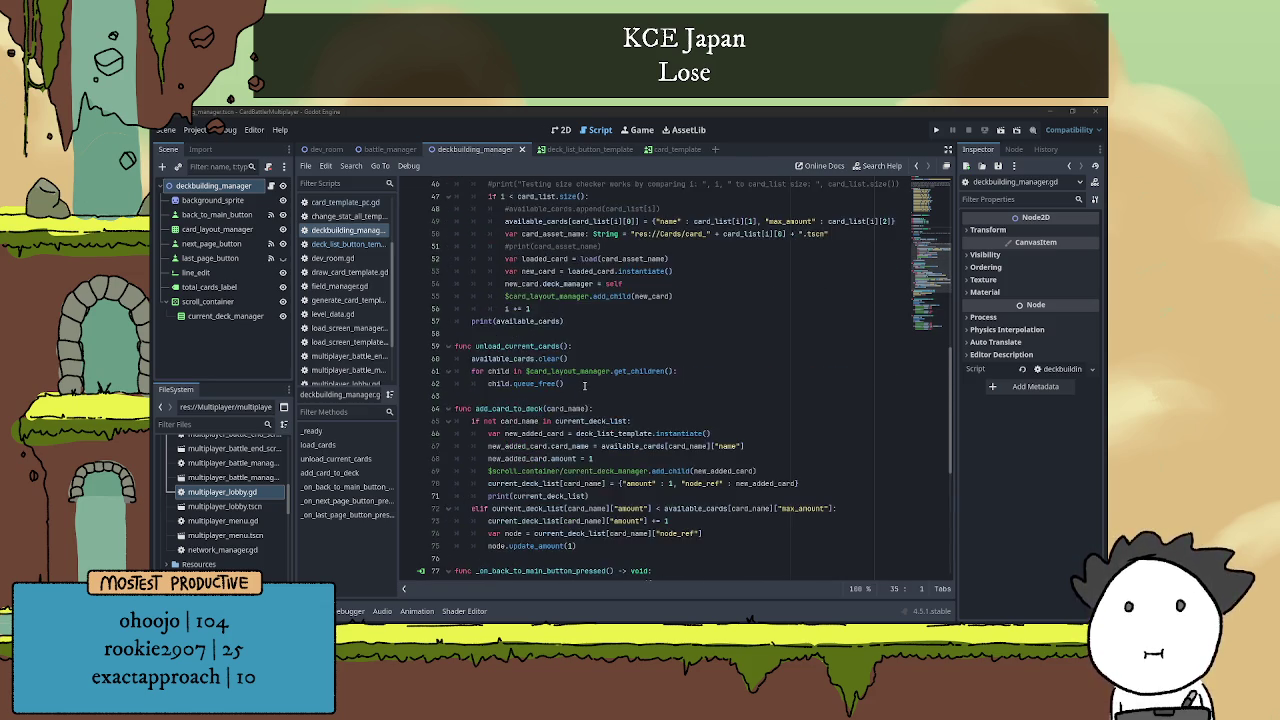
# Add total_cards += 1 after the card_name assignment in the 'if not' branch.
pyautogui.click(588, 220)
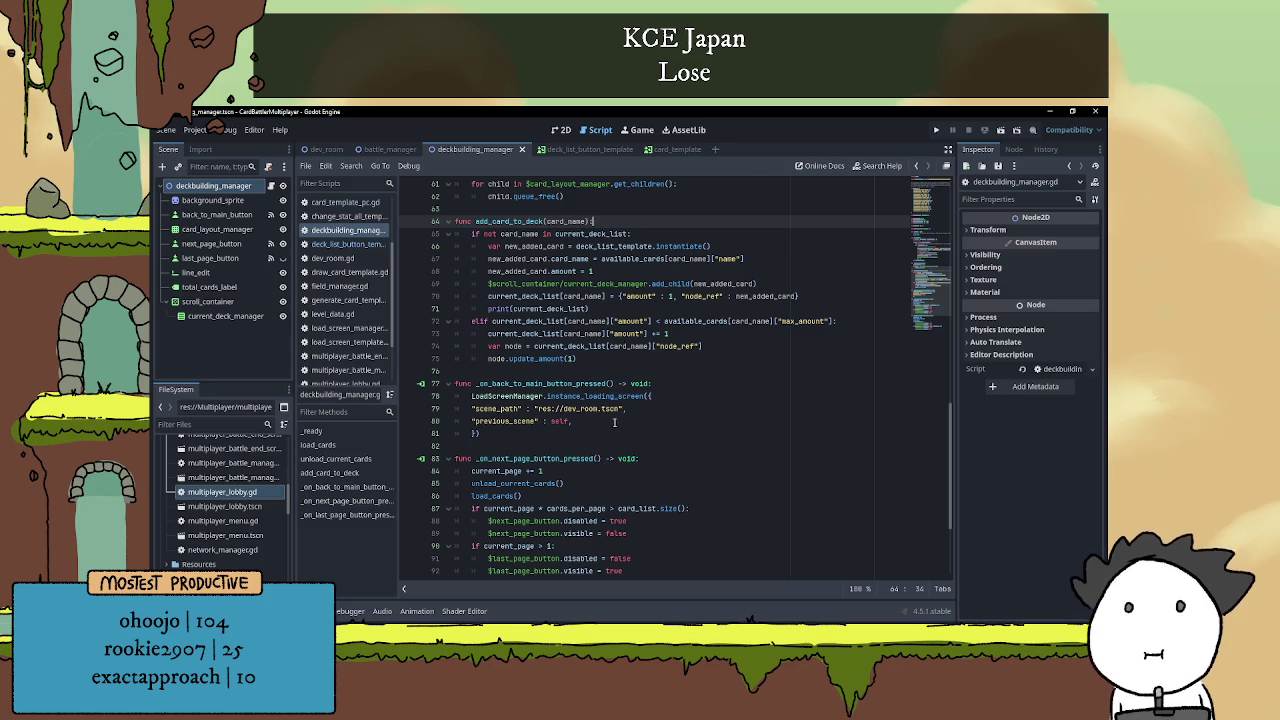
pyautogui.click(646, 310)
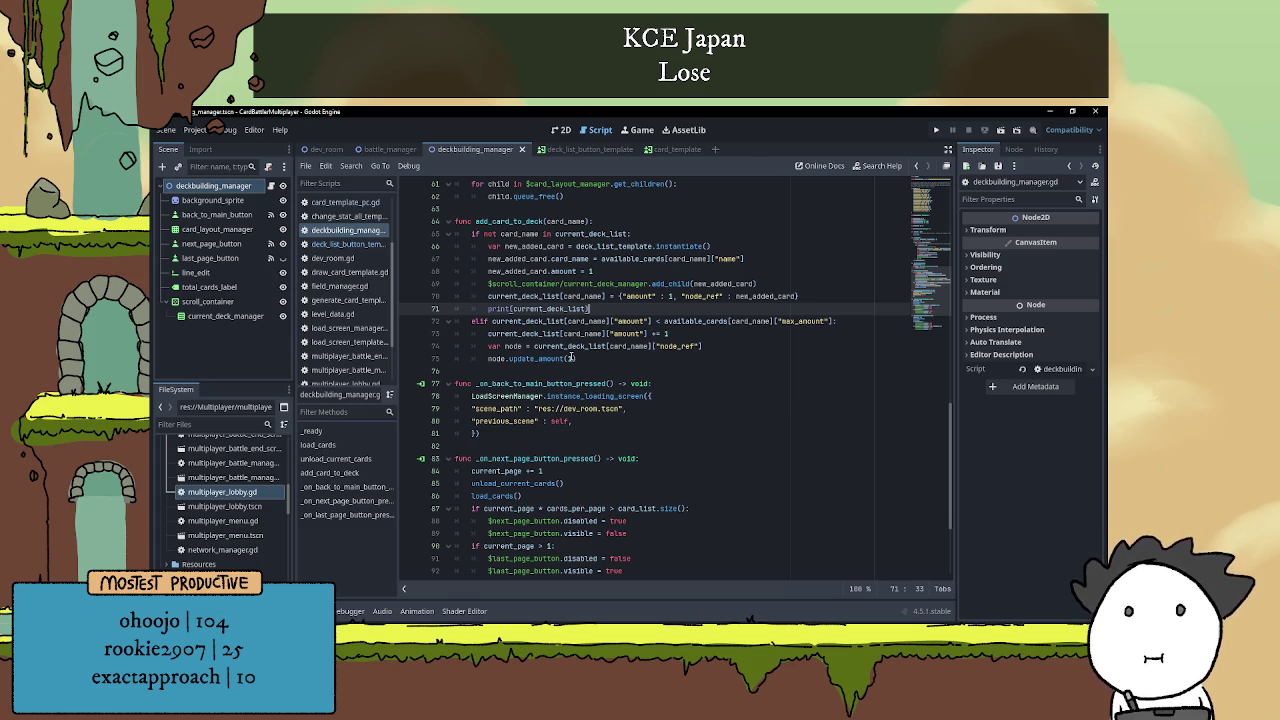
pyautogui.click(573, 357)
pyautogui.scroll(2, 573, 357)
pyautogui.click(622, 302)
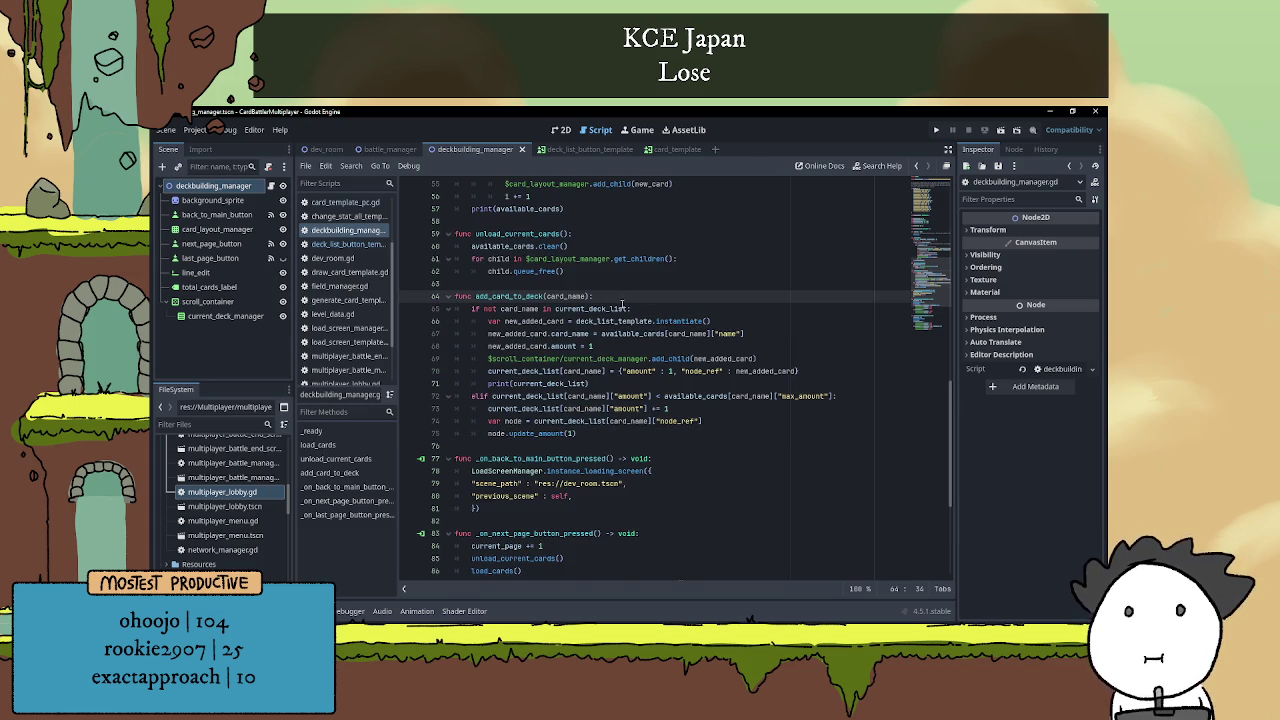
pyautogui.click(652, 307)
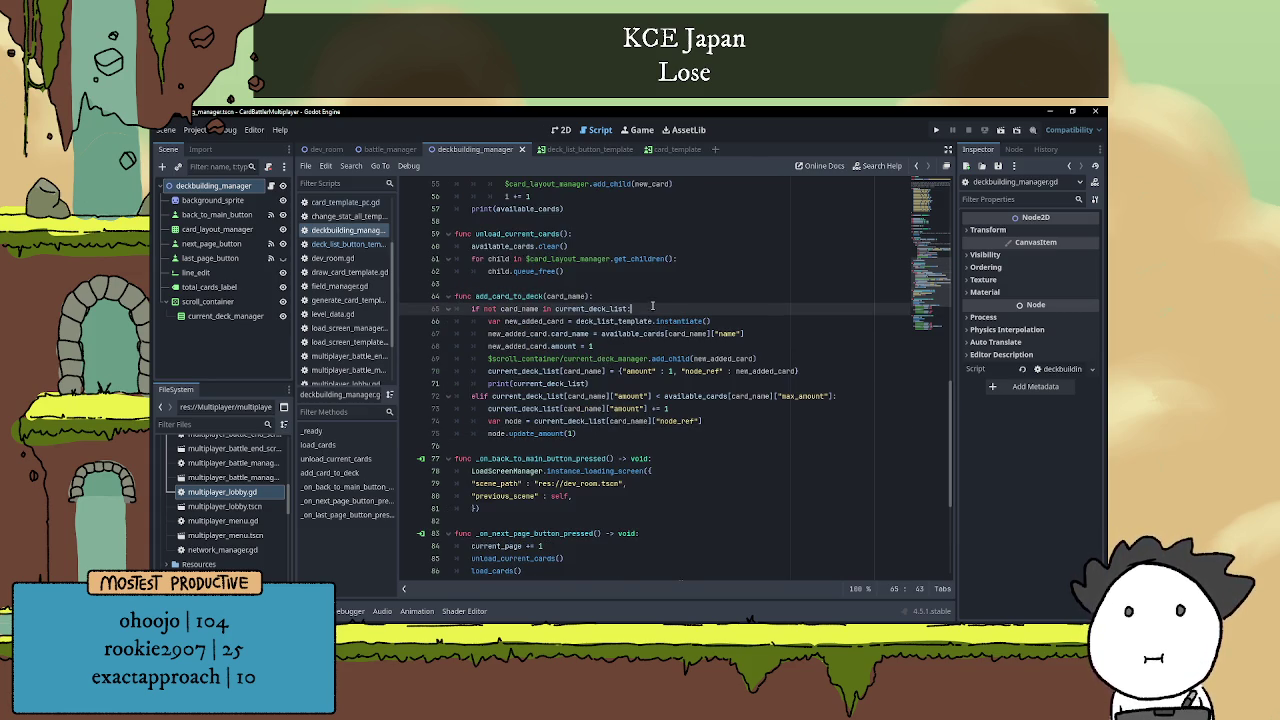
pyautogui.click(787, 335)
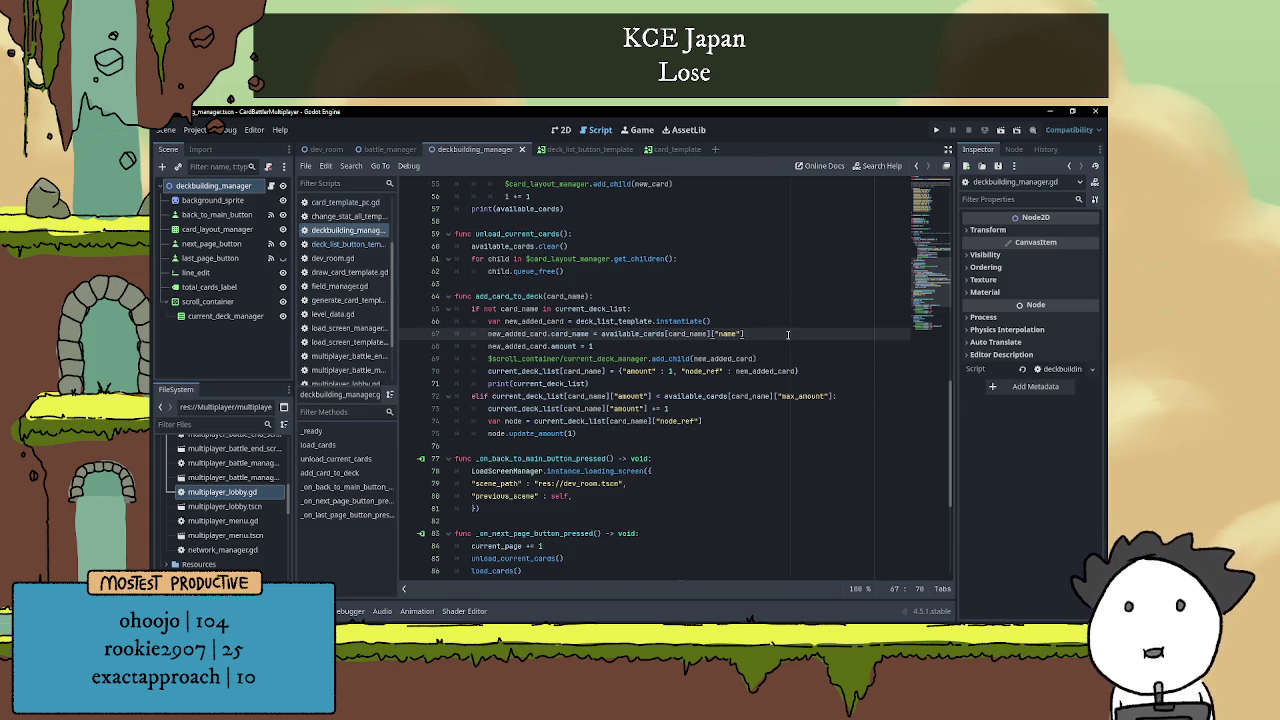
pyautogui.press('Return')
pyautogui.write('total')
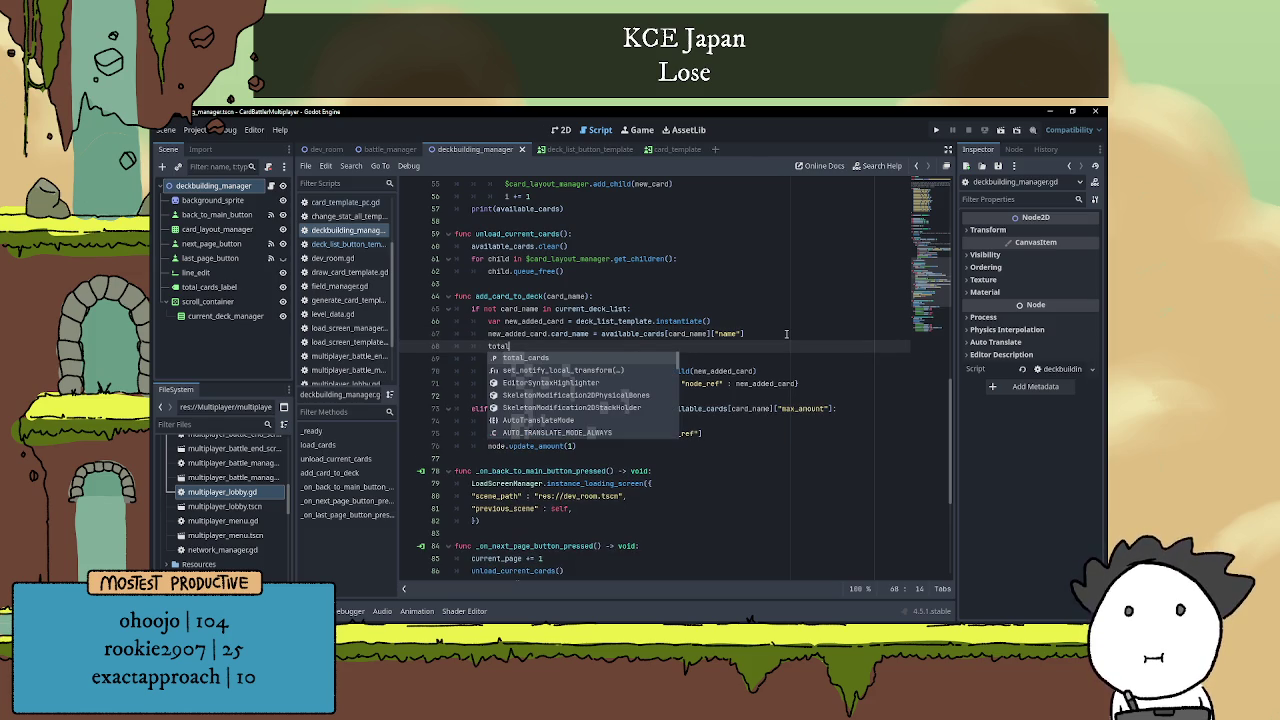
pyautogui.press('Return')
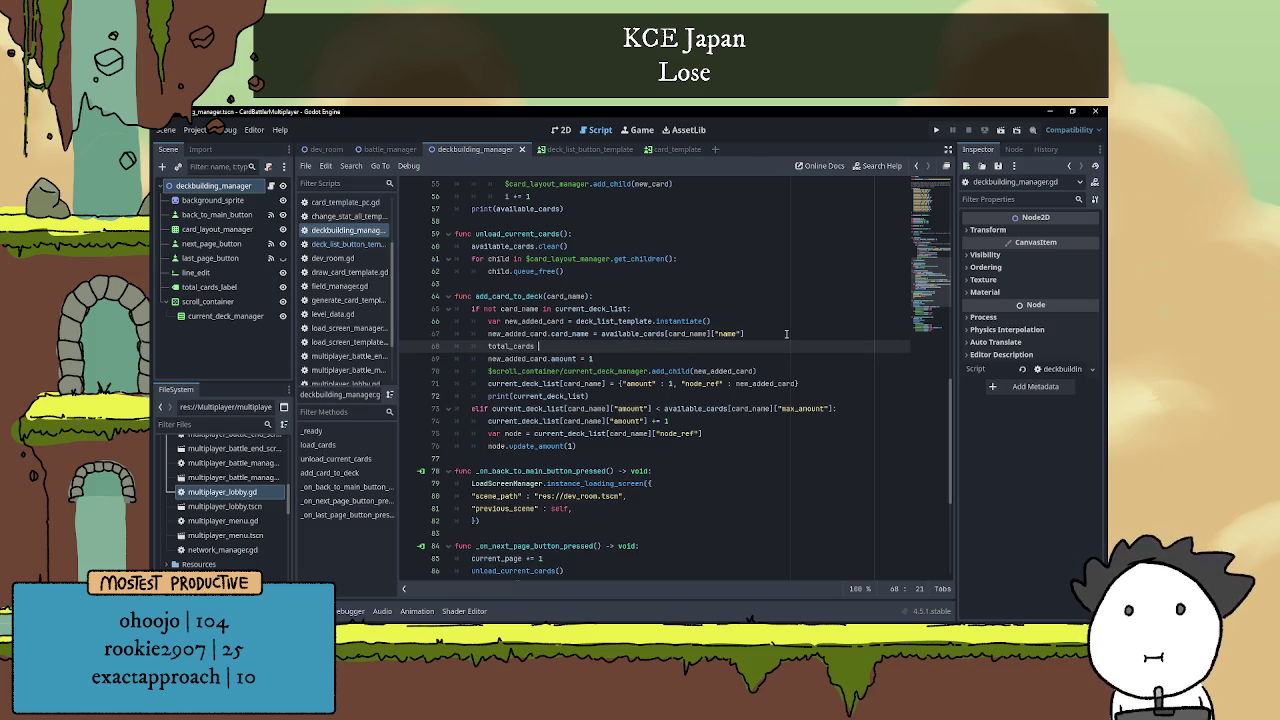
pyautogui.write('+= 1')
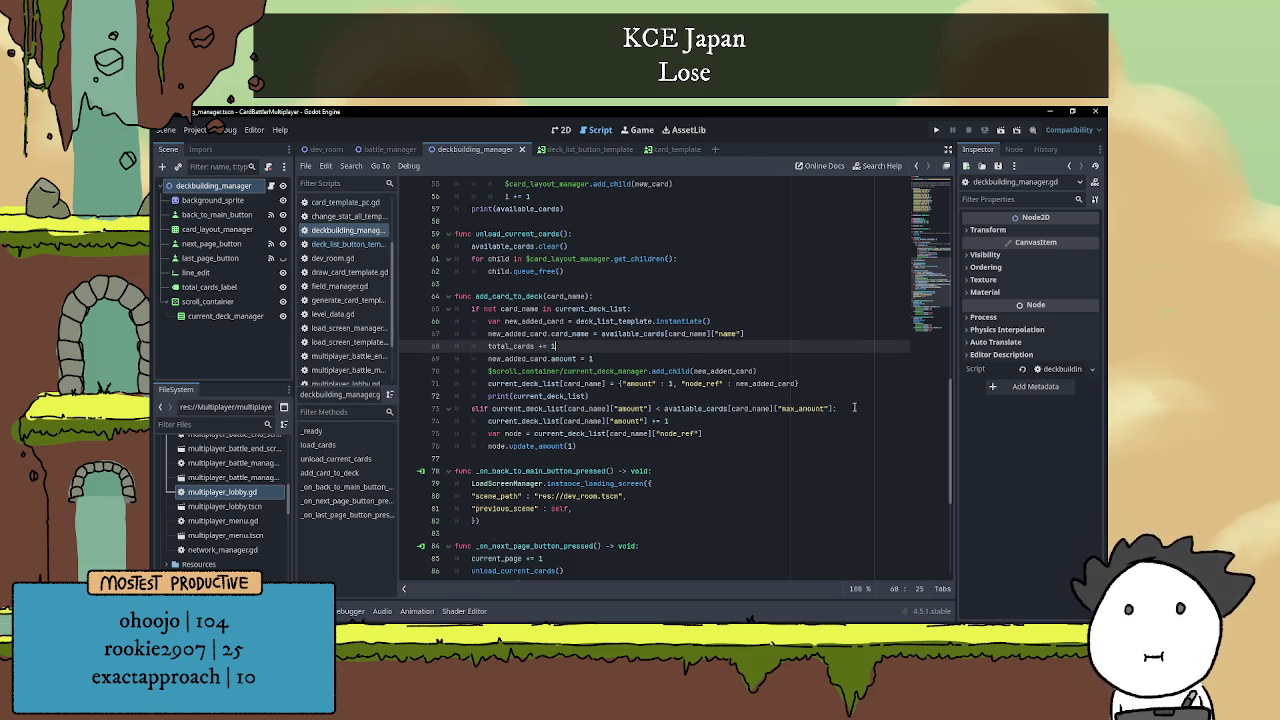
# Add total_cards += 1 at the start of the elif branch.
pyautogui.click(854, 407)
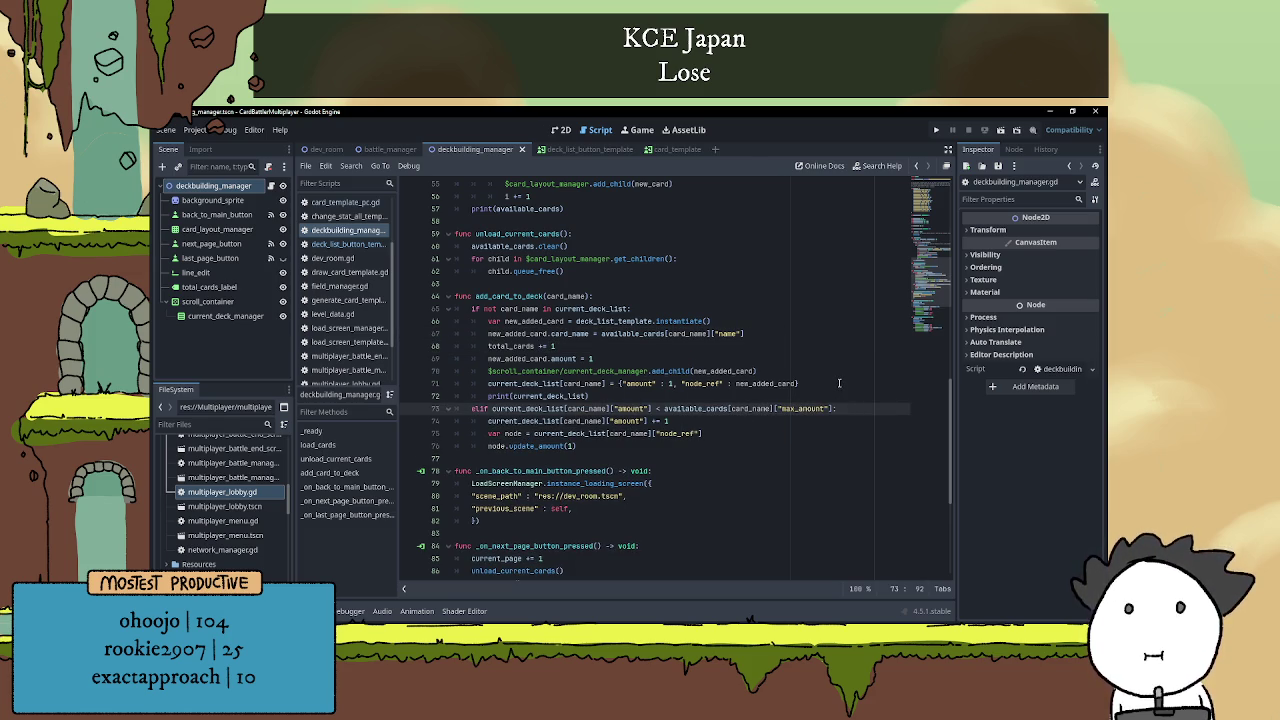
pyautogui.press('Return')
pyautogui.write('total')
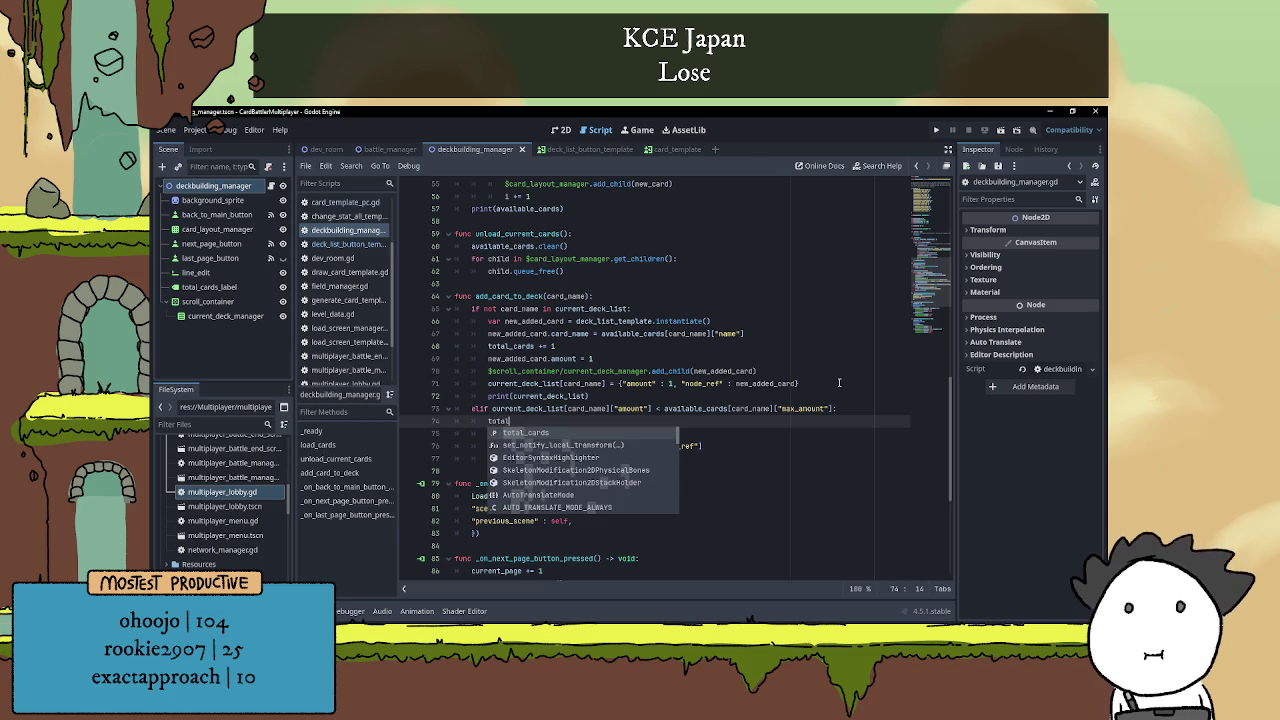
pyautogui.write('_cards += 1')
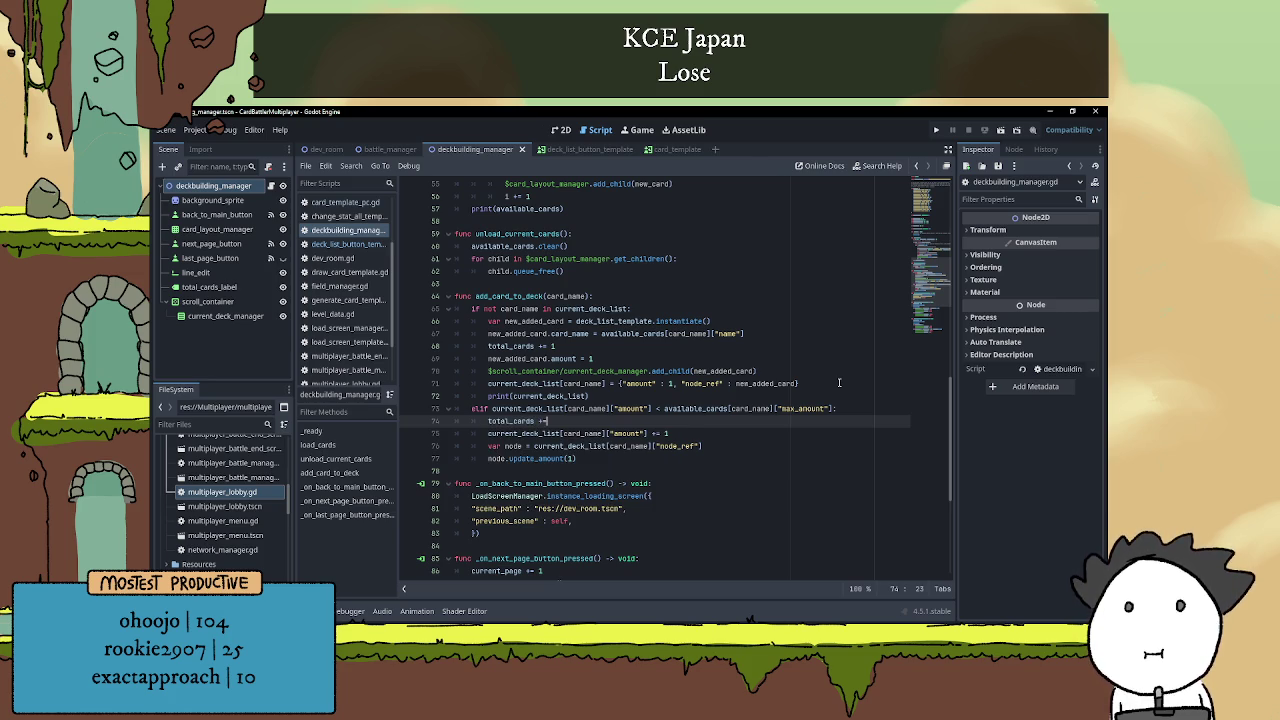
pyautogui.click(607, 460)
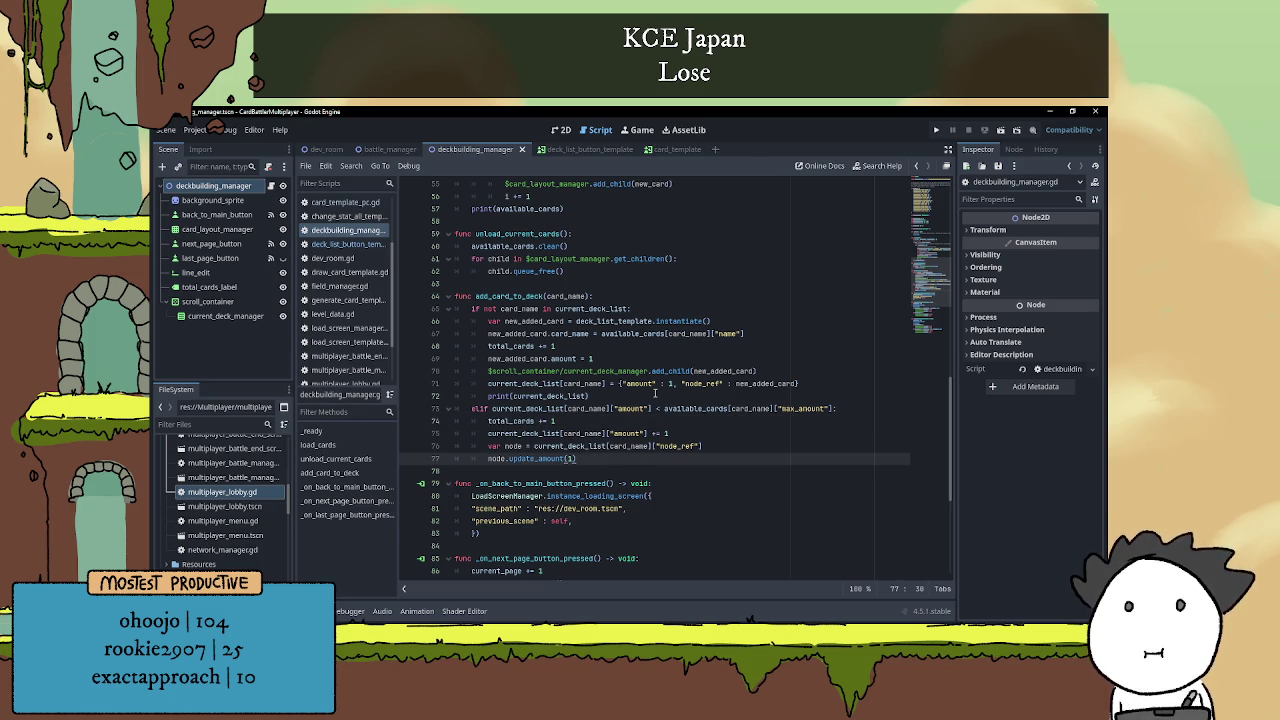
pyautogui.press('Return')
pyautogui.press('BackSpace')
pyautogui.press('BackSpace')
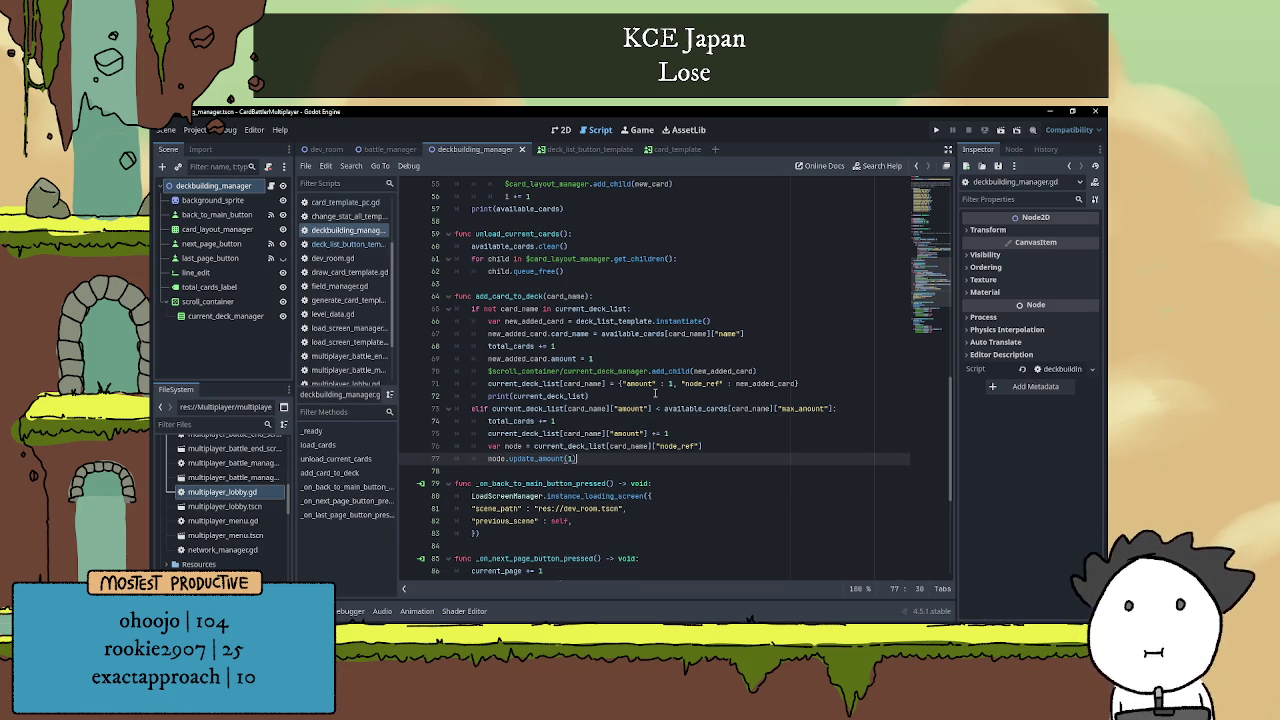
pyautogui.click(636, 296)
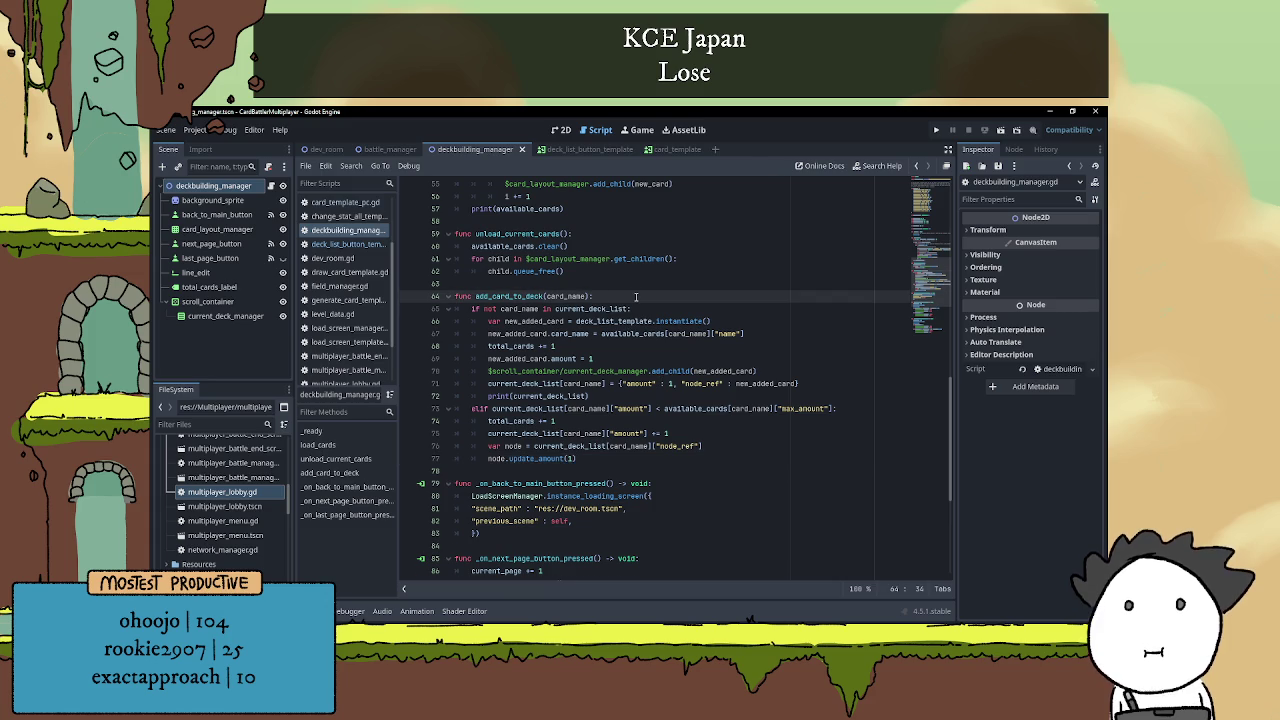
# Insert 'if total_cards >= 30:' as the first line of add_card_to_deck, leaving an empty body line.
pyautogui.press('Return')
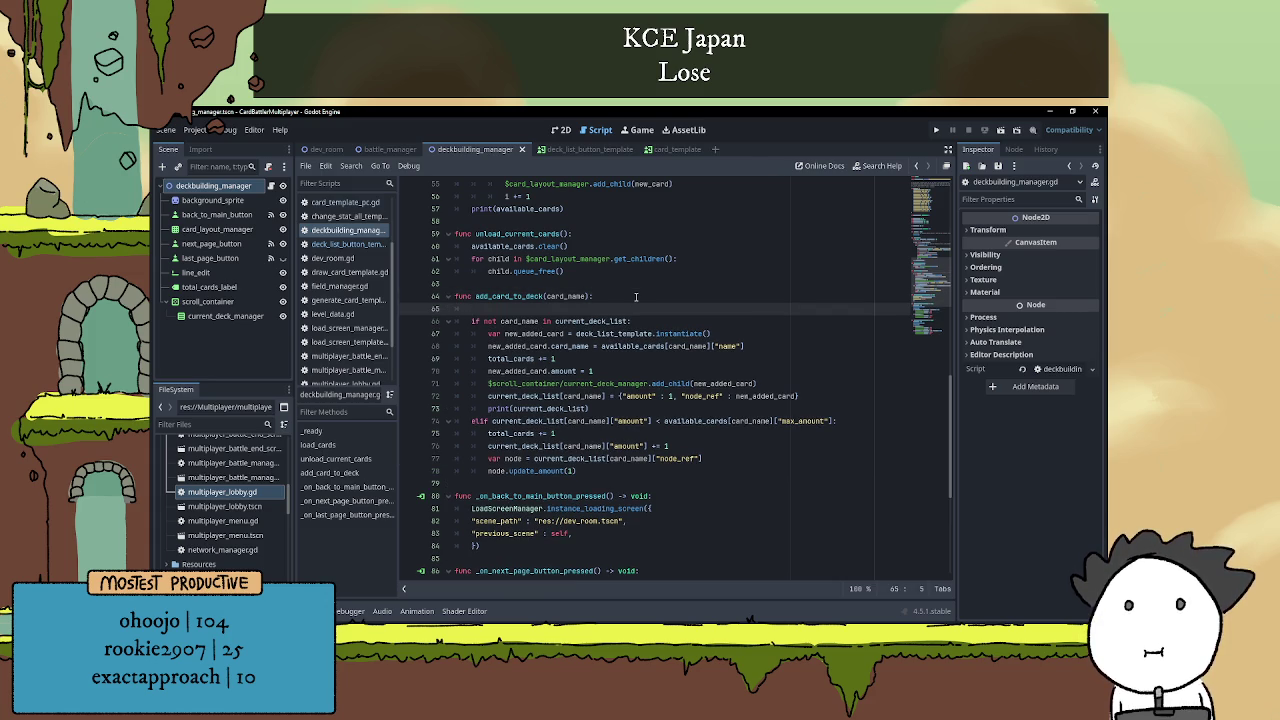
pyautogui.write('if tota')
pyautogui.press('Return')
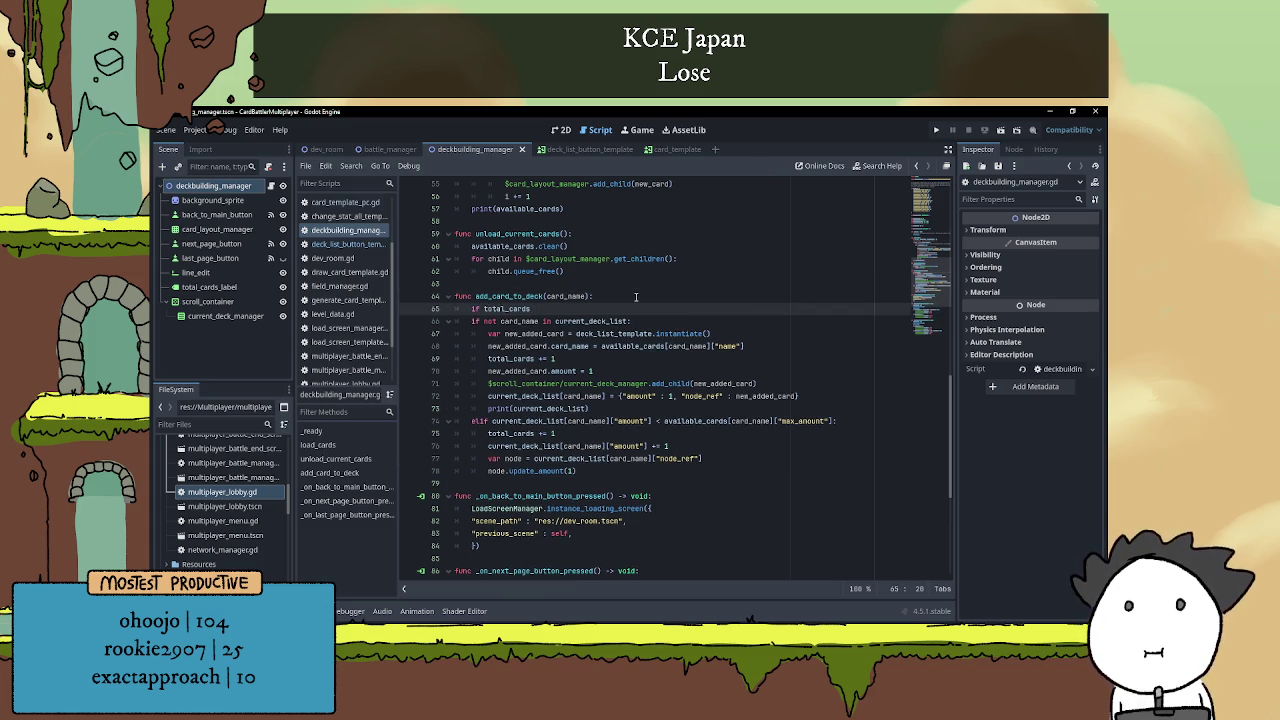
pyautogui.write('>= ')
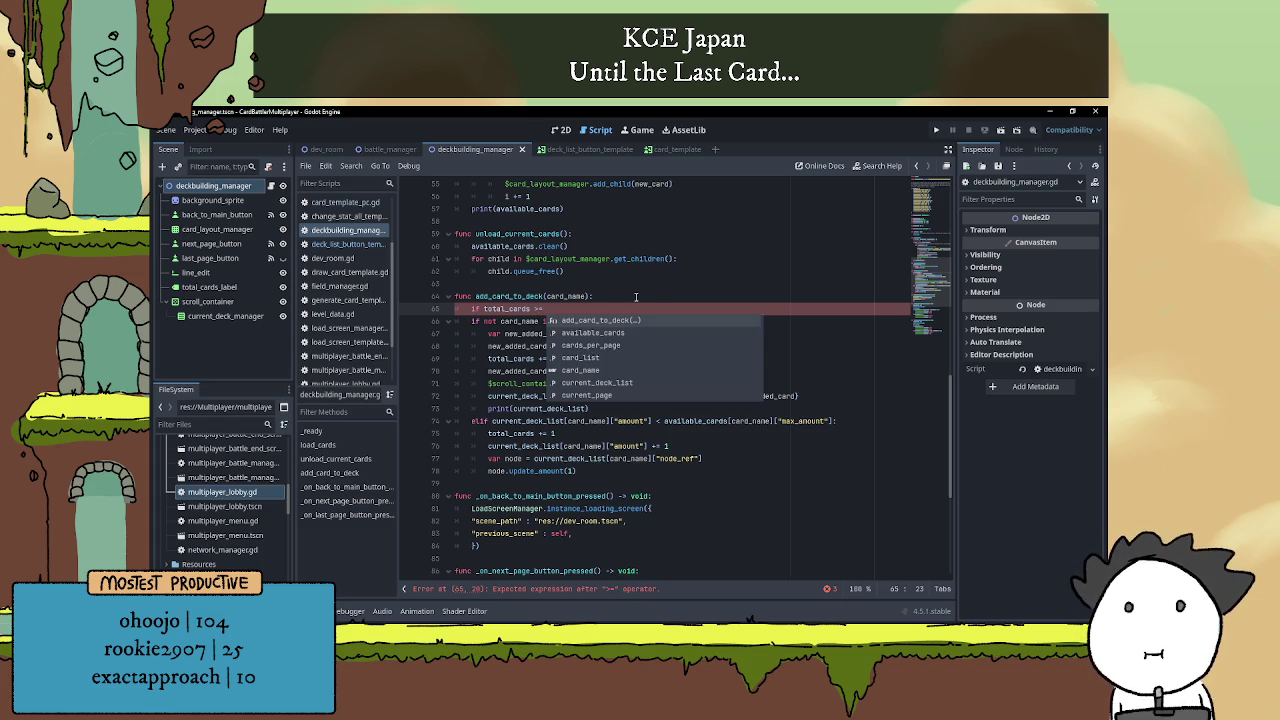
pyautogui.write('30:')
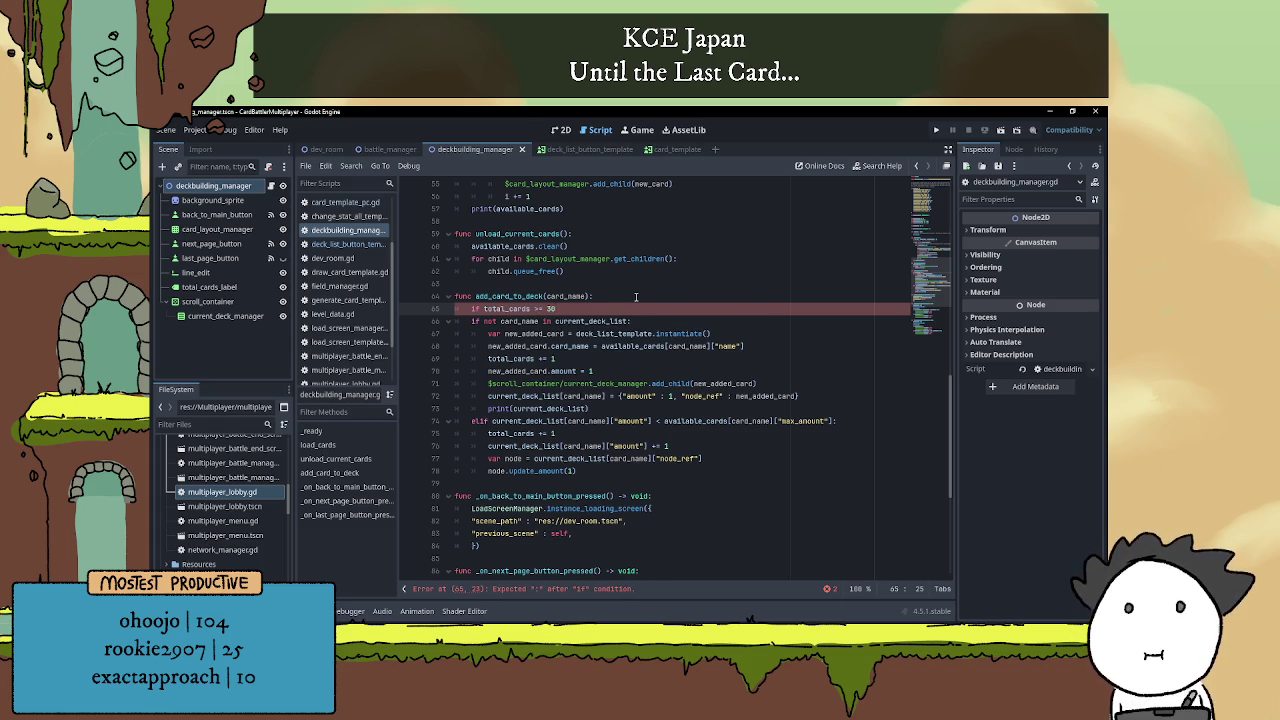
pyautogui.press('Return')
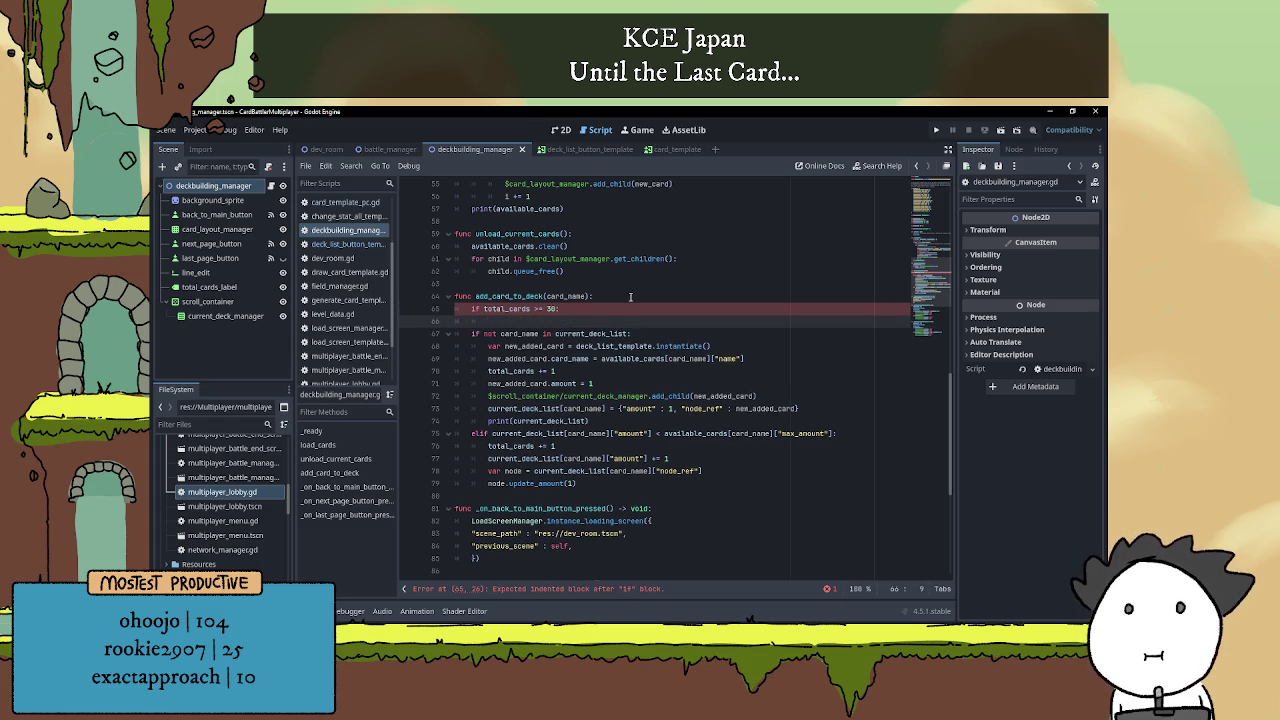
pyautogui.click(558, 309)
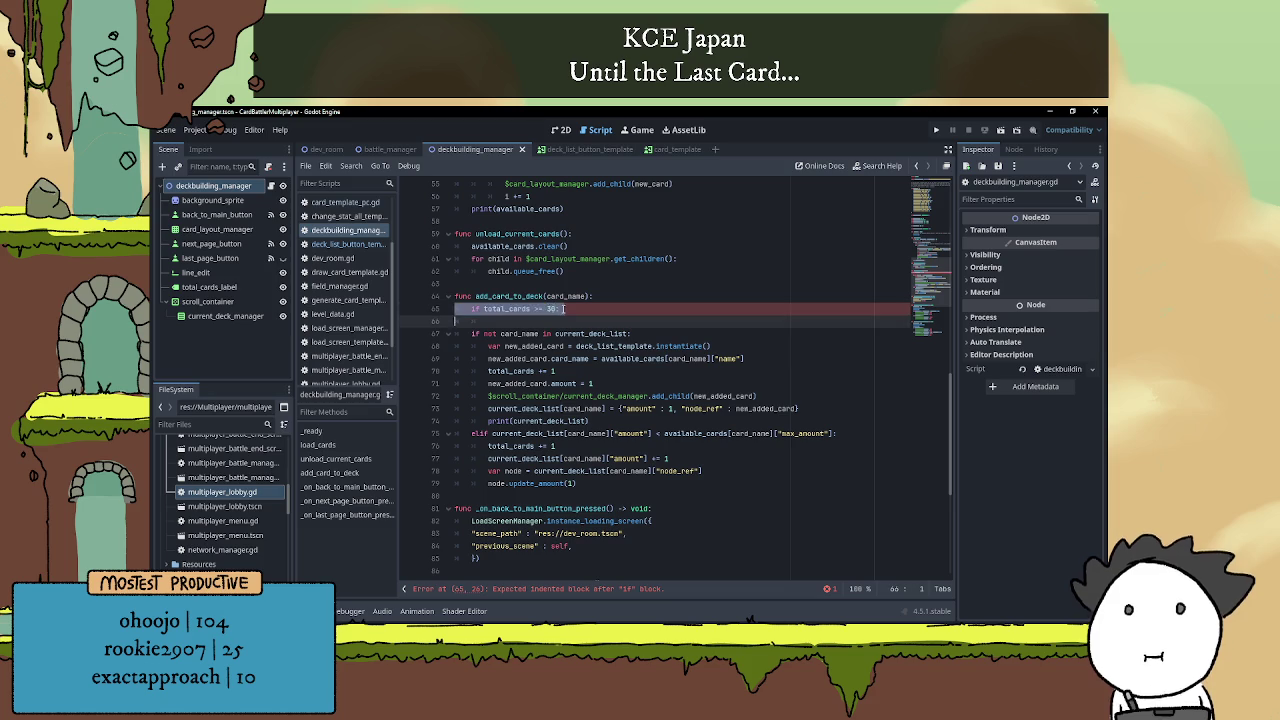
pyautogui.click(557, 320)
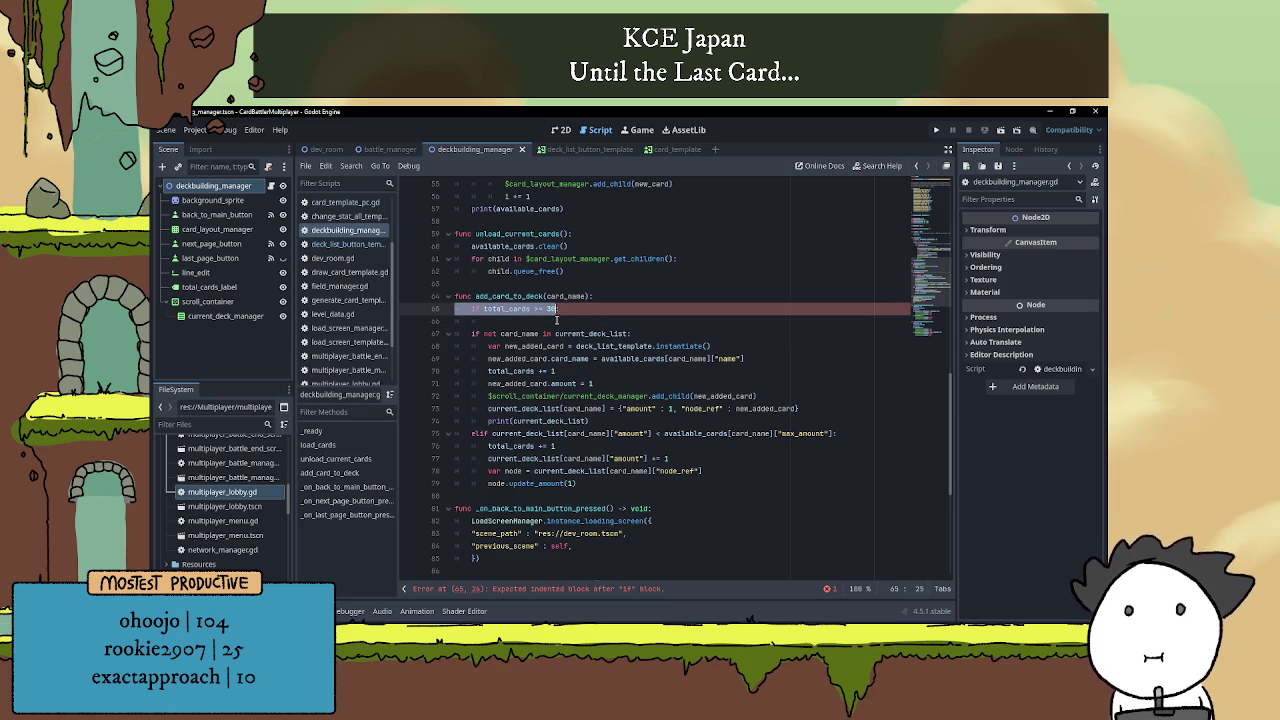
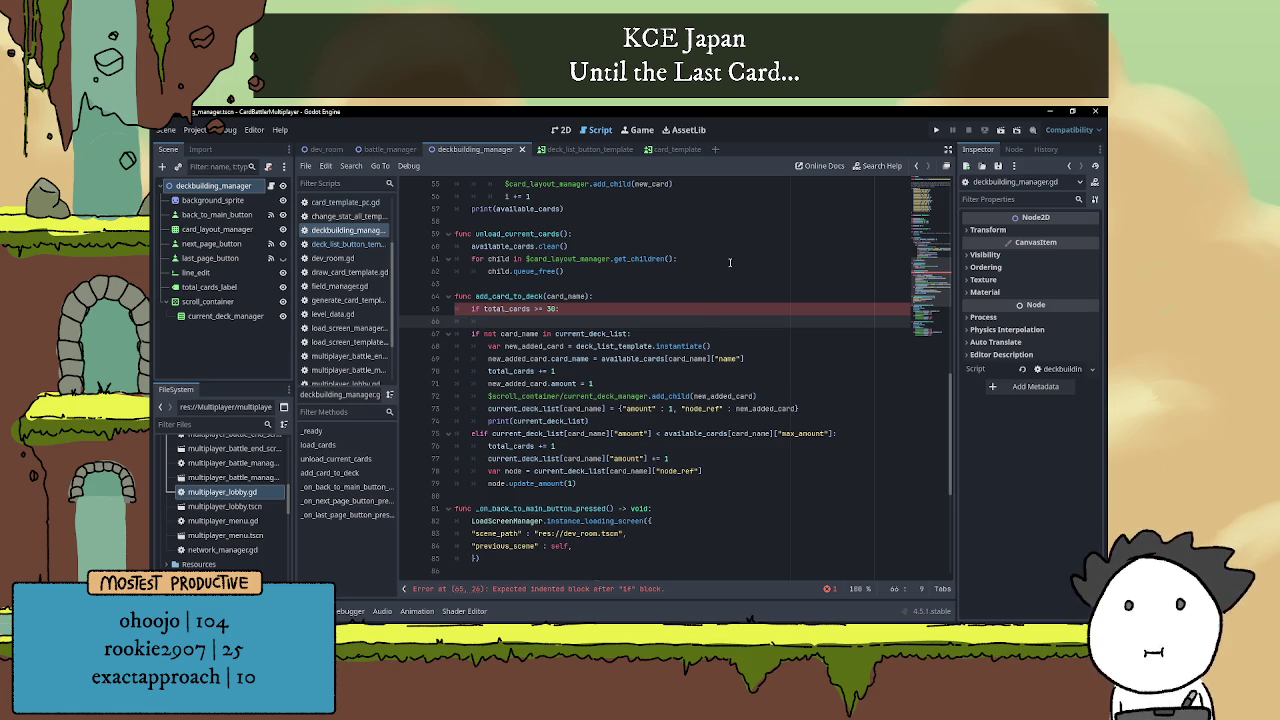
# Declare var max_total_cards: int = 30 on a new line below total_cards.
pyautogui.click(549, 309)
pyautogui.scroll(10, 702, 322)
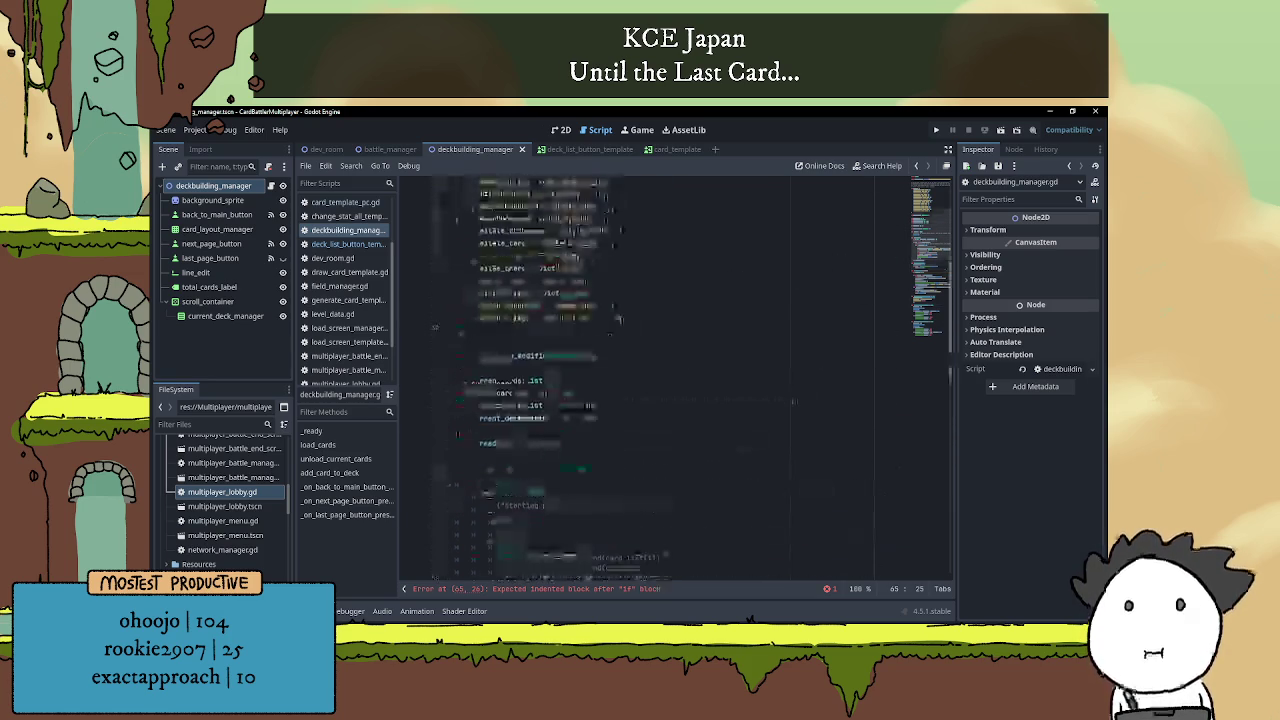
pyautogui.click(562, 408)
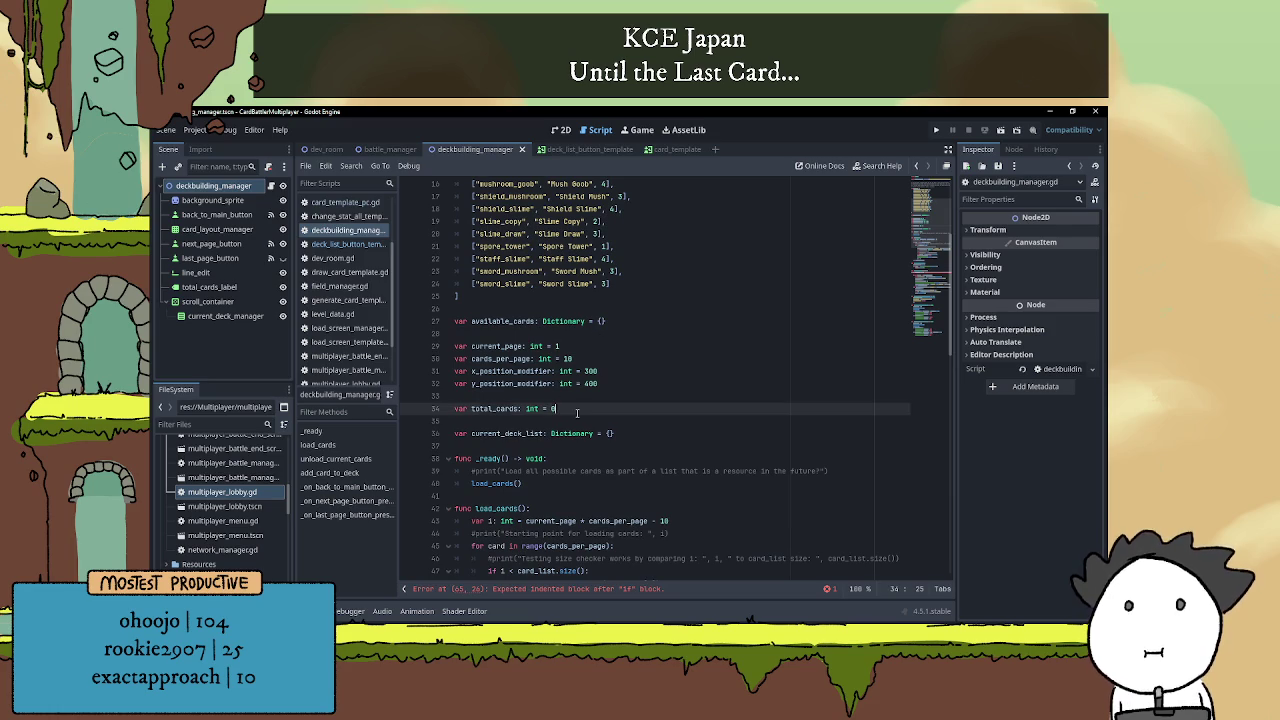
pyautogui.press('Return')
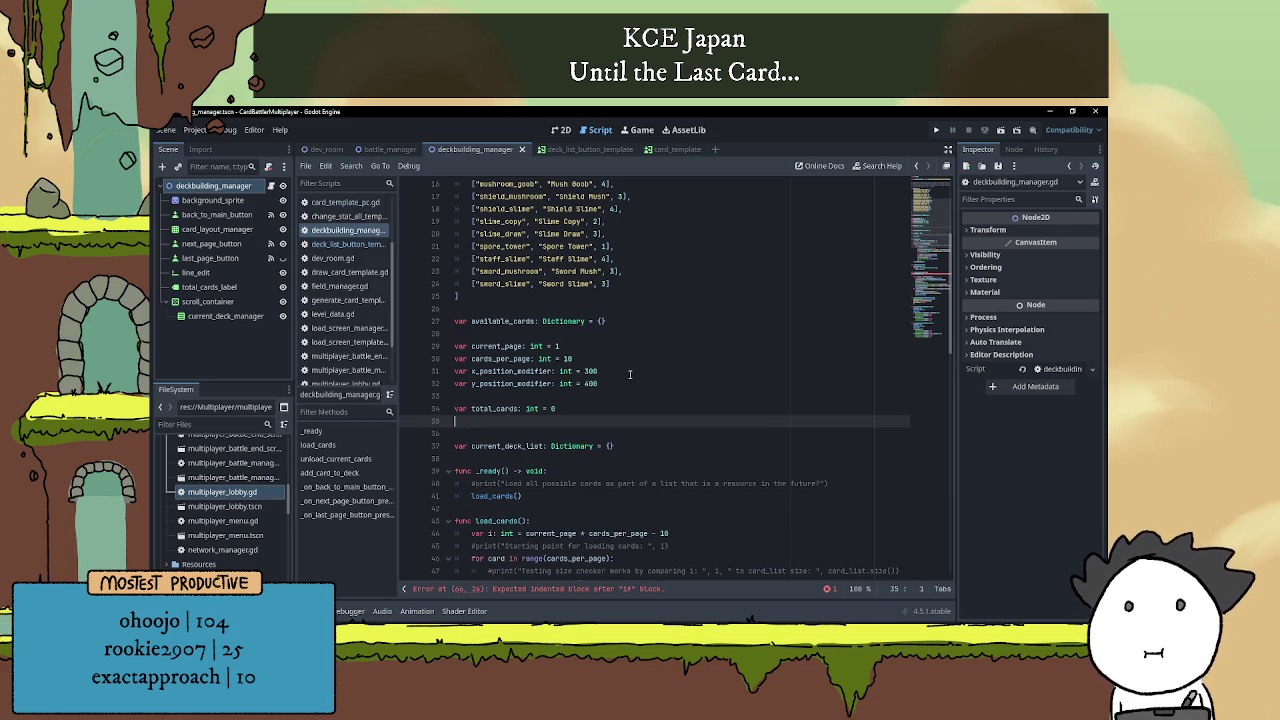
pyautogui.write('var d')
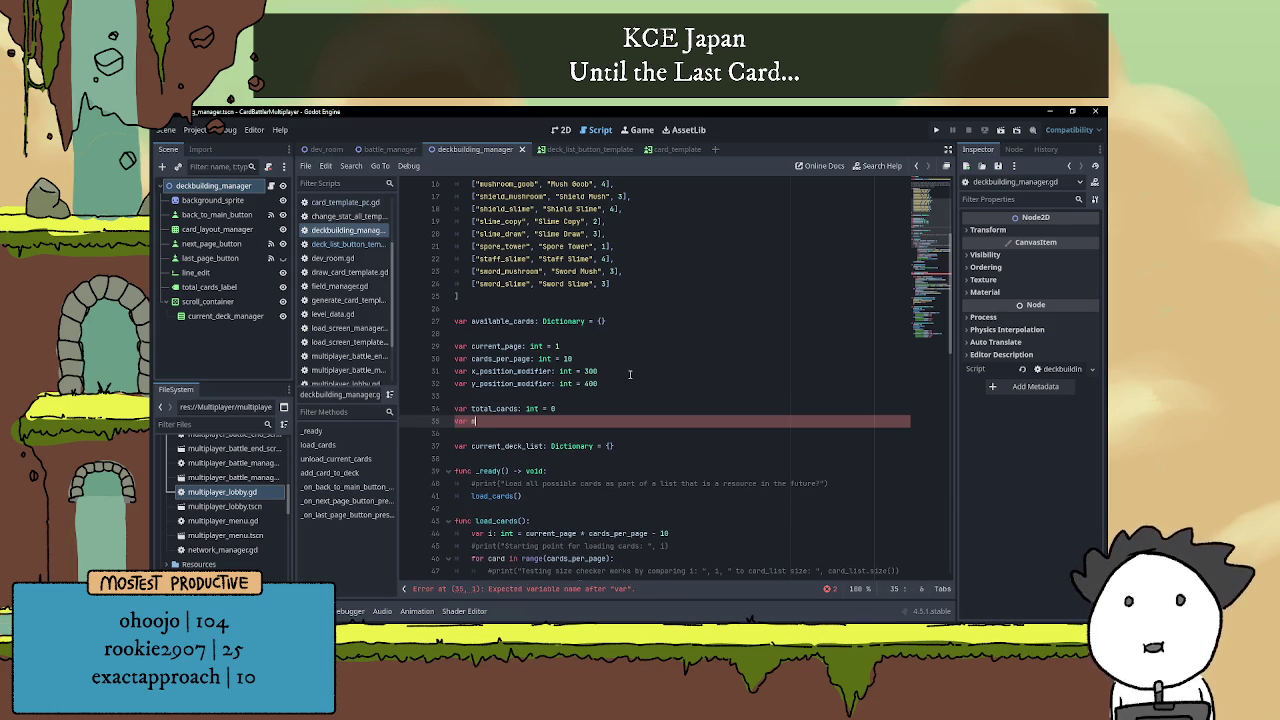
pyautogui.write('ax_total_ca')
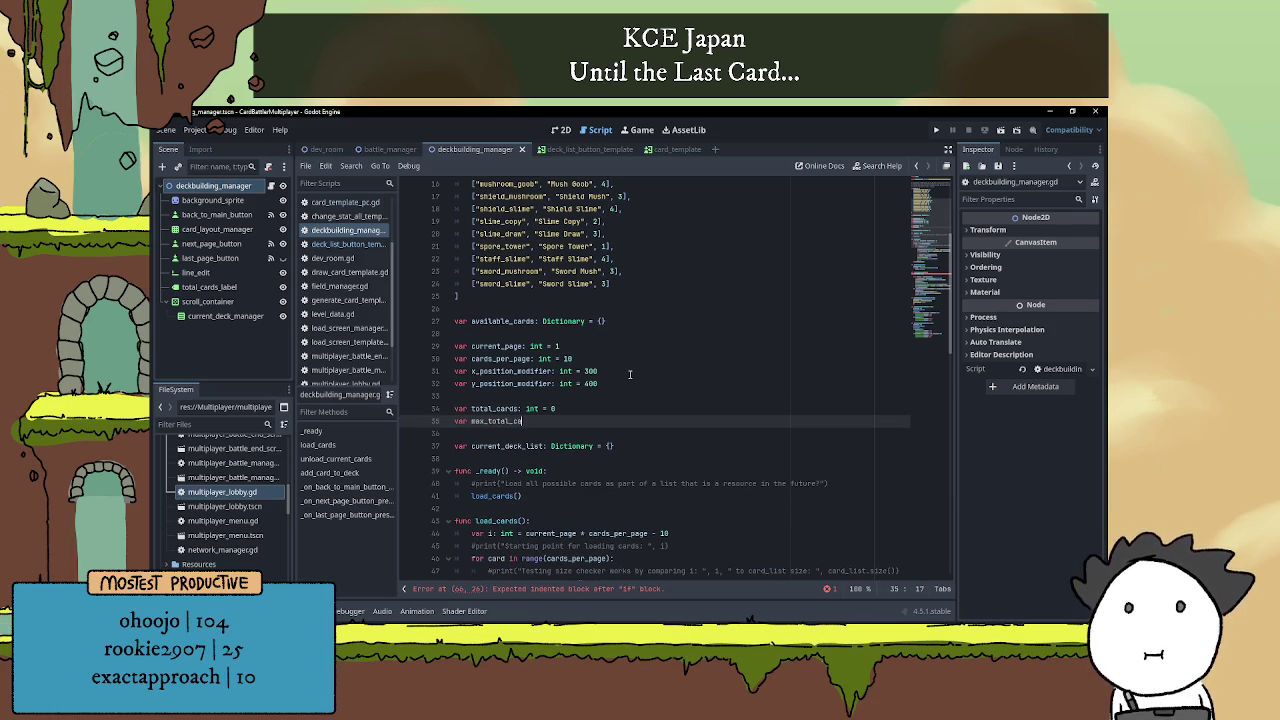
pyautogui.write('rds: int ')
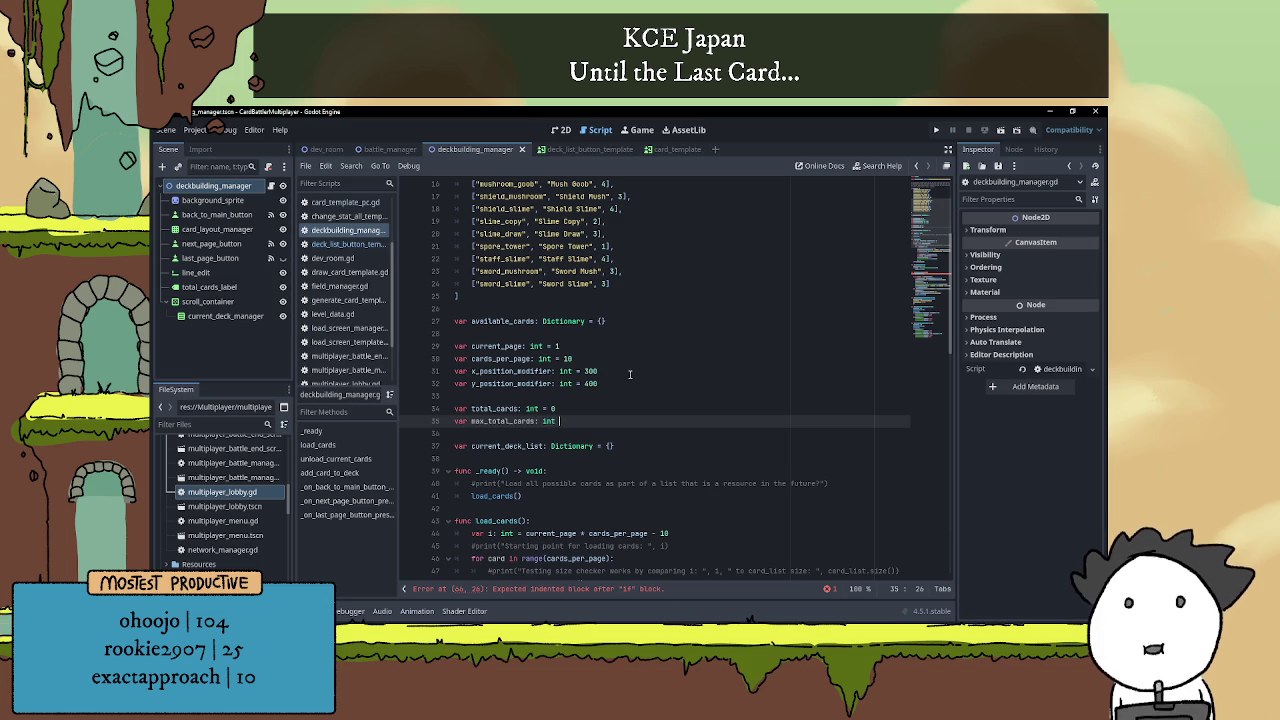
pyautogui.write('= 30')
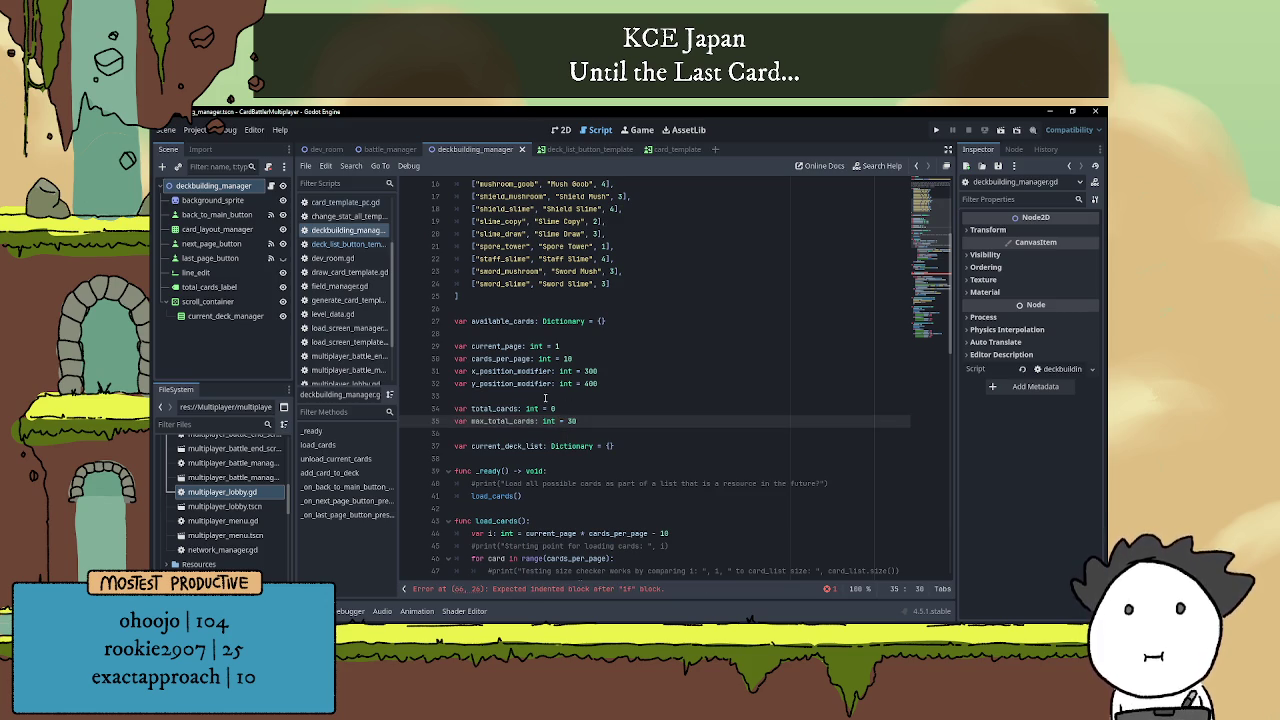
pyautogui.doubleClick(515, 420)
# Delete the hard-coded 30 in add_card_to_deck's deck-size check.
pyautogui.scroll(-10, 515, 420)
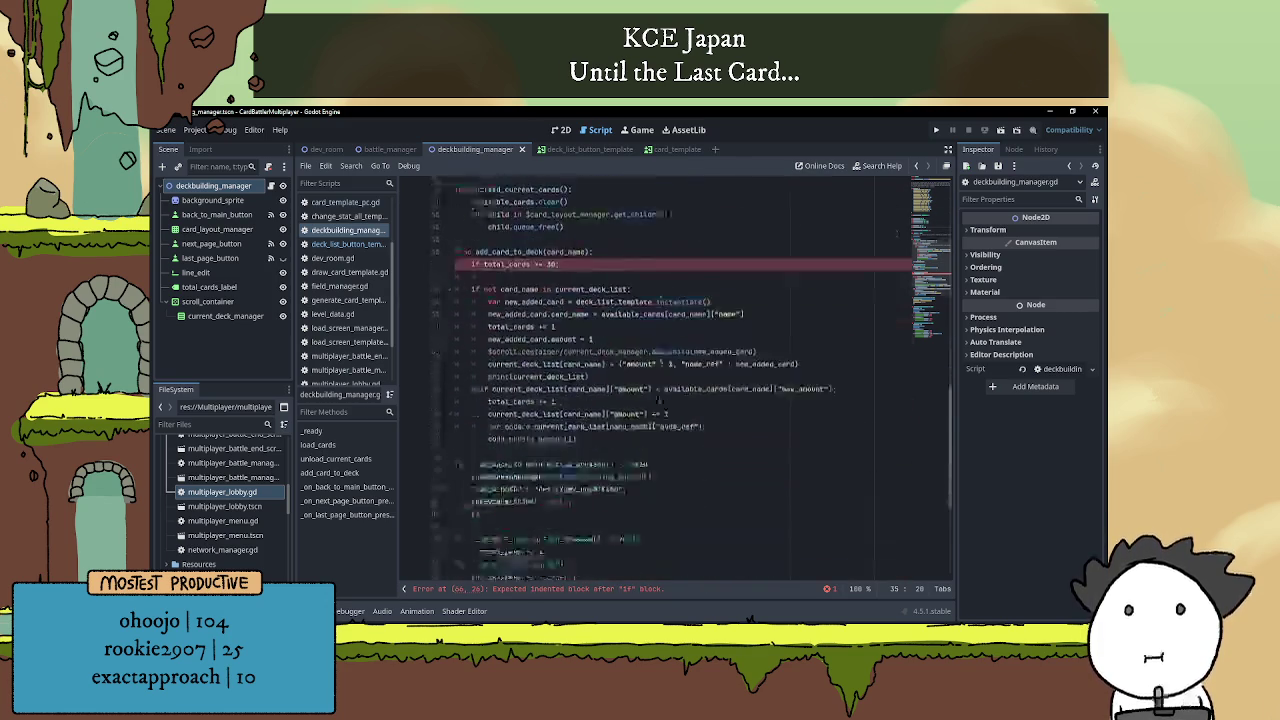
pyautogui.scroll(3, 549, 321)
pyautogui.click(549, 321)
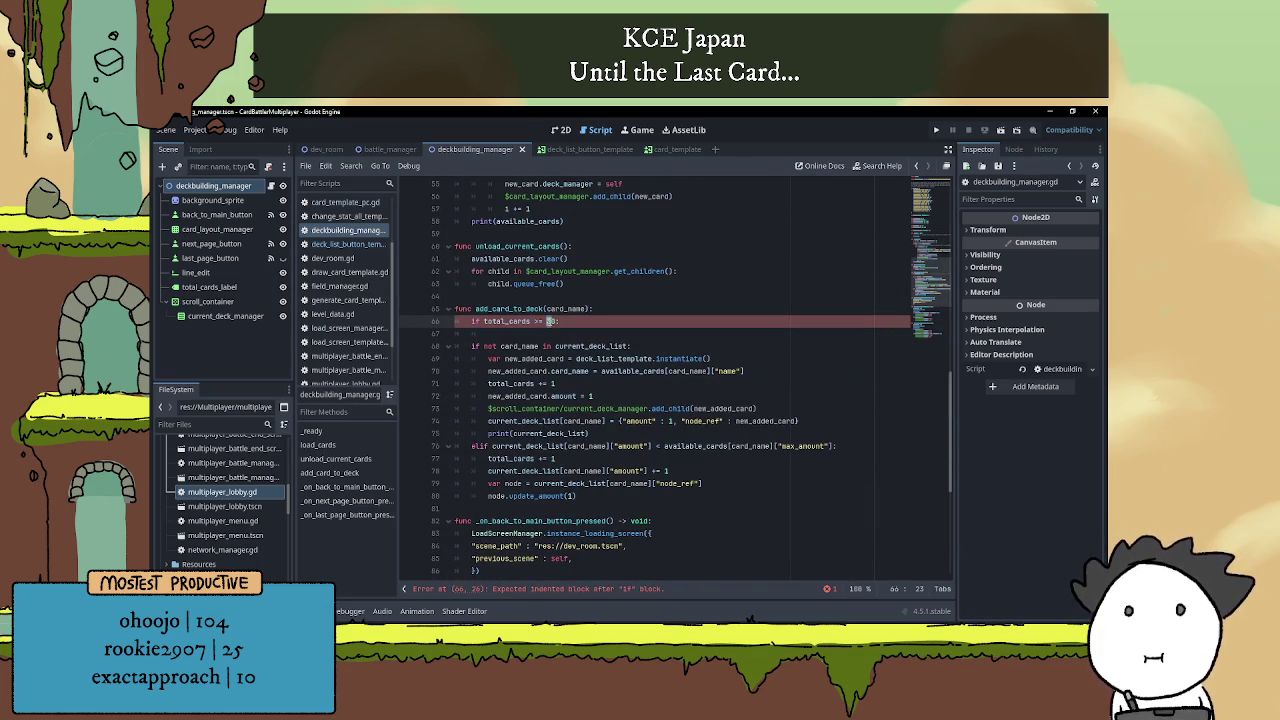
pyautogui.press('Delete')
pyautogui.press('Delete')
# Use max_total_cards in the limit check and start an indented line beneath it.
pyautogui.write('max_total_cards')
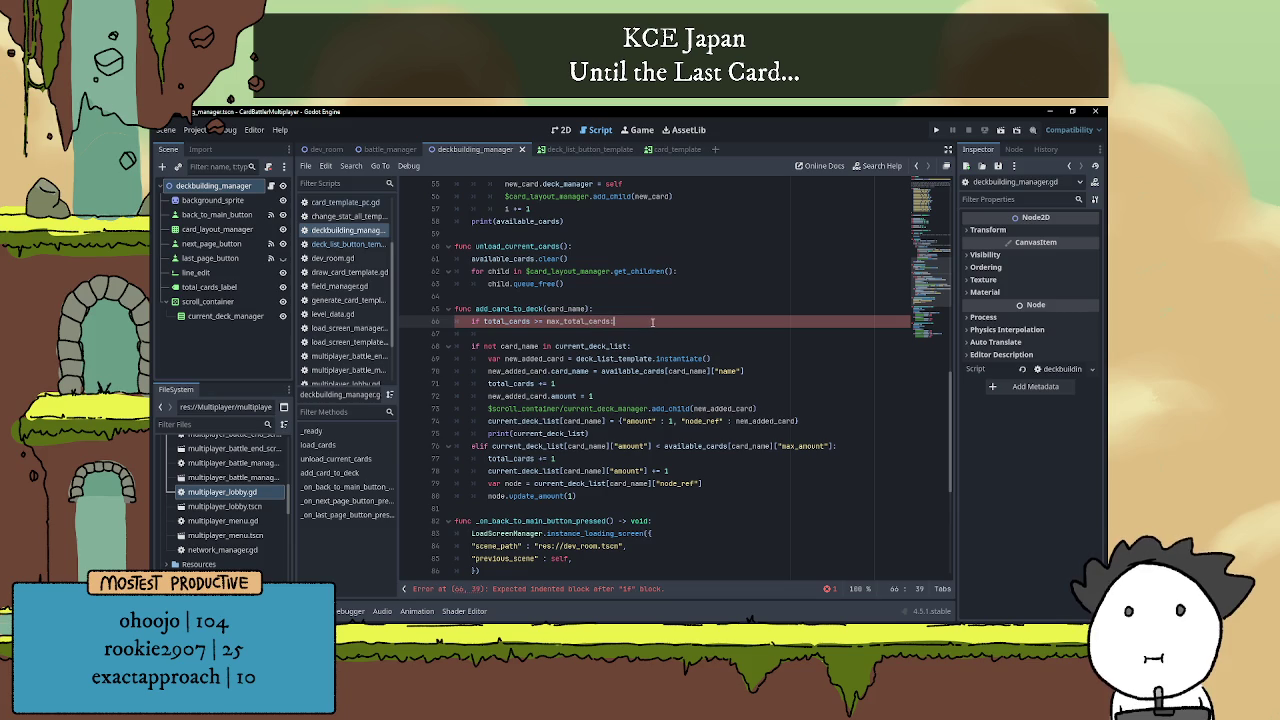
pyautogui.press('Return')
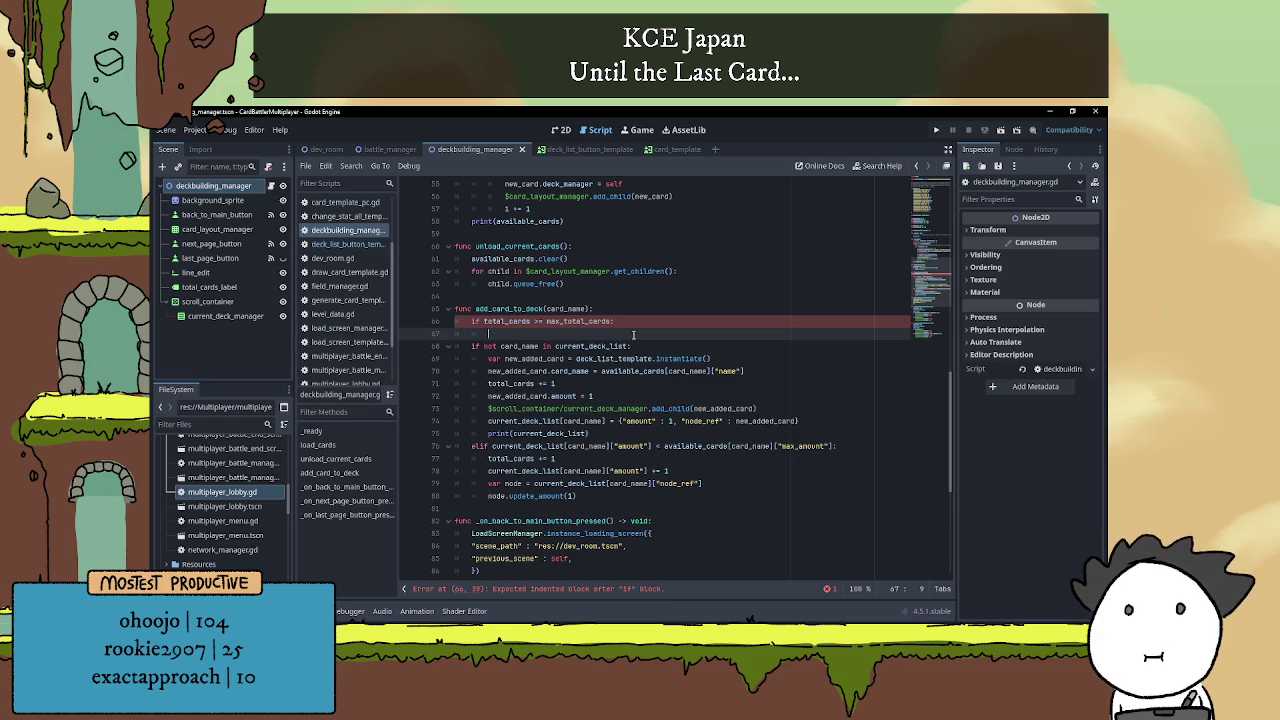
pyautogui.press('BackSpace')
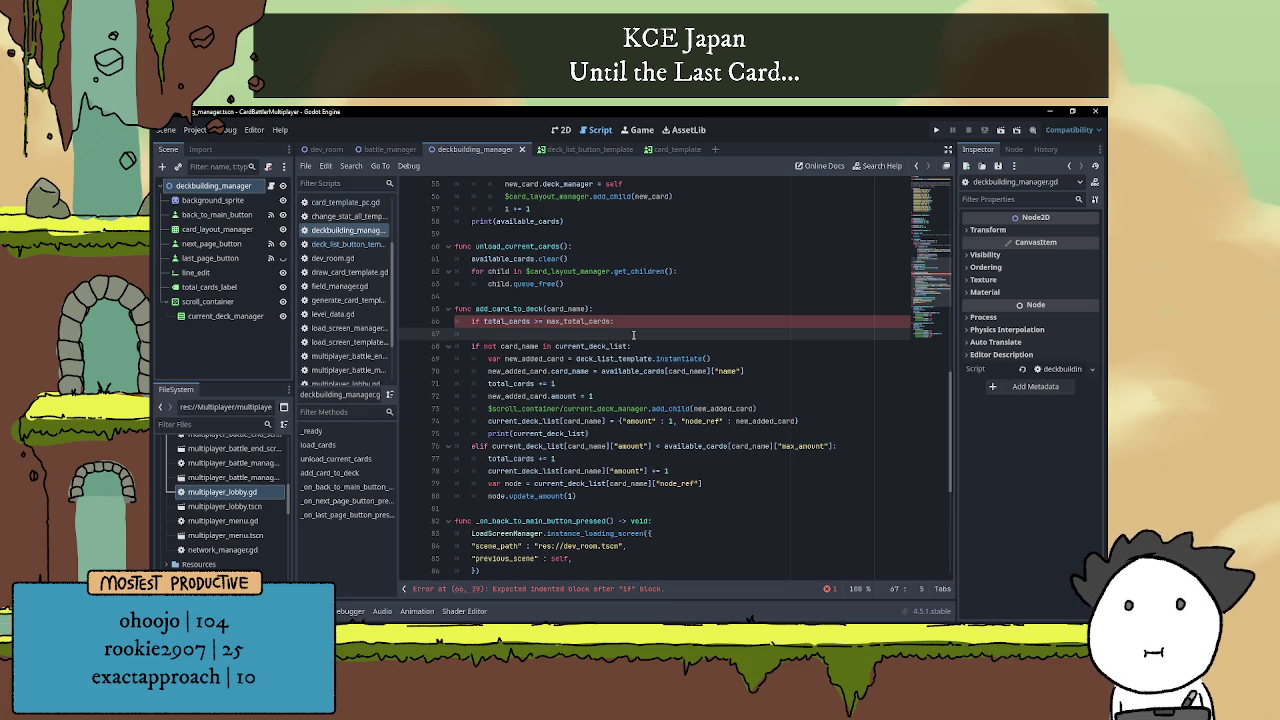
# Turn the next 'if not' into 'elif not' and add print("Too many cards in deck!") under the limit check.
pyautogui.click(473, 347)
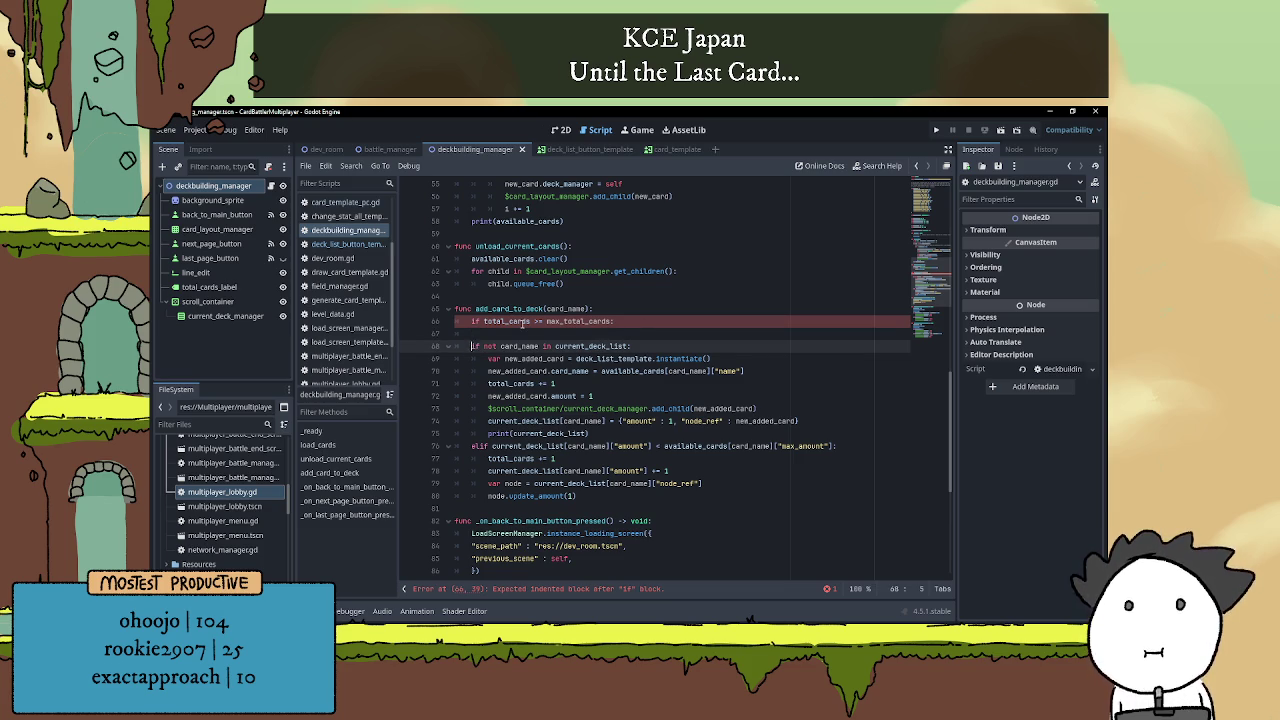
pyautogui.write('el')
pyautogui.click(532, 334)
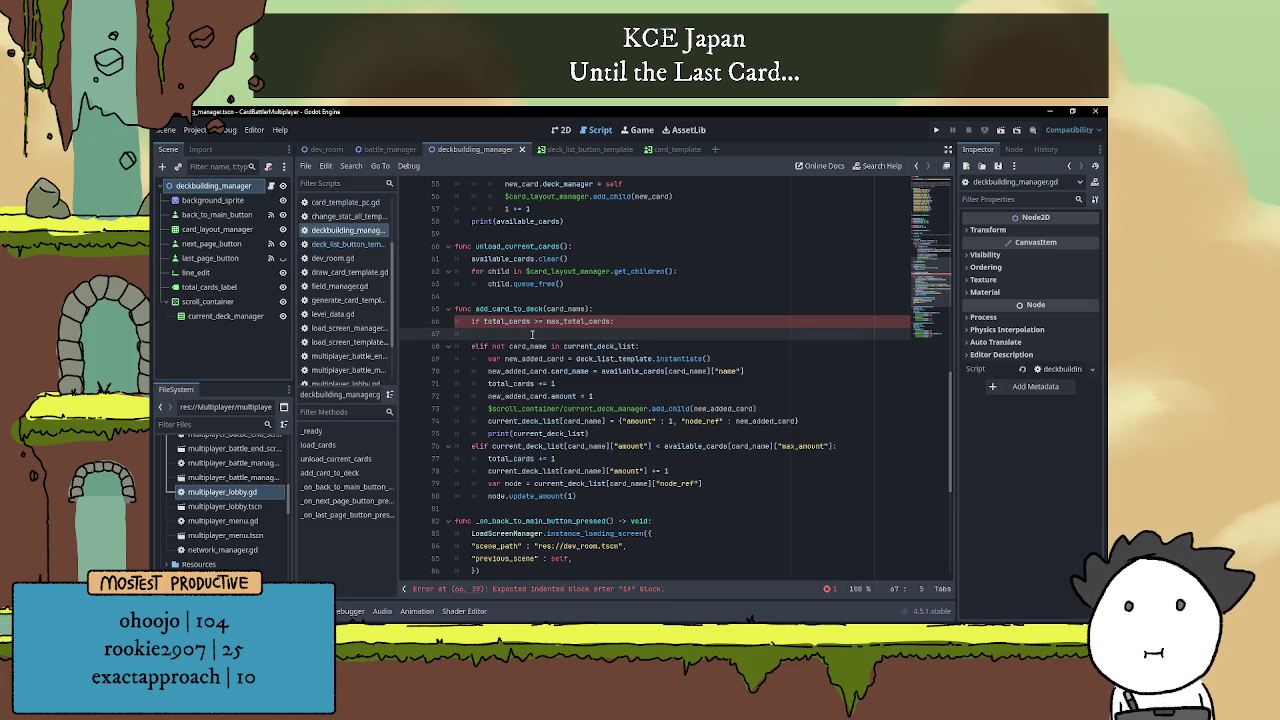
pyautogui.write('print(')
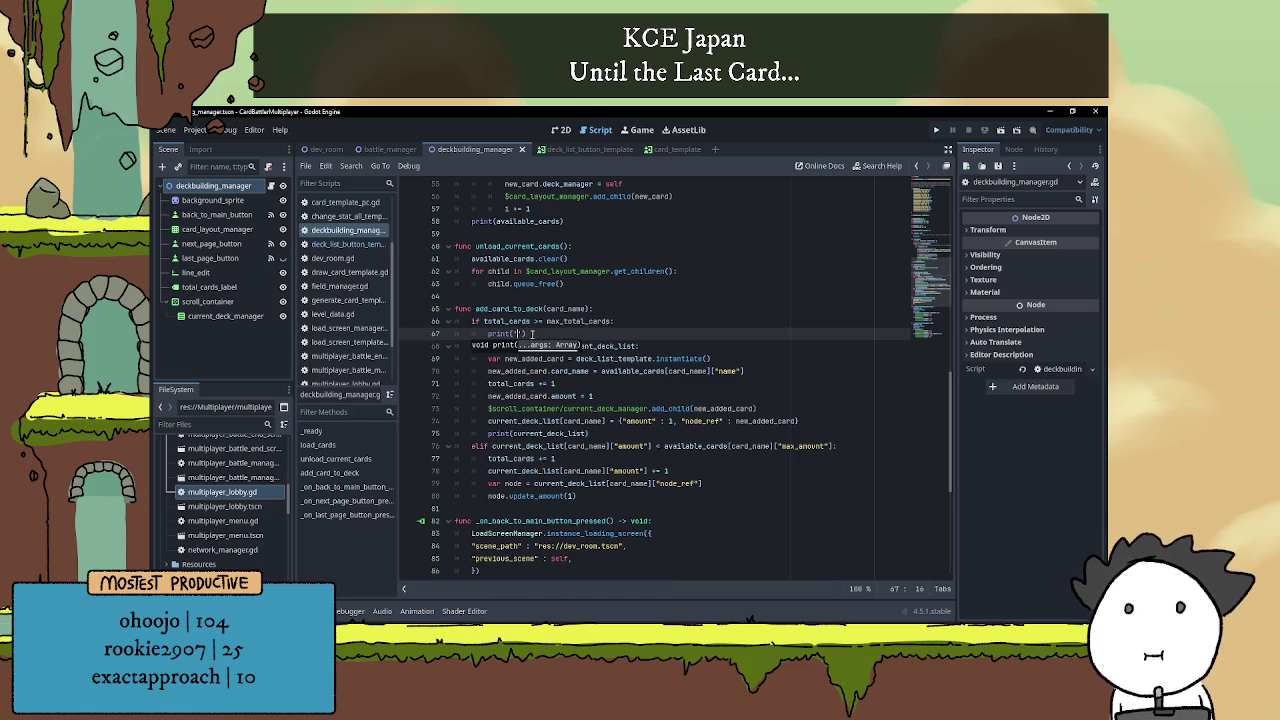
pyautogui.write('"Too many ')
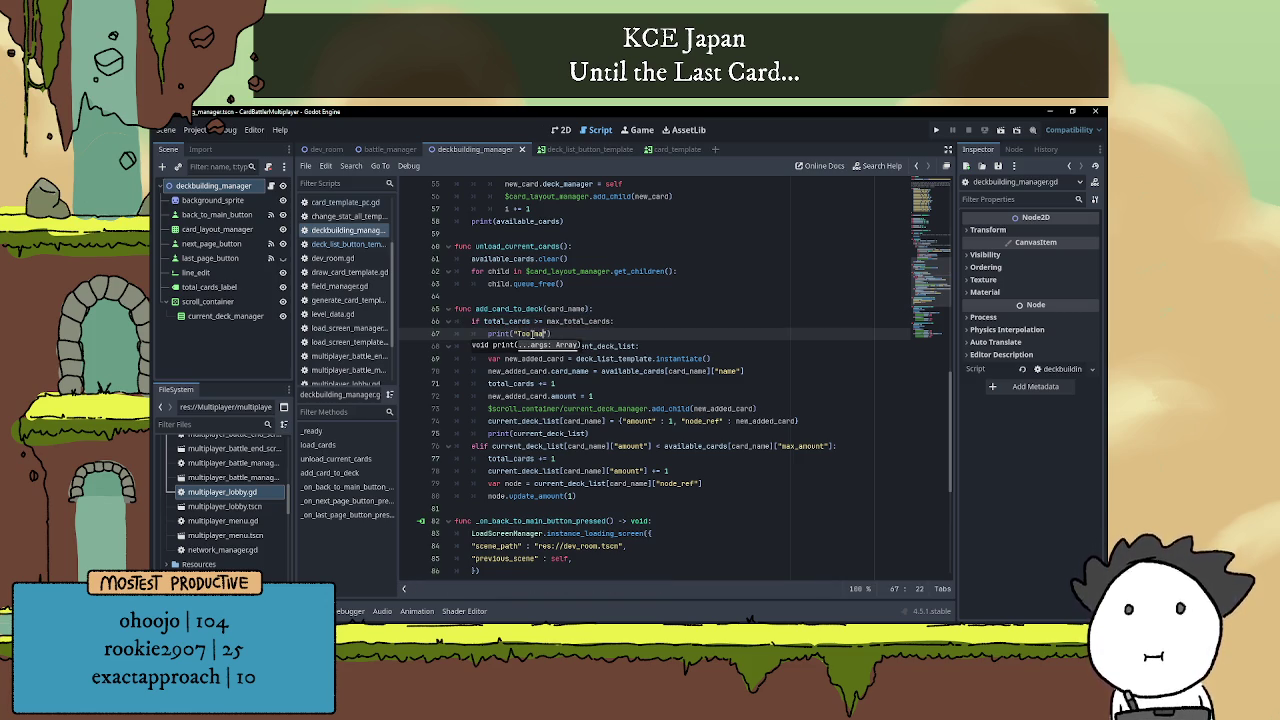
pyautogui.write('cards in deck!')
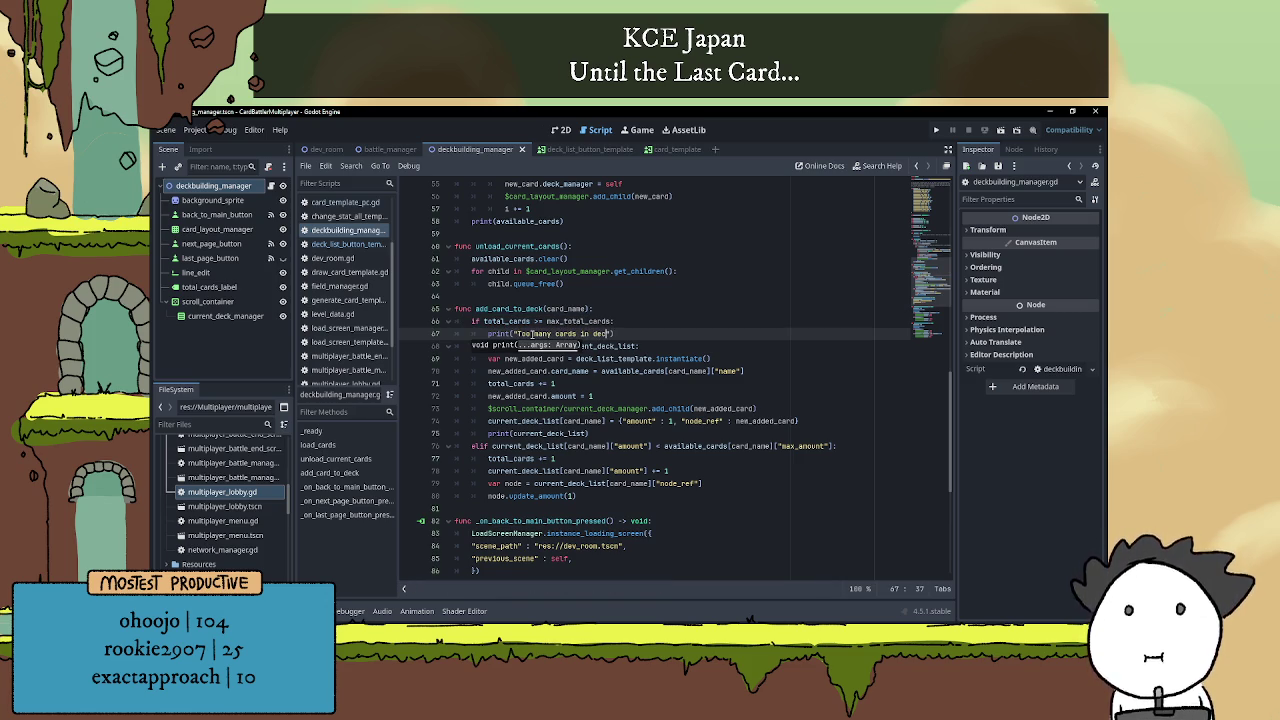
pyautogui.write('")')
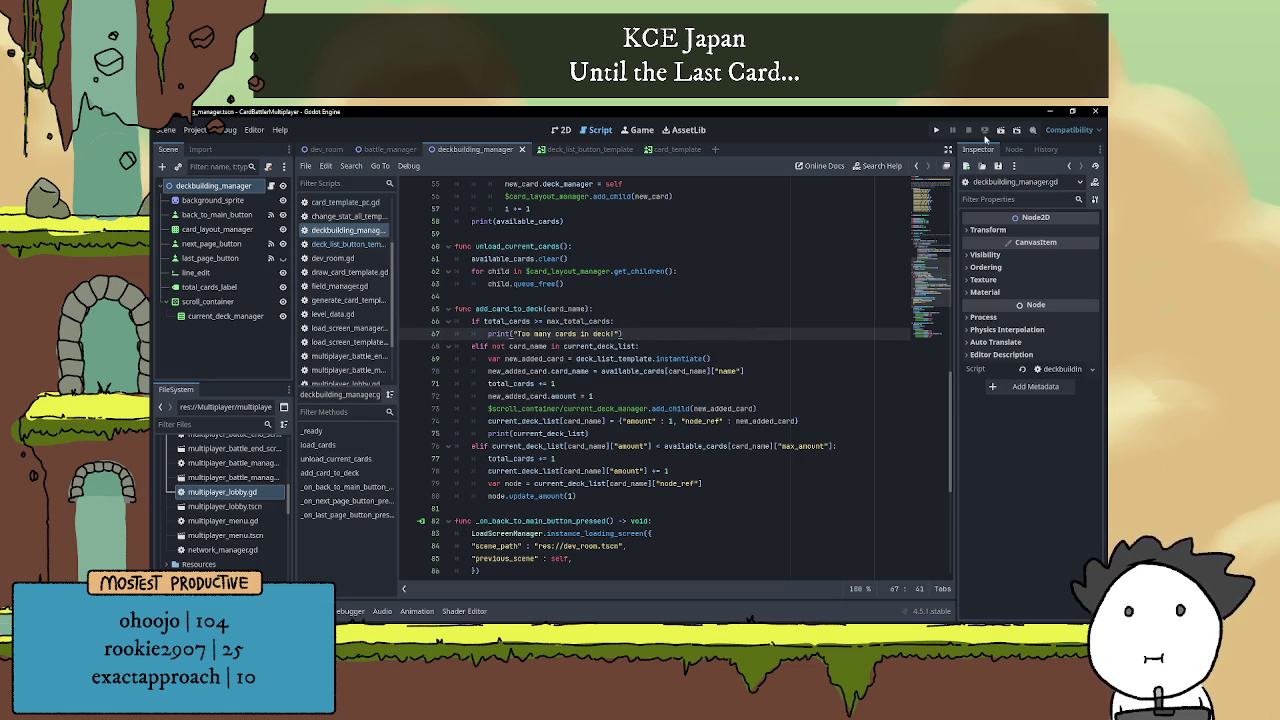
# Run the deck builder scene and add cards from Slime through Shield Slime to the deck.
pyautogui.click(999, 131)
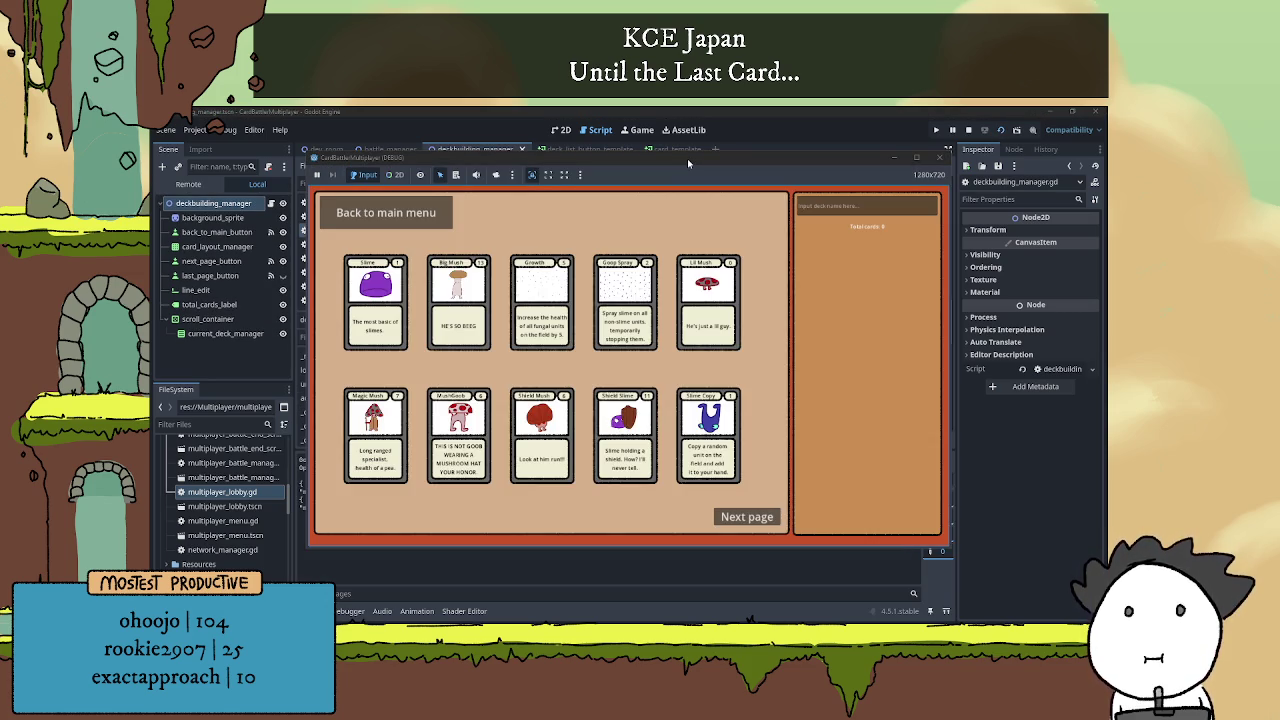
pyautogui.moveTo(687, 158); pyautogui.dragTo(789, 130)
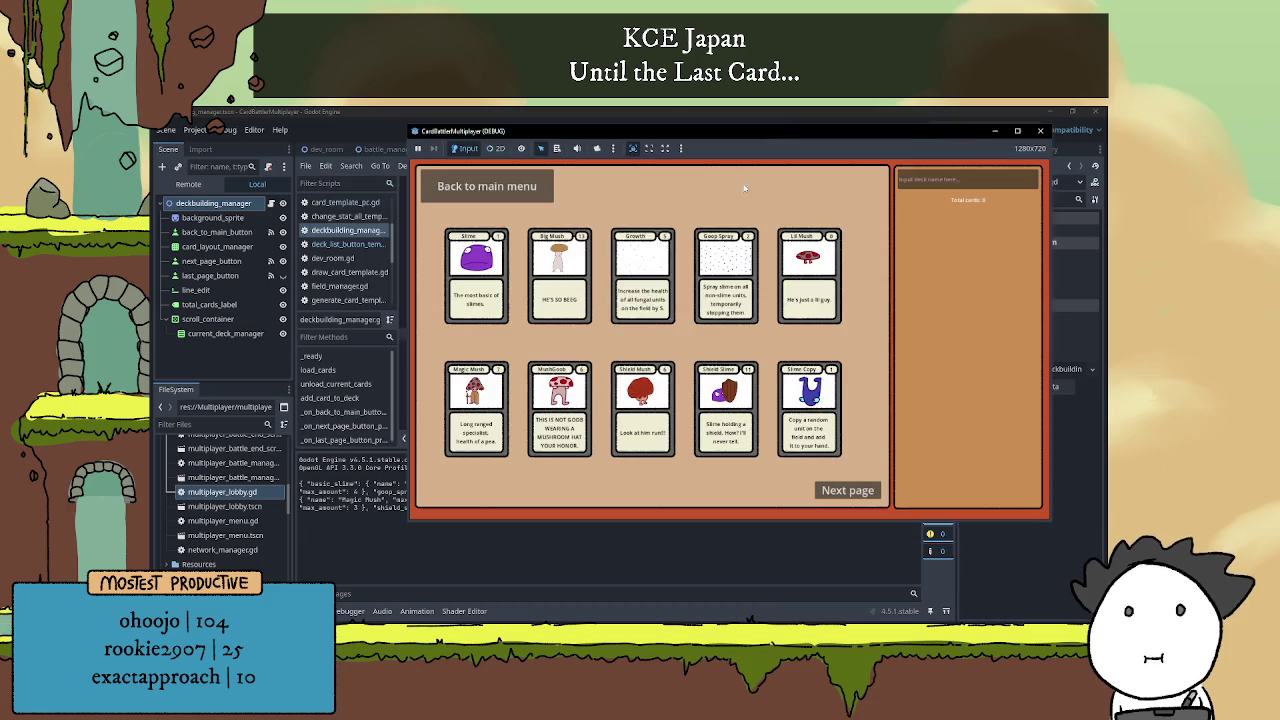
pyautogui.click(491, 263)
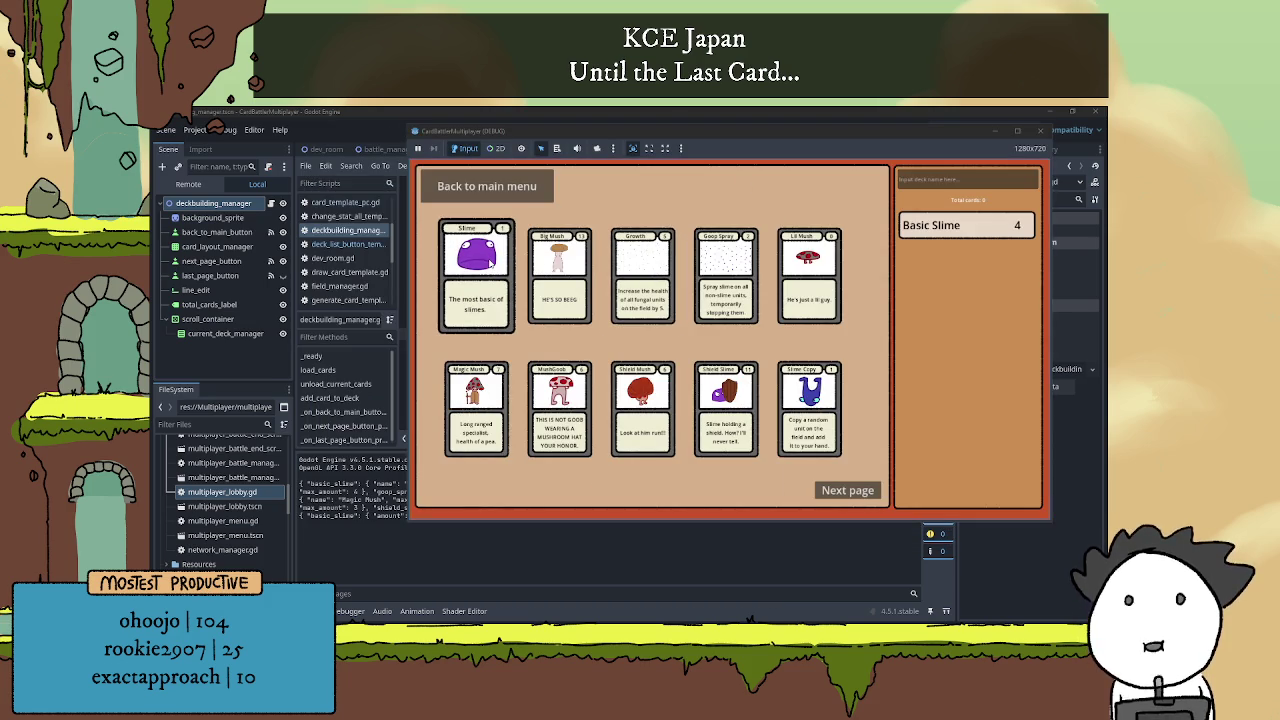
pyautogui.click(573, 291)
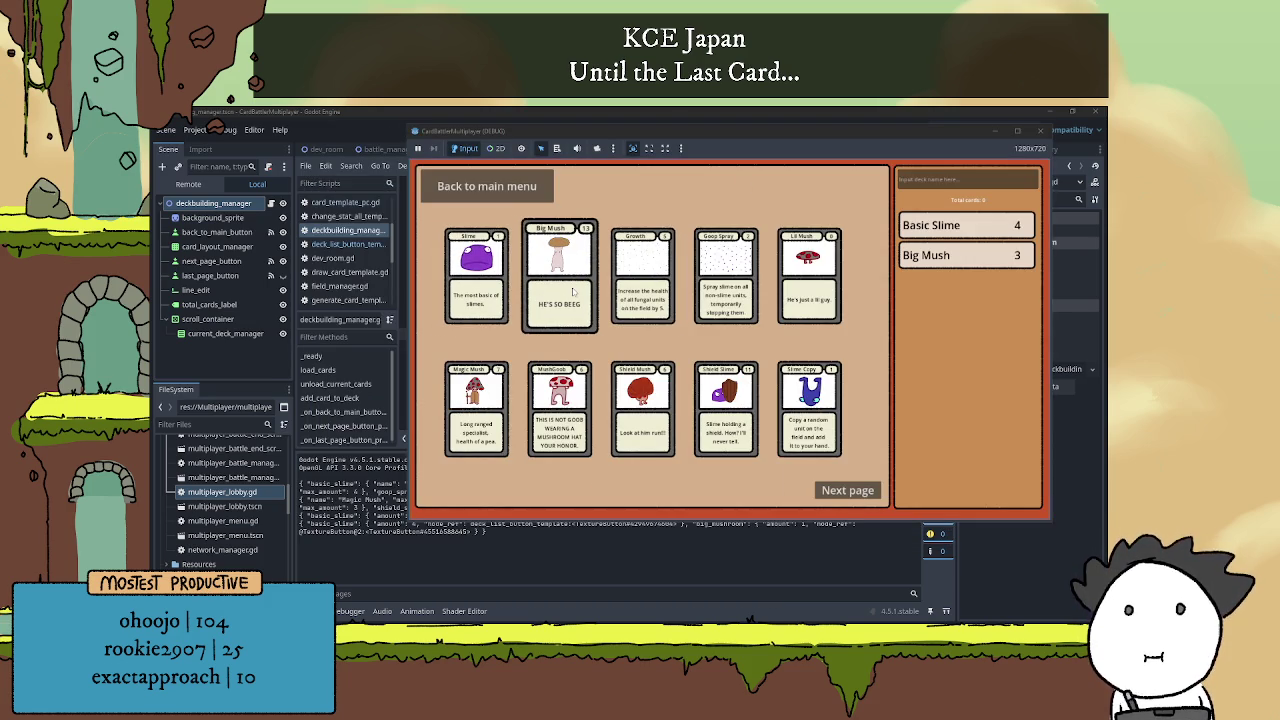
pyautogui.click(641, 290)
pyautogui.click(641, 290)
pyautogui.click(641, 290)
pyautogui.click(641, 290)
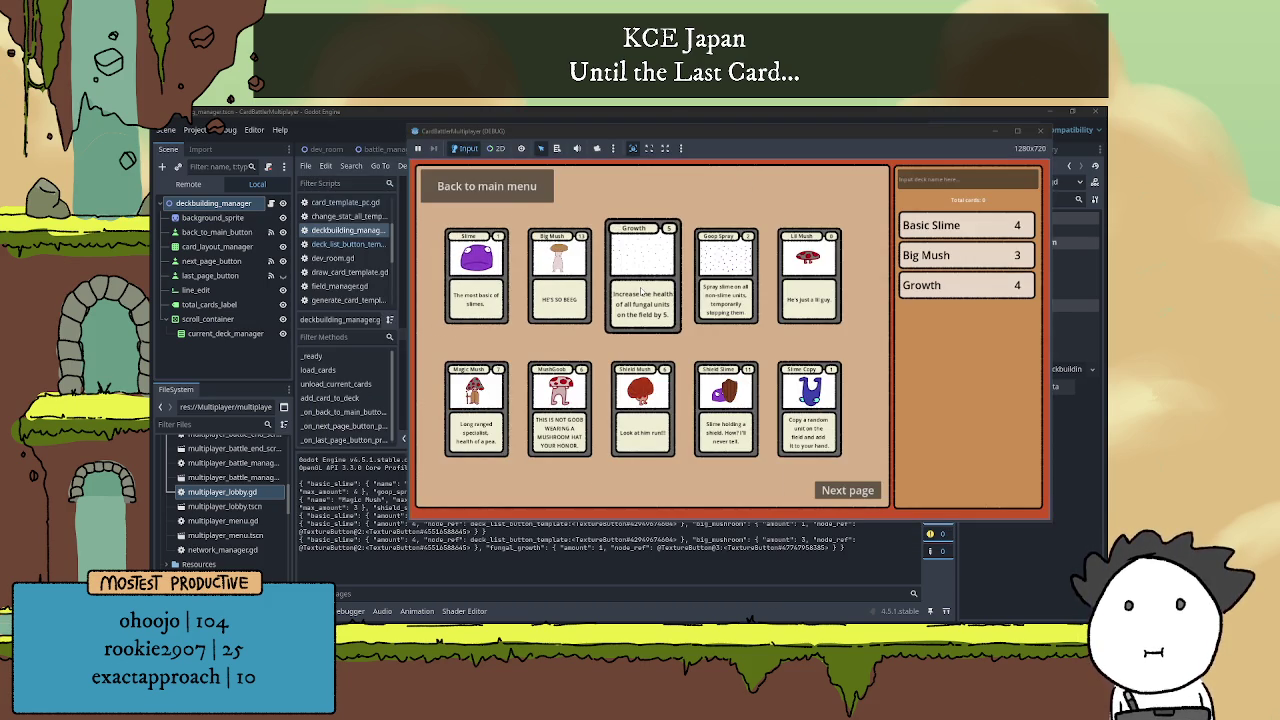
pyautogui.click(718, 292)
pyautogui.click(718, 292)
pyautogui.click(718, 292)
pyautogui.click(716, 290)
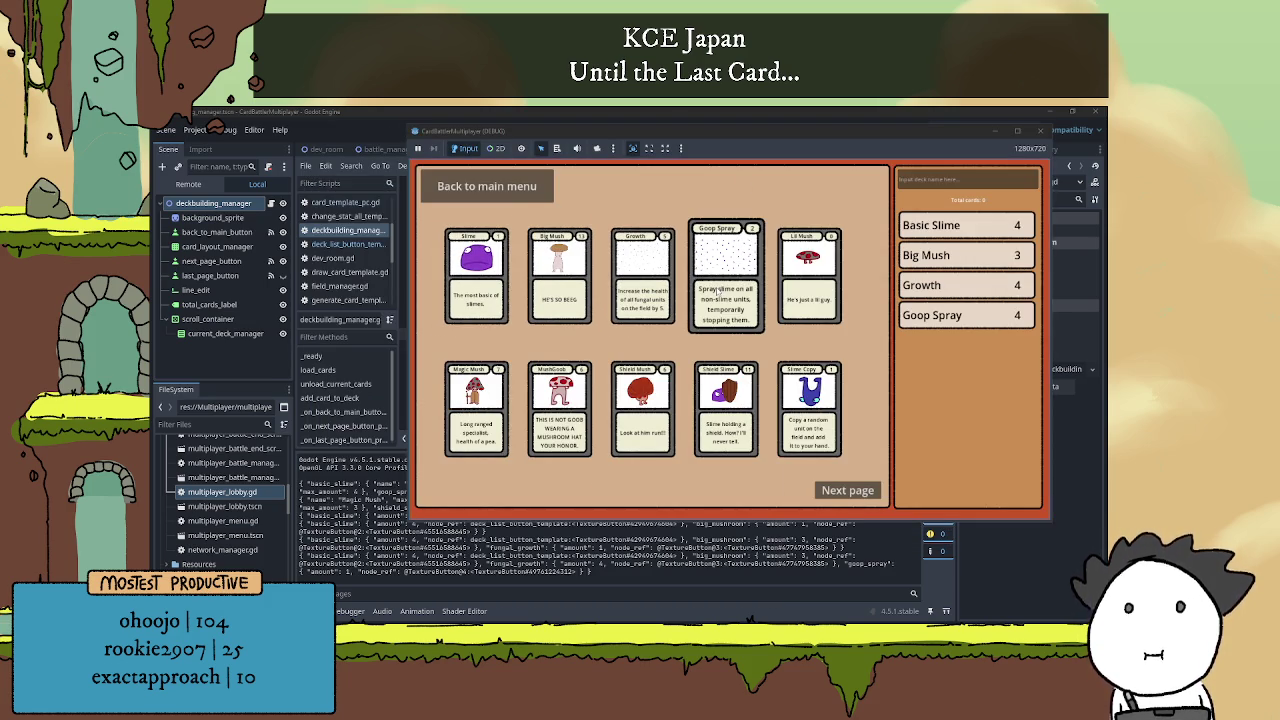
pyautogui.click(809, 290)
pyautogui.click(809, 290)
pyautogui.click(809, 290)
pyautogui.click(809, 290)
pyautogui.click(478, 410)
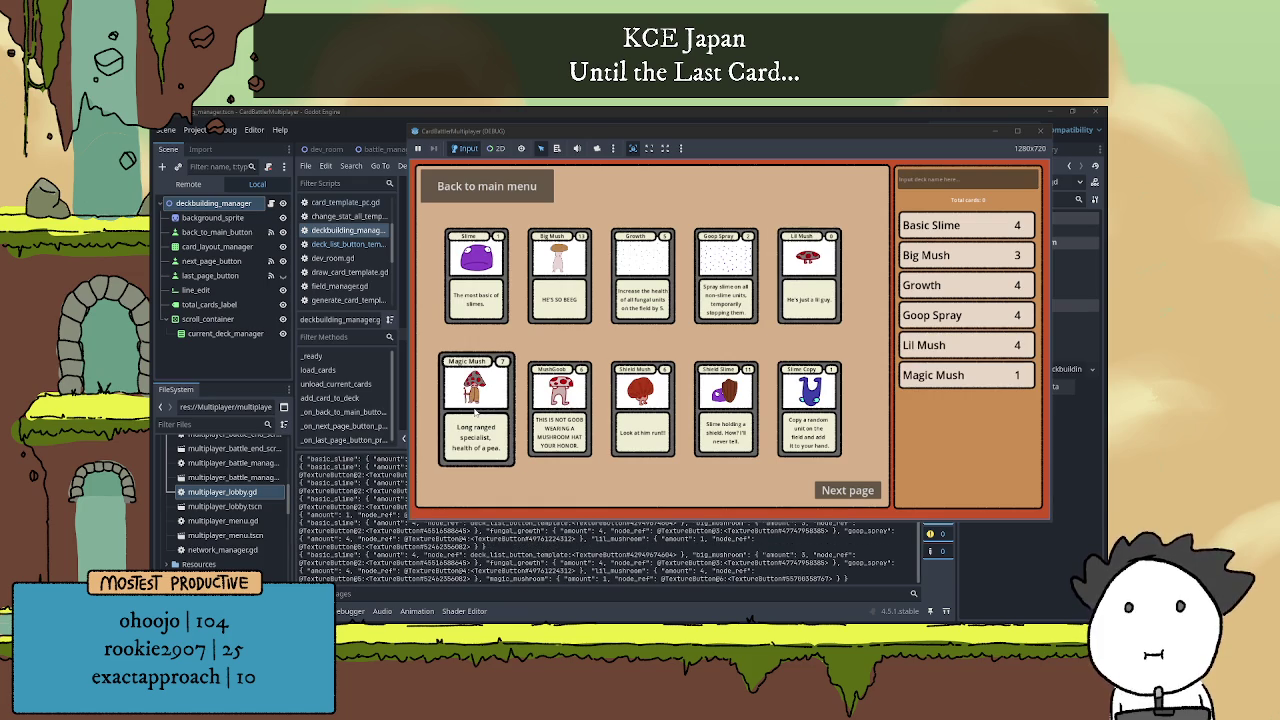
pyautogui.click(584, 420)
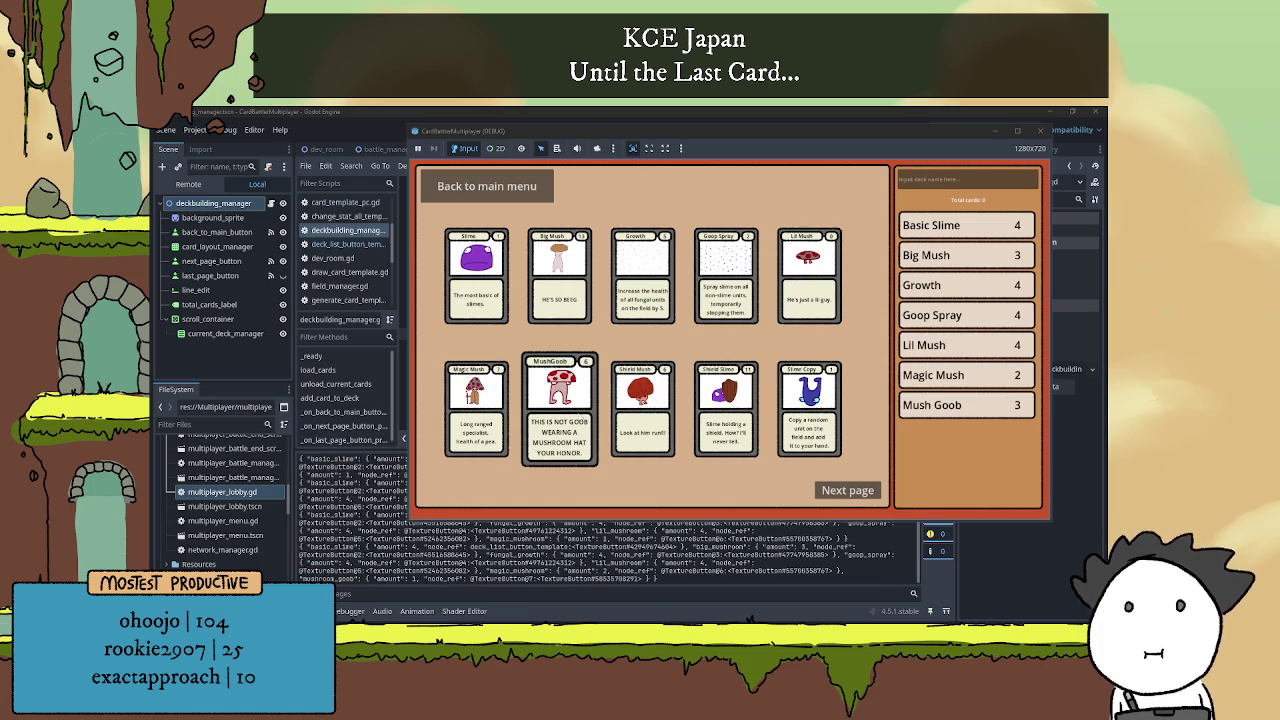
pyautogui.click(636, 417)
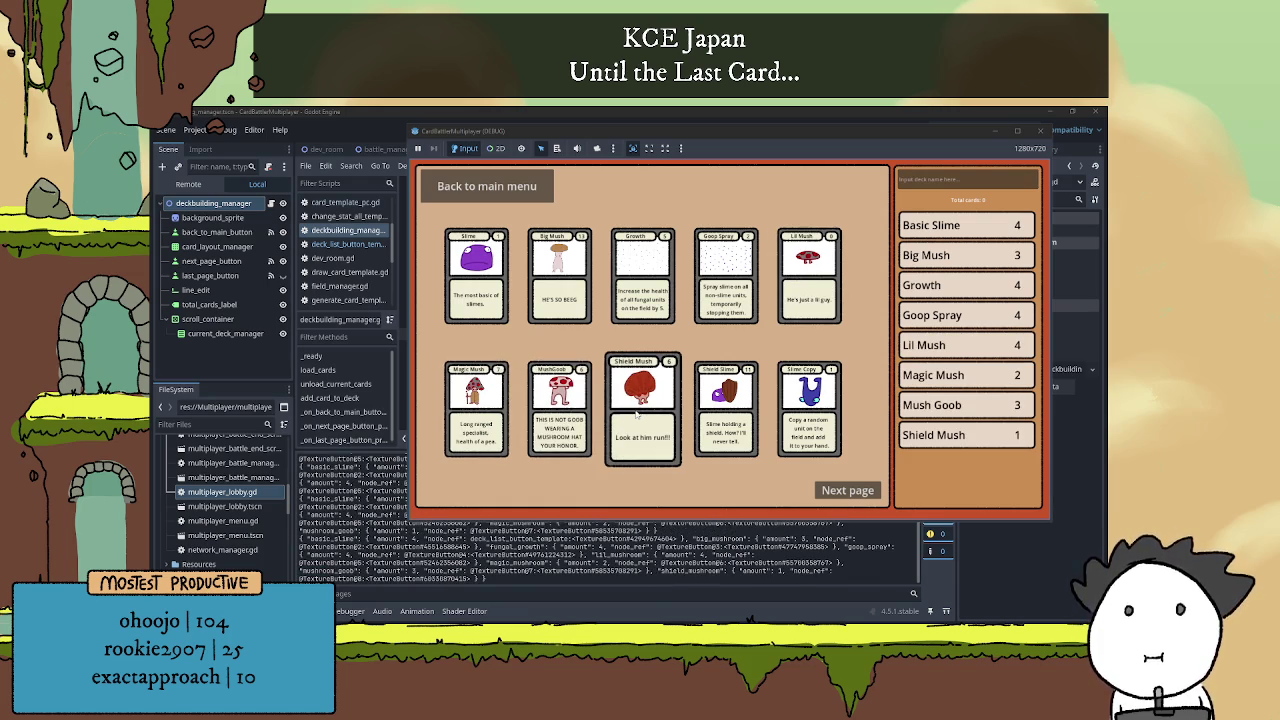
pyautogui.click(740, 420)
# Click more cards past the 30-card limit to trigger 'Too many cards in deck!' messages.
pyautogui.click(743, 420)
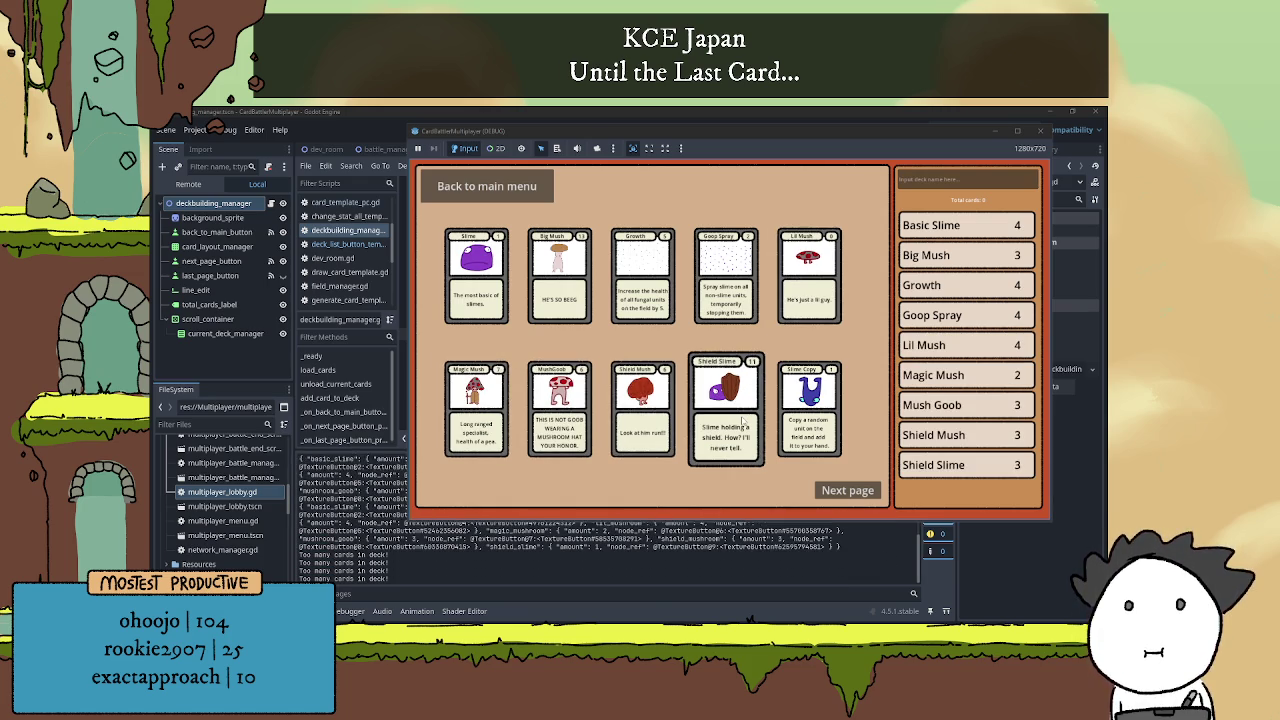
pyautogui.click(743, 420)
pyautogui.click(798, 408)
pyautogui.click(798, 408)
pyautogui.click(798, 408)
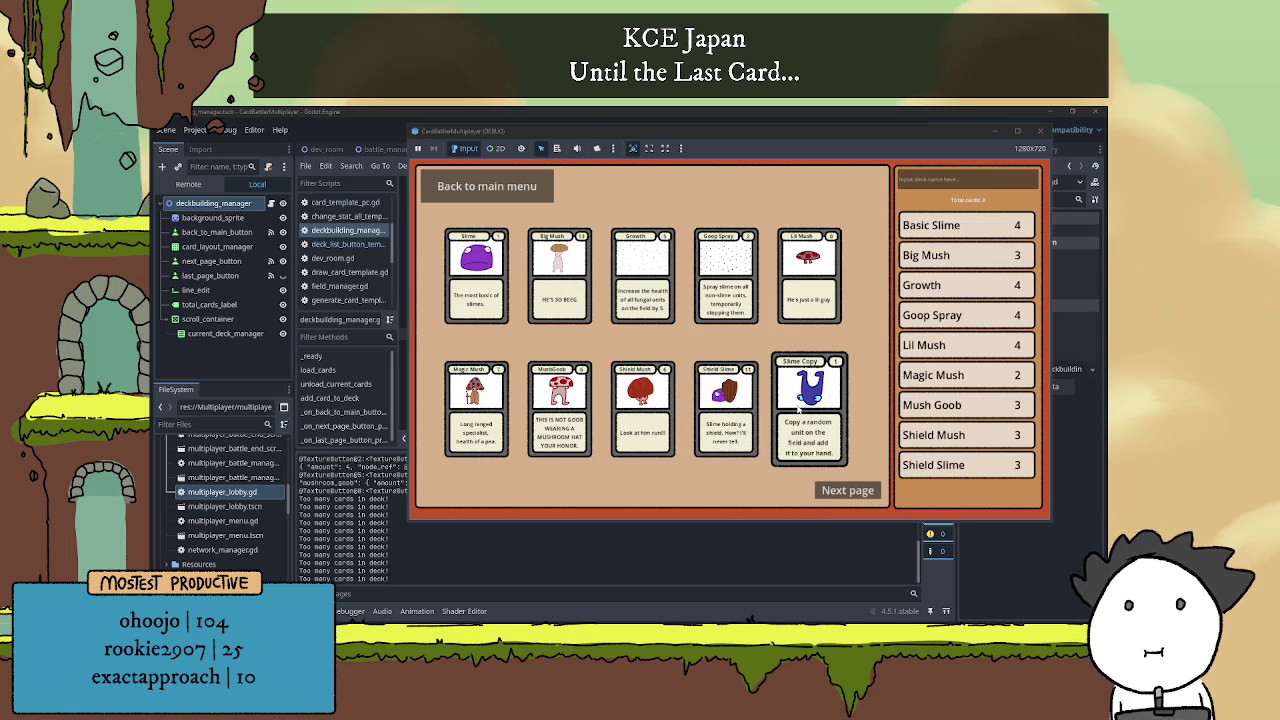
pyautogui.click(798, 408)
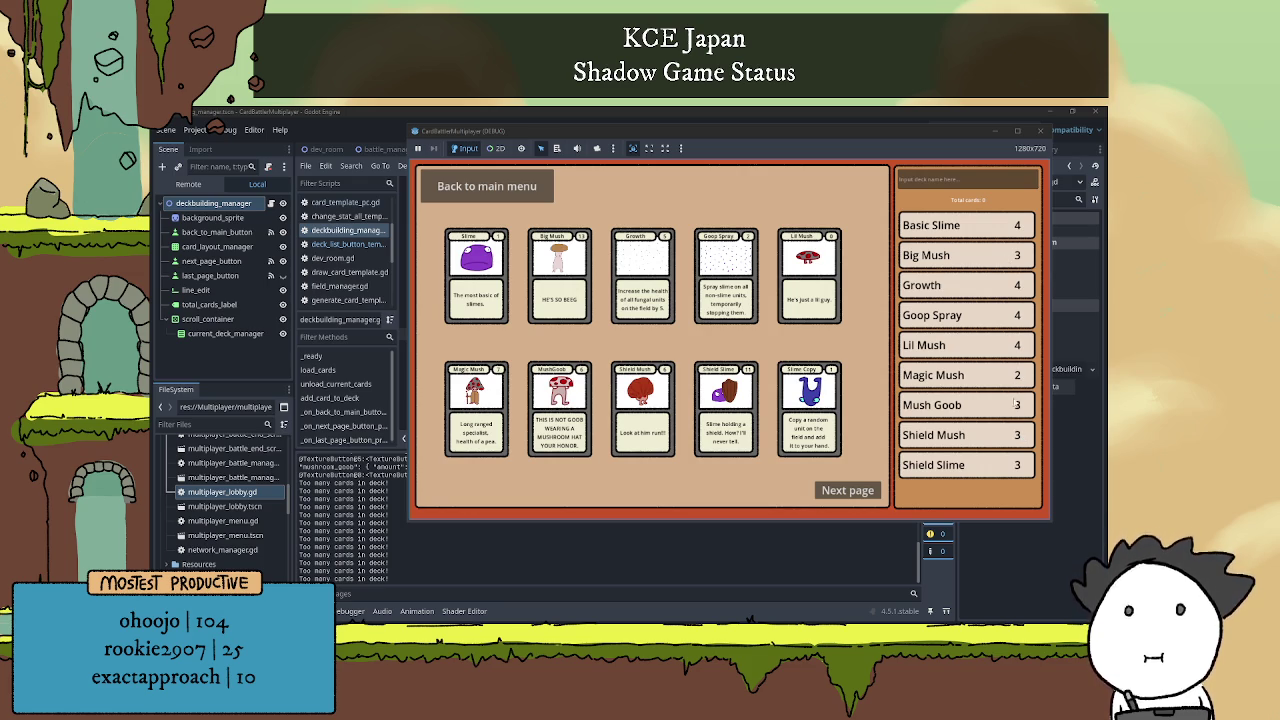
pyautogui.click(774, 112)
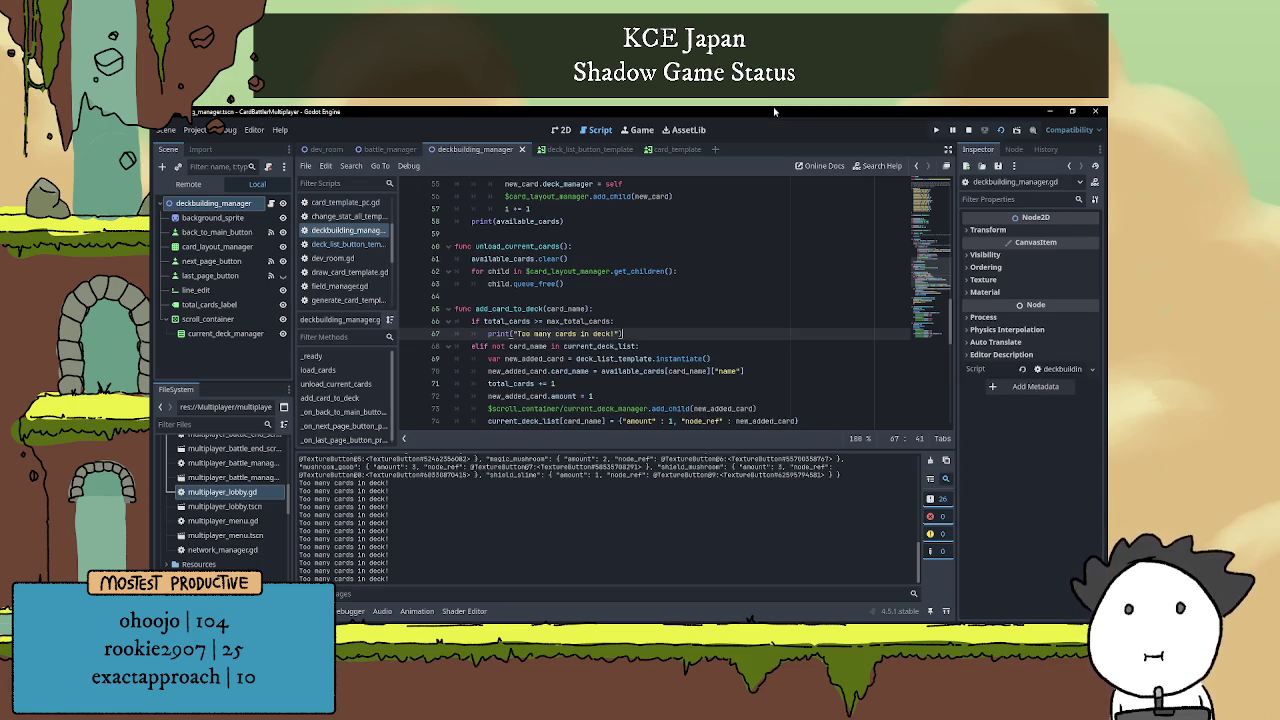
# Stop the game and add $total_cards_label.text = "Total cards: " + str(total_cards) after the amount line.
pyautogui.click(968, 130)
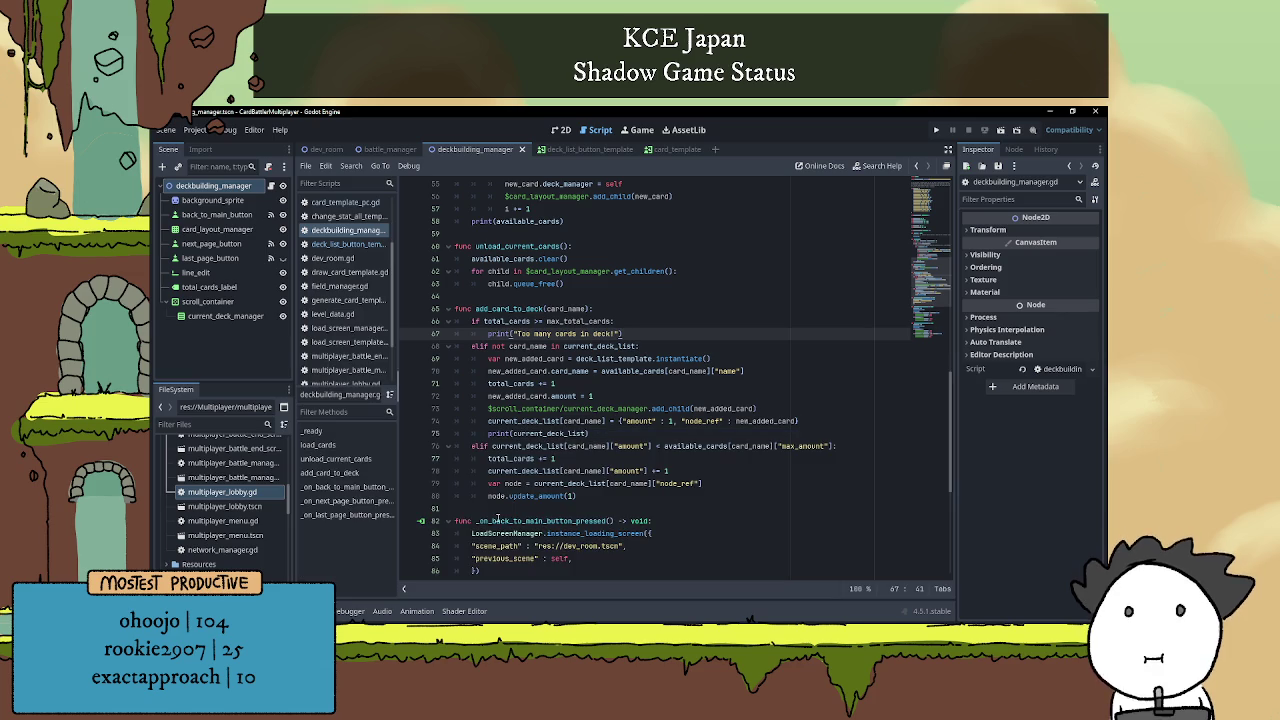
pyautogui.scroll(1, 642, 370)
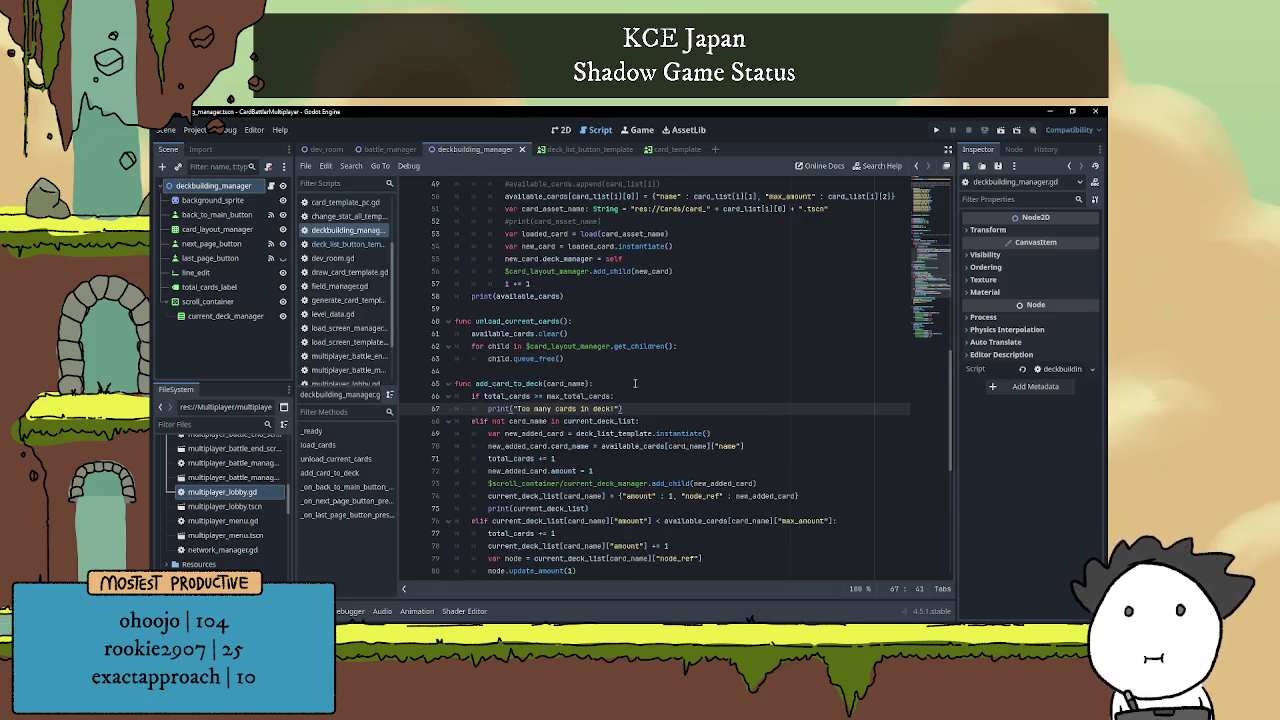
pyautogui.scroll(-1, 632, 393)
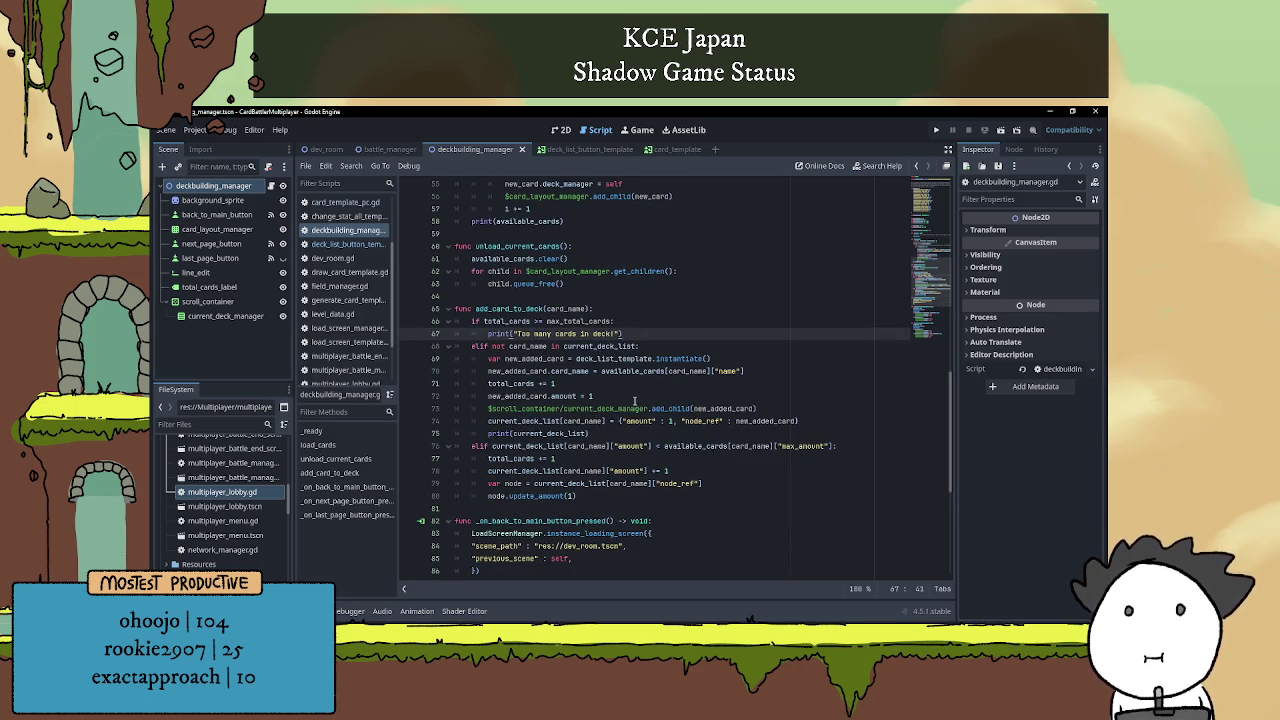
pyautogui.click(717, 396)
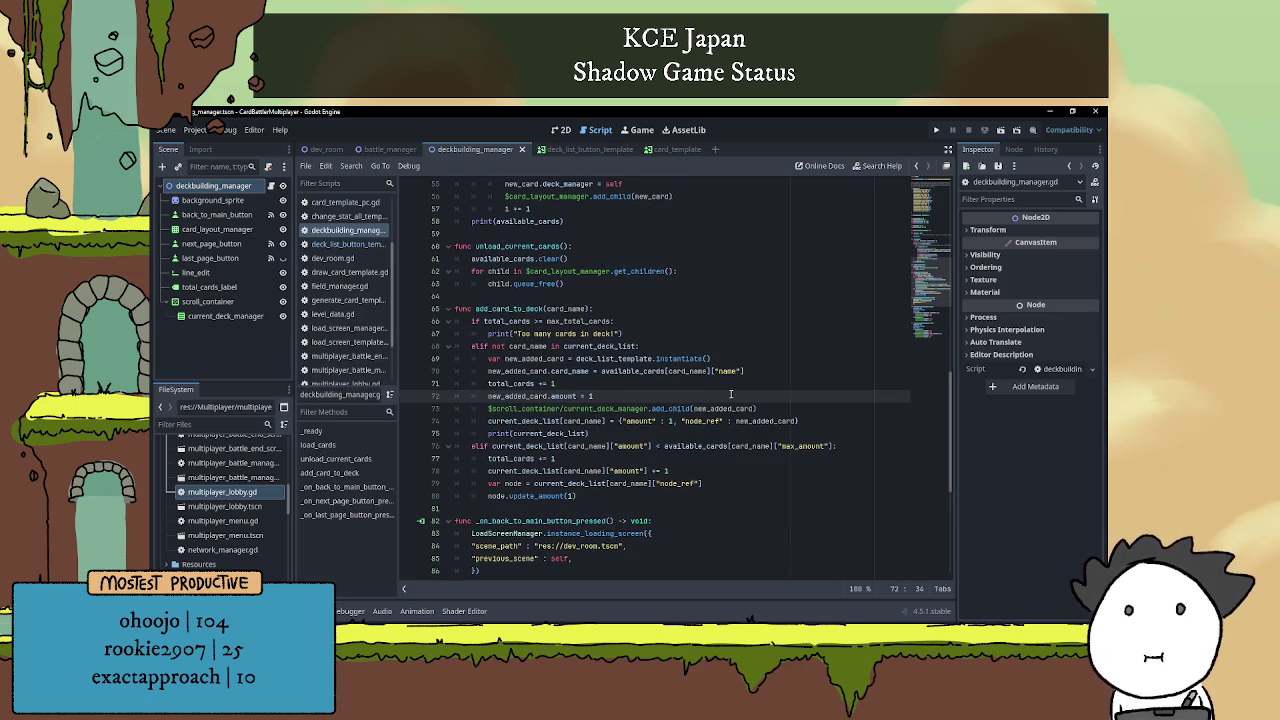
pyautogui.press('Return')
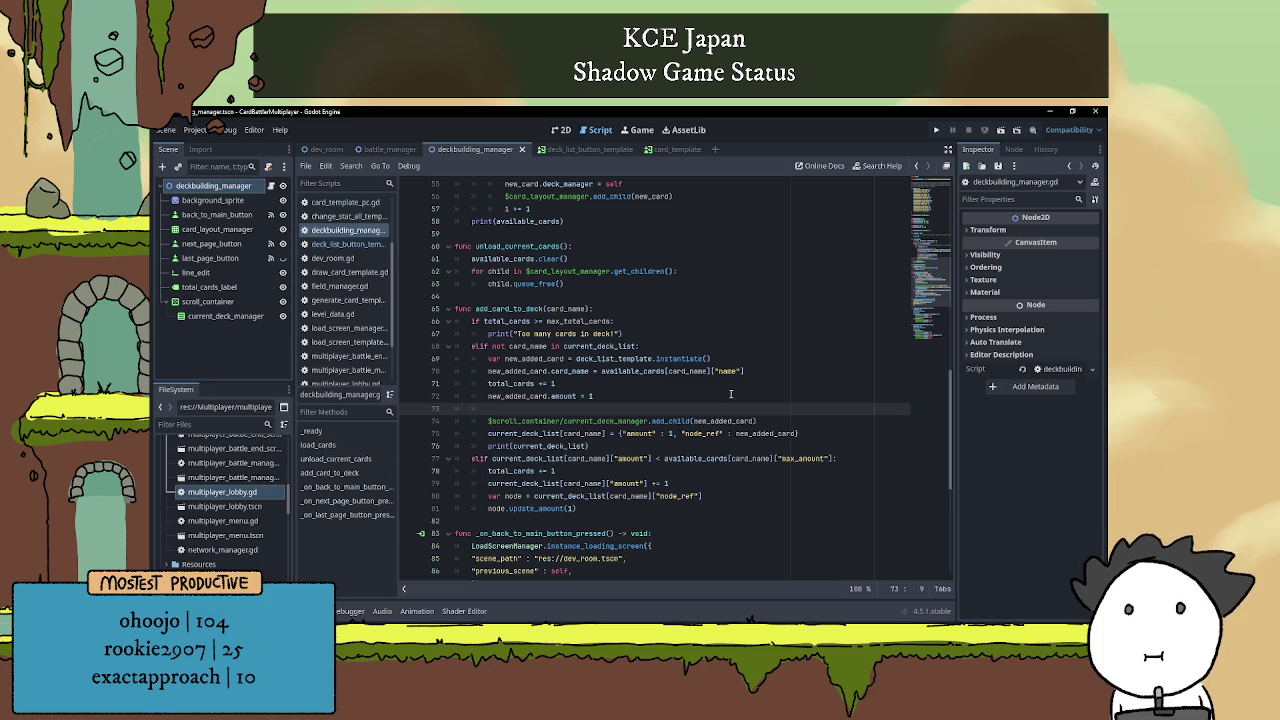
pyautogui.write('$')
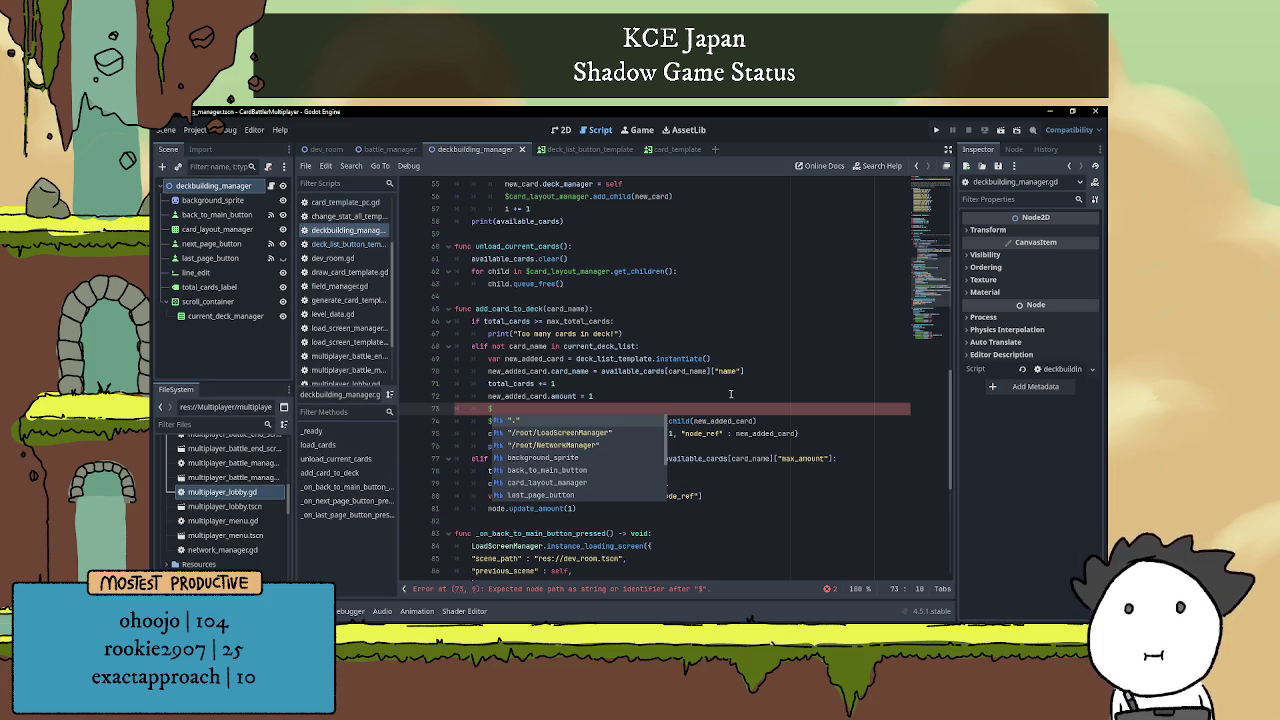
pyautogui.write('tota')
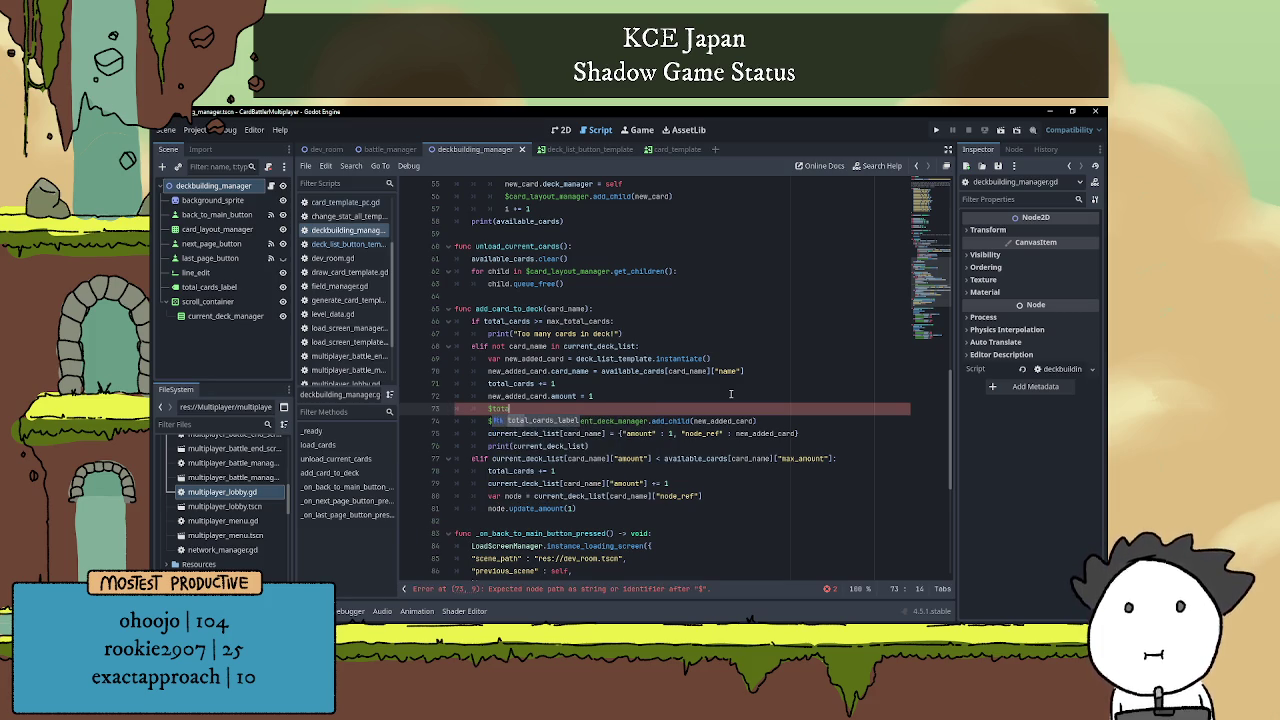
pyautogui.write('l_cards_label.text ')
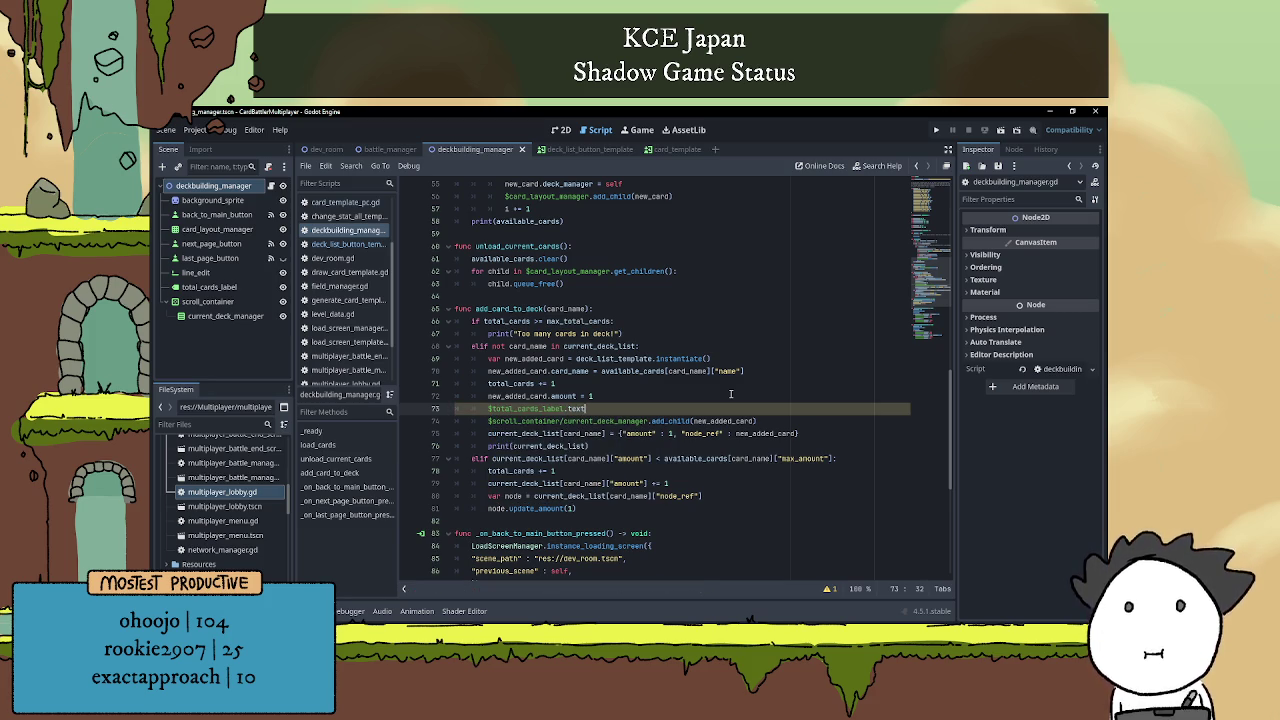
pyautogui.write('= "T')
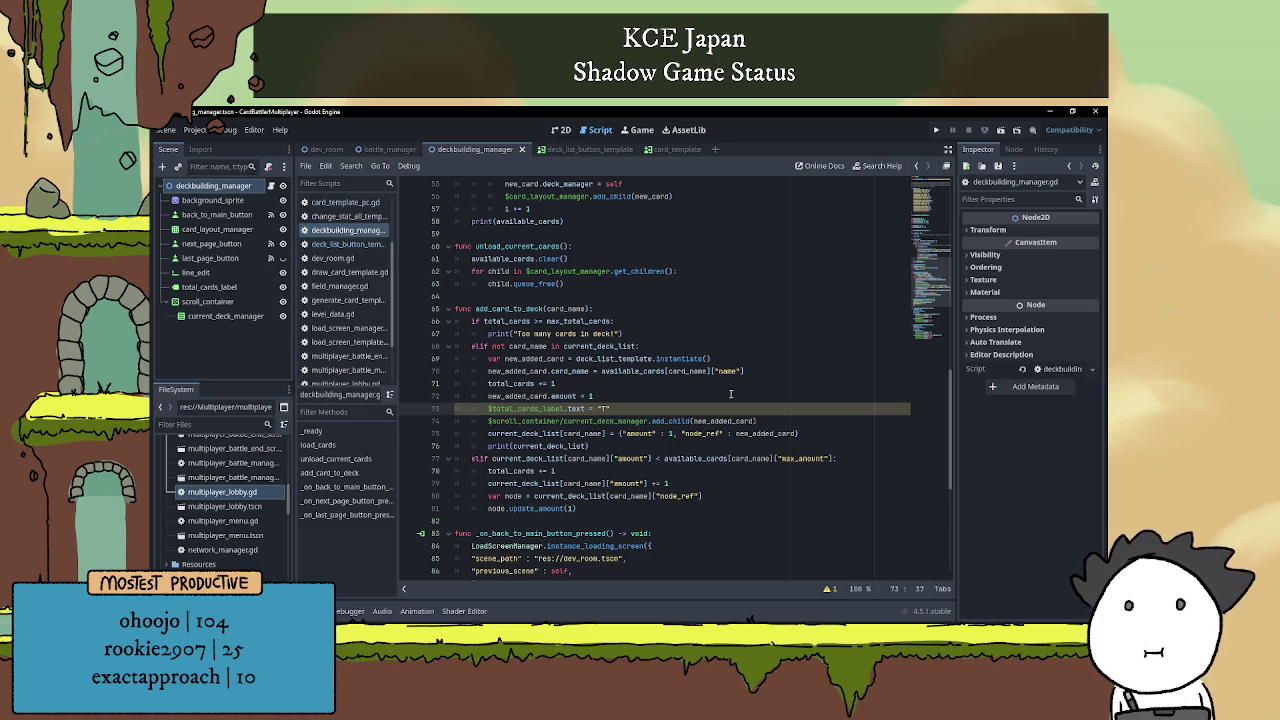
pyautogui.write('otal cards')
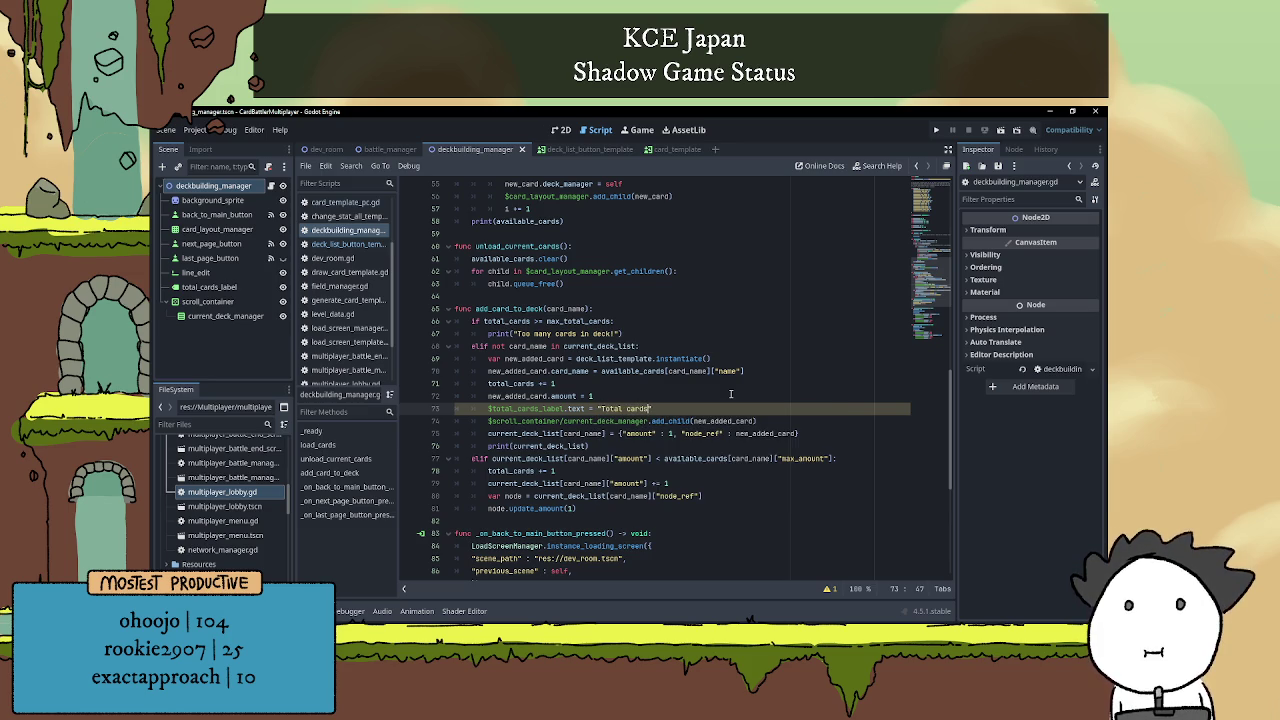
pyautogui.write('"+ ')
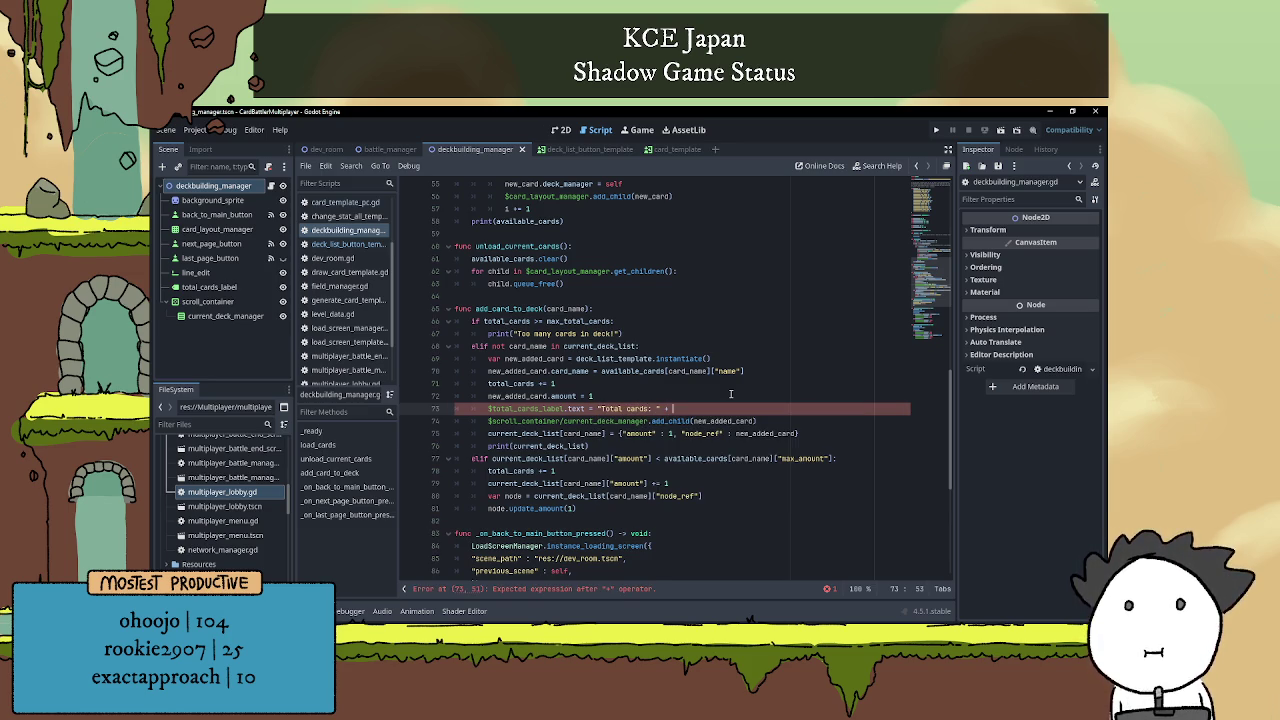
pyautogui.write('str')
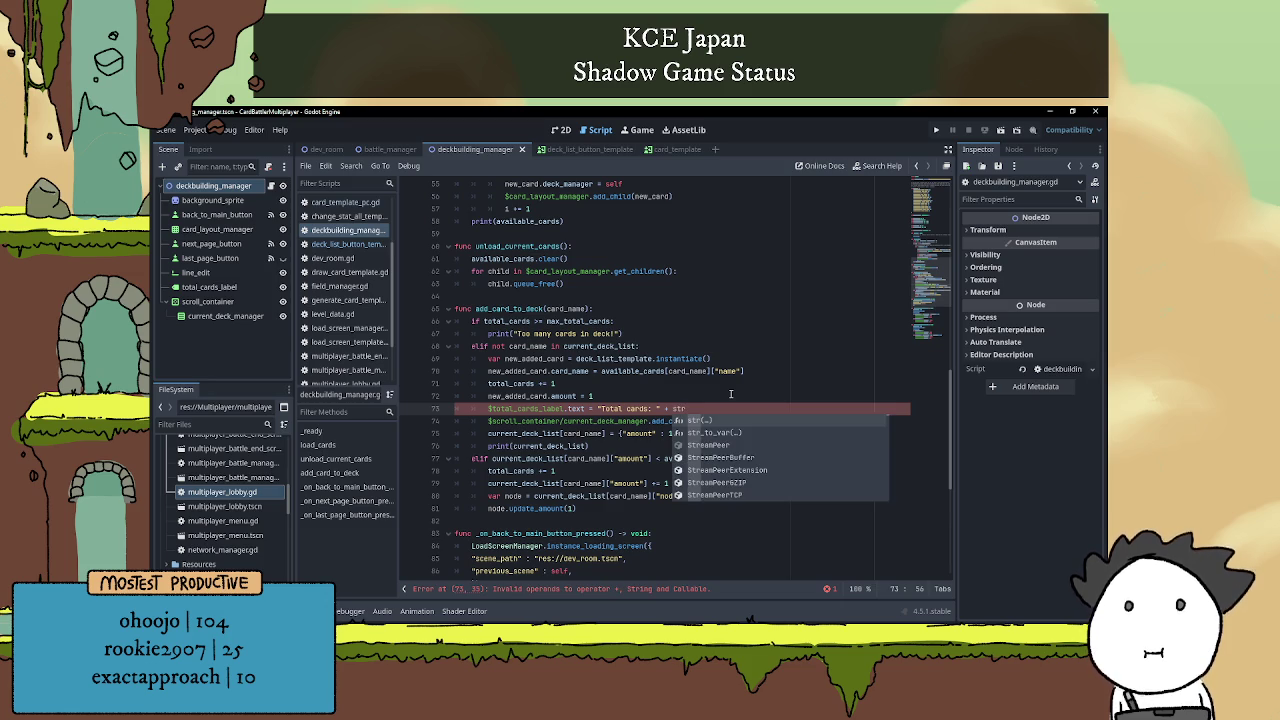
pyautogui.write('()total_cards')
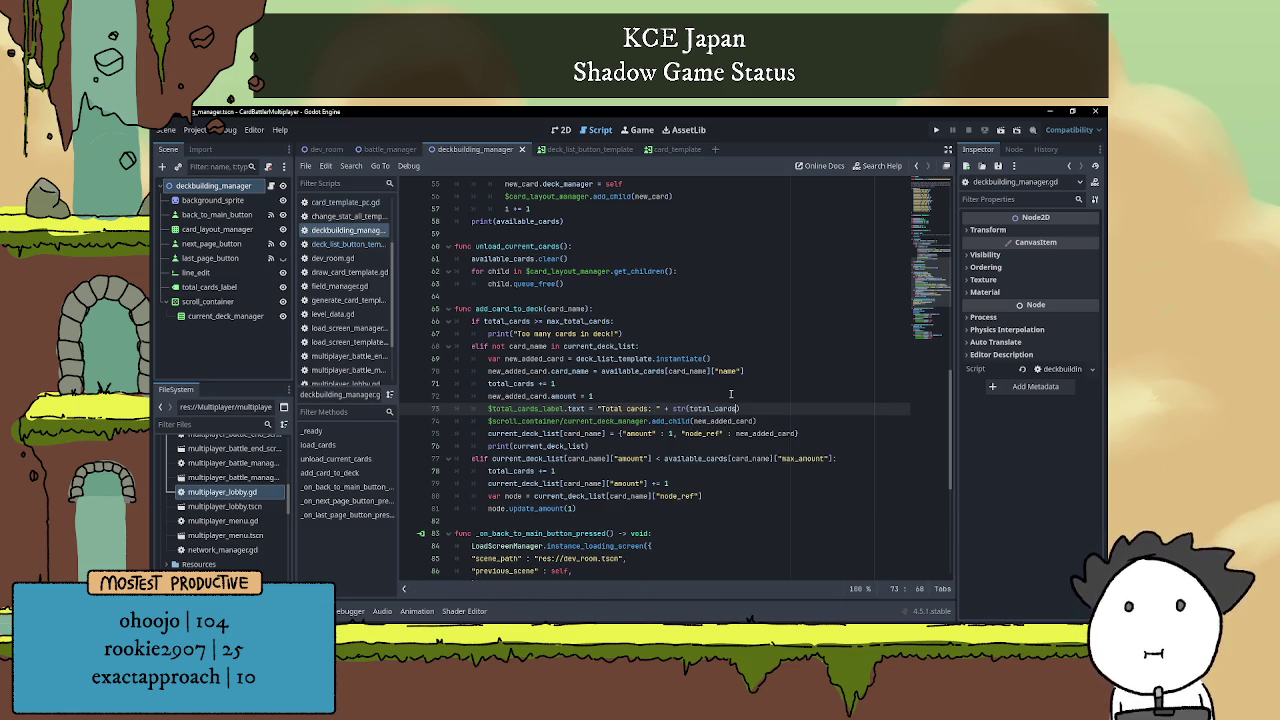
# Copy the label update line into the elif branch after total_cards += 1.
pyautogui.moveTo(488, 408); pyautogui.dragTo(746, 408)
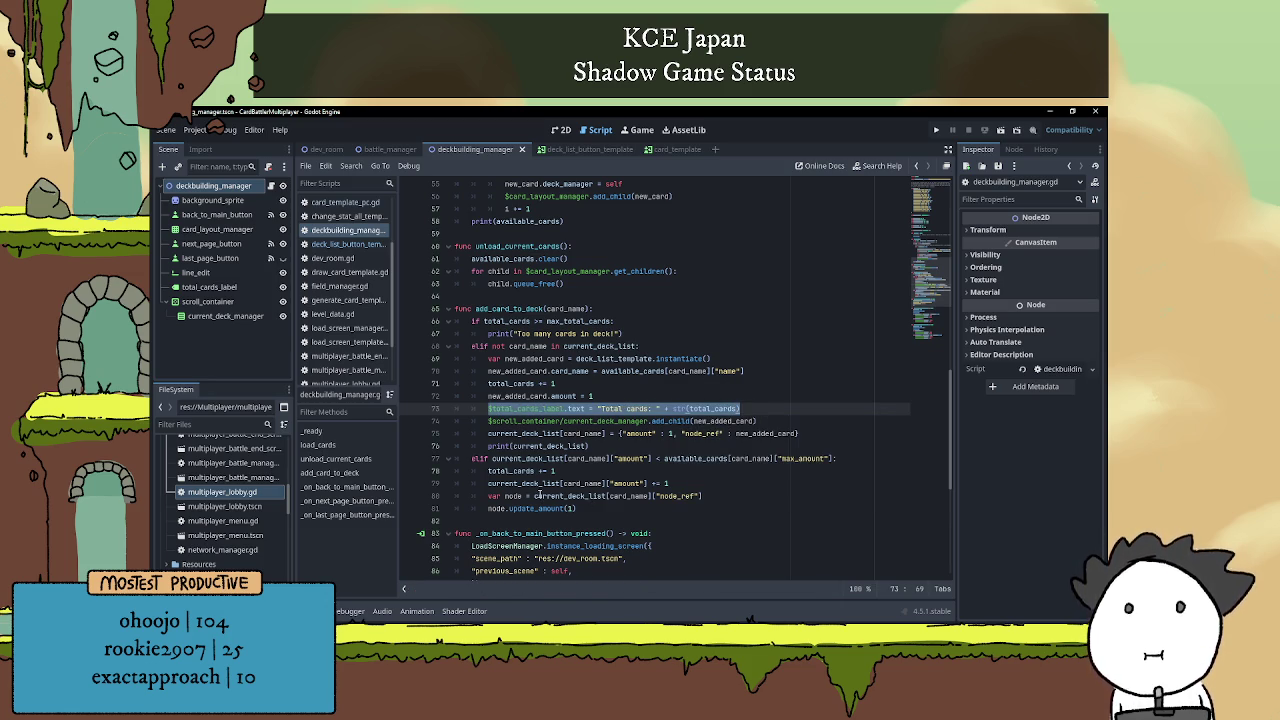
pyautogui.hotkey('ctrl', 'c')
pyautogui.click(611, 476)
pyautogui.press('Return')
pyautogui.hotkey('ctrl', 'v')
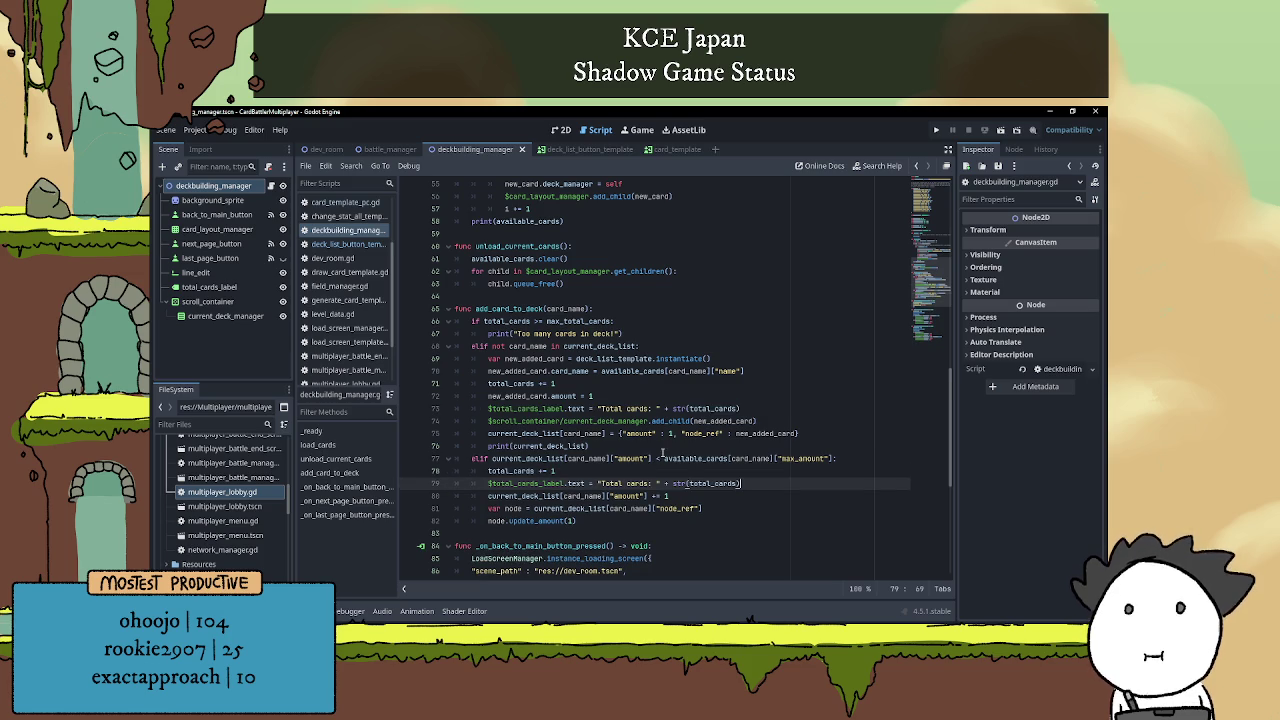
pyautogui.click(517, 398)
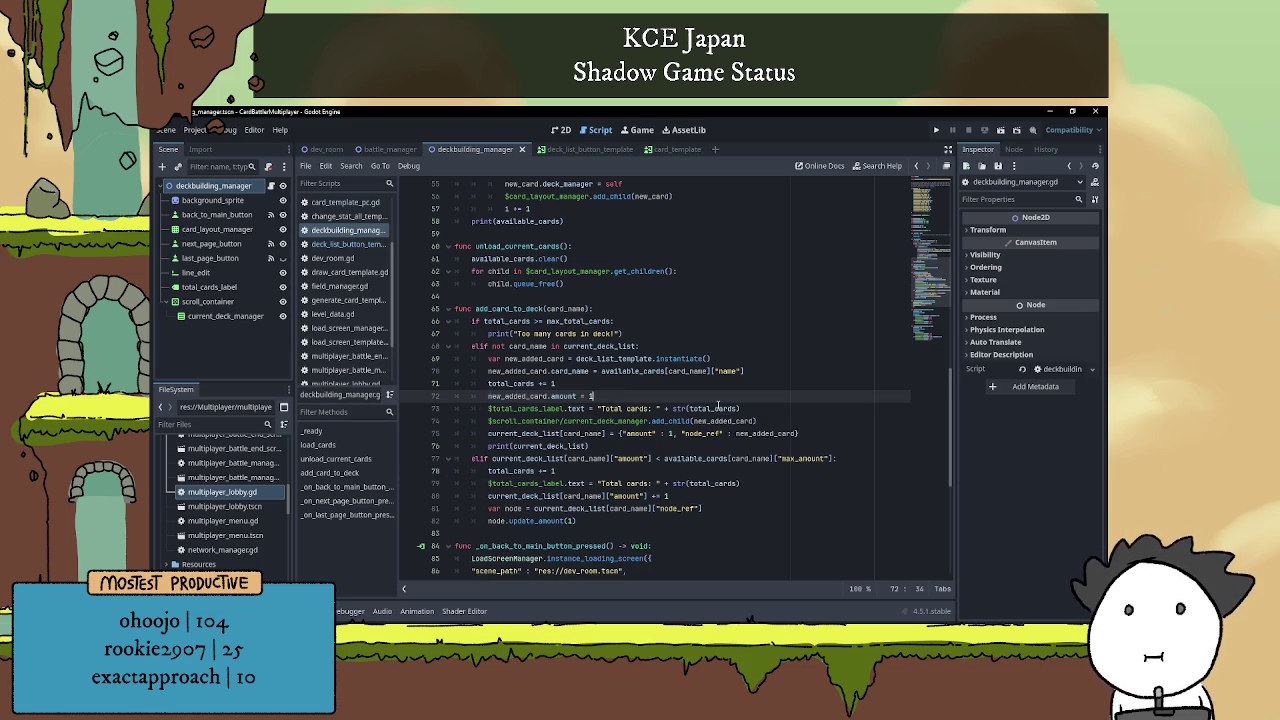
pyautogui.click(773, 410)
pyautogui.scroll(-3, 776, 410)
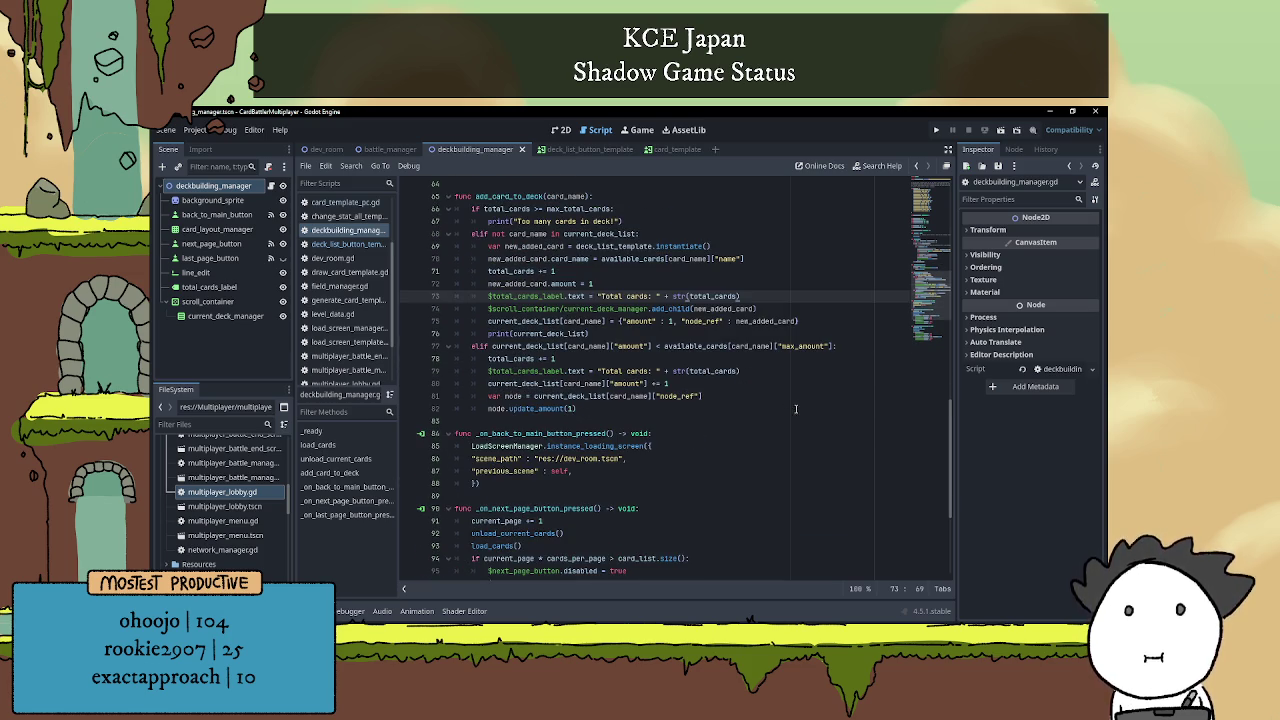
pyautogui.click(778, 406)
pyautogui.scroll(1, 778, 405)
pyautogui.click(745, 398)
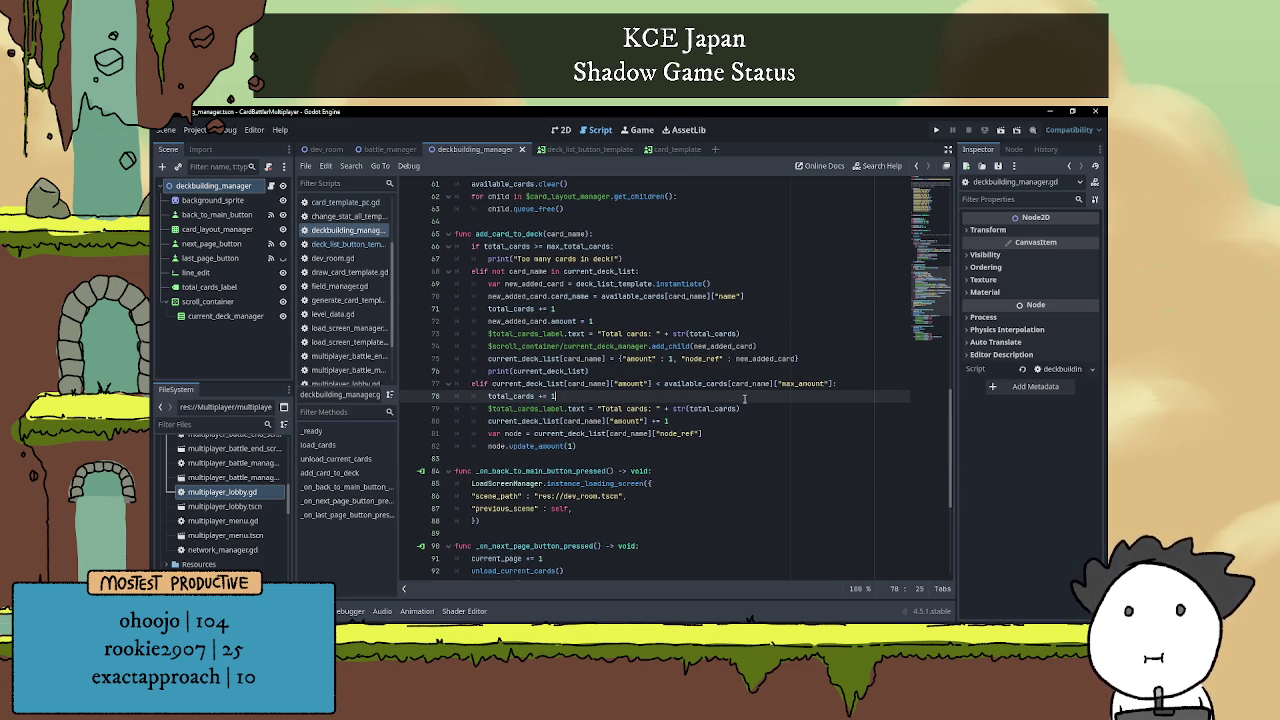
pyautogui.scroll(1, 745, 400)
# Give the 'Total cards: 0' label a font size override of 32.
pyautogui.click(562, 130)
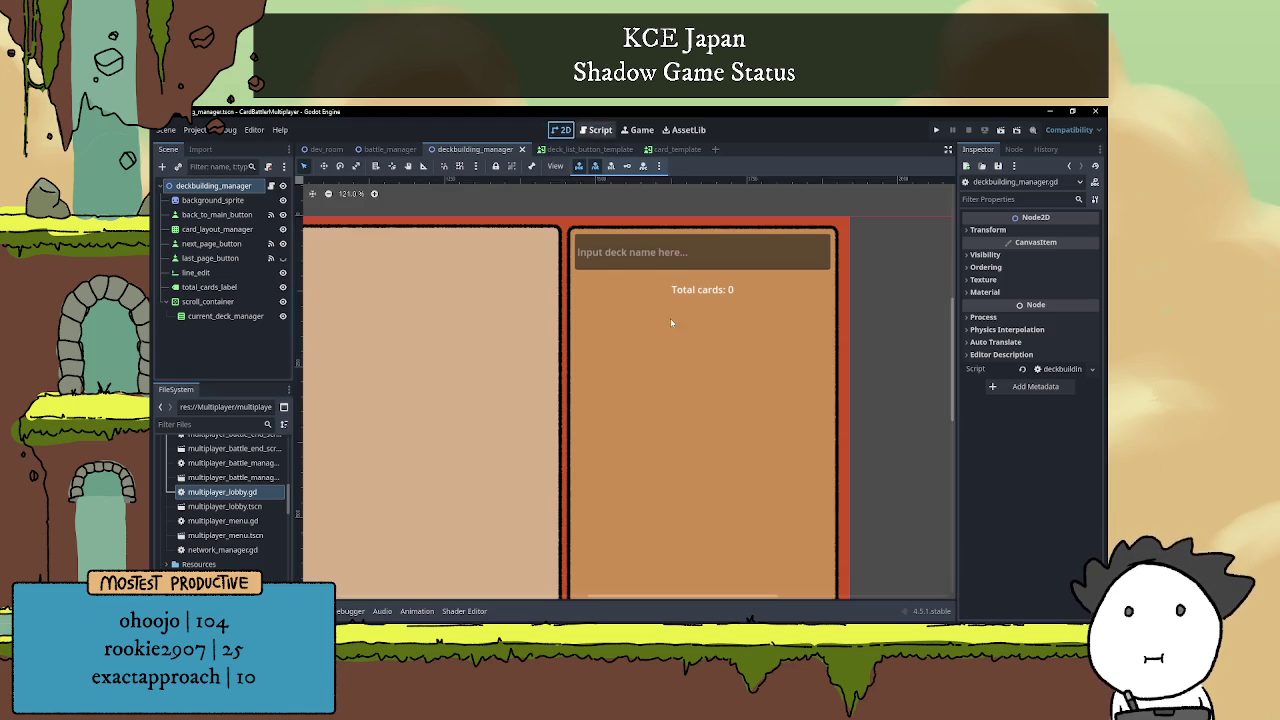
pyautogui.click(693, 291)
pyautogui.scroll(-5, 1005, 450)
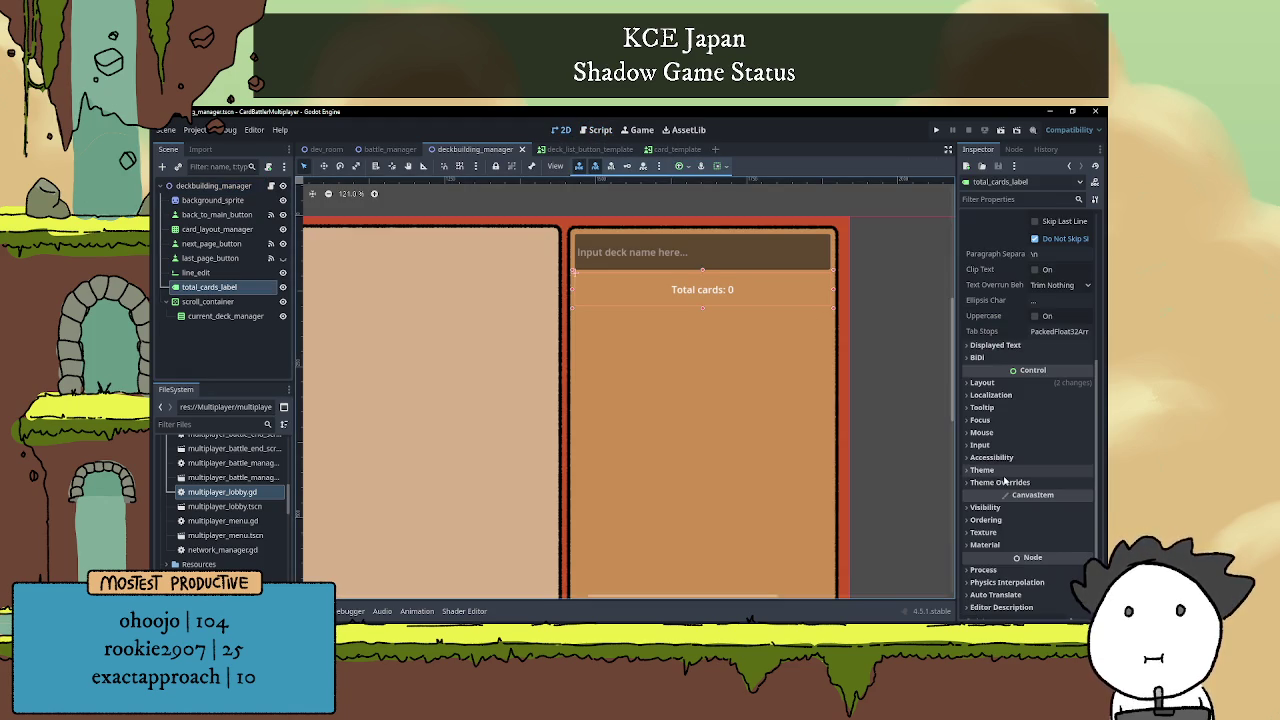
pyautogui.scroll(-1, 997, 472)
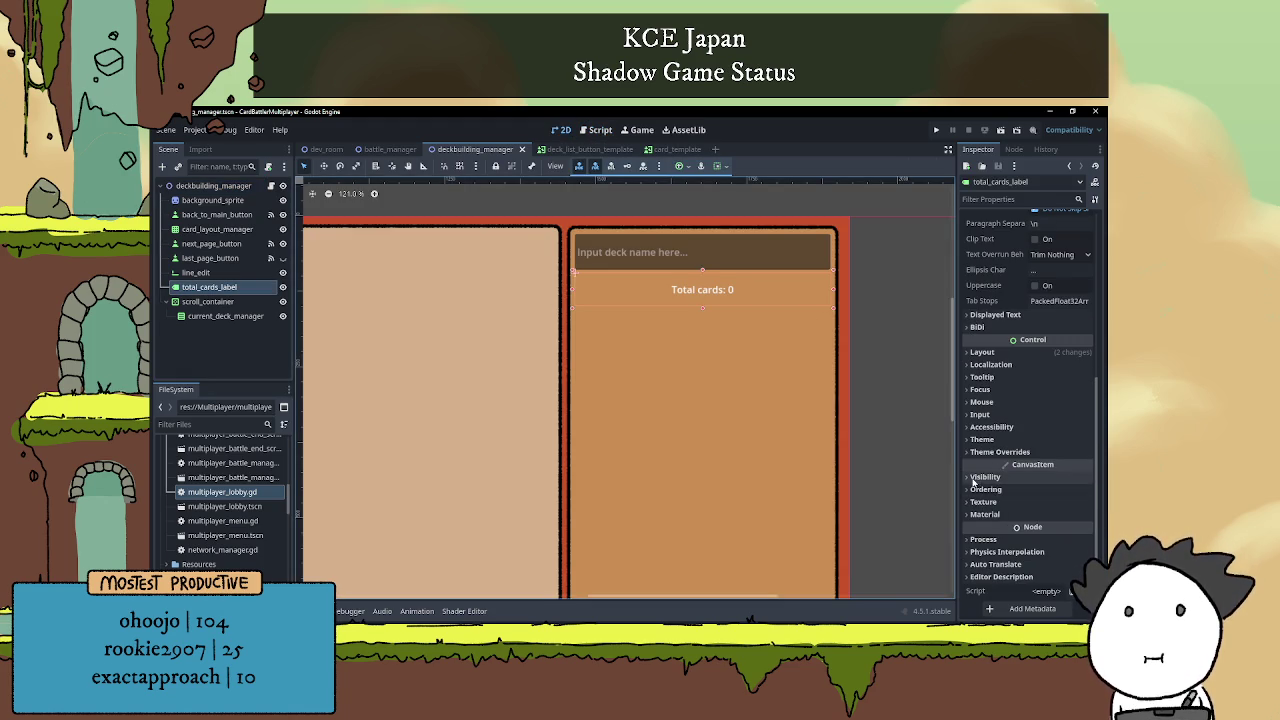
pyautogui.click(973, 452)
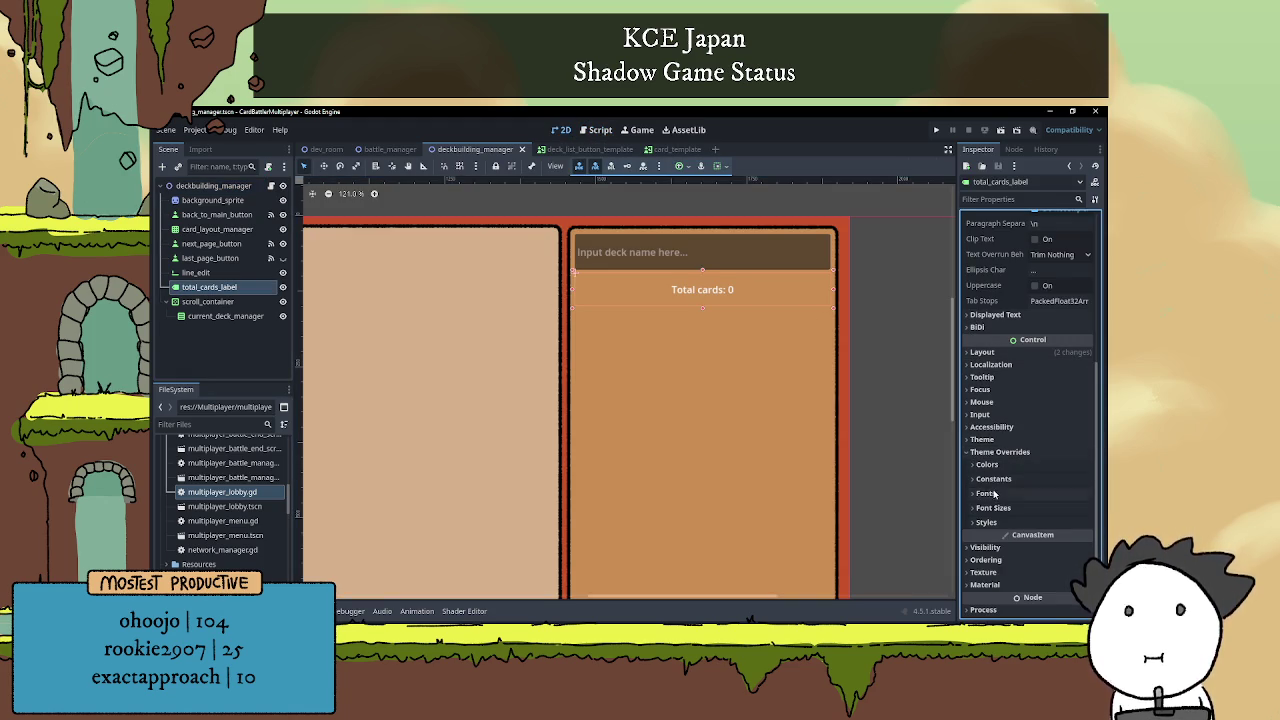
pyautogui.click(979, 508)
pyautogui.click(1050, 523)
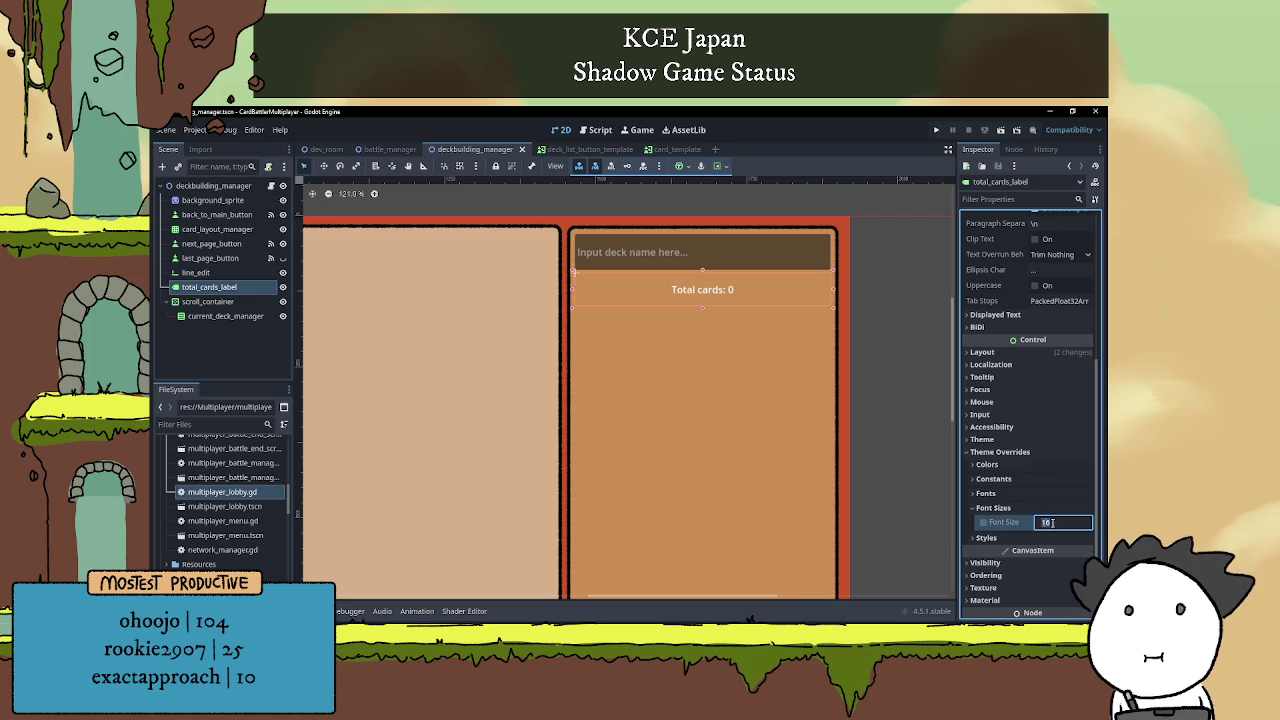
pyautogui.write('32')
pyautogui.press('Return')
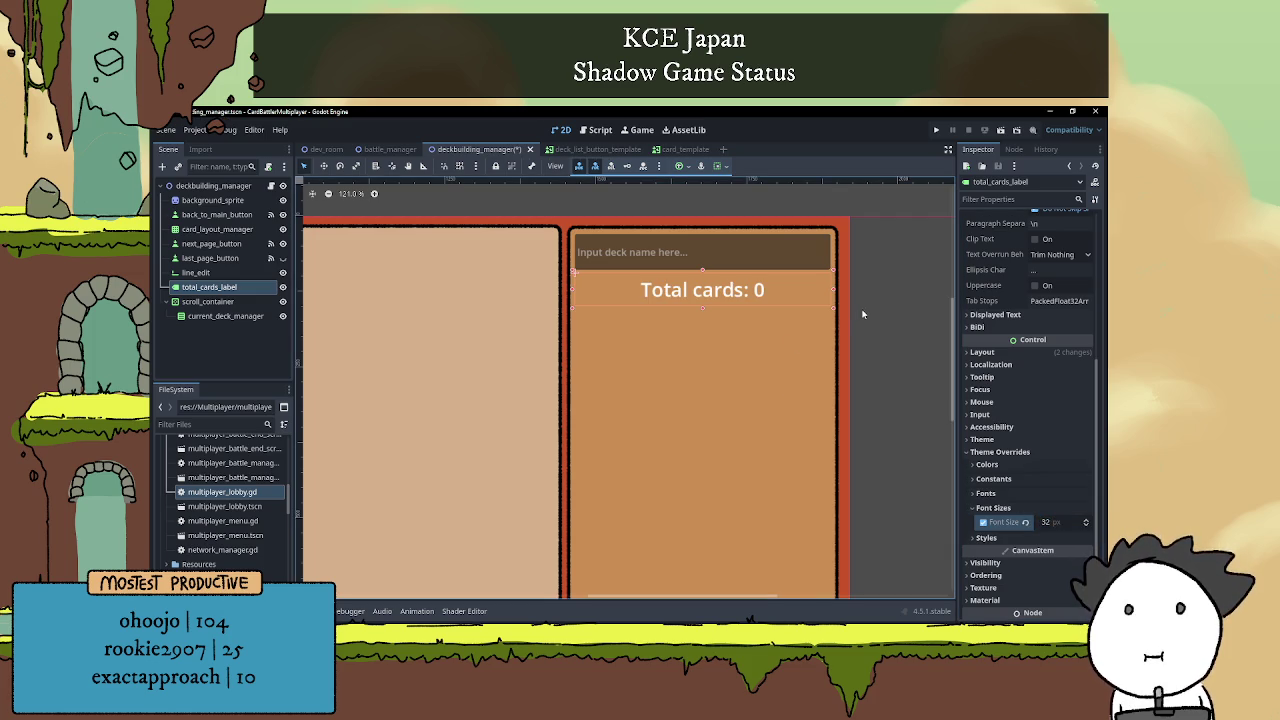
# Give the deck name input field a font size override of 32.
pyautogui.click(756, 260)
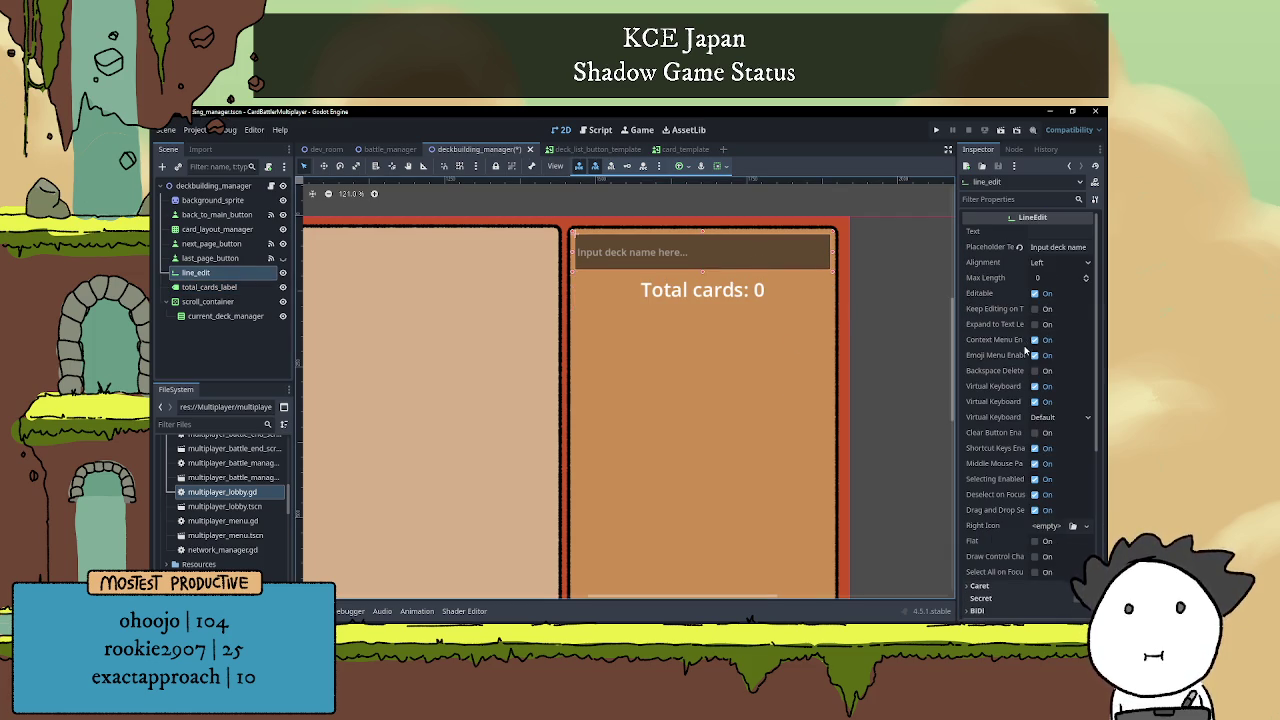
pyautogui.scroll(-3, 1013, 355)
pyautogui.scroll(-1, 1004, 409)
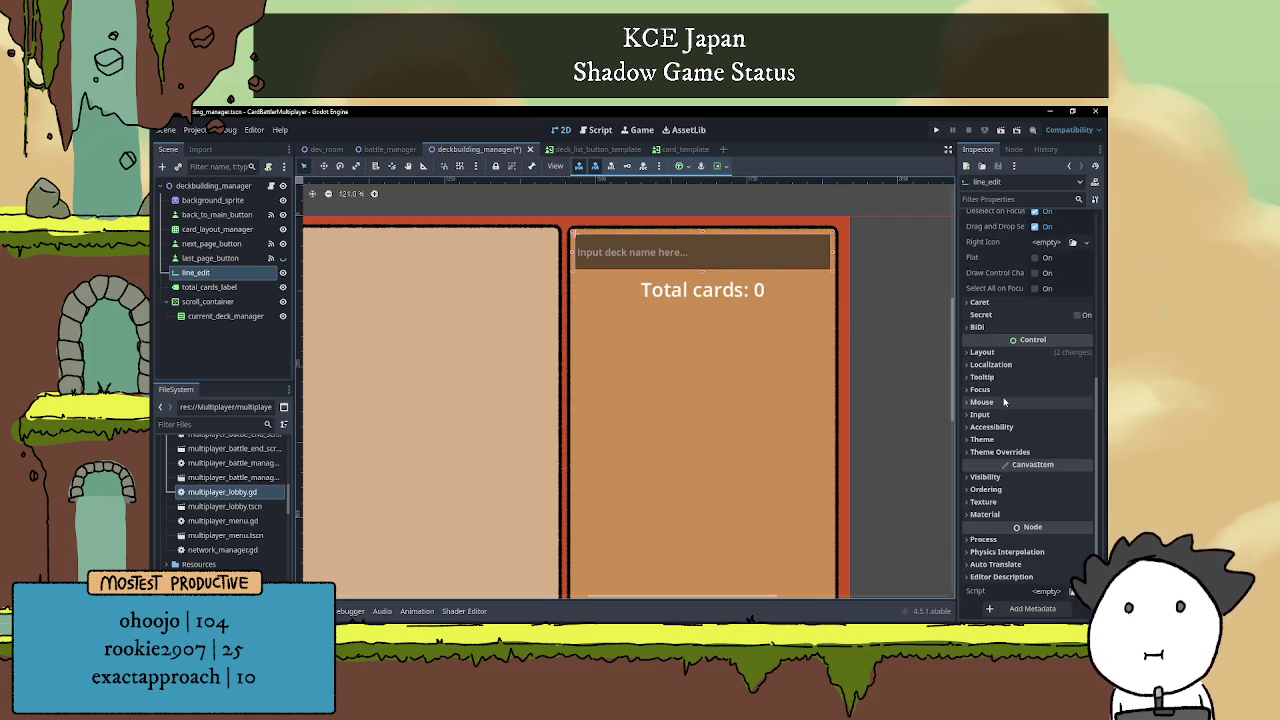
pyautogui.click(1000, 452)
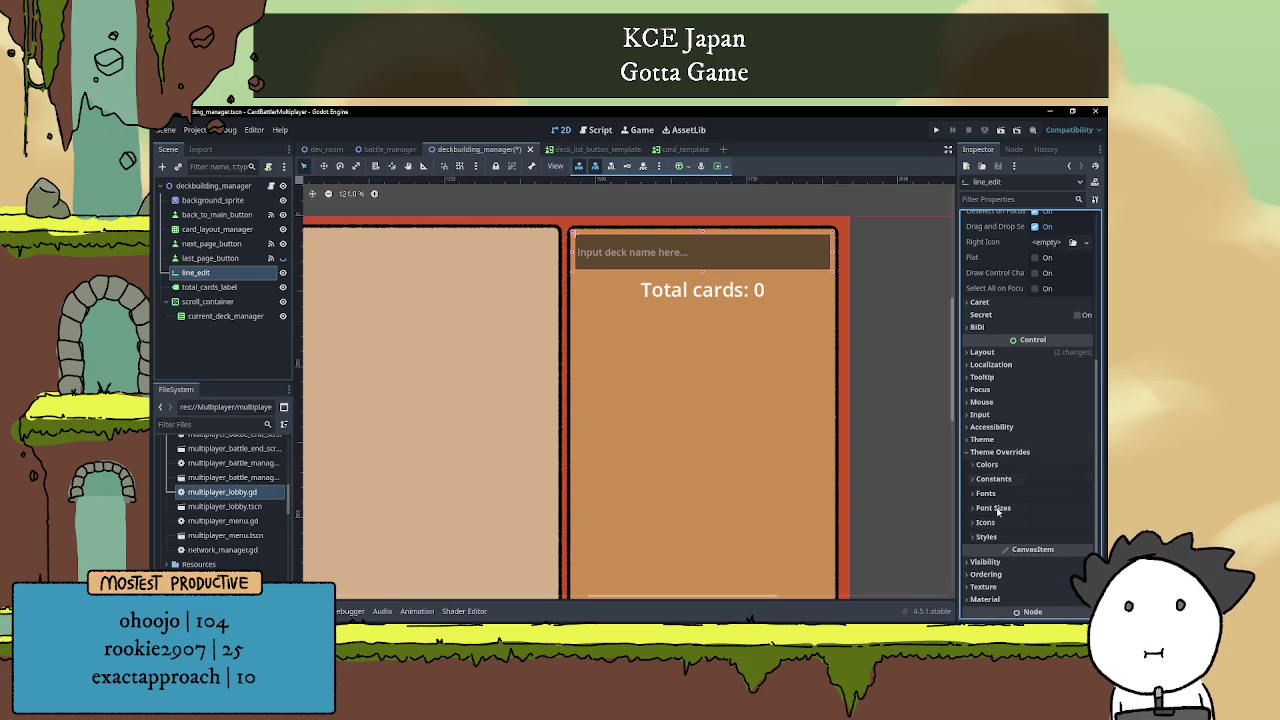
pyautogui.click(997, 508)
pyautogui.click(1062, 522)
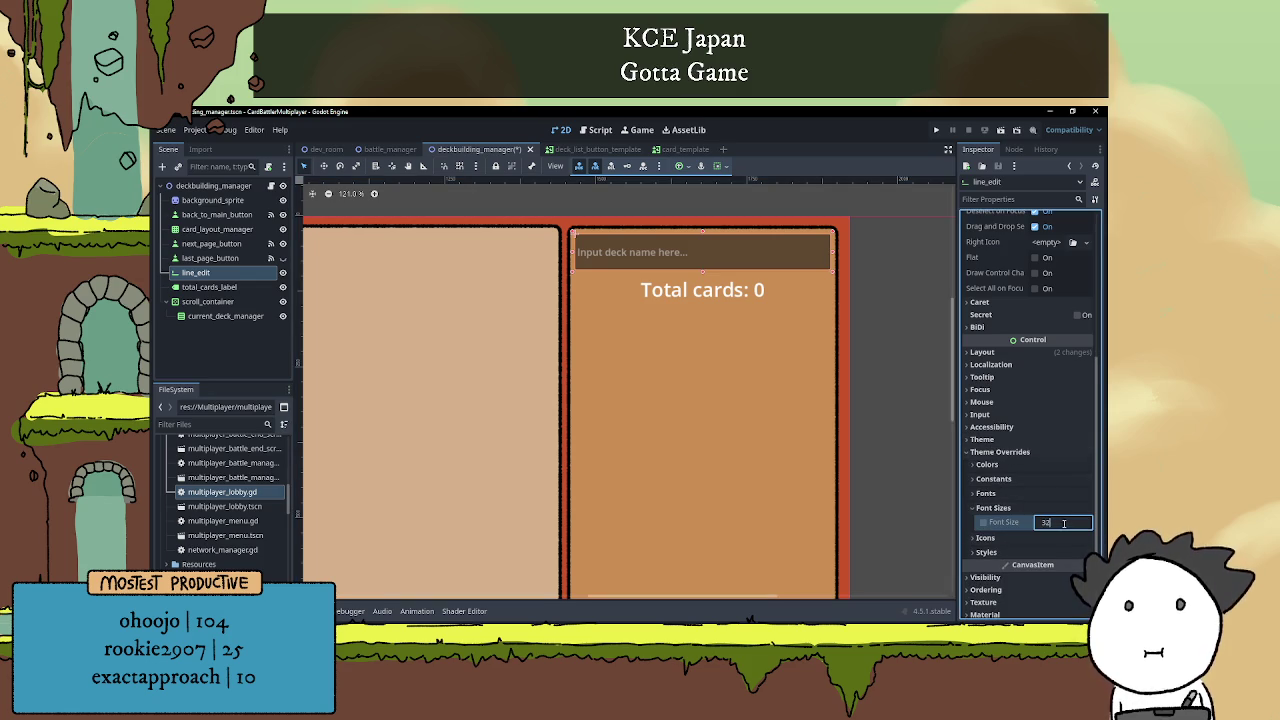
pyautogui.press('Return')
pyautogui.click(858, 356)
pyautogui.scroll(-2, 858, 354)
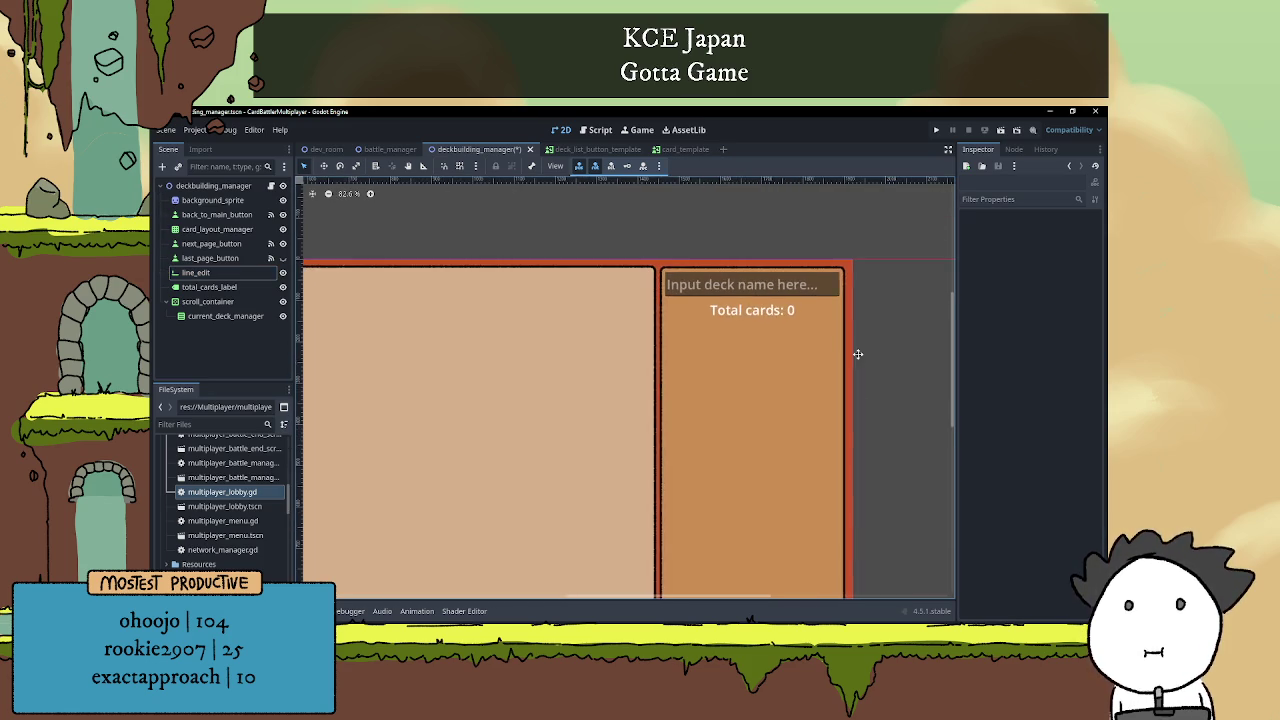
pyautogui.scroll(-2, 861, 315)
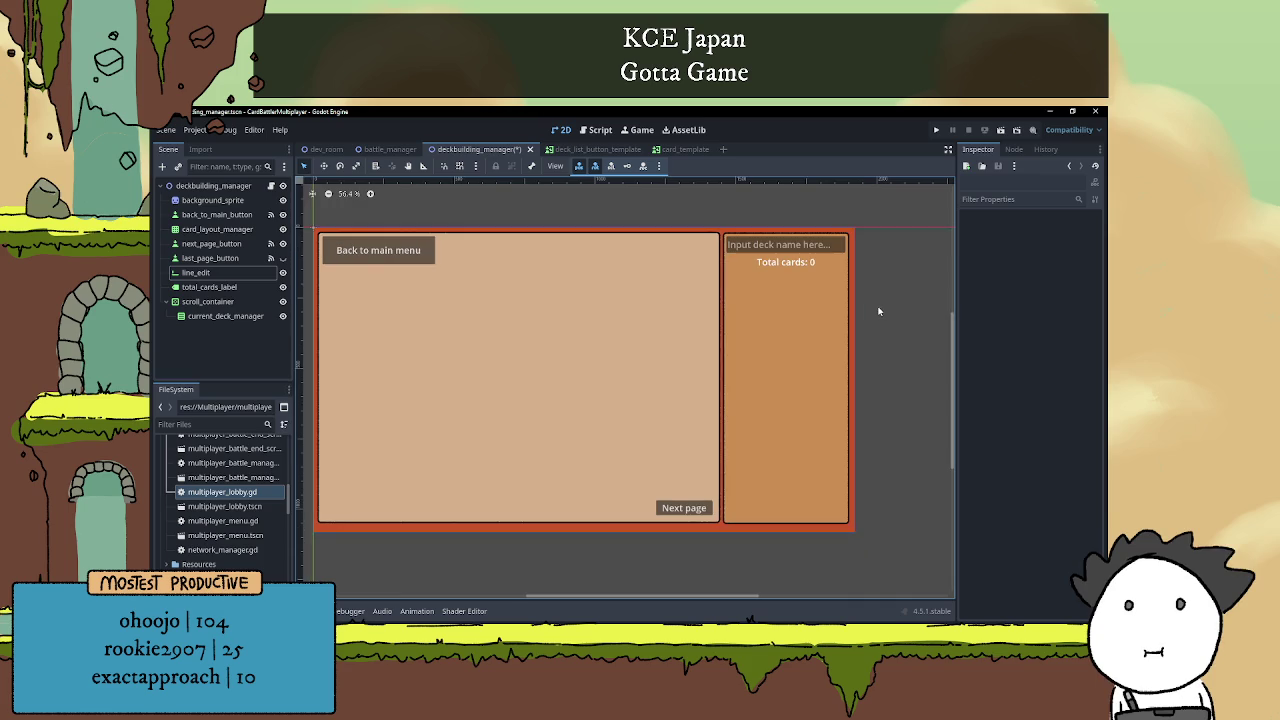
# Save the deckbuilding scene with Ctrl+S and clear the node selection.
pyautogui.hotkey('ctrl', 's')
pyautogui.click(787, 276)
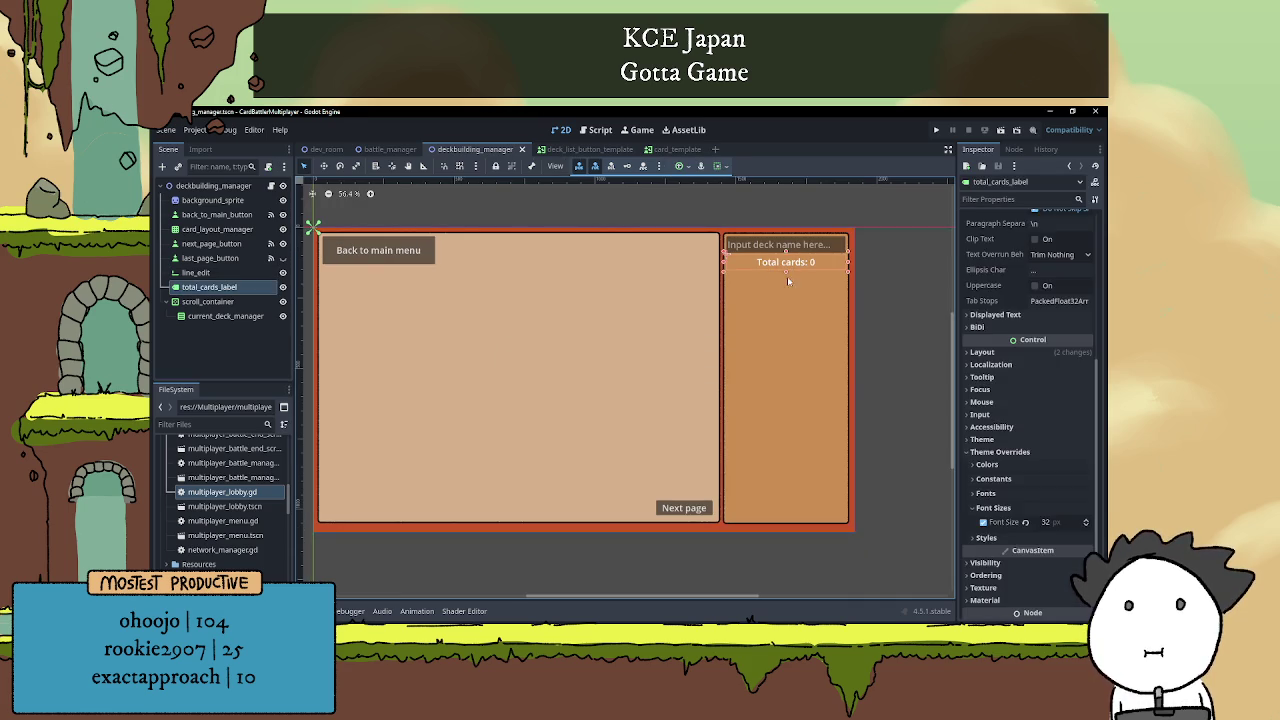
pyautogui.click(788, 285)
pyautogui.scroll(2, 787, 286)
pyautogui.click(805, 271)
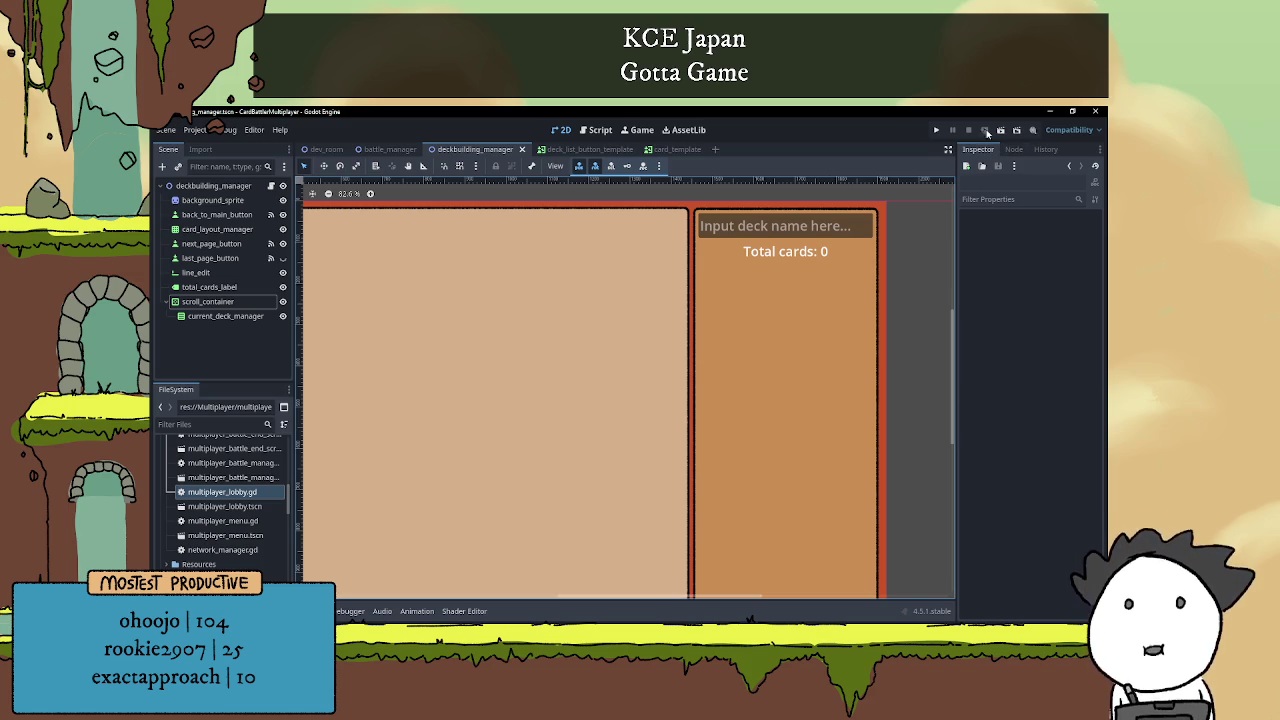
pyautogui.click(936, 130)
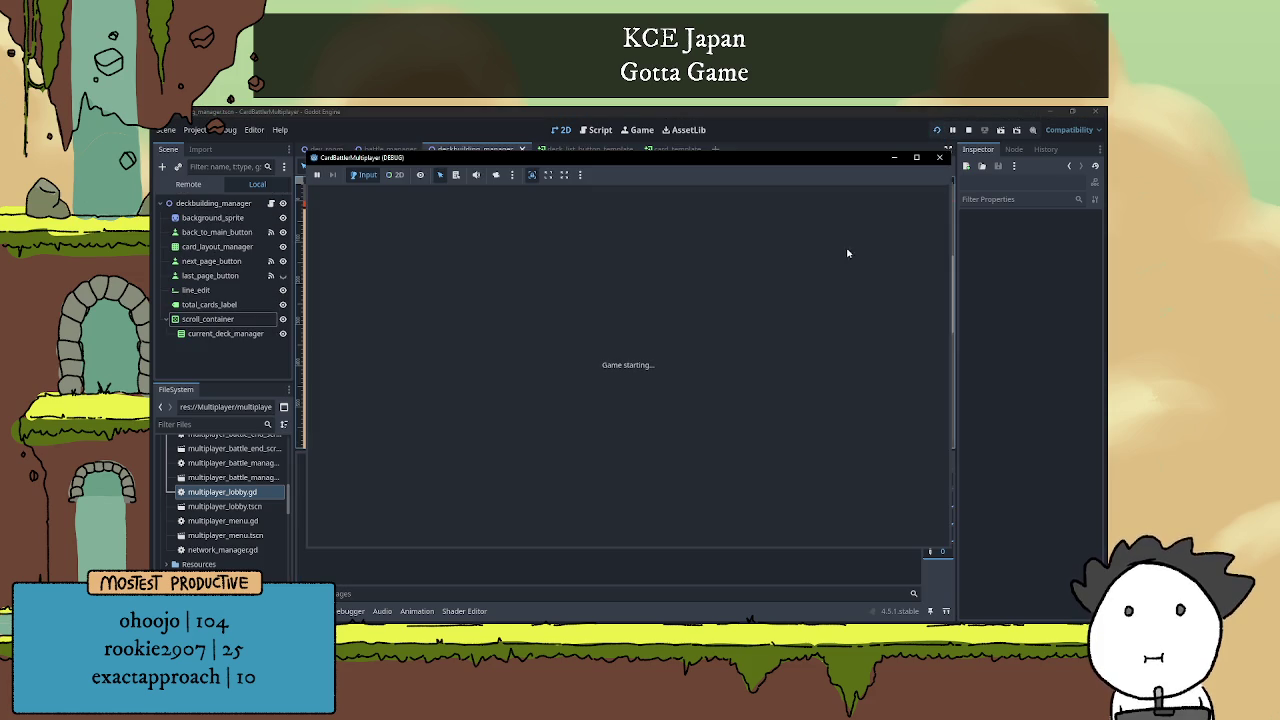
pyautogui.click(1000, 130)
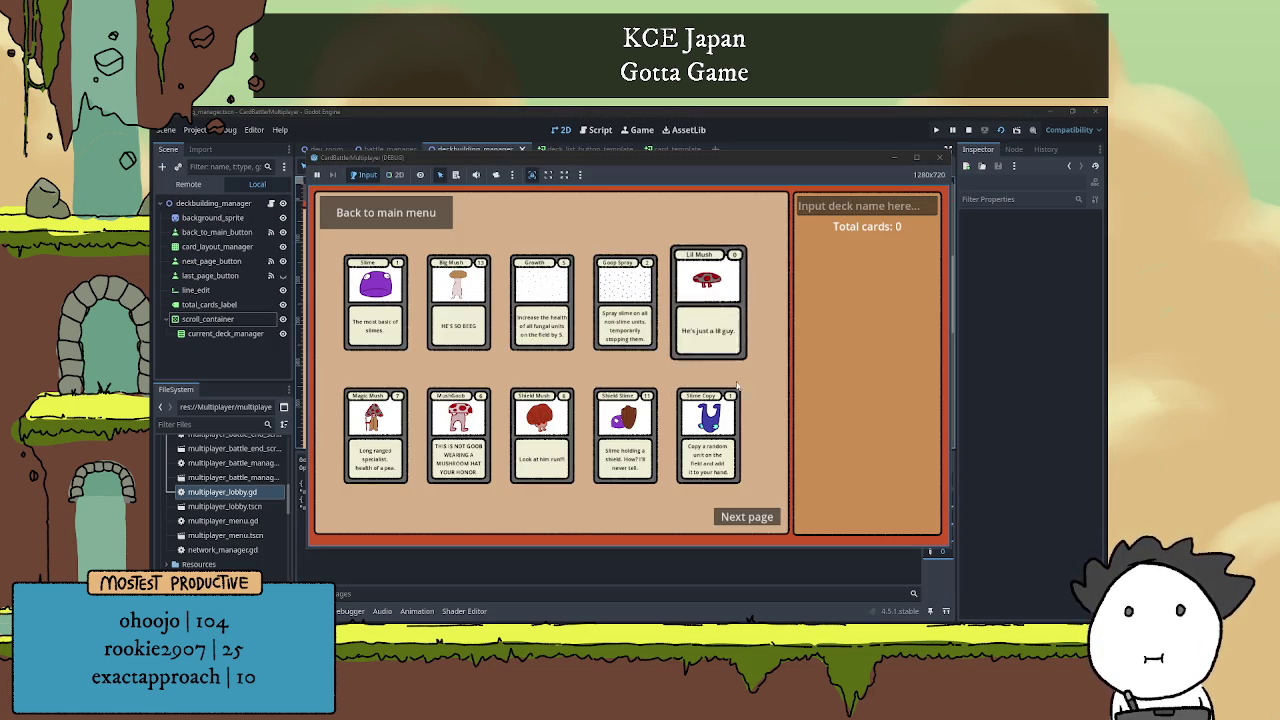
pyautogui.click(708, 300)
pyautogui.click(625, 300)
pyautogui.click(545, 300)
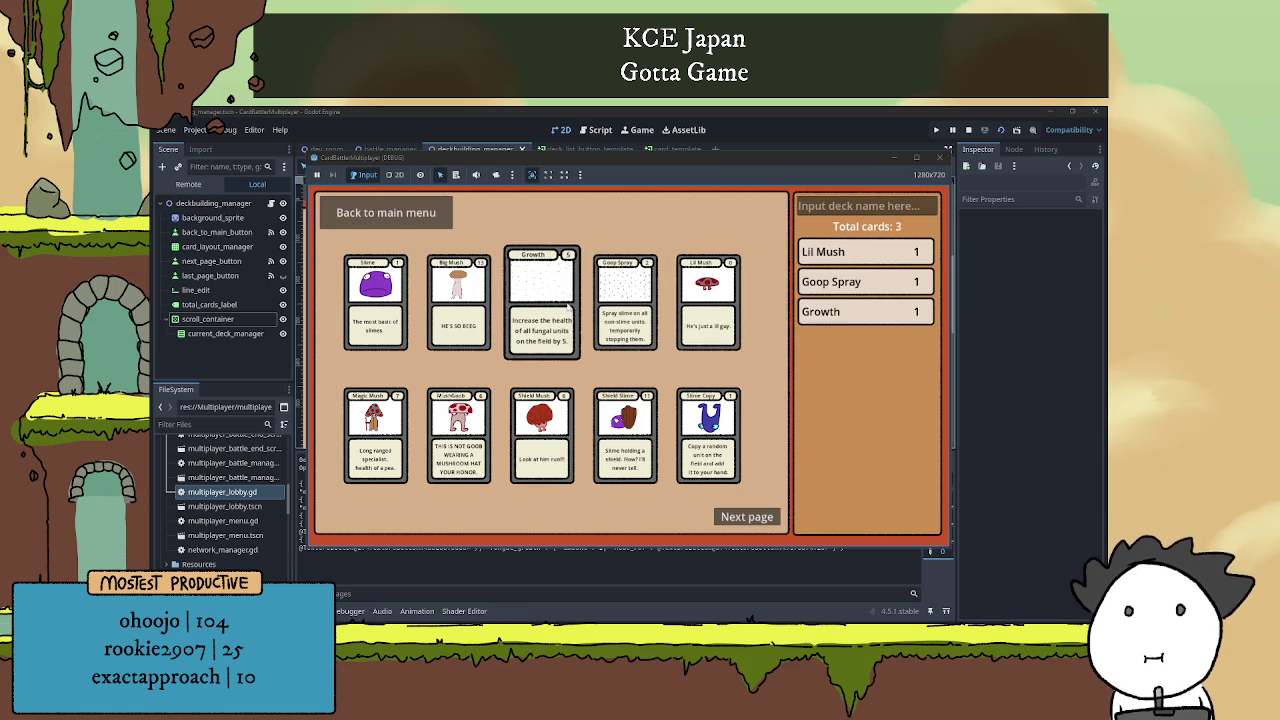
pyautogui.click(458, 300)
pyautogui.click(375, 300)
pyautogui.click(375, 435)
pyautogui.click(458, 435)
pyautogui.click(542, 435)
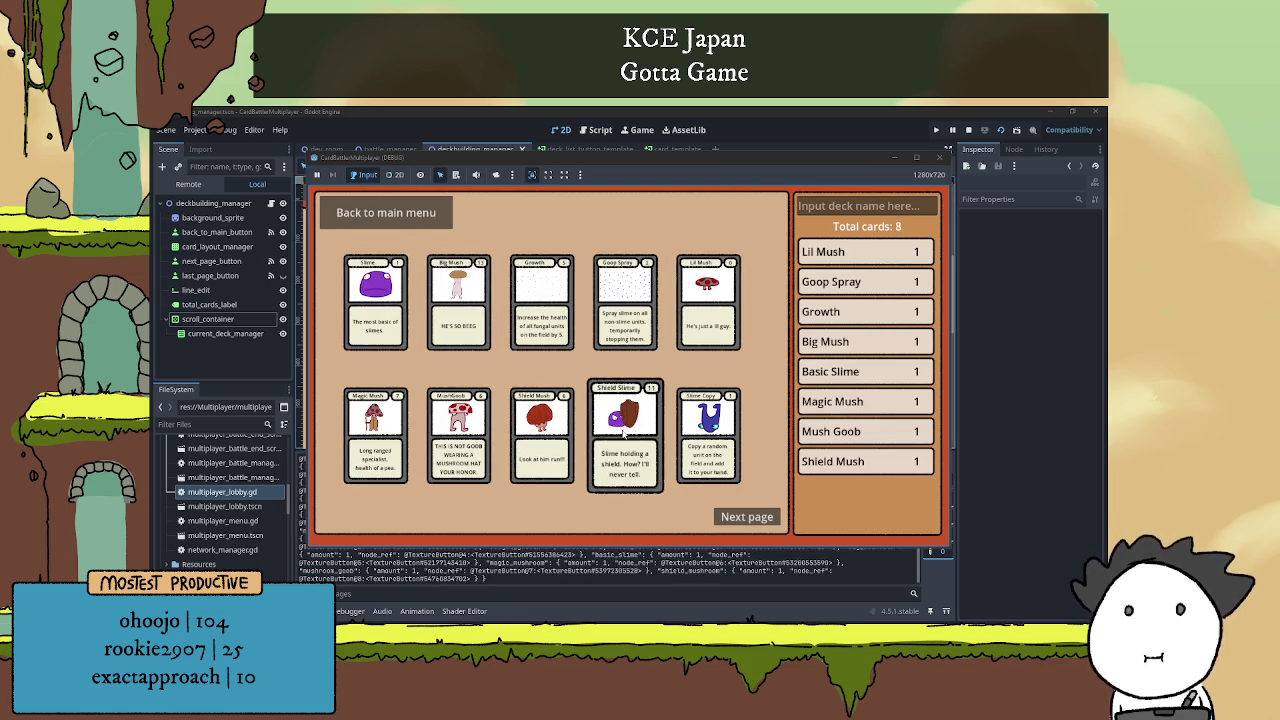
pyautogui.click(624, 433)
pyautogui.click(708, 435)
pyautogui.click(766, 518)
pyautogui.click(375, 300)
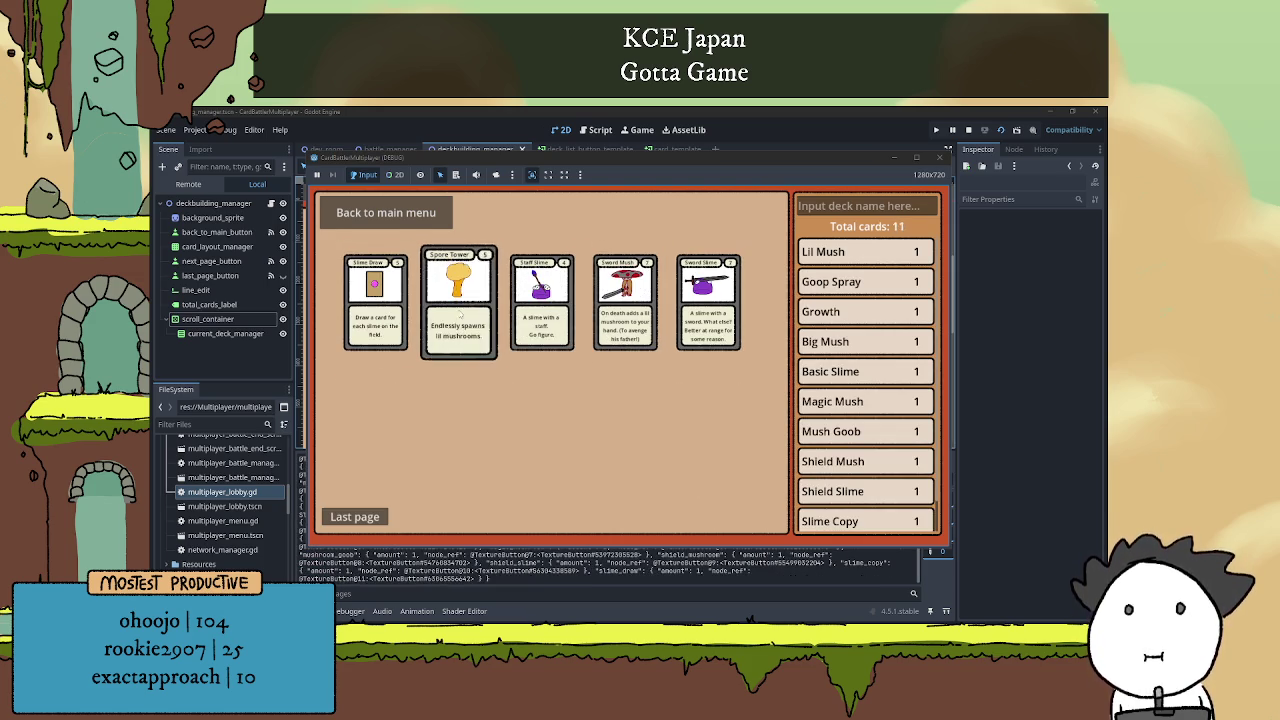
pyautogui.click(458, 300)
pyautogui.click(541, 300)
pyautogui.click(625, 300)
pyautogui.click(708, 300)
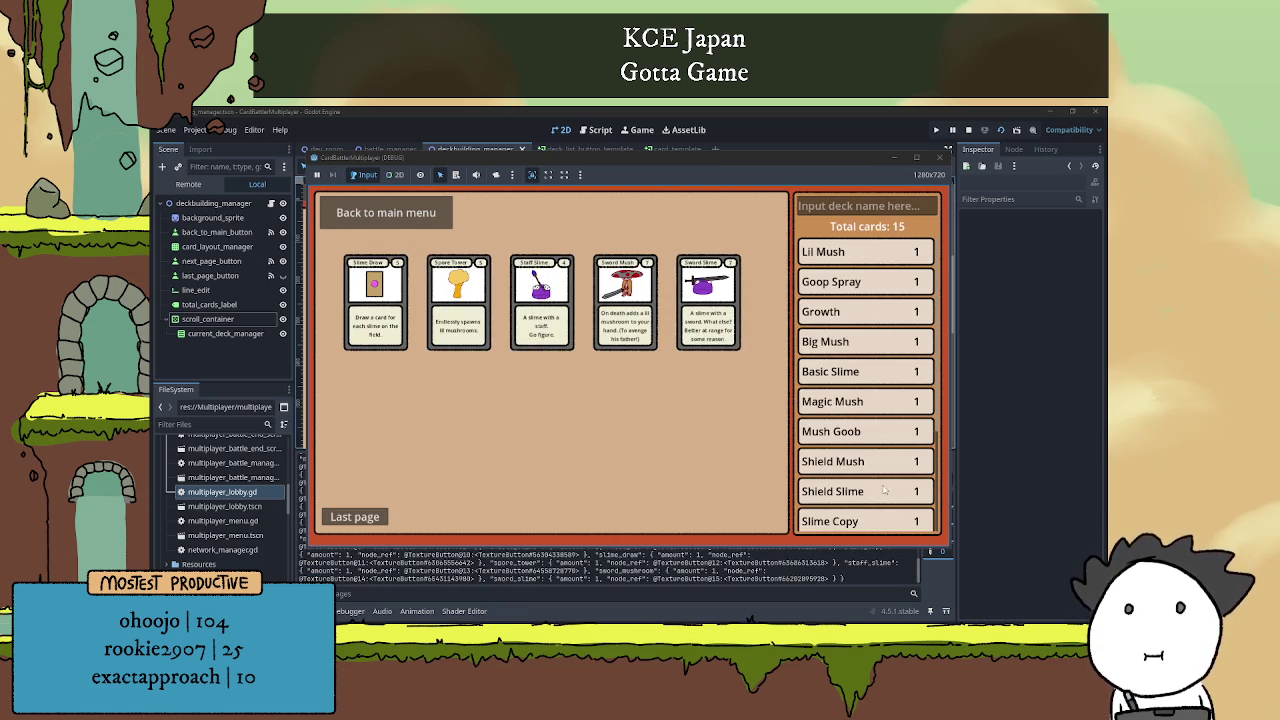
pyautogui.scroll(-3, 892, 452)
pyautogui.scroll(3, 894, 430)
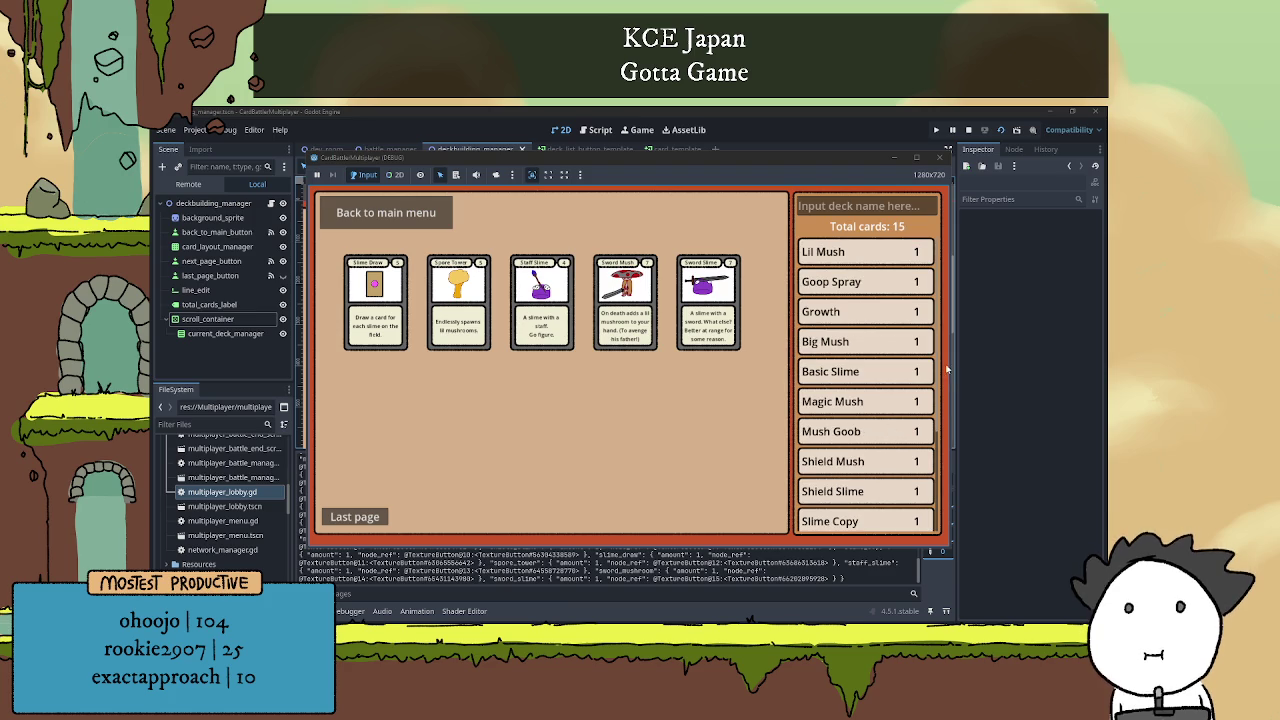
pyautogui.moveTo(935, 281); pyautogui.dragTo(924, 472)
pyautogui.scroll(5, 877, 349)
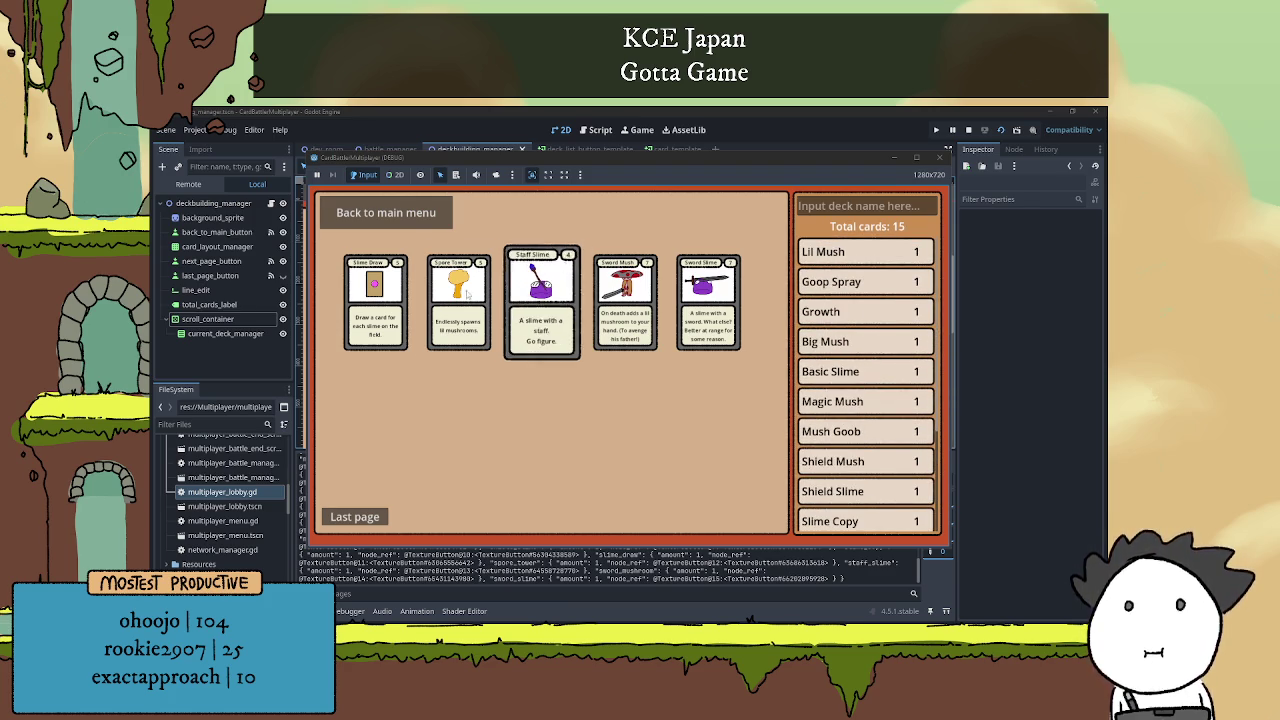
pyautogui.doubleClick(711, 315)
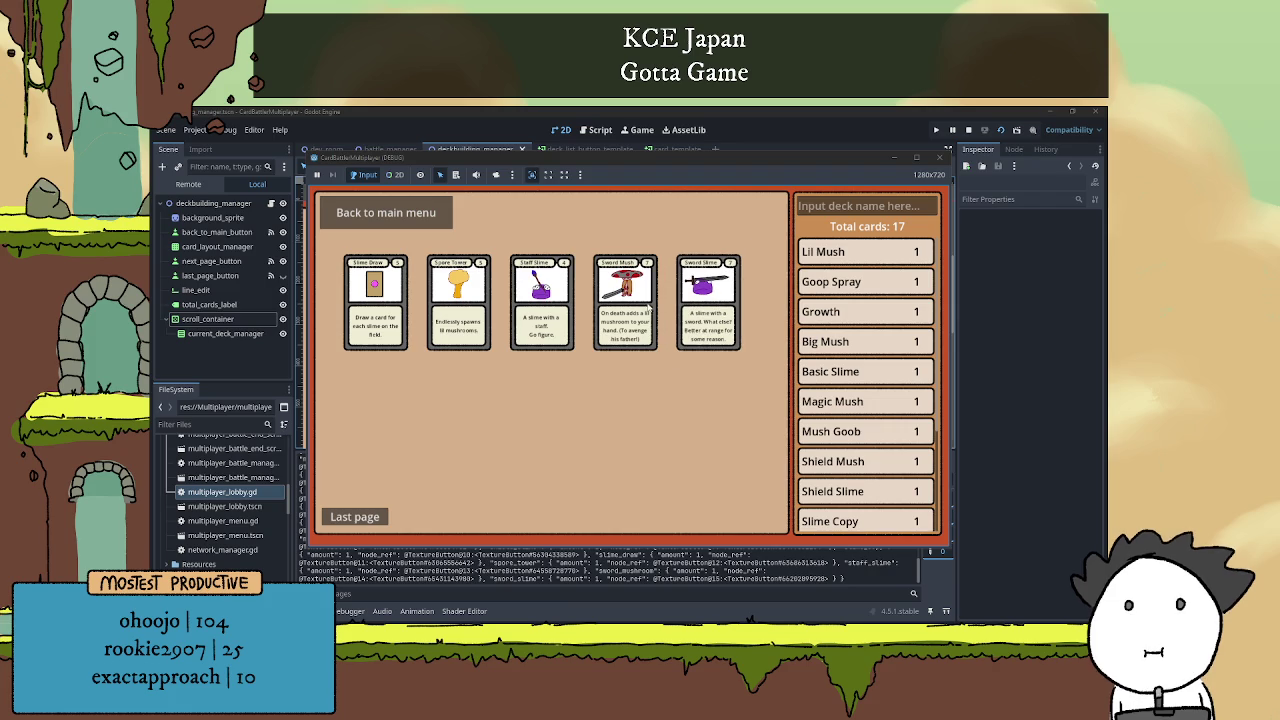
pyautogui.doubleClick(557, 304)
pyautogui.doubleClick(557, 304)
pyautogui.click(458, 305)
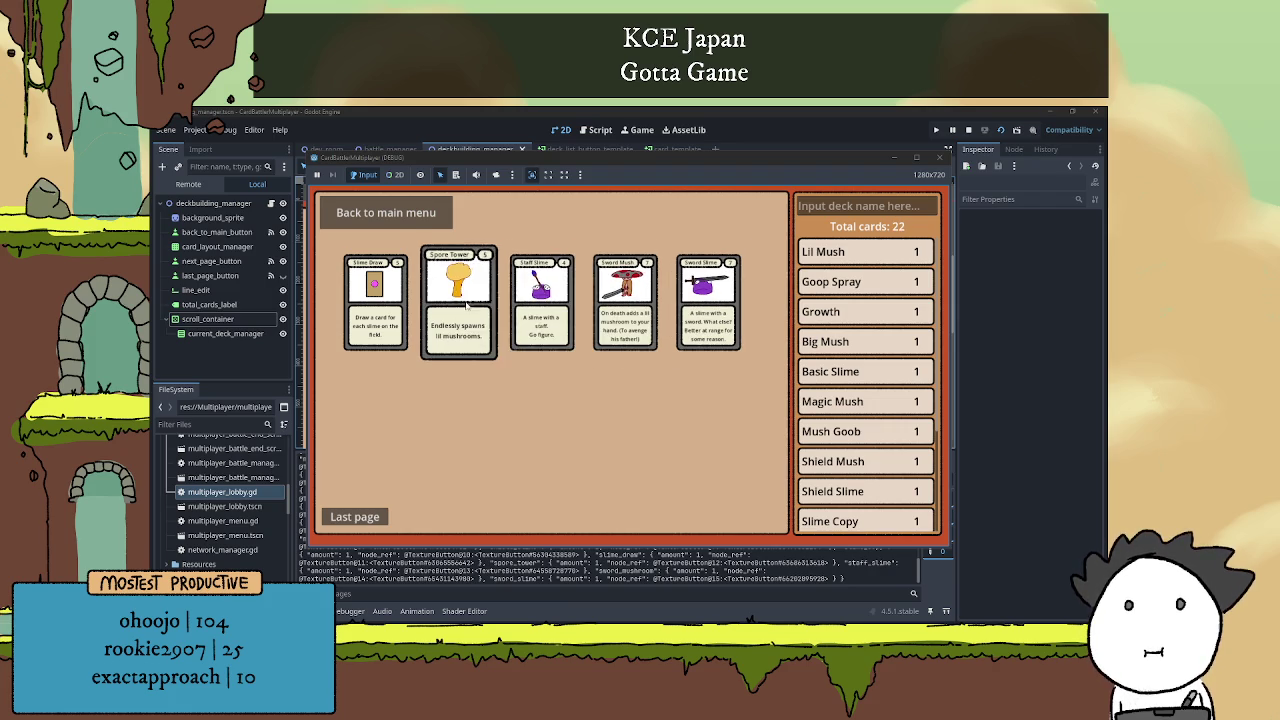
pyautogui.doubleClick(385, 310)
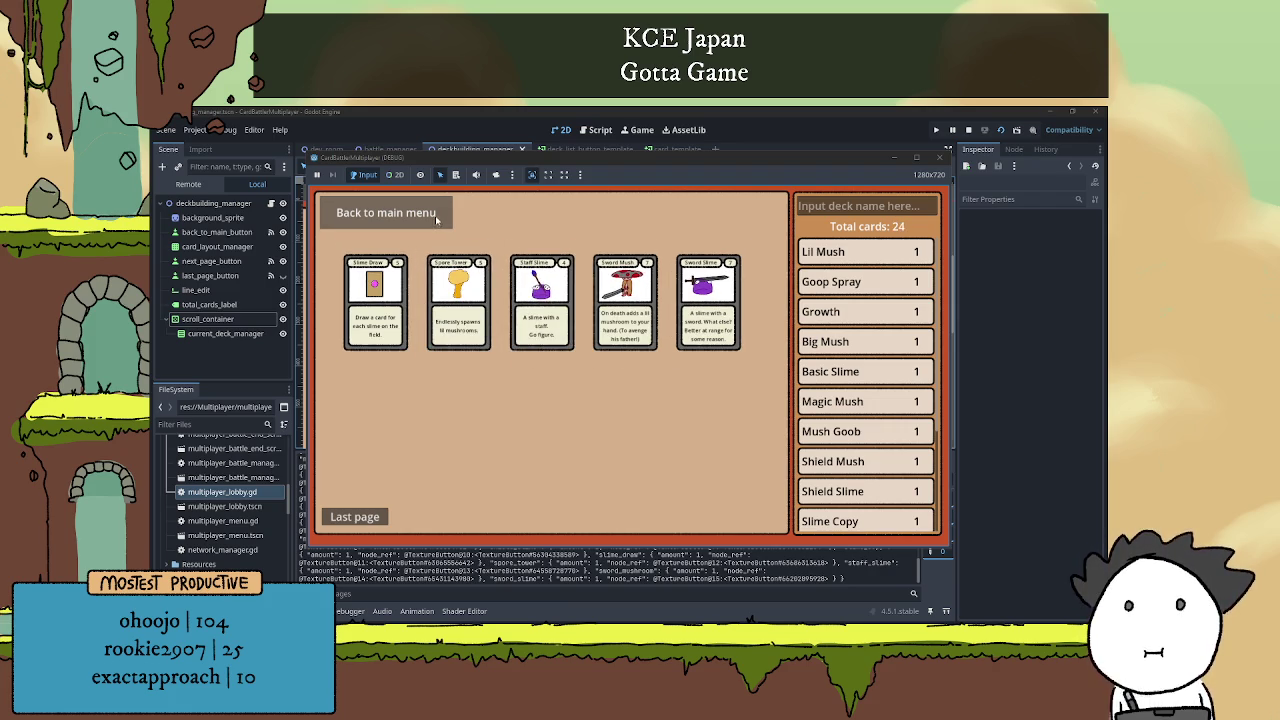
pyautogui.click(355, 517)
pyautogui.click(458, 335)
pyautogui.click(458, 440)
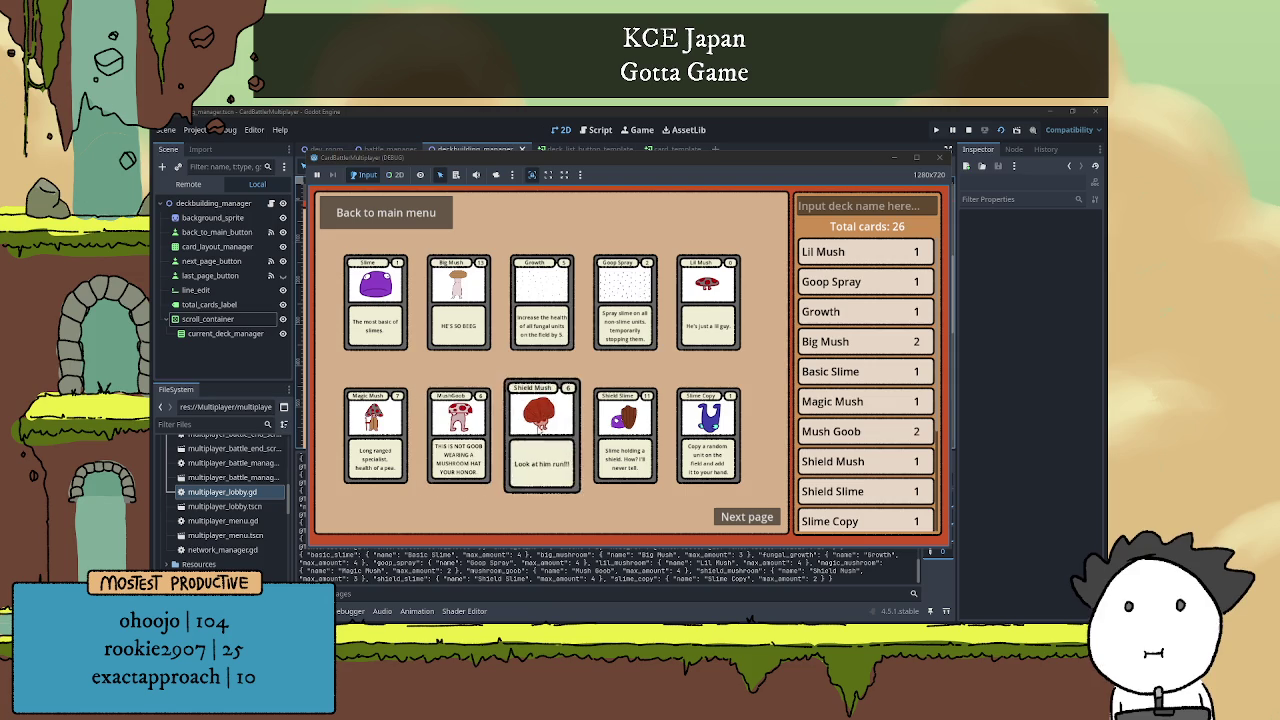
pyautogui.click(541, 440)
pyautogui.click(541, 310)
pyautogui.click(630, 338)
pyautogui.click(625, 440)
pyautogui.scroll(-3, 855, 400)
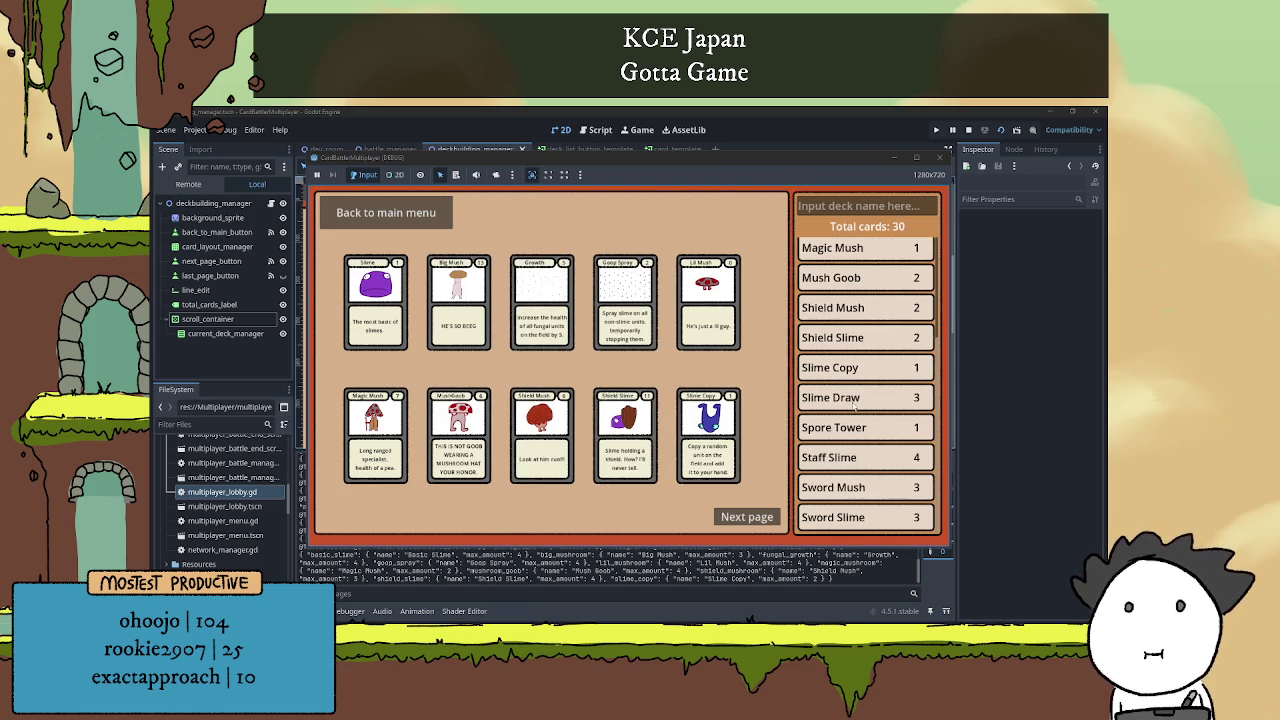
pyautogui.scroll(3, 840, 425)
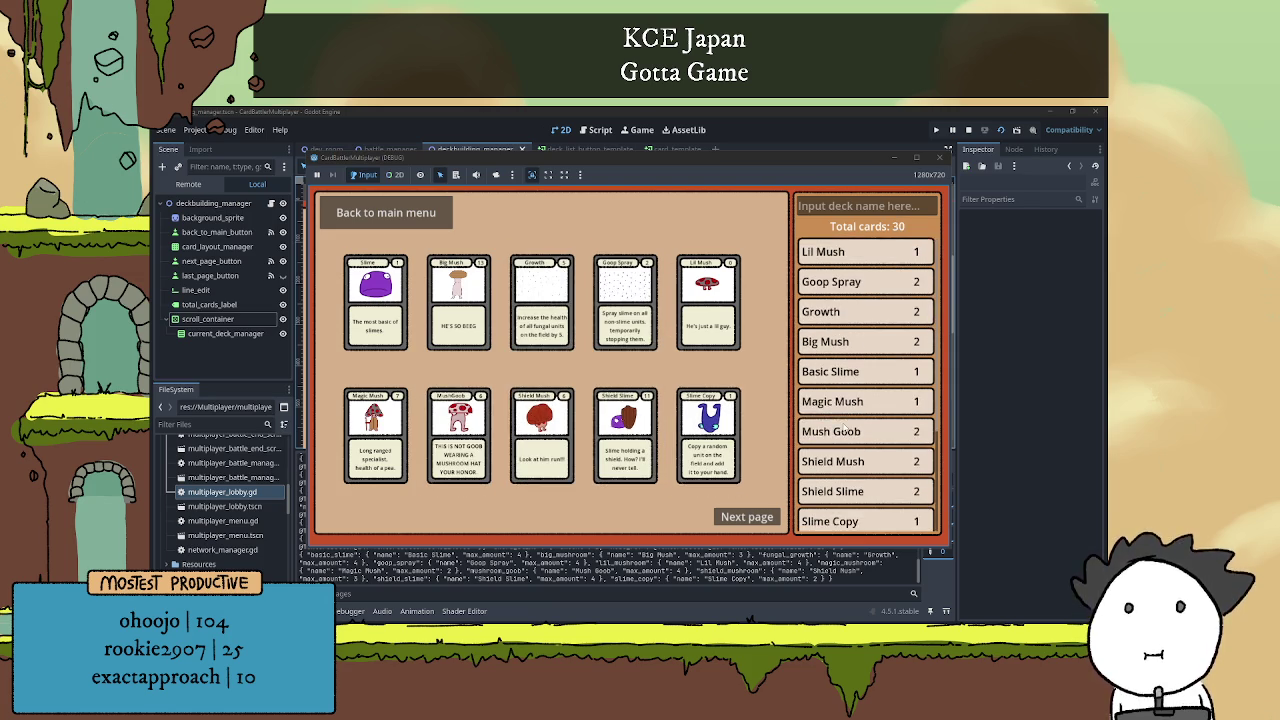
pyautogui.scroll(-3, 822, 451)
pyautogui.click(718, 518)
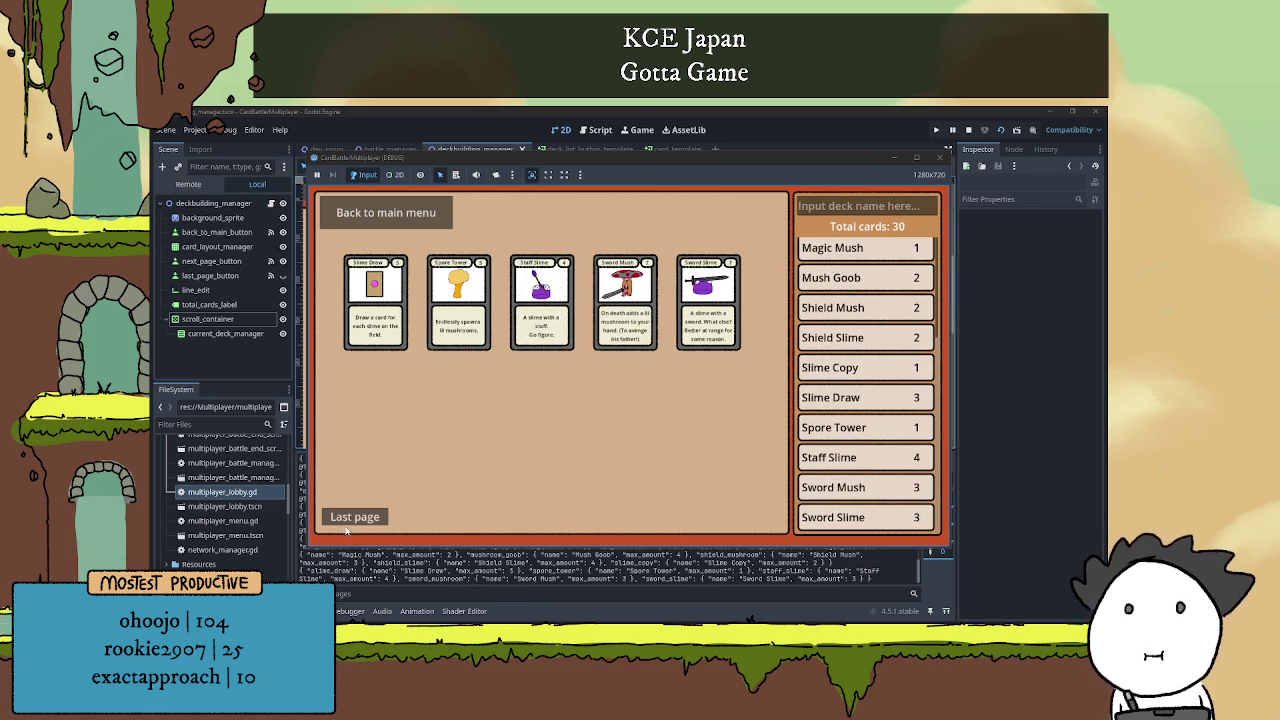
pyautogui.click(352, 518)
pyautogui.scroll(3, 814, 366)
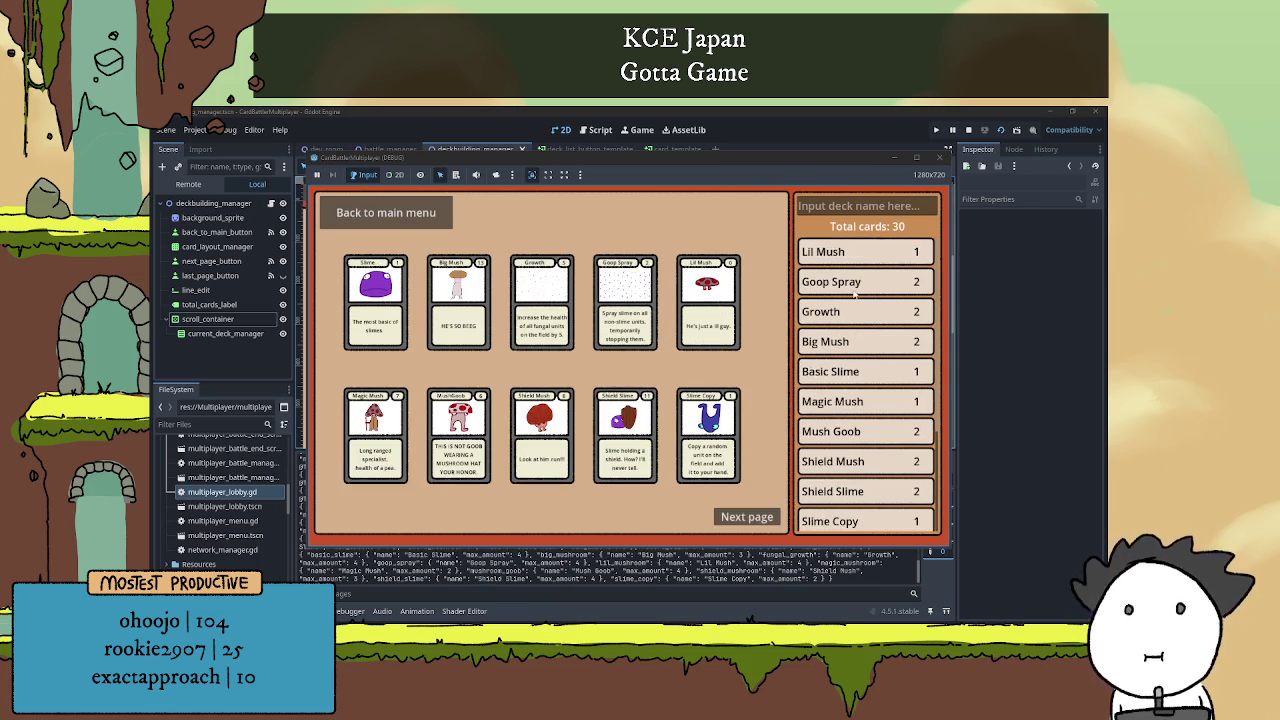
pyautogui.scroll(-3, 856, 296)
pyautogui.scroll(3, 856, 298)
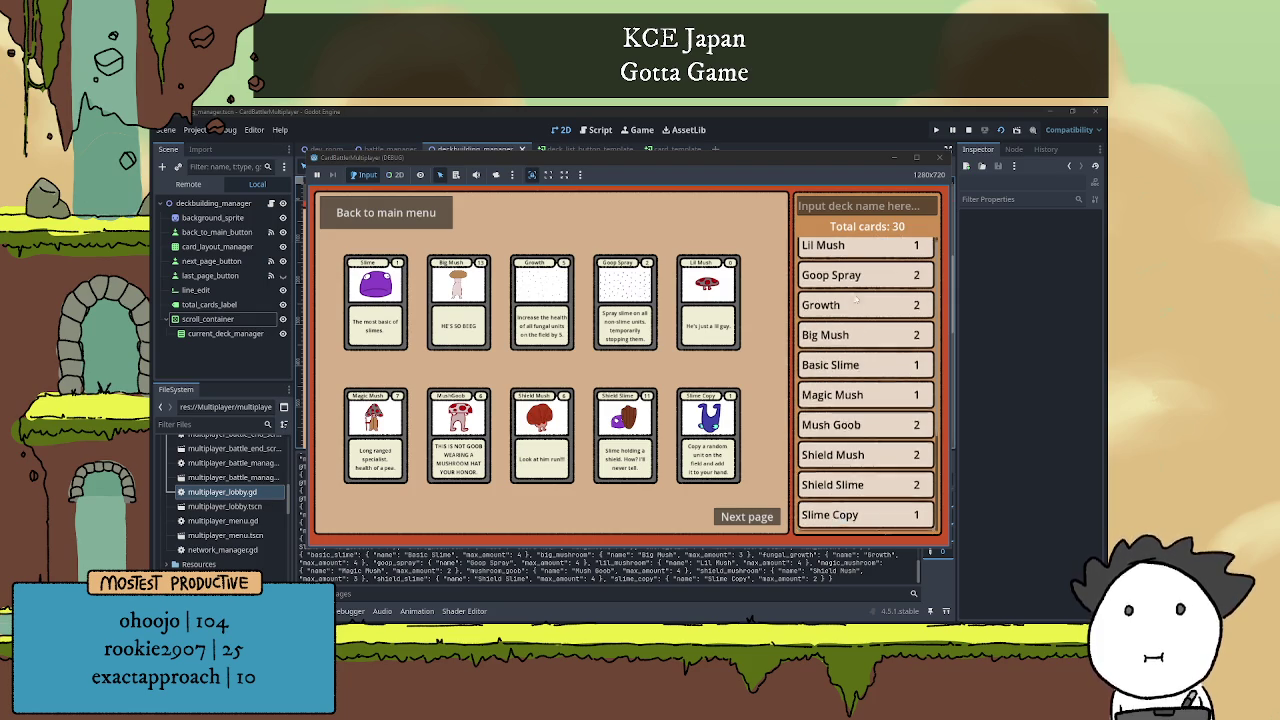
pyautogui.scroll(-3, 858, 302)
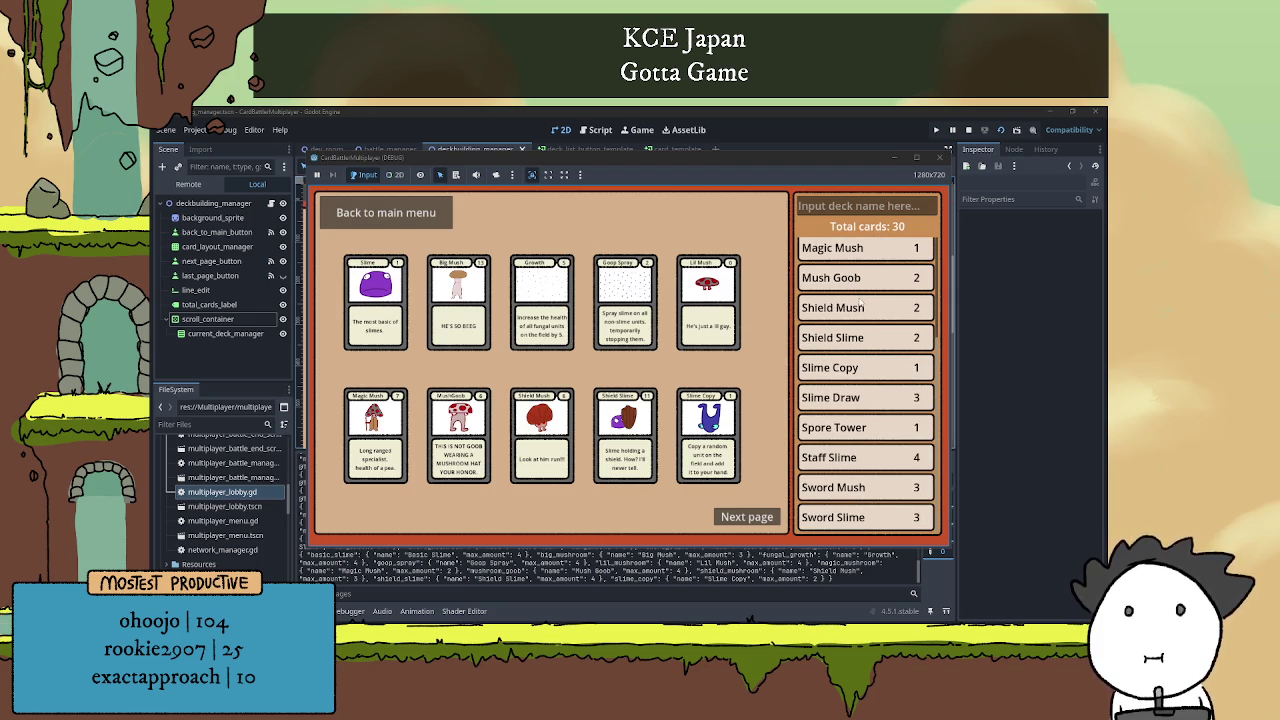
pyautogui.scroll(3, 859, 303)
pyautogui.scroll(-3, 859, 303)
pyautogui.scroll(3, 859, 303)
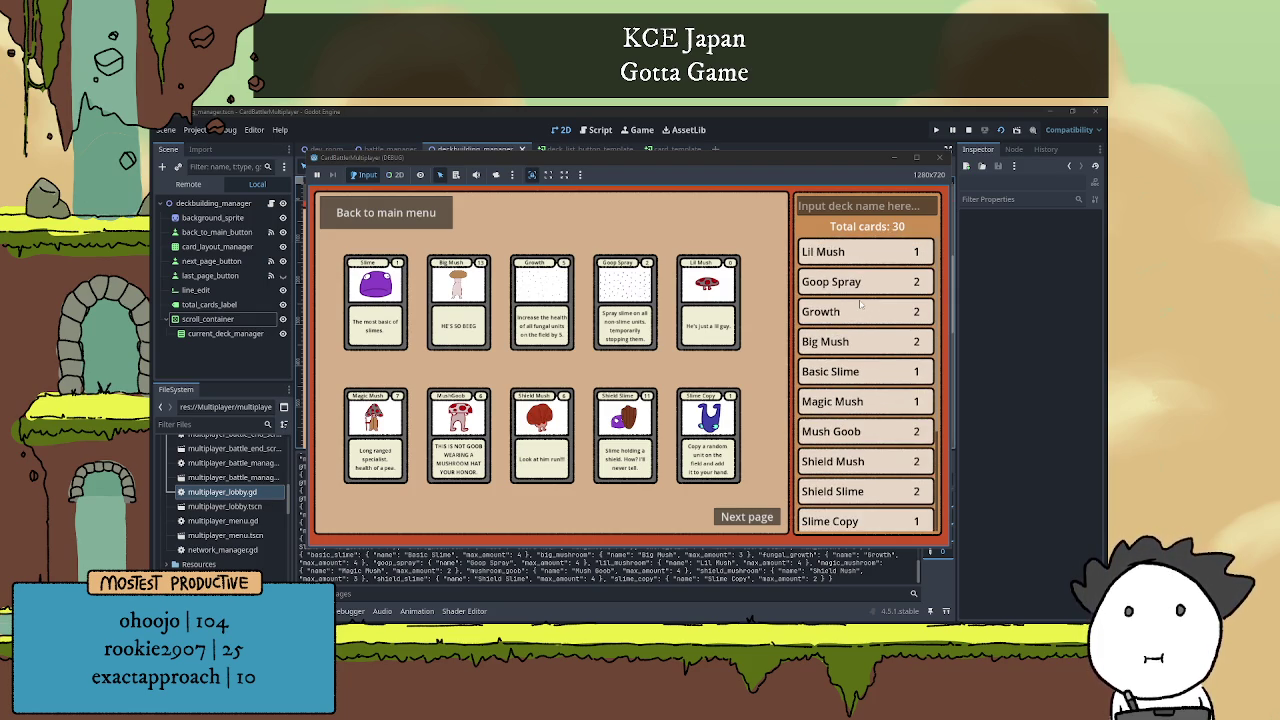
pyautogui.scroll(-1, 835, 258)
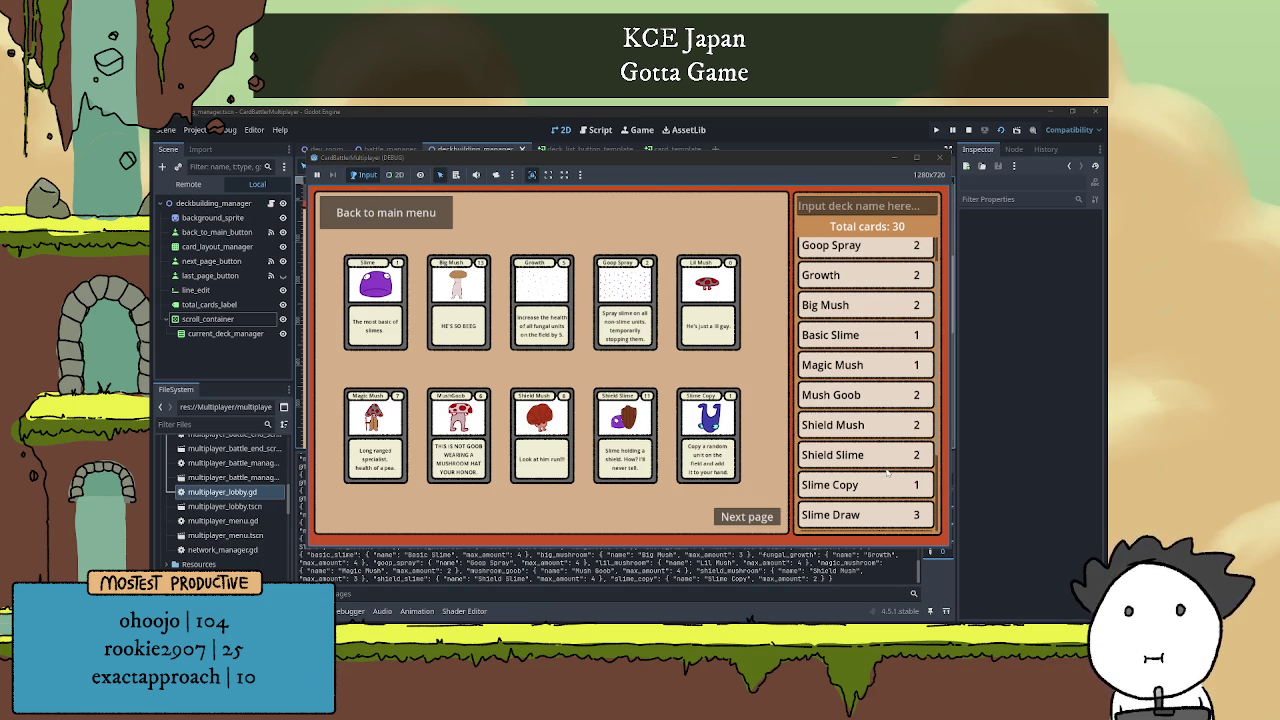
pyautogui.scroll(1, 842, 510)
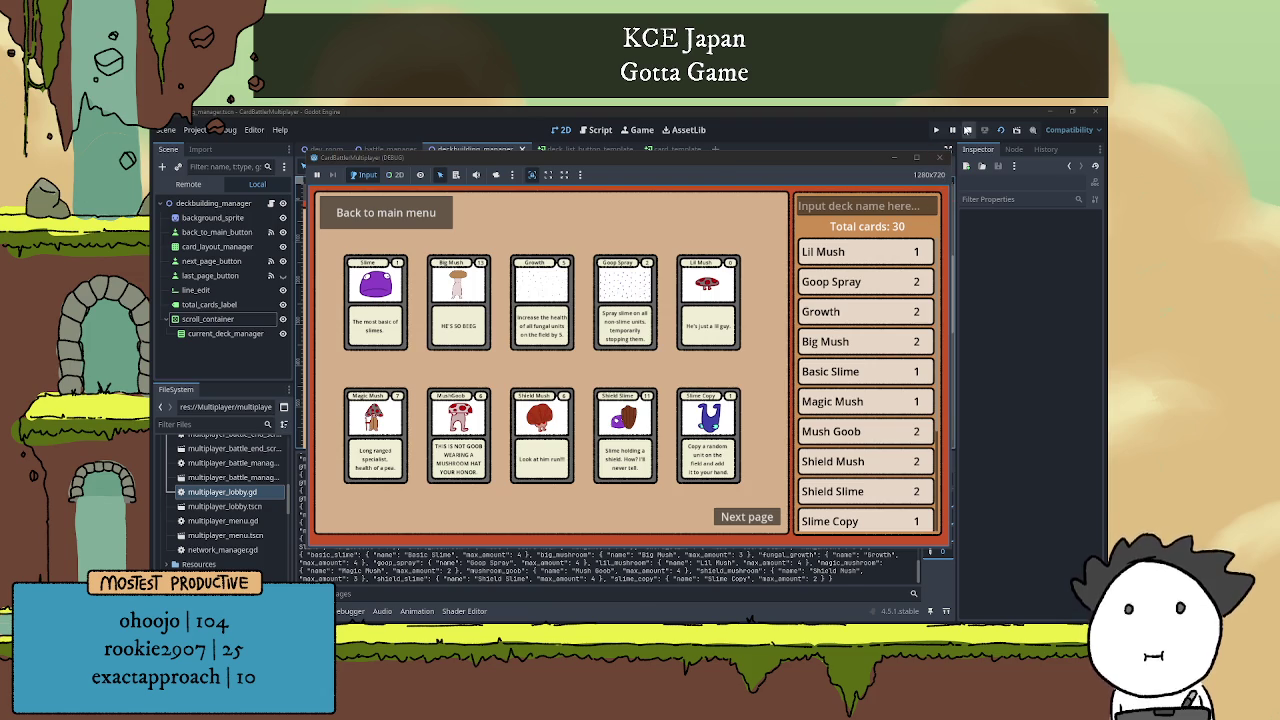
pyautogui.click(968, 130)
# Zoom around the 2D viewport, then switch to the card_template scene.
pyautogui.scroll(-3, 733, 370)
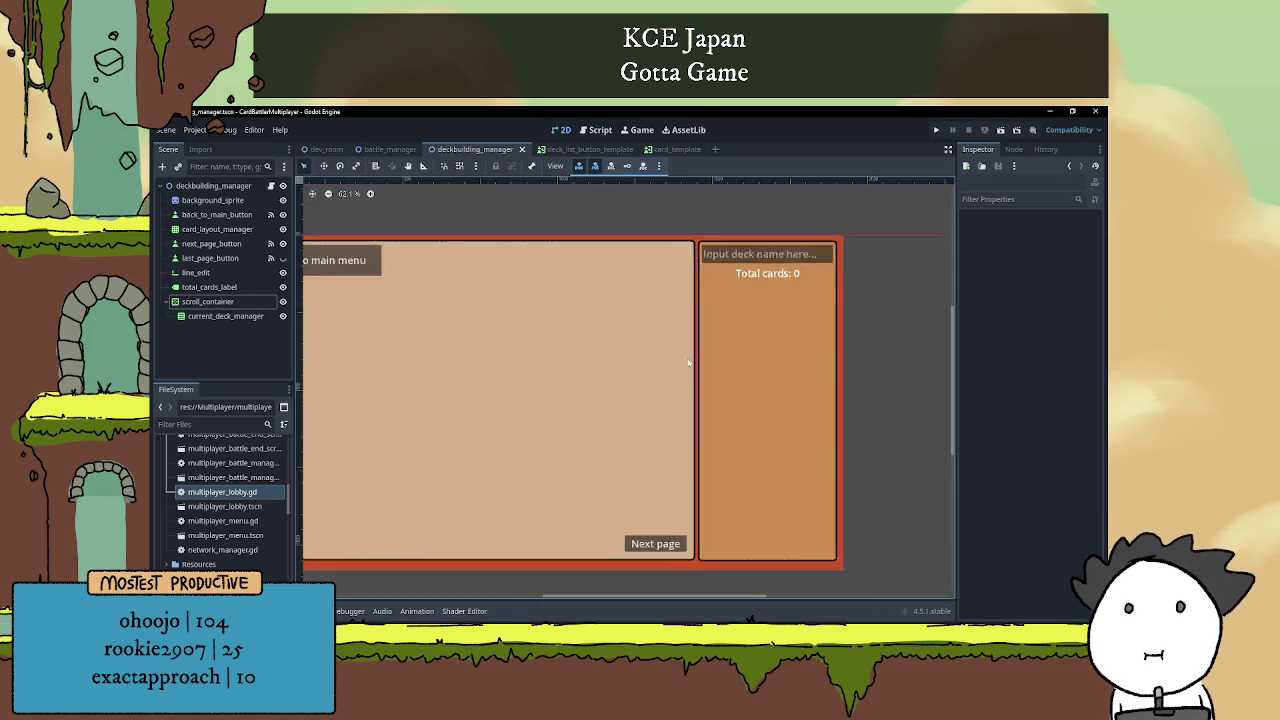
pyautogui.scroll(1, 733, 370)
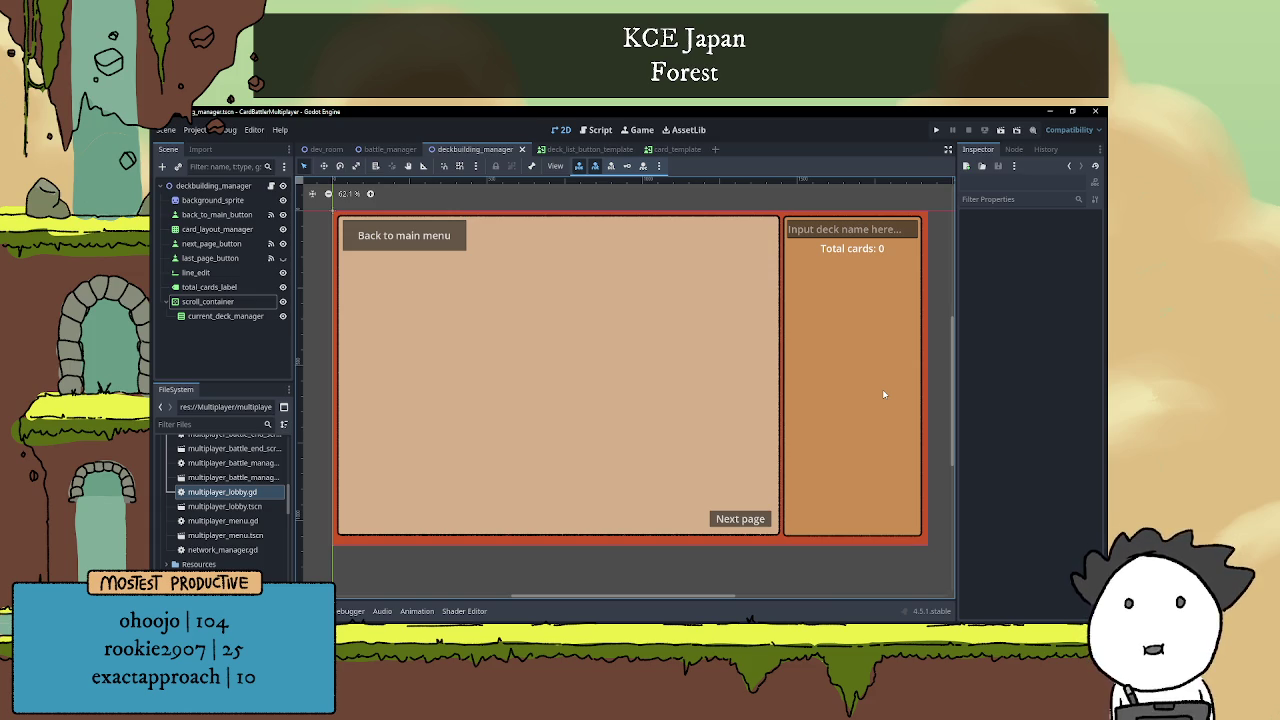
pyautogui.scroll(-3, 882, 393)
pyautogui.scroll(2, 709, 317)
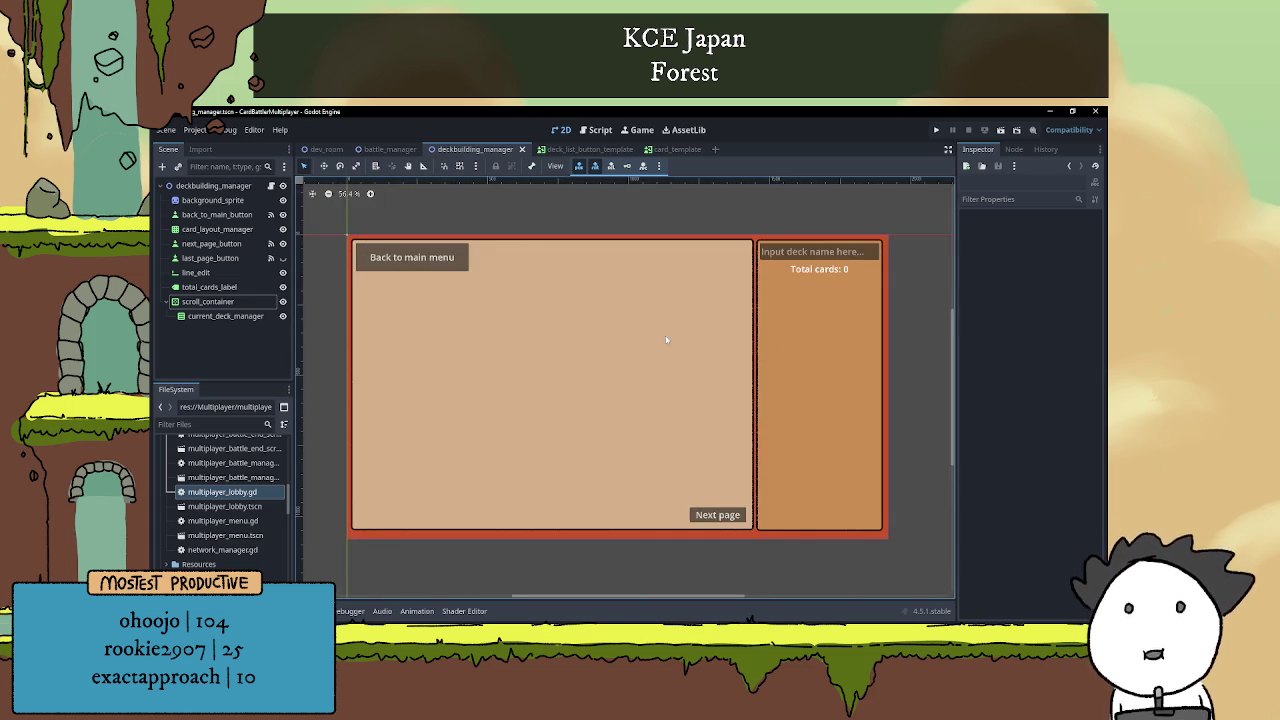
pyautogui.scroll(2, 675, 334)
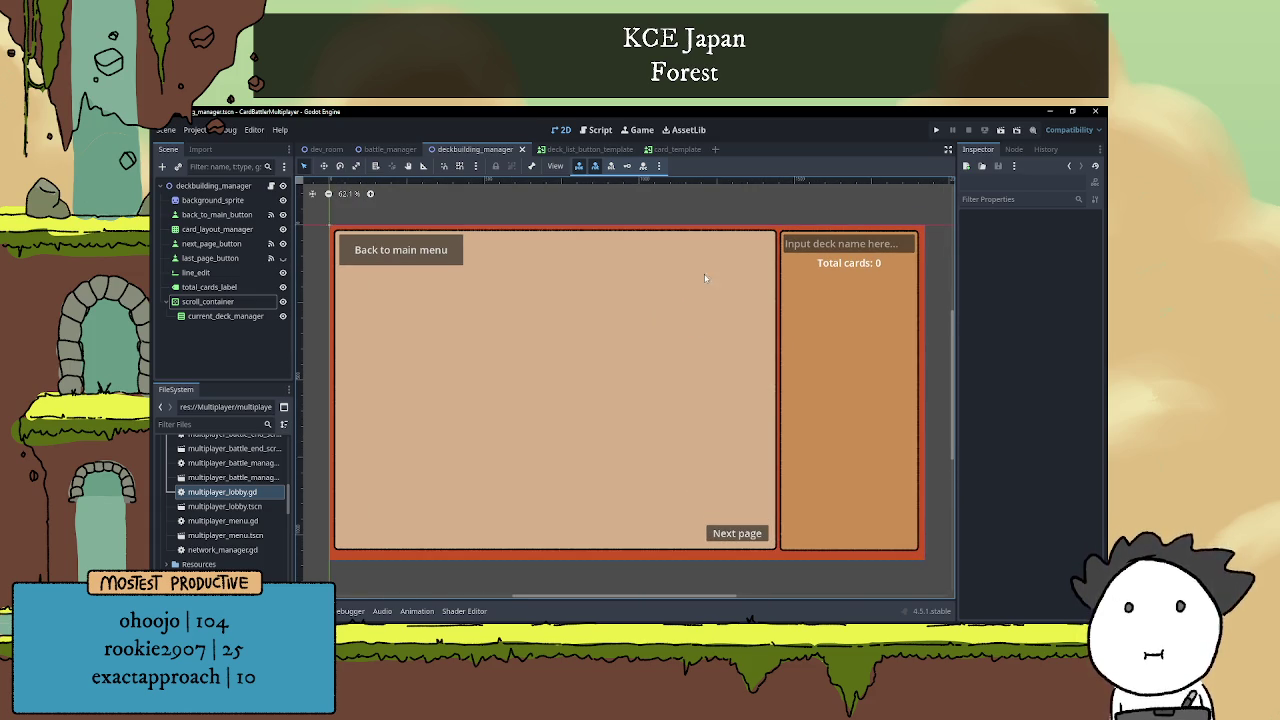
pyautogui.click(668, 149)
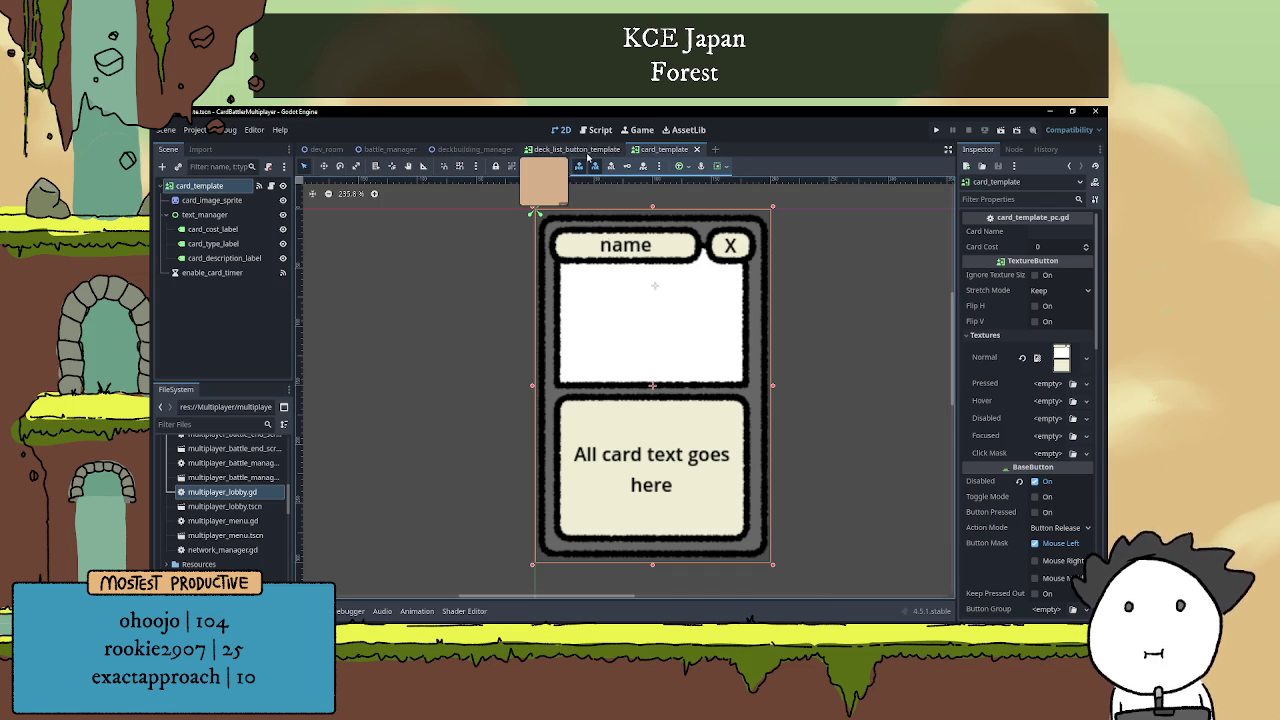
# Replace the pass in deck_list_button_template.gd's _on_pressed with print("Remove card from deckmanager").
pyautogui.click(585, 150)
pyautogui.click(271, 186)
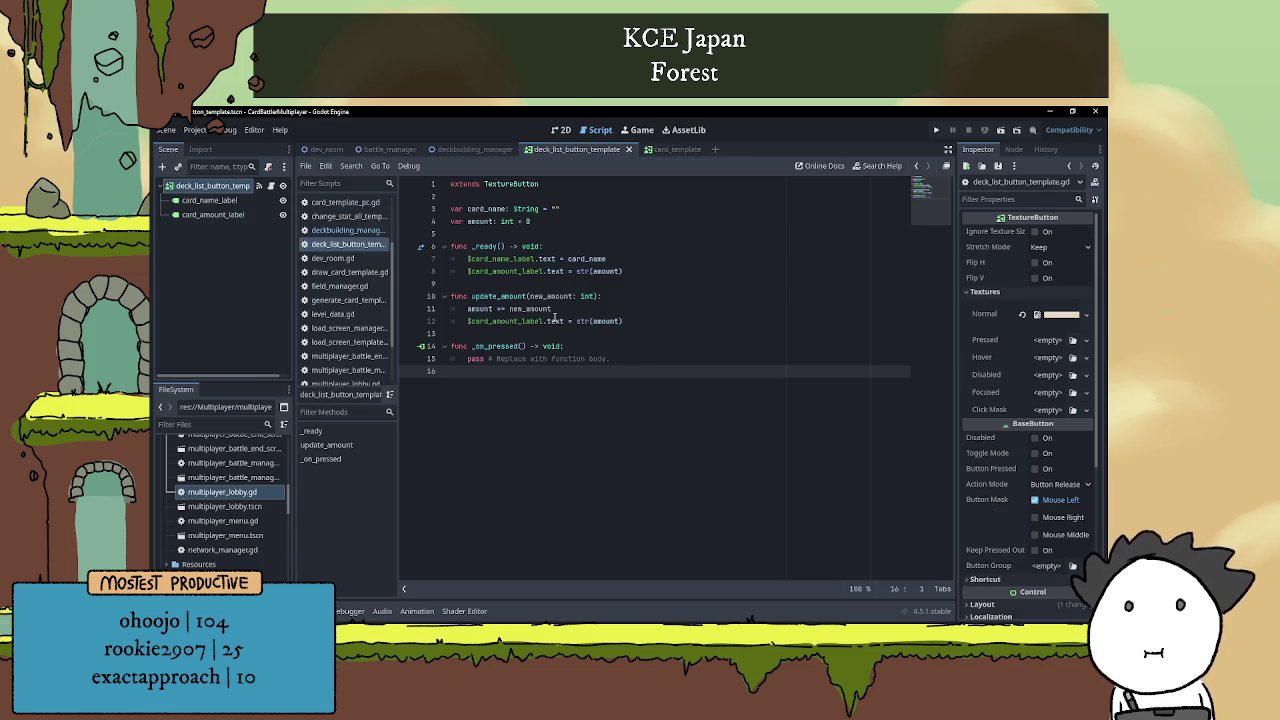
pyautogui.moveTo(467, 358); pyautogui.dragTo(640, 359)
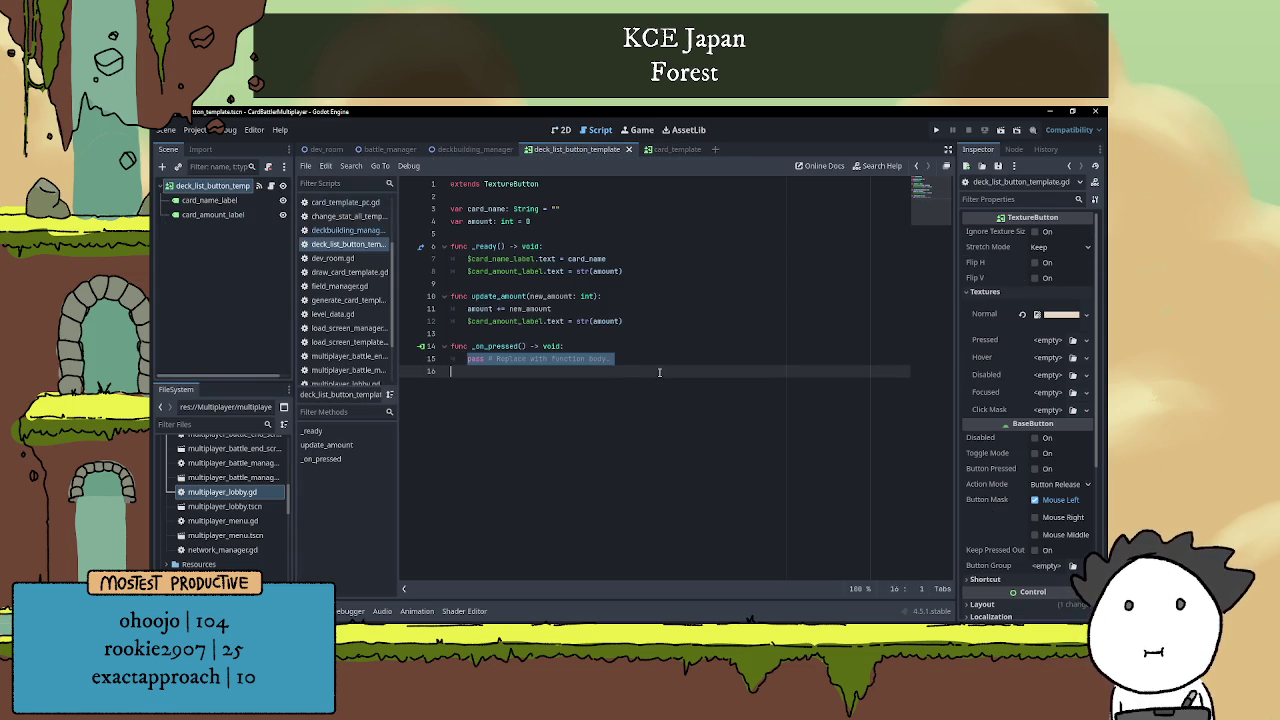
pyautogui.press('BackSpace')
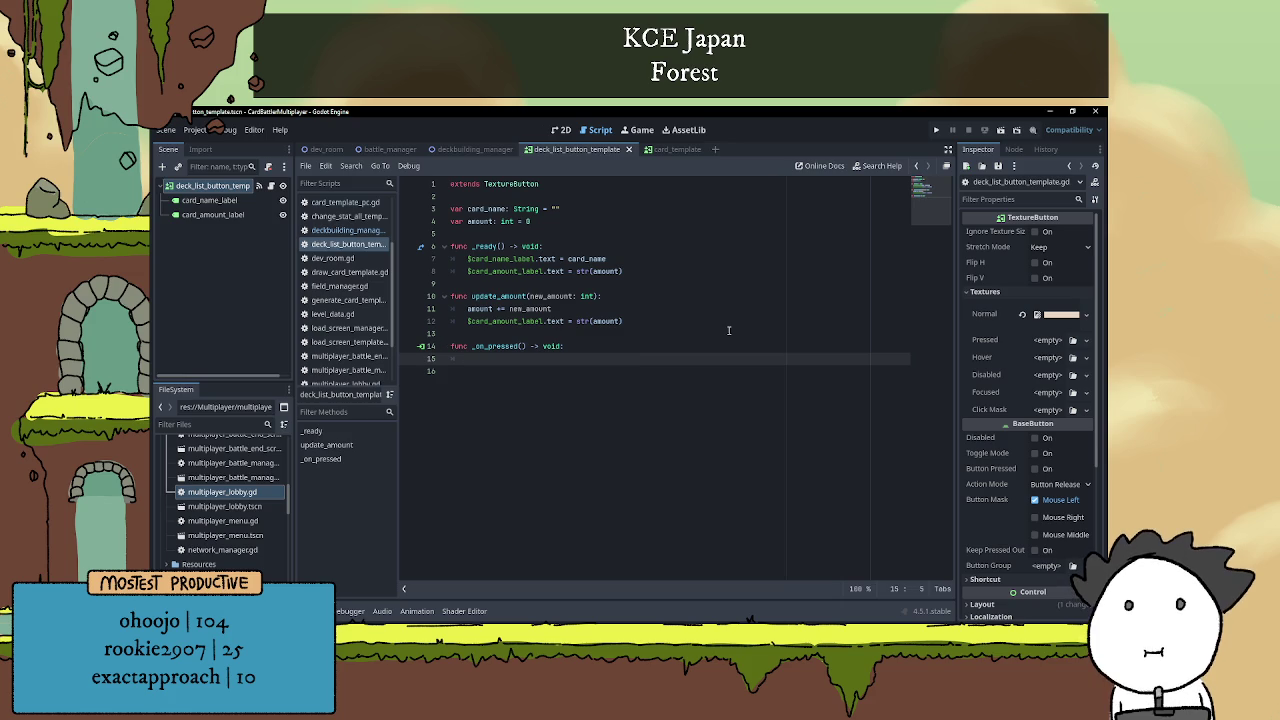
pyautogui.write('dec')
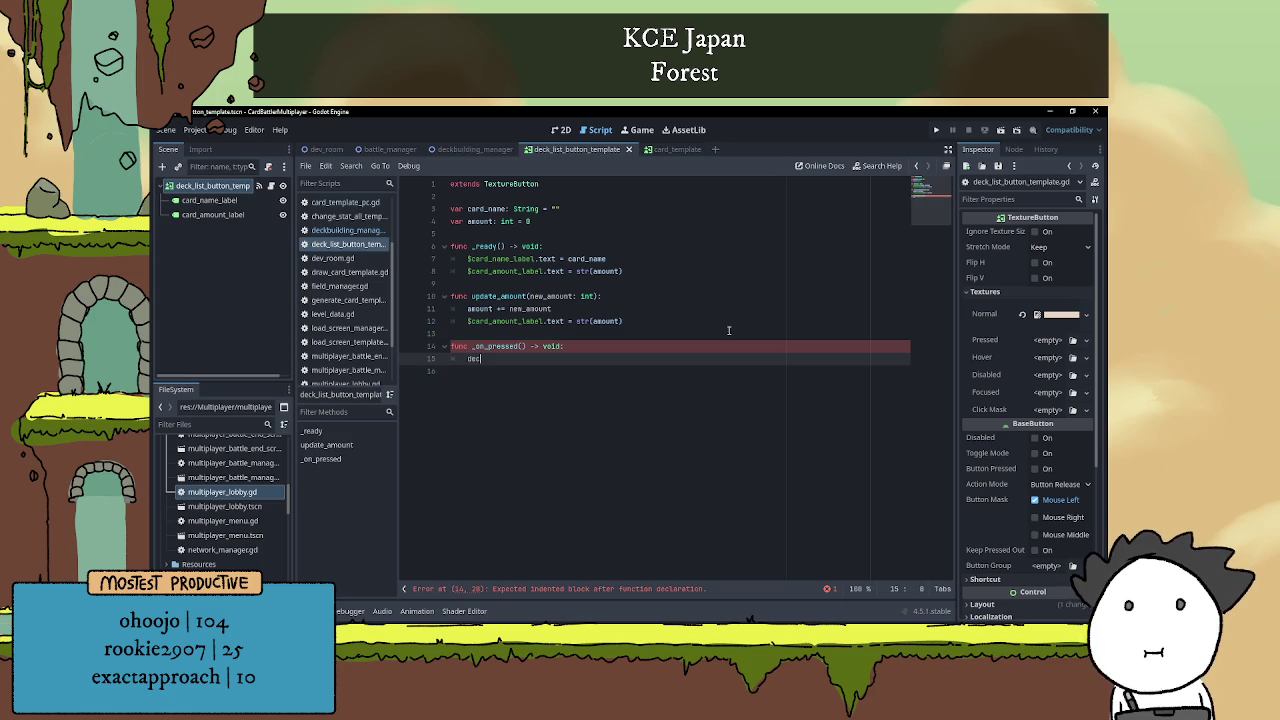
pyautogui.press('BackSpace')
pyautogui.press('BackSpace')
pyautogui.press('BackSpace')
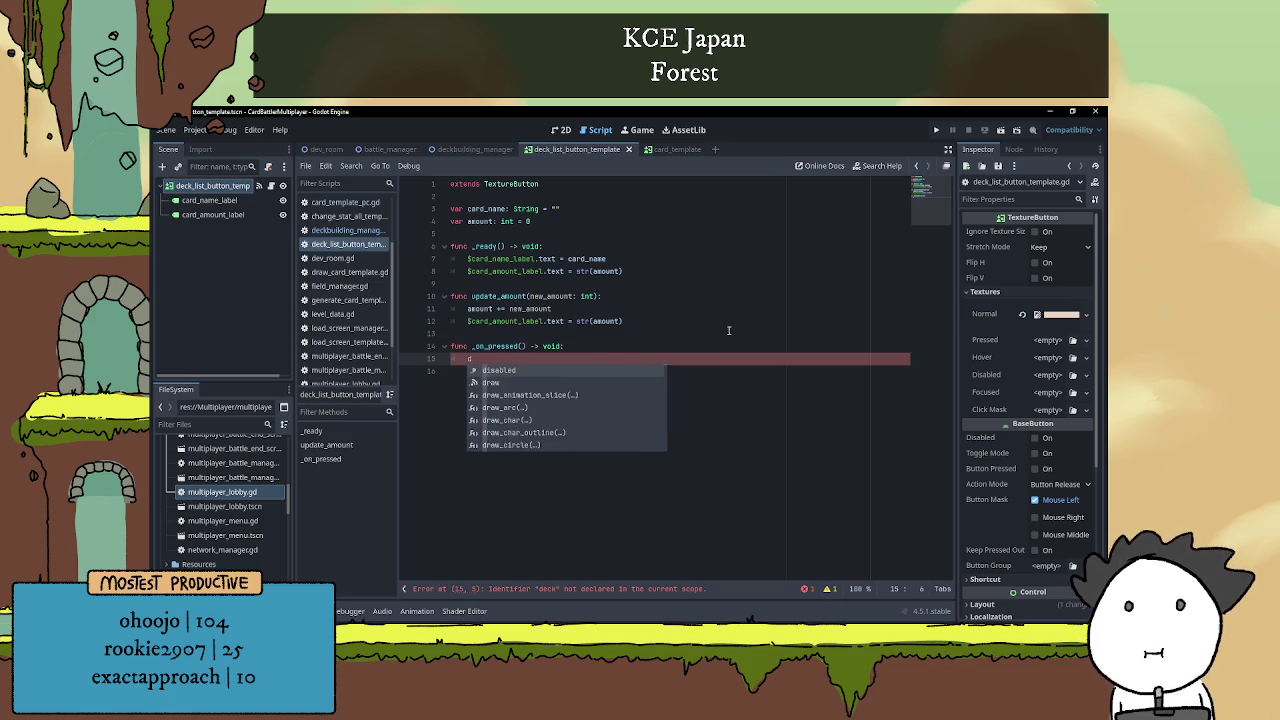
pyautogui.write('print')
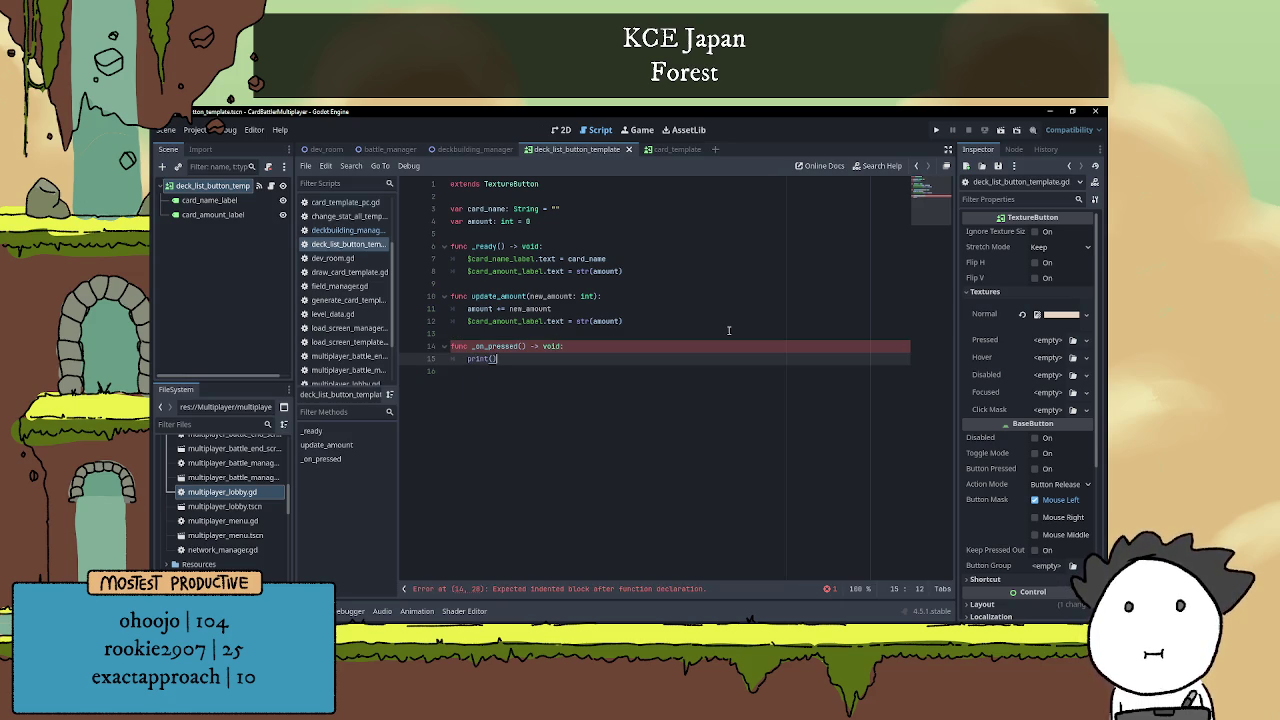
pyautogui.write('("')
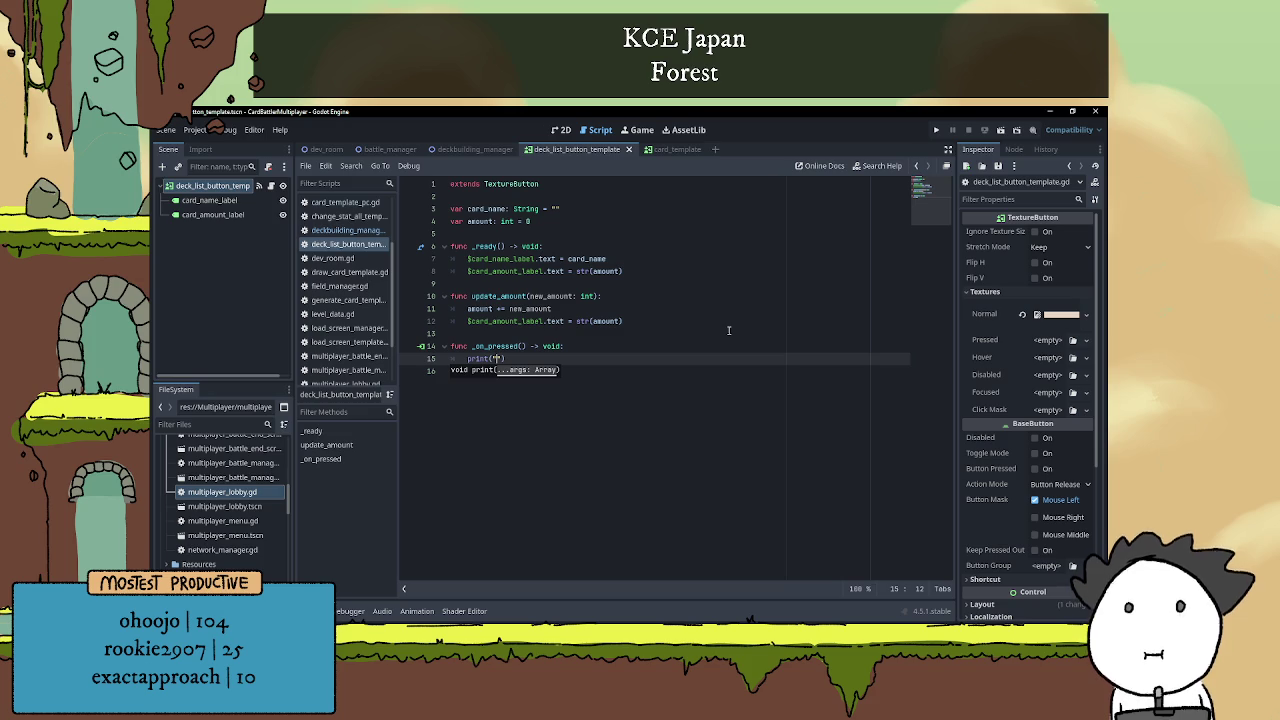
pyautogui.write('Remove ca')
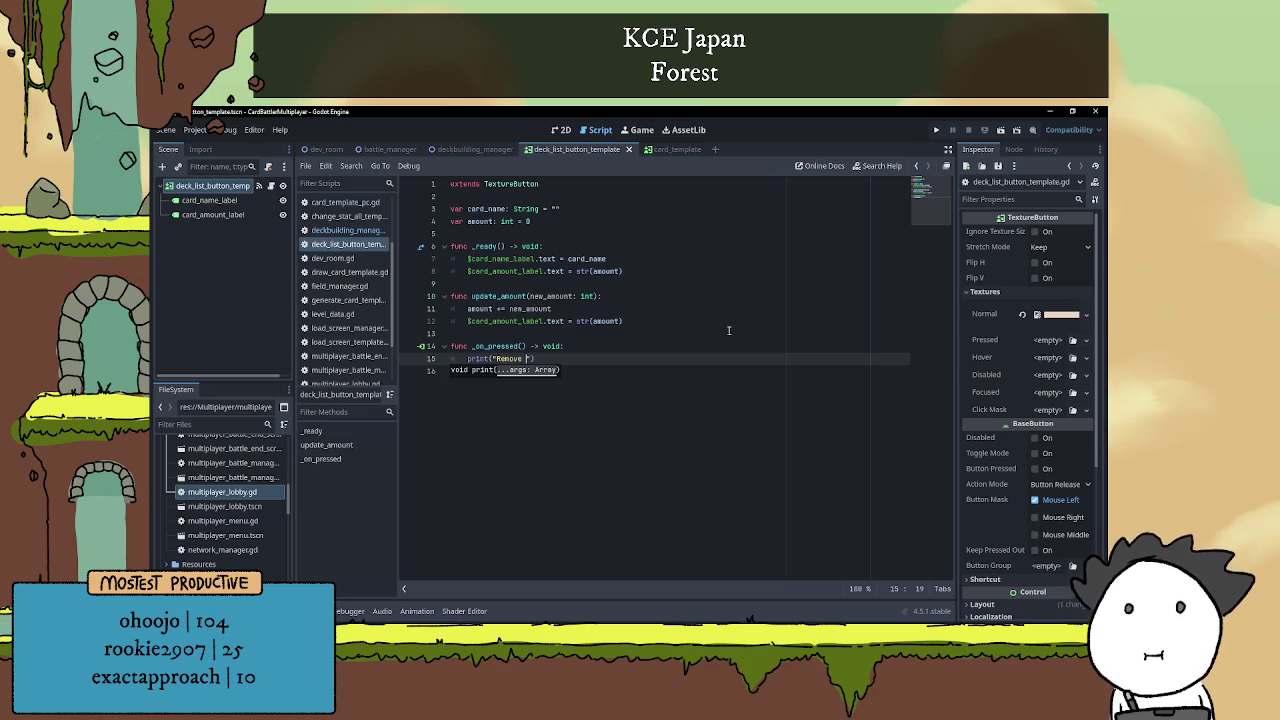
pyautogui.write('rd from deckmanag')
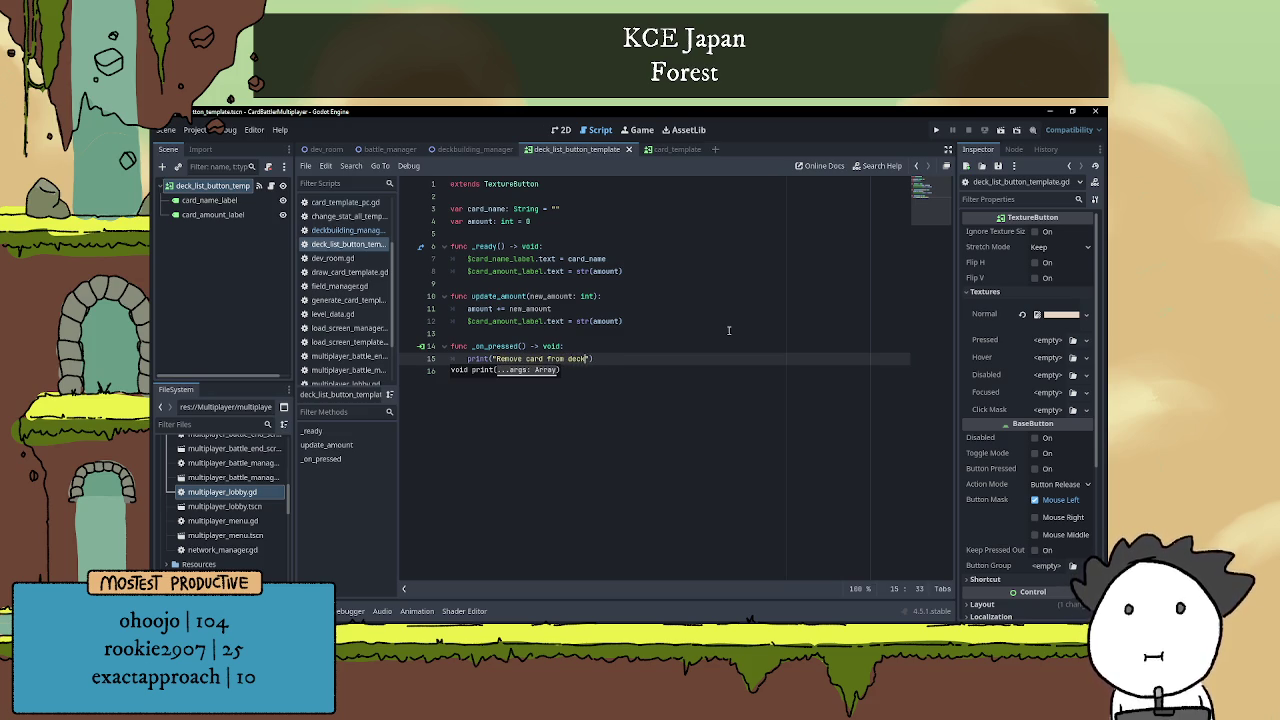
pyautogui.write('er')
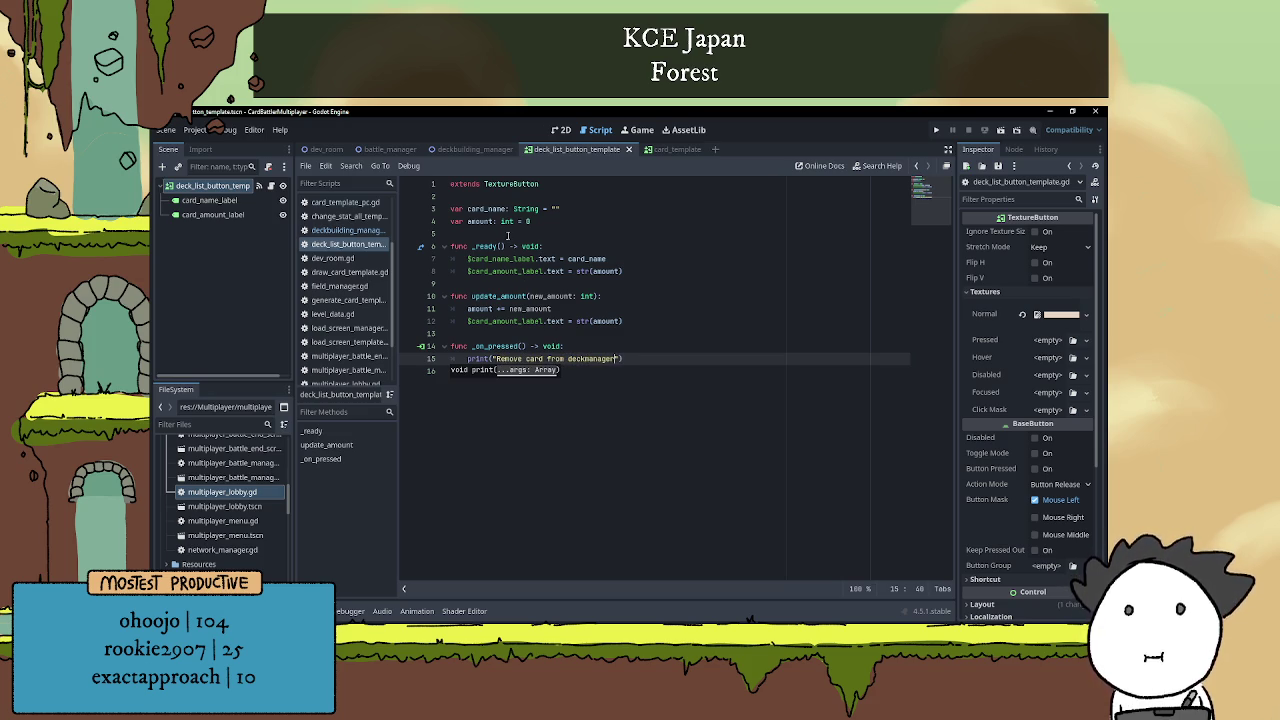
# Add 'var deck_manager' below the existing variable declarations.
pyautogui.click(509, 234)
pyautogui.press('Up')
pyautogui.press('Up')
pyautogui.press('Up')
pyautogui.press('Return')
pyautogui.press('Return')
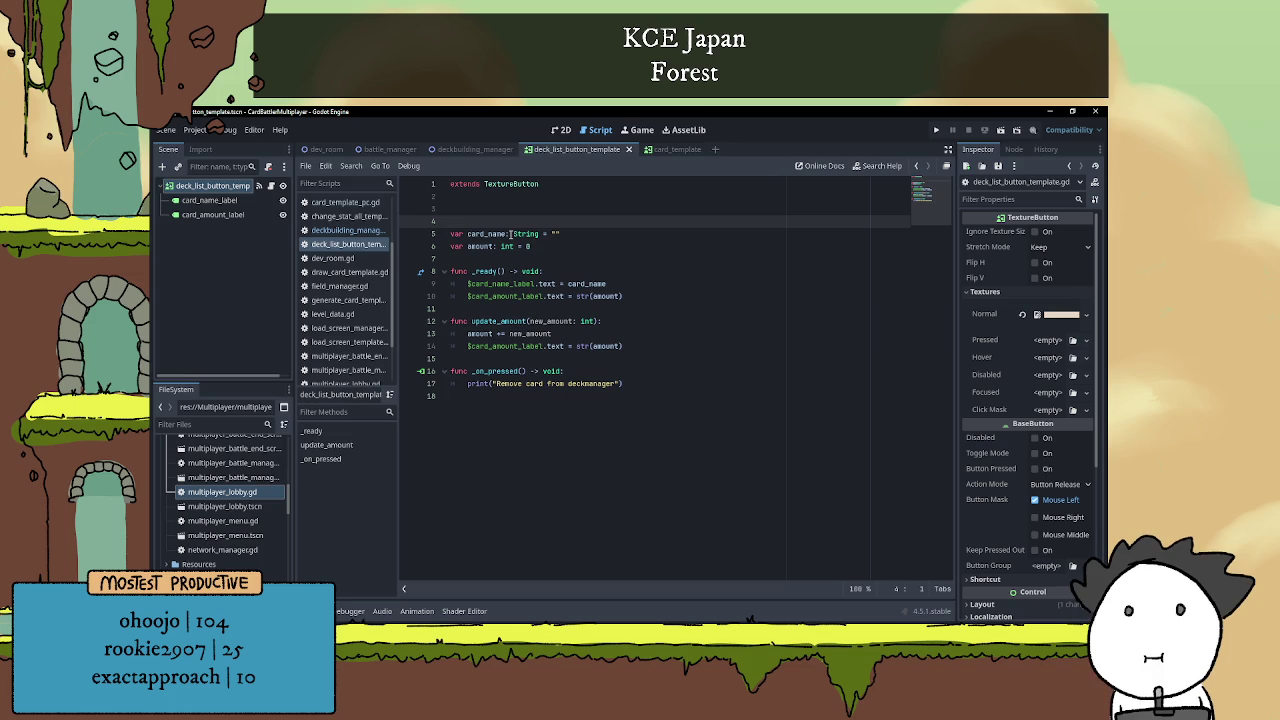
pyautogui.press('BackSpace')
pyautogui.press('BackSpace')
pyautogui.press('Down')
pyautogui.press('Down')
pyautogui.press('End')
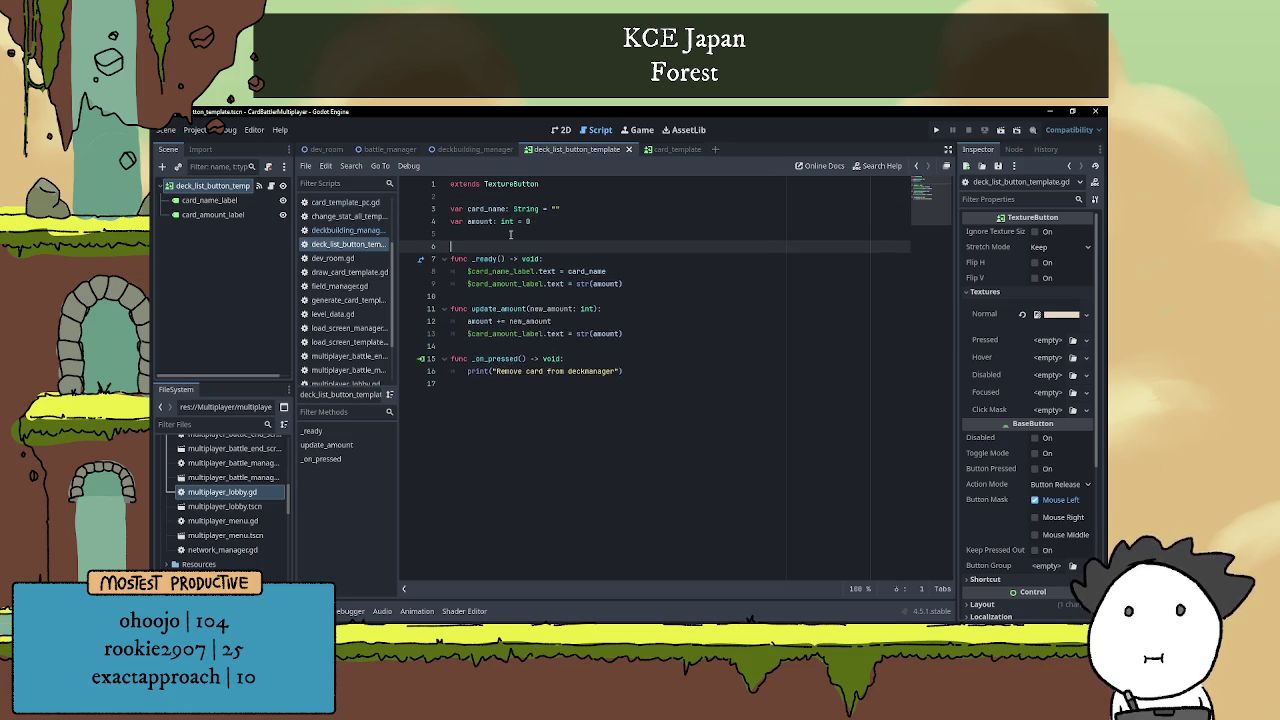
pyautogui.press('Return')
pyautogui.press('Return')
pyautogui.write('var deck')
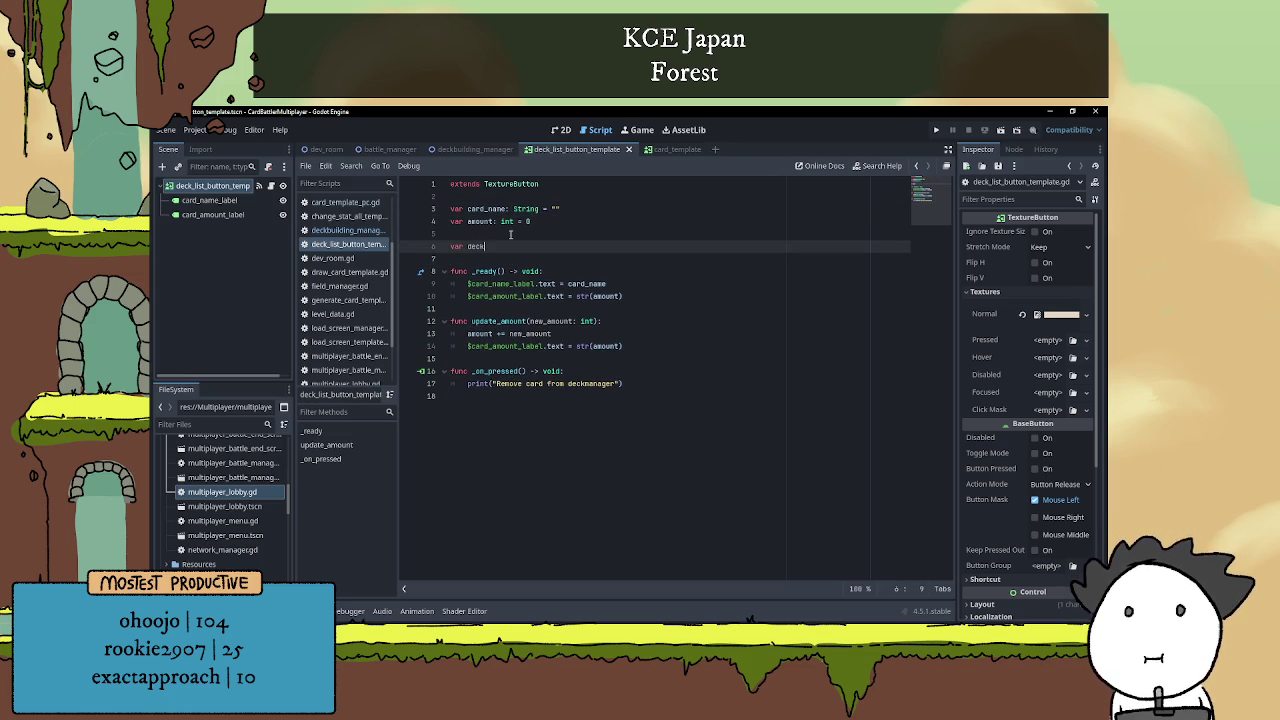
pyautogui.write('_manager')
pyautogui.press('Down')
pyautogui.press('Down')
pyautogui.press('Down')
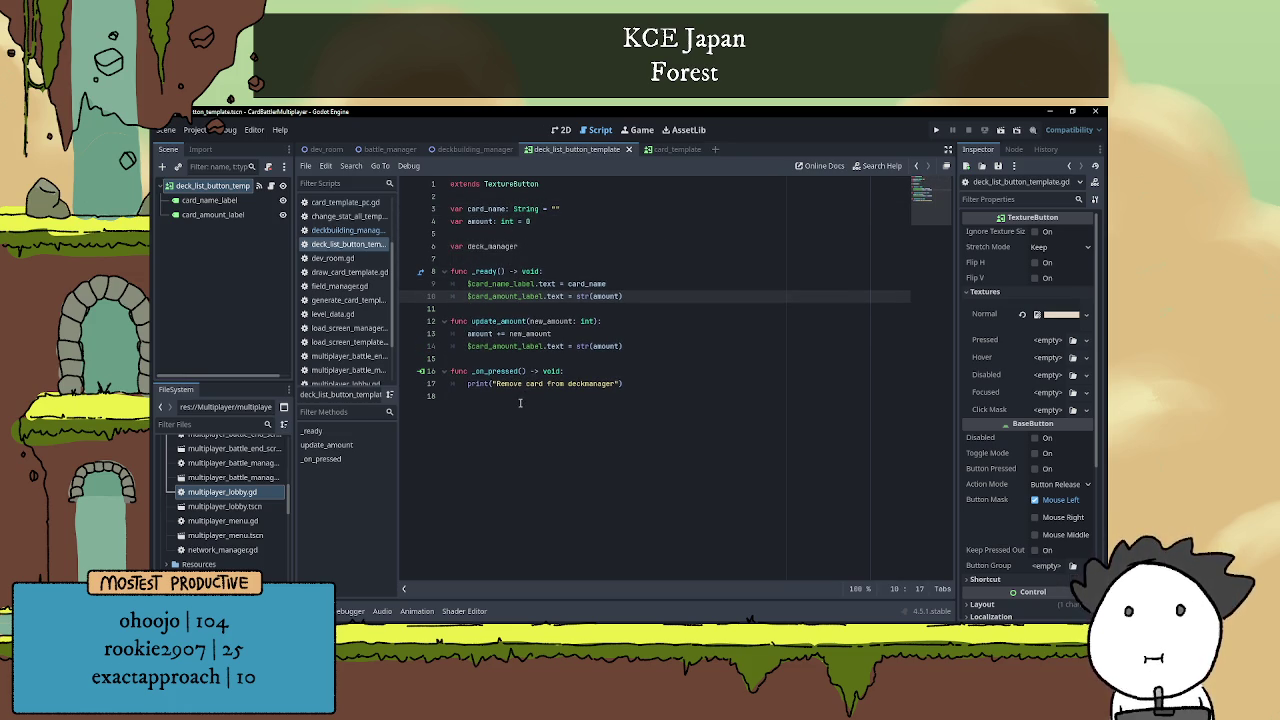
pyautogui.click(548, 358)
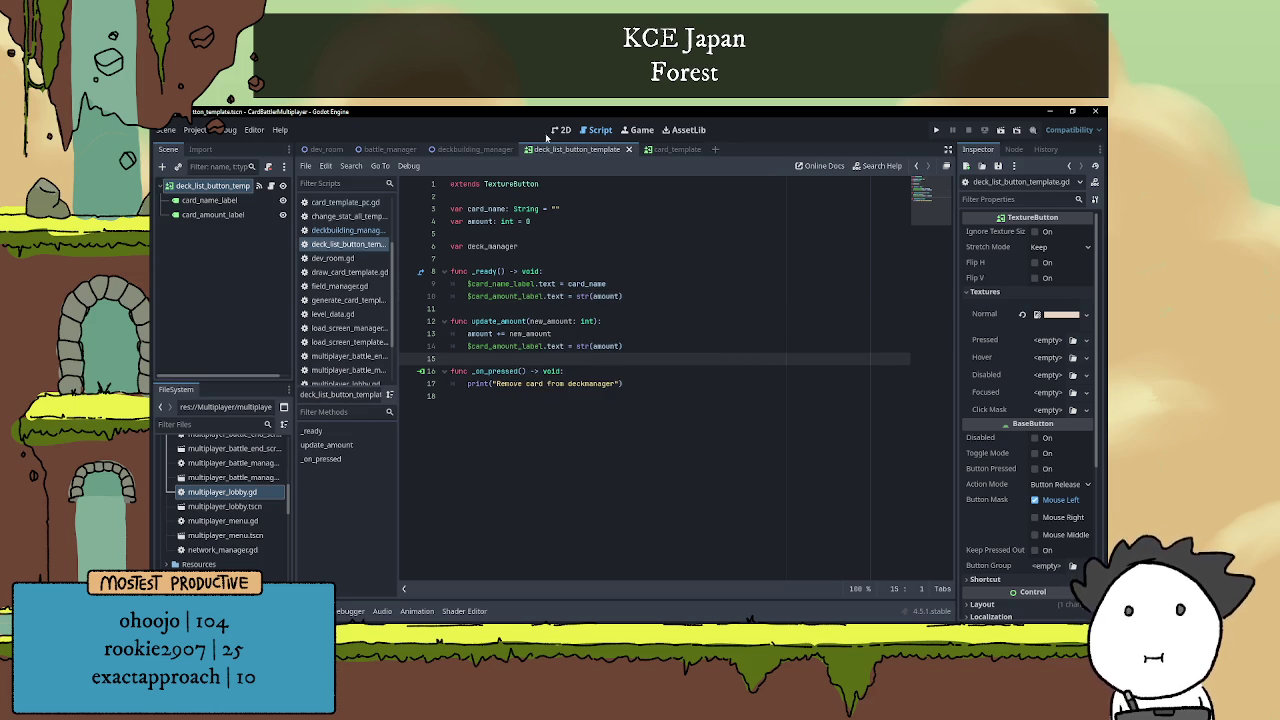
# Open deckbuilding_manager.gd and inspect where add_card_to_deck sets up new deck buttons.
pyautogui.click(468, 149)
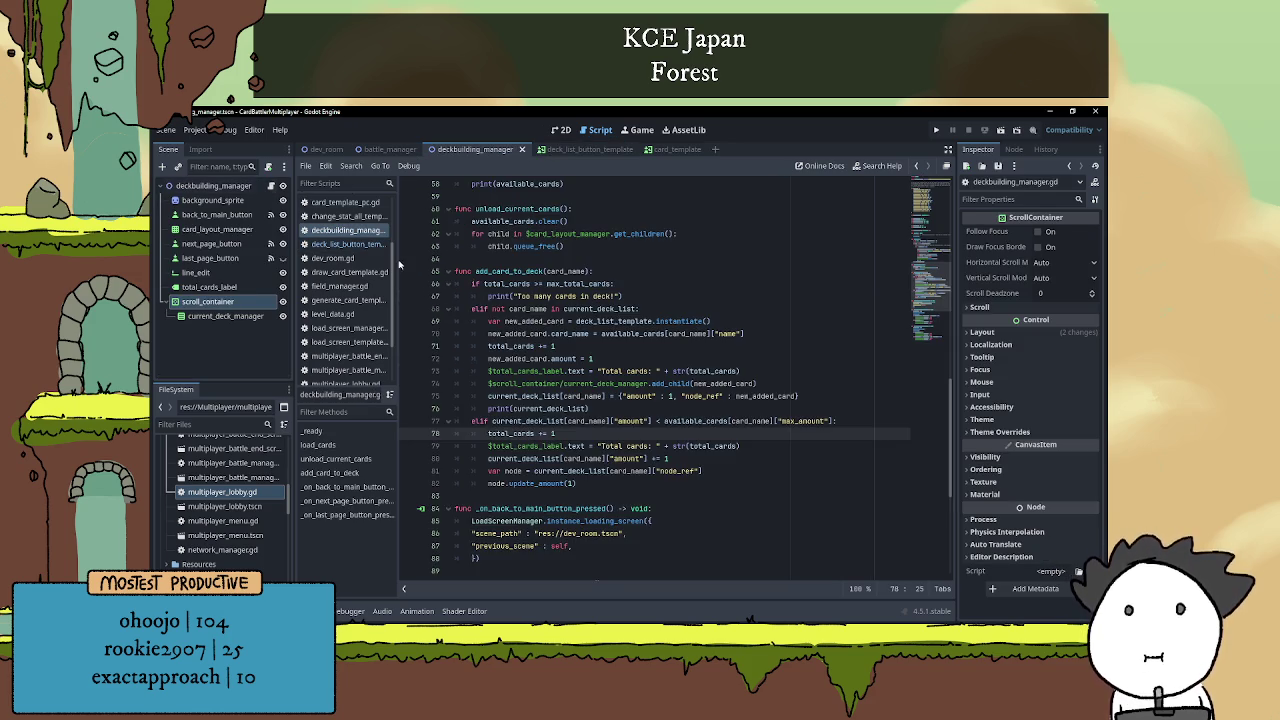
pyautogui.scroll(2, 600, 458)
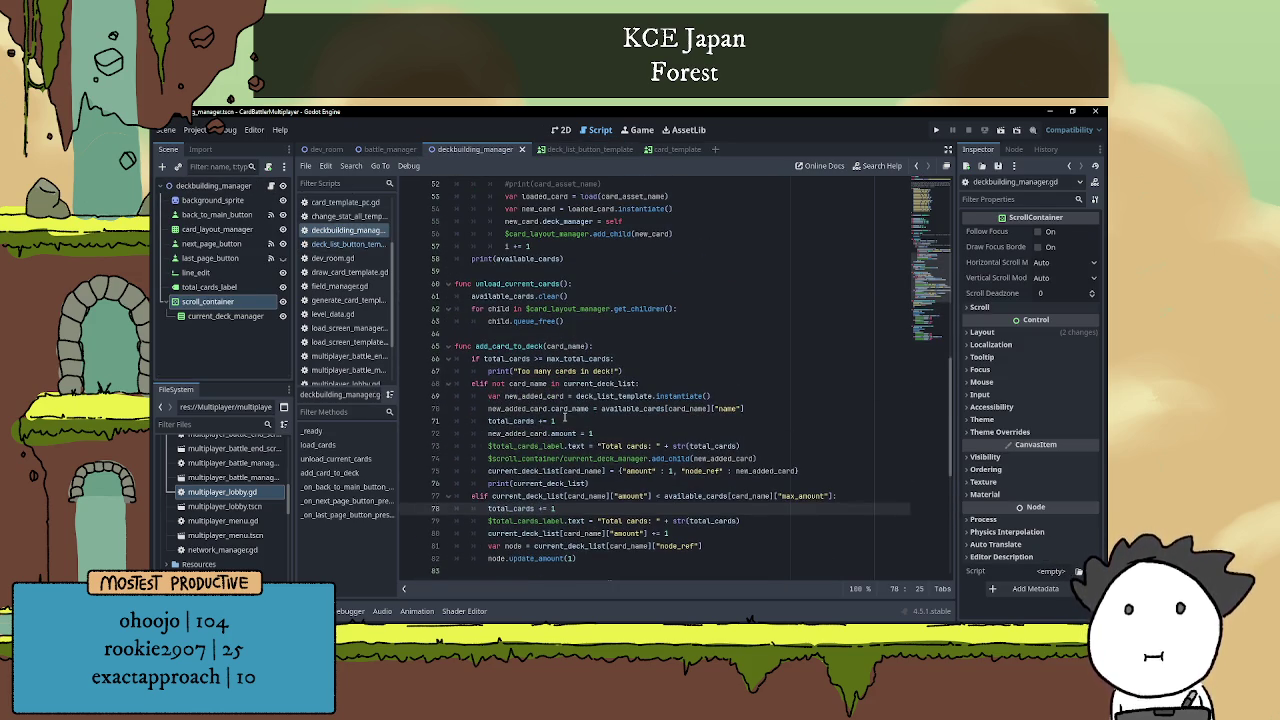
pyautogui.scroll(-1, 565, 418)
pyautogui.click(612, 308)
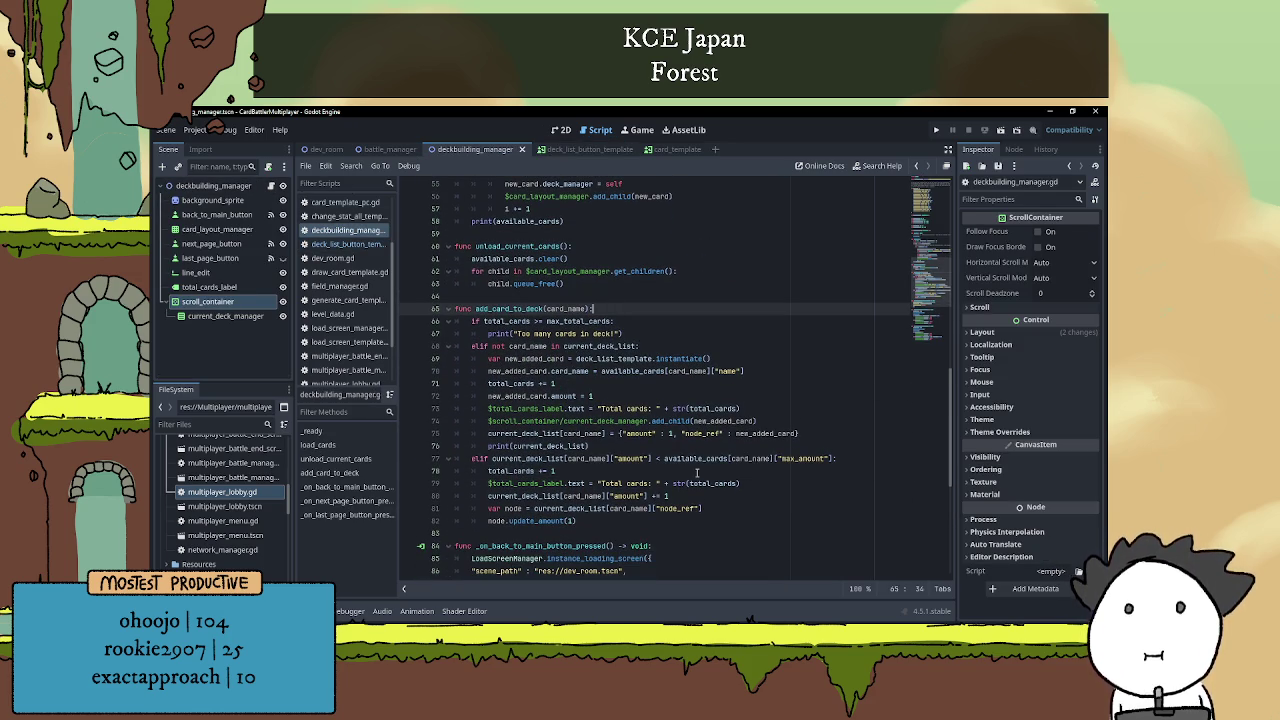
pyautogui.click(697, 472)
pyautogui.click(704, 446)
pyautogui.click(703, 396)
pyautogui.click(702, 385)
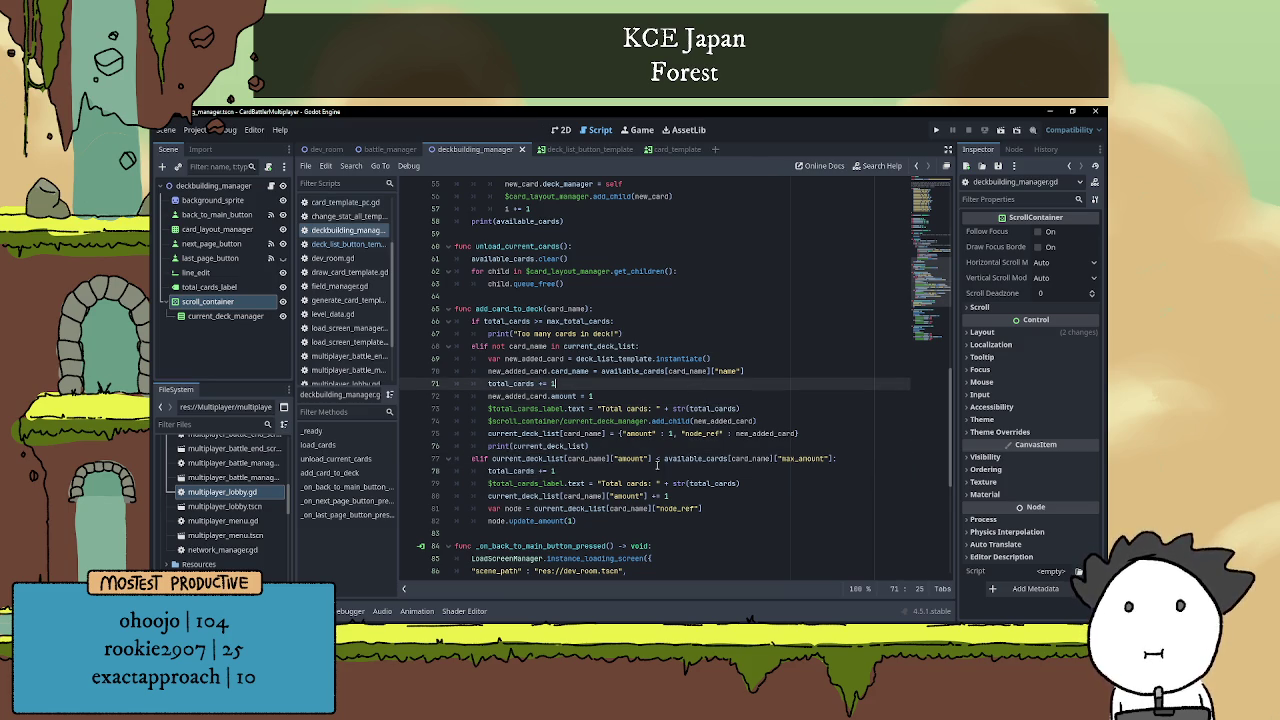
pyautogui.moveTo(665, 457)
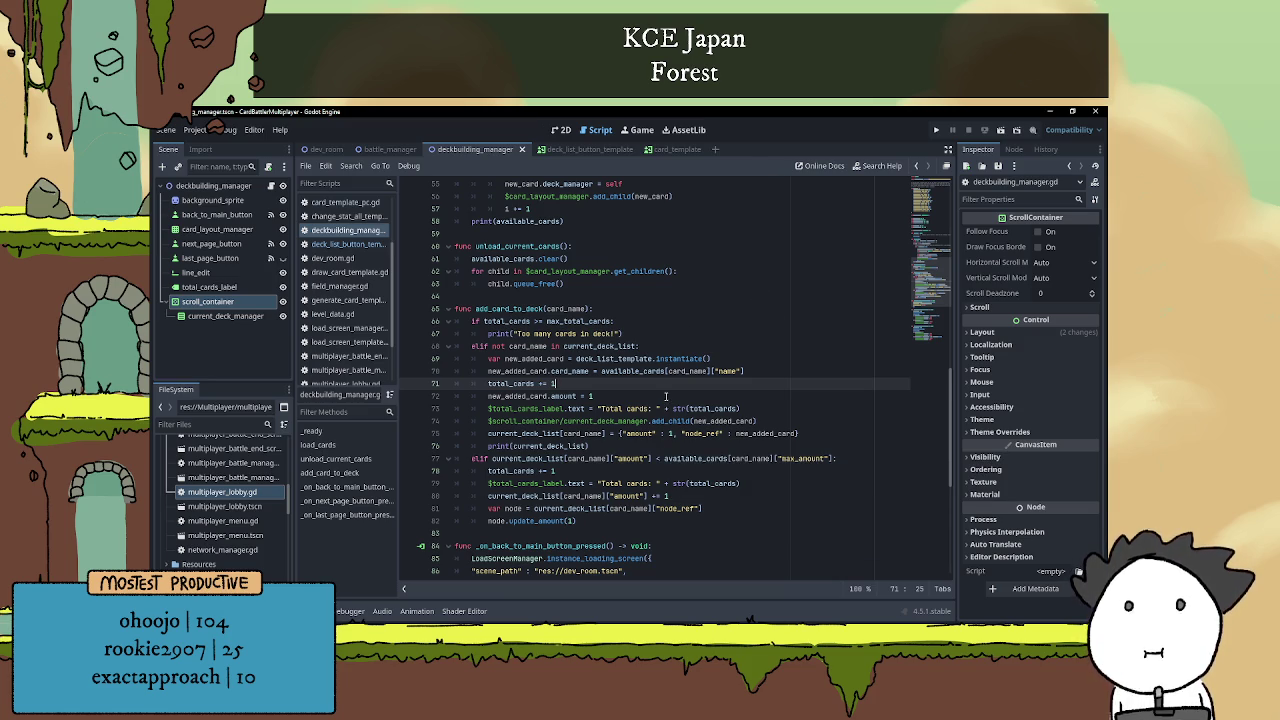
# Scroll through the rest of the script, checking the back-to-main and next-page functions.
pyautogui.scroll(-2, 666, 390)
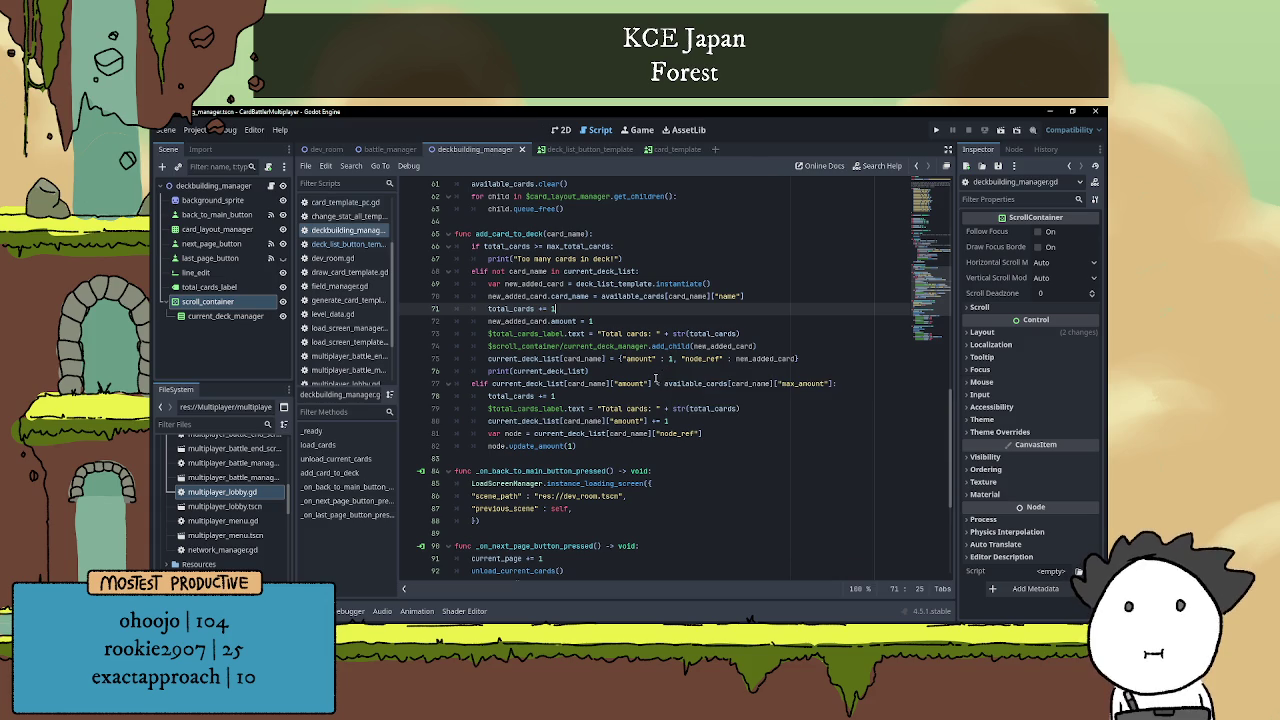
pyautogui.scroll(-5, 657, 372)
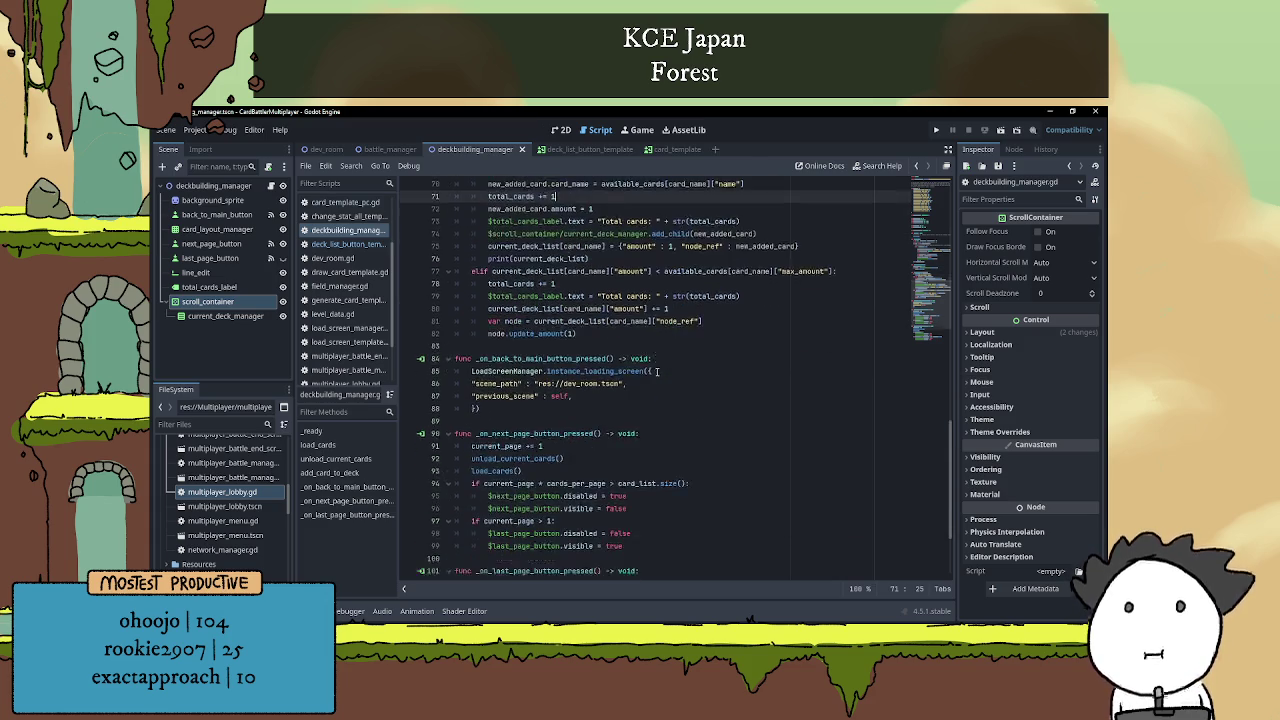
pyautogui.scroll(7, 666, 375)
pyautogui.scroll(-3, 666, 372)
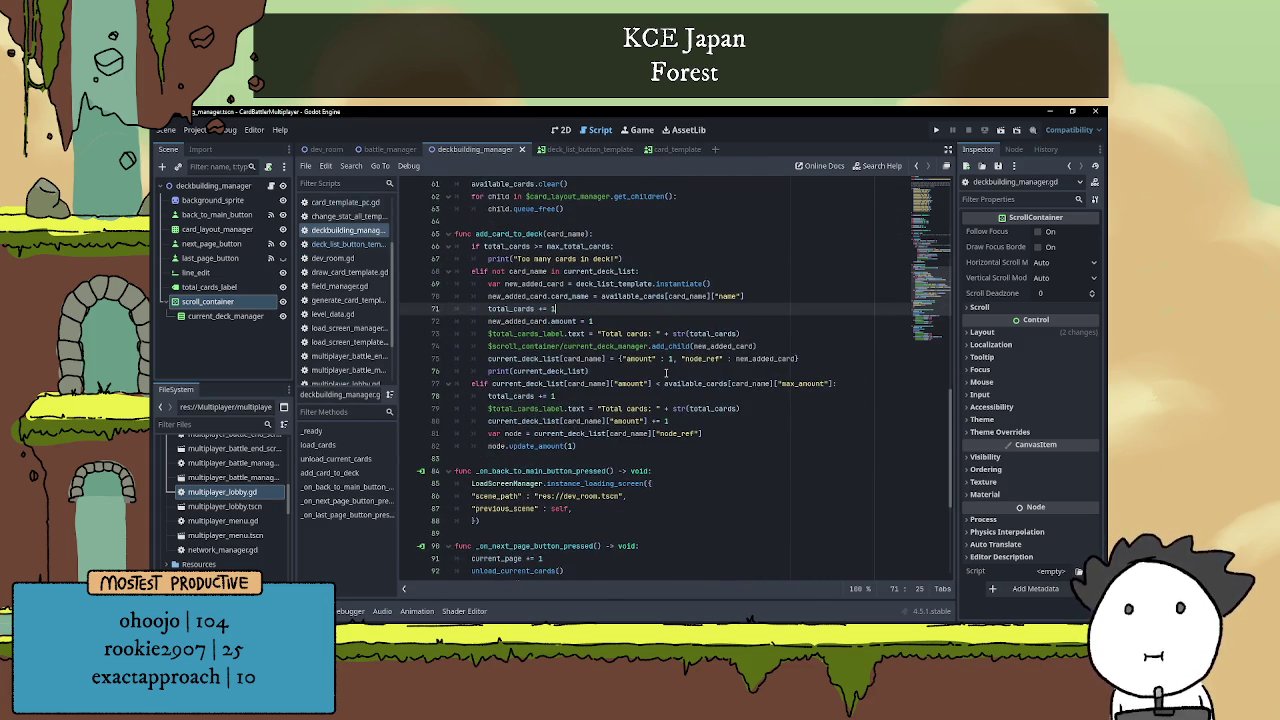
pyautogui.scroll(4, 666, 372)
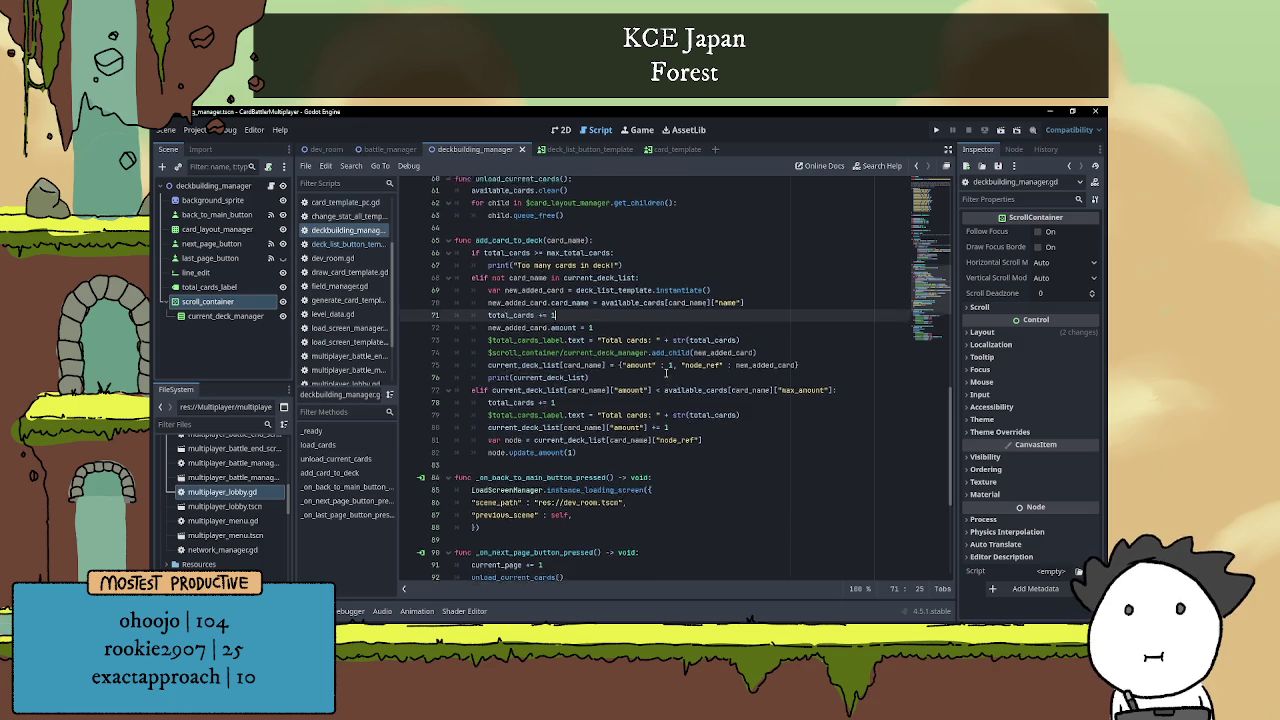
pyautogui.scroll(7, 666, 373)
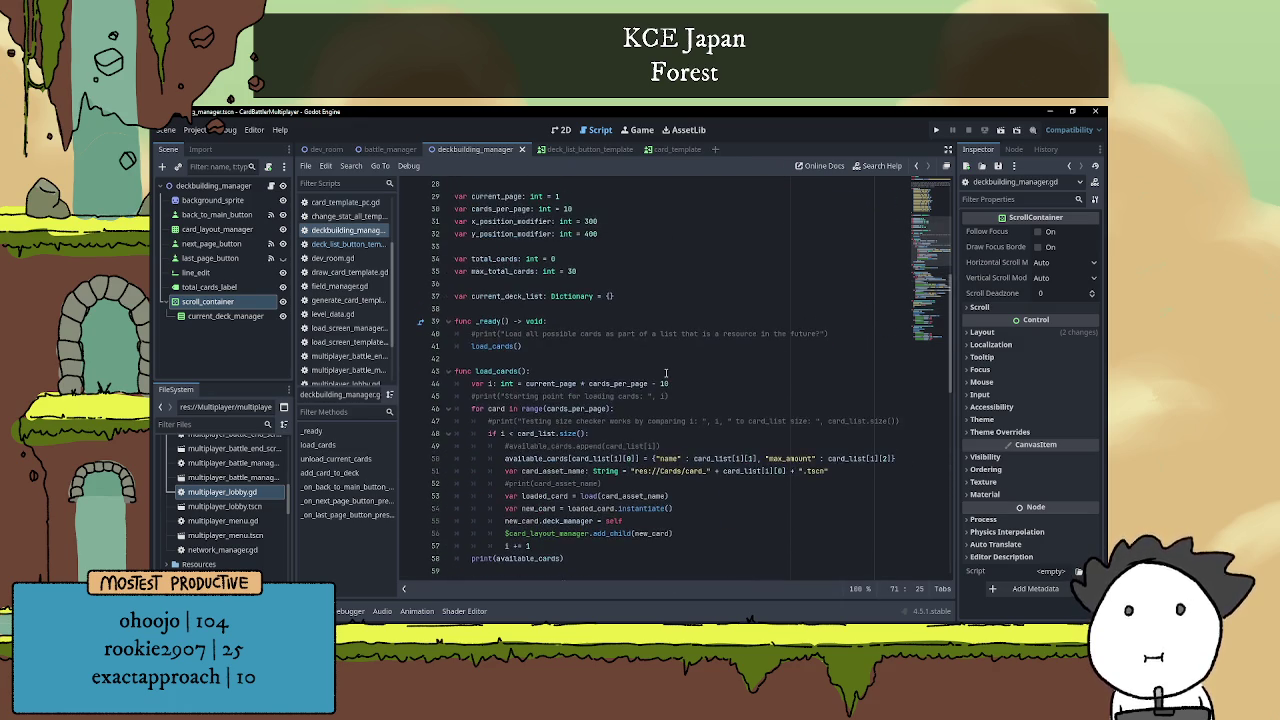
pyautogui.scroll(9, 666, 373)
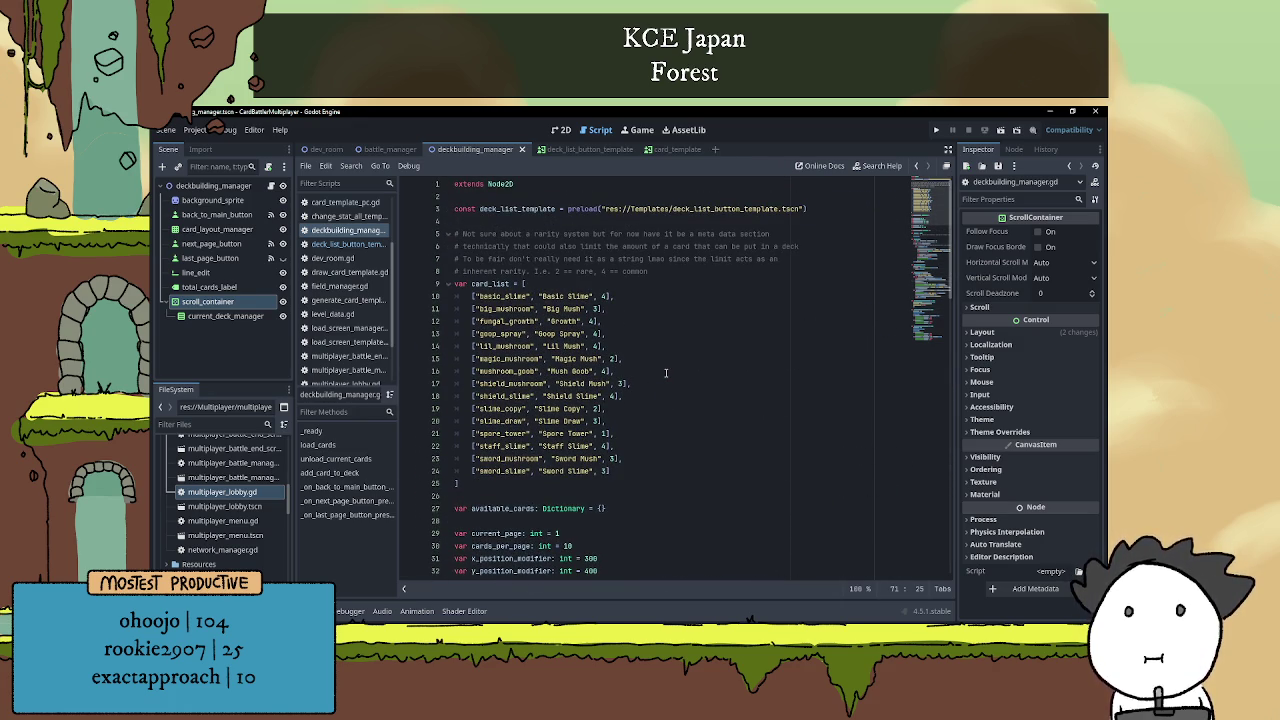
pyautogui.scroll(-9, 666, 373)
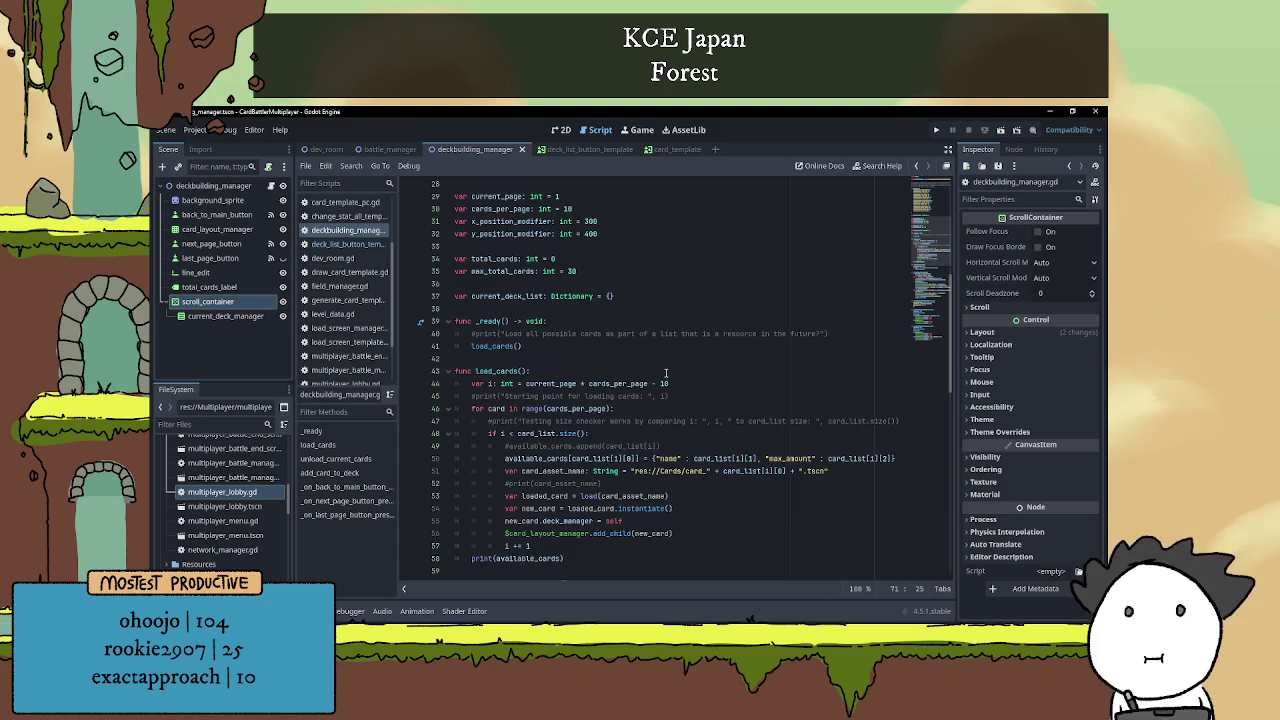
pyautogui.scroll(-5, 666, 373)
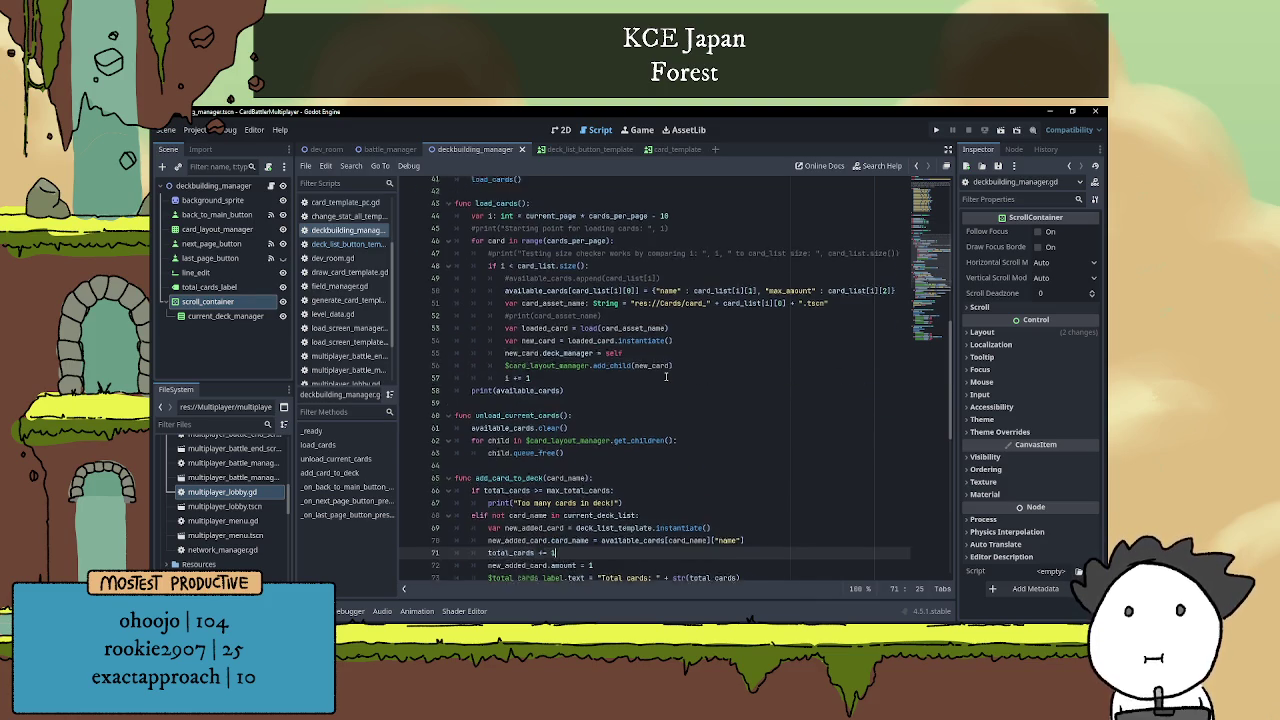
pyautogui.scroll(-4, 666, 376)
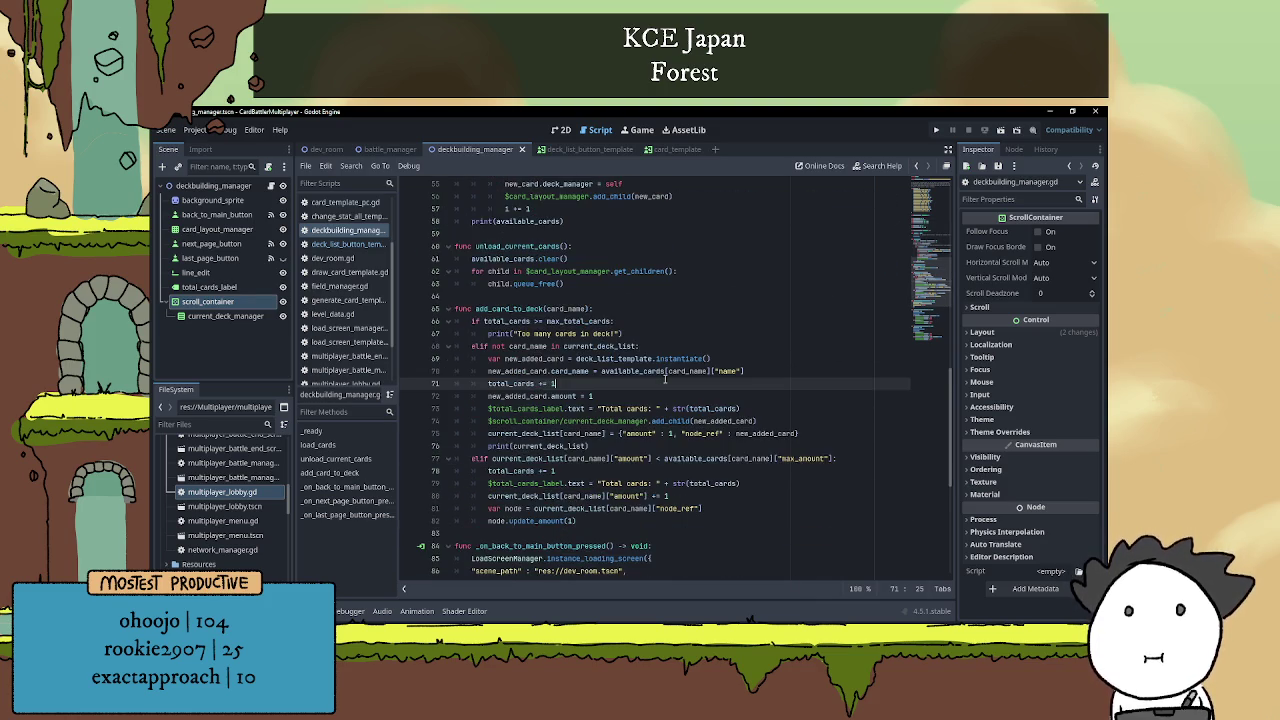
pyautogui.scroll(-5, 664, 378)
pyautogui.click(653, 400)
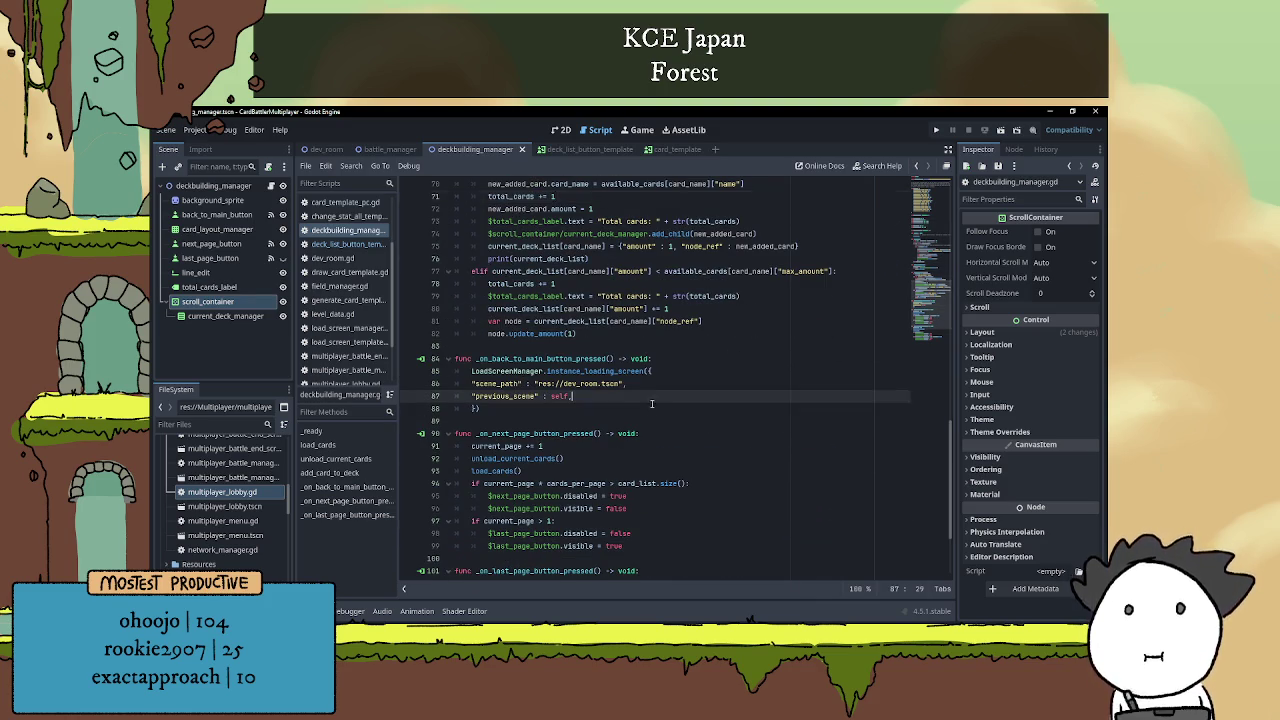
pyautogui.press('Down')
pyautogui.press('Down')
pyautogui.scroll(-3, 658, 404)
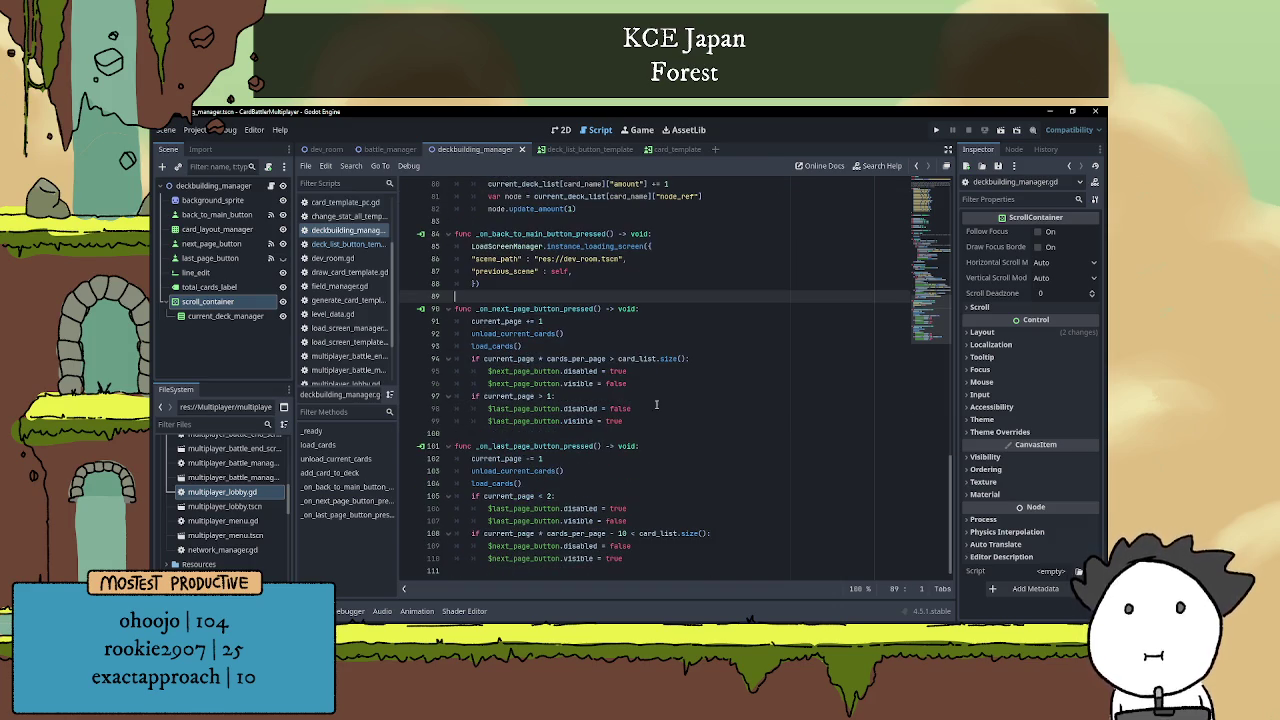
pyautogui.click(662, 430)
pyautogui.scroll(18, 664, 415)
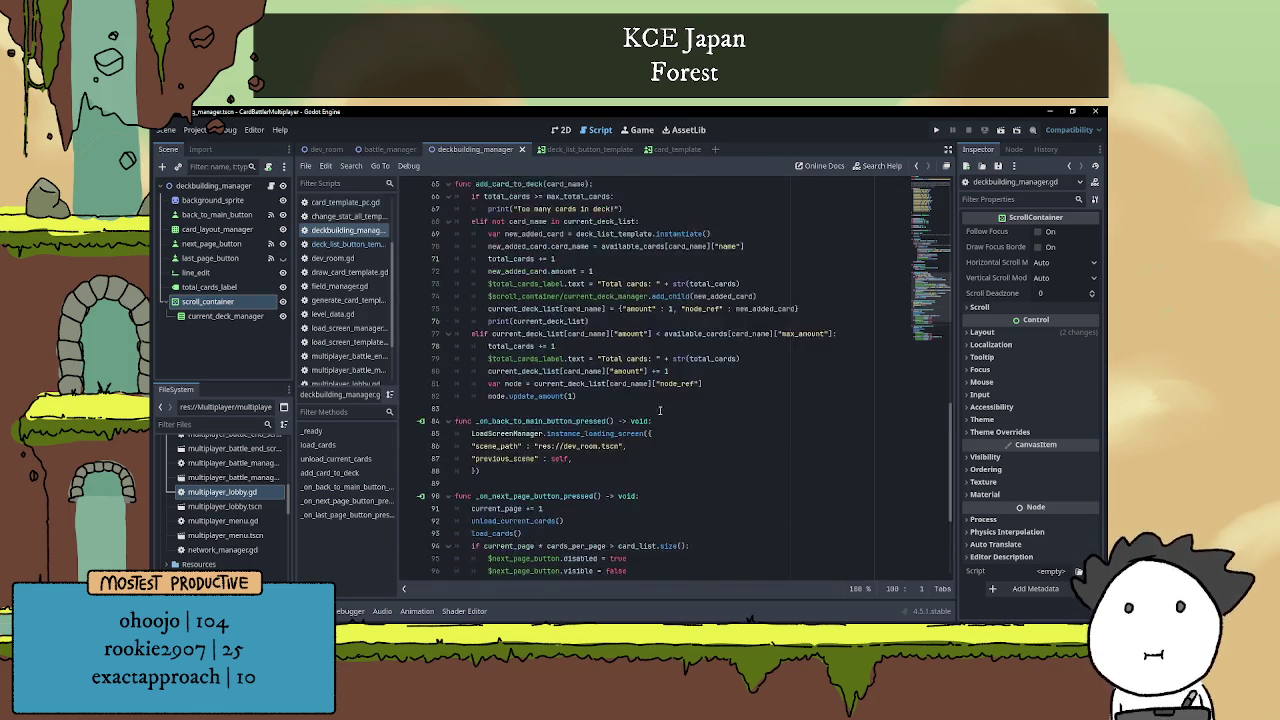
pyautogui.scroll(8, 665, 403)
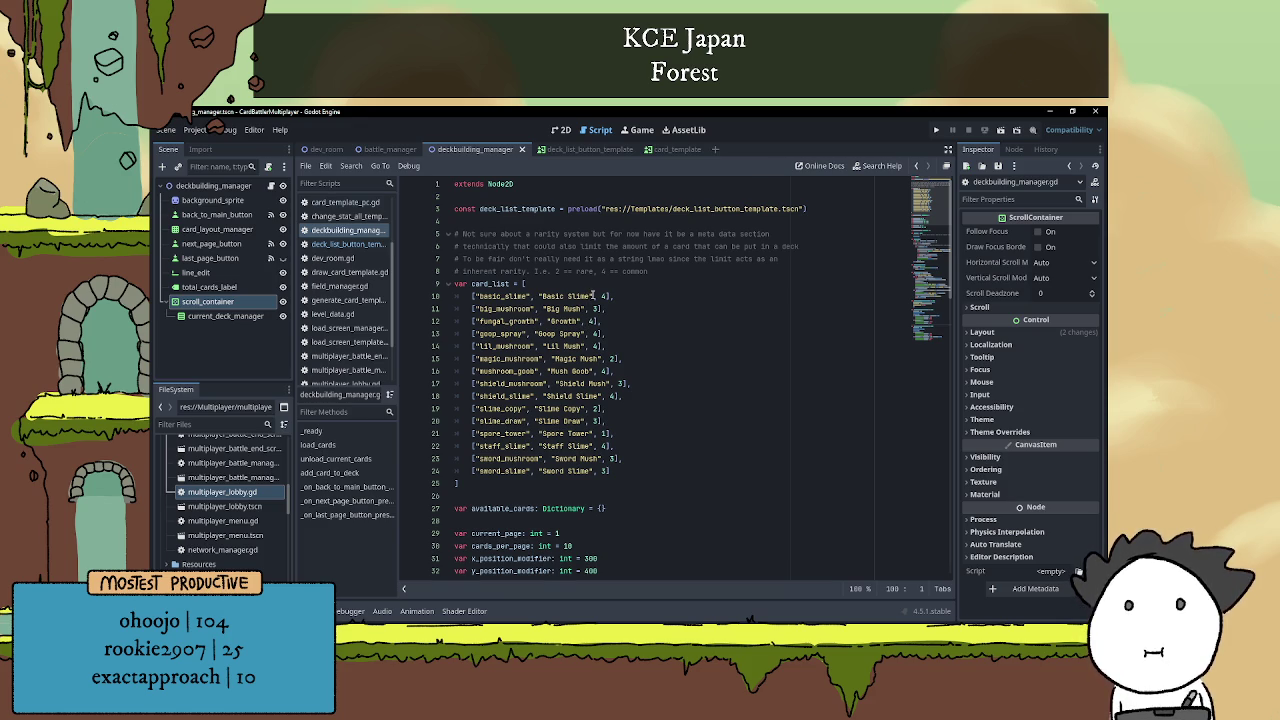
pyautogui.scroll(-20, 593, 295)
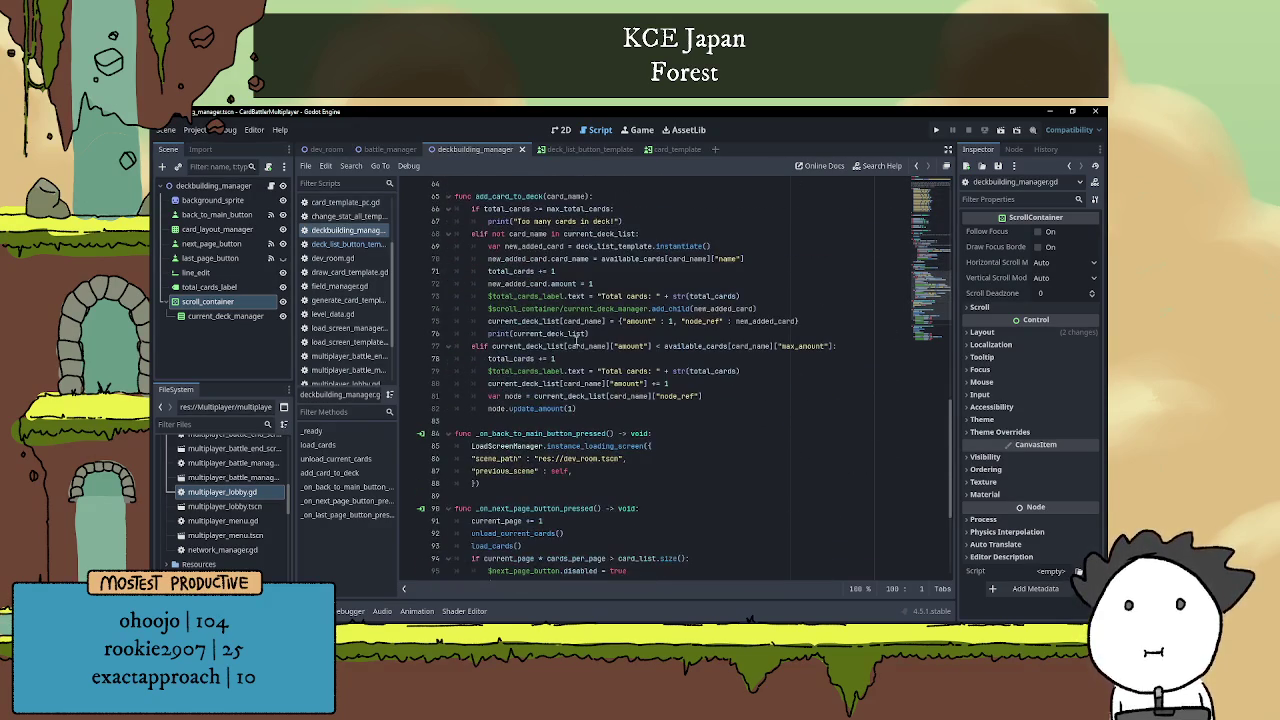
# Move the total_cards += 1 line below new_added_card.amount = 1.
pyautogui.click(572, 297)
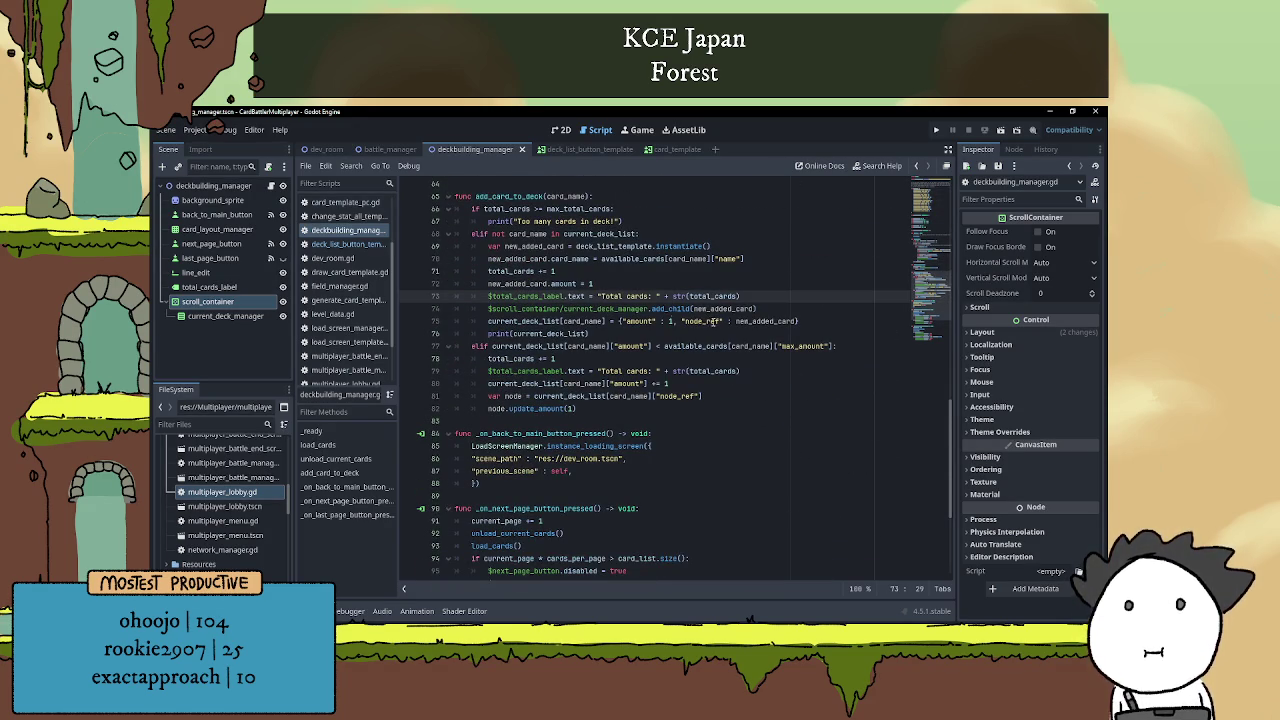
pyautogui.click(628, 283)
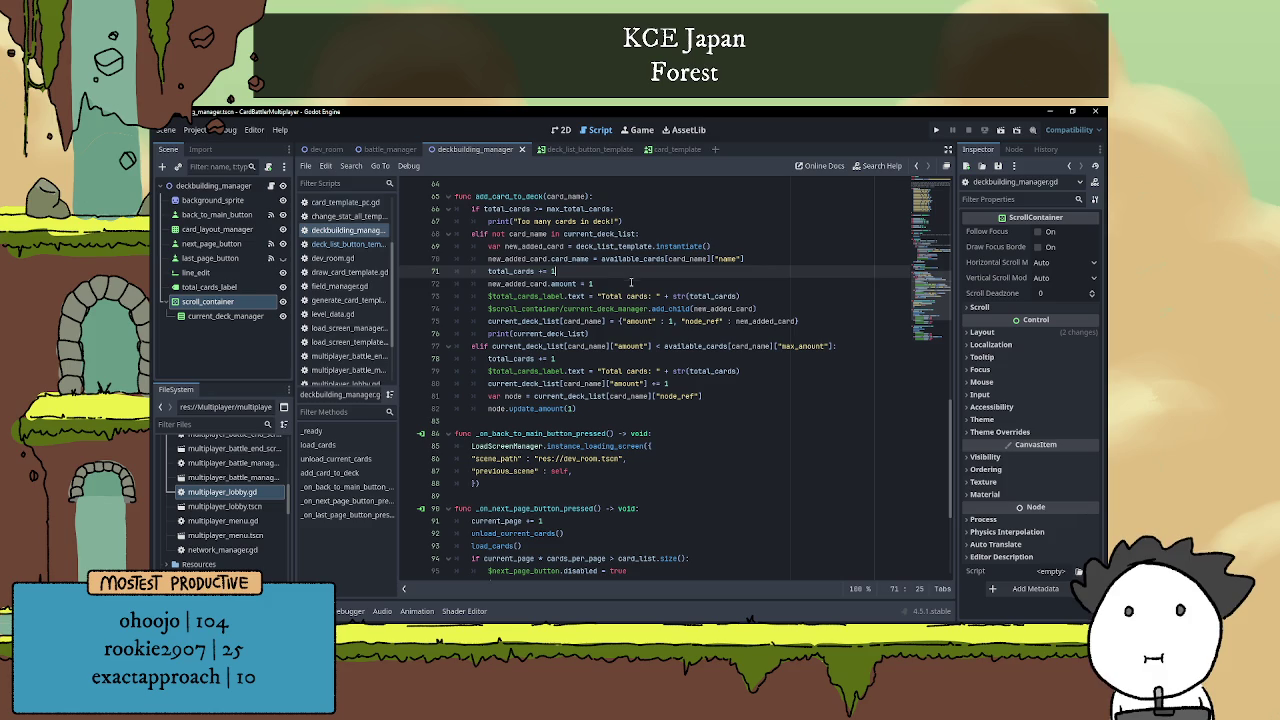
pyautogui.tripleClick(489, 271)
pyautogui.press('BackSpace')
pyautogui.press('BackSpace')
pyautogui.press('BackSpace')
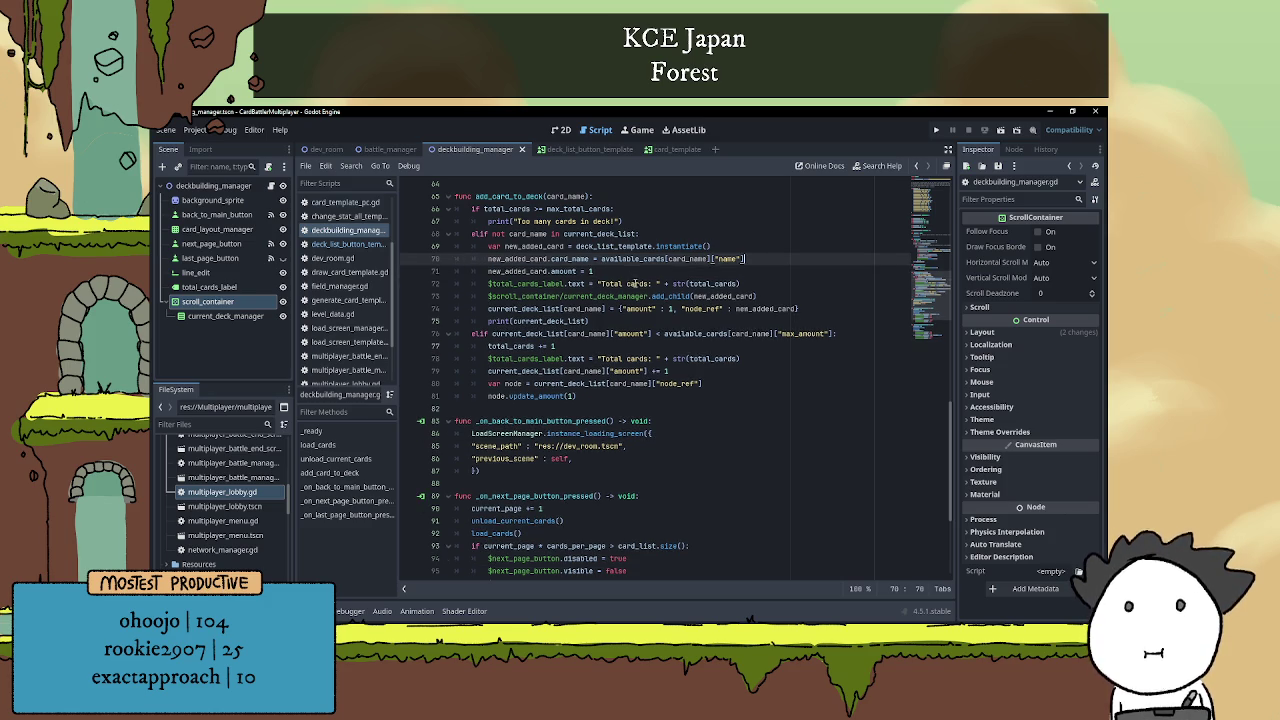
pyautogui.hotkey('ctrl', 'z')
pyautogui.hotkey('alt', 'Up')
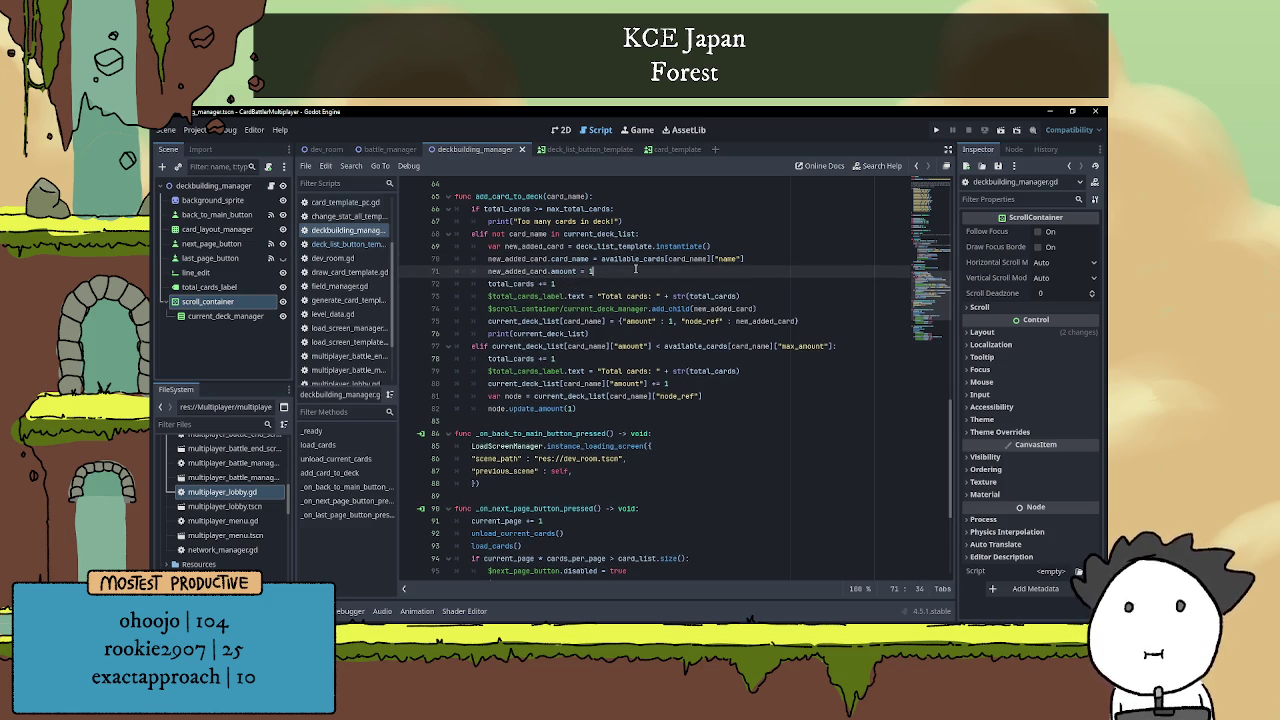
# Add new_added_card.deck_manager = self after the amount line.
pyautogui.press('Return')
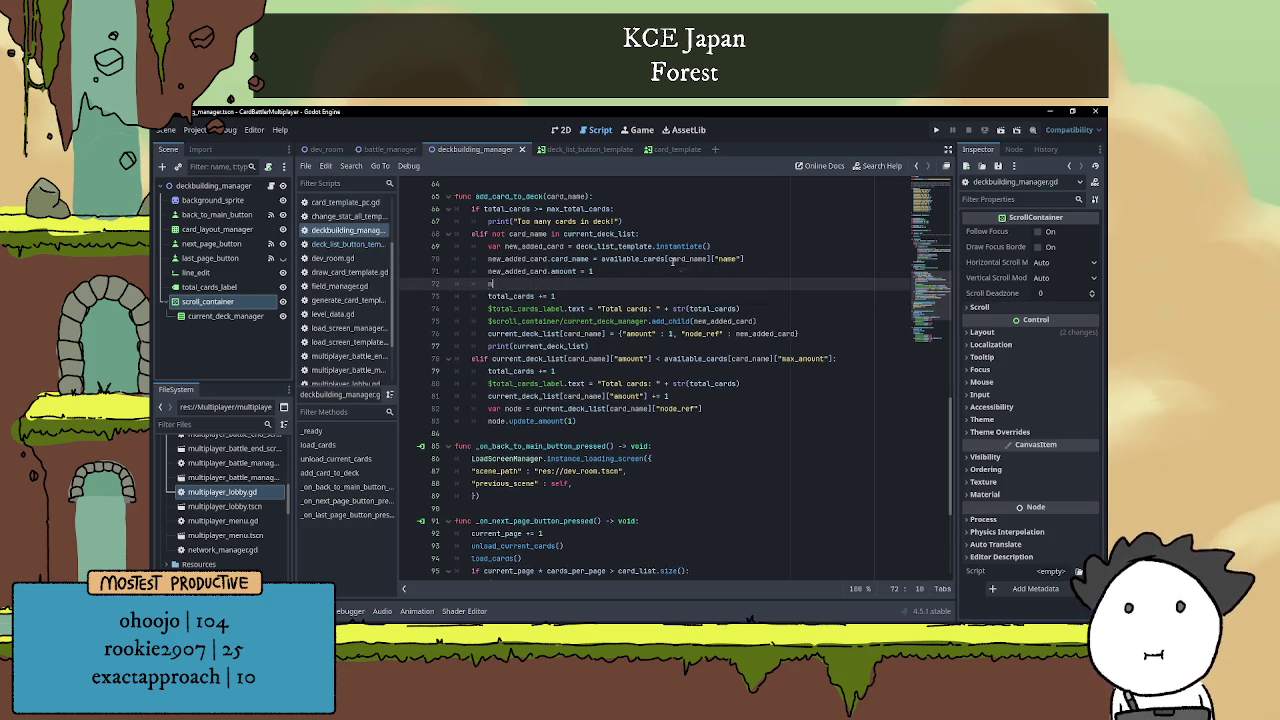
pyautogui.write('new_added_card.deck')
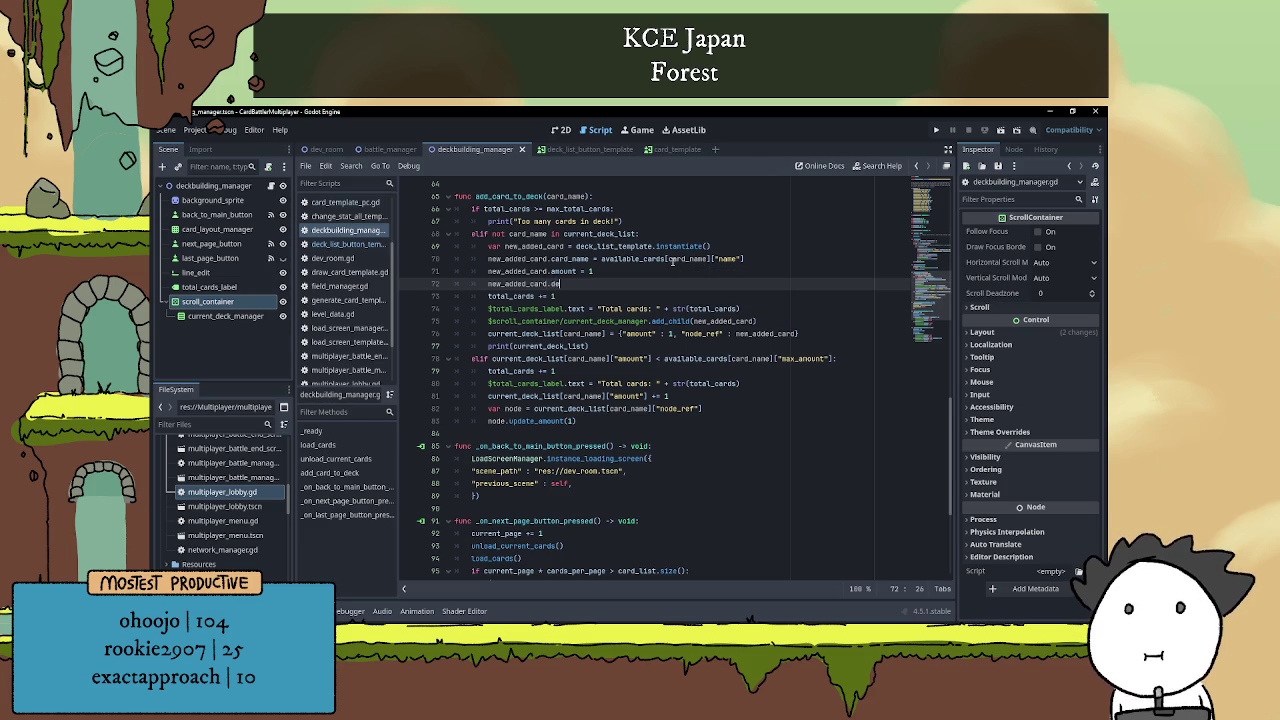
pyautogui.write('_')
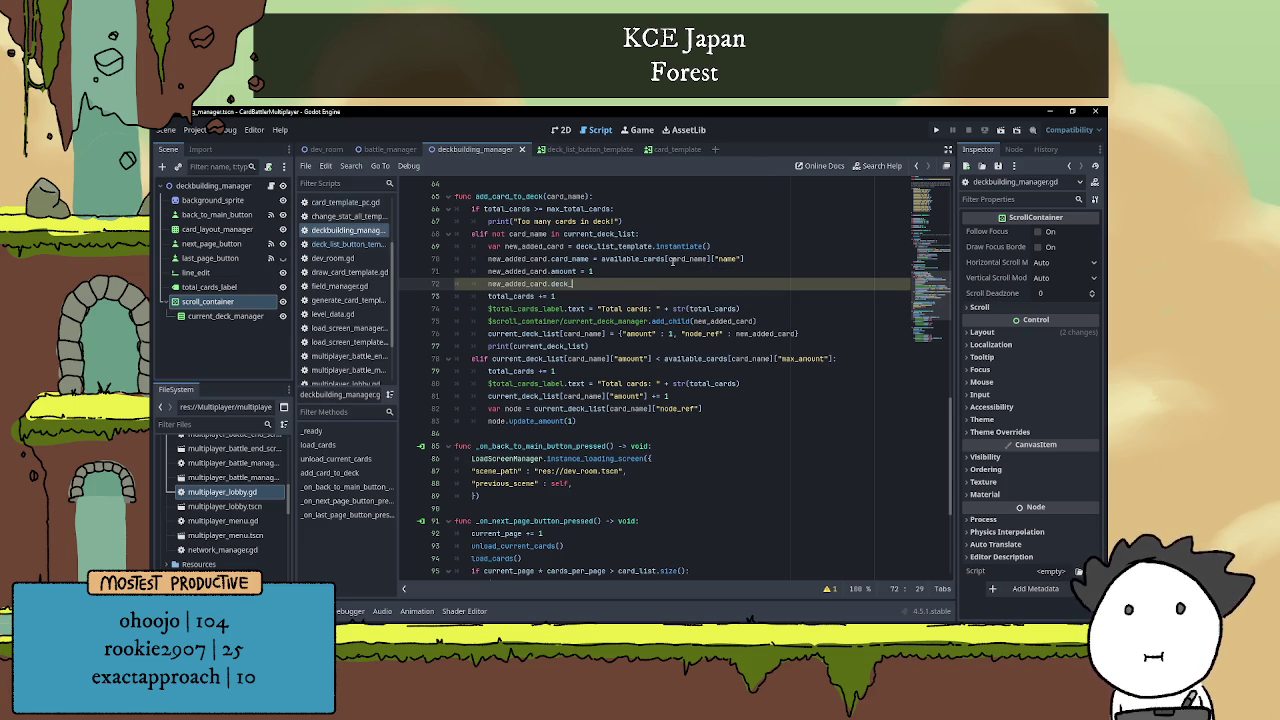
pyautogui.write('manager = self')
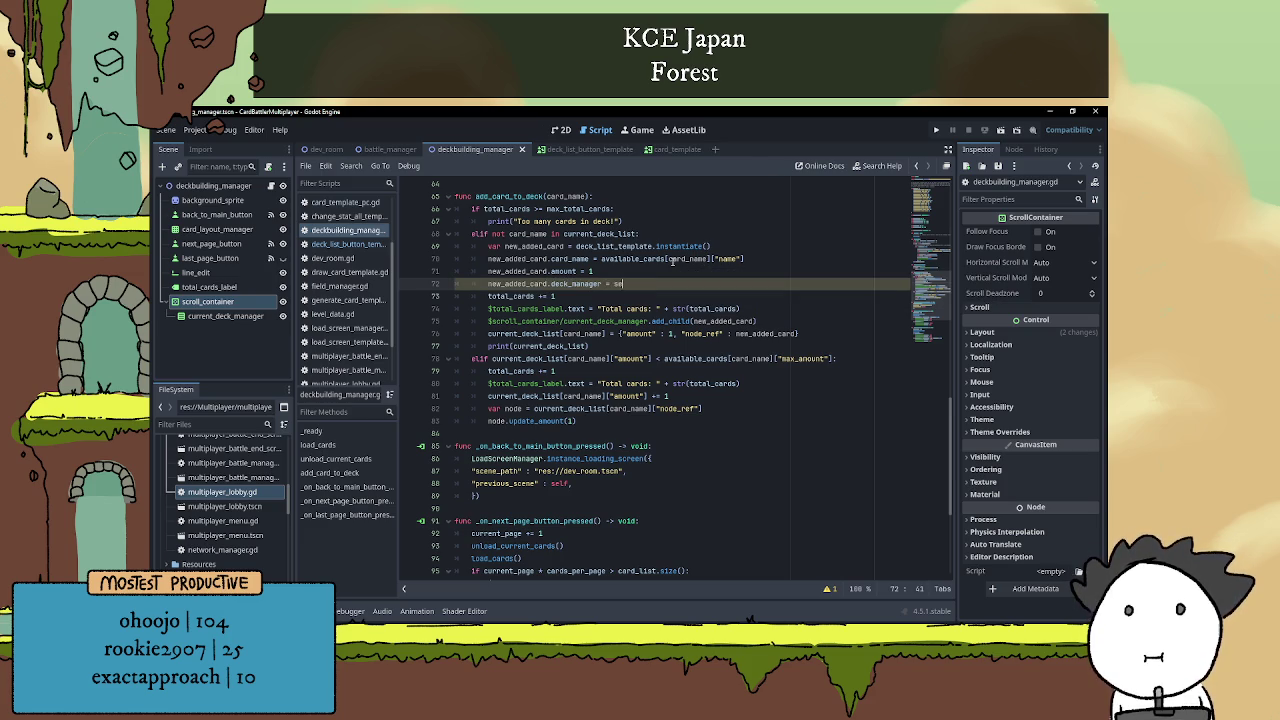
pyautogui.click(780, 277)
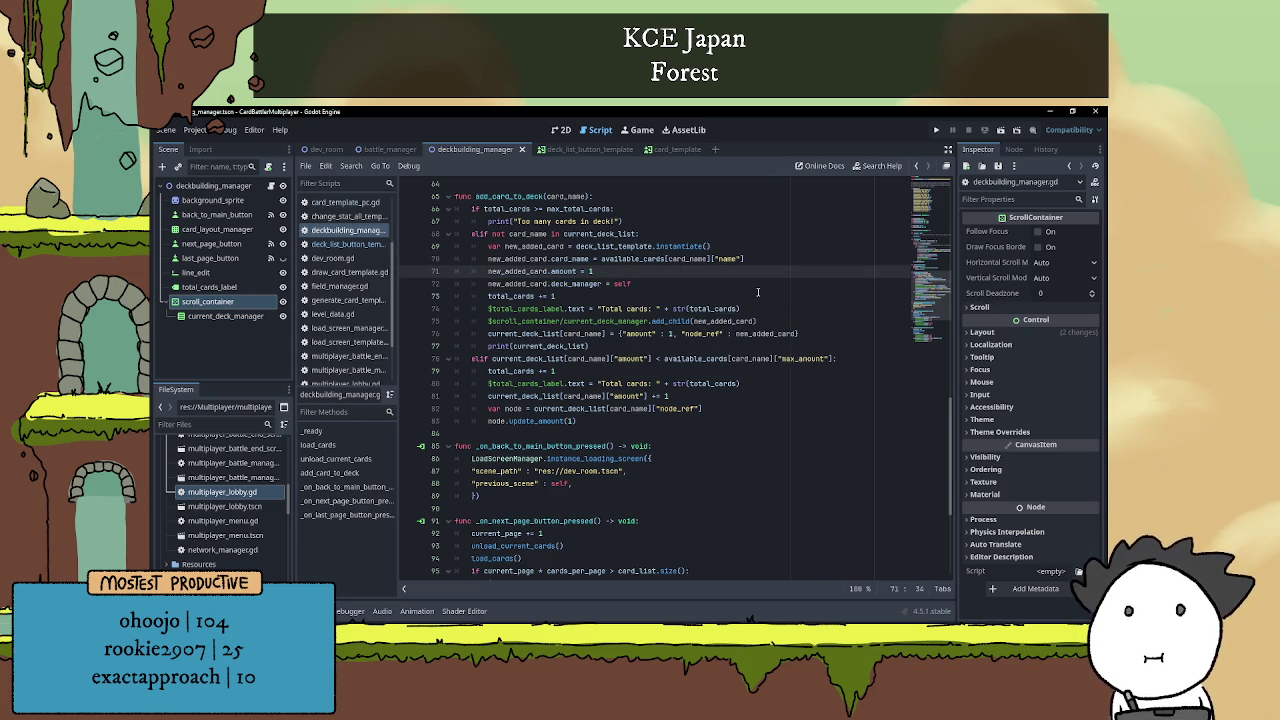
pyautogui.scroll(-2, 744, 313)
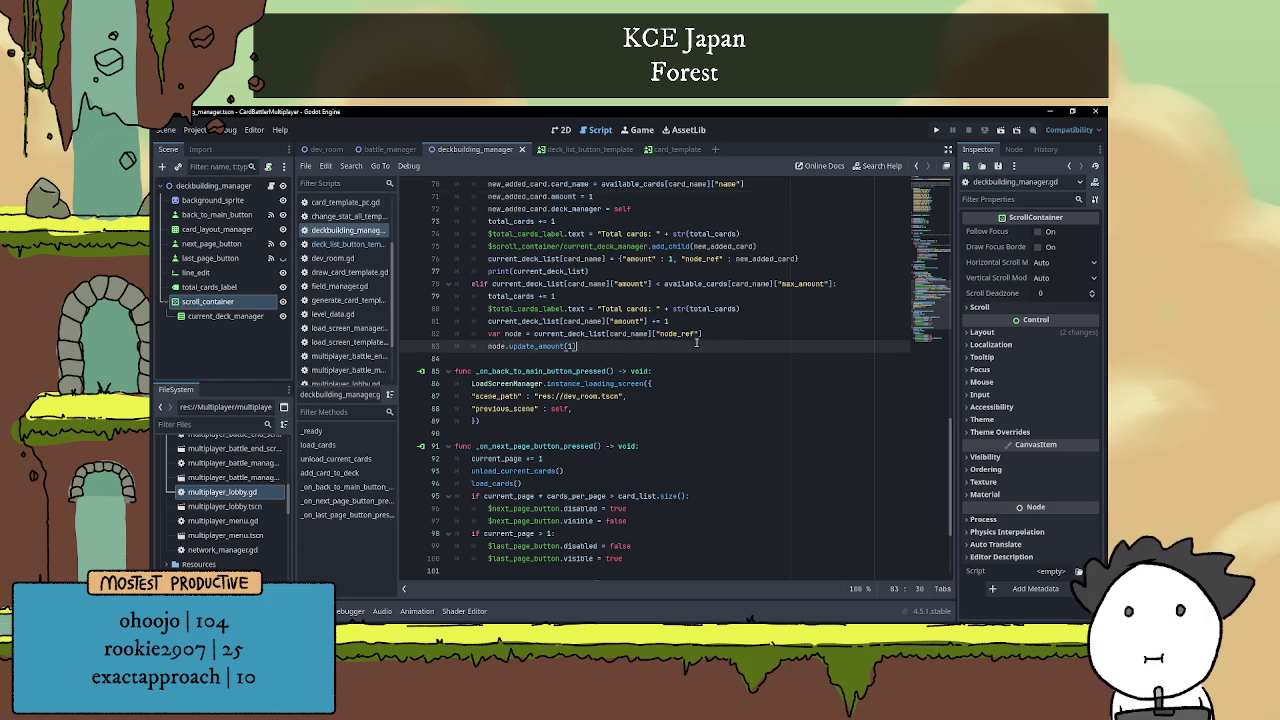
# Review deckbuilding_manager.gd around add_card_to_deck and the load_cards line.
pyautogui.click(699, 345)
pyautogui.scroll(2, 700, 340)
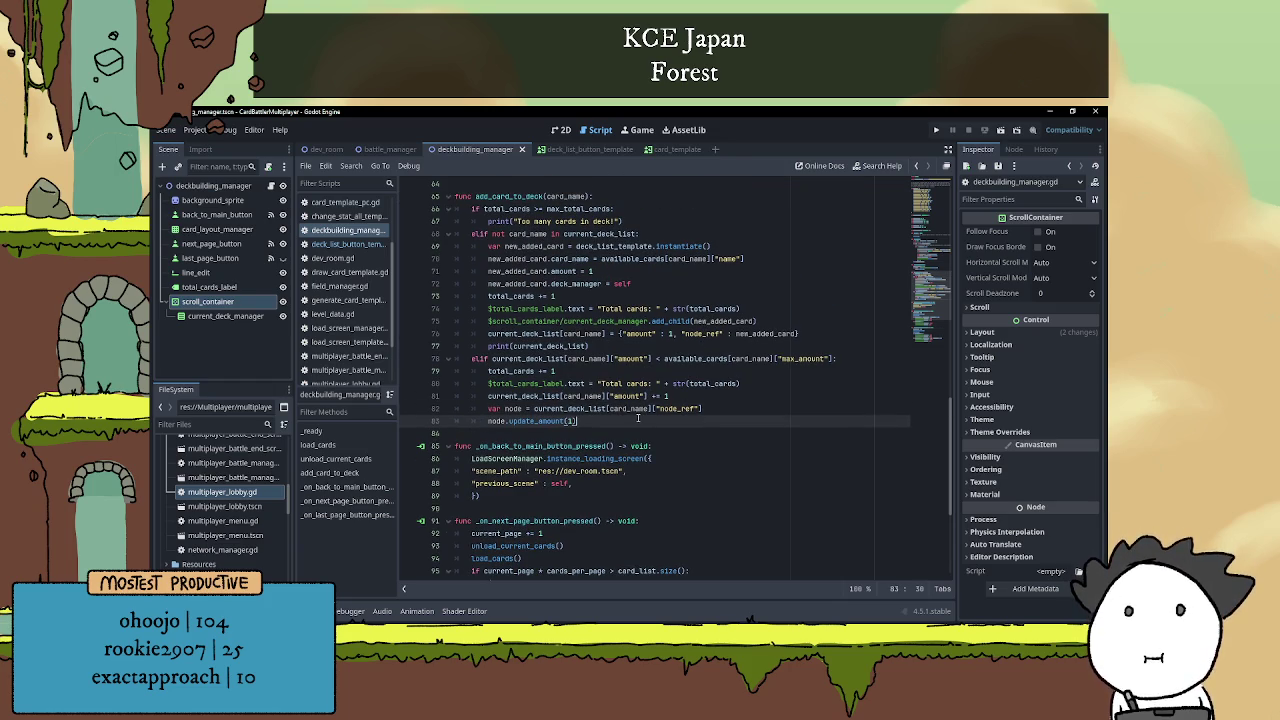
pyautogui.scroll(-3, 643, 410)
pyautogui.click(644, 386)
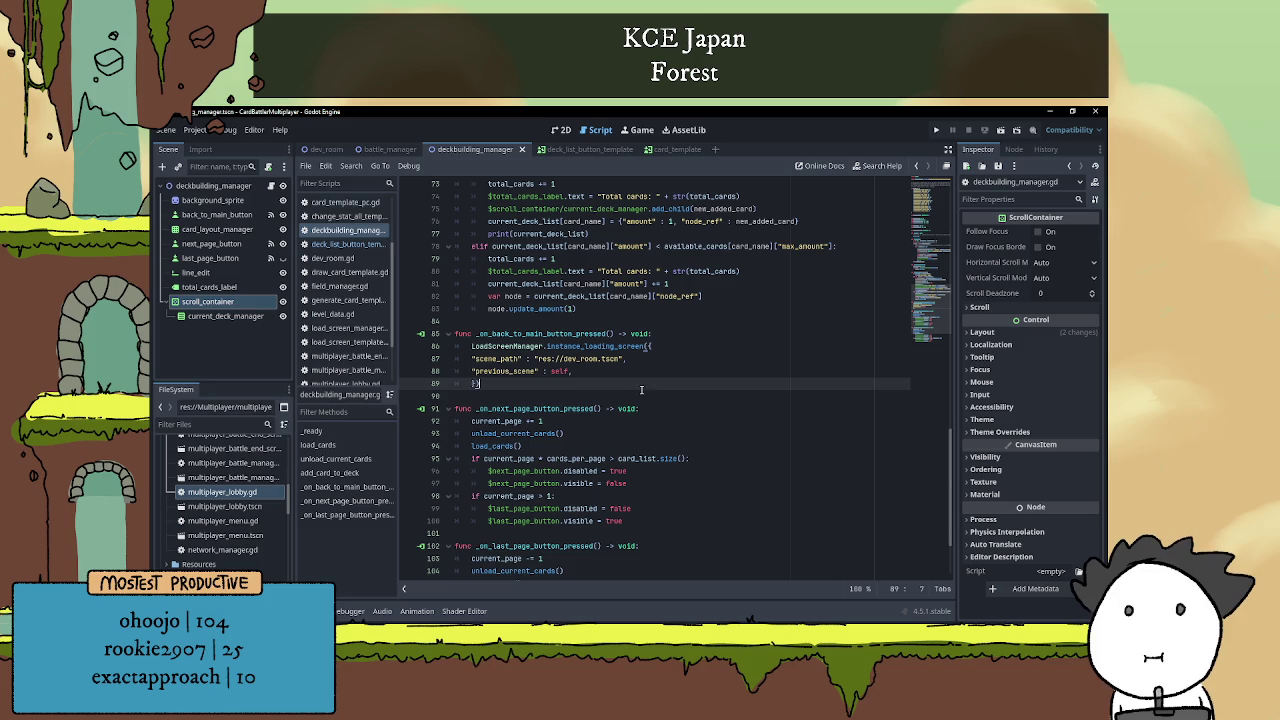
pyautogui.click(642, 395)
pyautogui.scroll(-3, 642, 395)
pyautogui.click(611, 348)
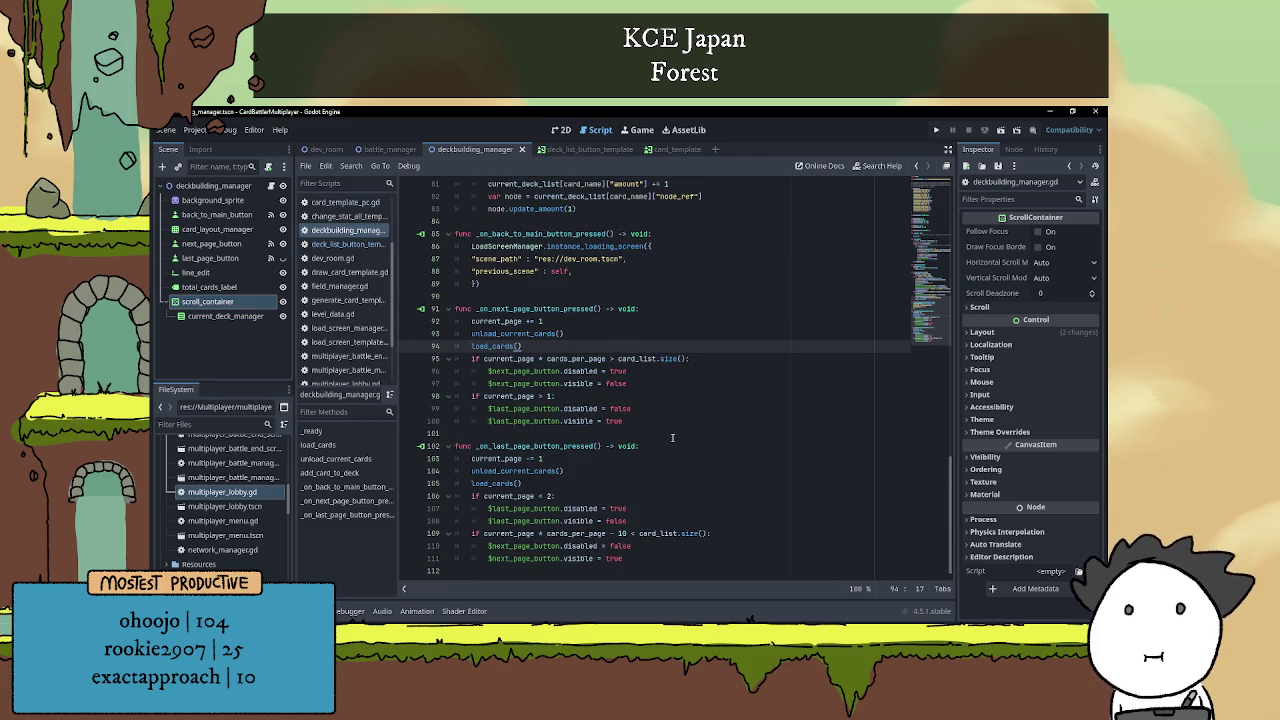
pyautogui.click(698, 433)
pyautogui.scroll(3, 698, 409)
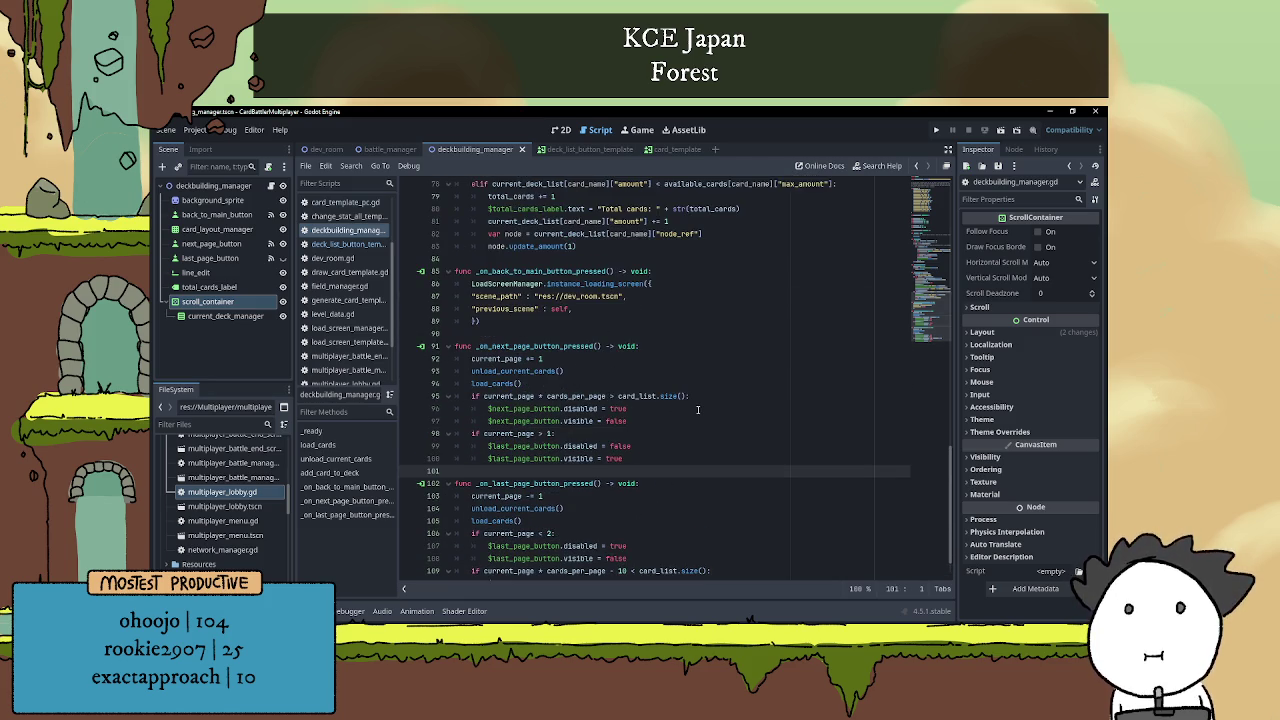
pyautogui.scroll(-3, 703, 405)
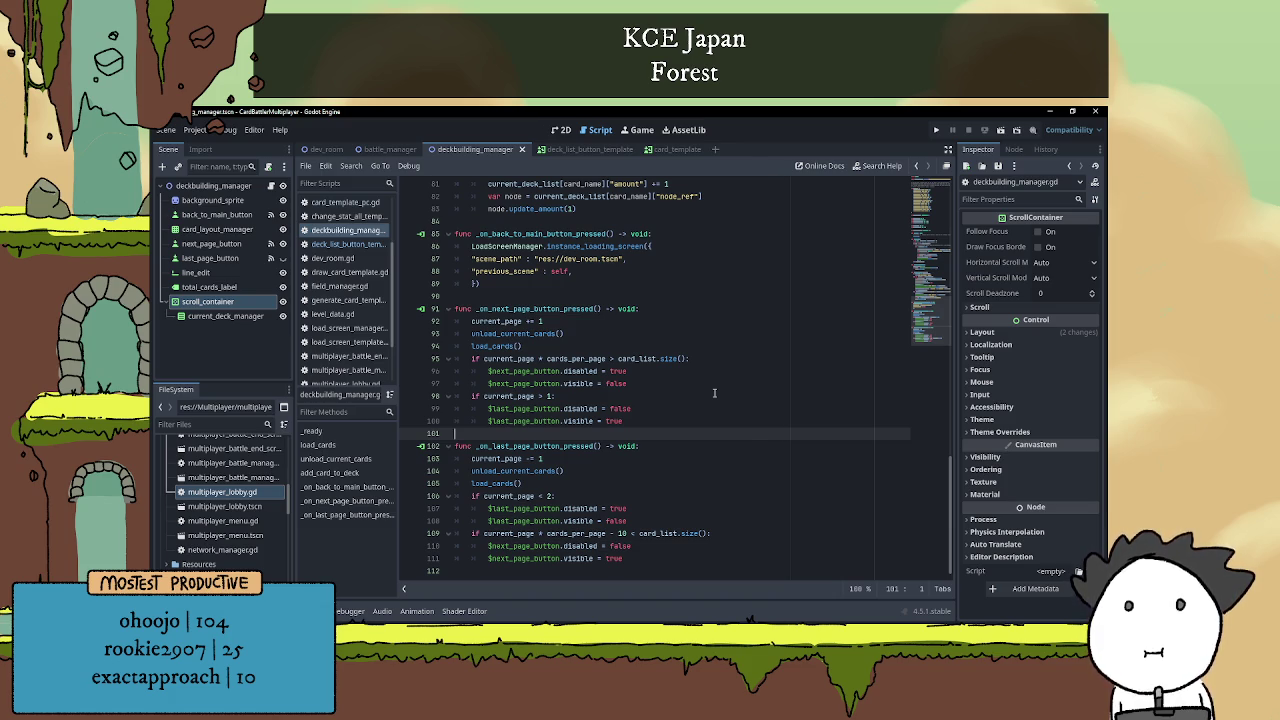
pyautogui.scroll(12, 714, 393)
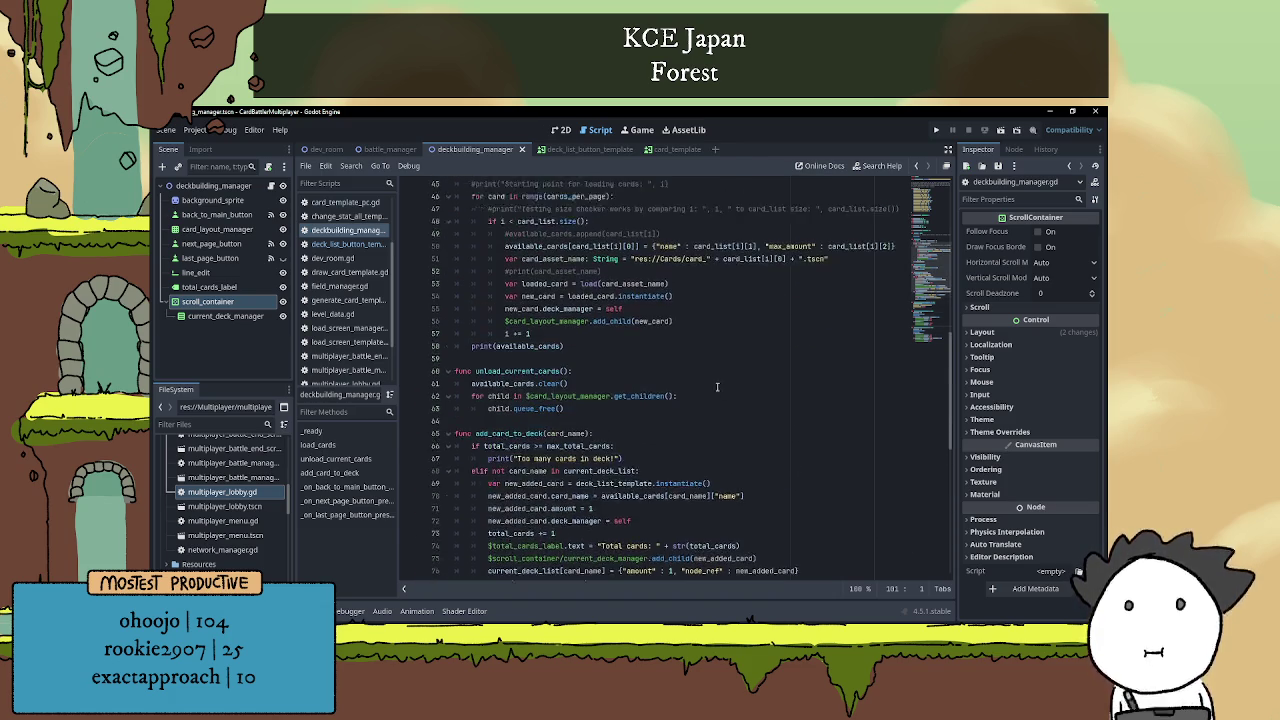
pyautogui.scroll(-10, 717, 387)
pyautogui.scroll(-2, 715, 387)
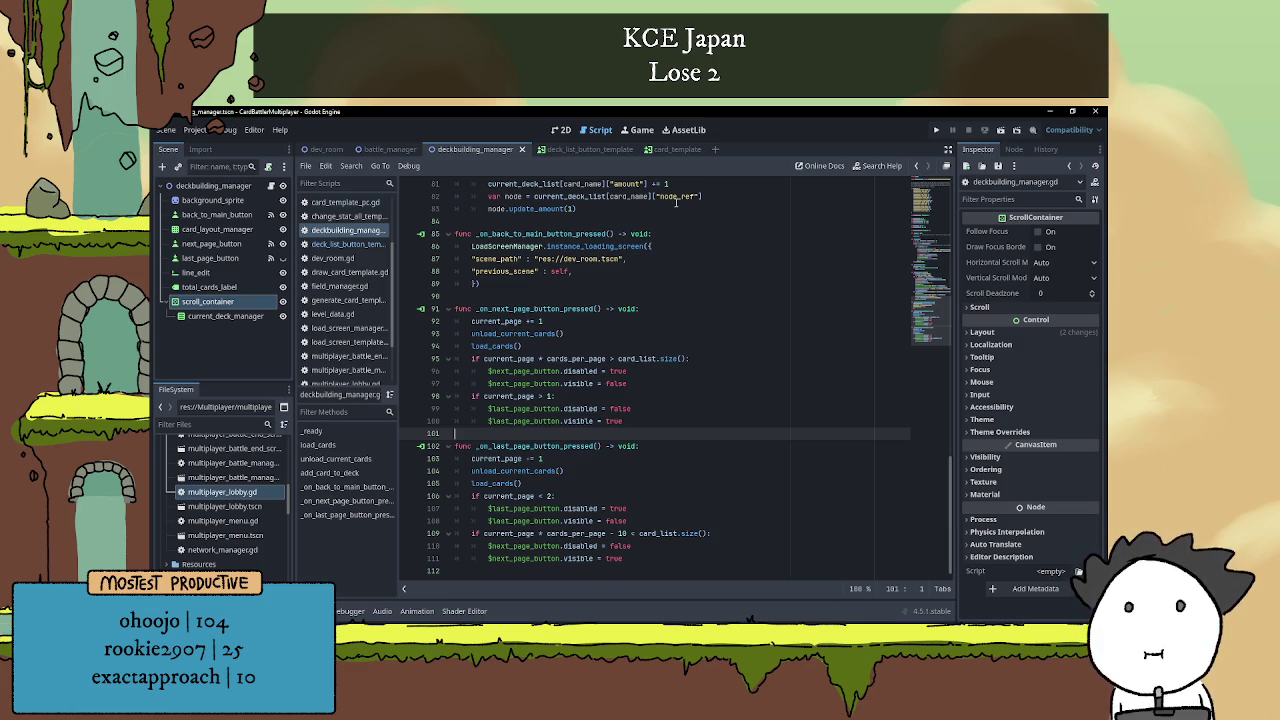
# Check card_template's _on_pressed function, then bring up the deck_list_button_template script.
pyautogui.click(673, 154)
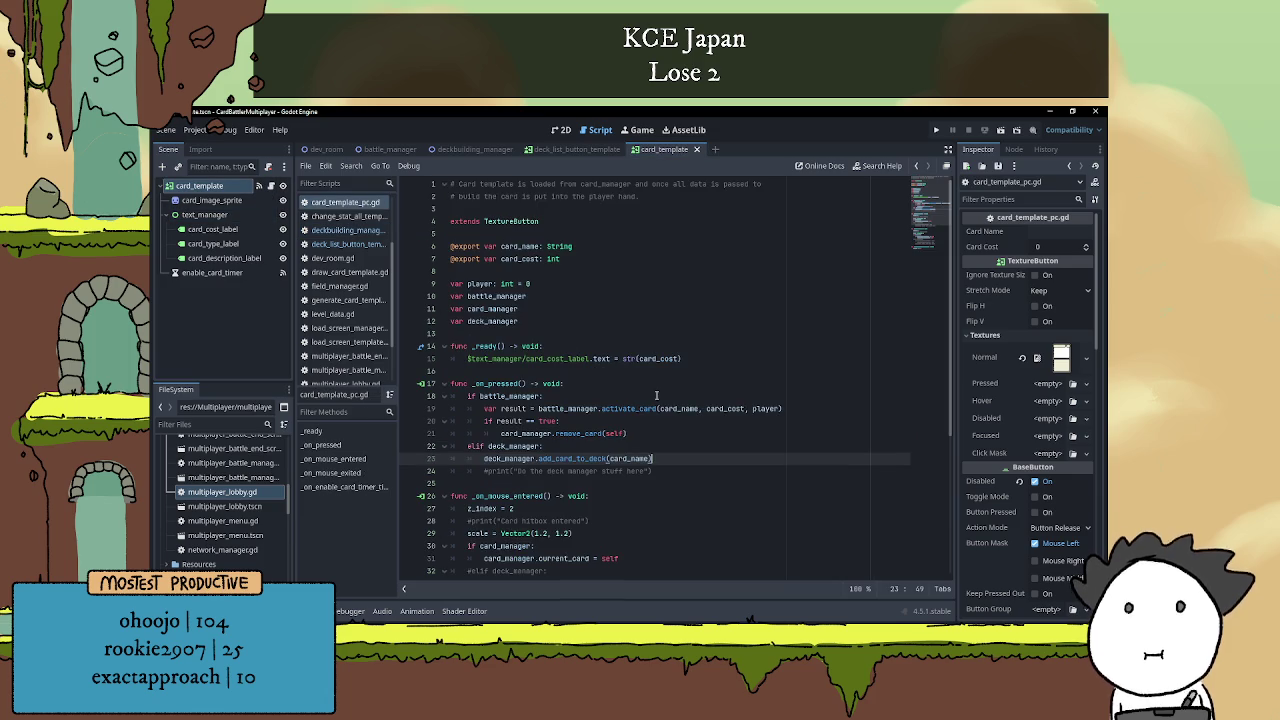
pyautogui.click(631, 383)
pyautogui.press('Up')
pyautogui.press('Up')
pyautogui.press('Up')
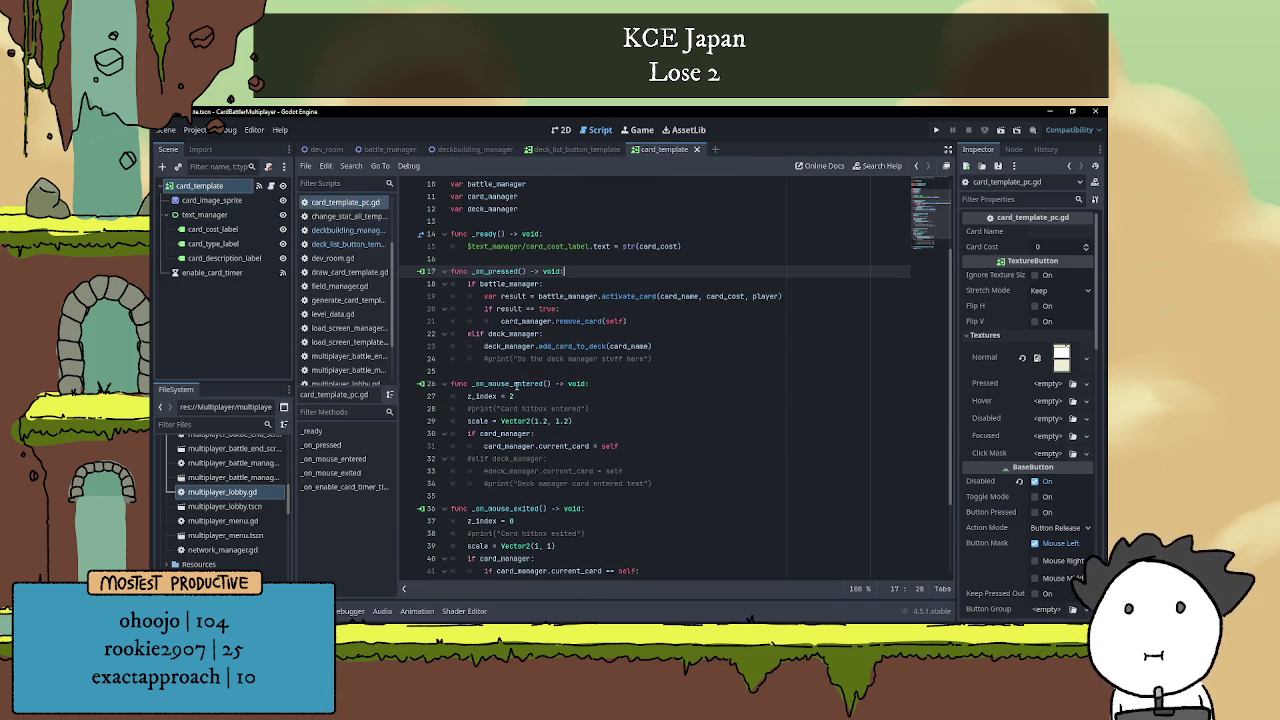
pyautogui.scroll(3, 556, 380)
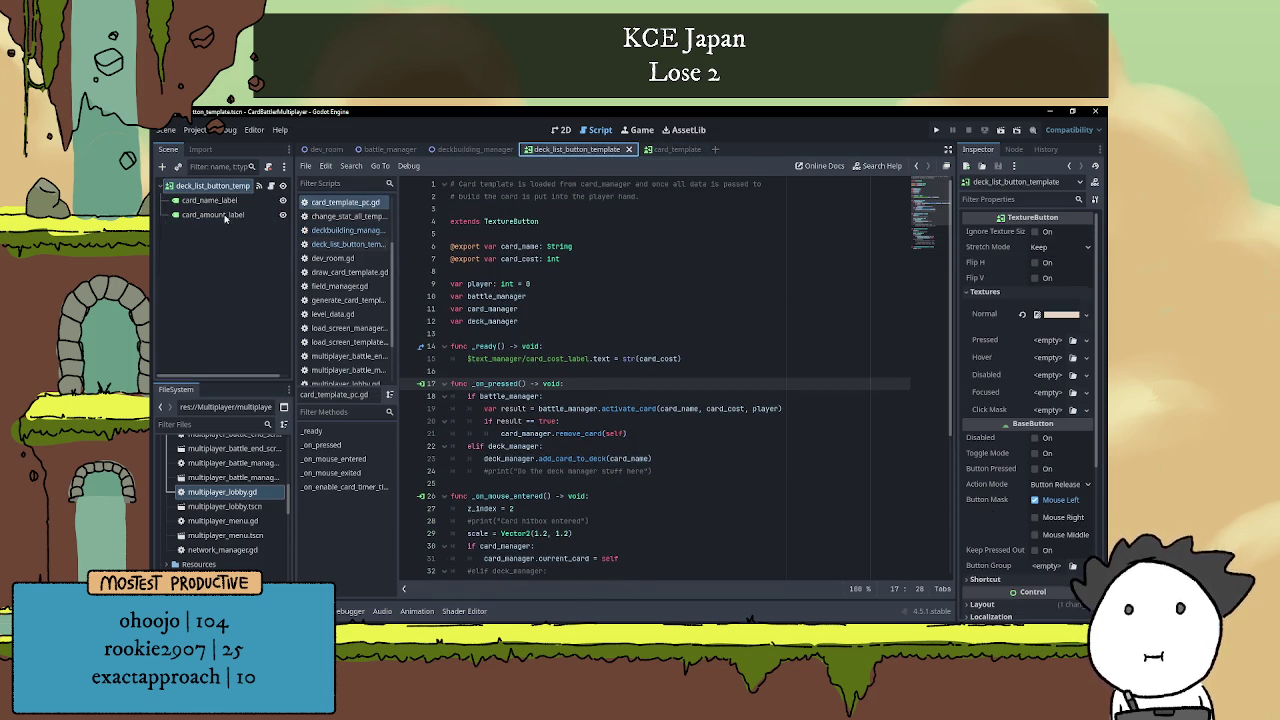
pyautogui.click(575, 149)
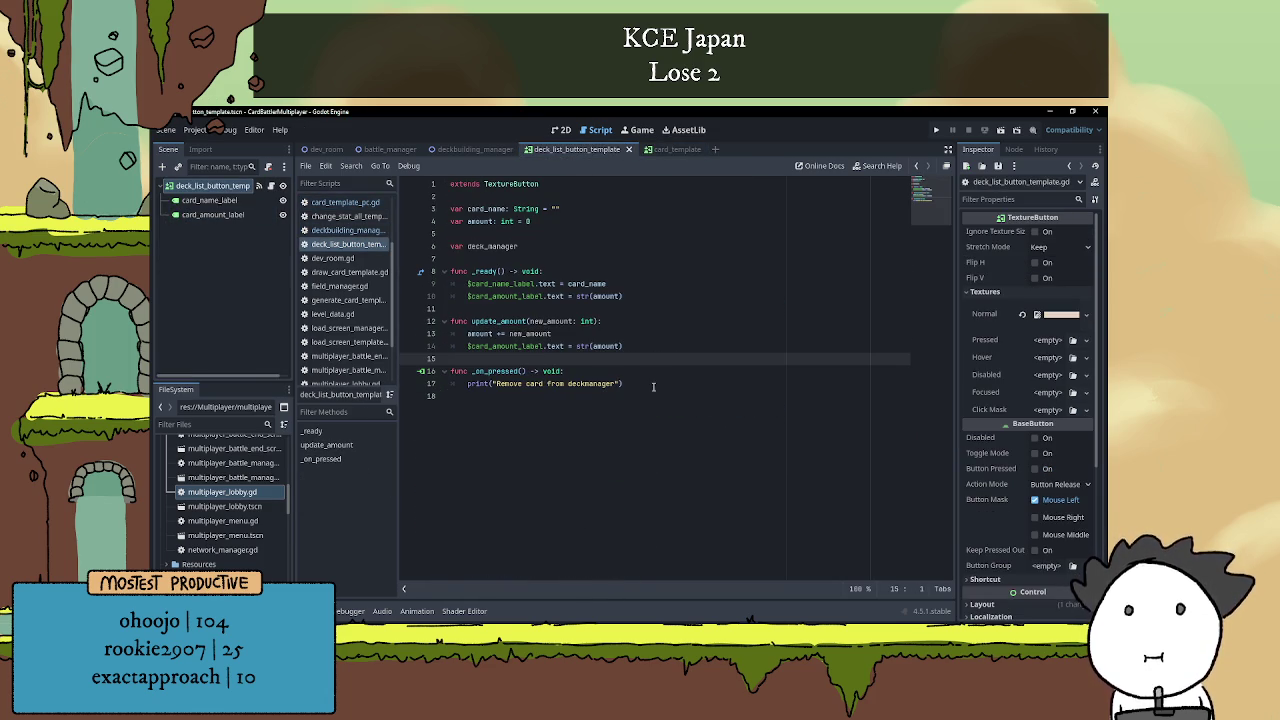
# Replace the print line in _on_pressed with deck_manager.remove_card_from_deck(card_name).
pyautogui.click(653, 385)
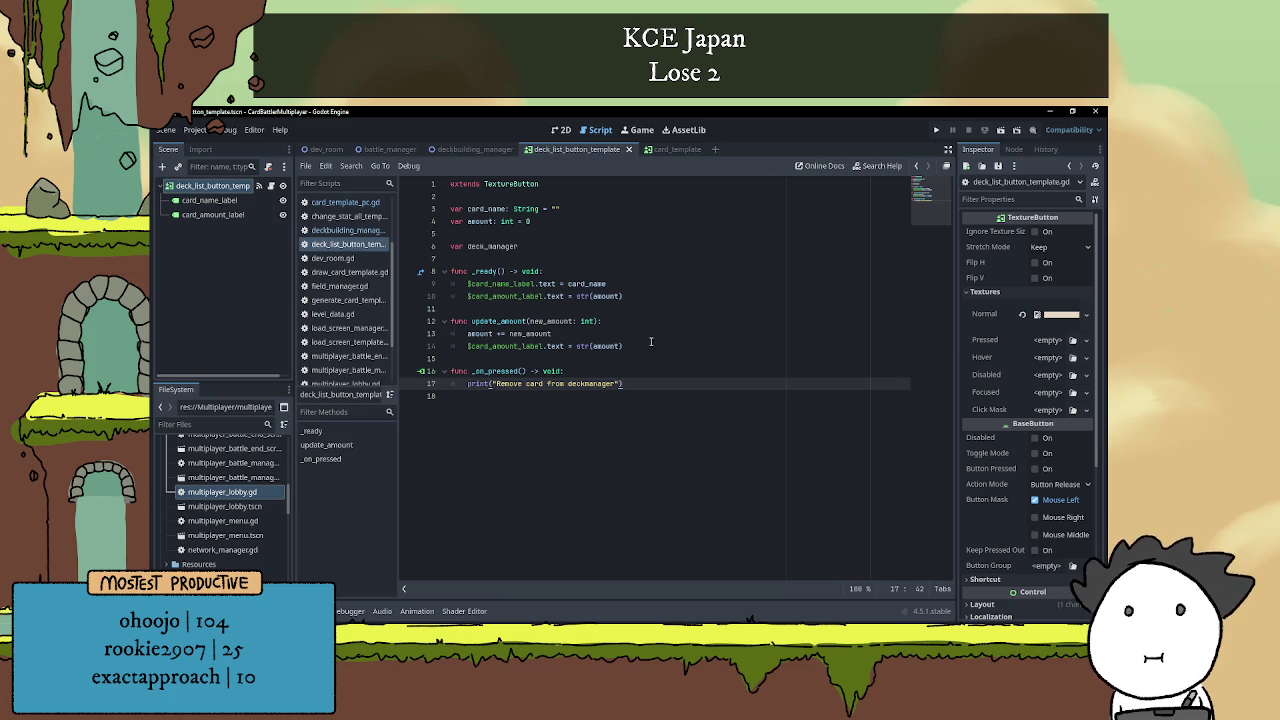
pyautogui.press('Return')
pyautogui.write('deck')
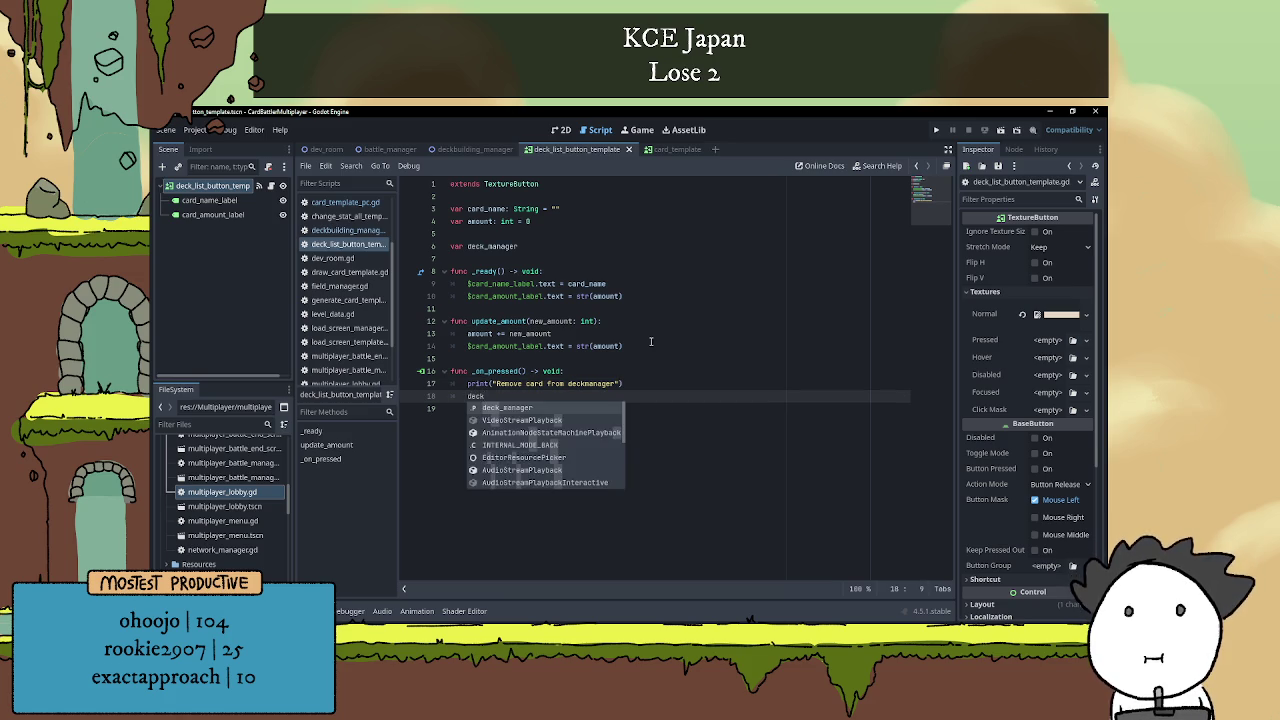
pyautogui.write('_manager')
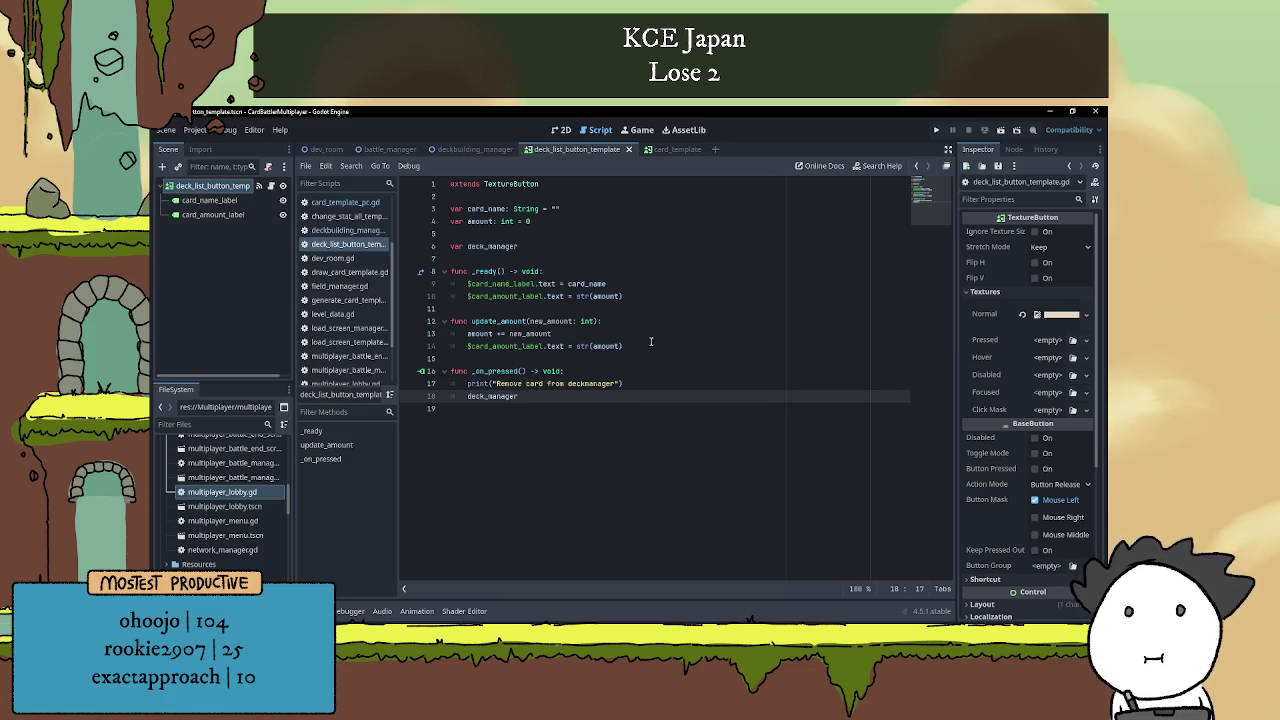
pyautogui.write('.remove_')
pyautogui.write('card_f')
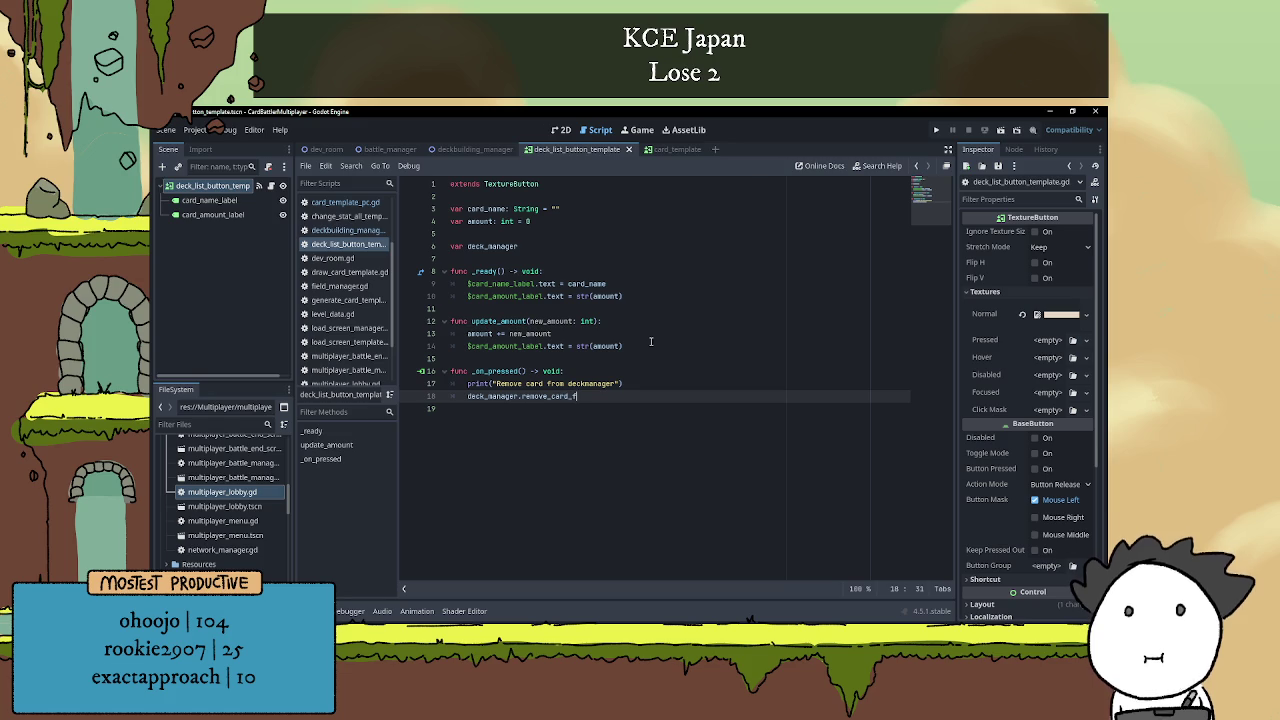
pyautogui.write('rom_deck')
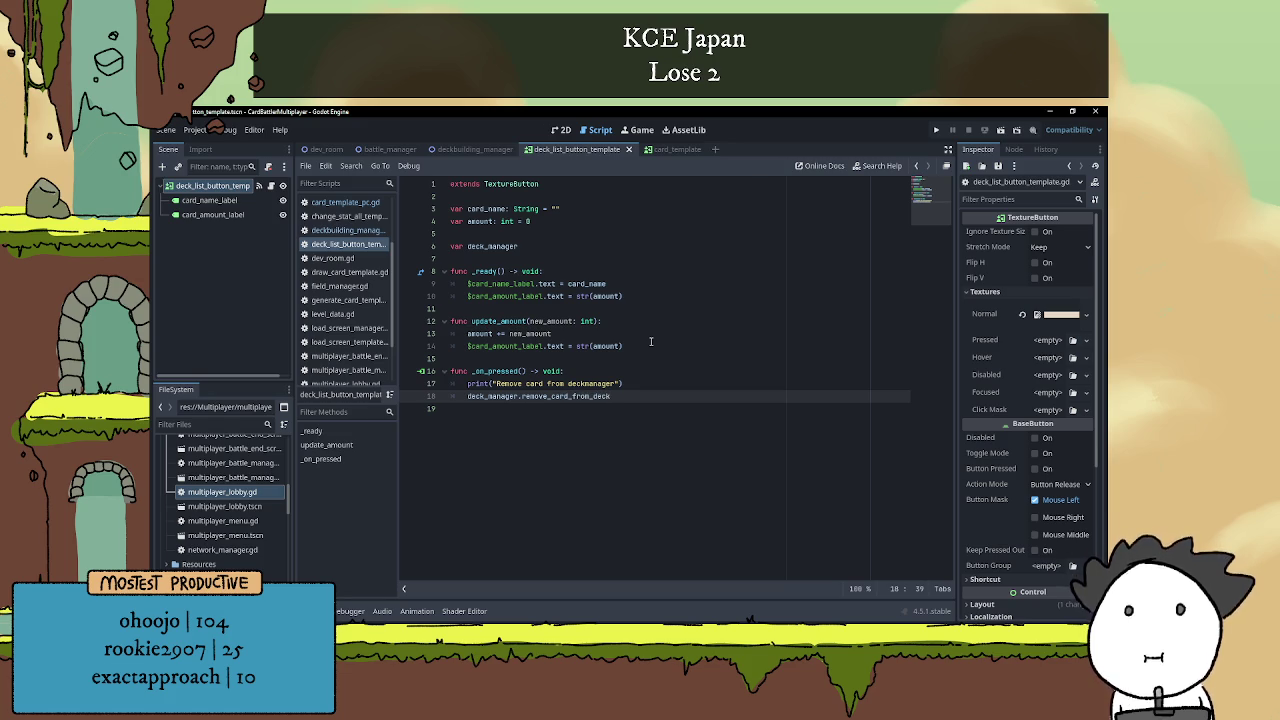
pyautogui.write('()')
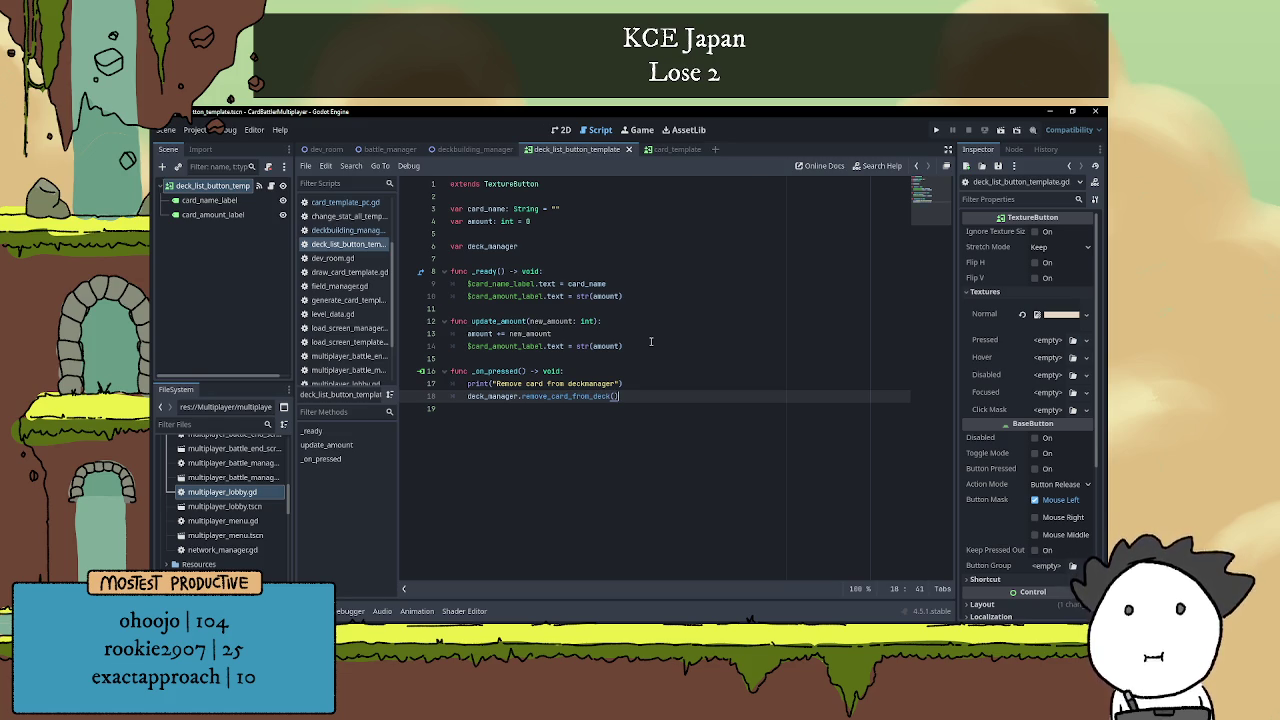
pyautogui.press('Left')
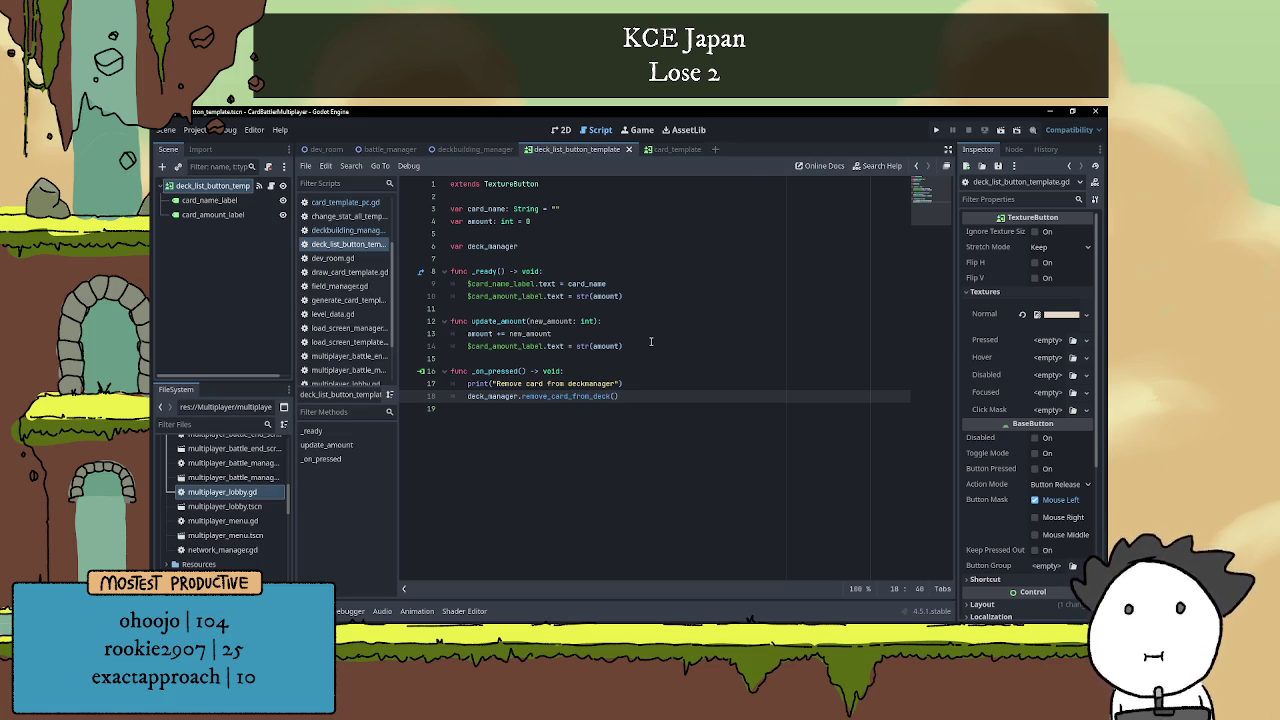
pyautogui.write('card_name')
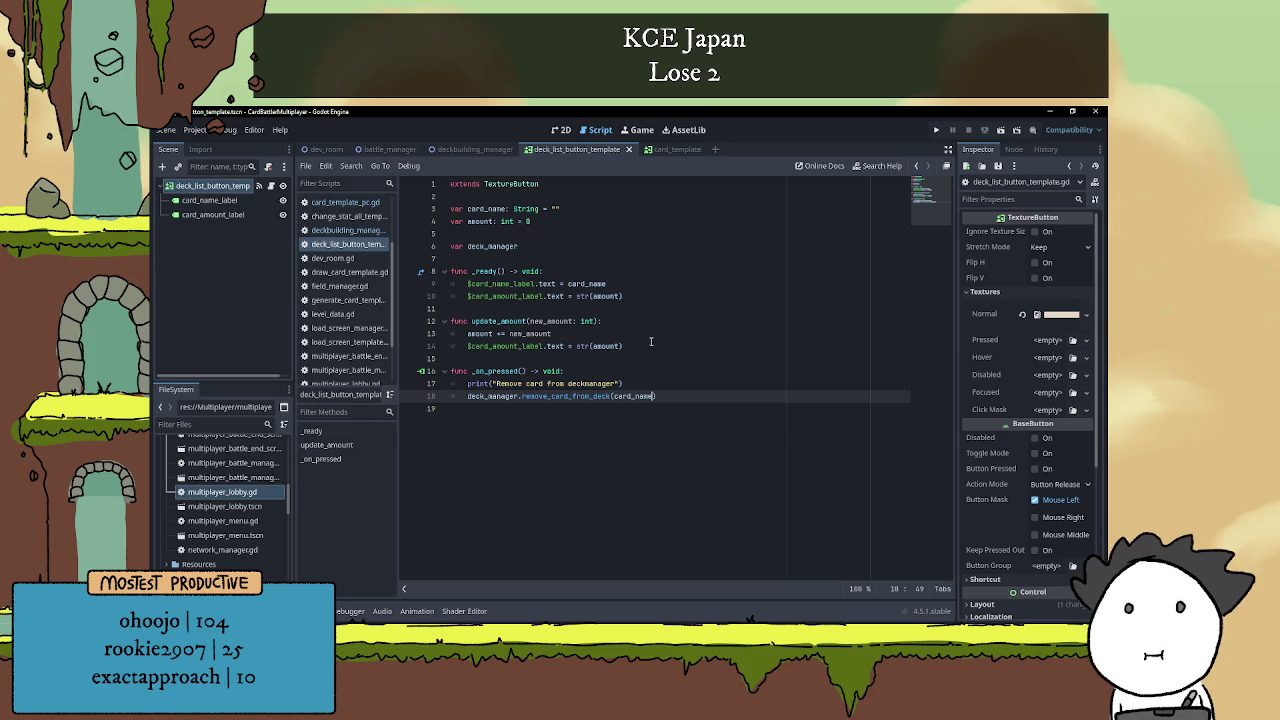
pyautogui.click(466, 384)
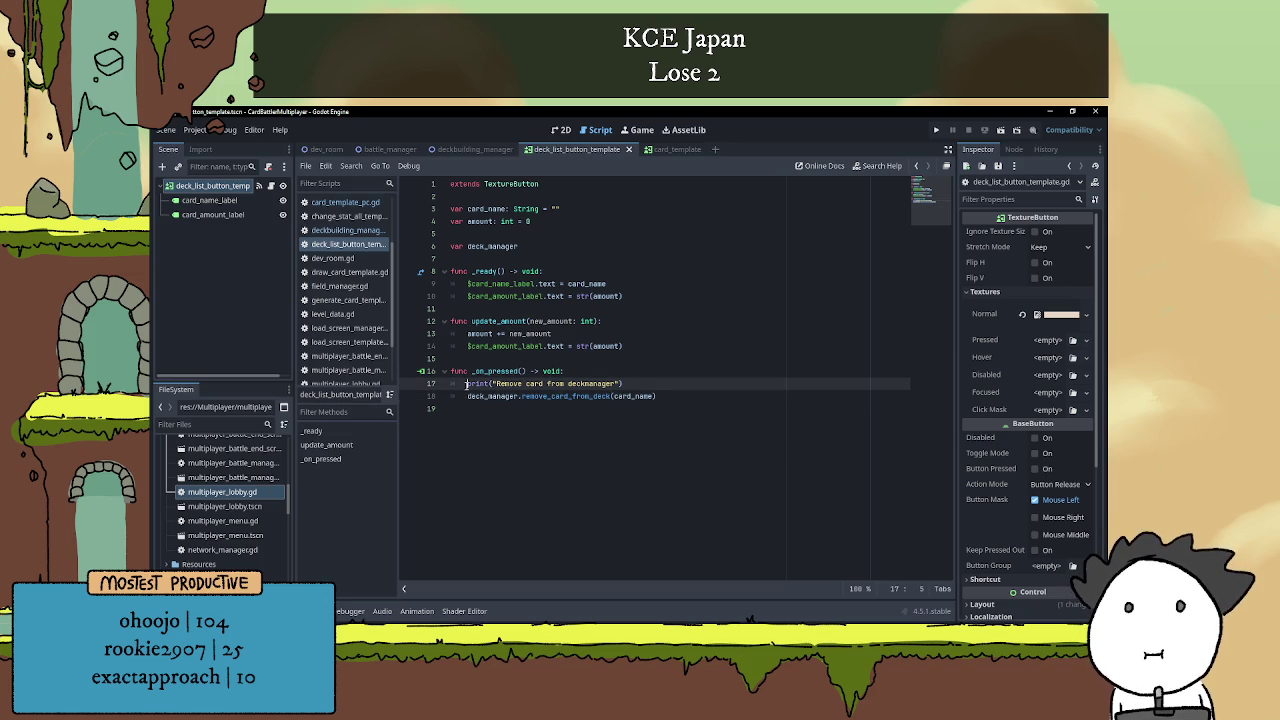
pyautogui.click(626, 384)
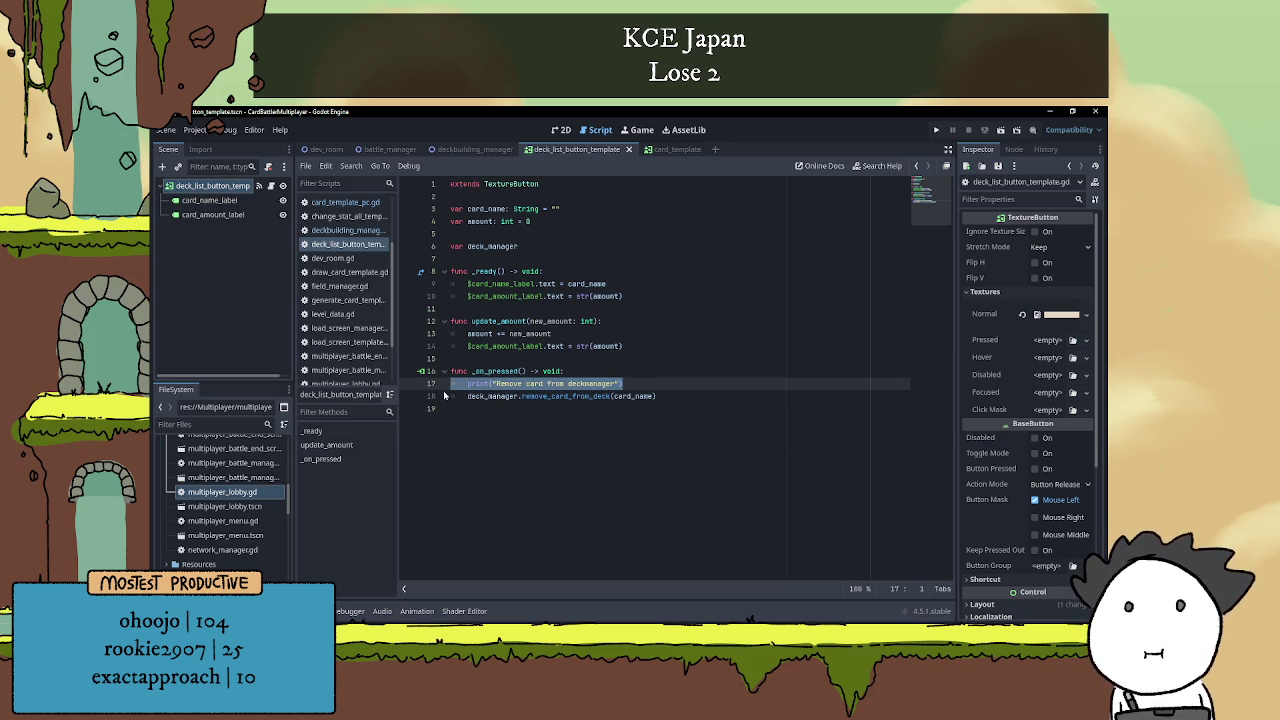
pyautogui.press('BackSpace')
pyautogui.press('BackSpace')
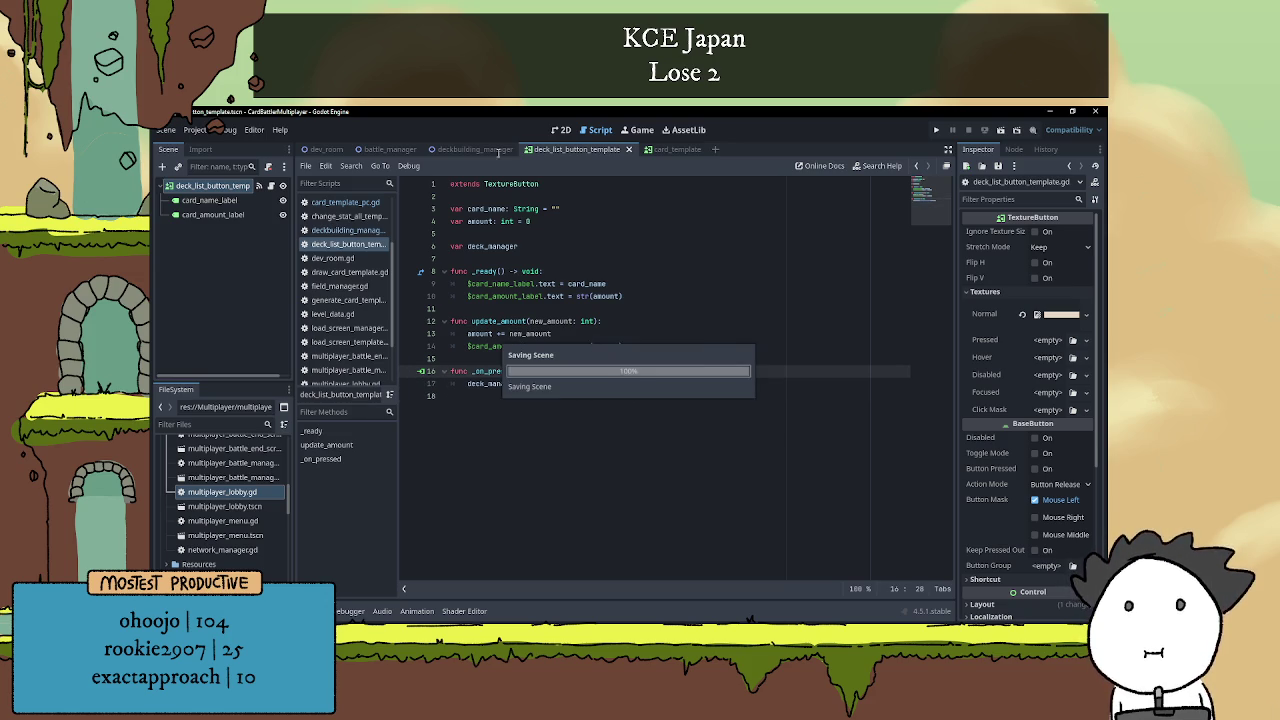
pyautogui.click(472, 149)
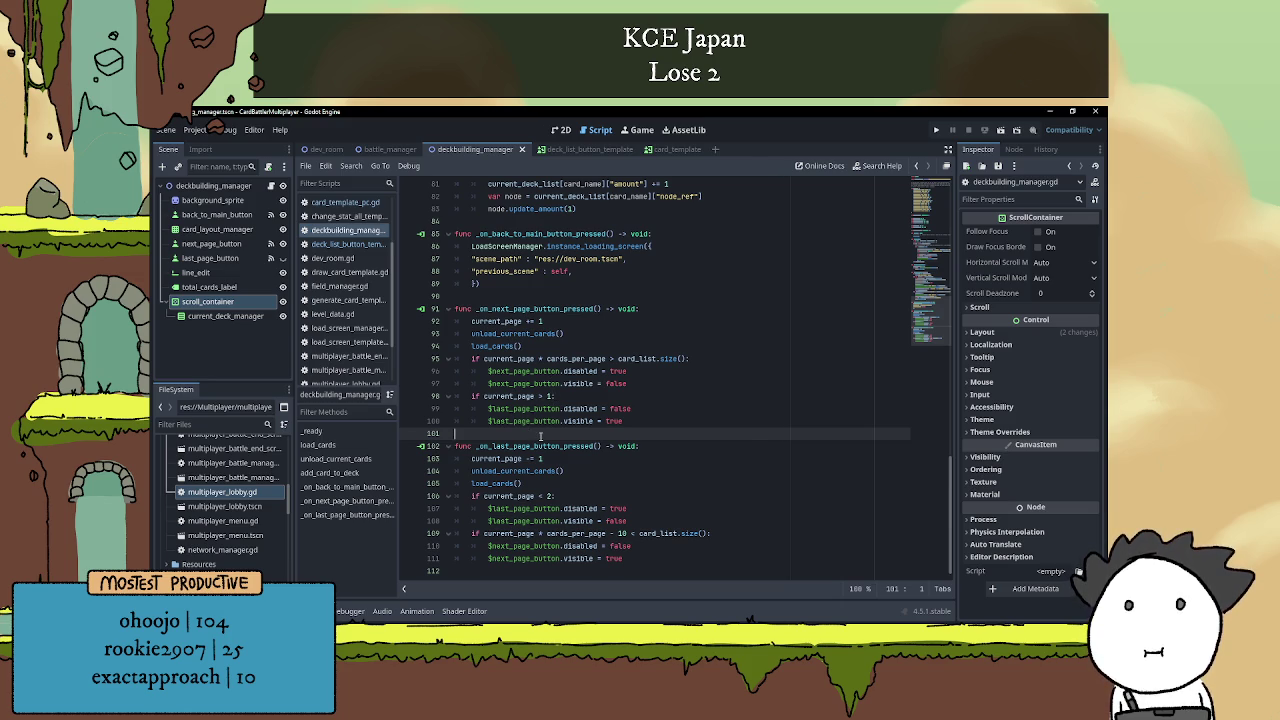
# Scroll deckbuilding_manager.gd to add_card_to_deck and place the caret on the blank line after it.
pyautogui.scroll(4, 555, 415)
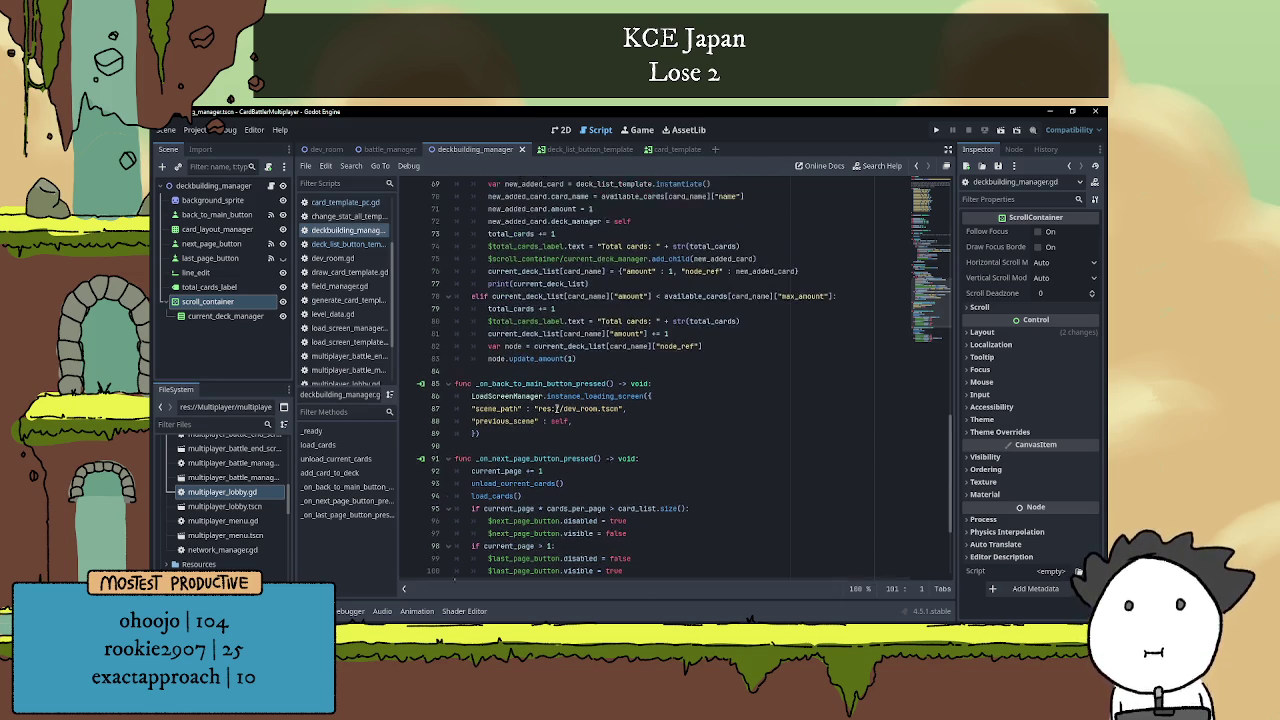
pyautogui.scroll(-4, 556, 408)
pyautogui.scroll(10, 524, 421)
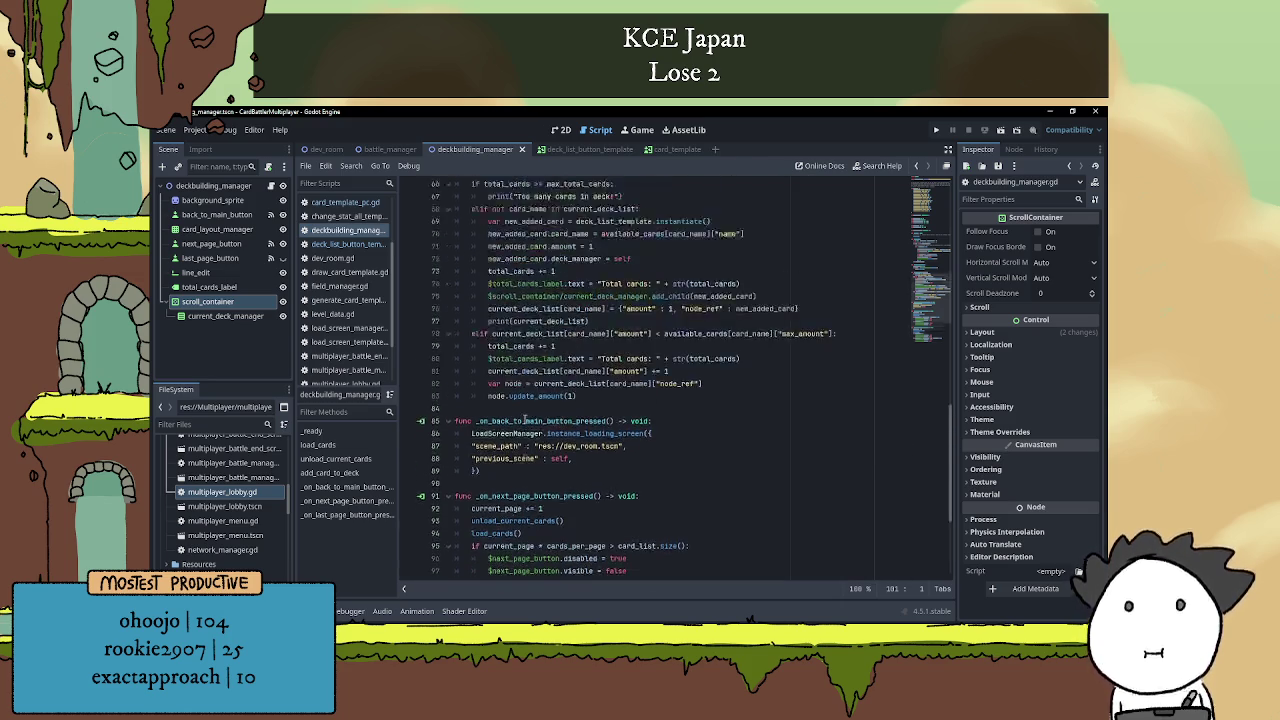
pyautogui.scroll(-4, 525, 419)
pyautogui.click(540, 446)
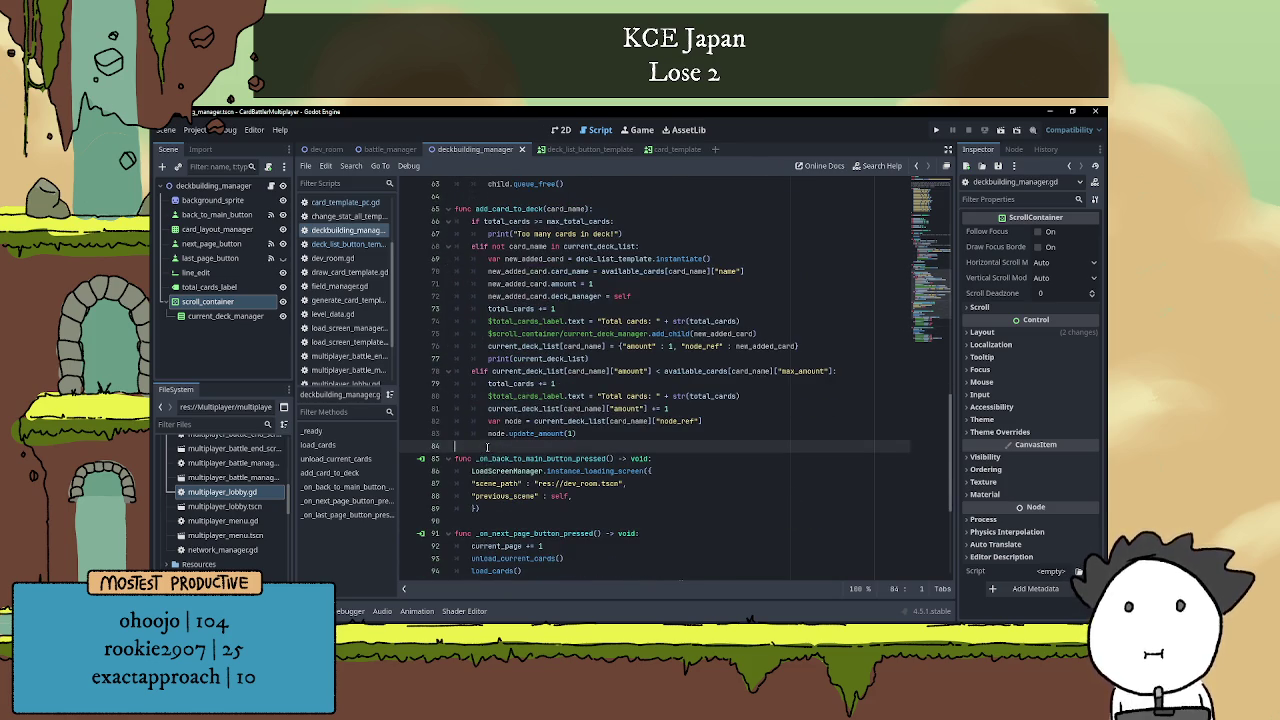
# Write func remove_card_from_deck(card_name): below add_card_to_deck with a print("Remove card from deckmanager") body.
pyautogui.press('Return')
pyautogui.press('Return')
pyautogui.press('Up')
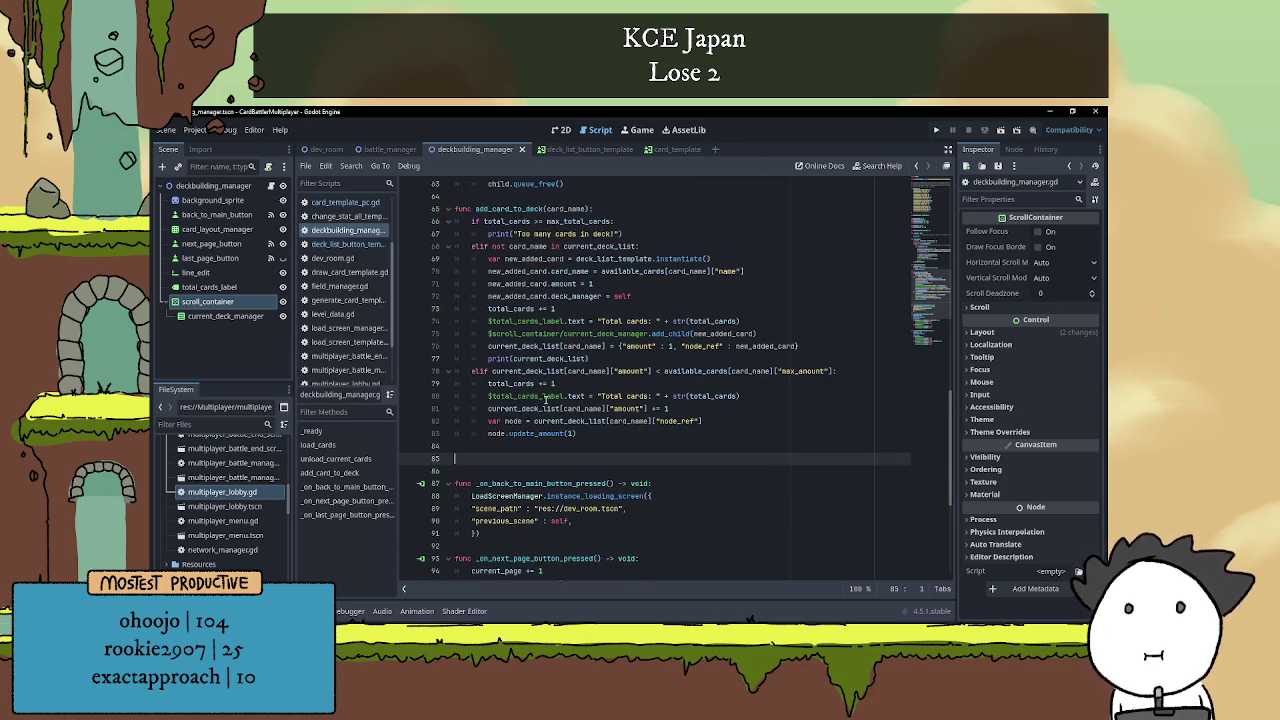
pyautogui.write('func ')
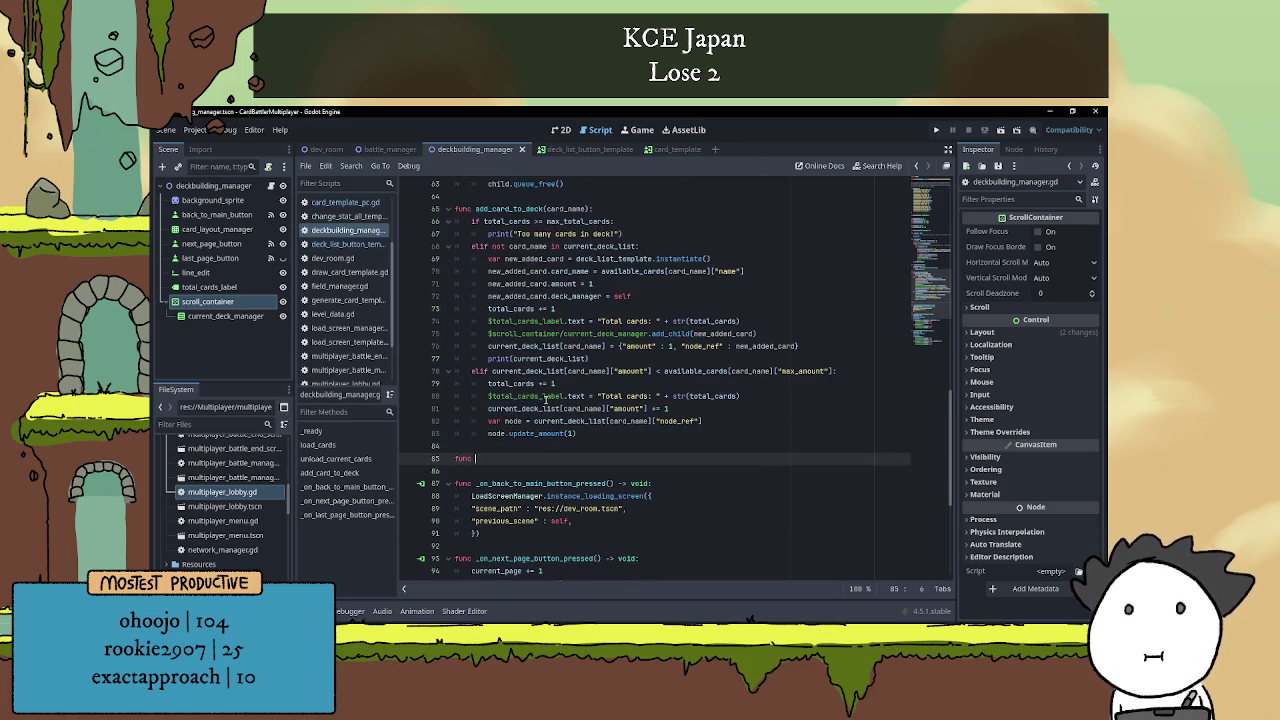
pyautogui.write('remove_car')
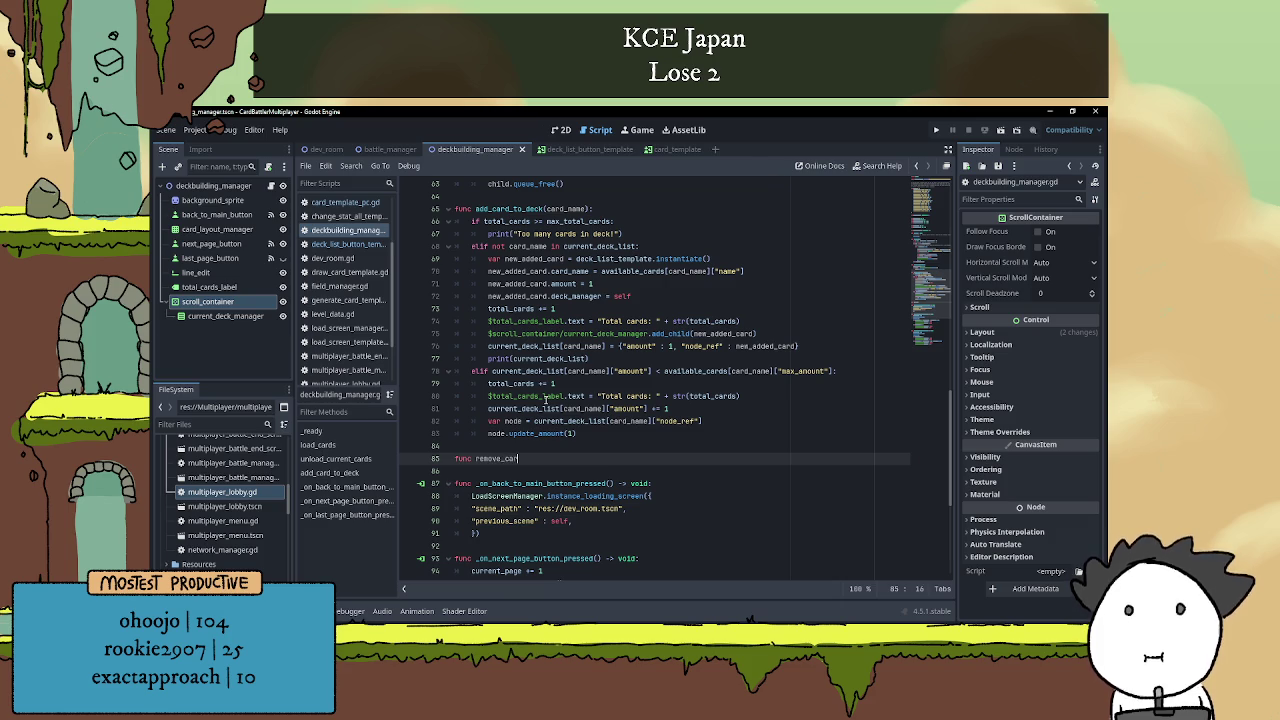
pyautogui.write('d_from_deck(car')
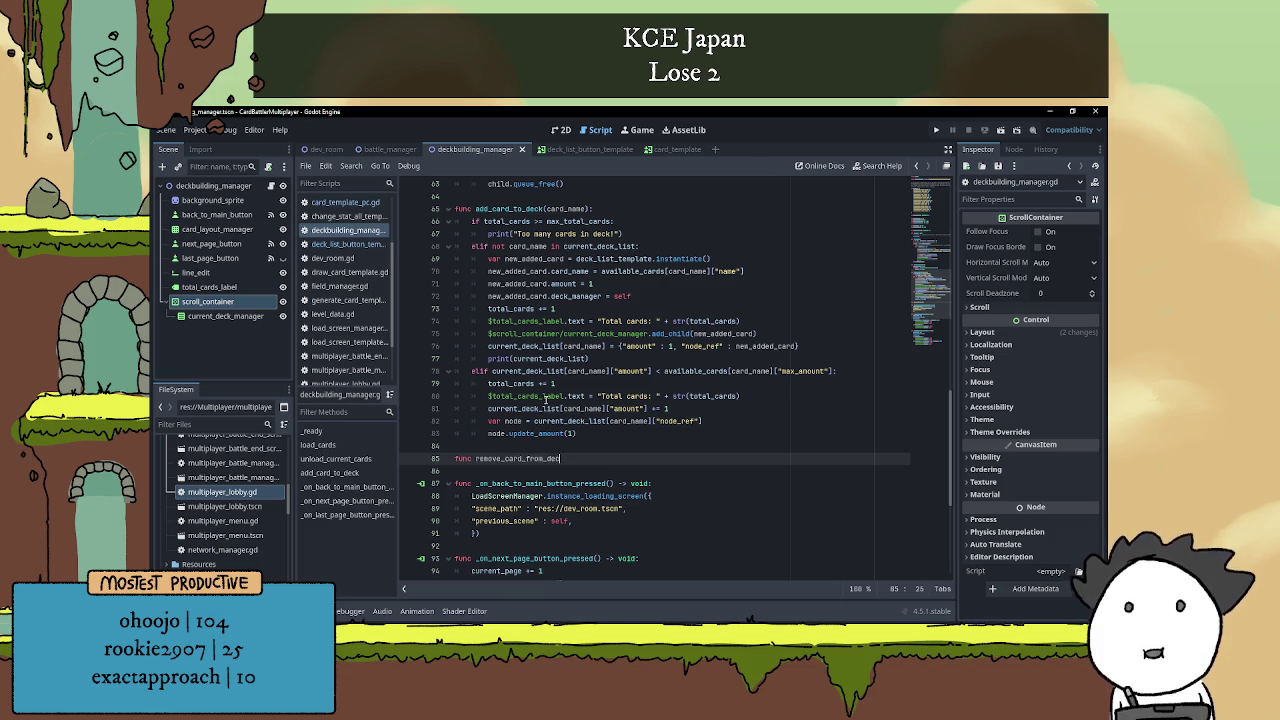
pyautogui.write('d_')
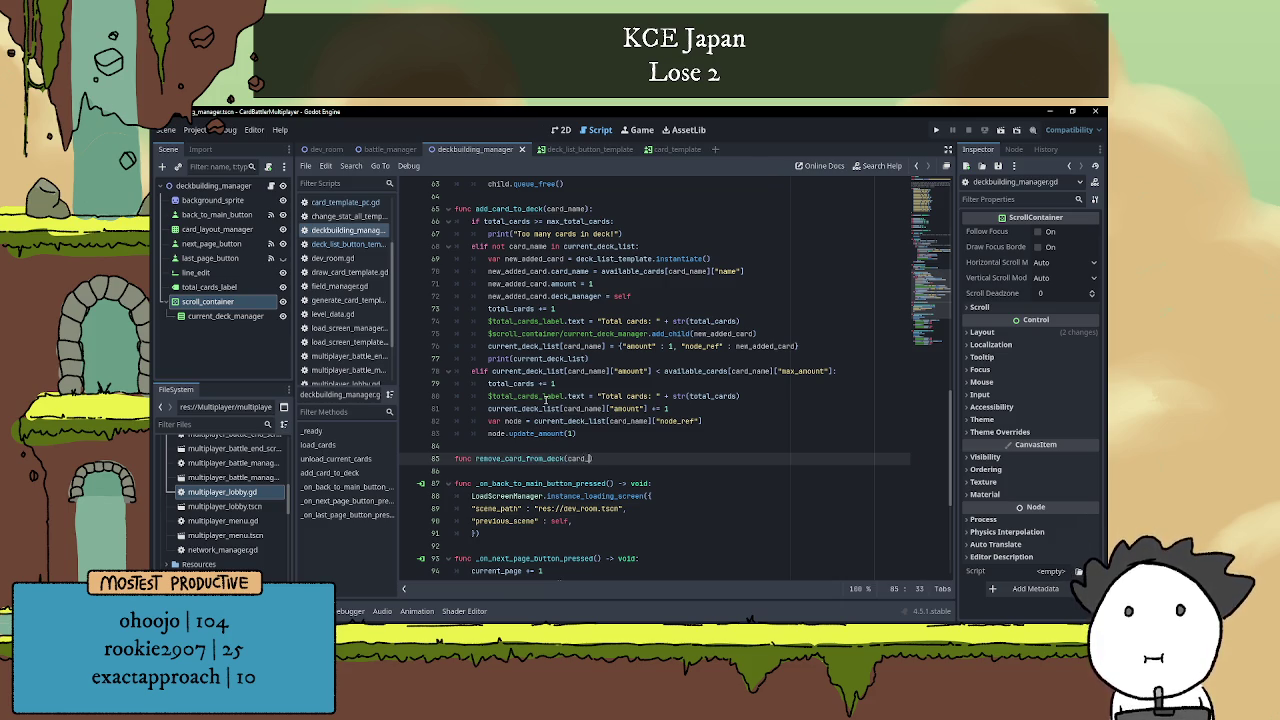
pyautogui.write('name):')
pyautogui.press('Return')
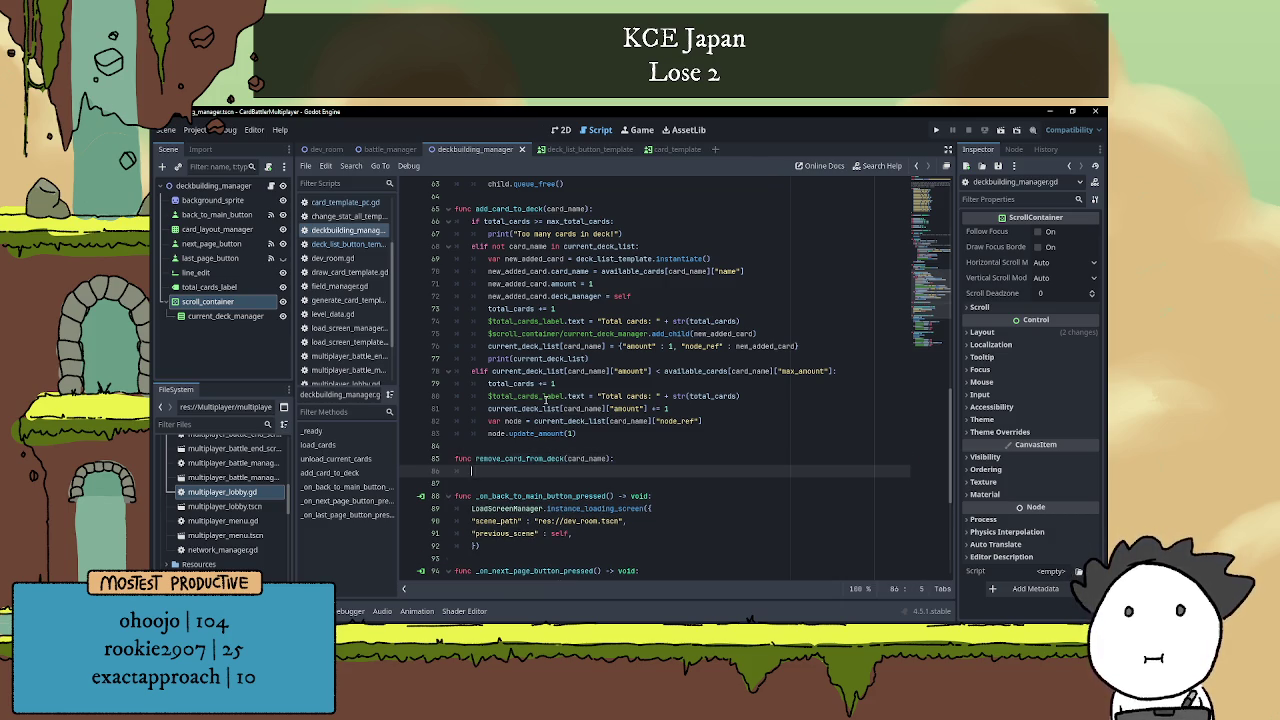
pyautogui.write('print("Remove card from deckmanager")')
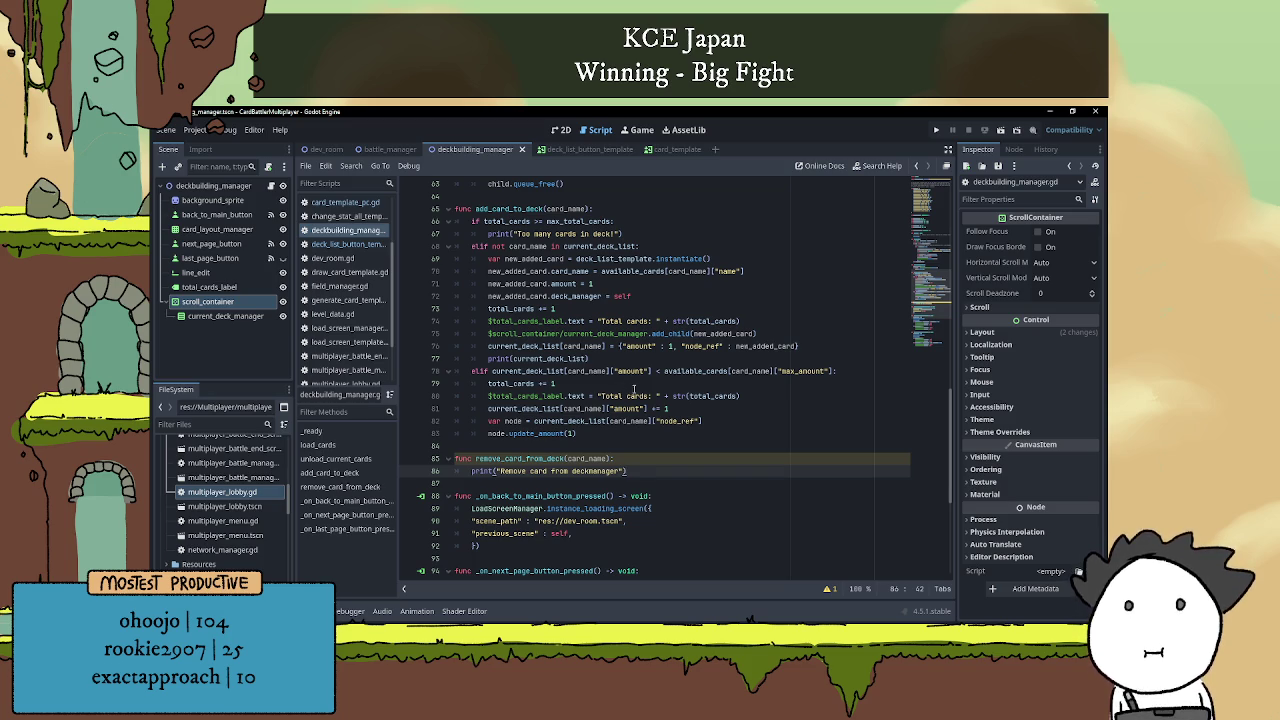
# Make the print output "Remove card from deckmanager: " followed by card_name.
pyautogui.click(607, 458)
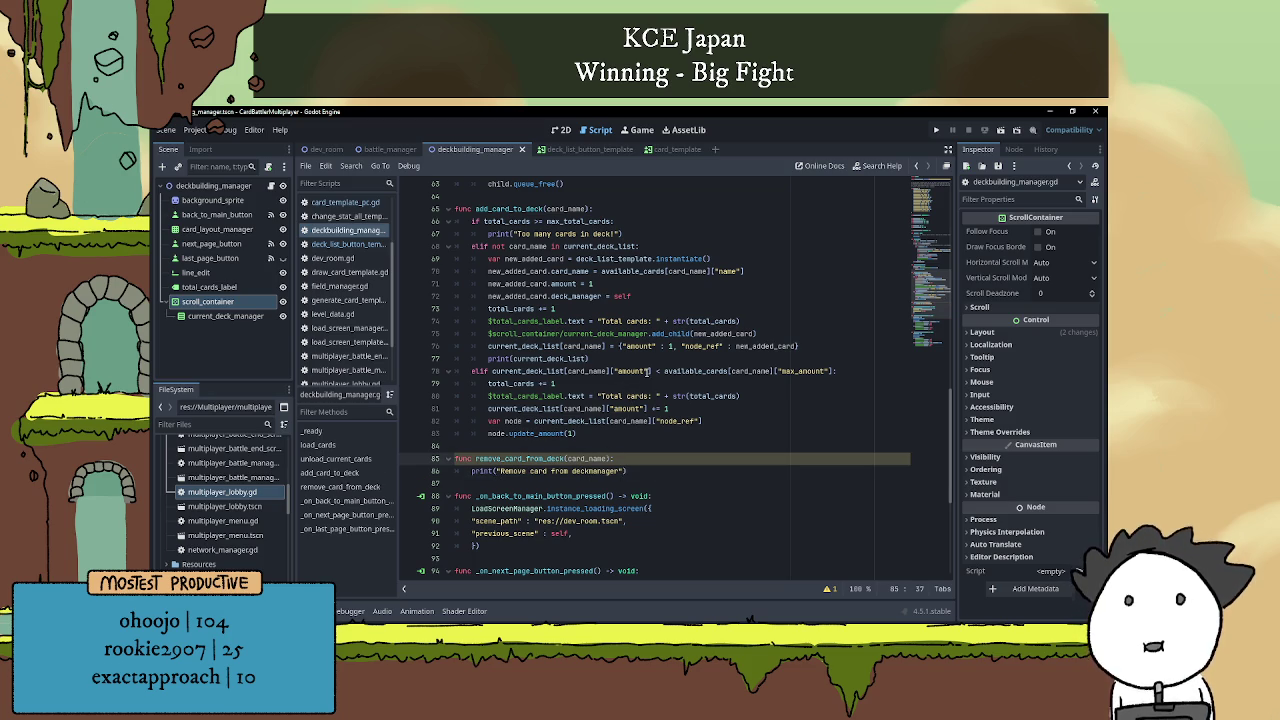
pyautogui.write(':')
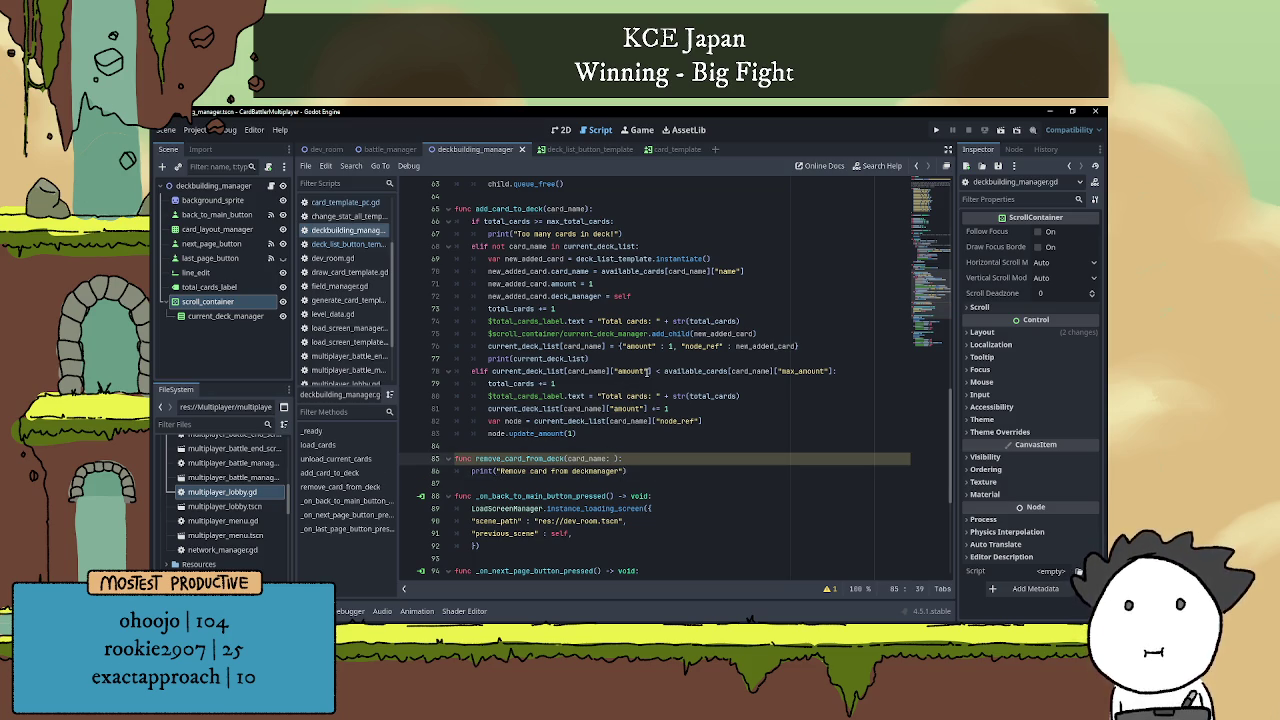
pyautogui.press('BackSpace')
pyautogui.press('BackSpace')
pyautogui.click(634, 458)
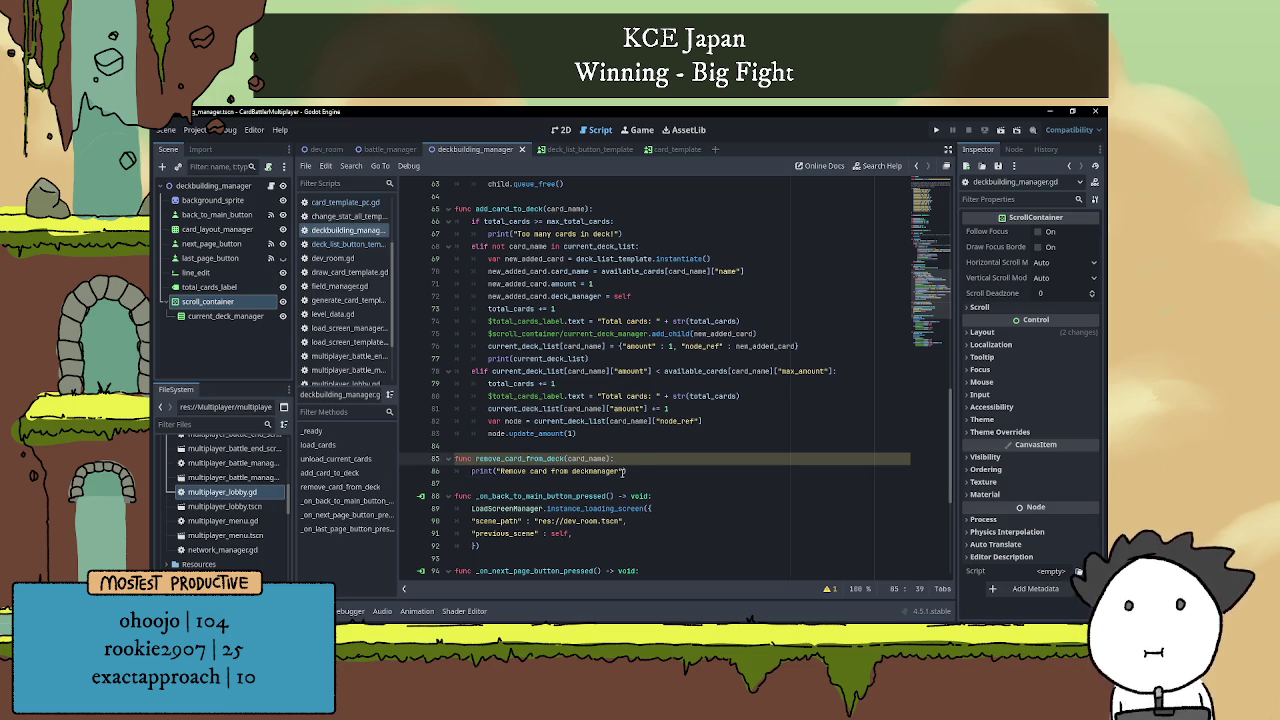
pyautogui.click(619, 471)
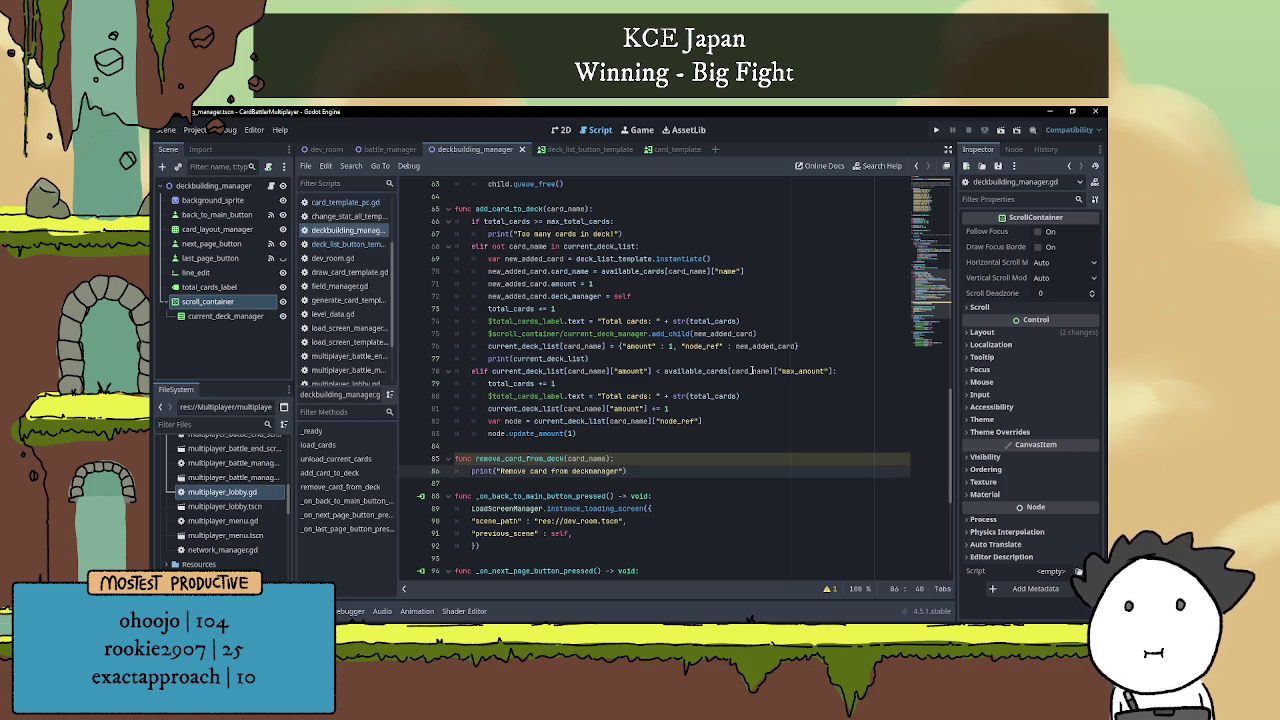
pyautogui.write(': ", card_')
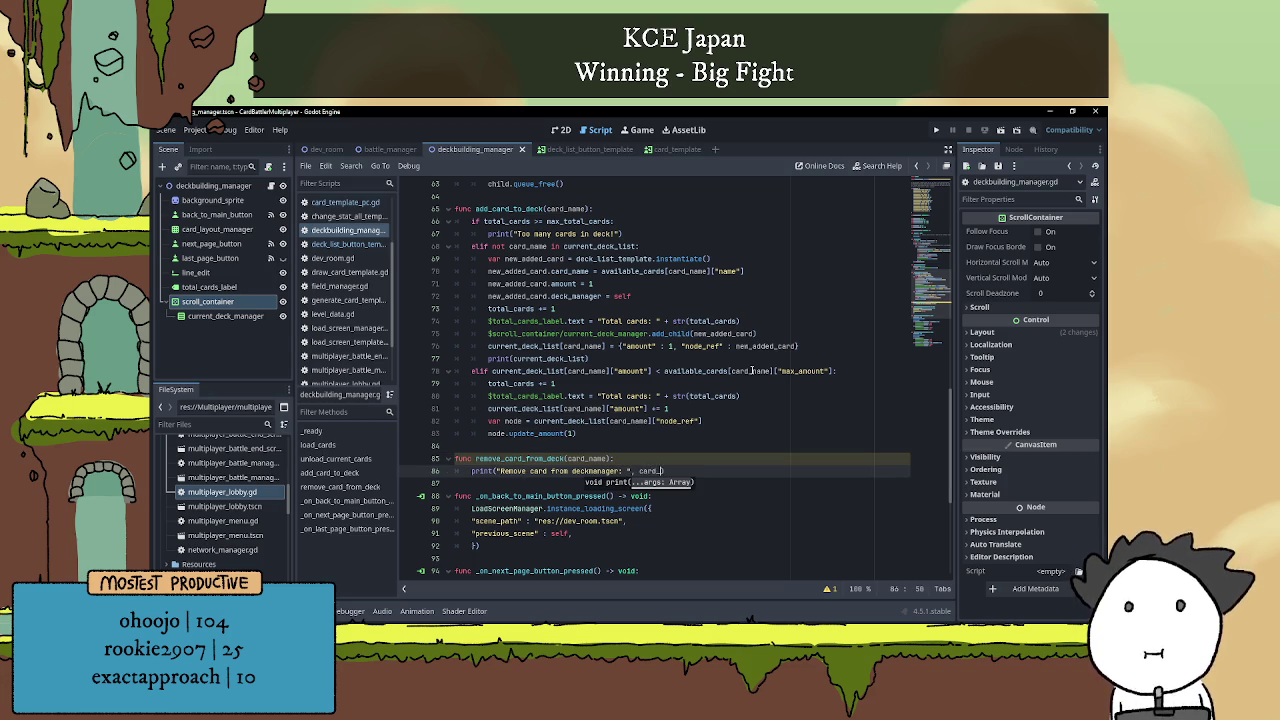
pyautogui.write('name)')
pyautogui.click(770, 432)
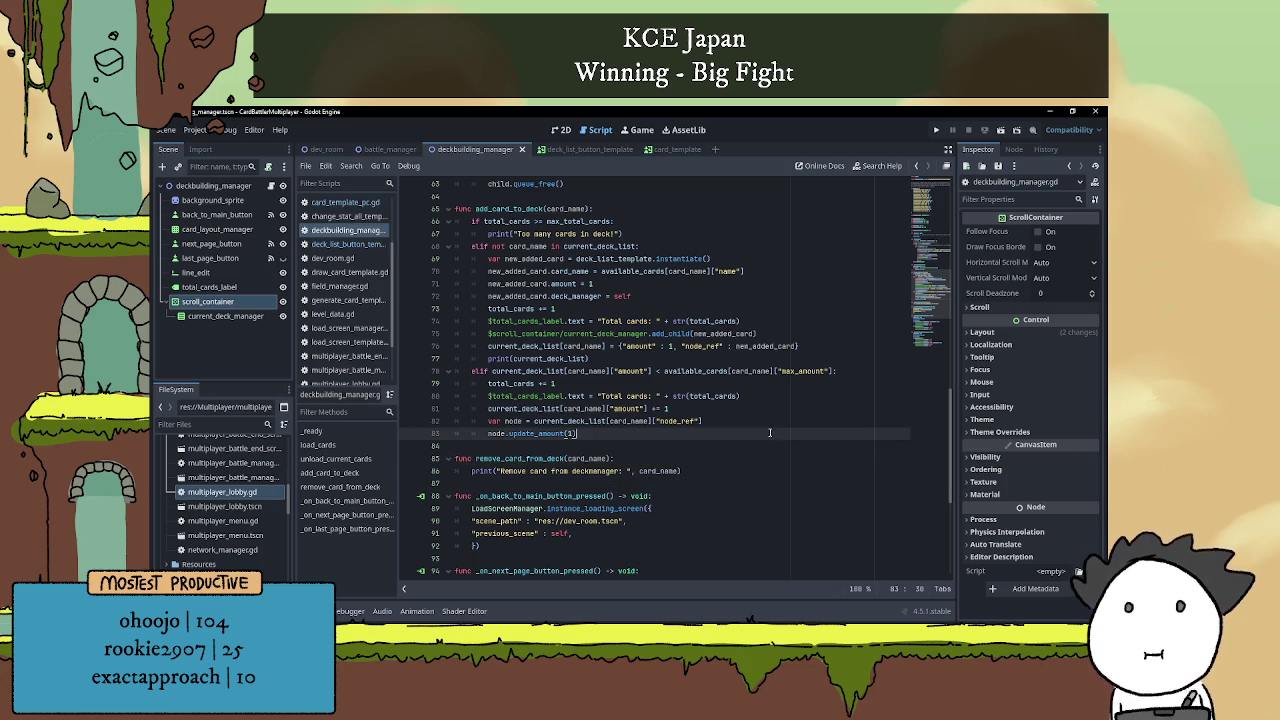
pyautogui.press('Escape')
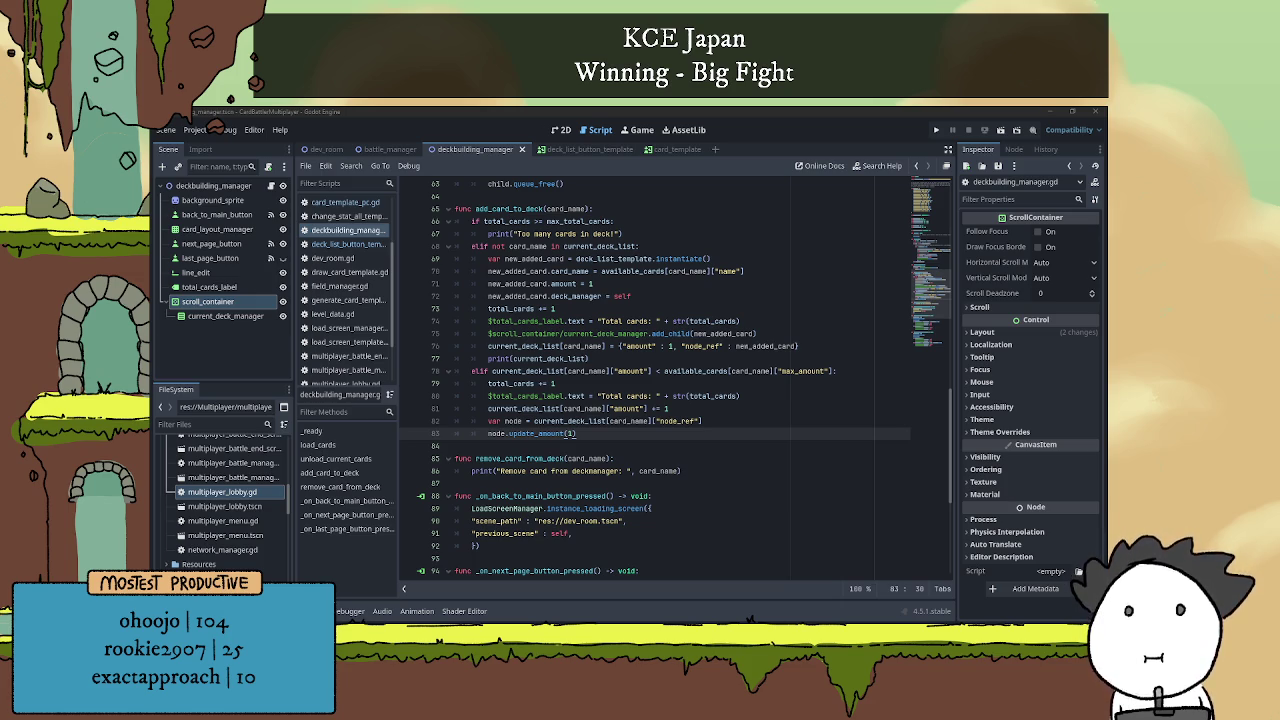
pyautogui.hotkey('alt', 'Tab')
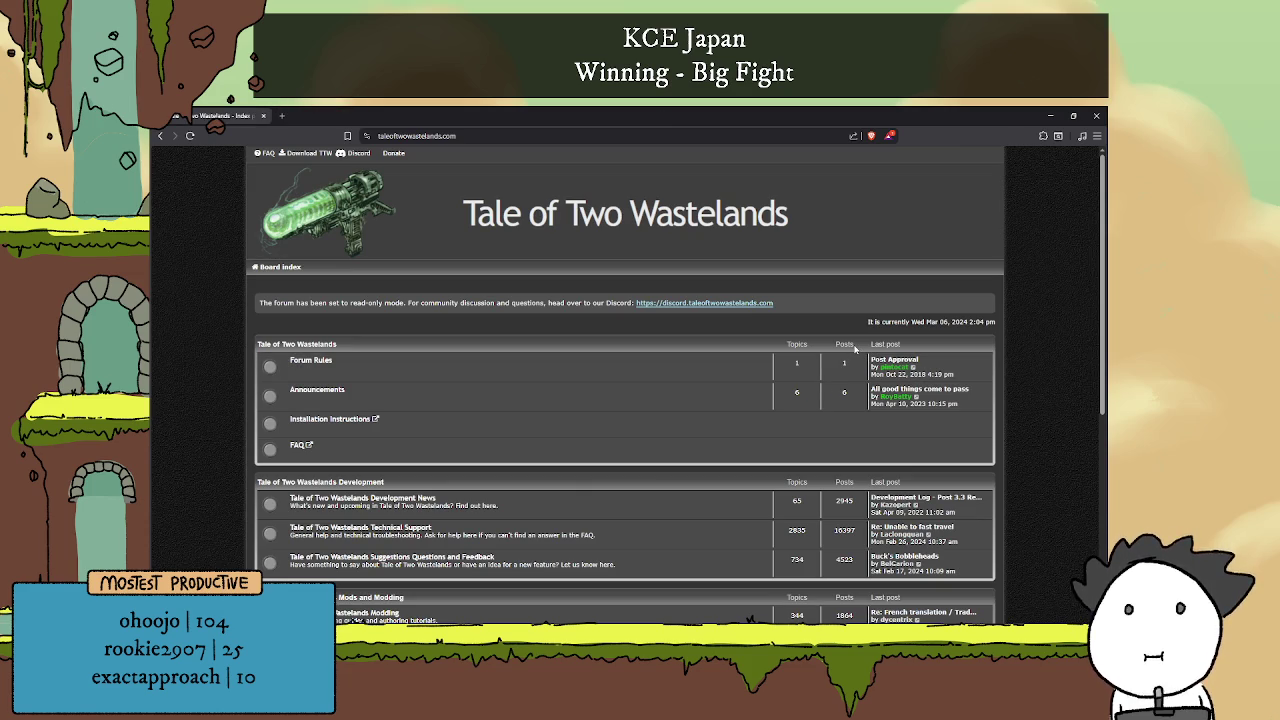
# Return to the search results and read the Reddit post 'What is A Tale of Two Wastelands?', then go back to Godot.
pyautogui.scroll(-5, 855, 348)
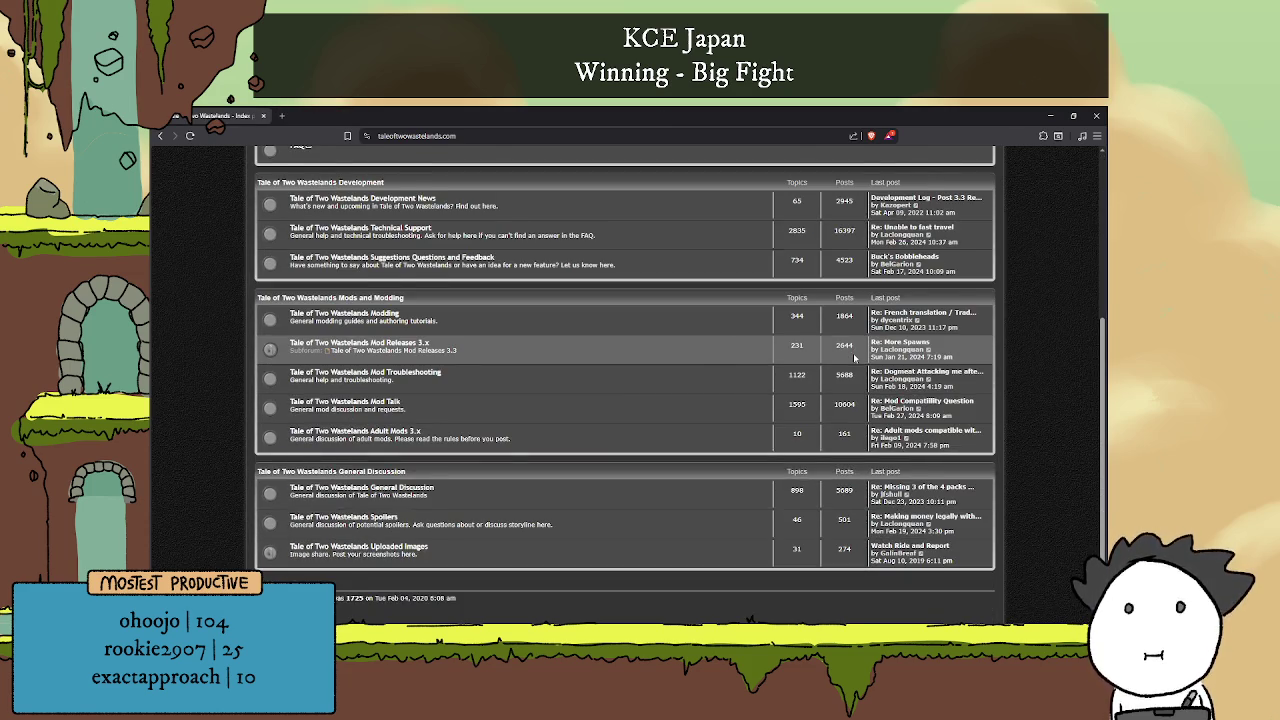
pyautogui.click(160, 135)
pyautogui.scroll(-2, 584, 359)
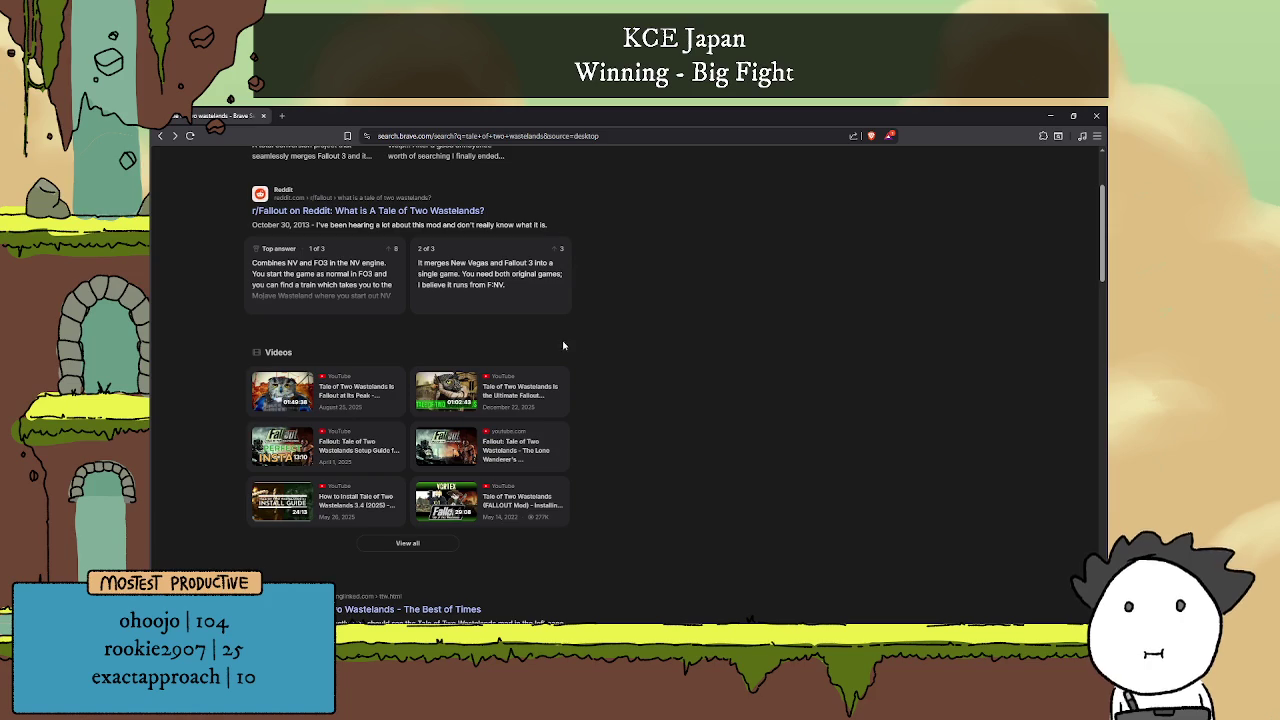
pyautogui.click(380, 212)
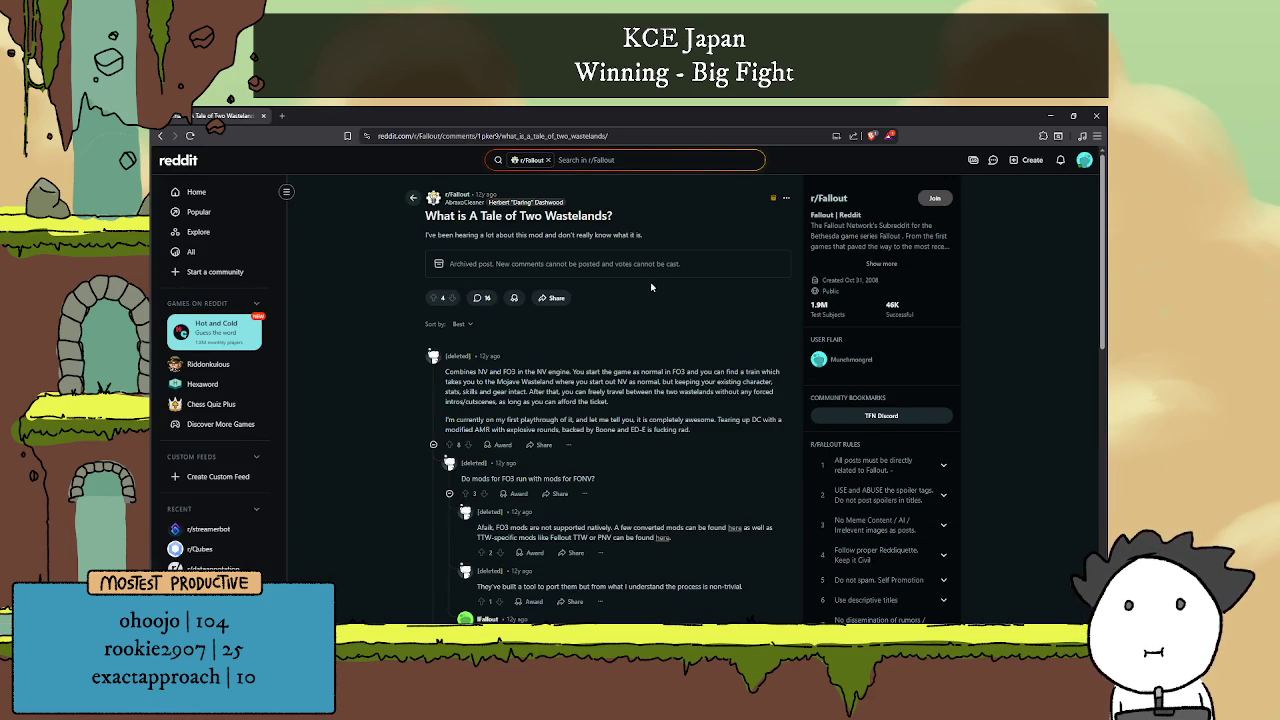
pyautogui.scroll(-1, 658, 273)
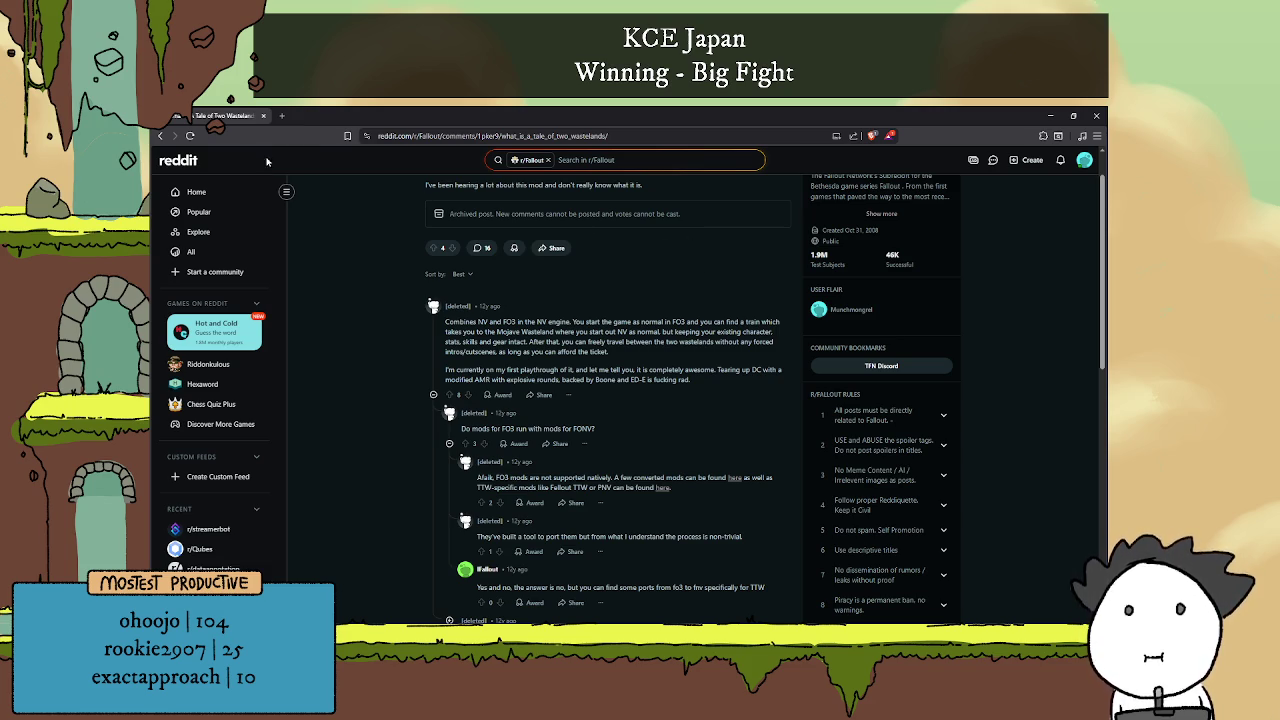
pyautogui.hotkey('alt', 'Tab')
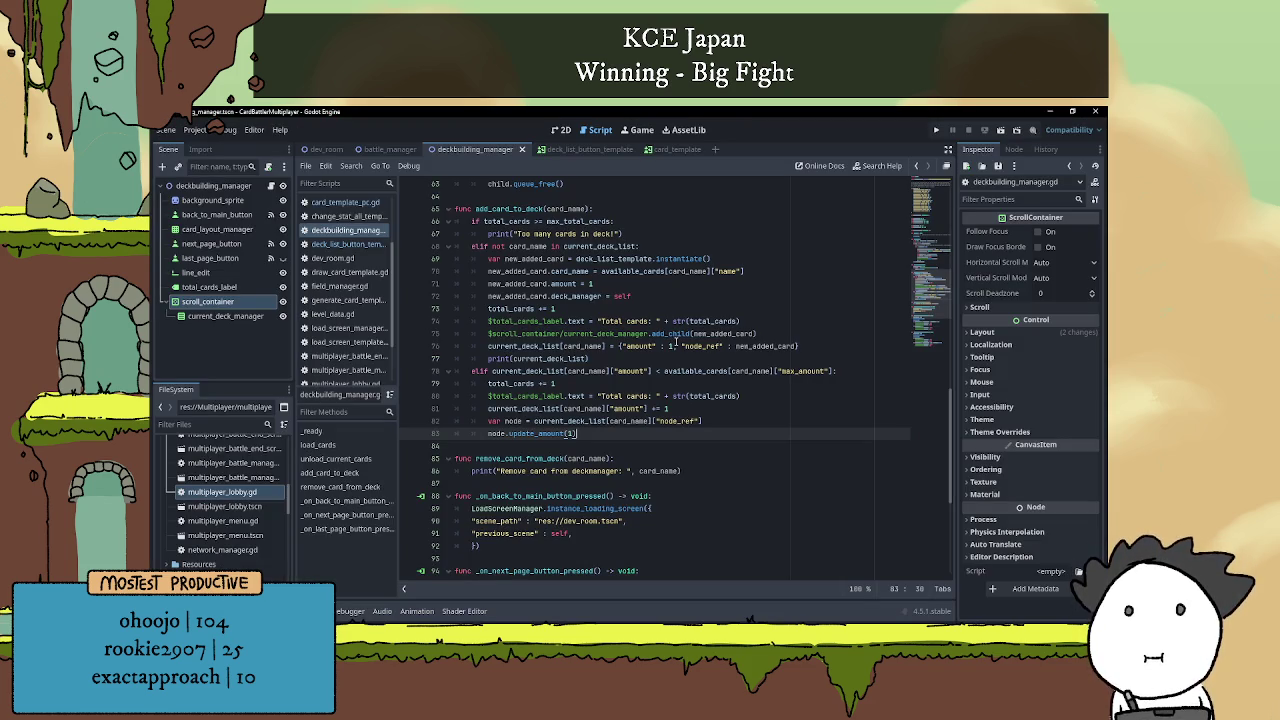
# Insert an indented empty line right after the remove_card_from_deck(card_name): header.
pyautogui.scroll(-2, 690, 425)
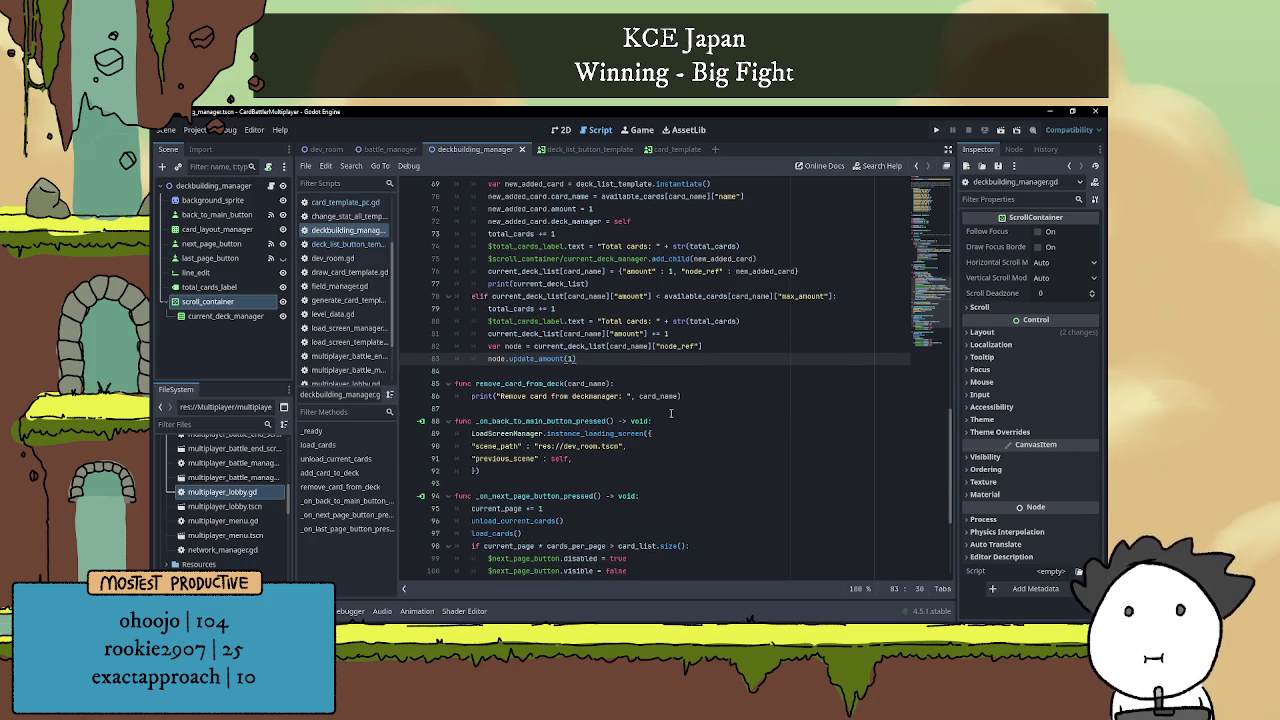
pyautogui.click(703, 383)
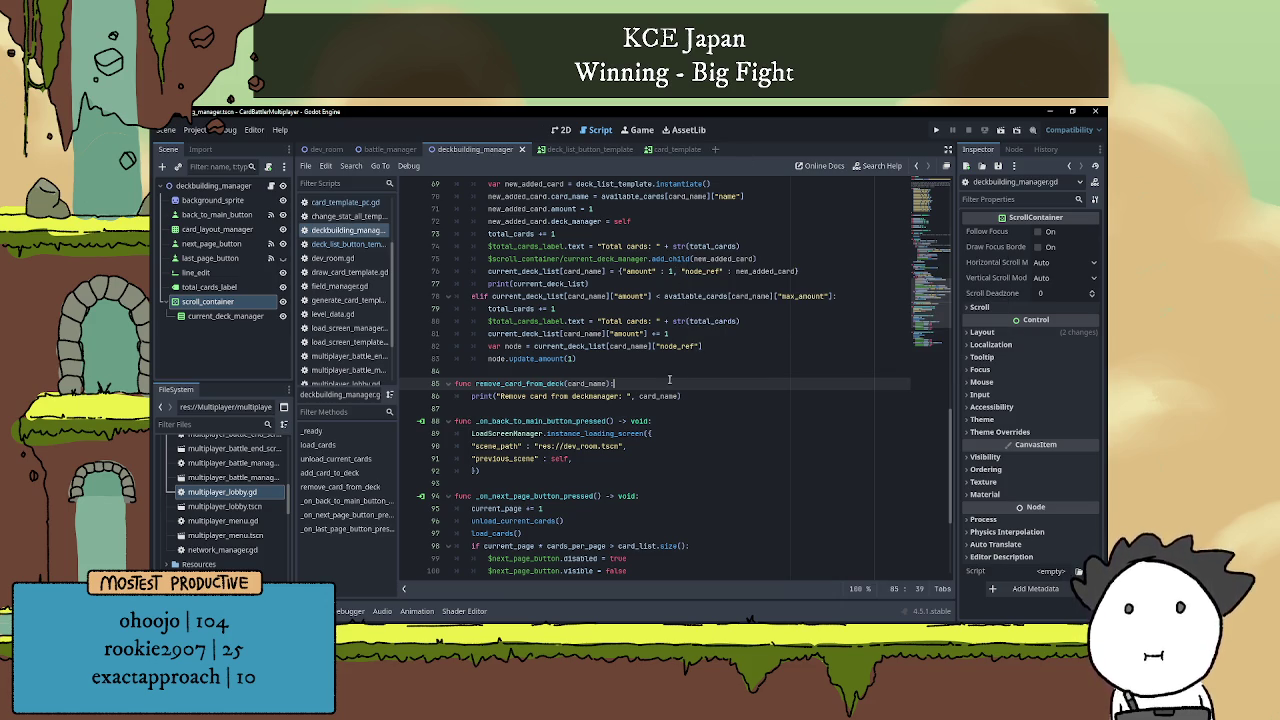
pyautogui.press('Return')
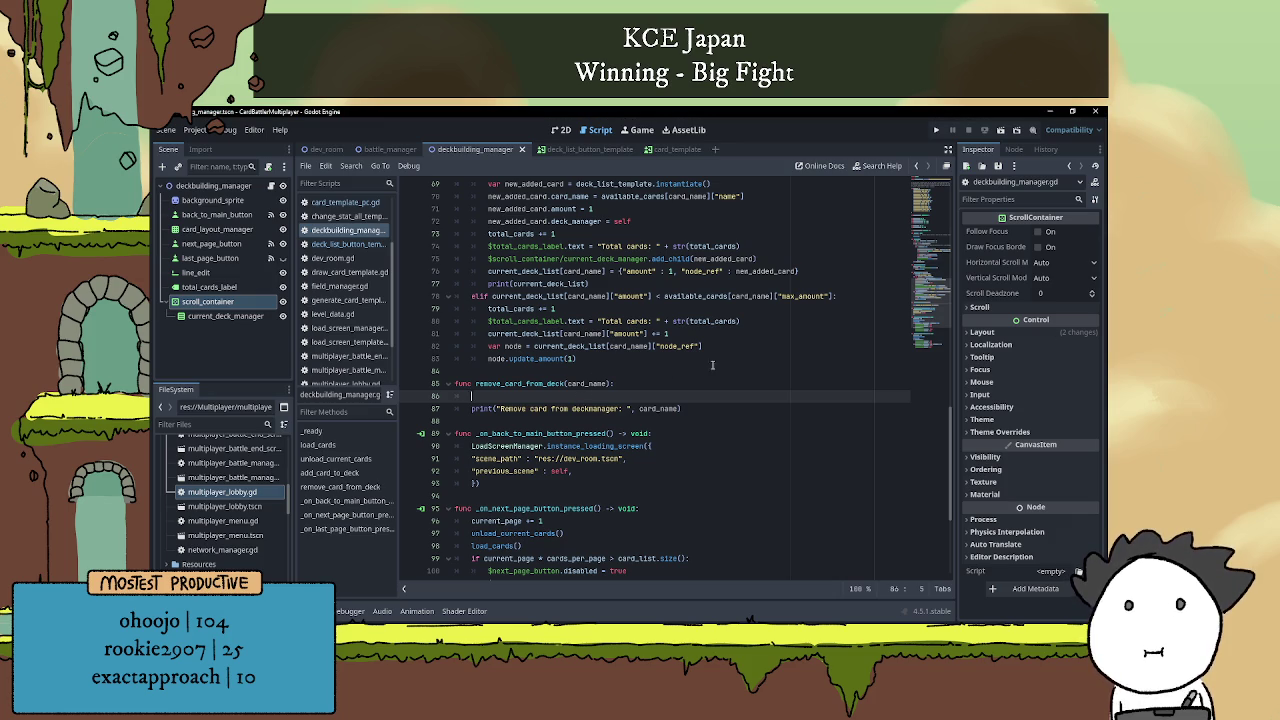
pyautogui.scroll(2, 739, 321)
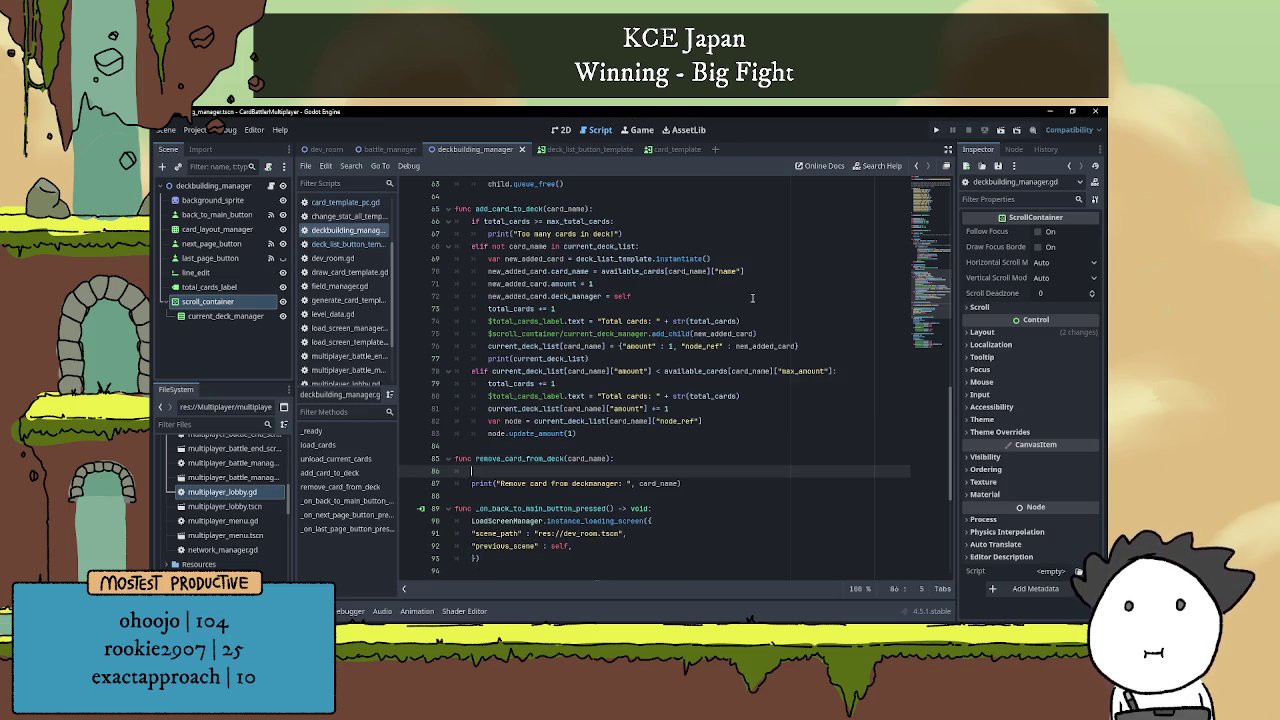
# Drop a false-start condition and write the current_deck_list[card_name] lookup on line 86.
pyautogui.write('if ')
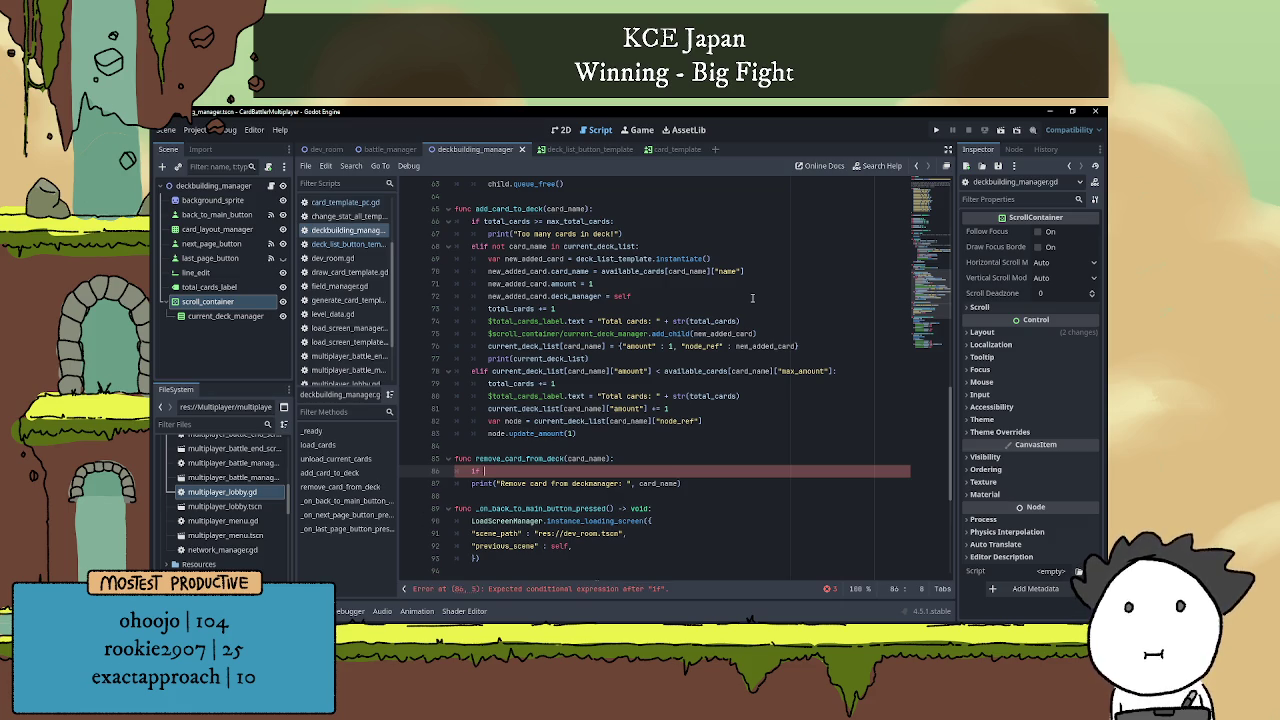
pyautogui.write('card')
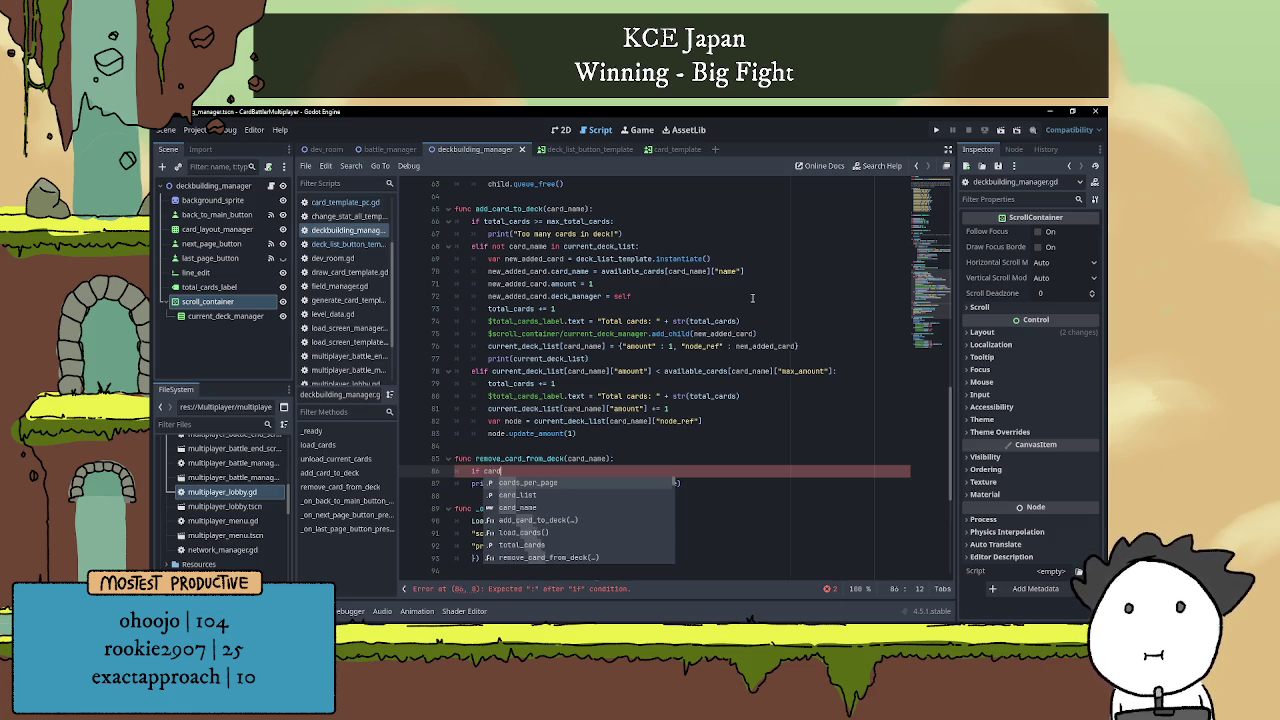
pyautogui.press('Down')
pyautogui.press('Down')
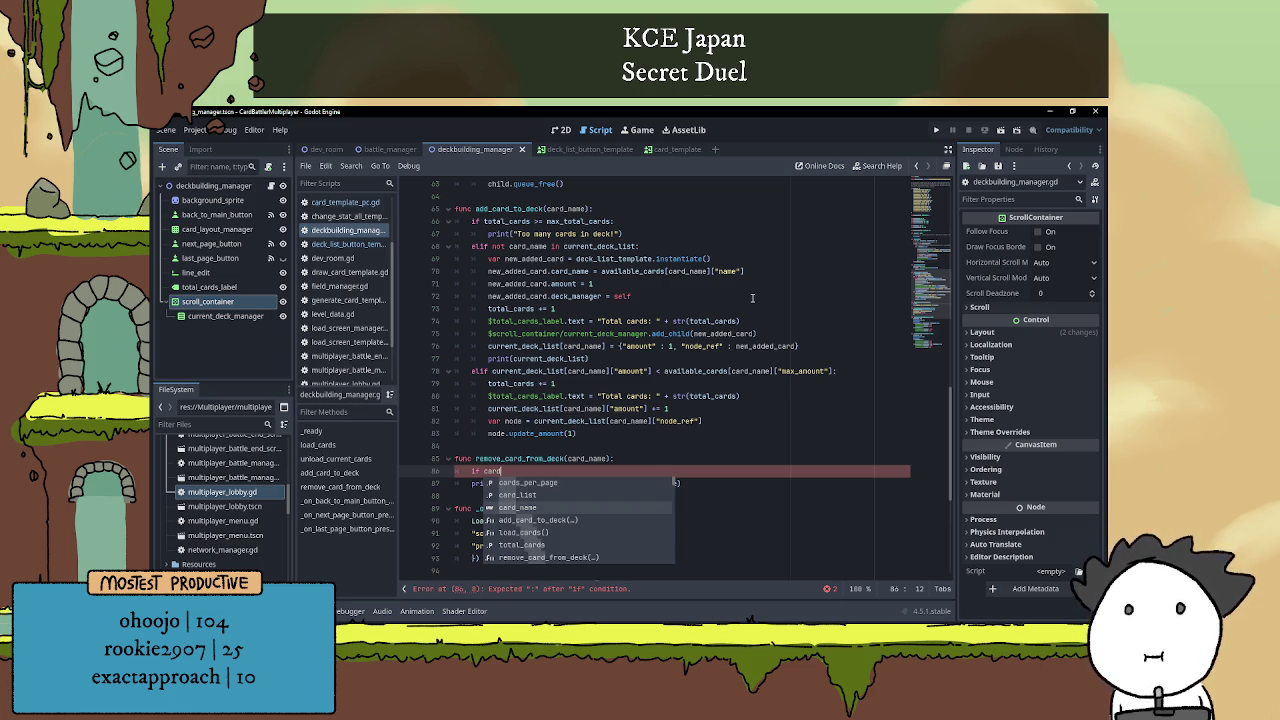
pyautogui.press('Return')
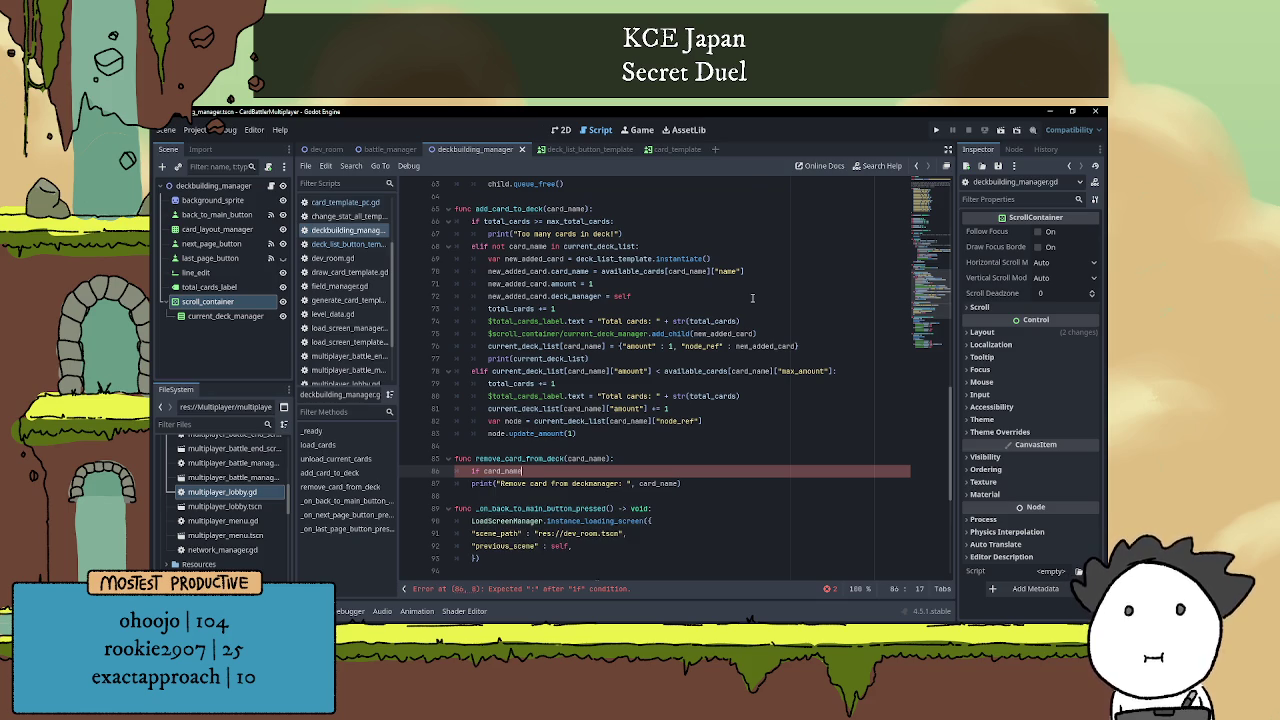
pyautogui.write(' in card')
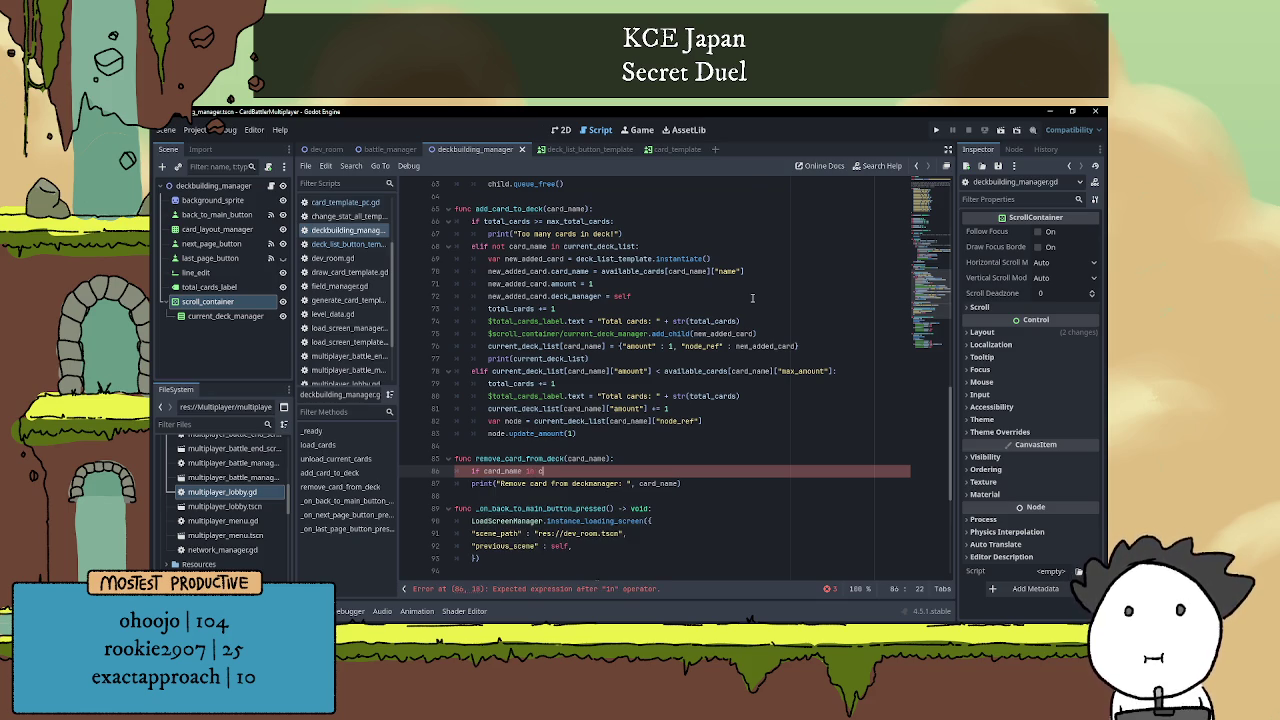
pyautogui.press('BackSpace')
pyautogui.press('BackSpace')
pyautogui.press('BackSpace')
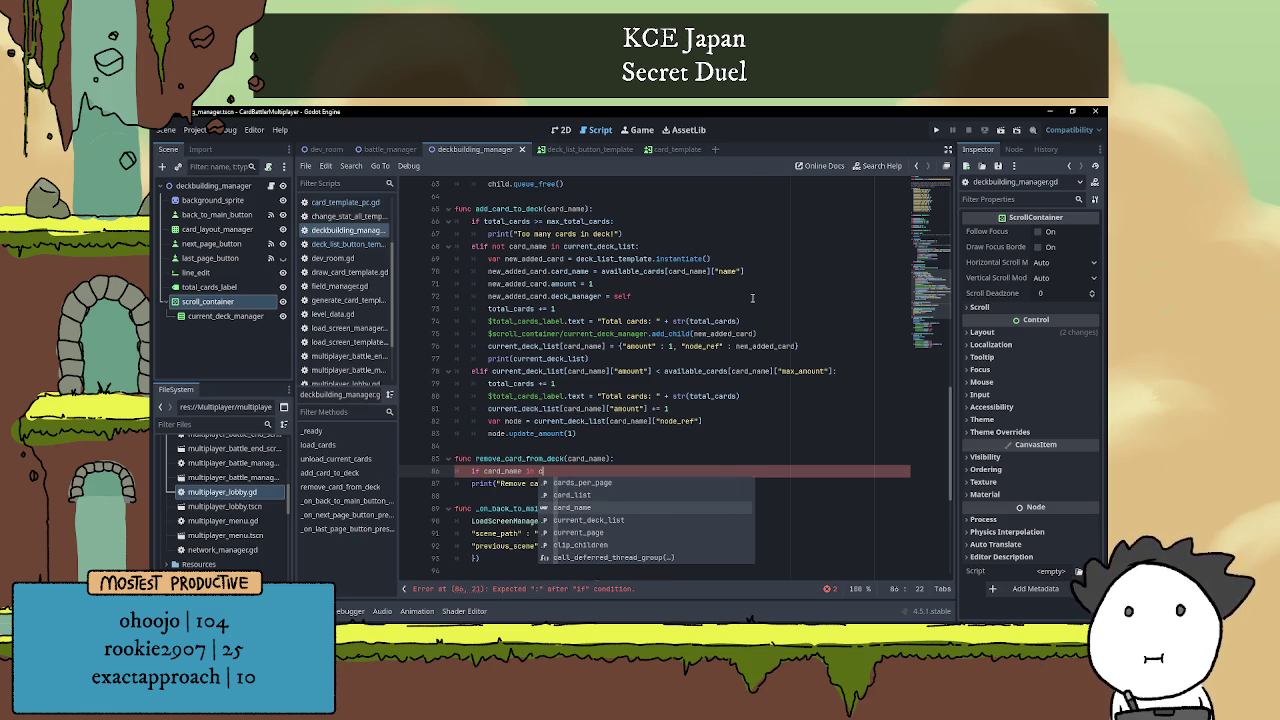
pyautogui.press('BackSpace')
pyautogui.press('BackSpace')
pyautogui.press('BackSpace')
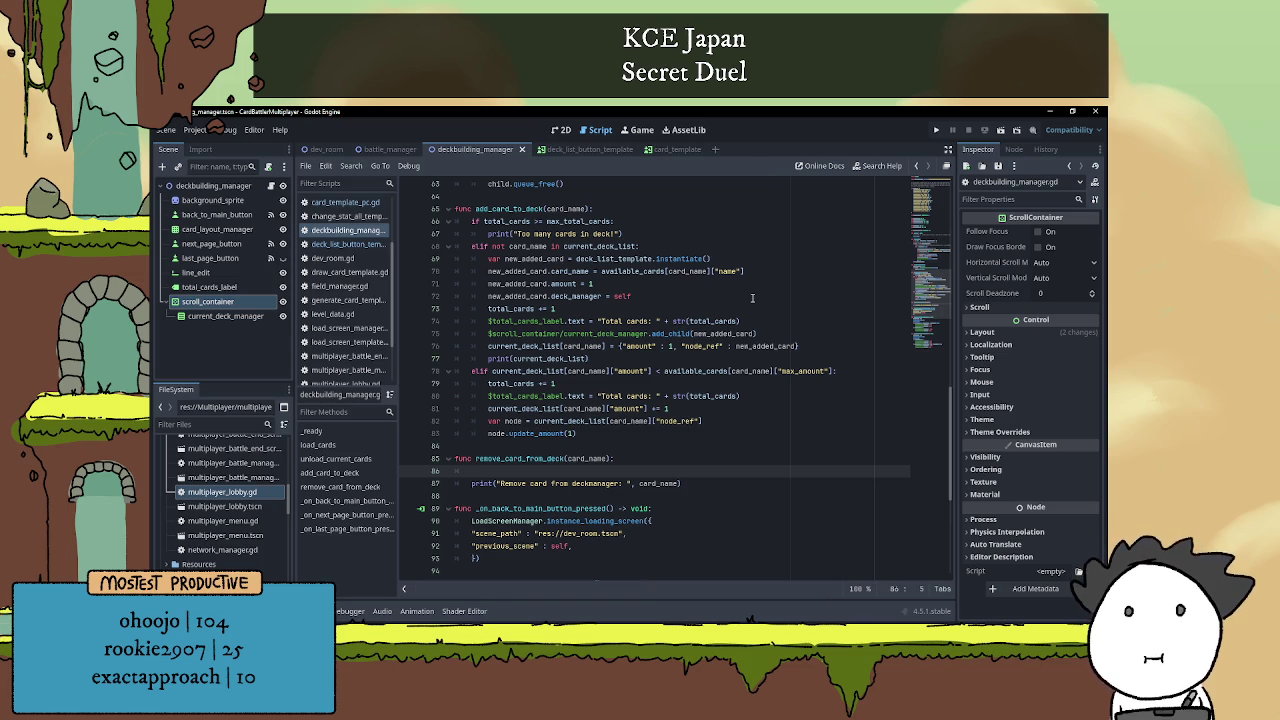
pyautogui.write('current_deck_list')
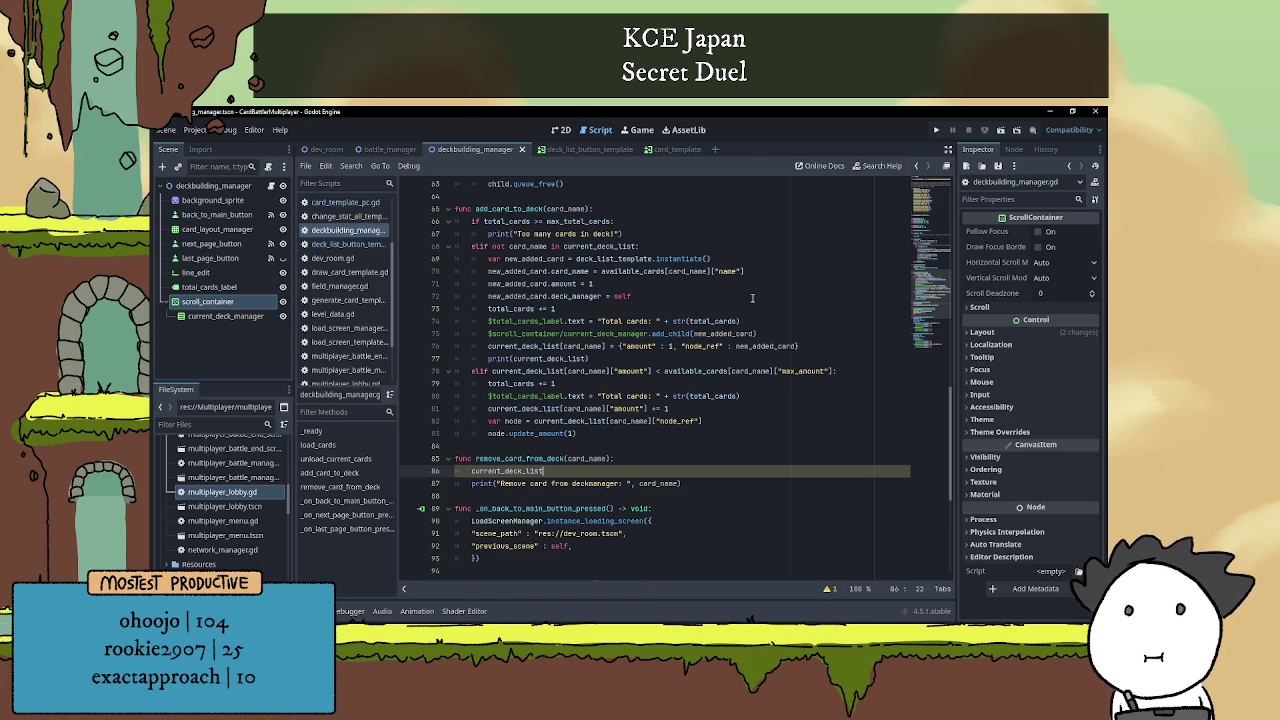
pyautogui.write('[card')
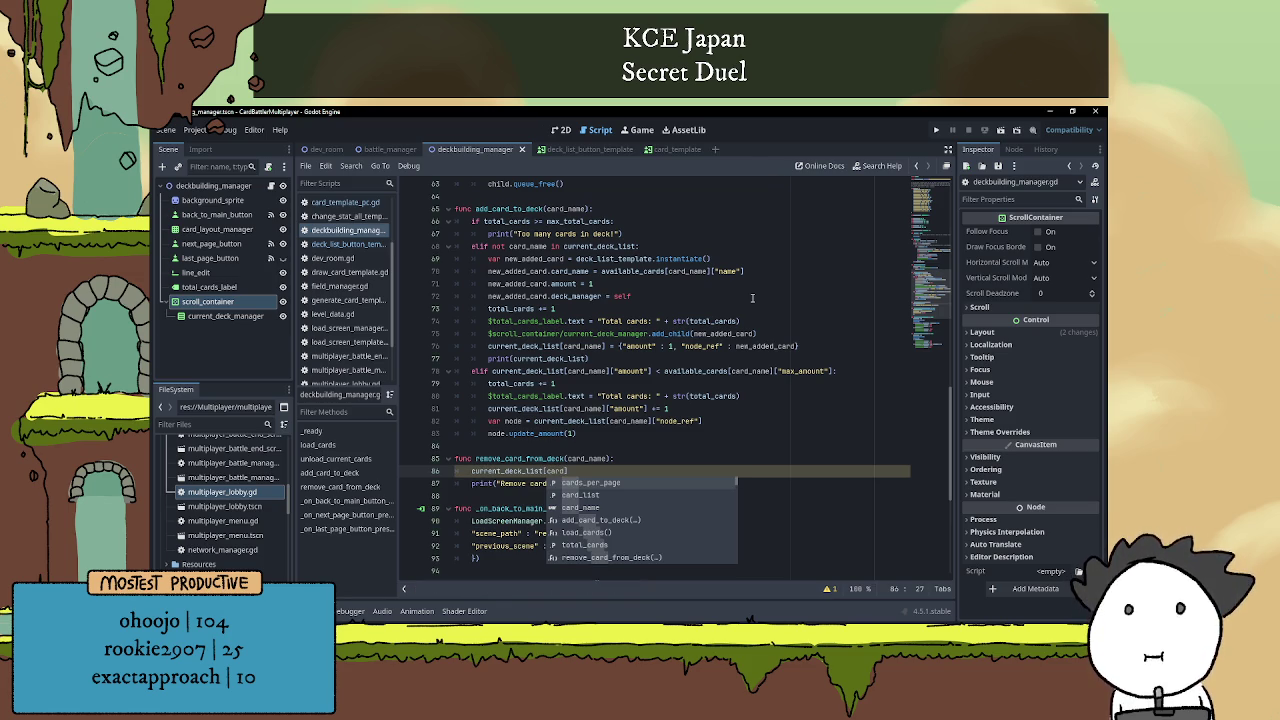
pyautogui.press('Down')
pyautogui.press('Down')
pyautogui.press('Return')
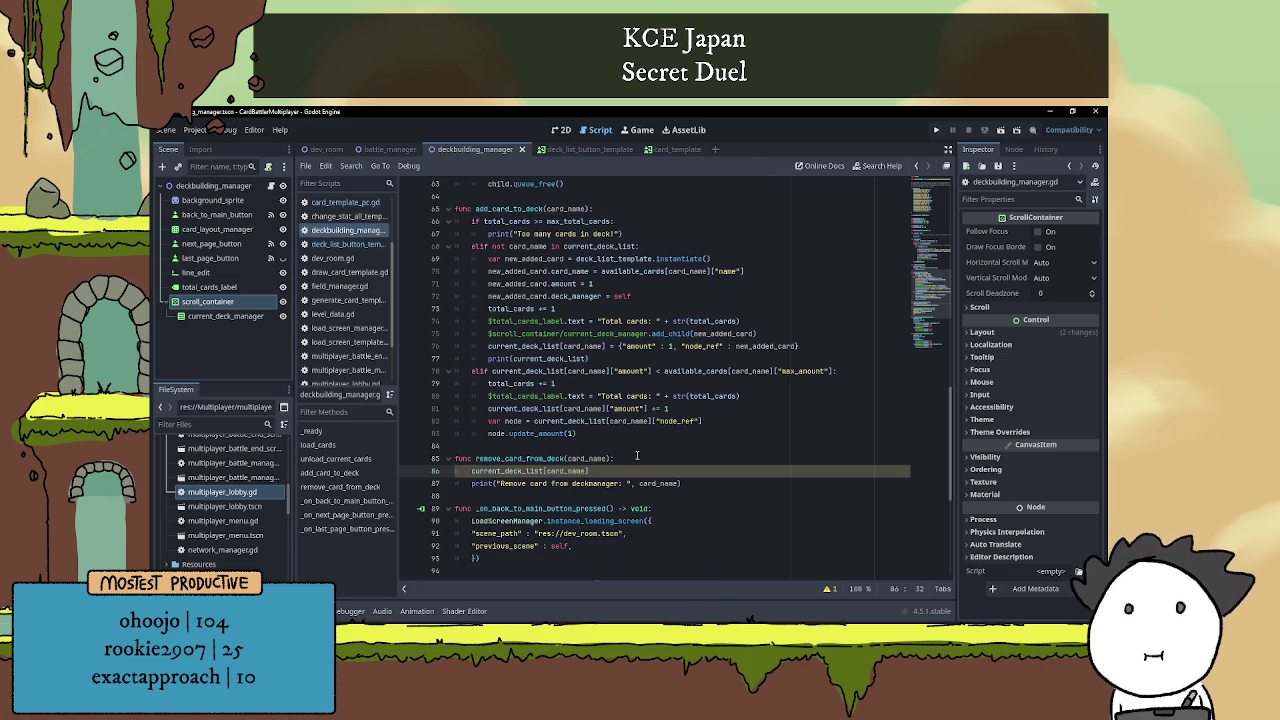
# Wrap the lookup in 'if card_name in current_deck_list:' and make it decrement ["amount"] by 1.
pyautogui.click(637, 456)
pyautogui.press('Return')
pyautogui.write('if c')
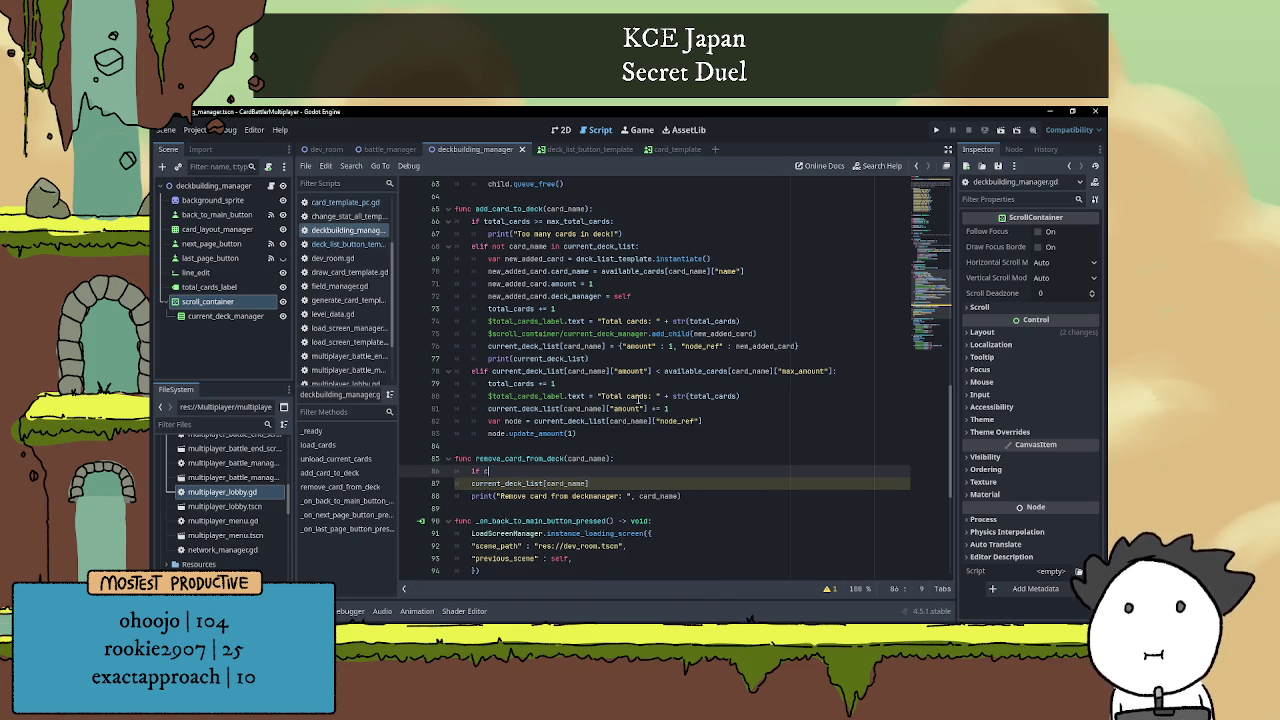
pyautogui.write('ard')
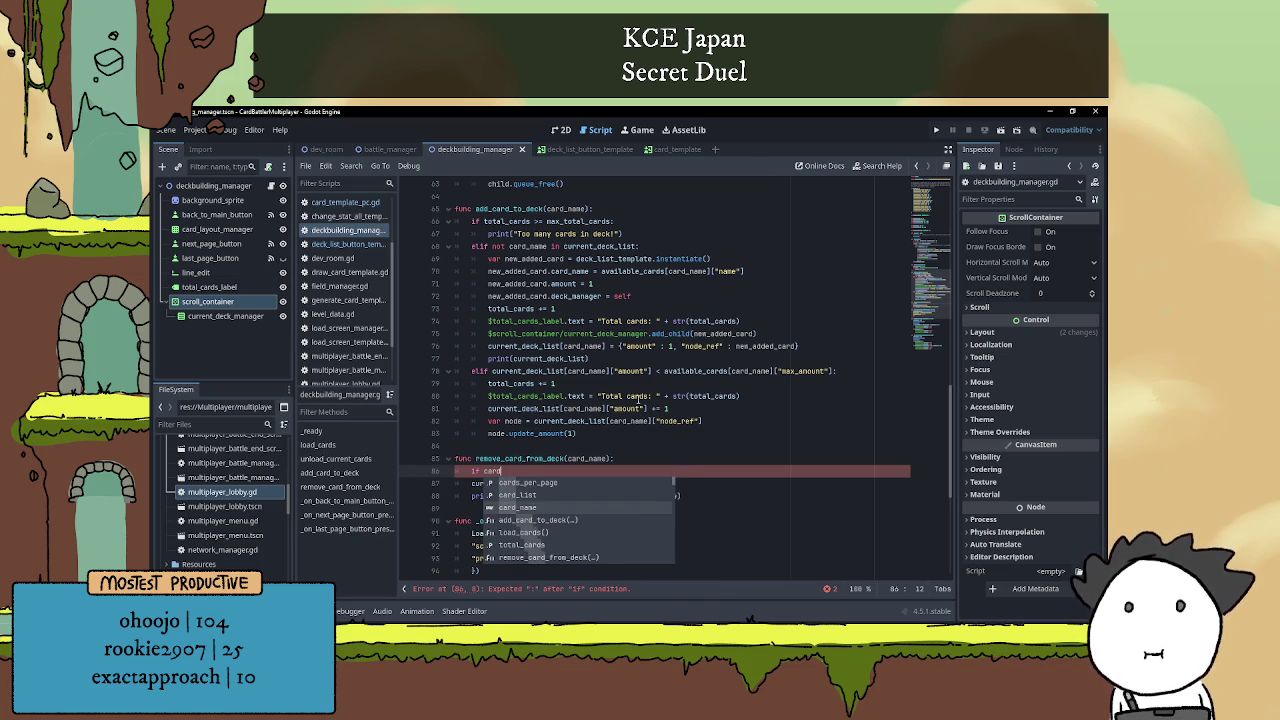
pyautogui.write('_name in')
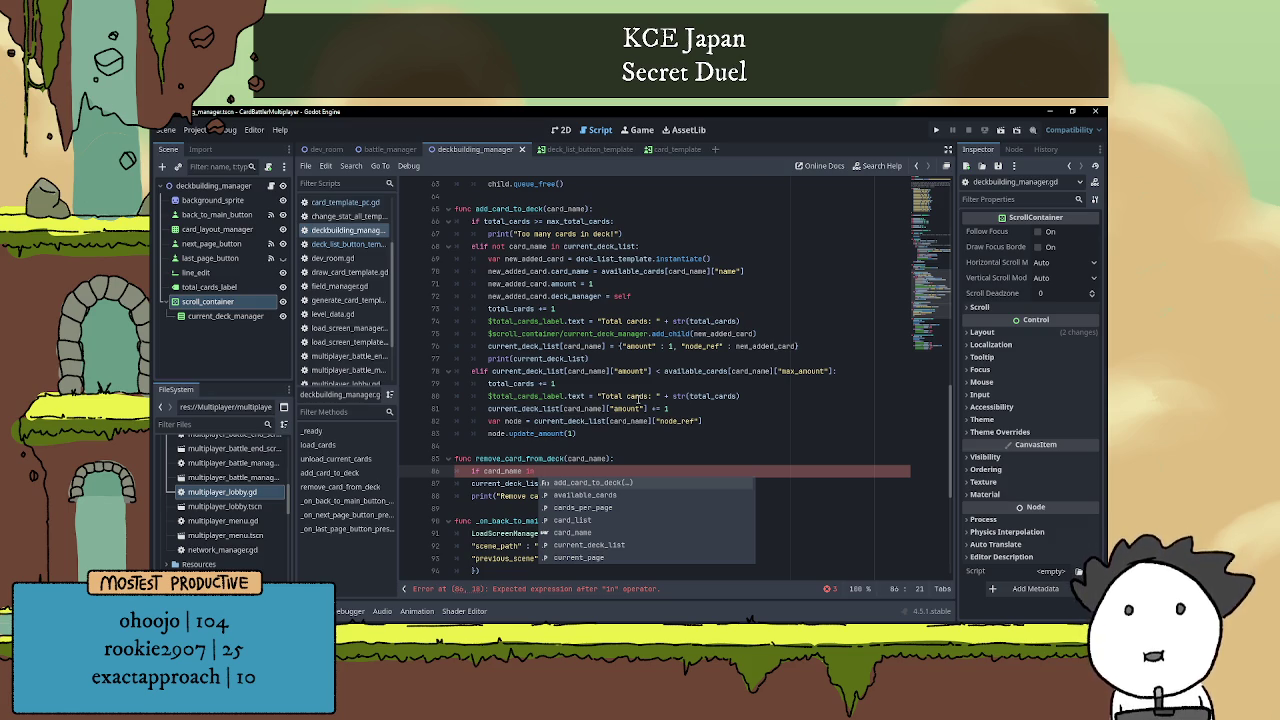
pyautogui.scroll(-2, 650, 397)
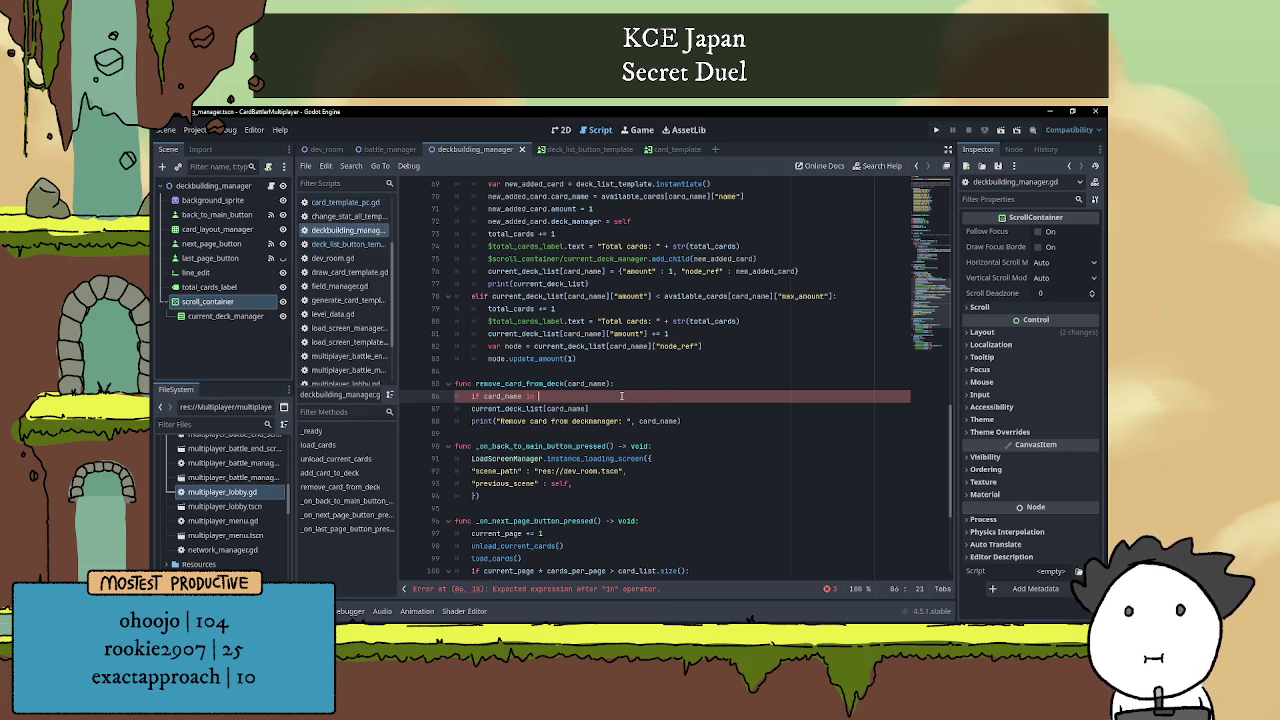
pyautogui.scroll(1, 621, 397)
pyautogui.scroll(-1, 600, 403)
pyautogui.write('cu')
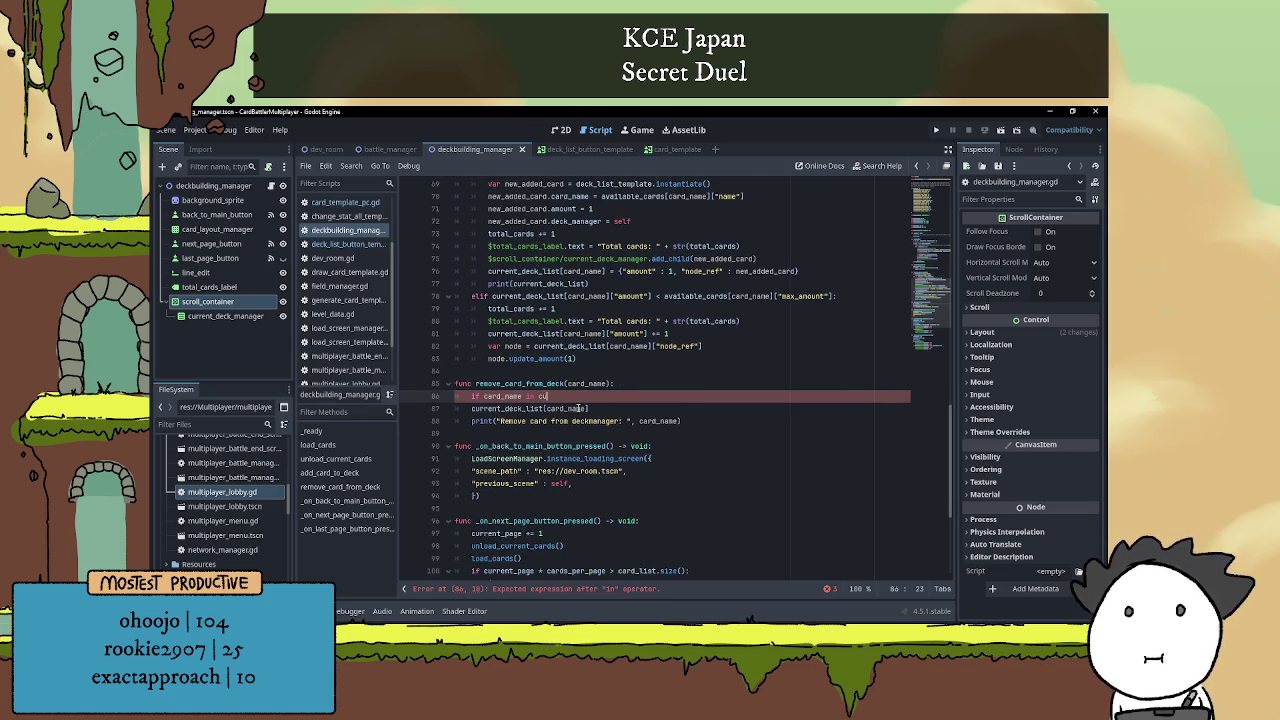
pyautogui.write('rre')
pyautogui.press('Return')
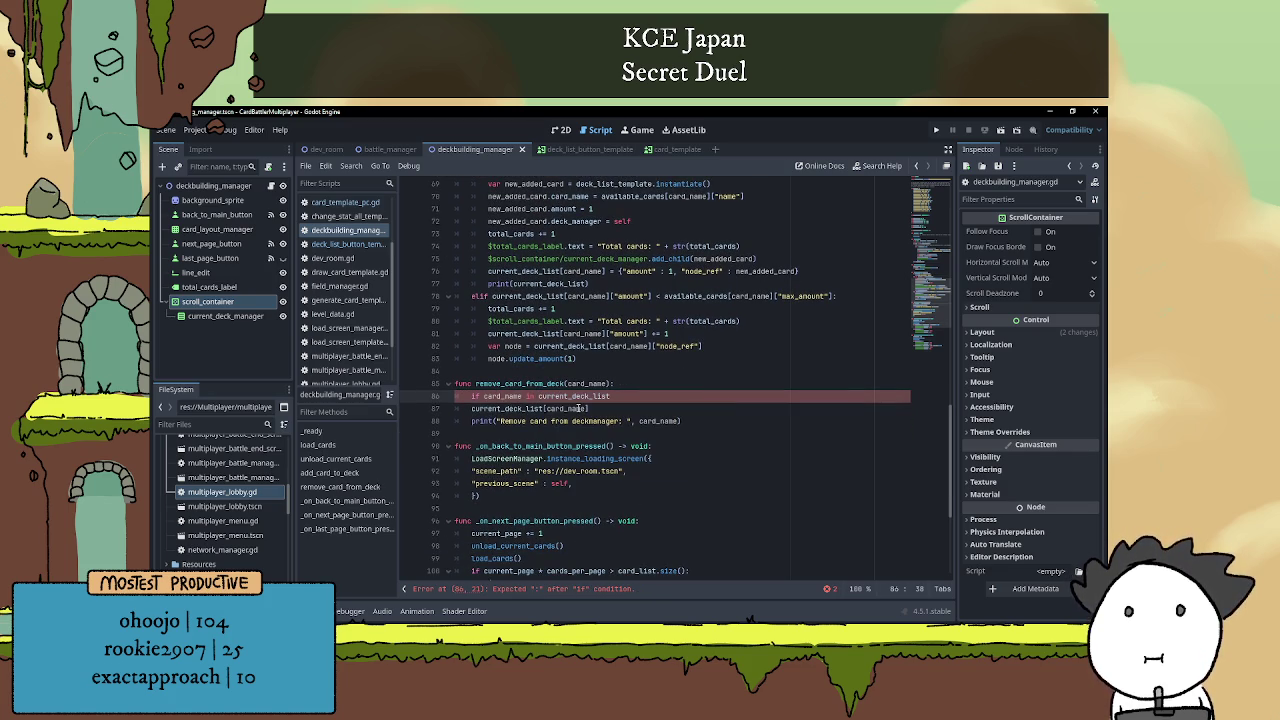
pyautogui.write(':')
pyautogui.press('Down')
pyautogui.press('Home')
pyautogui.press('Home')
pyautogui.hotkey('shift', 'Down')
pyautogui.press('Tab')
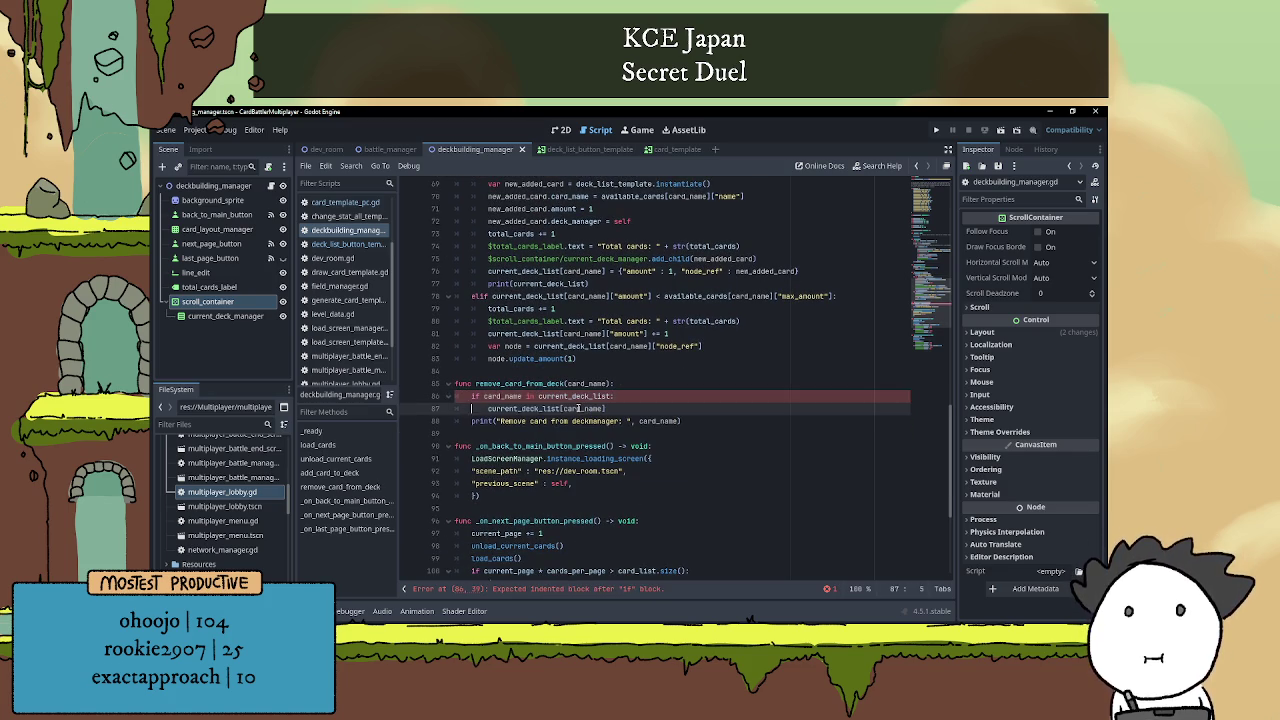
pyautogui.press('Left')
pyautogui.write('["am')
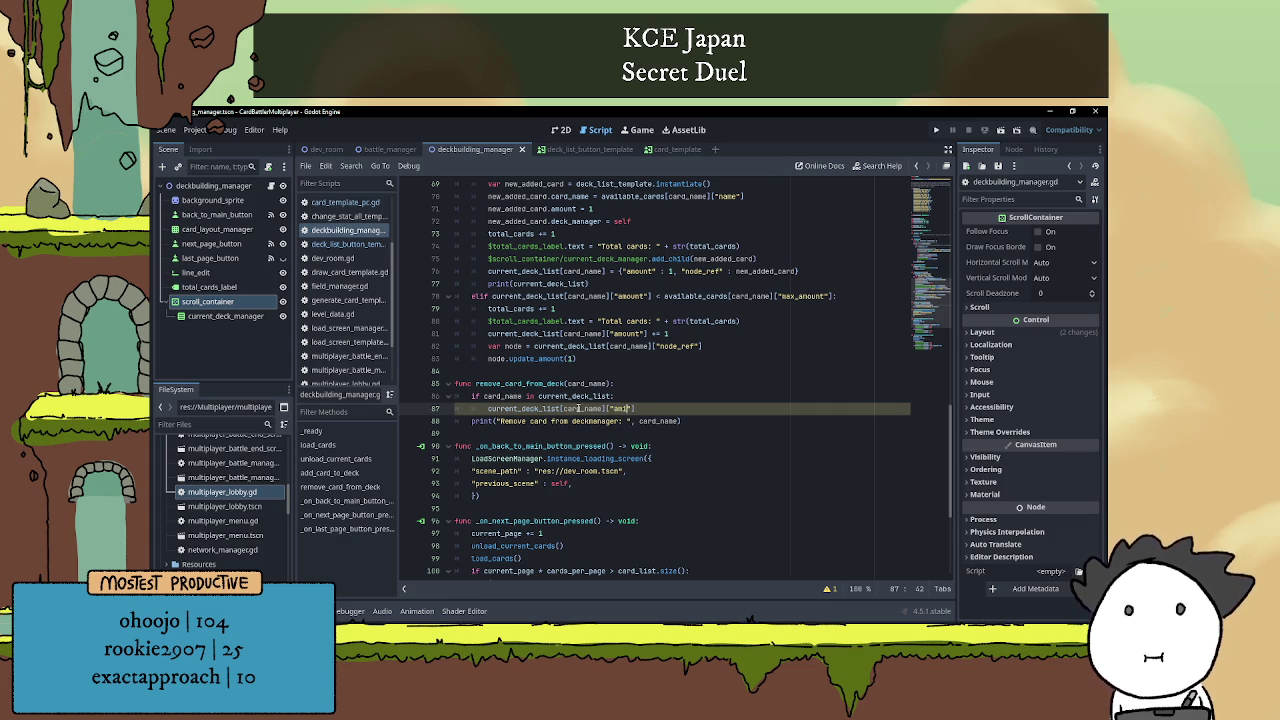
pyautogui.write('ount')
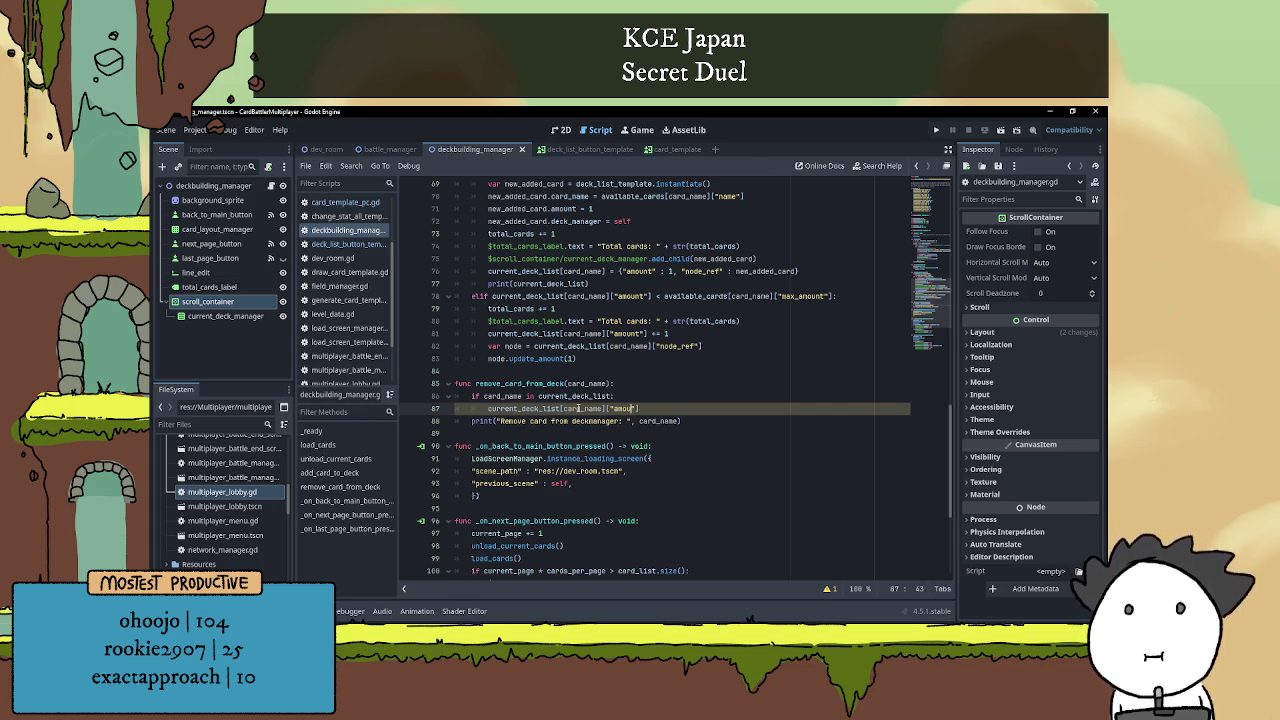
pyautogui.write('"]')
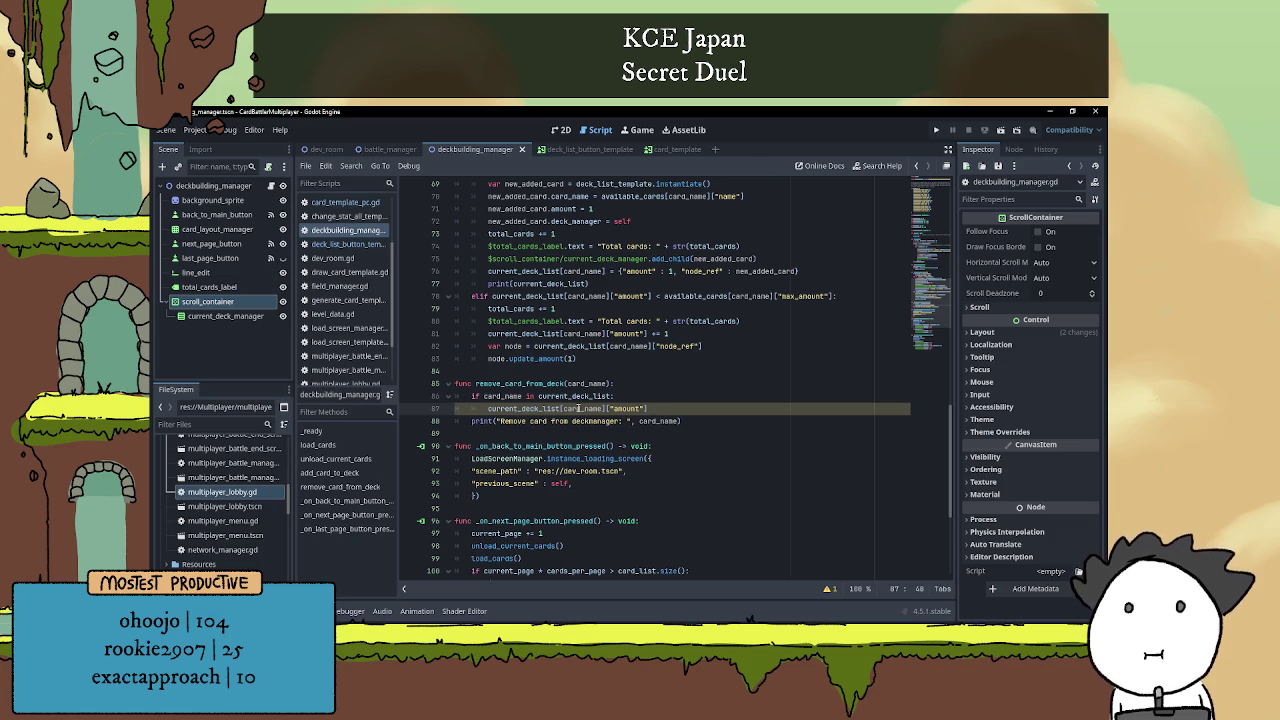
pyautogui.write(' -= ')
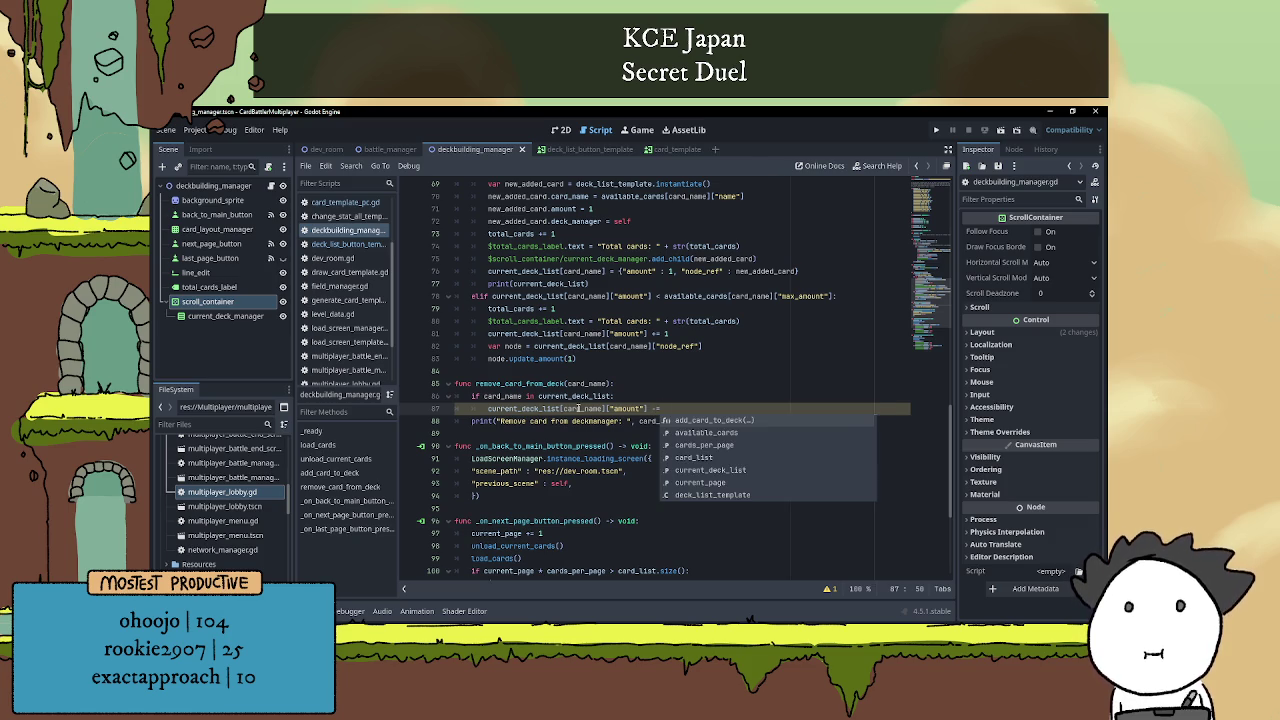
pyautogui.write('1')
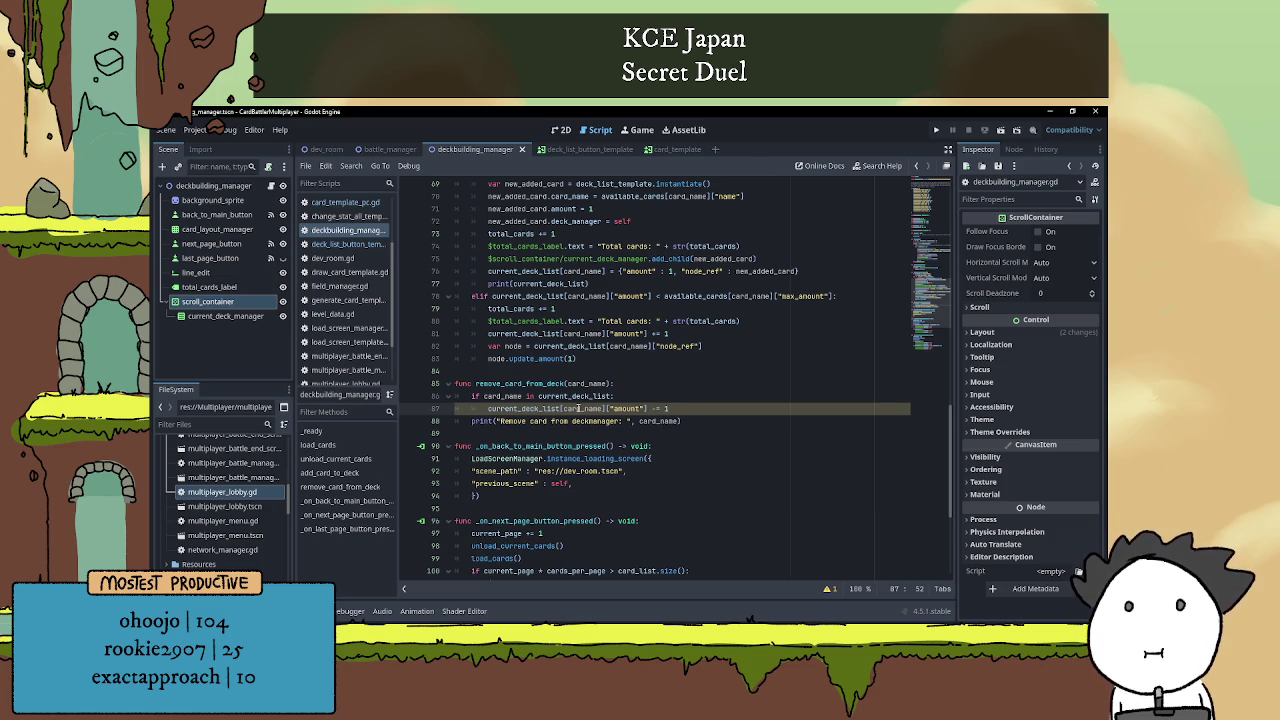
pyautogui.press('Return')
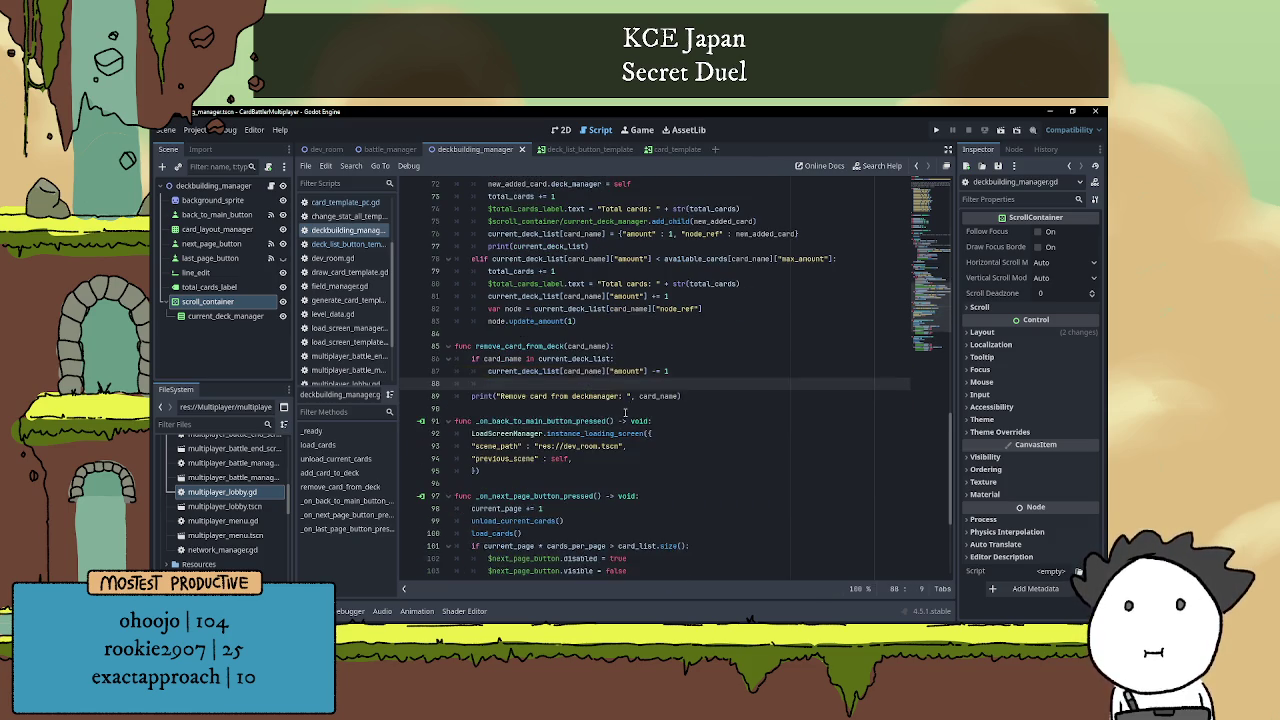
# Add 'if current_deck_list[card_name]["amount"] < 1:' containing the var node lookup and current_deck_list.erase(card_name).
pyautogui.write('if')
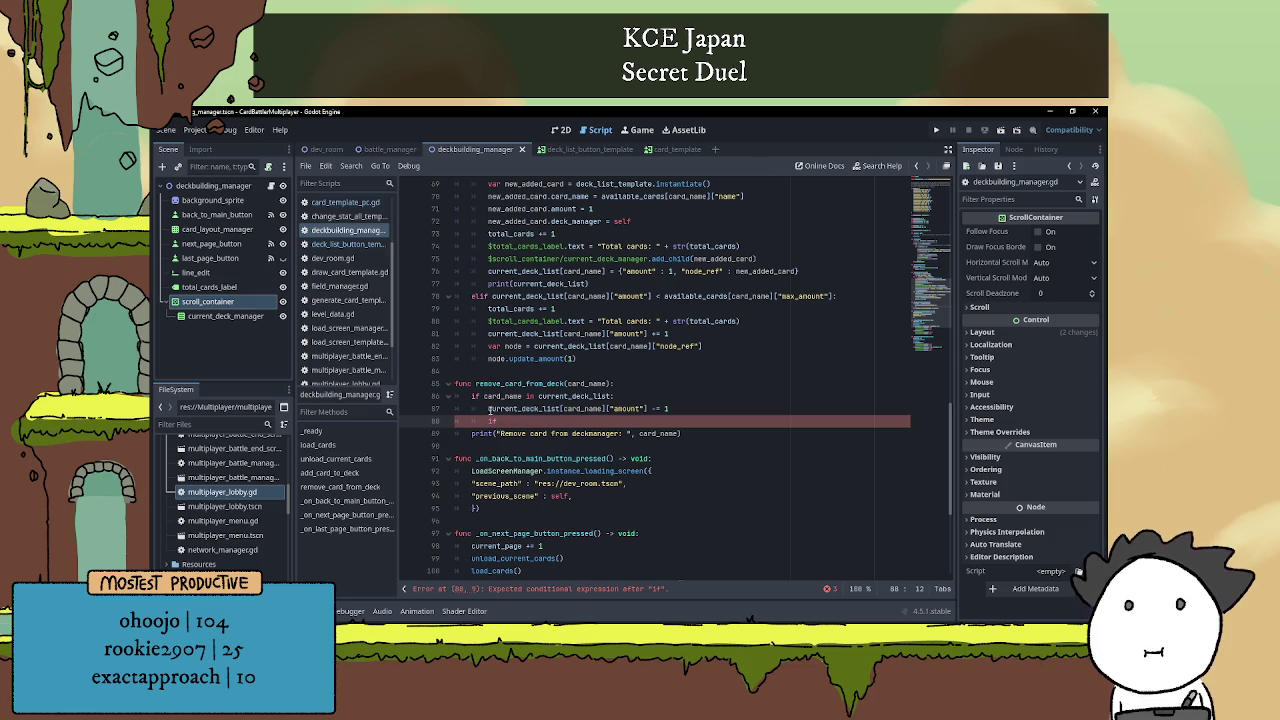
pyautogui.moveTo(488, 408); pyautogui.dragTo(649, 410)
pyautogui.hotkey('ctrl', 'c')
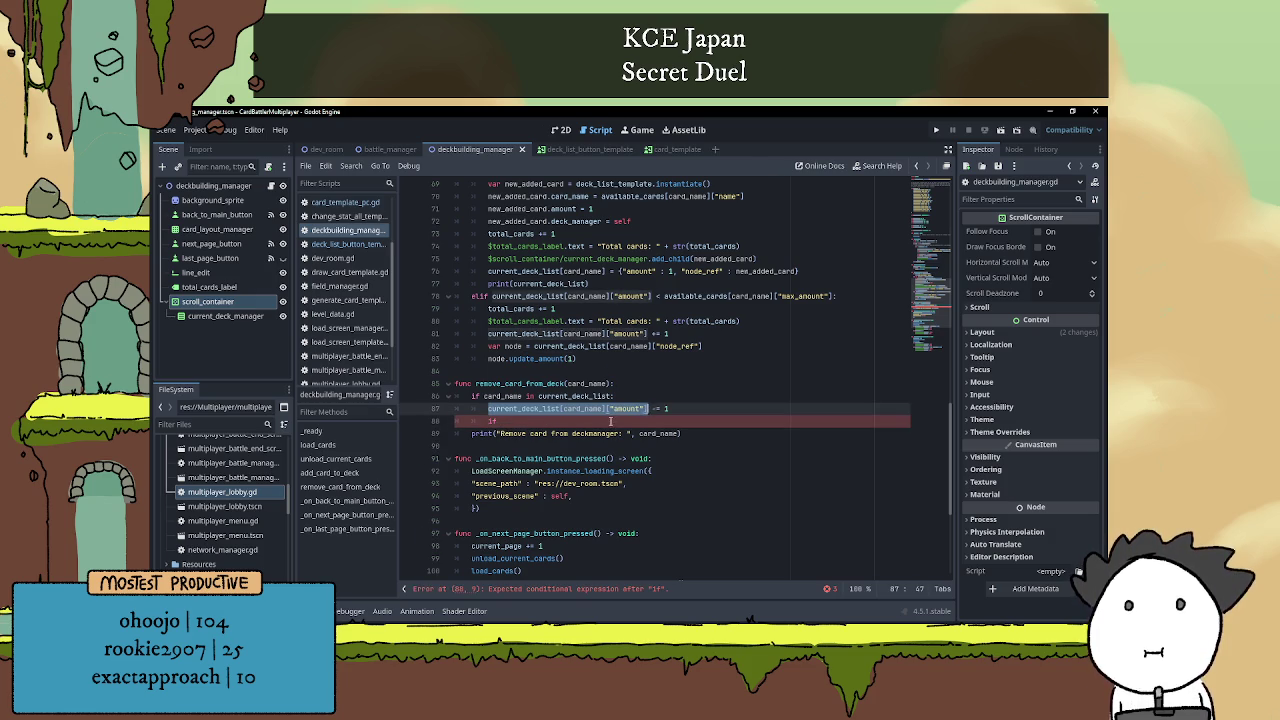
pyautogui.press('Down')
pyautogui.hotkey('ctrl', 'v')
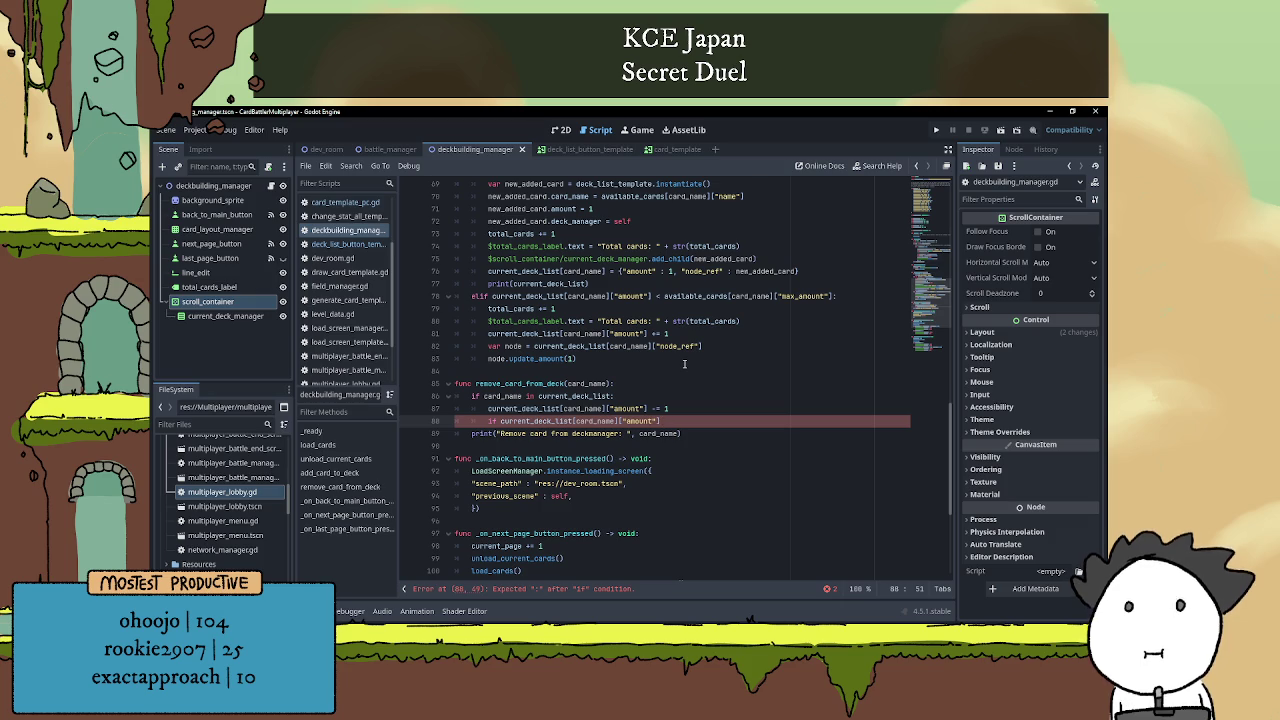
pyautogui.write('< 1:')
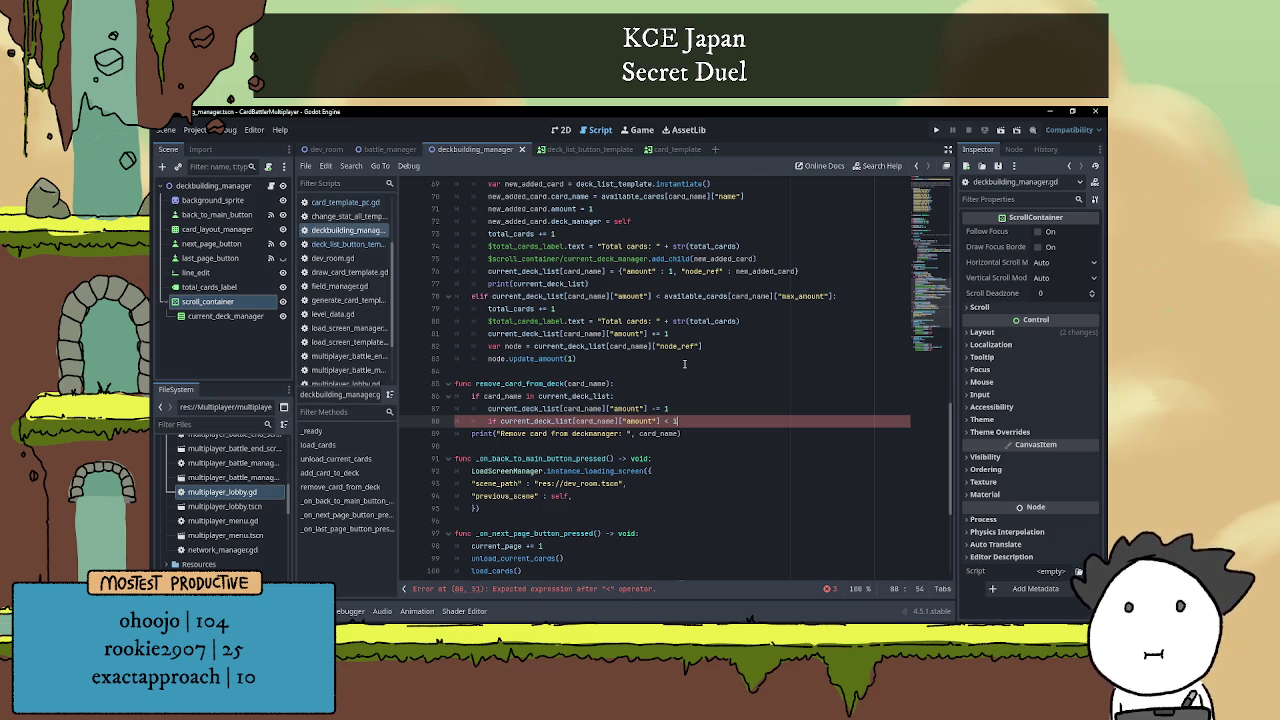
pyautogui.press('Return')
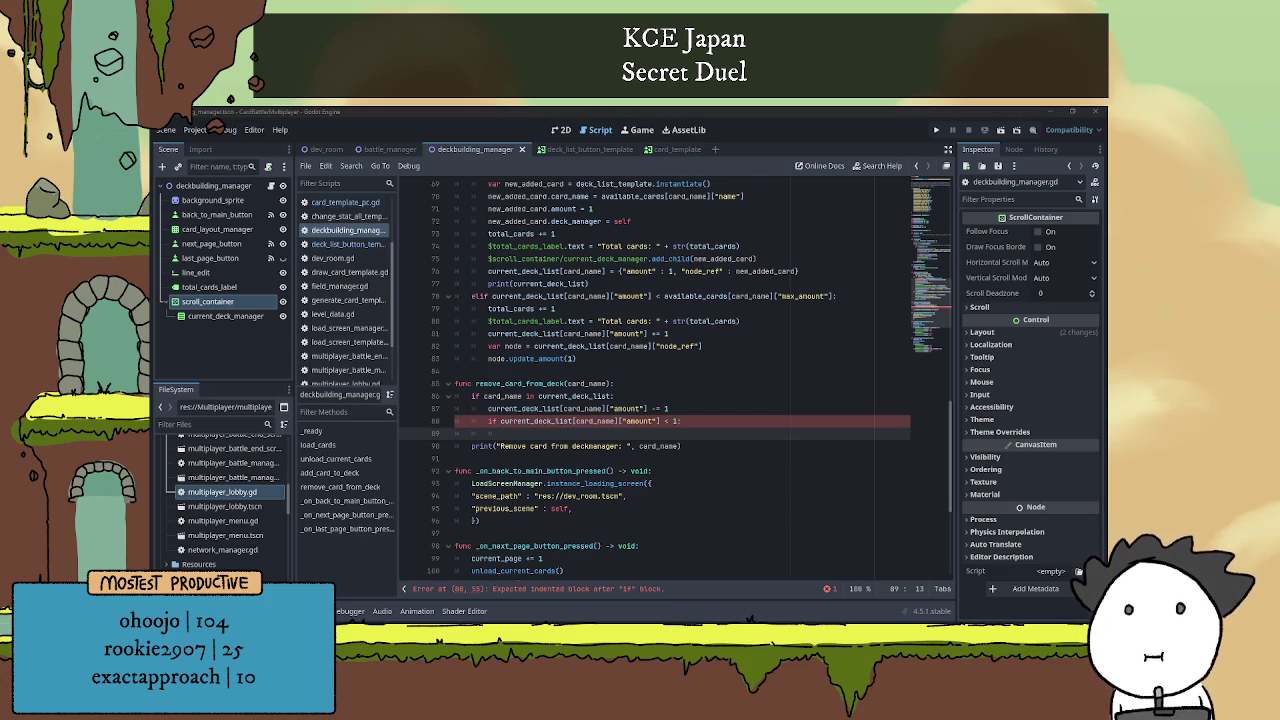
pyautogui.hotkey('ctrl', 'z')
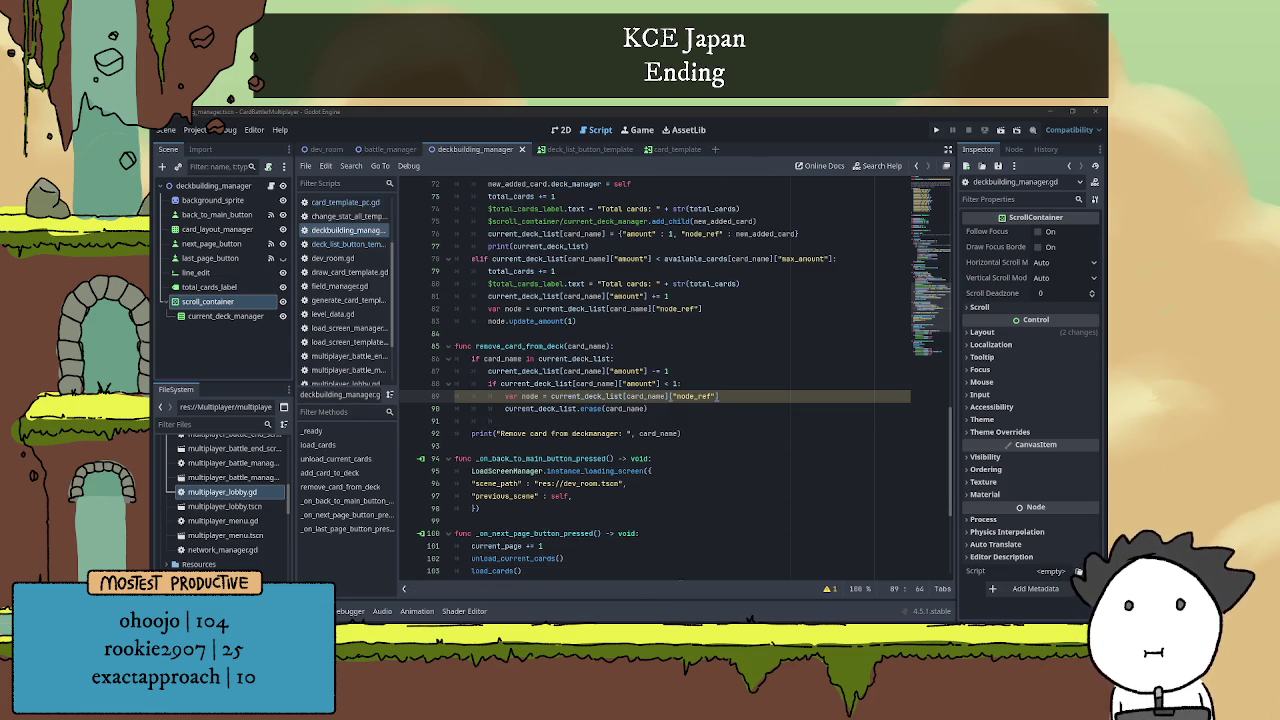
pyautogui.hotkey('alt', 'Tab')
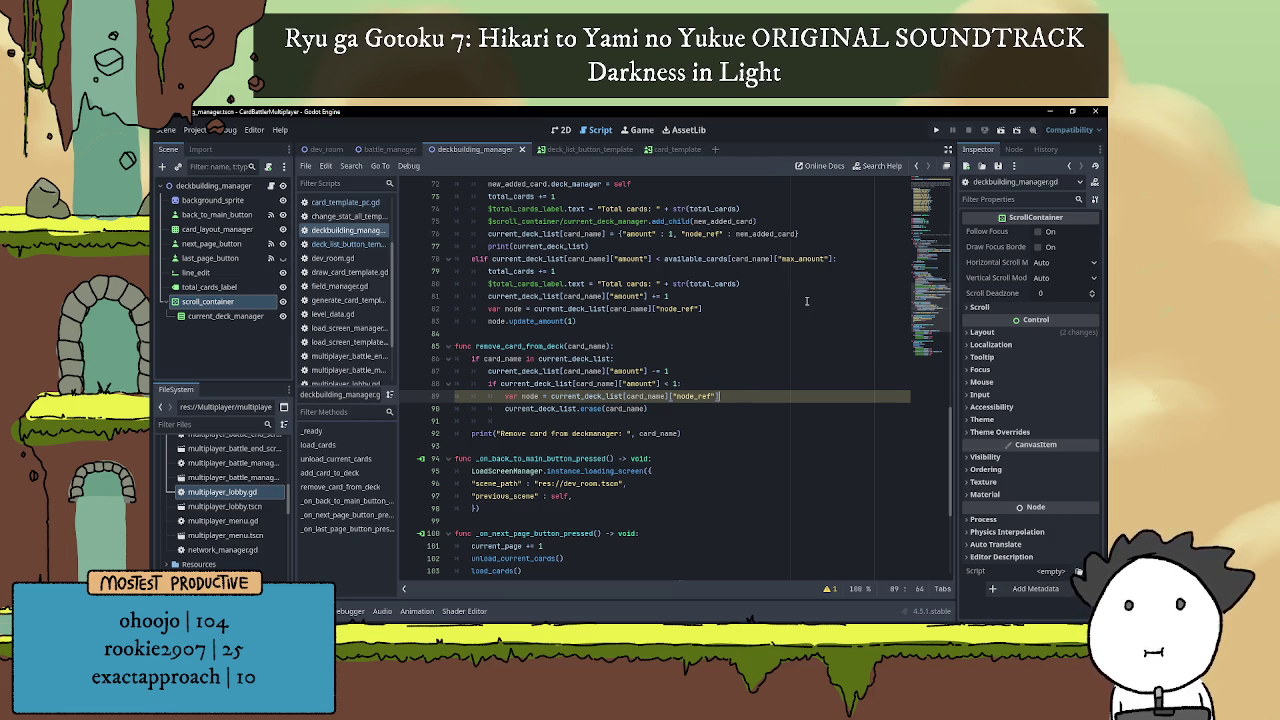
pyautogui.press('Return')
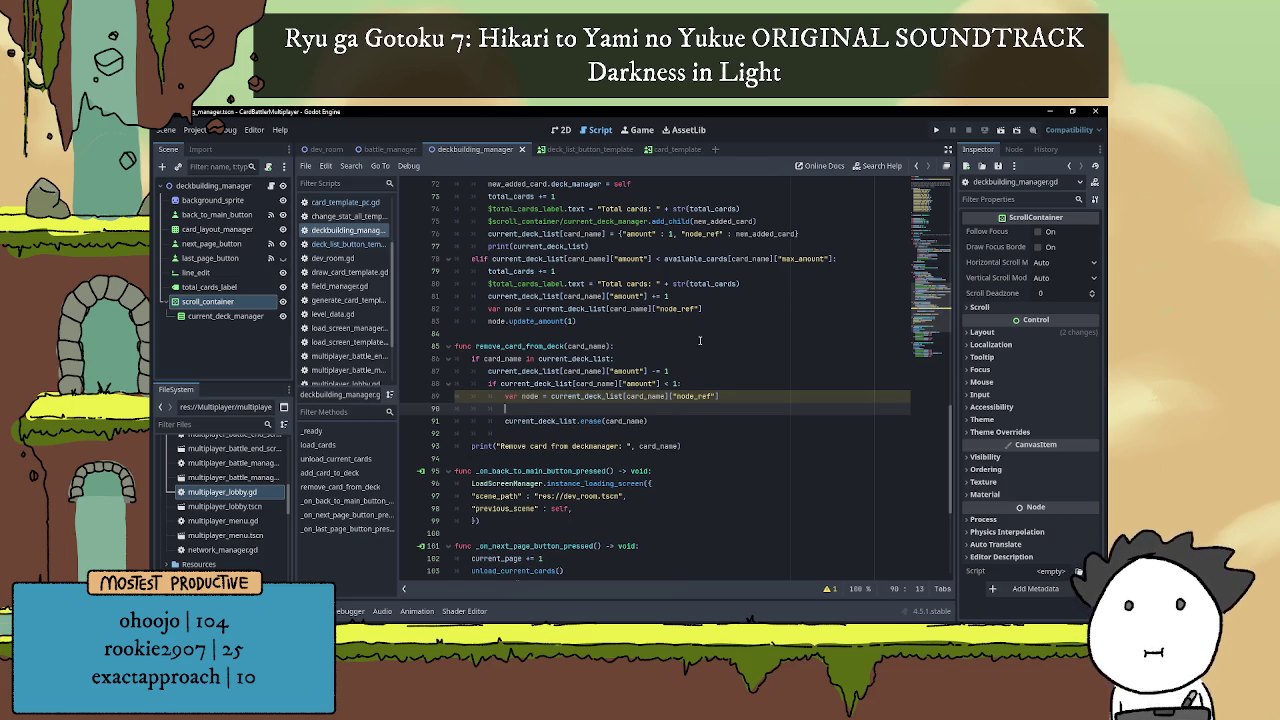
# Review remove_card_from_deck and place the caret on the blank line after the node_ref lookup.
pyautogui.scroll(-3, 701, 330)
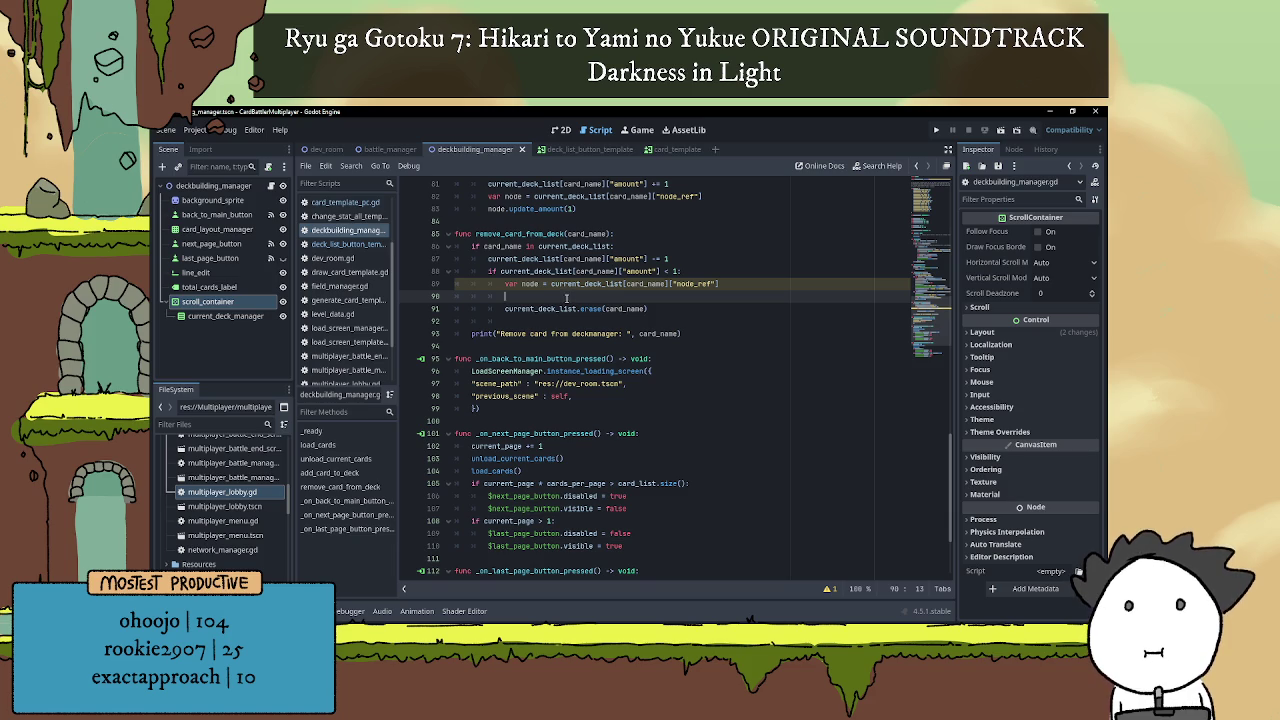
pyautogui.scroll(1, 568, 299)
pyautogui.moveTo(573, 298)
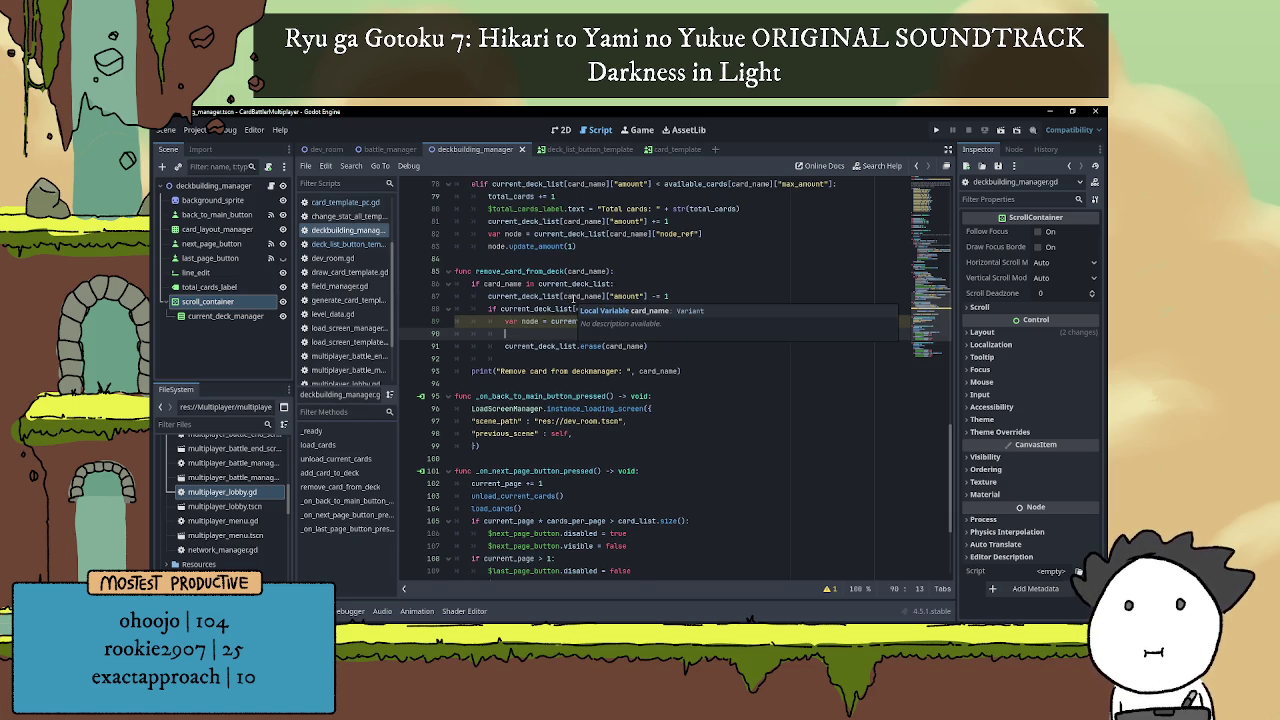
pyautogui.scroll(-1, 573, 298)
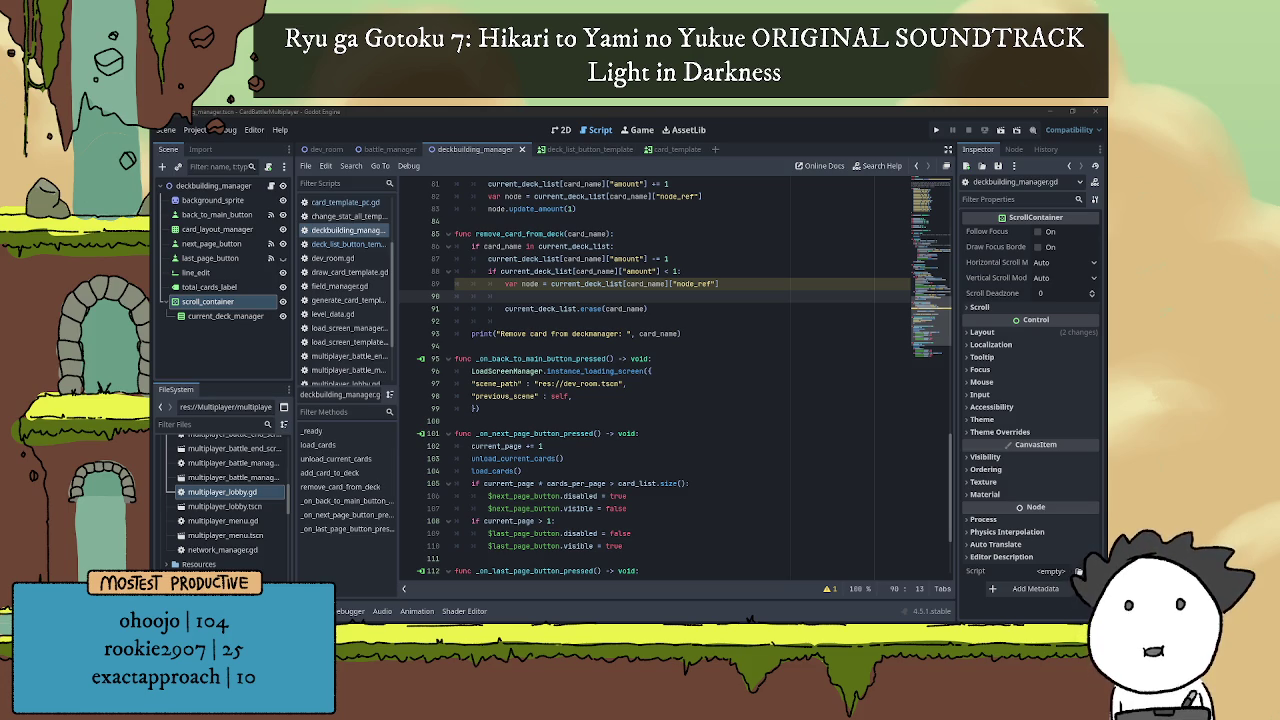
pyautogui.click(708, 300)
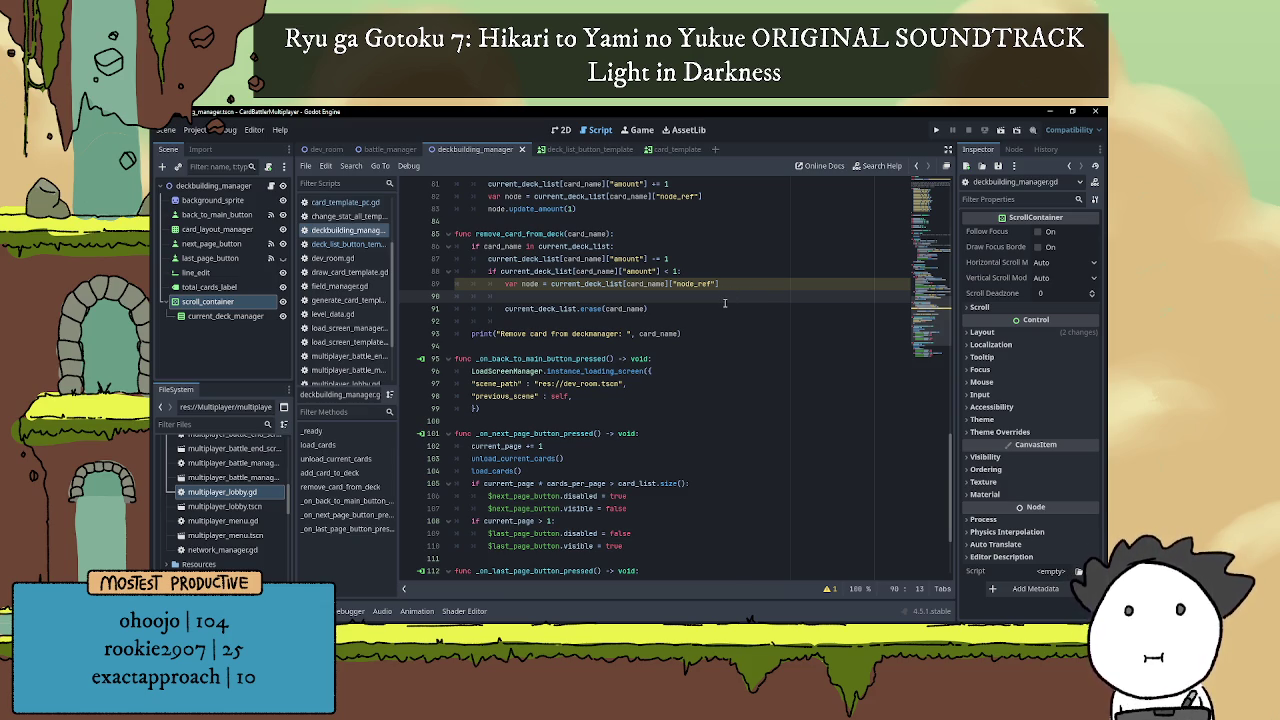
# Add node.queue_free() after the var node lookup, before the erase call.
pyautogui.scroll(2, 724, 303)
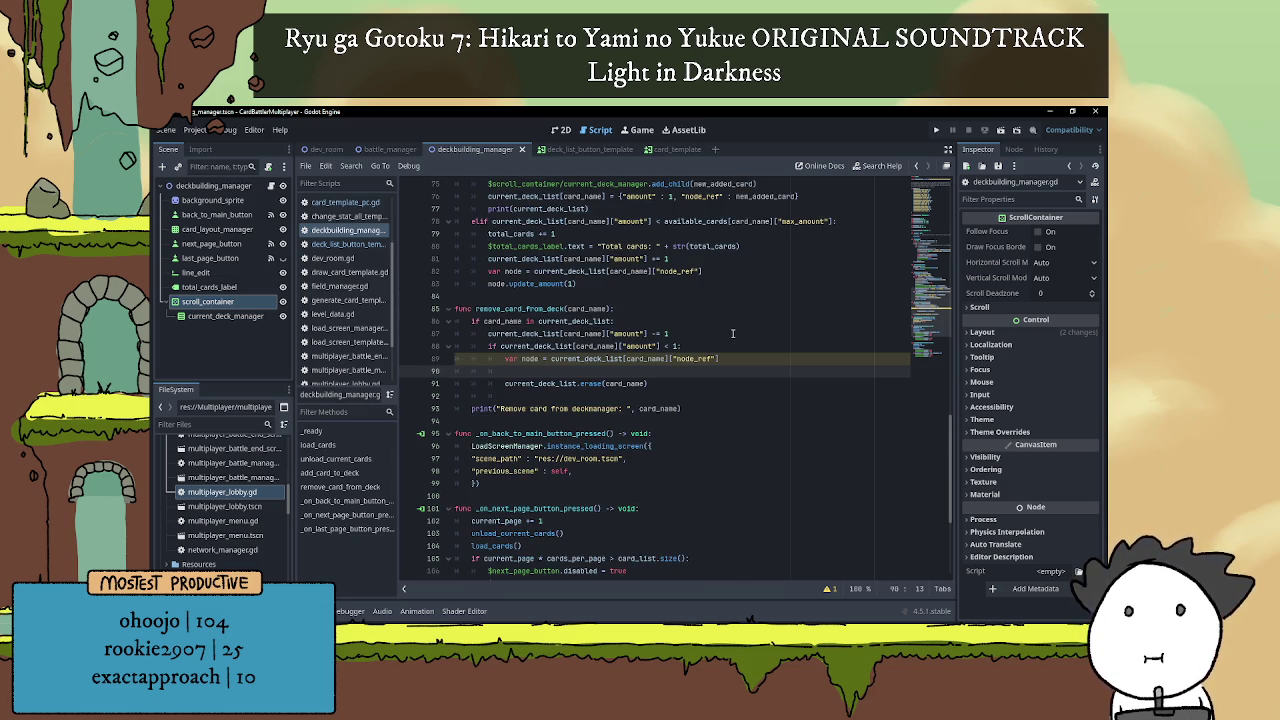
pyautogui.write('node.qu')
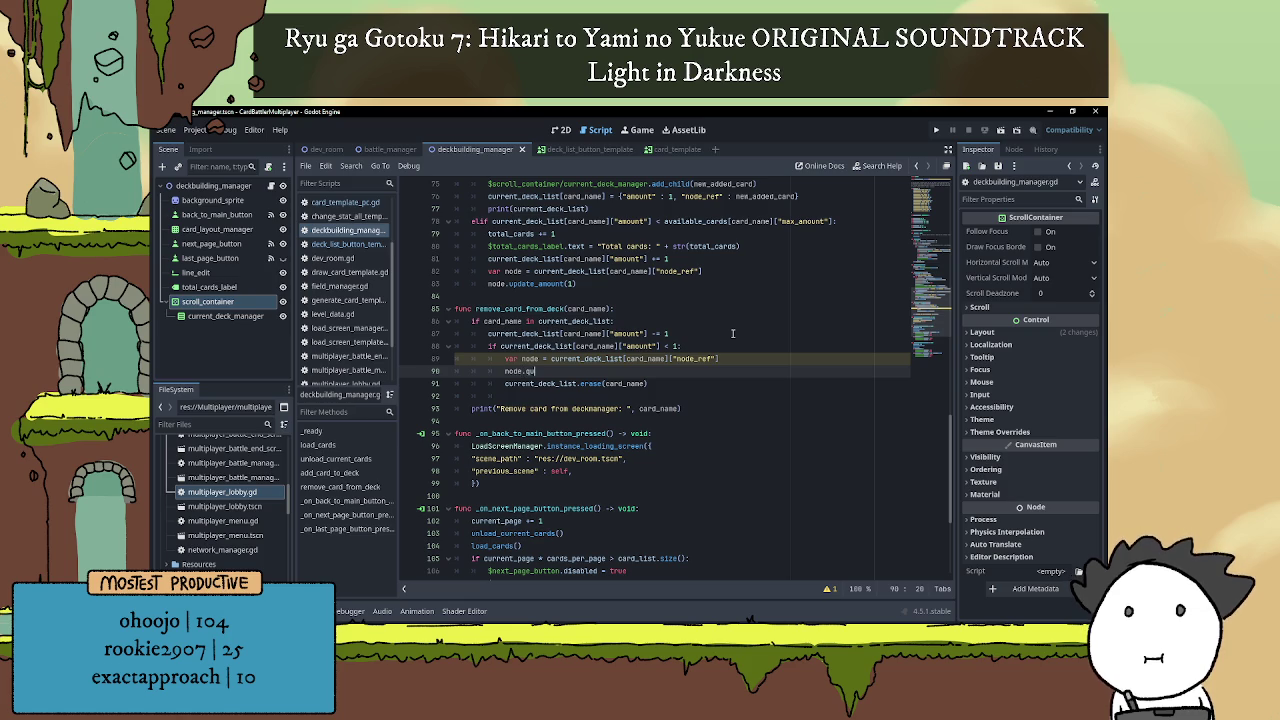
pyautogui.write('eue')
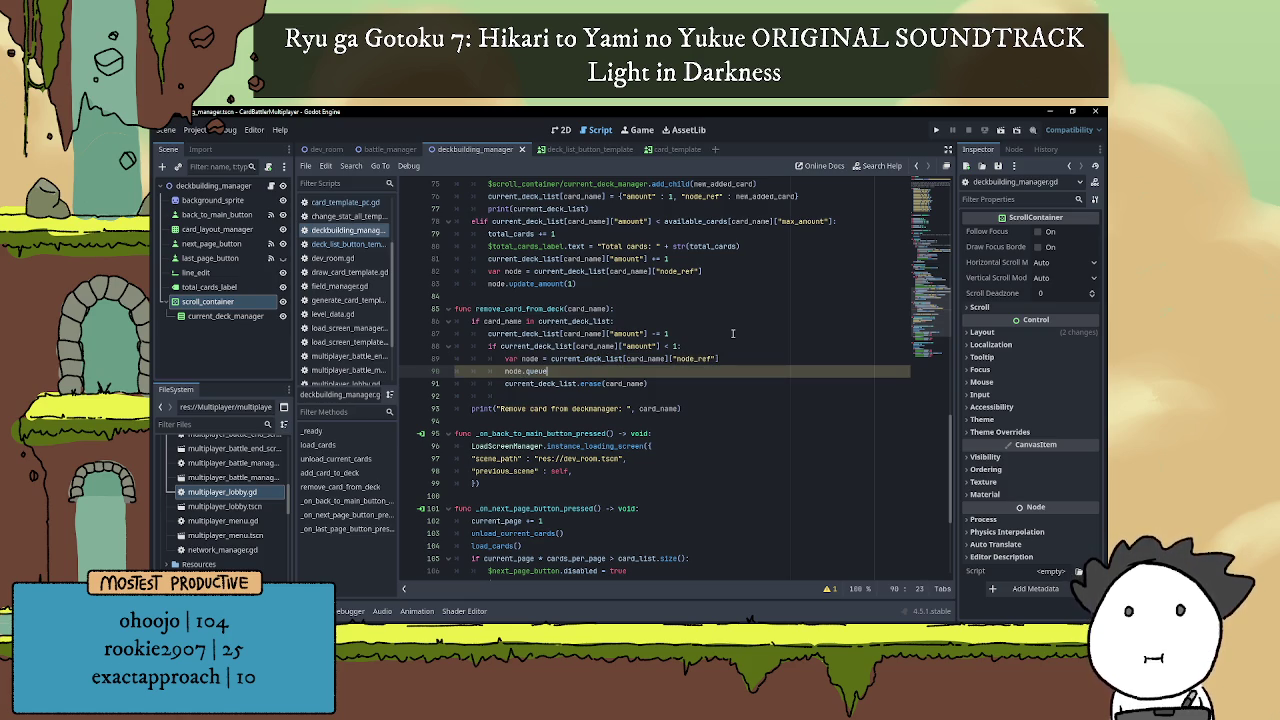
pyautogui.write('_free')
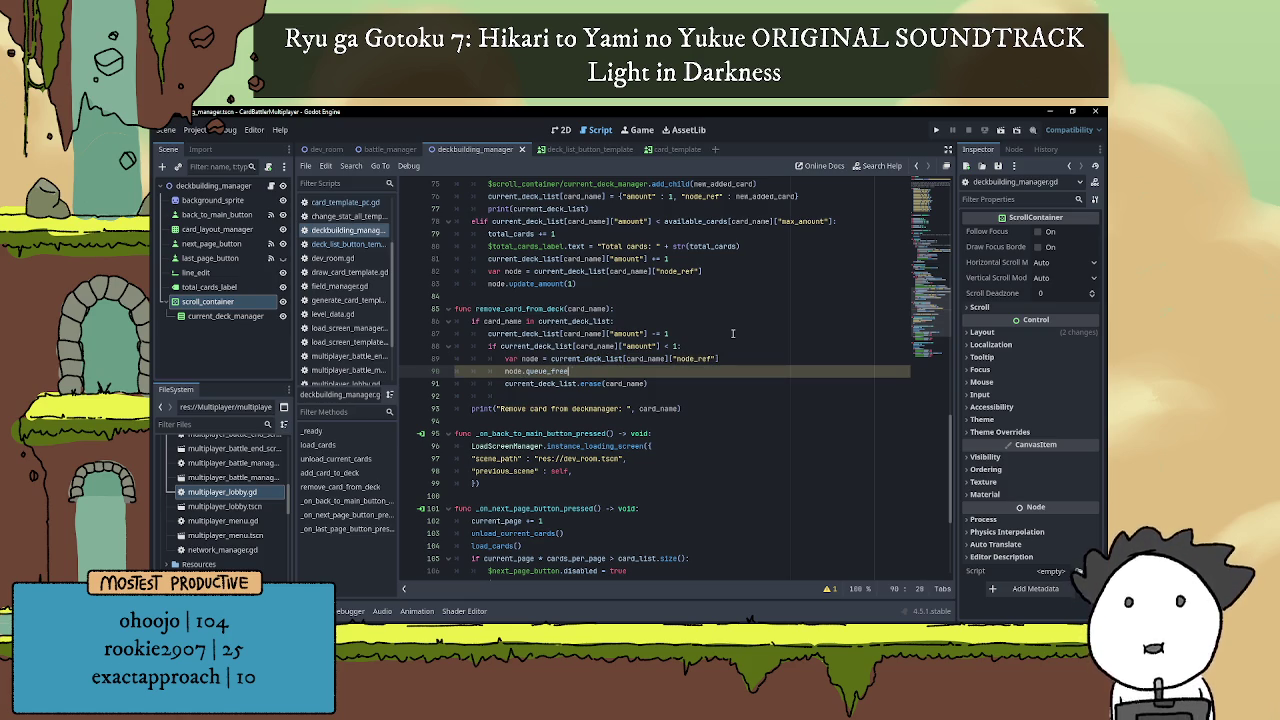
pyautogui.write('()')
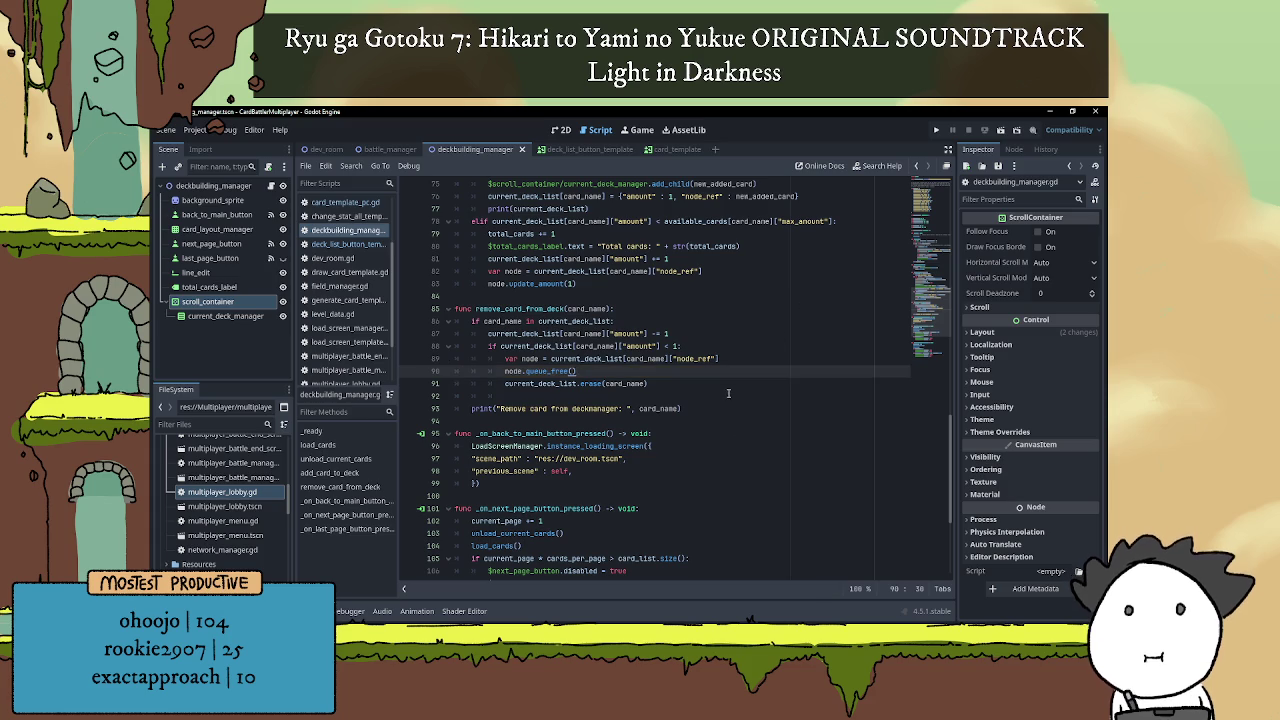
pyautogui.click(743, 362)
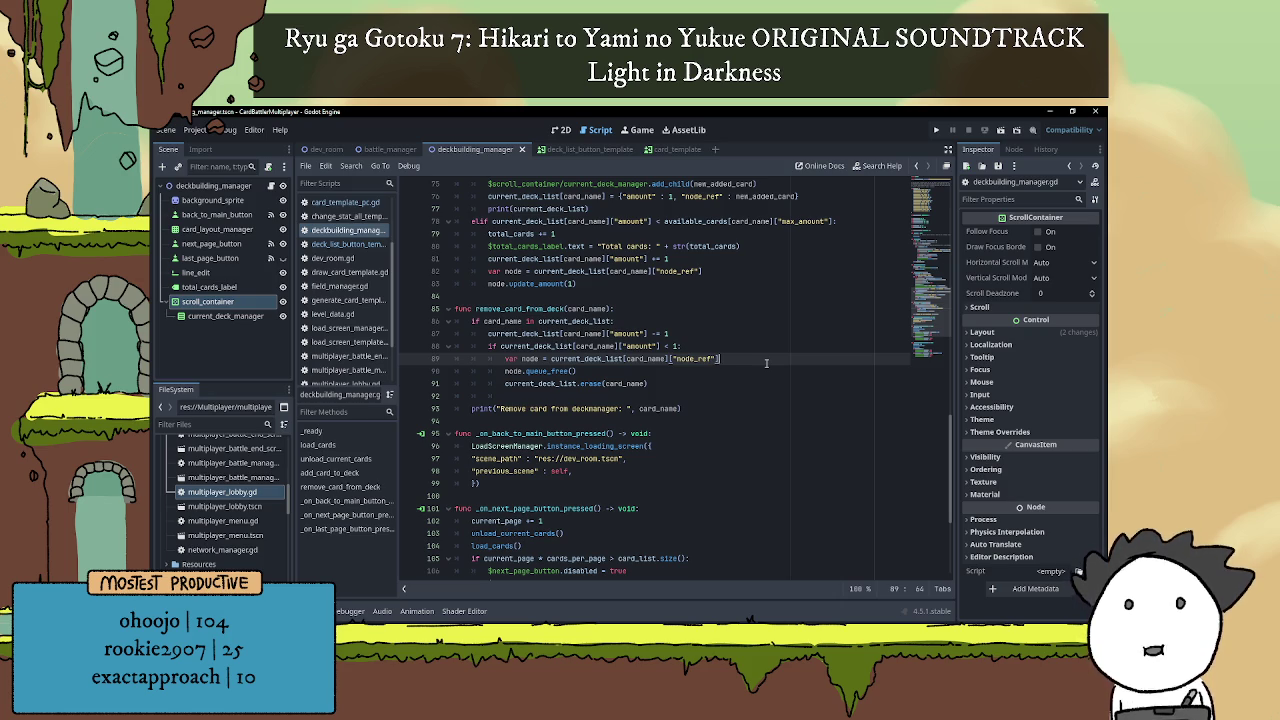
pyautogui.click(790, 372)
pyautogui.scroll(-1, 774, 375)
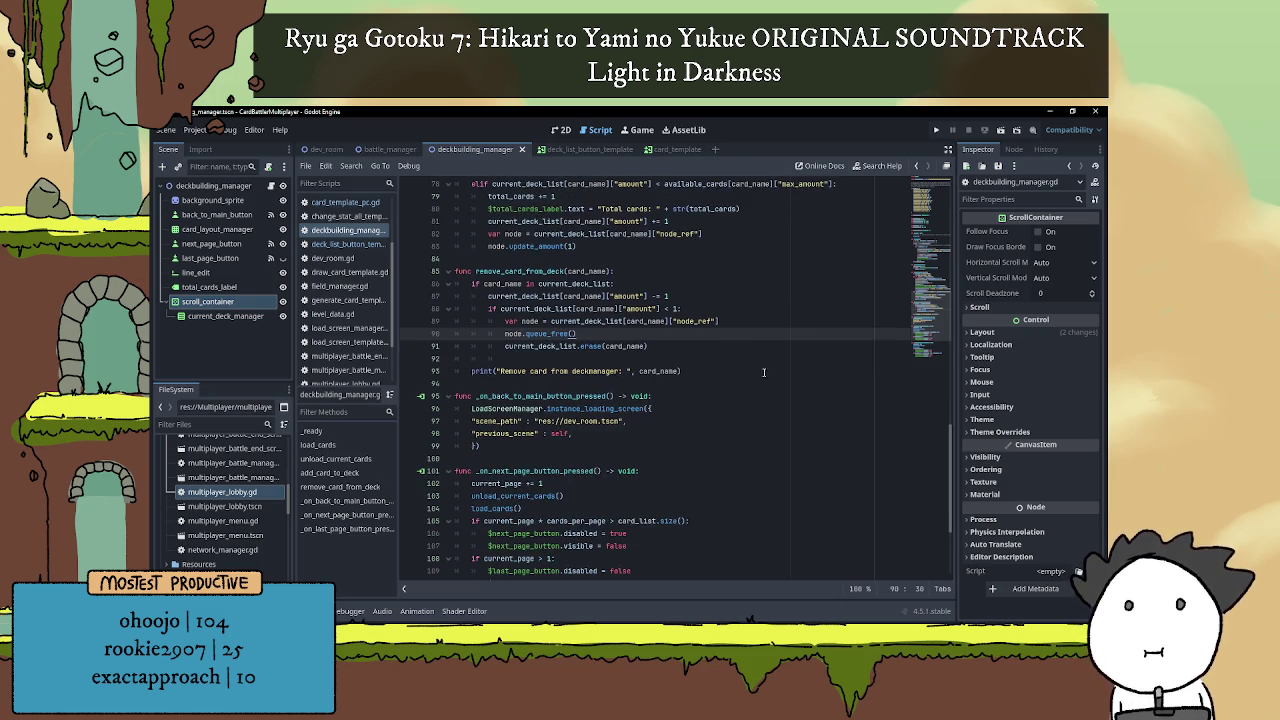
pyautogui.press('Return')
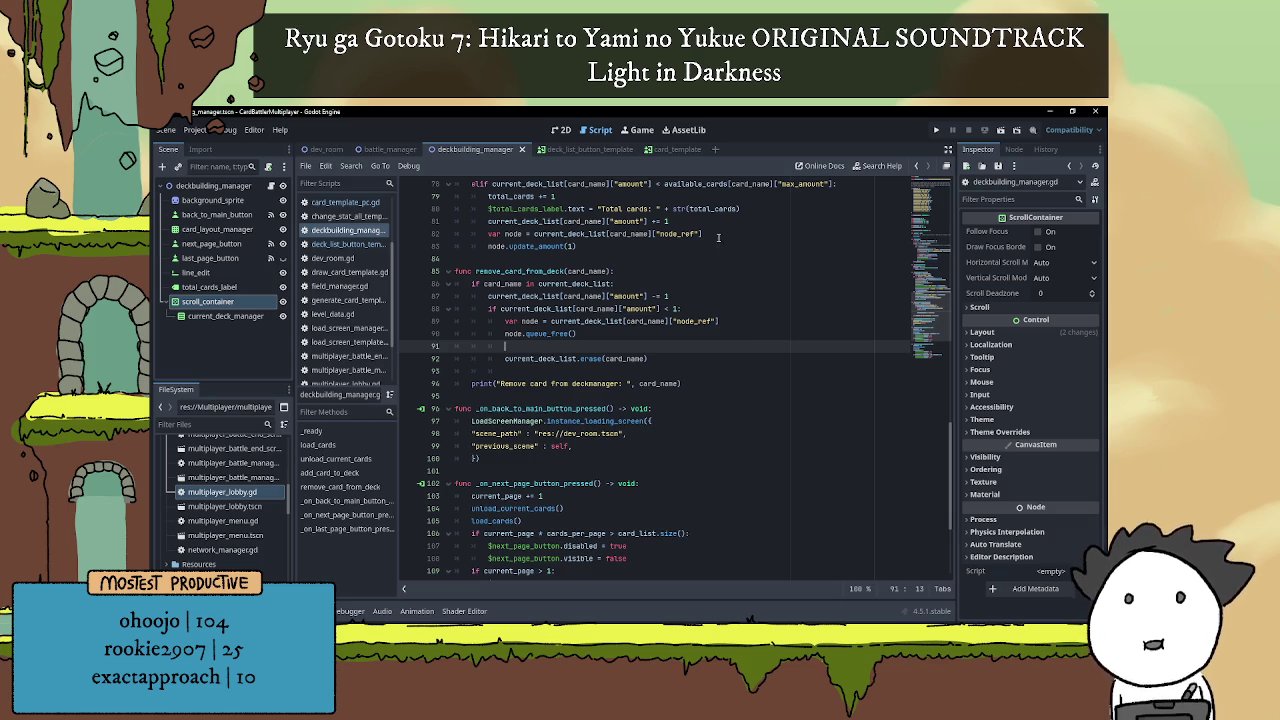
pyautogui.hotkey('ctrl', 'z')
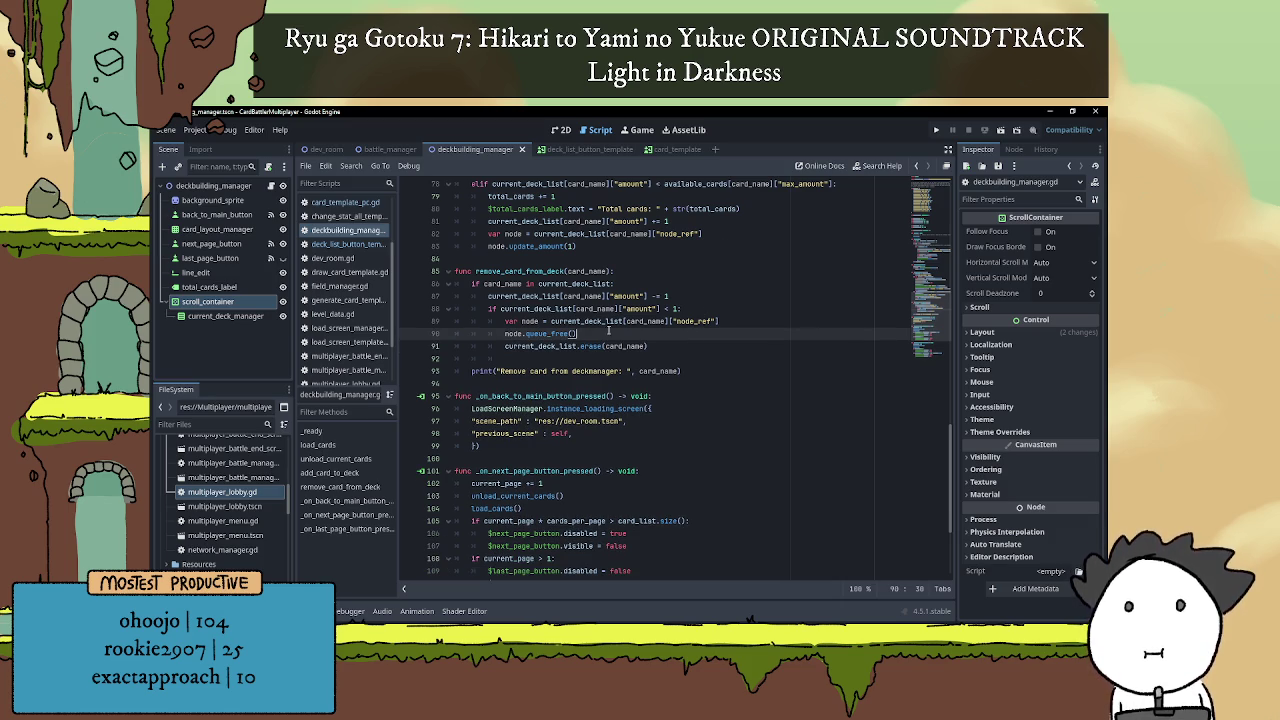
# Delete the extra blank line below current_deck_list.erase(card_name).
pyautogui.click(702, 353)
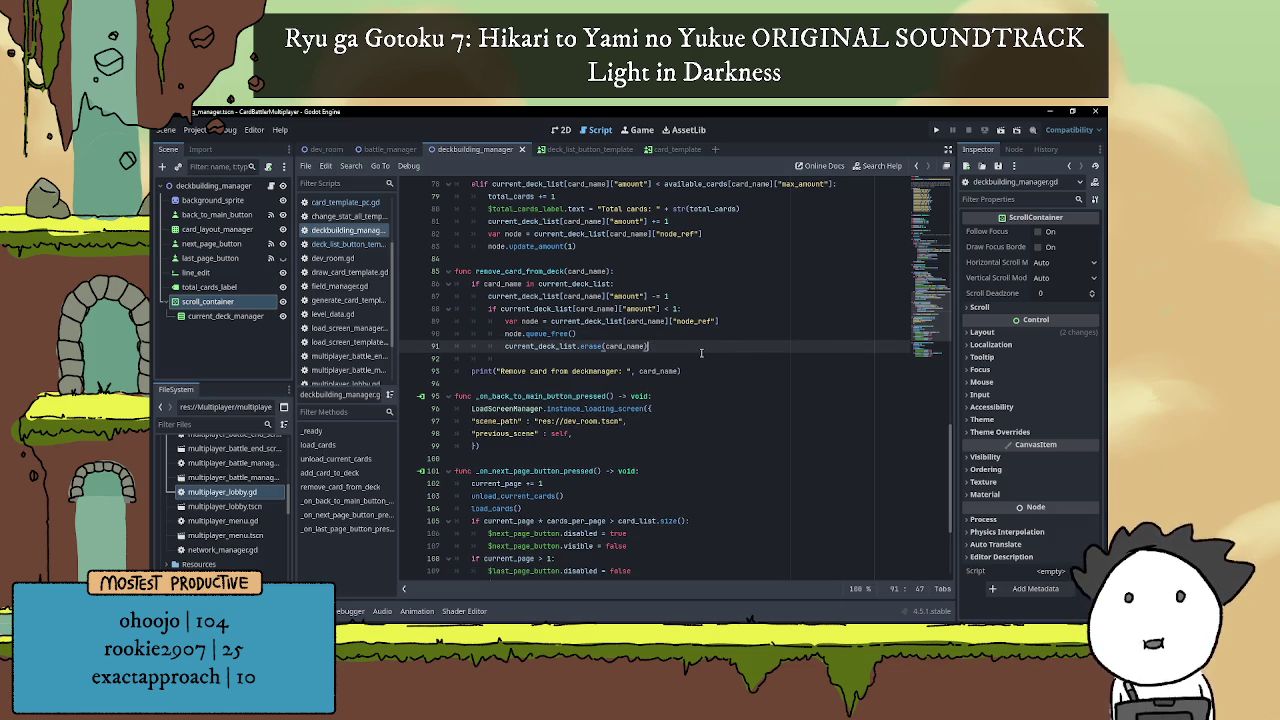
pyautogui.press('Down')
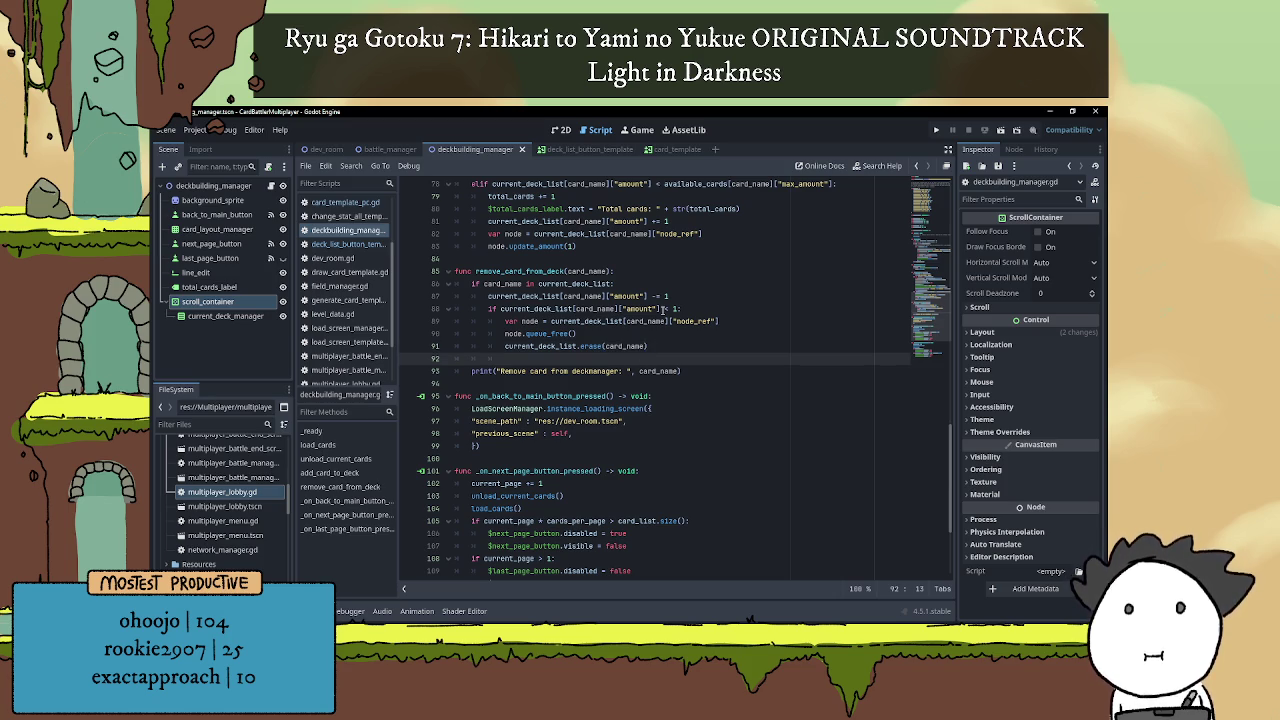
pyautogui.press('BackSpace')
pyautogui.press('BackSpace')
pyautogui.press('BackSpace')
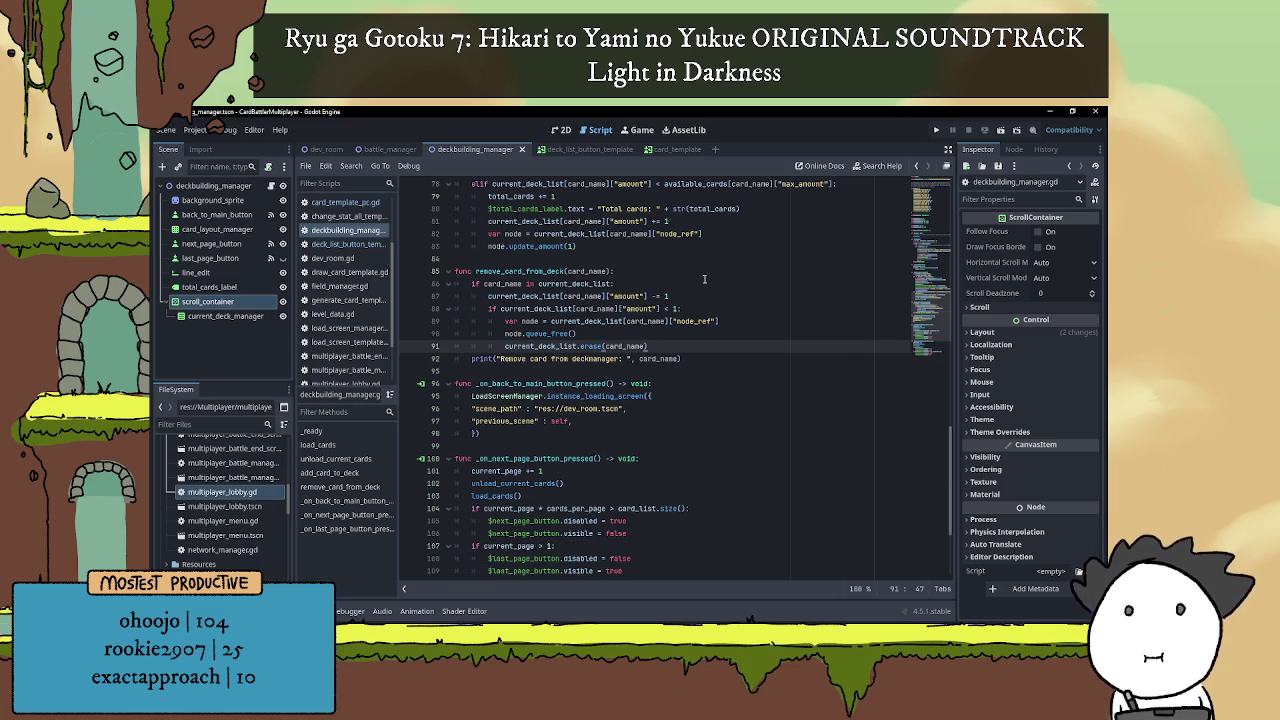
# Move the removal print statement to the first line of remove_card_from_deck.
pyautogui.tripleClick(678, 340)
pyautogui.click(690, 345)
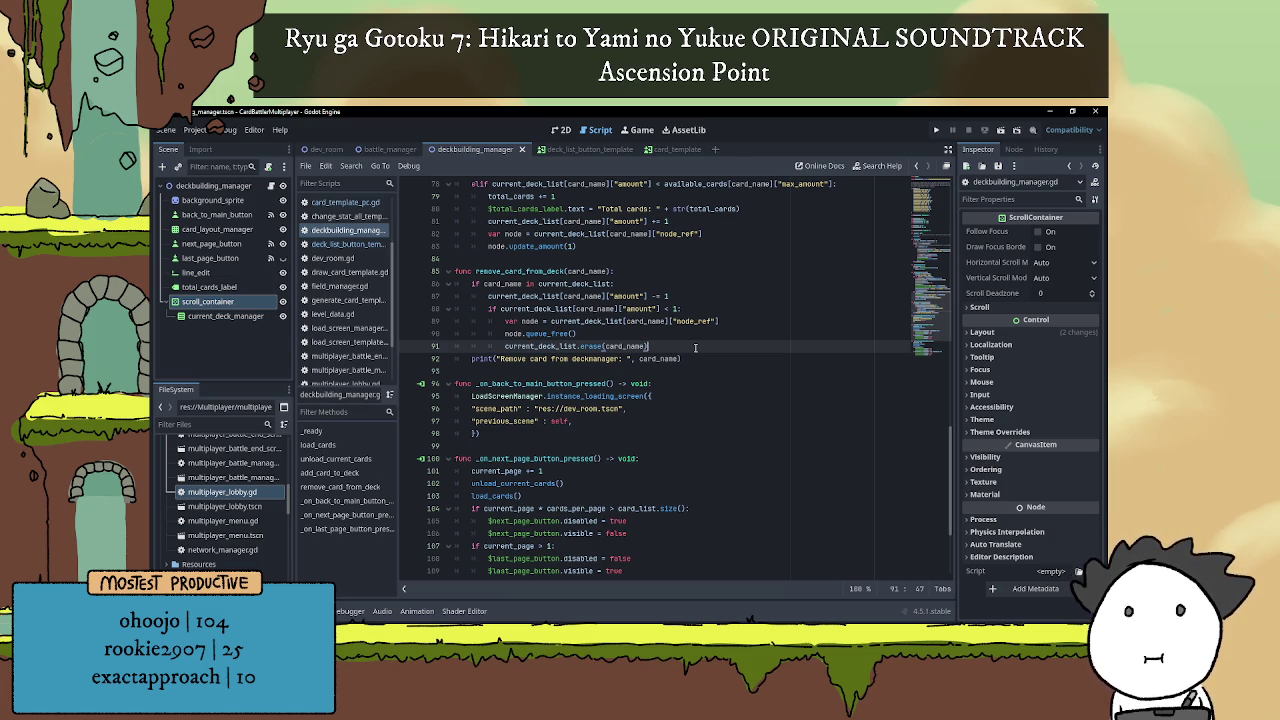
pyautogui.moveTo(468, 359); pyautogui.dragTo(728, 361)
pyautogui.hotkey('ctrl', 'c')
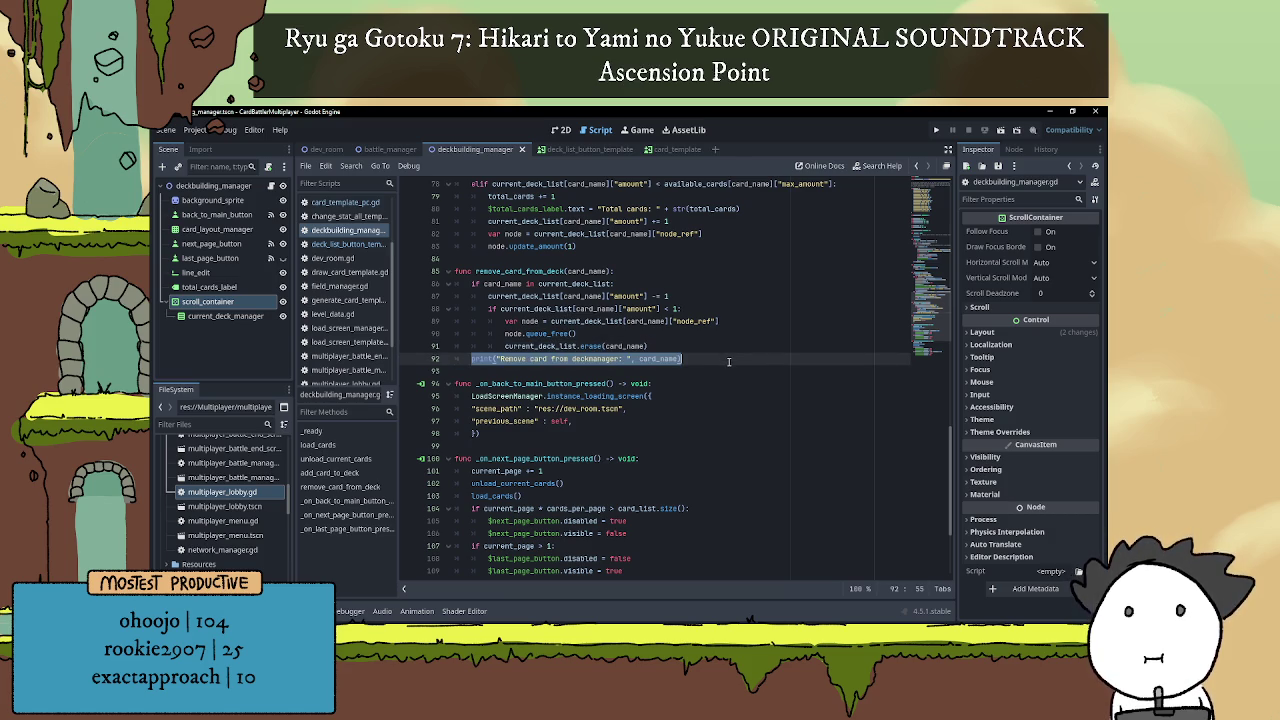
pyautogui.press('BackSpace')
pyautogui.press('BackSpace')
pyautogui.press('BackSpace')
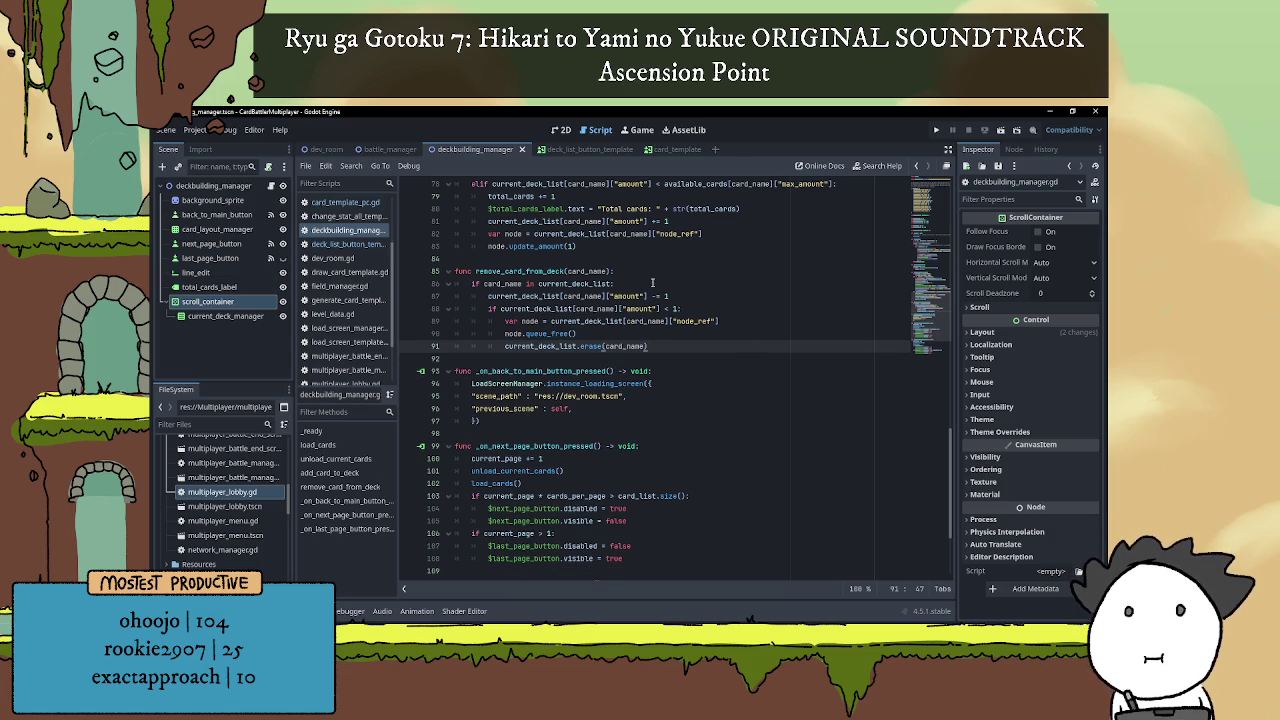
pyautogui.click(652, 282)
pyautogui.press('Up')
pyautogui.press('Return')
pyautogui.hotkey('ctrl', 'v')
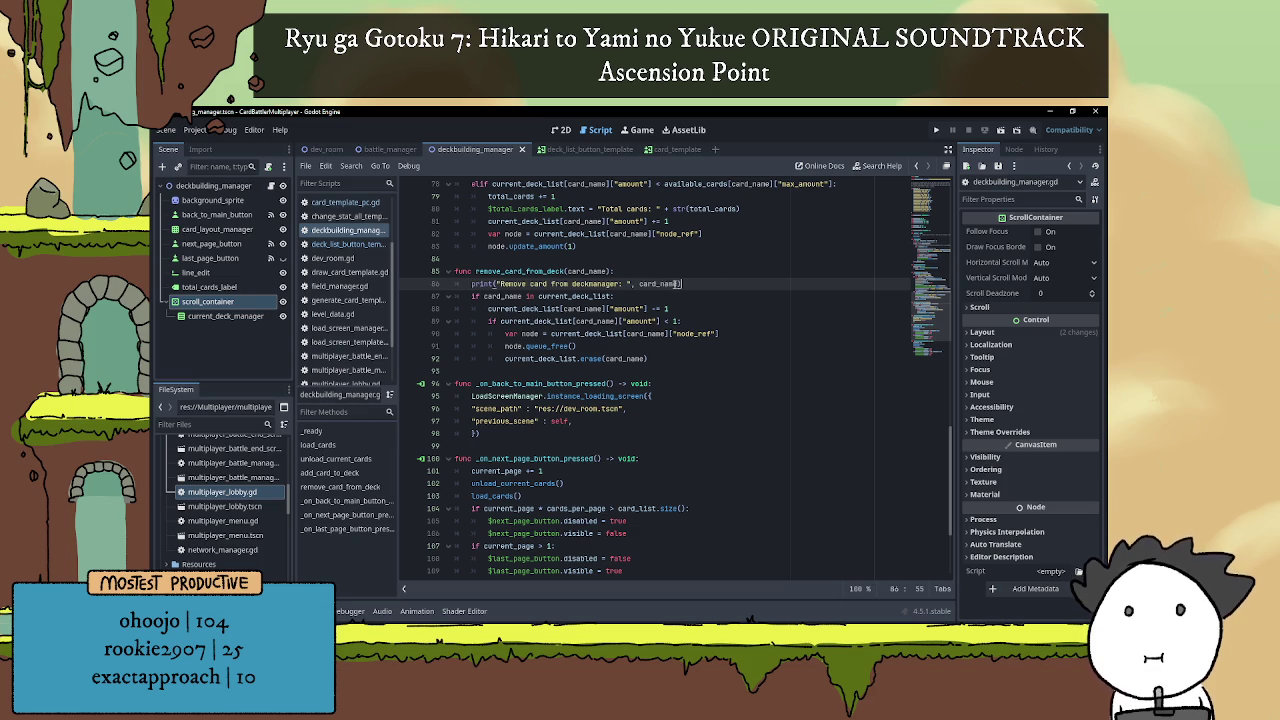
# Check the amount check and queue_free lines, then run the current scene to test.
pyautogui.click(714, 271)
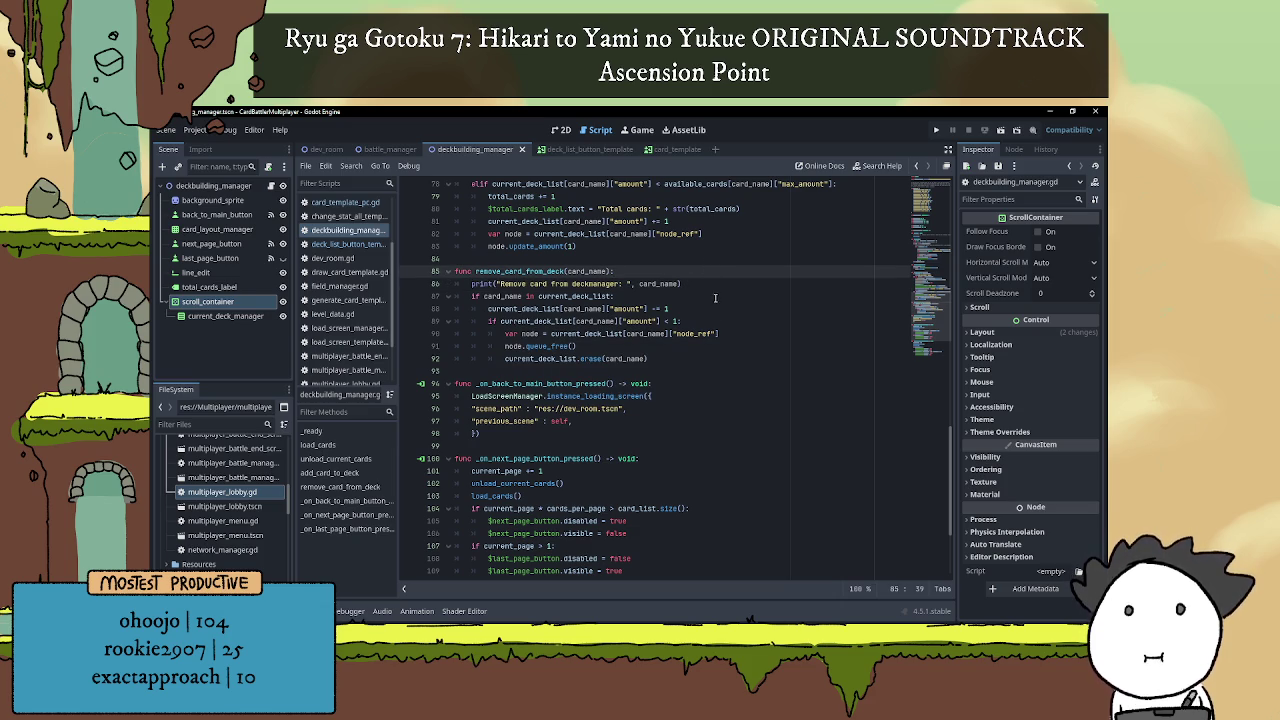
pyautogui.click(738, 306)
pyautogui.scroll(-1, 739, 304)
pyautogui.press('Down')
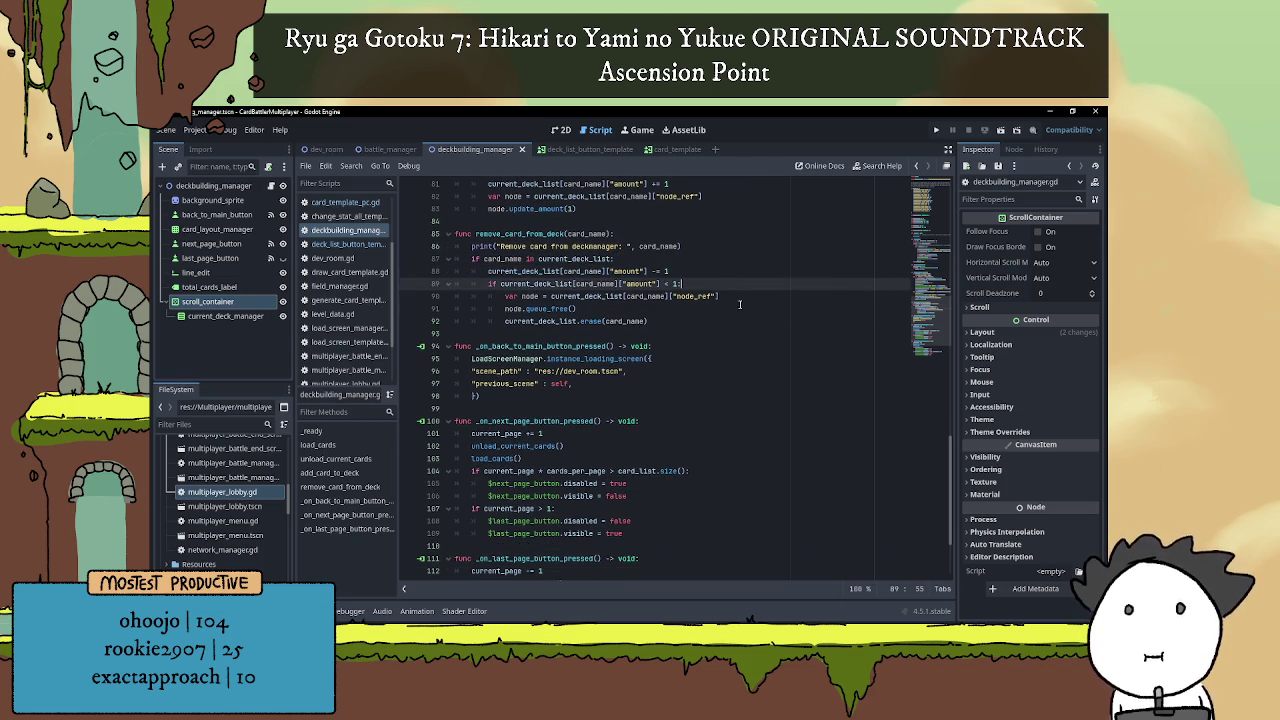
pyautogui.click(740, 304)
pyautogui.scroll(3, 738, 306)
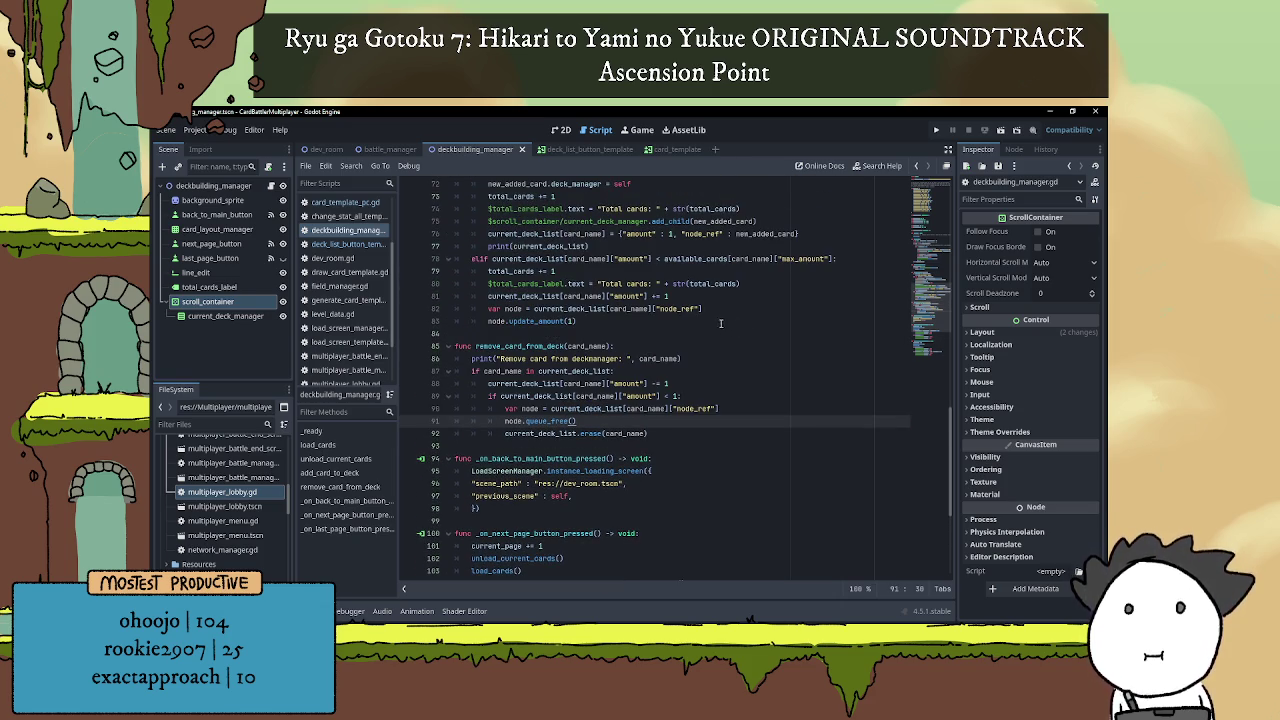
pyautogui.scroll(-1, 731, 320)
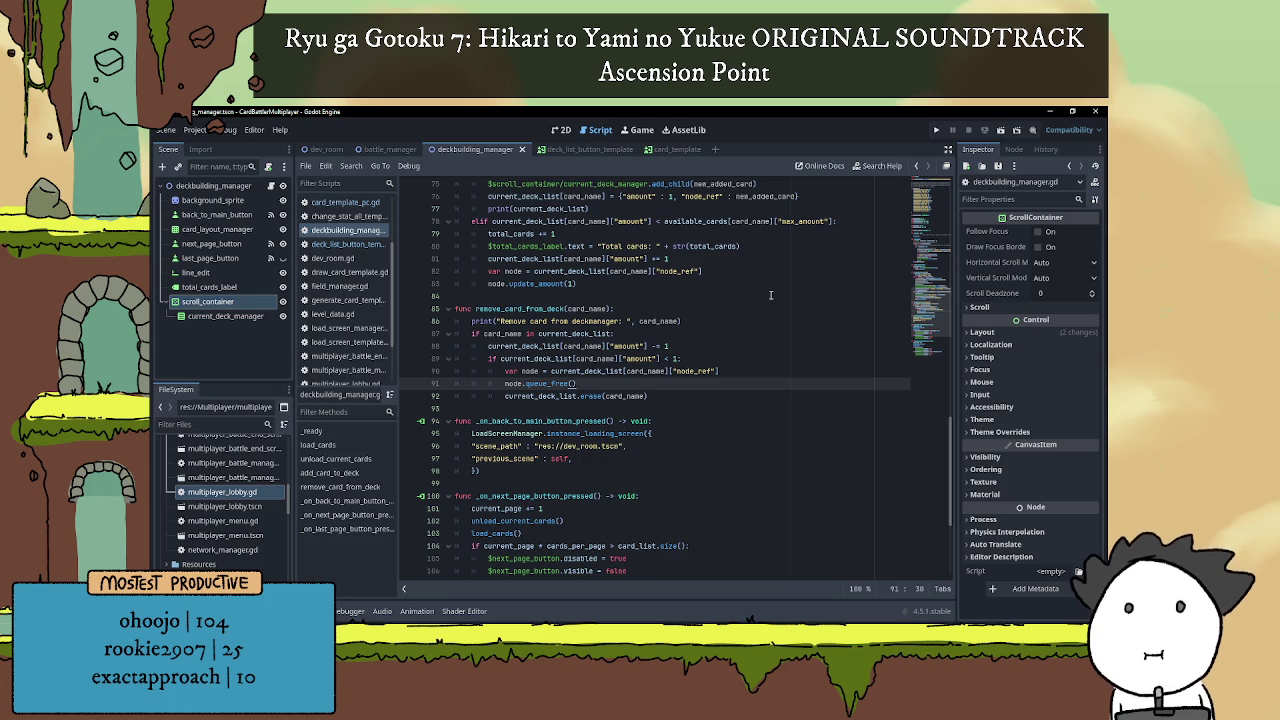
pyautogui.click(1000, 129)
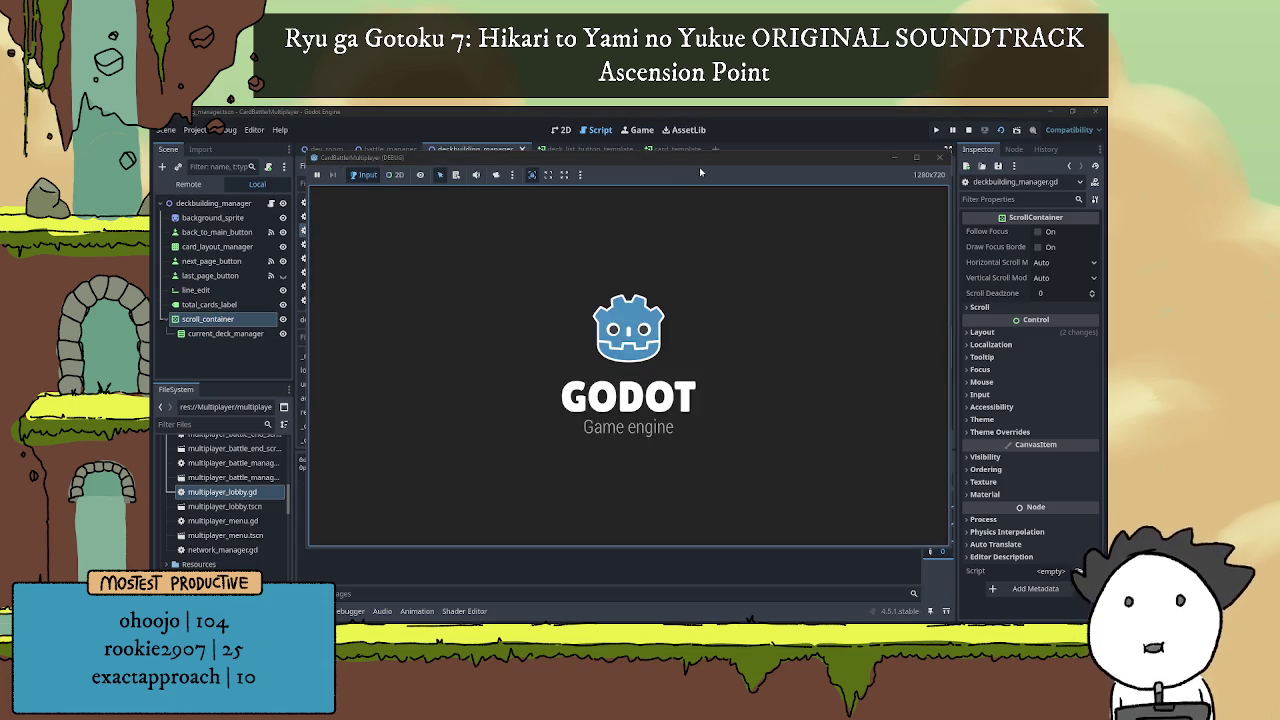
# Add Lil Mush to the deck, click its deck list entry, and check the removal log.
pyautogui.moveTo(716, 161); pyautogui.dragTo(768, 139)
pyautogui.click(775, 285)
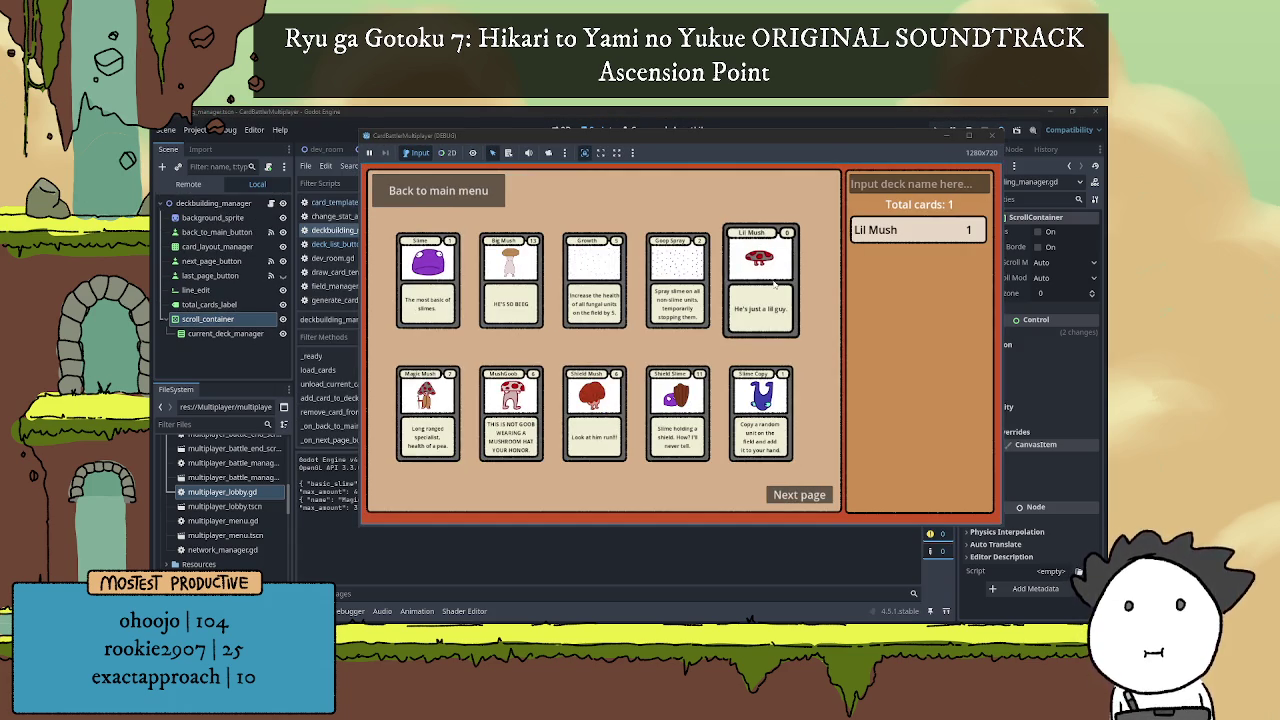
pyautogui.click(926, 234)
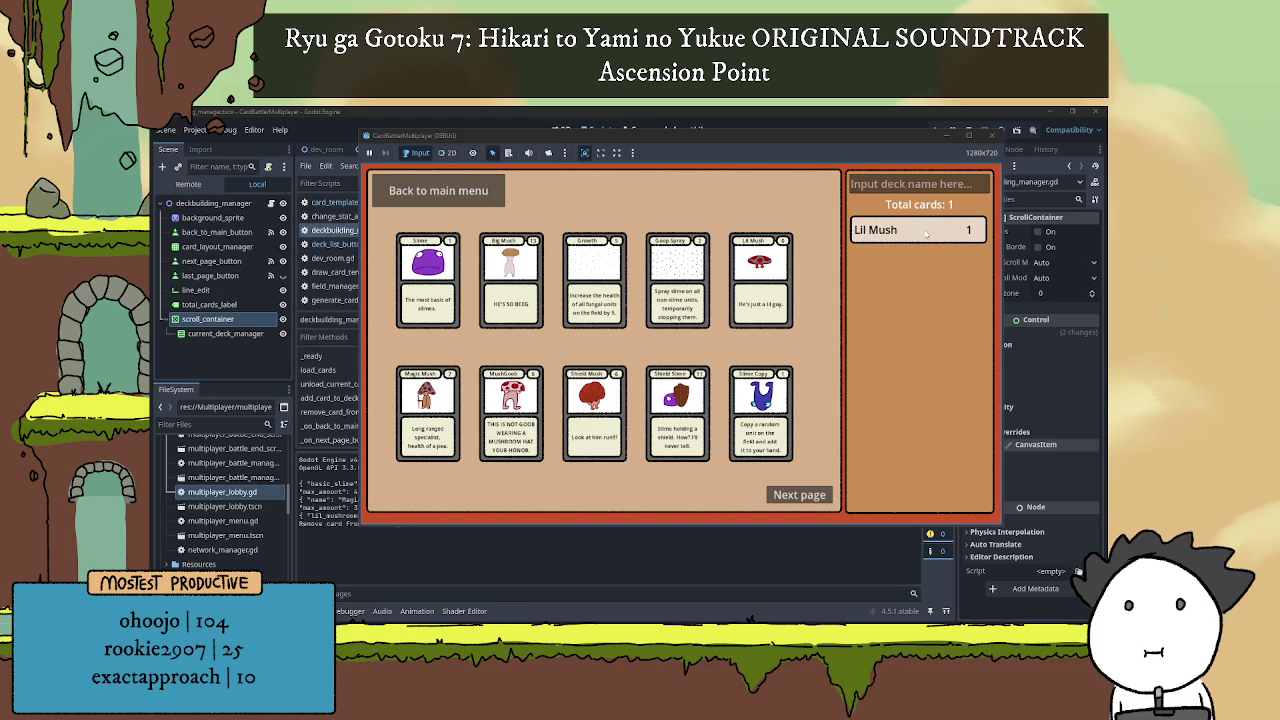
pyautogui.click(400, 545)
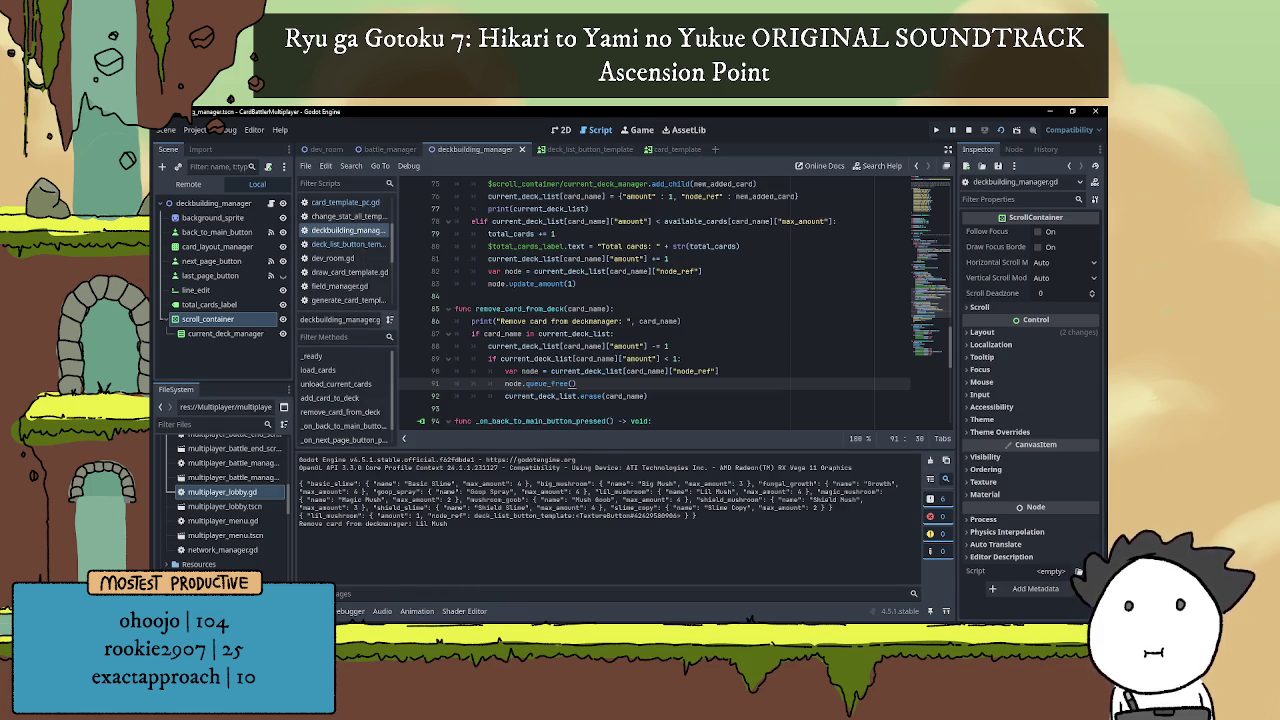
# Hide the Output panel, review add_card_to_deck's update_amount call, then open deck_list_button_template.
pyautogui.hotkey('ctrl', 'j')
pyautogui.scroll(-1, 726, 364)
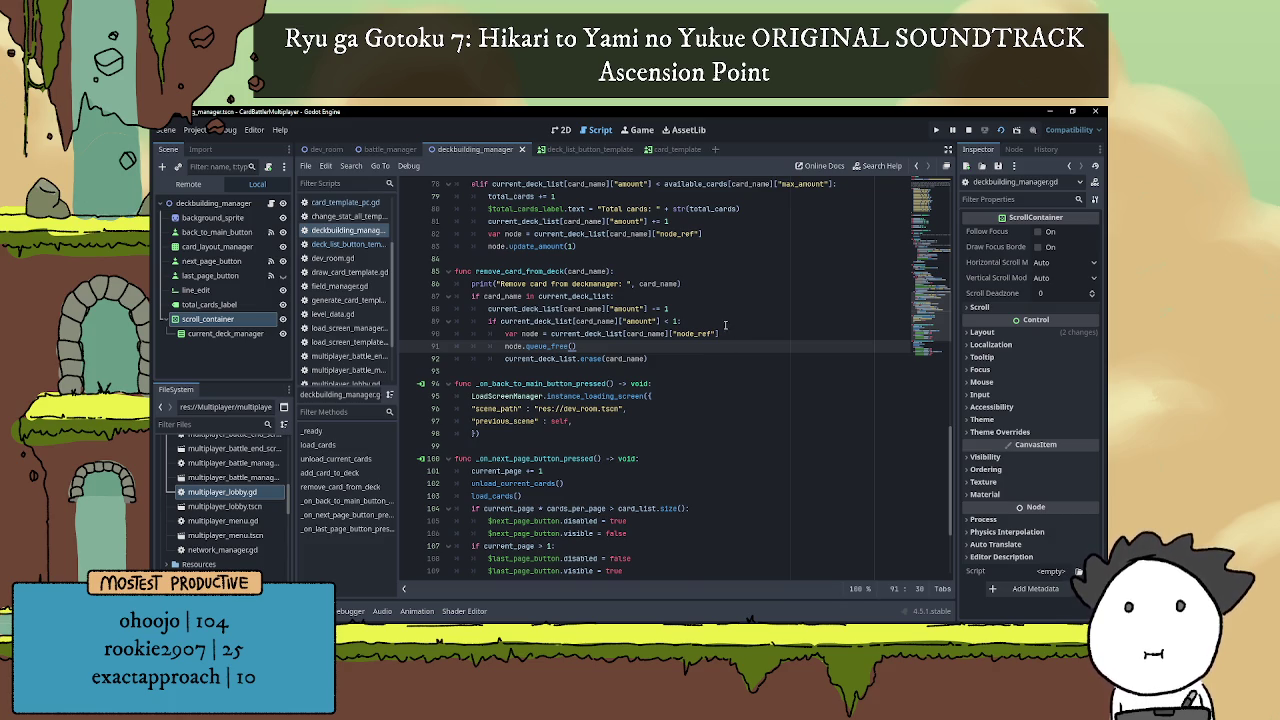
pyautogui.scroll(5, 723, 323)
pyautogui.scroll(-2, 721, 333)
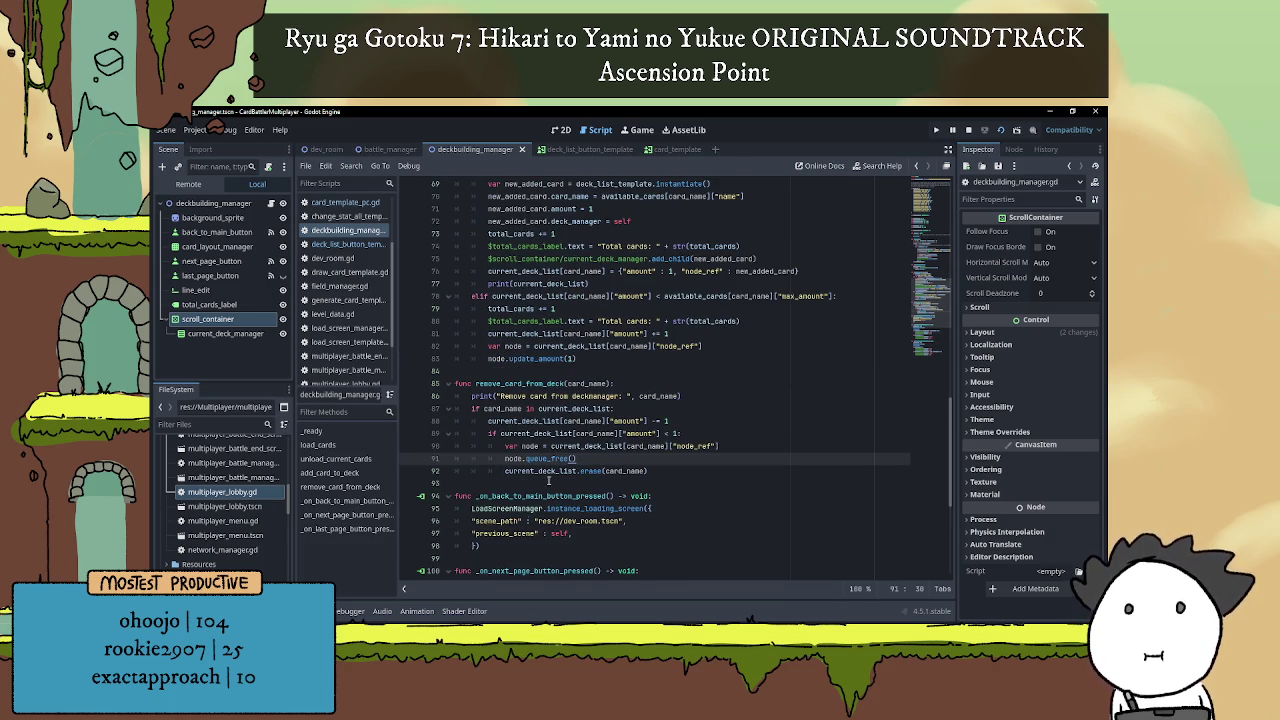
pyautogui.click(714, 359)
pyautogui.scroll(4, 659, 361)
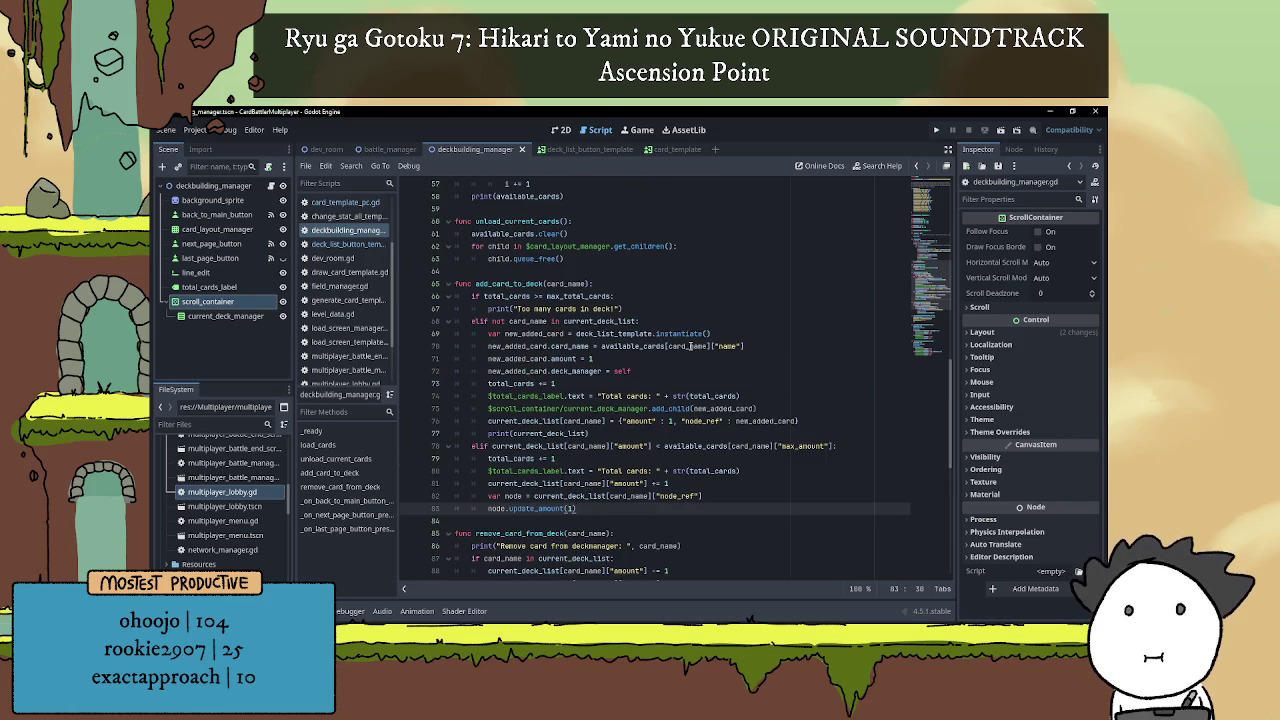
pyautogui.moveTo(690, 346)
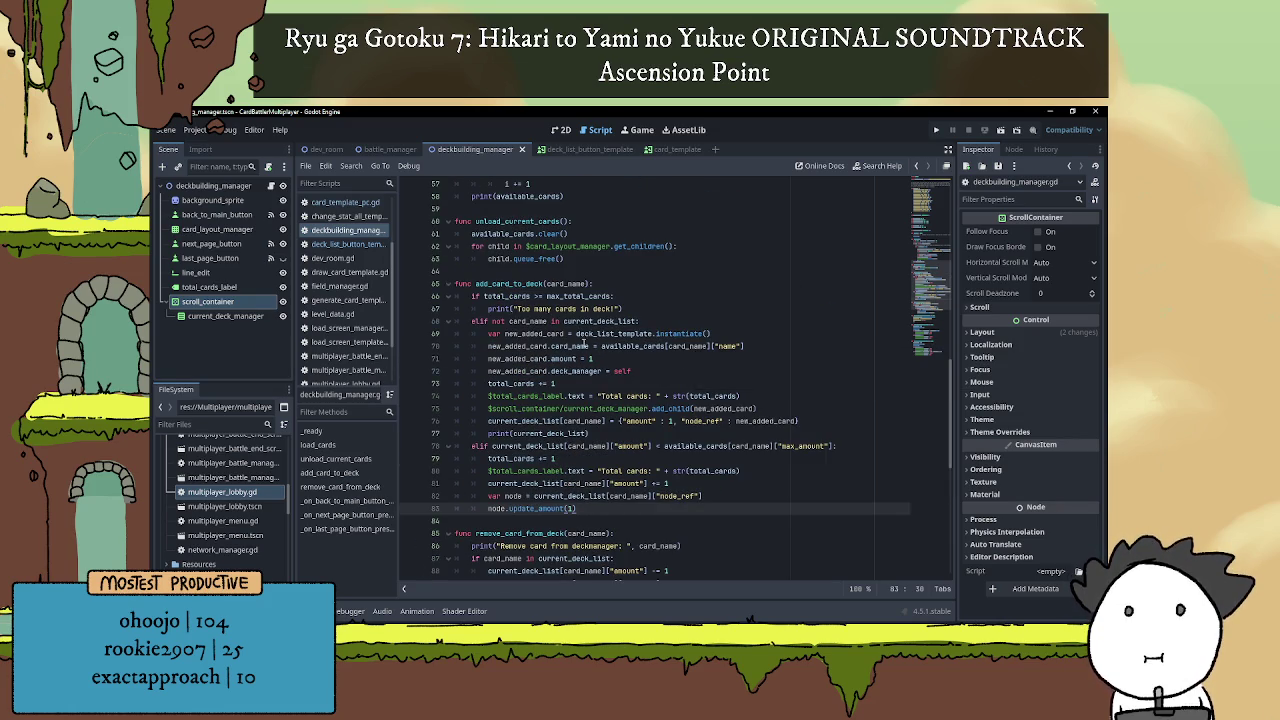
pyautogui.scroll(1, 665, 364)
pyautogui.scroll(-1, 665, 364)
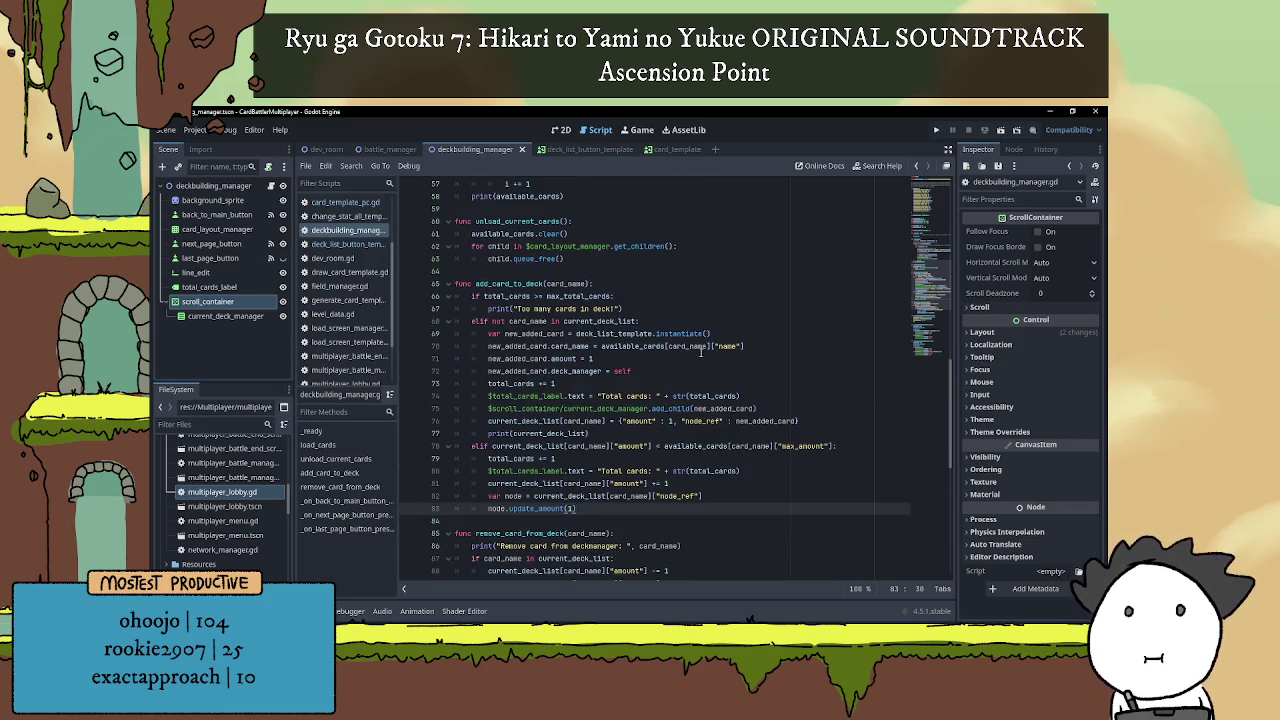
pyautogui.click(580, 149)
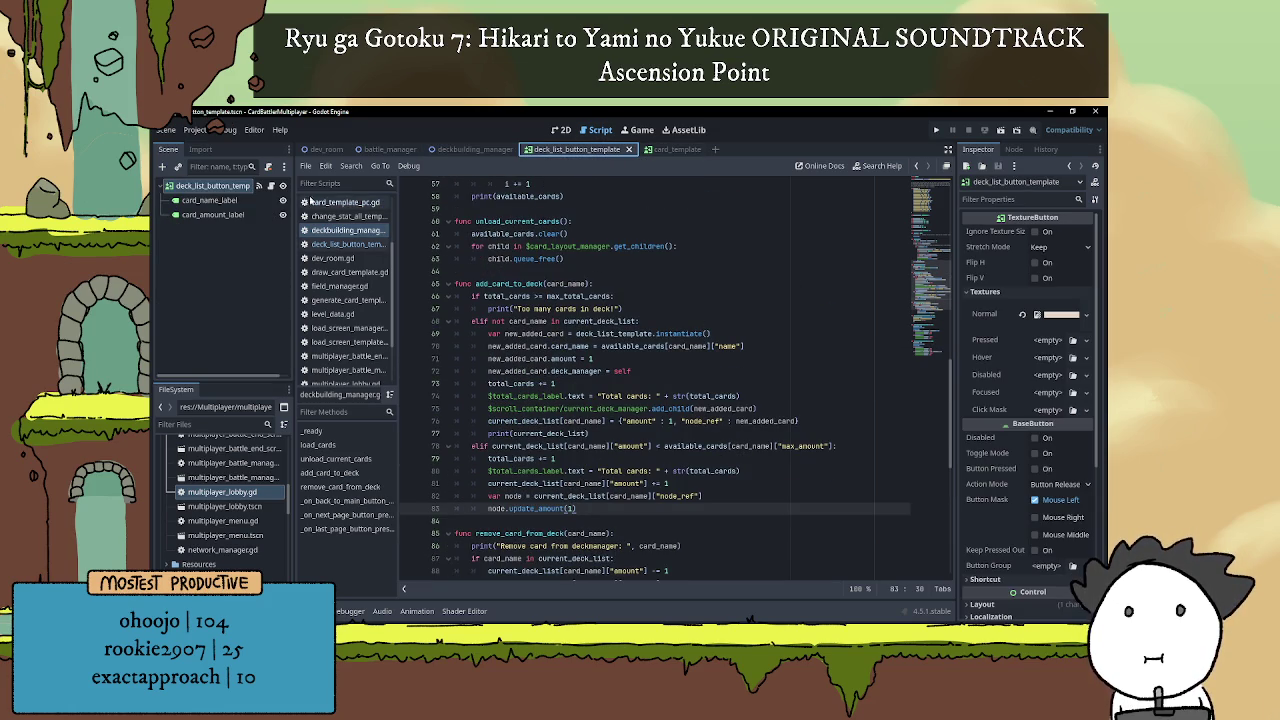
# Declare var card_title: String = "" below card_name in the deck list button script.
pyautogui.click(270, 187)
pyautogui.click(536, 197)
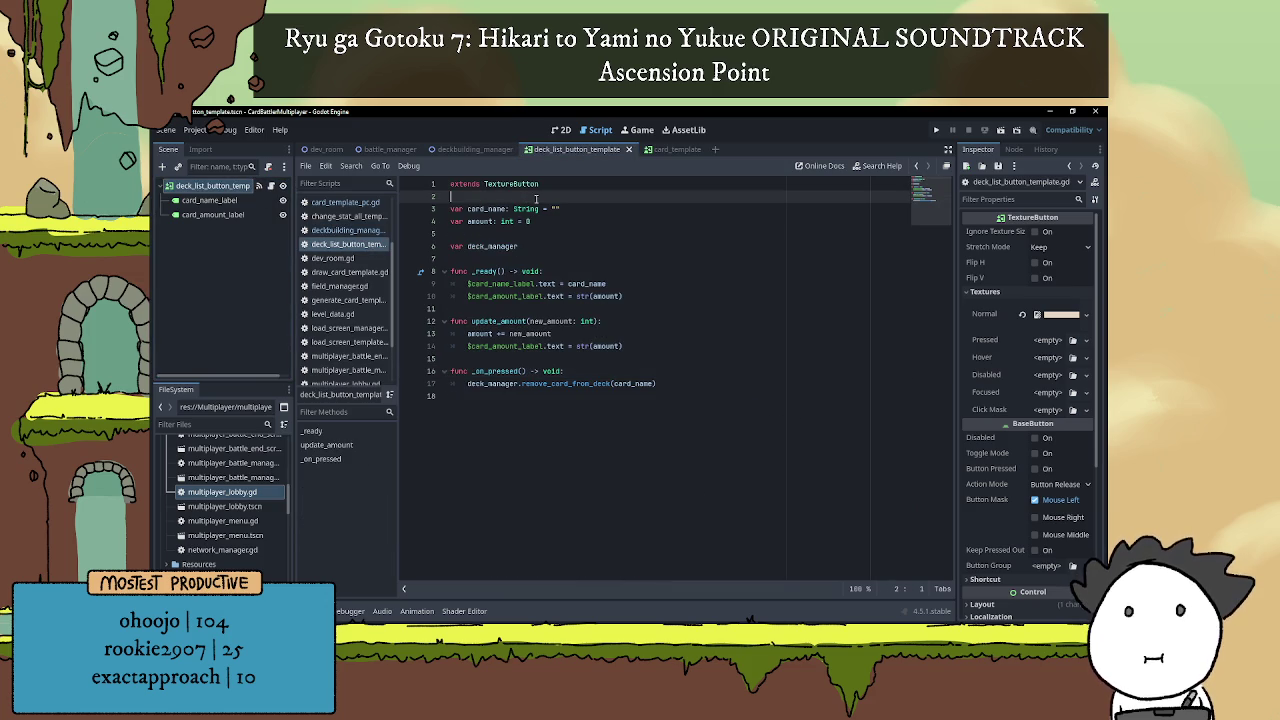
pyautogui.press('Return')
pyautogui.write('var')
pyautogui.press('BackSpace')
pyautogui.press('BackSpace')
pyautogui.press('BackSpace')
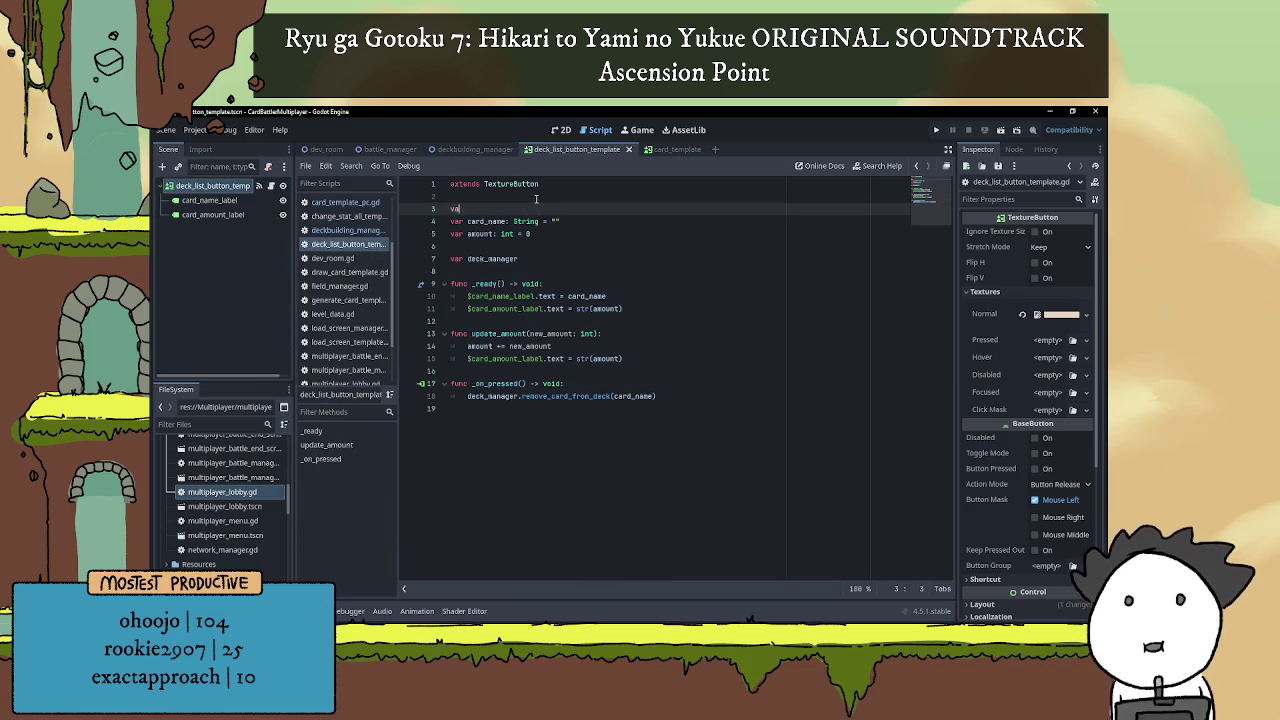
pyautogui.press('Down')
pyautogui.press('Down')
pyautogui.press('Return')
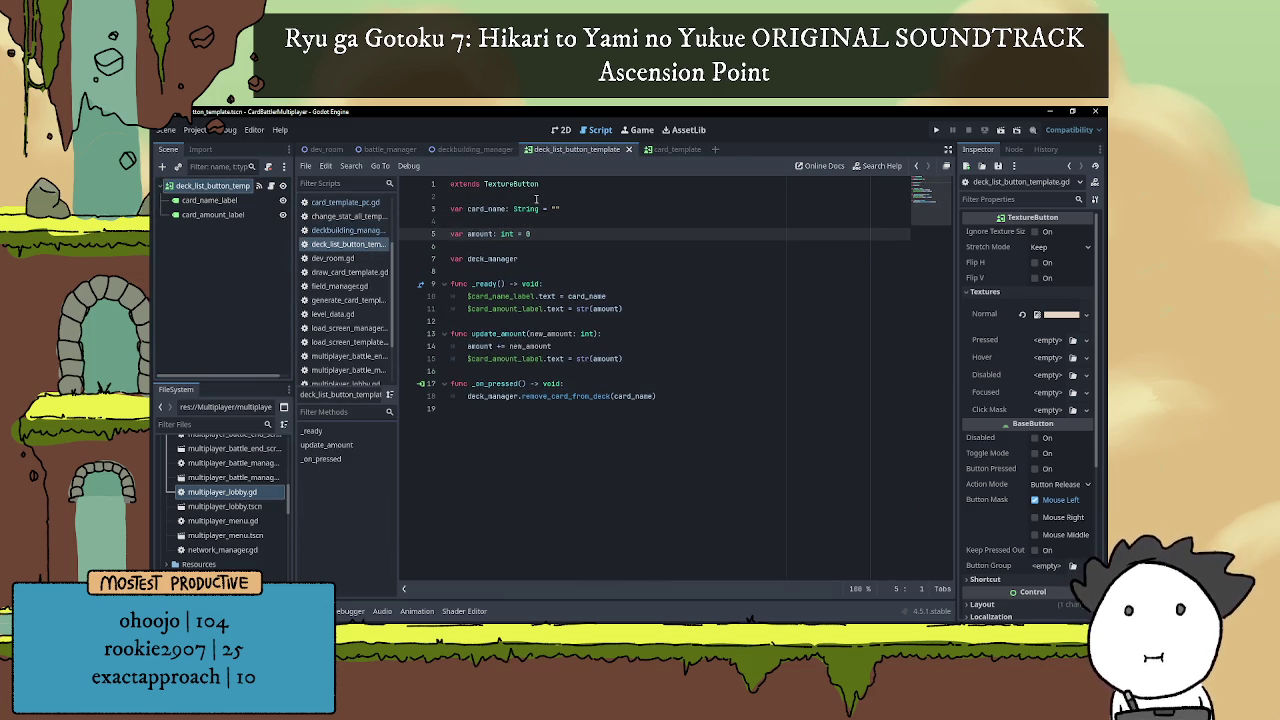
pyautogui.press('Up')
pyautogui.write('ar car')
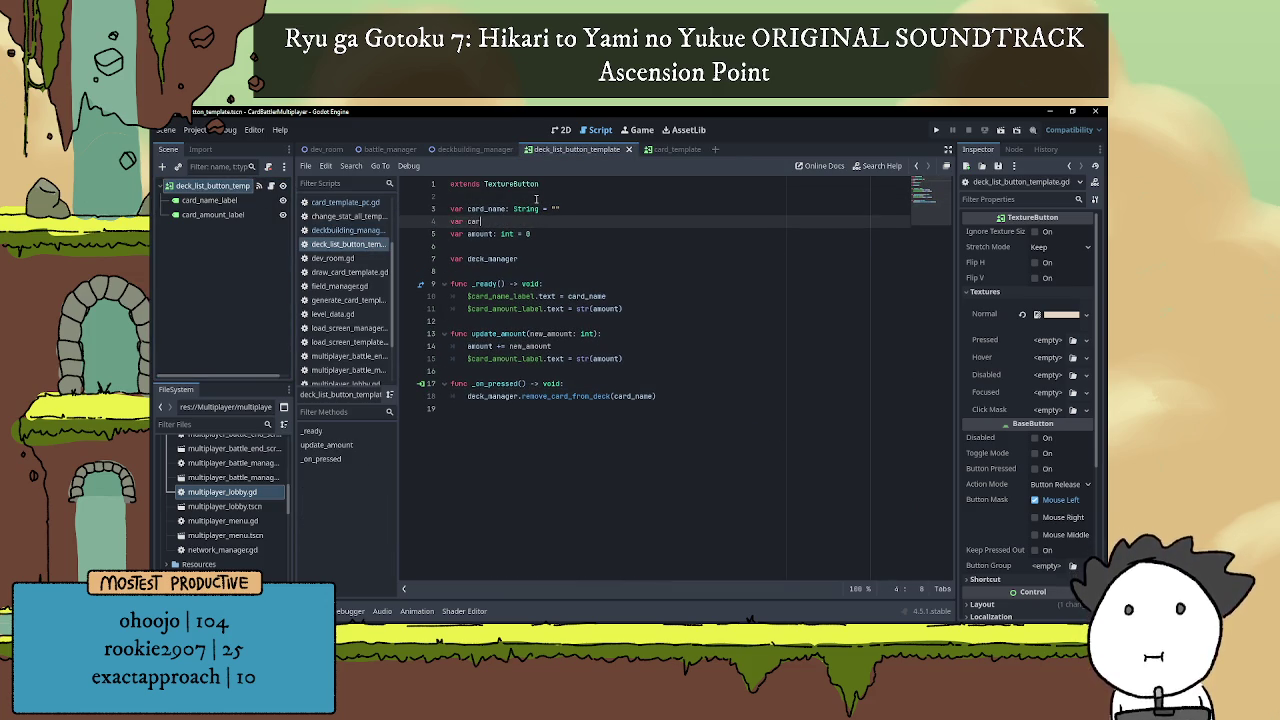
pyautogui.write('d_title')
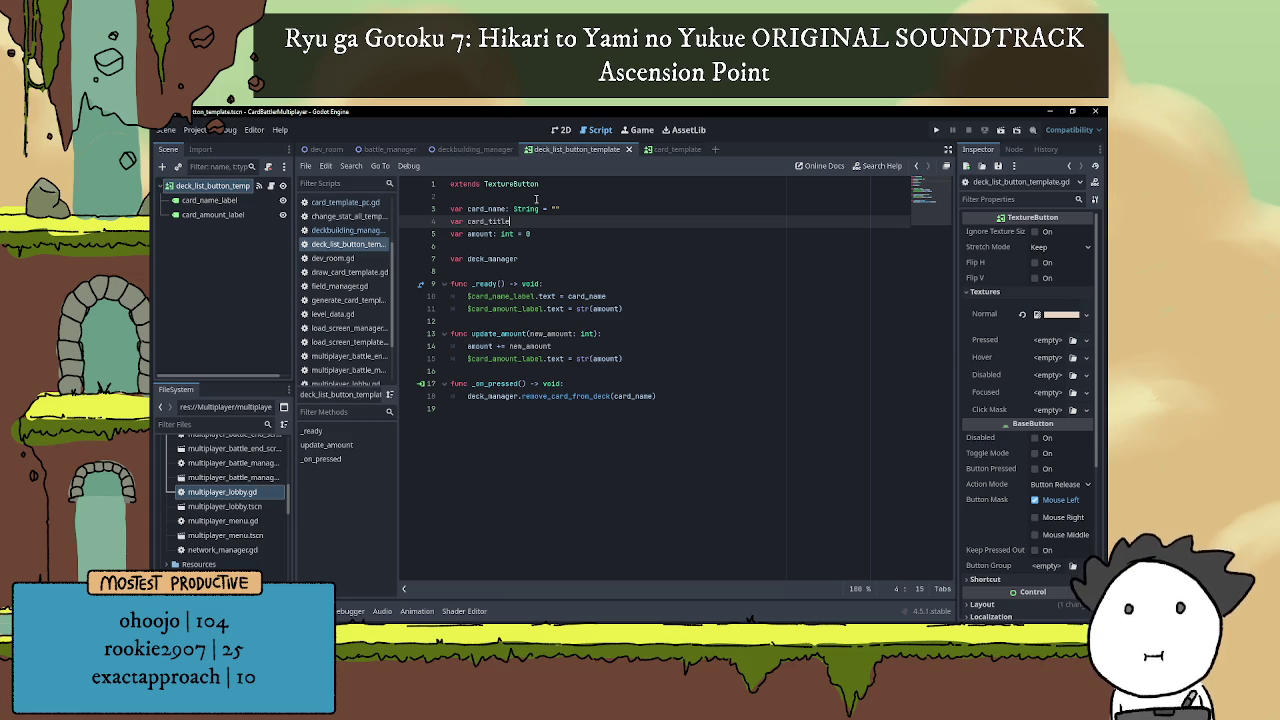
pyautogui.write(': String')
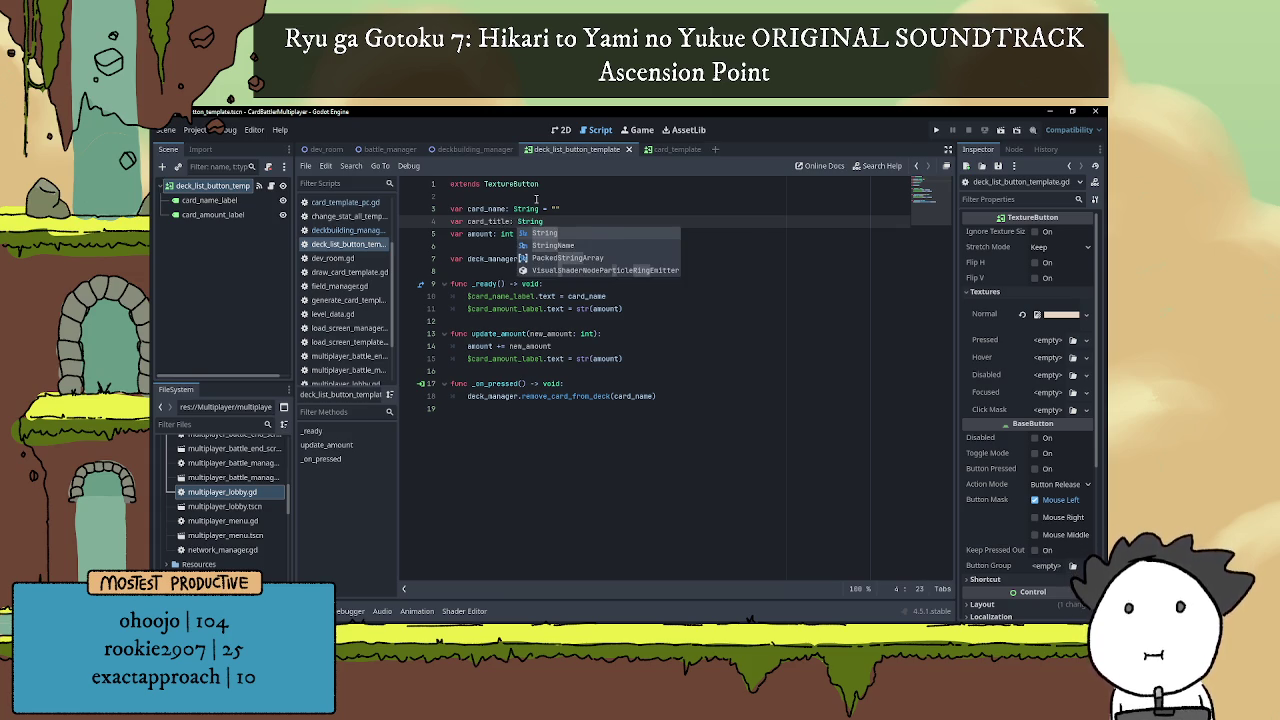
pyautogui.write(' = "')
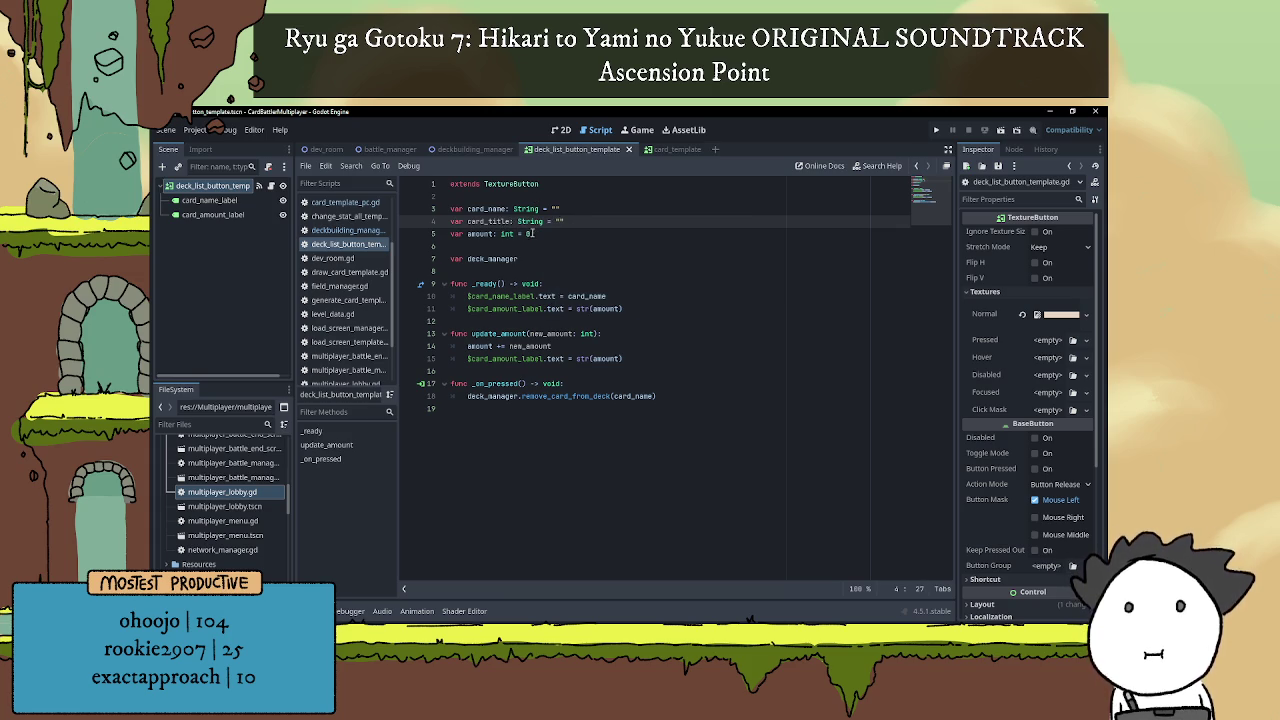
pyautogui.click(527, 258)
# Make _ready set card_name_label.text from card_title instead of card_name.
pyautogui.doubleClick(585, 296)
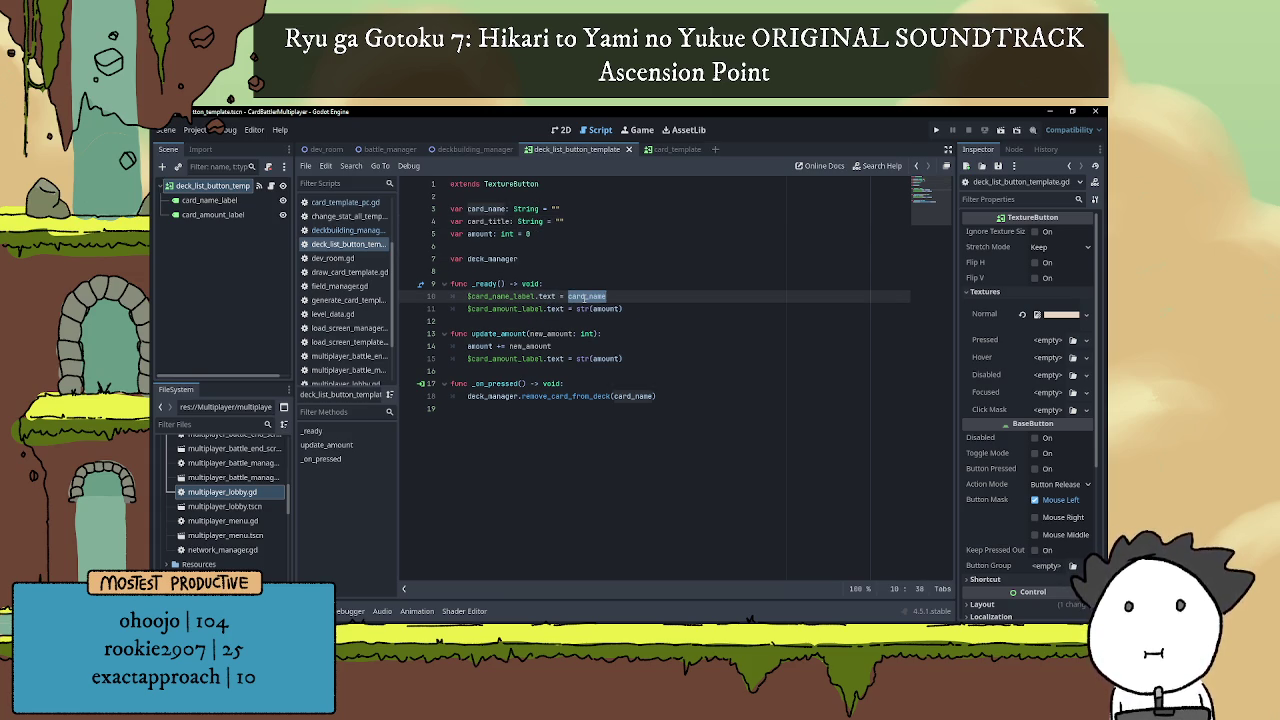
pyautogui.doubleClick(490, 221)
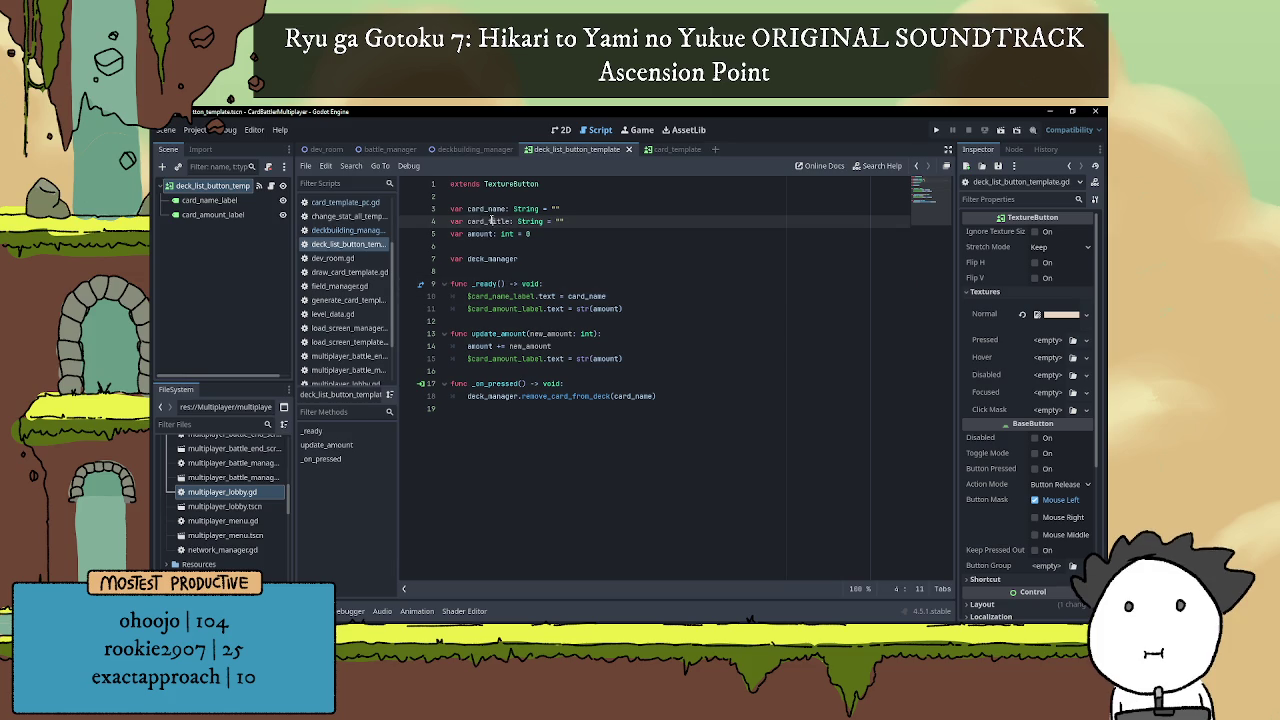
pyautogui.hotkey('ctrl', 'c')
pyautogui.doubleClick(587, 296)
pyautogui.hotkey('ctrl', 'v')
pyautogui.click(608, 260)
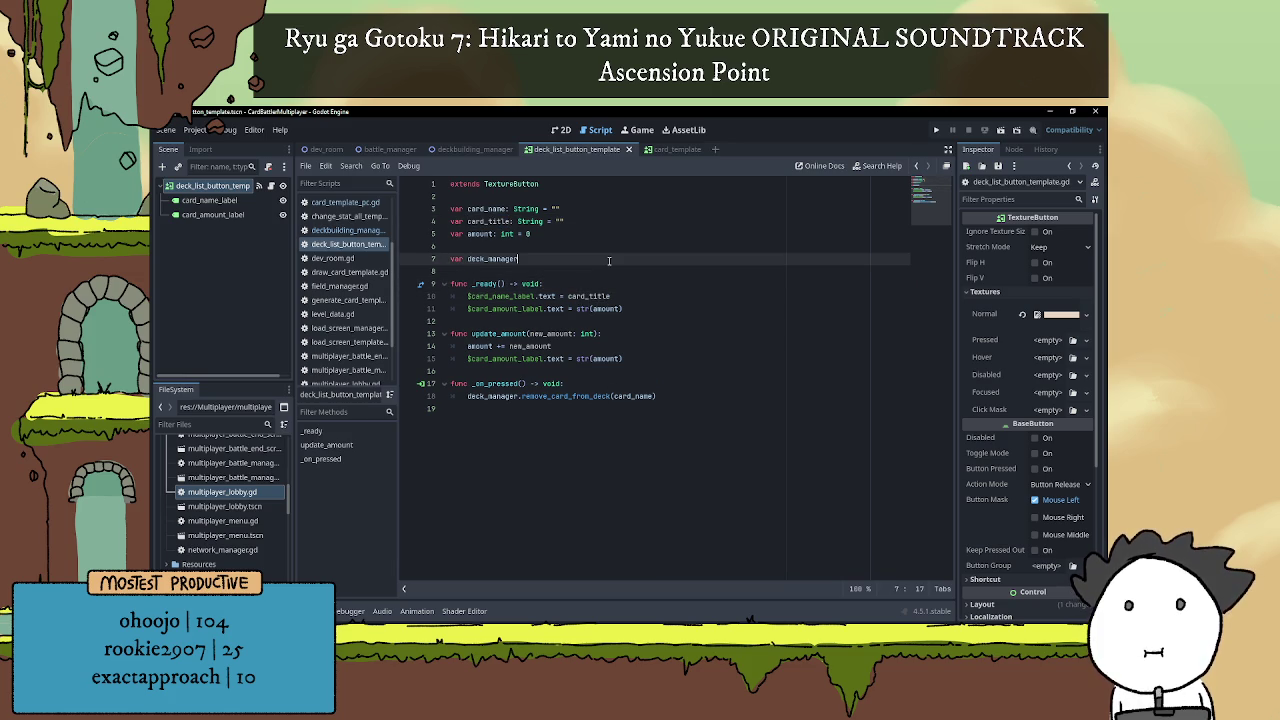
pyautogui.click(672, 290)
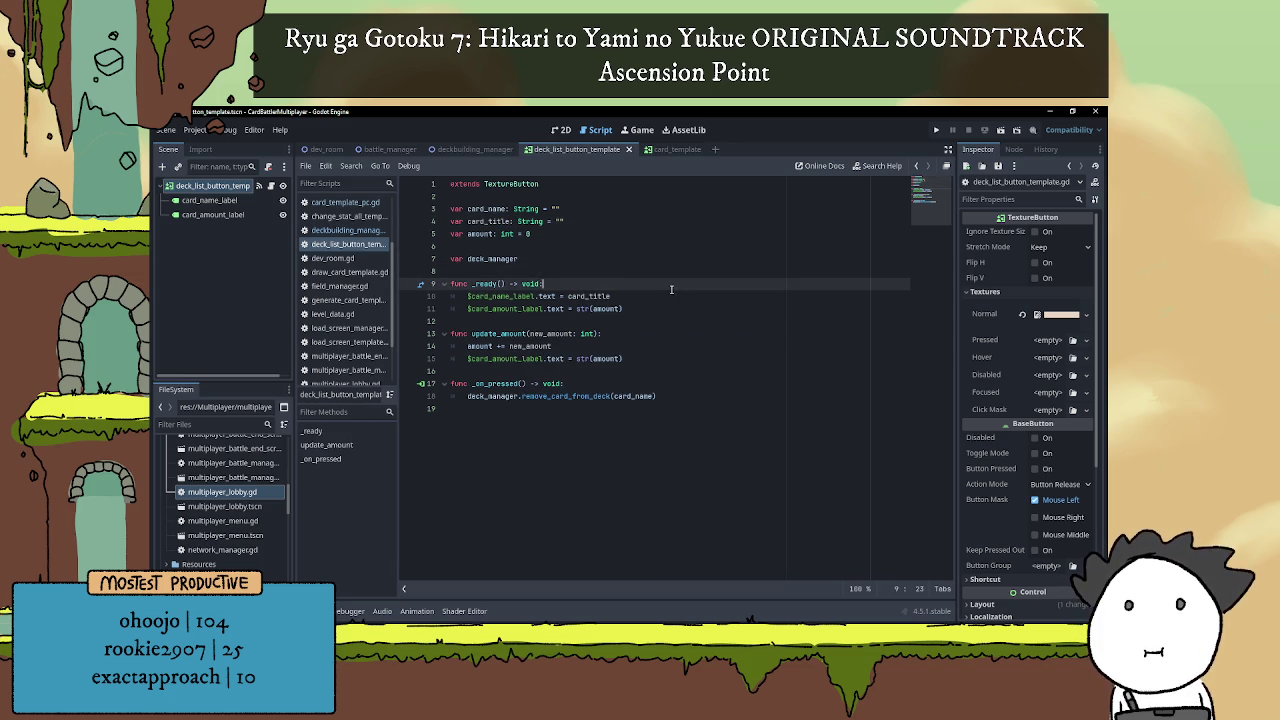
pyautogui.click(672, 323)
pyautogui.click(649, 370)
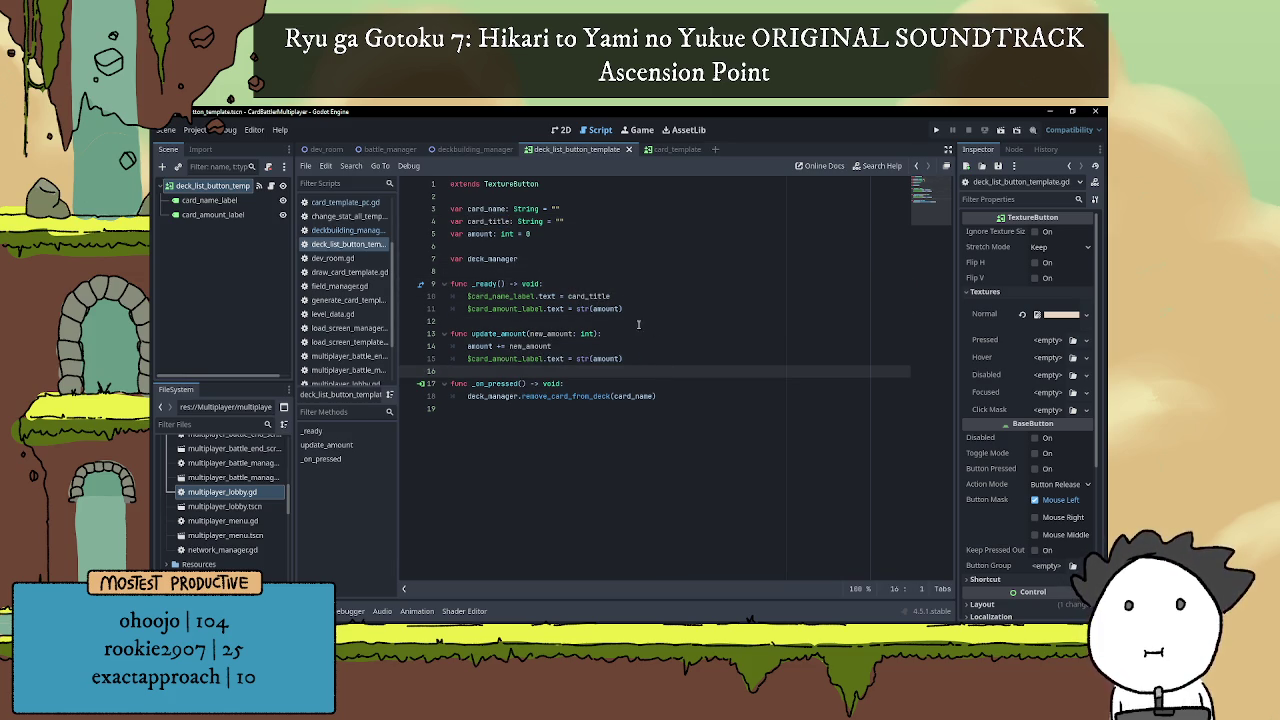
# Reopen the deckbuilding_manager scene and its script.
pyautogui.click(581, 272)
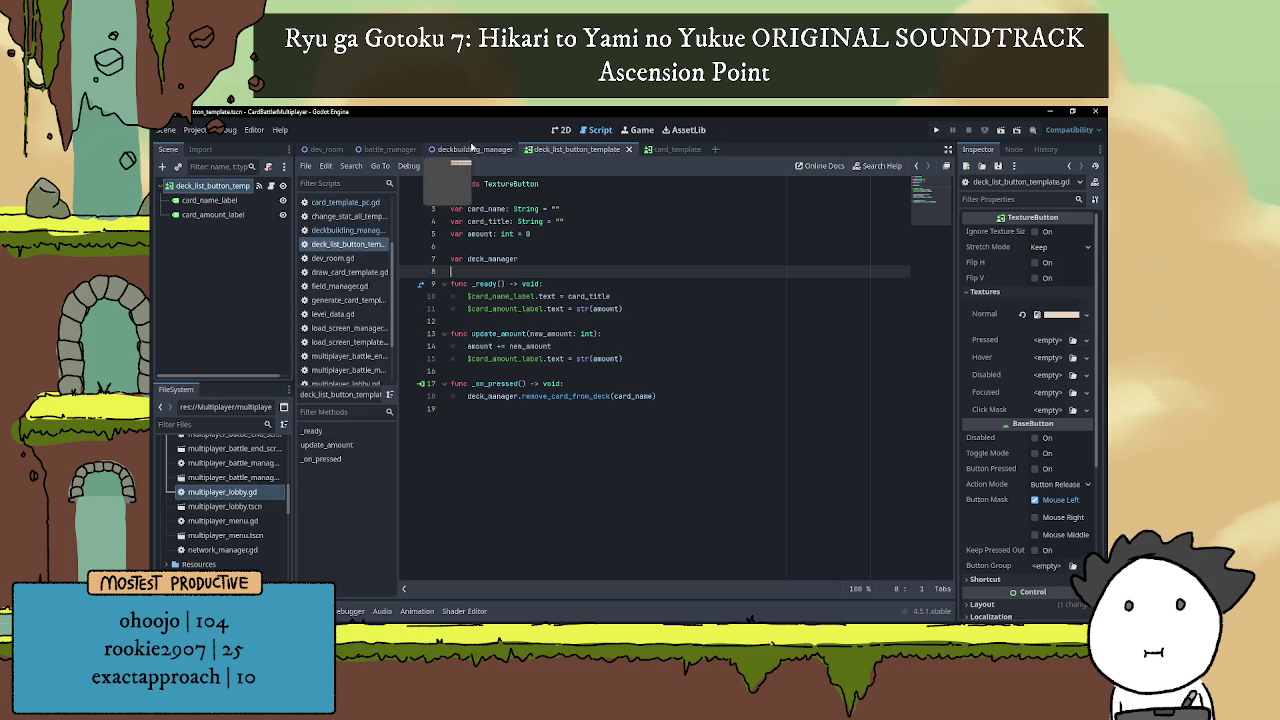
pyautogui.click(470, 149)
pyautogui.click(270, 186)
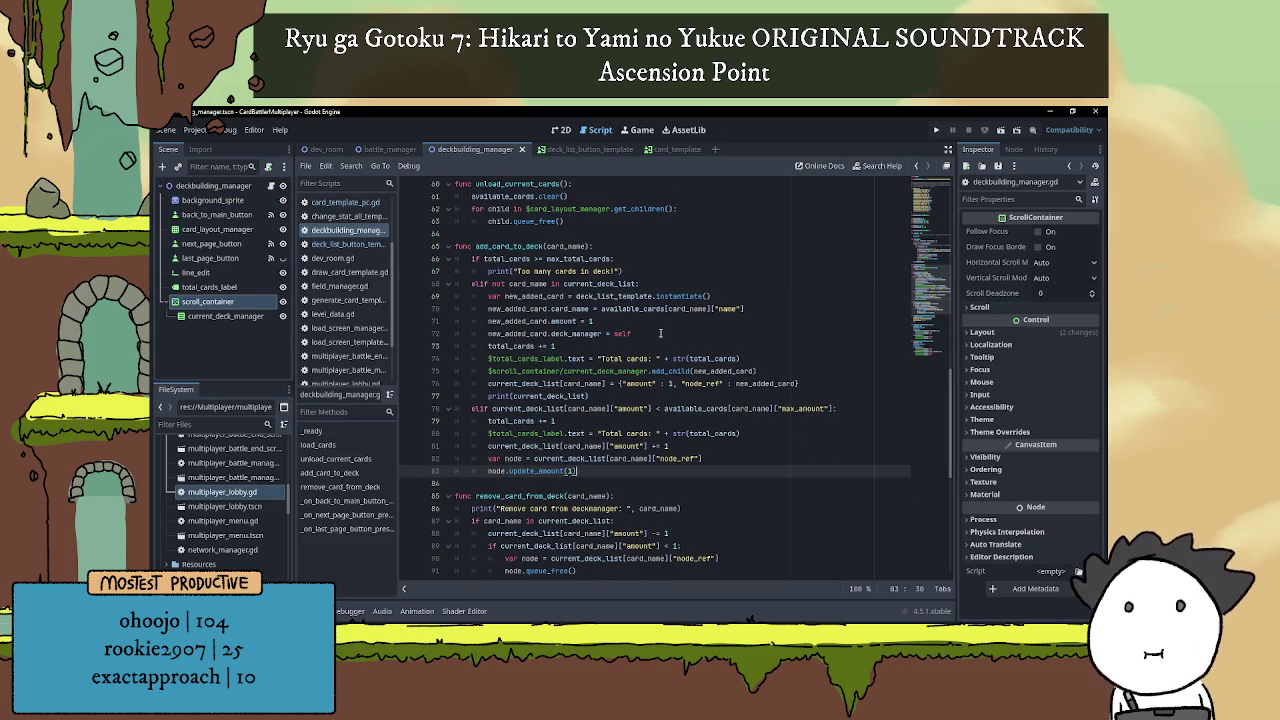
pyautogui.scroll(5, 660, 333)
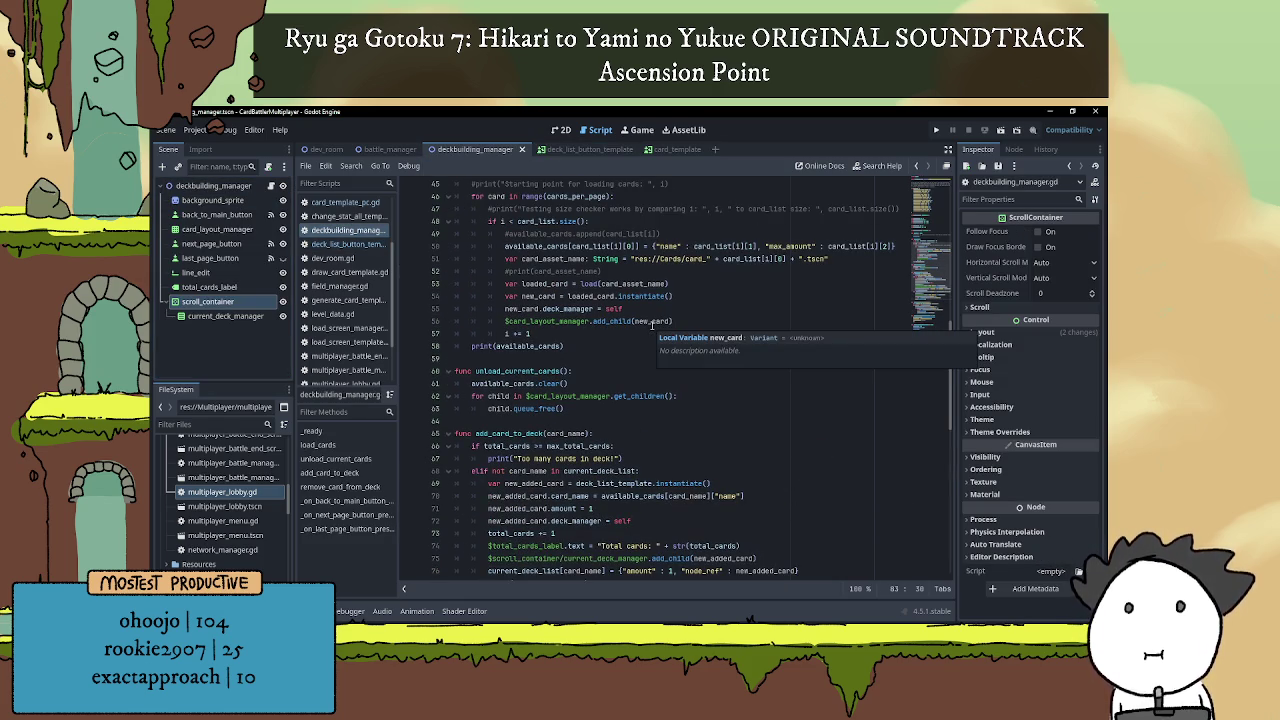
pyautogui.scroll(2, 645, 321)
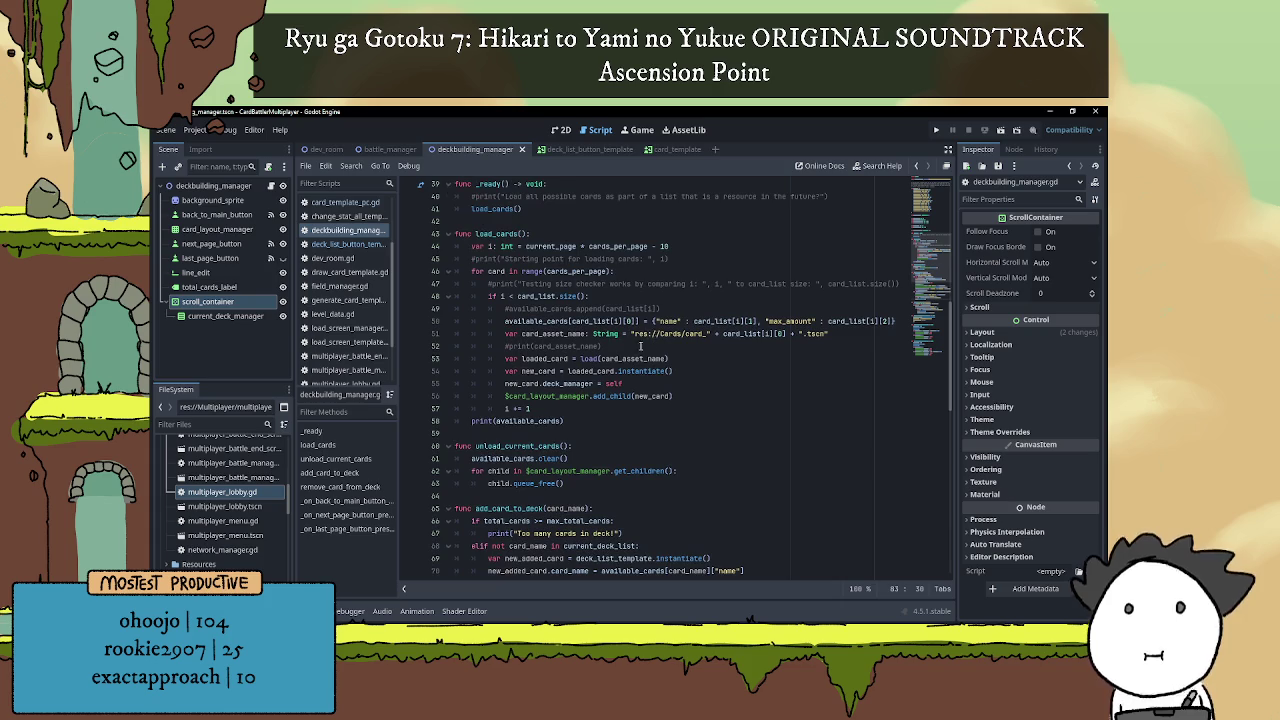
pyautogui.scroll(12, 640, 318)
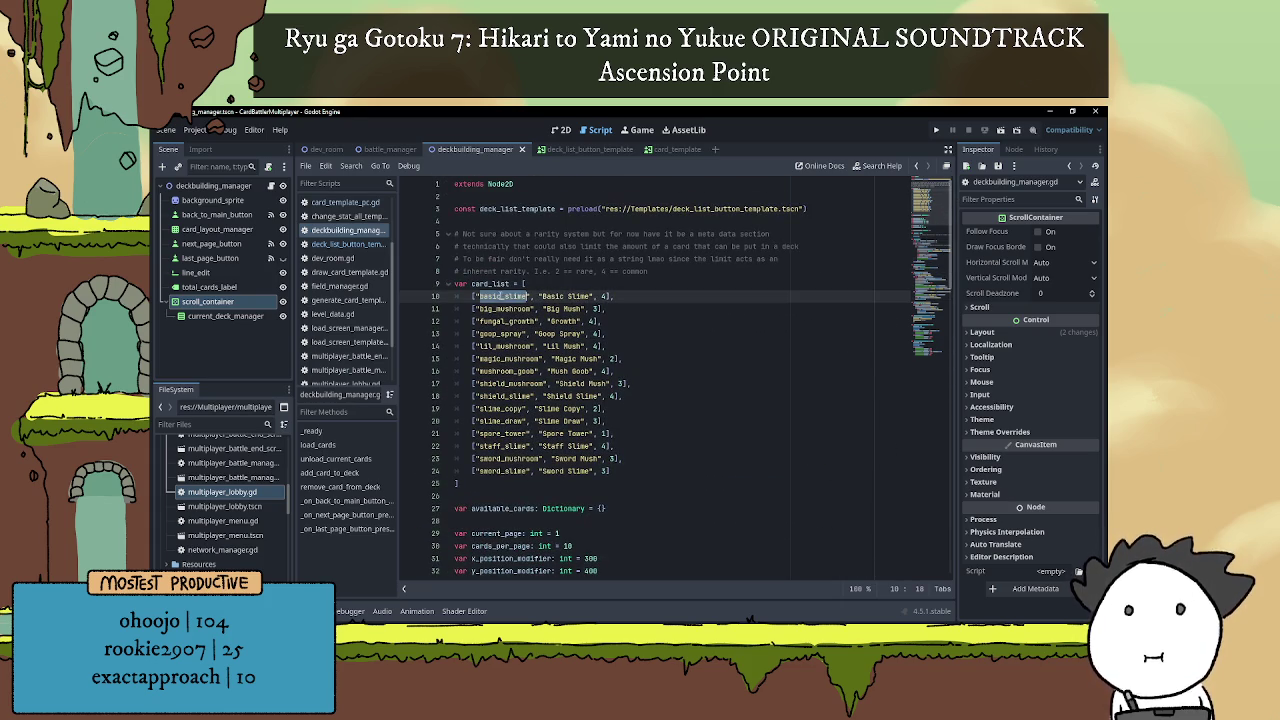
pyautogui.scroll(-7, 630, 296)
pyautogui.scroll(-4, 630, 296)
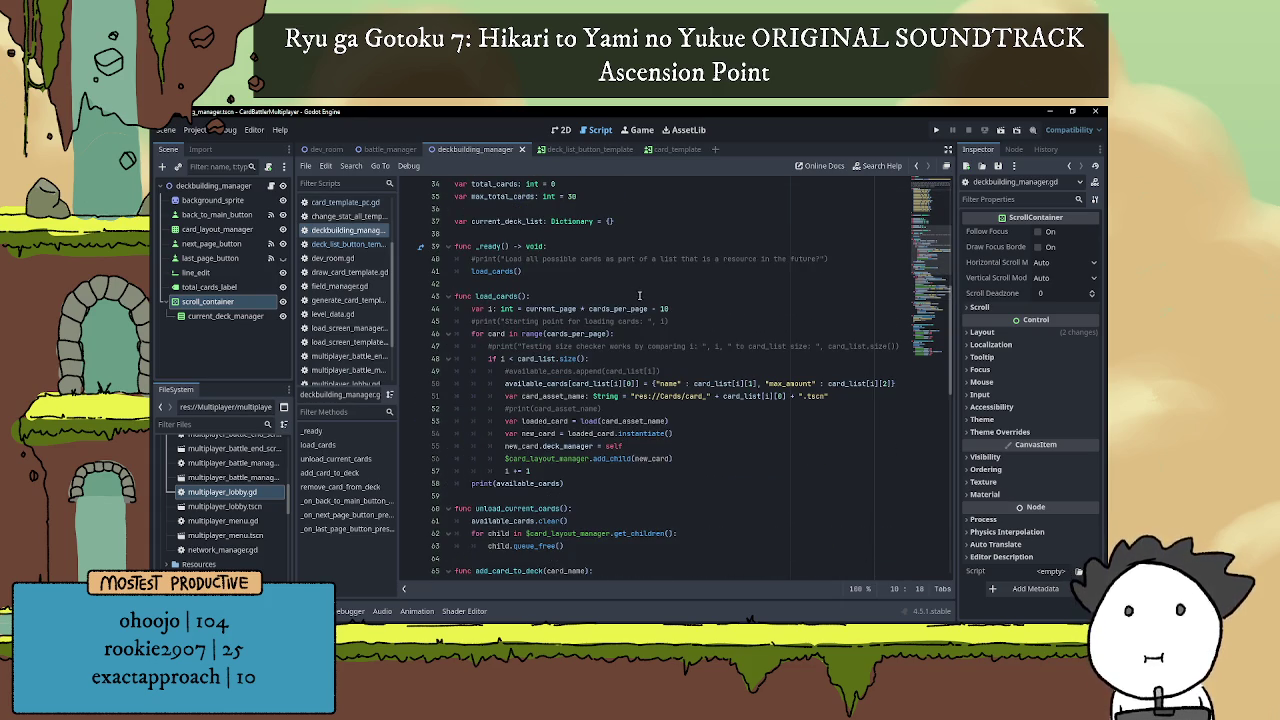
pyautogui.scroll(-10, 640, 297)
pyautogui.scroll(2, 640, 297)
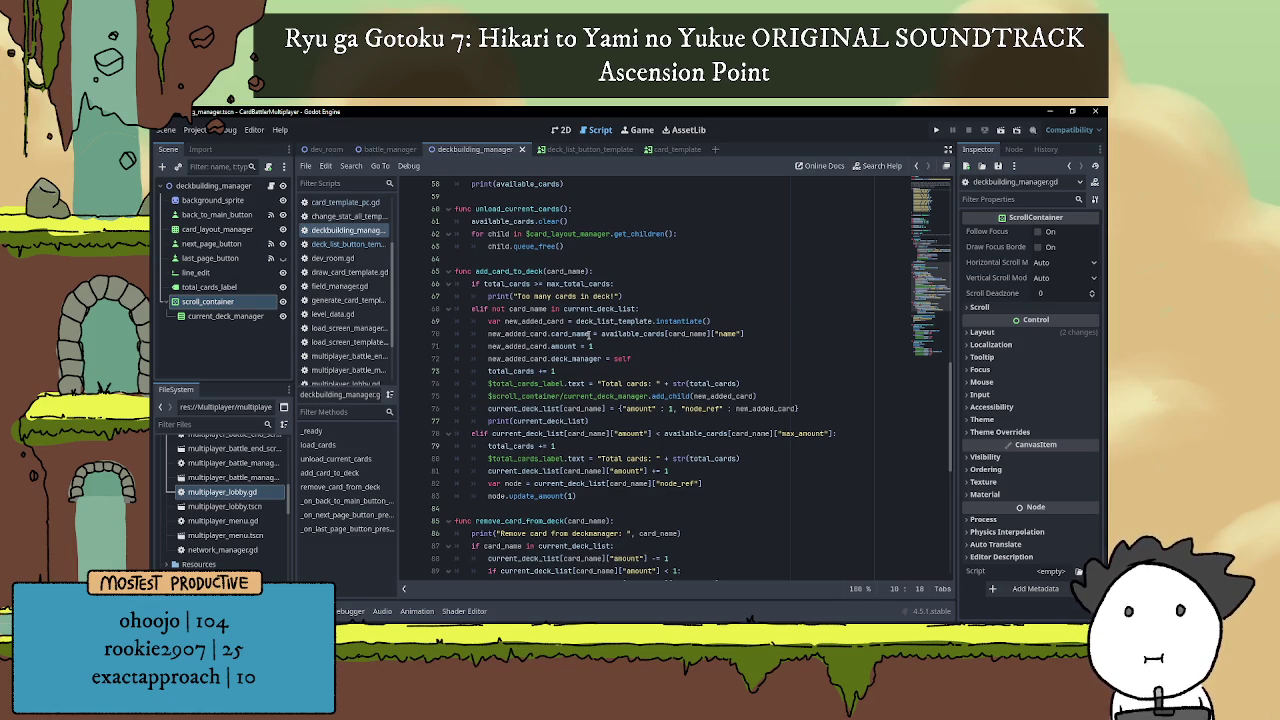
# Change .card_name to .card_title in add_card_to_deck's name assignment on line 70.
pyautogui.click(590, 334)
pyautogui.doubleClick(578, 334)
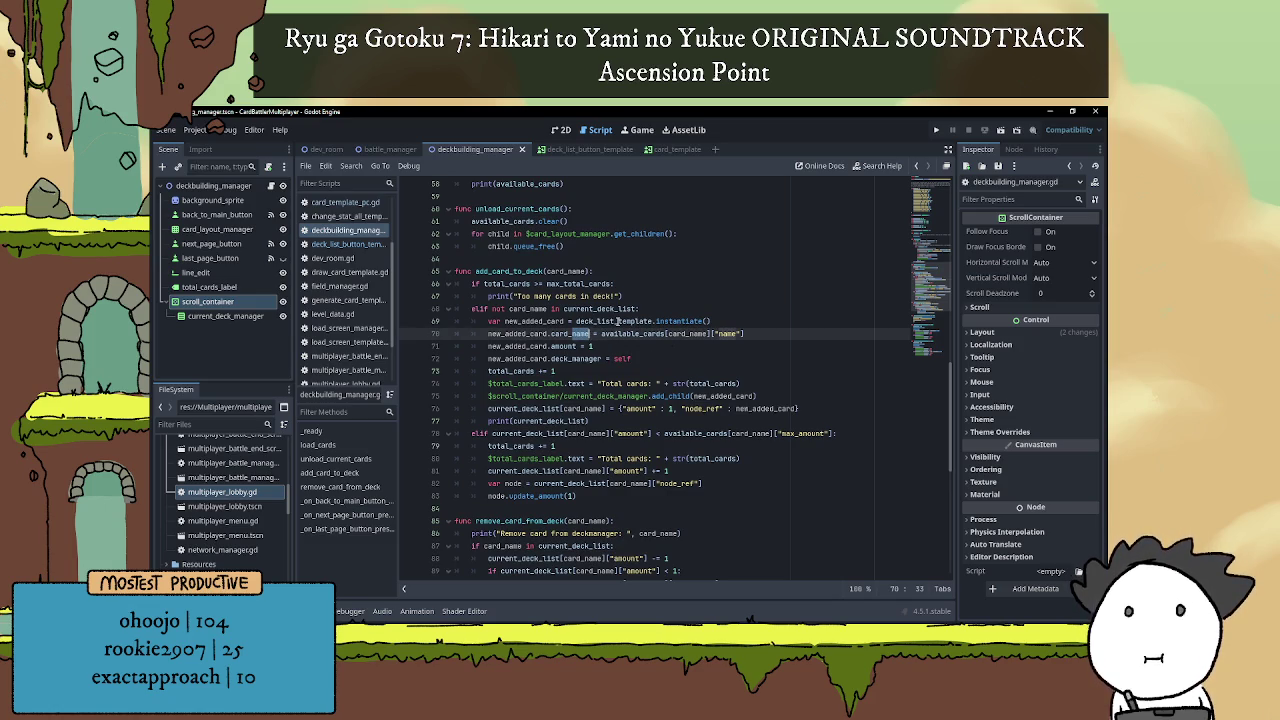
pyautogui.write('title')
pyautogui.press('BackSpace')
pyautogui.press('BackSpace')
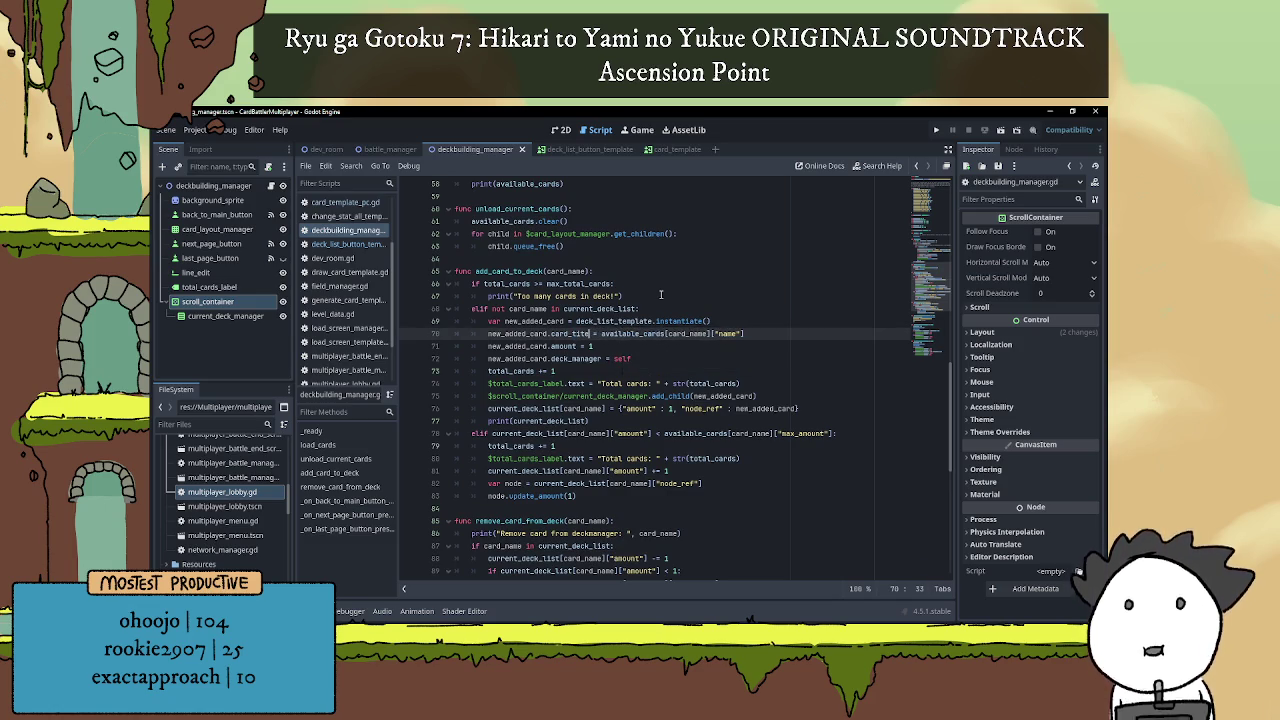
pyautogui.write('le')
# Add new_added_card.card_name = card_name right after the button is instantiated.
pyautogui.click(737, 320)
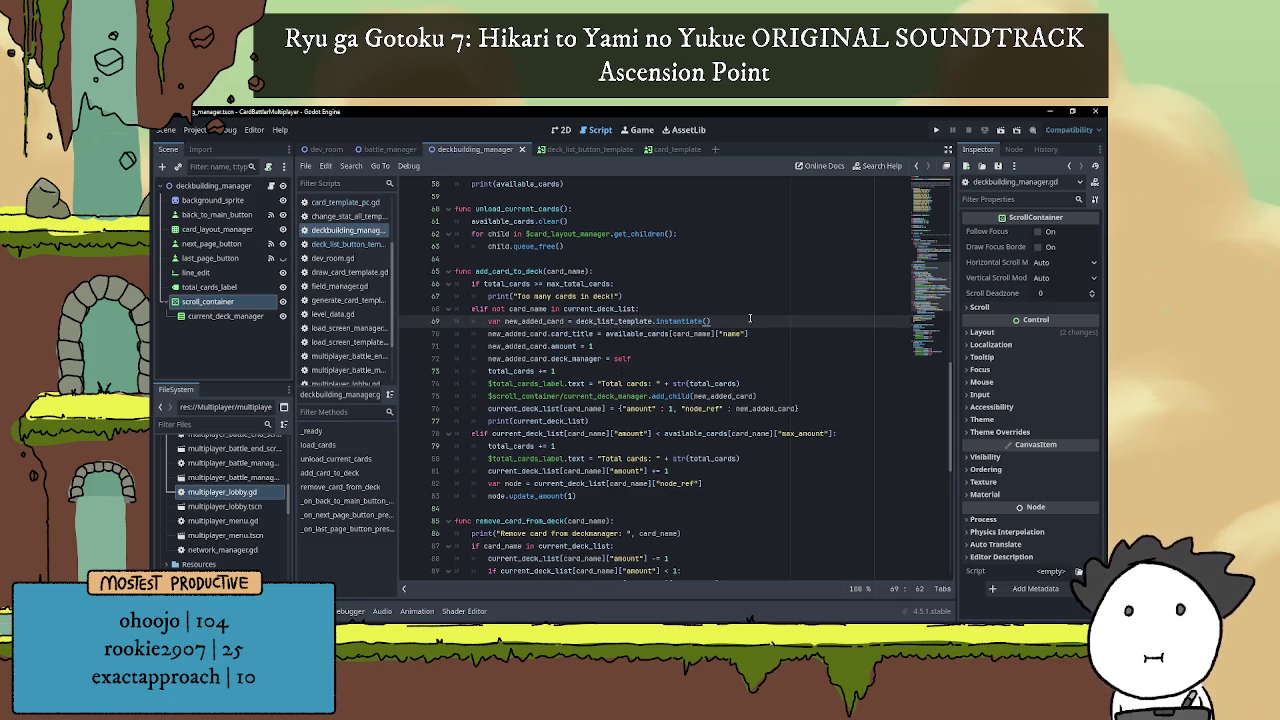
pyautogui.press('Return')
pyautogui.write('new')
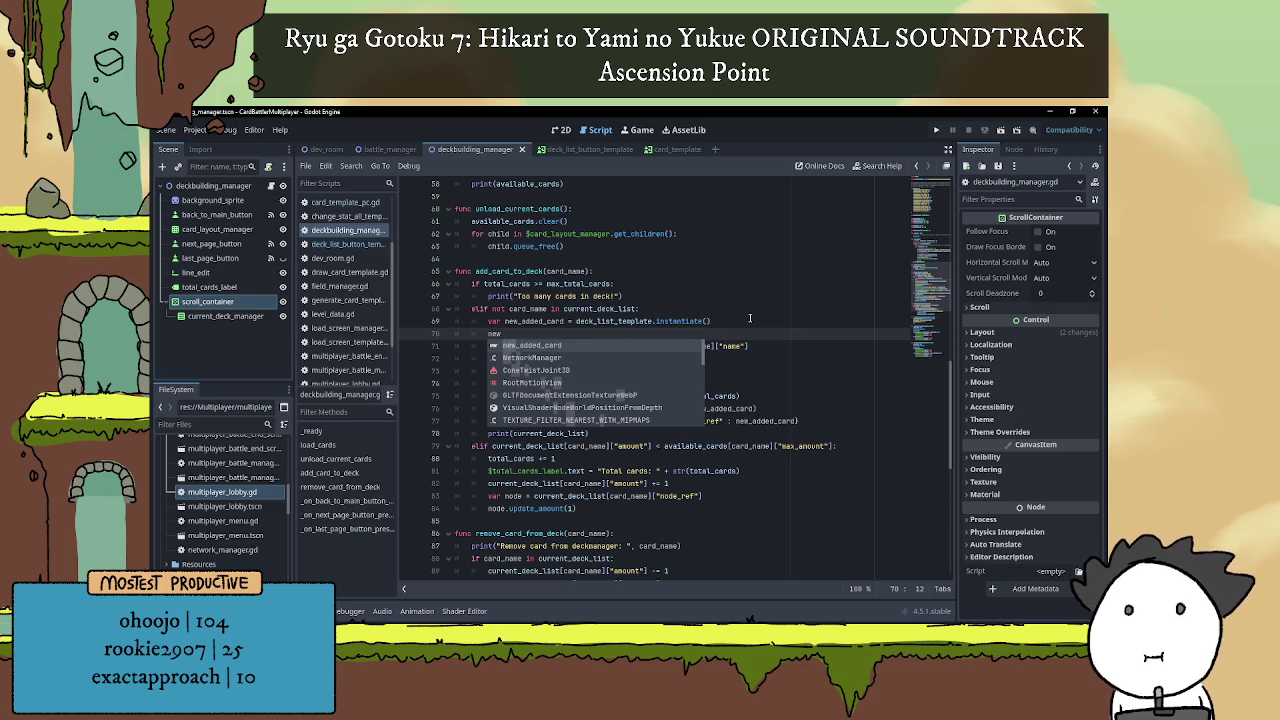
pyautogui.press('Return')
pyautogui.write('.car')
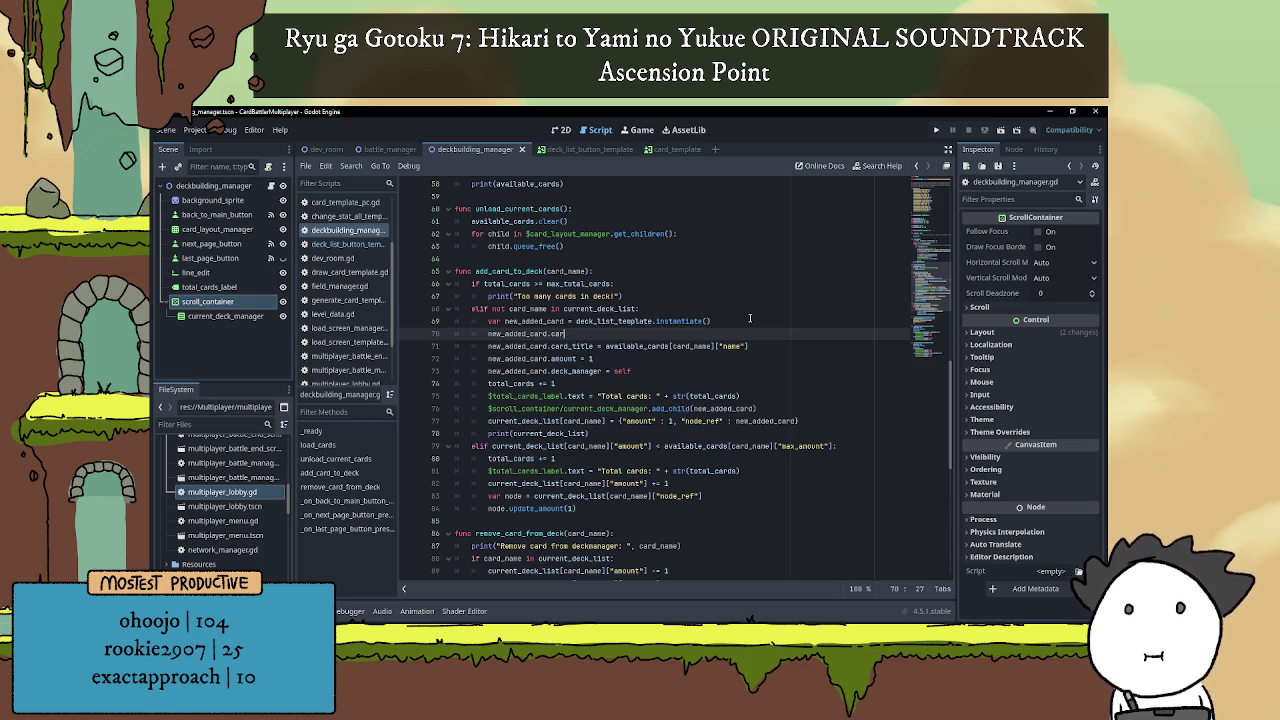
pyautogui.write('d_name =')
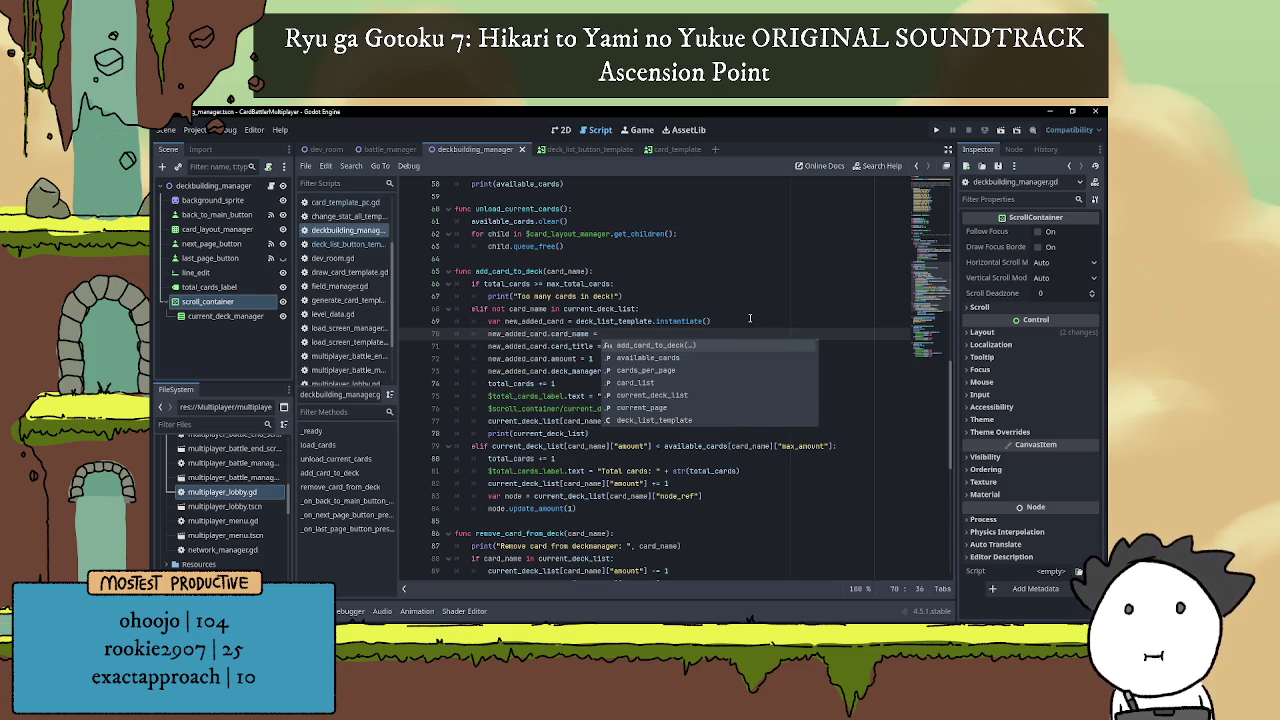
pyautogui.click(759, 308)
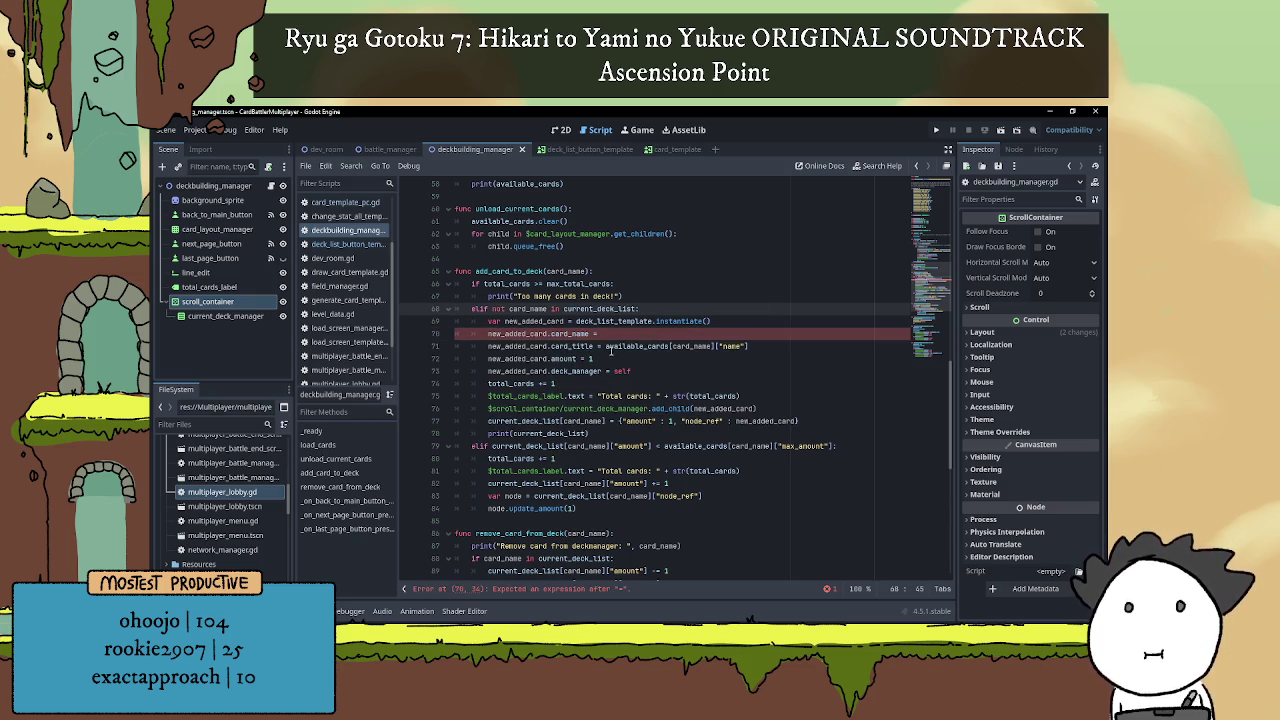
pyautogui.moveTo(605, 346); pyautogui.dragTo(714, 348)
pyautogui.click(643, 334)
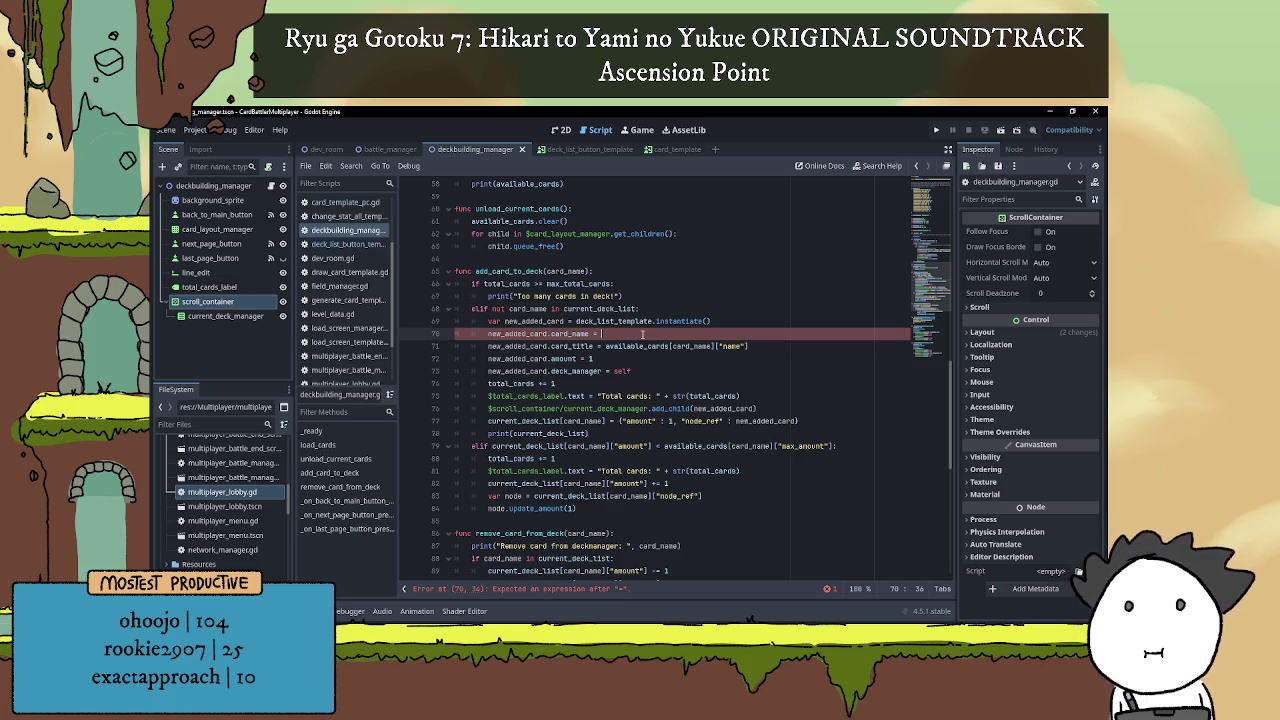
pyautogui.write('card_name')
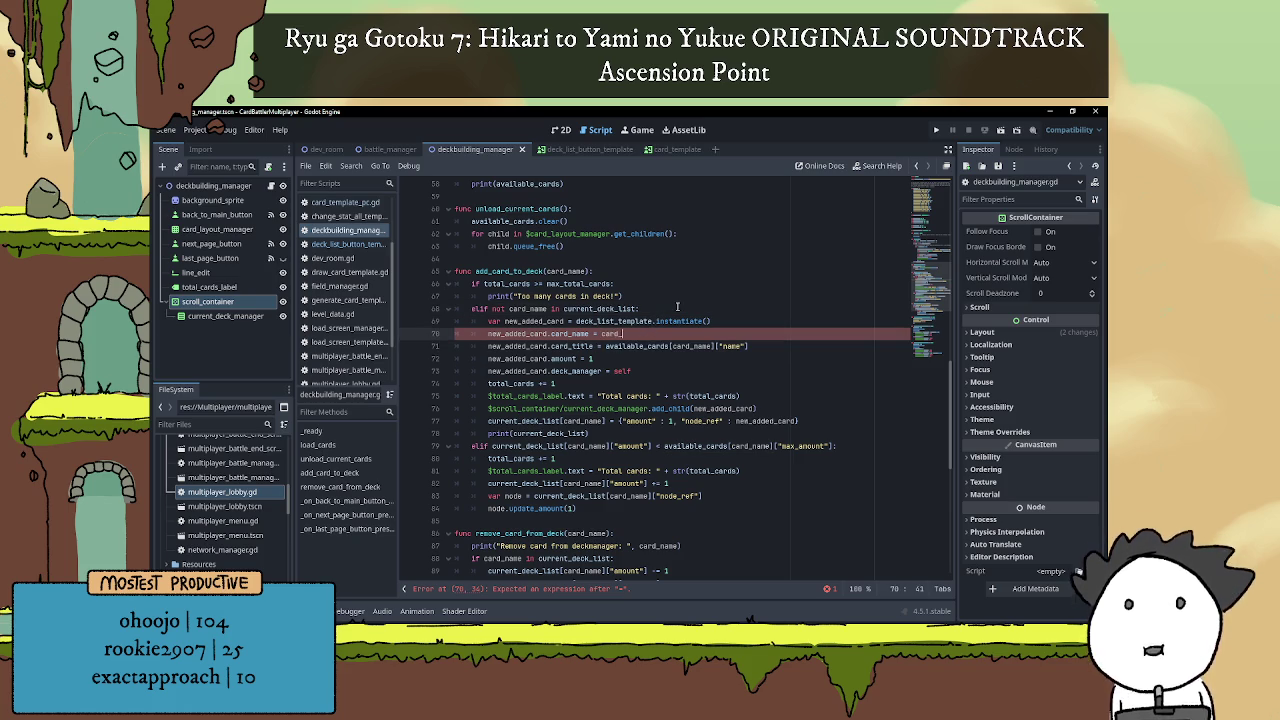
pyautogui.scroll(-3, 703, 333)
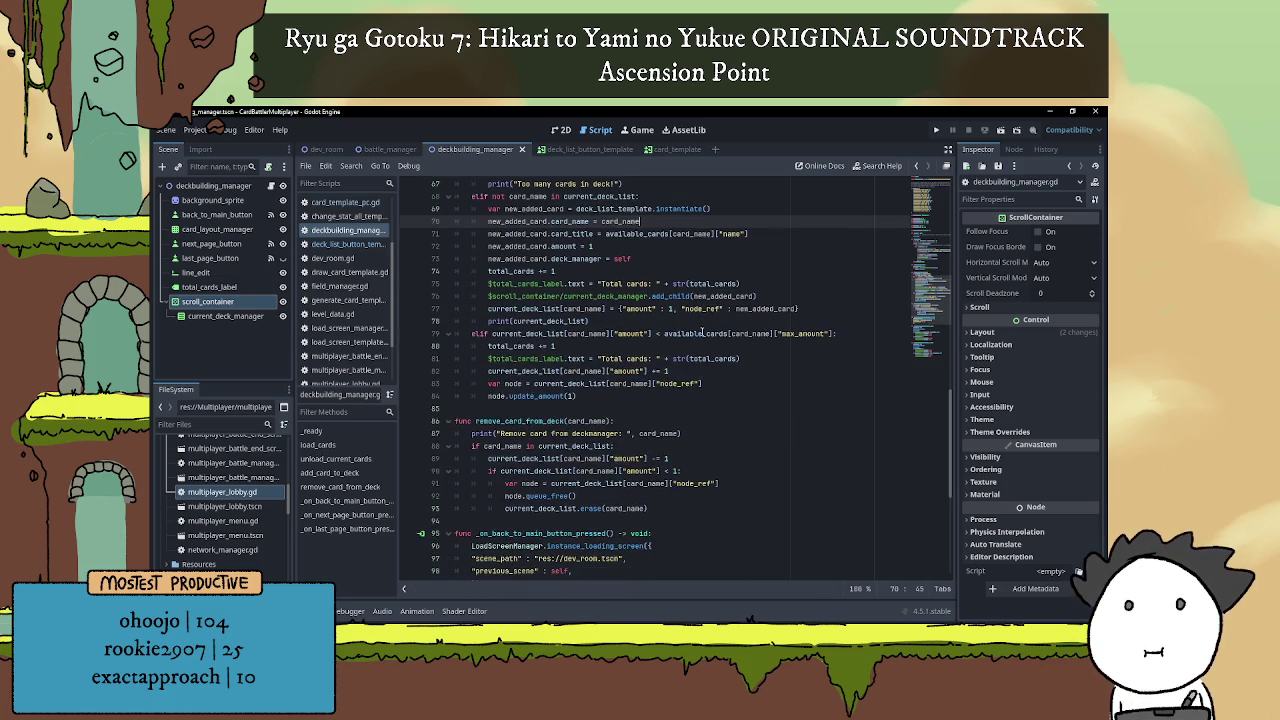
pyautogui.click(711, 345)
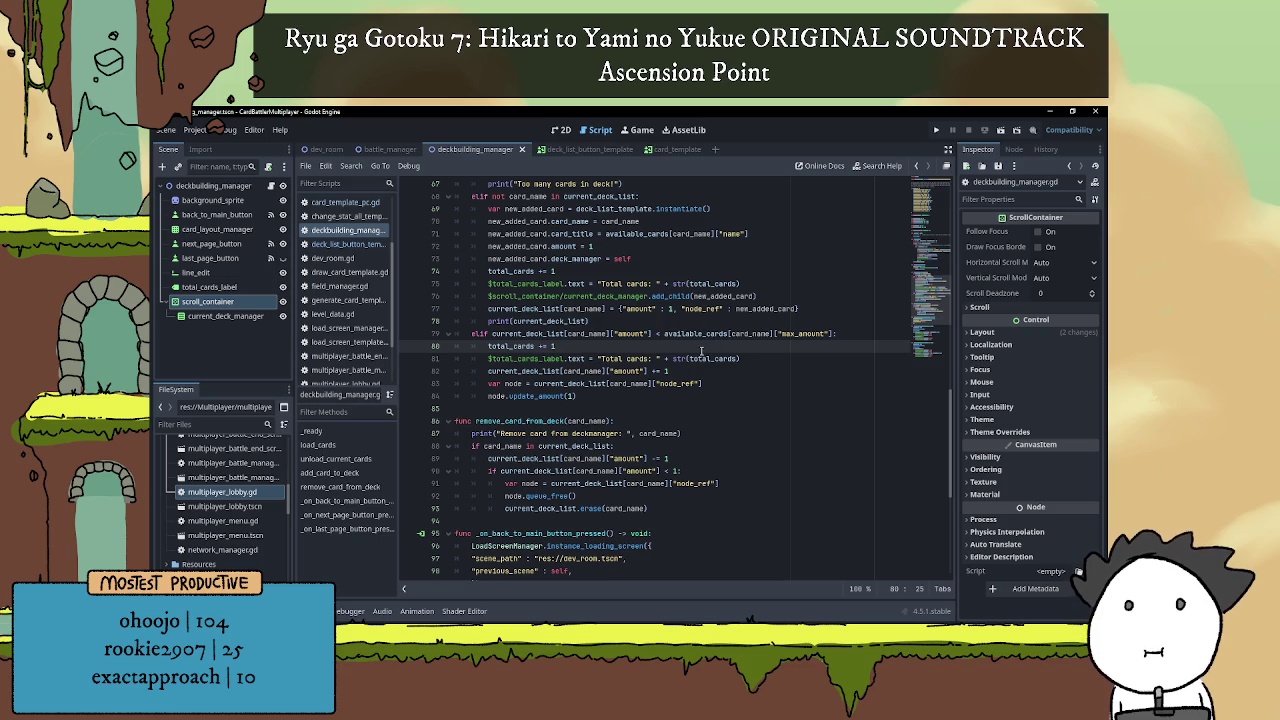
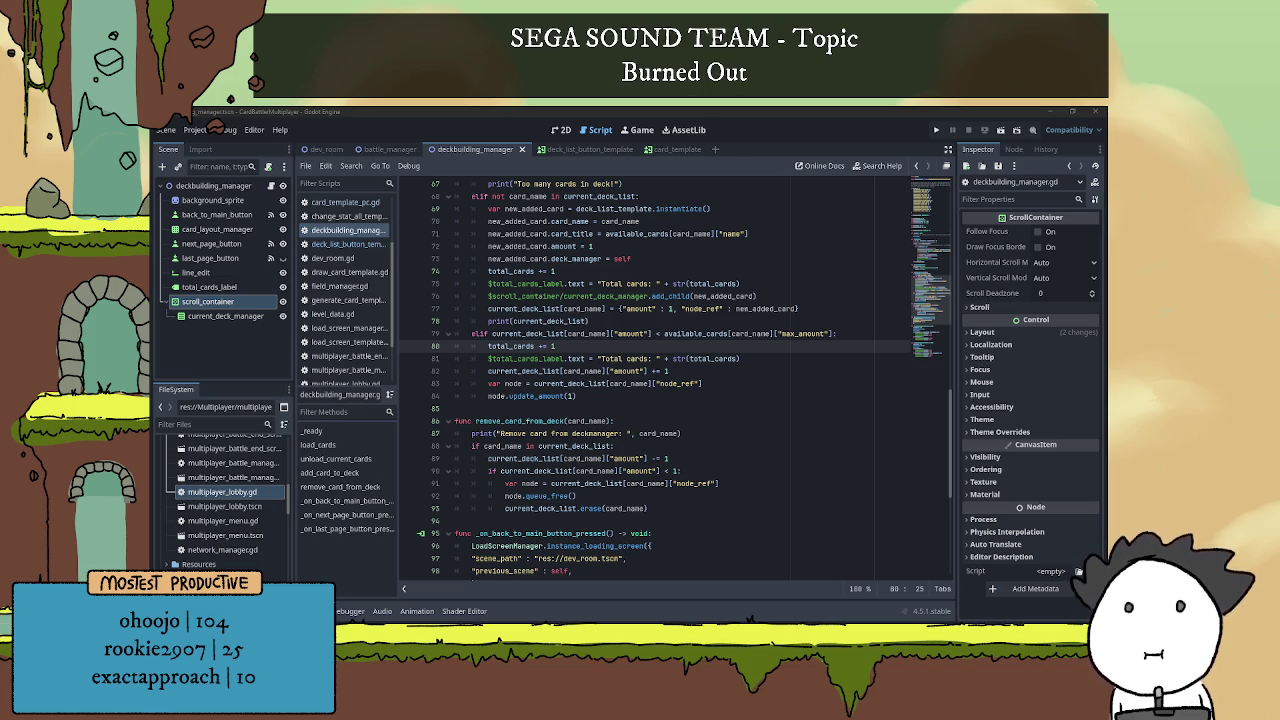
# Add print("Found card!") under the 'if card_name in current_deck_list:' line in remove_card_from_deck.
pyautogui.click(590, 342)
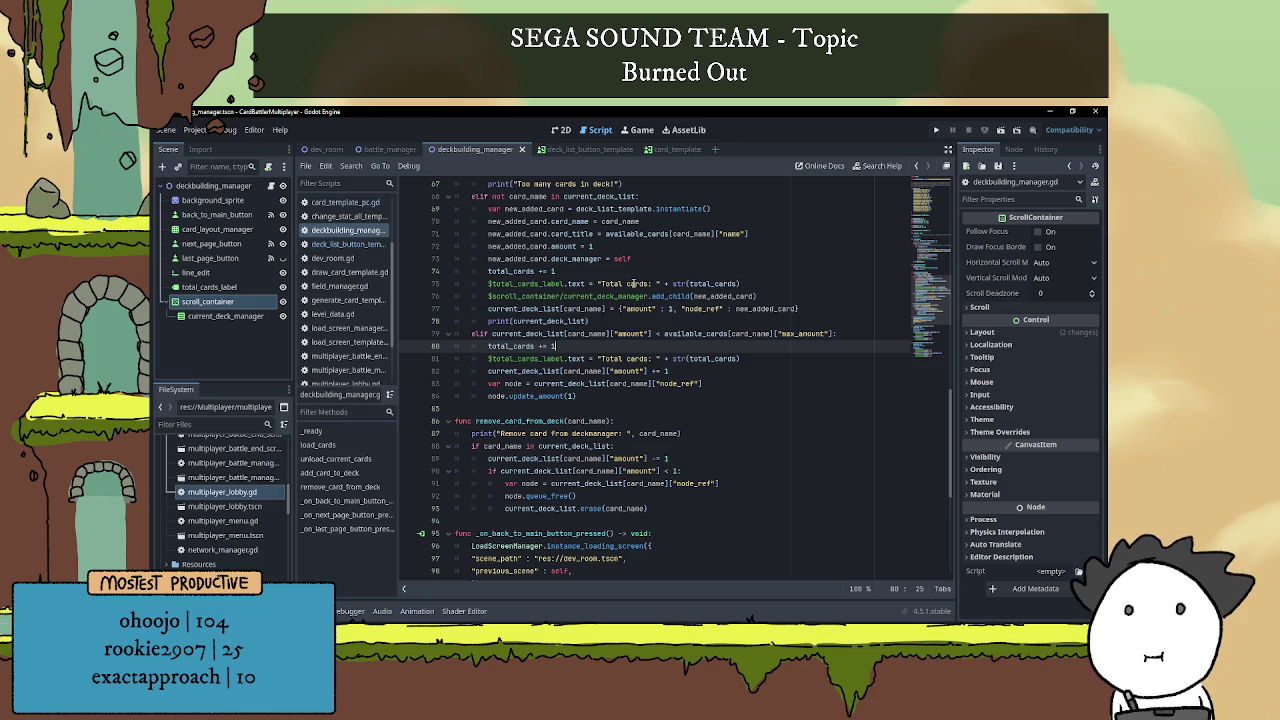
pyautogui.scroll(-1, 615, 314)
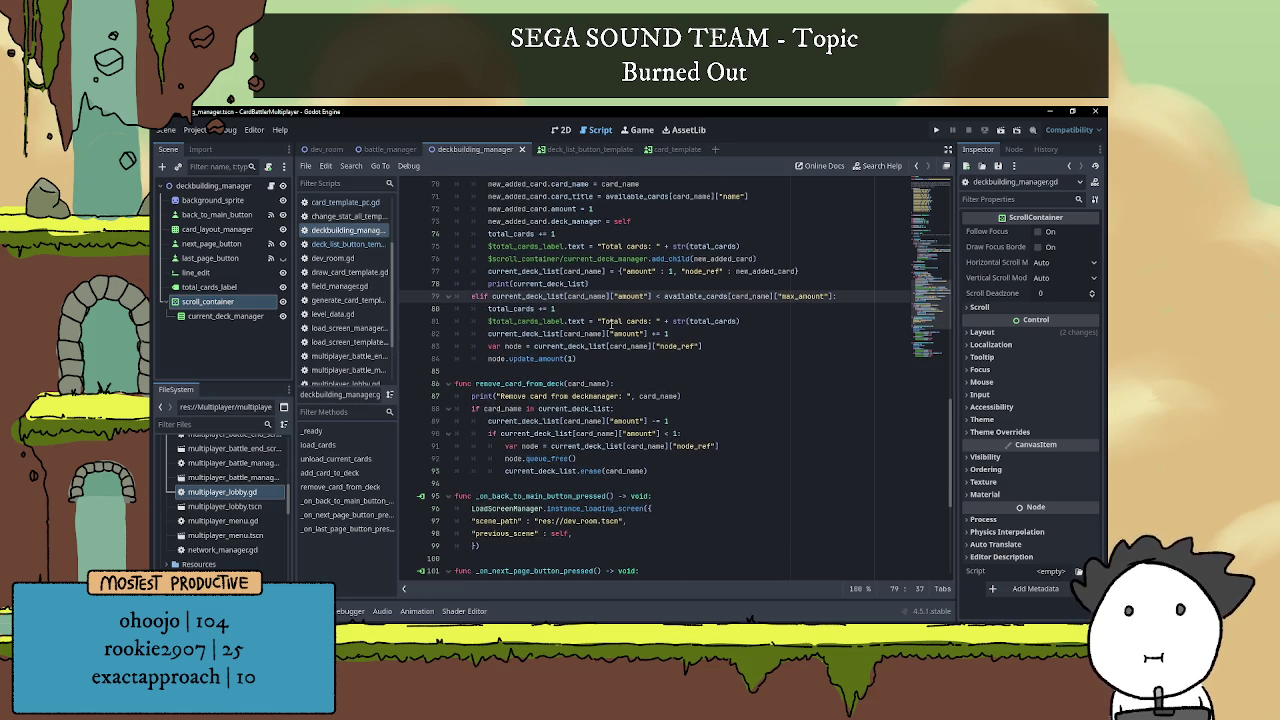
pyautogui.click(610, 368)
pyautogui.scroll(-1, 633, 366)
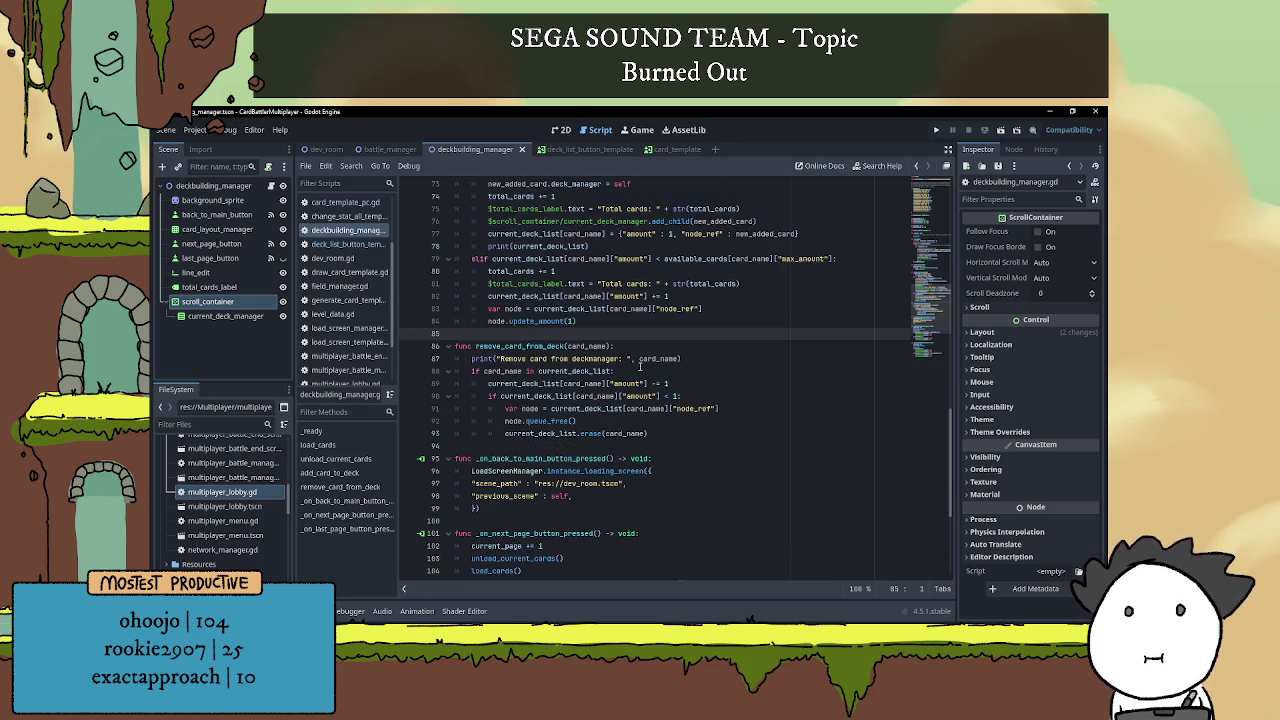
pyautogui.click(636, 368)
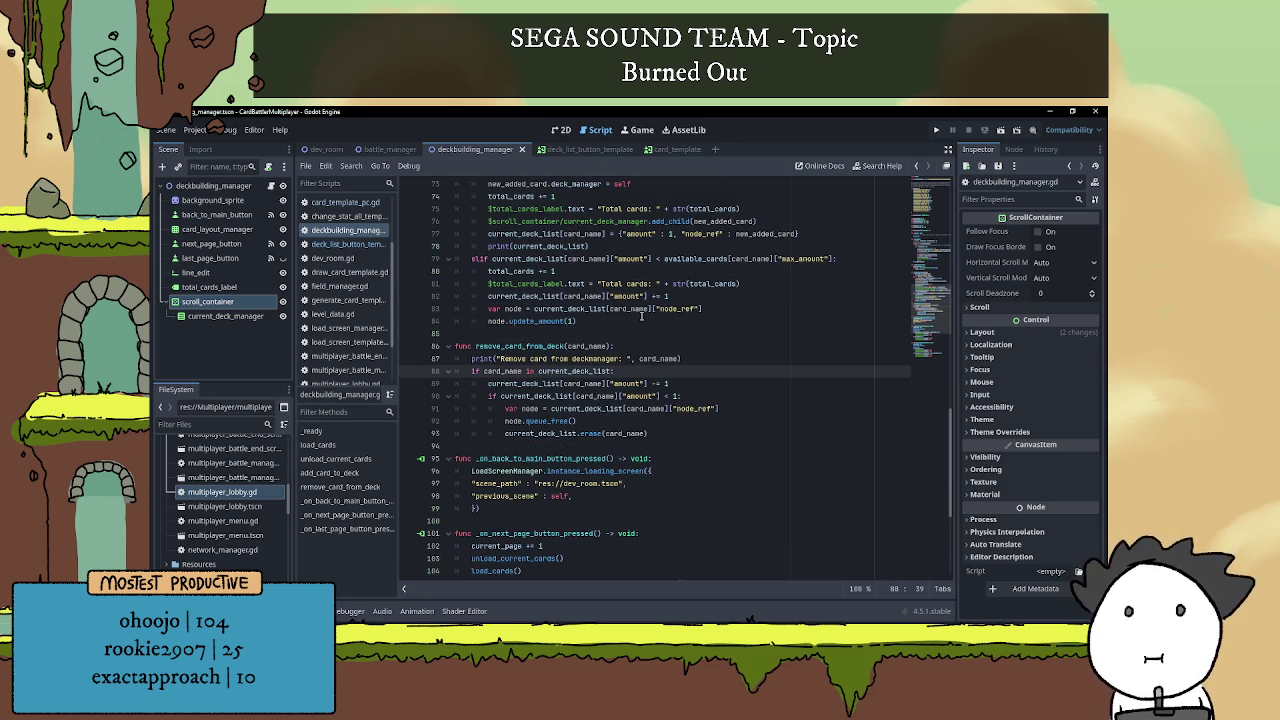
pyautogui.press('Return')
pyautogui.write('print ')
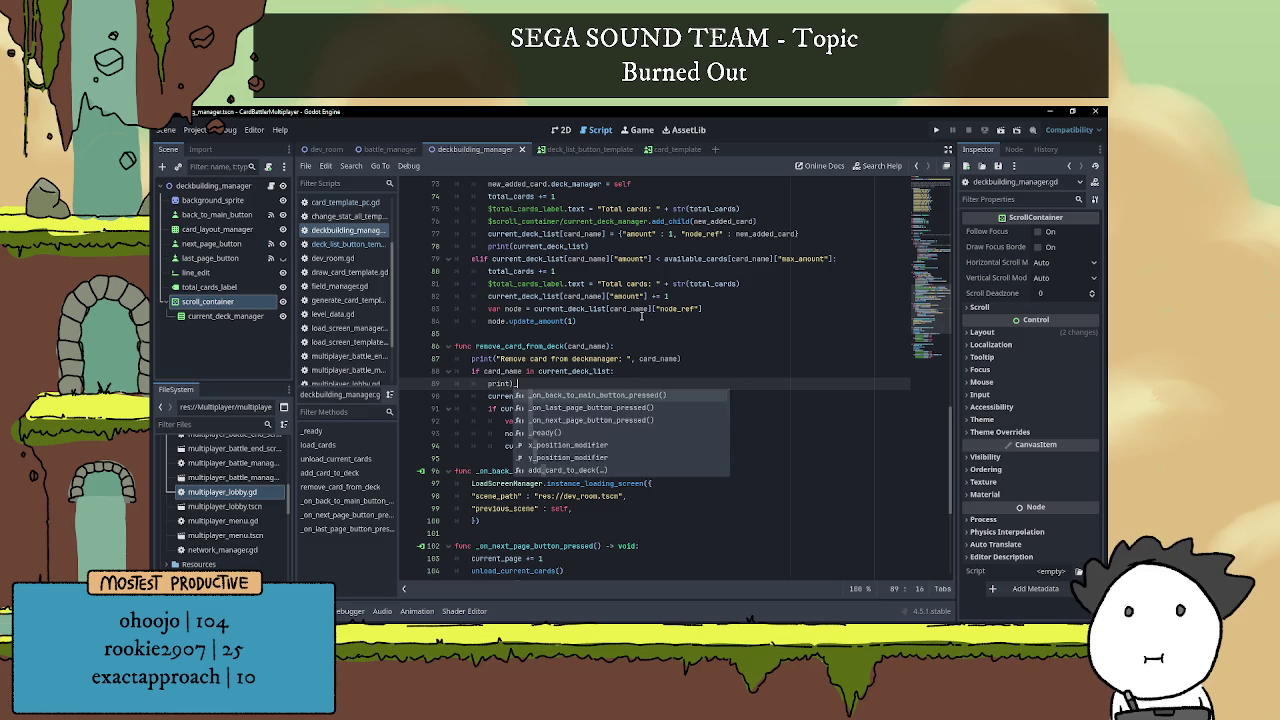
pyautogui.write("('Fopund c")
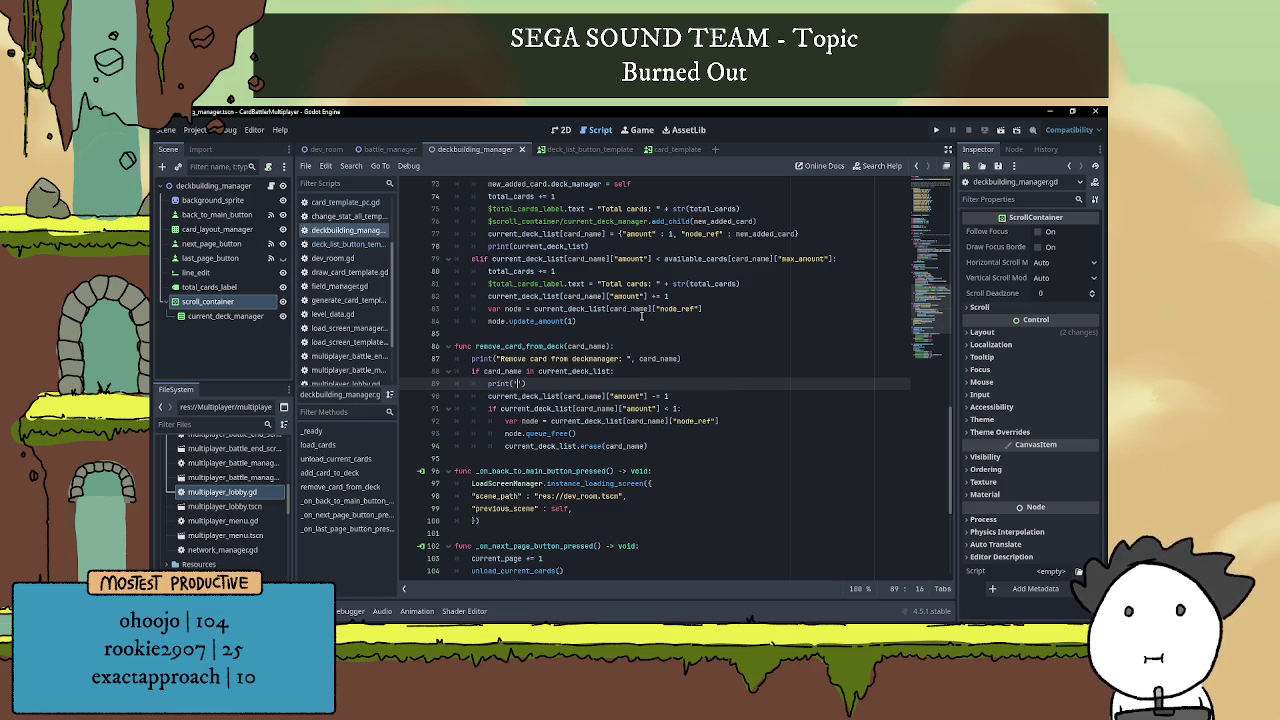
pyautogui.press('BackSpace')
pyautogui.press('BackSpace')
pyautogui.press('BackSpace')
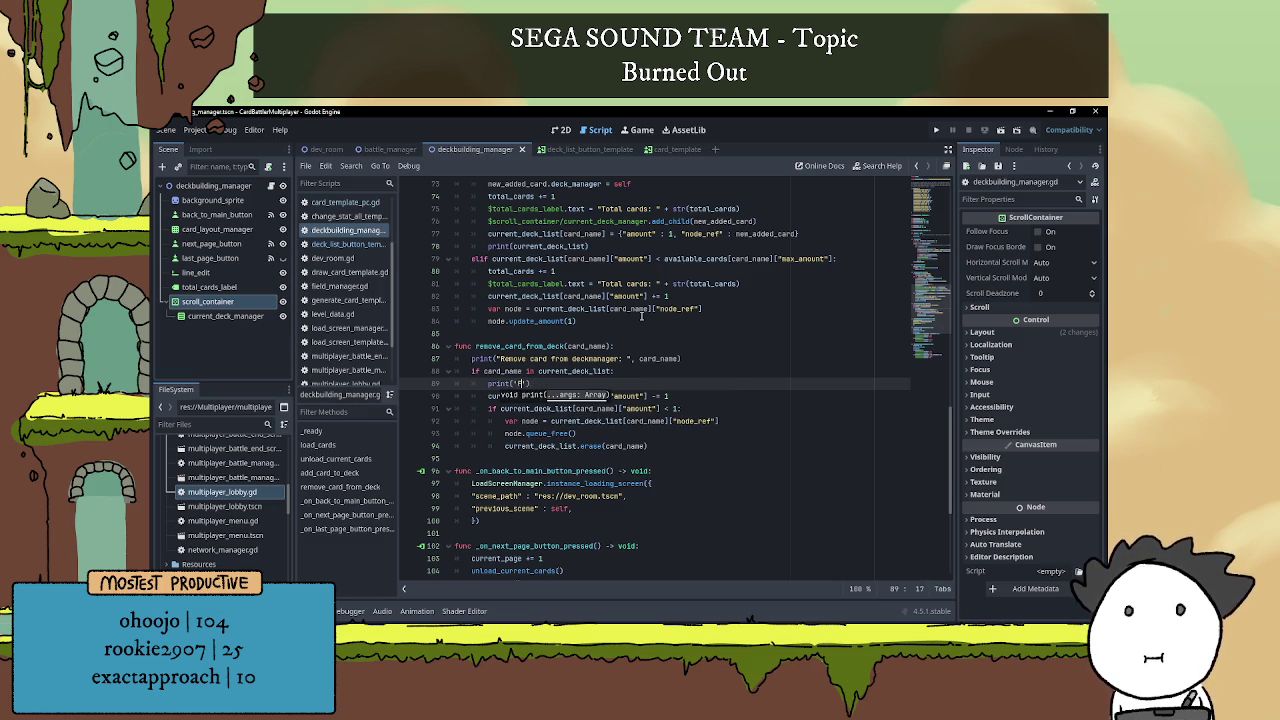
pyautogui.write('Found ca')
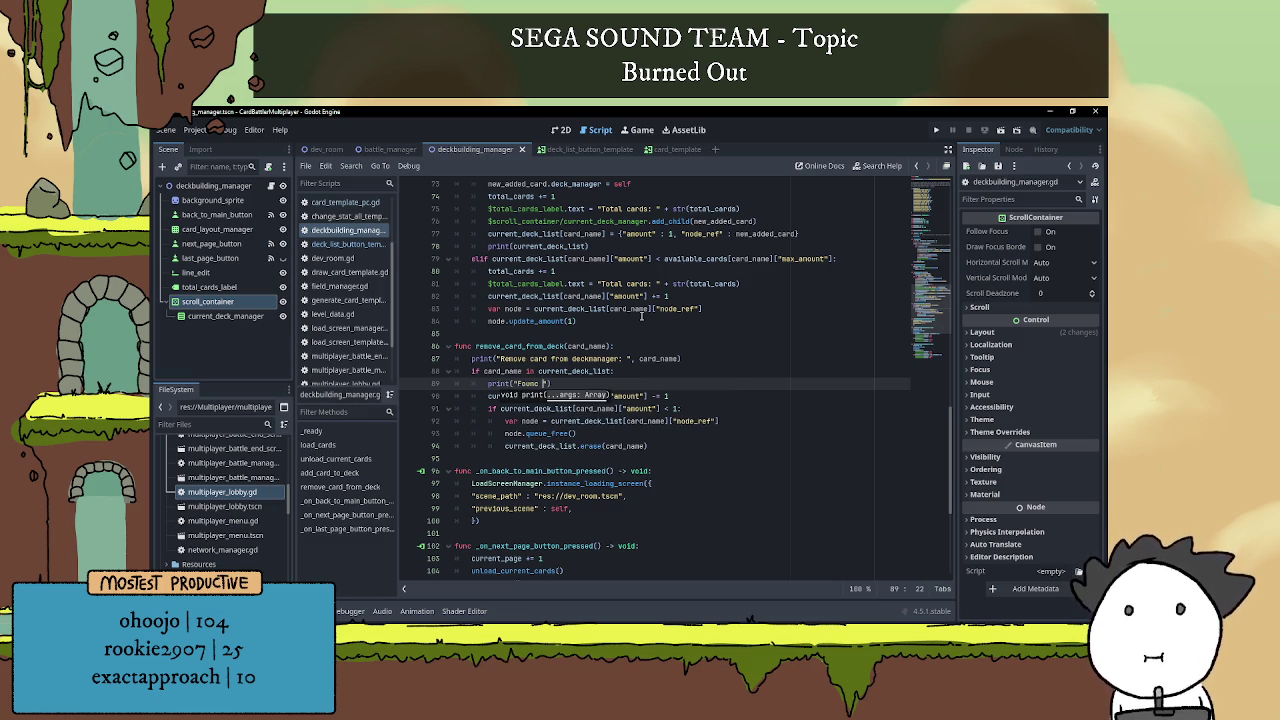
pyautogui.write('rd!')
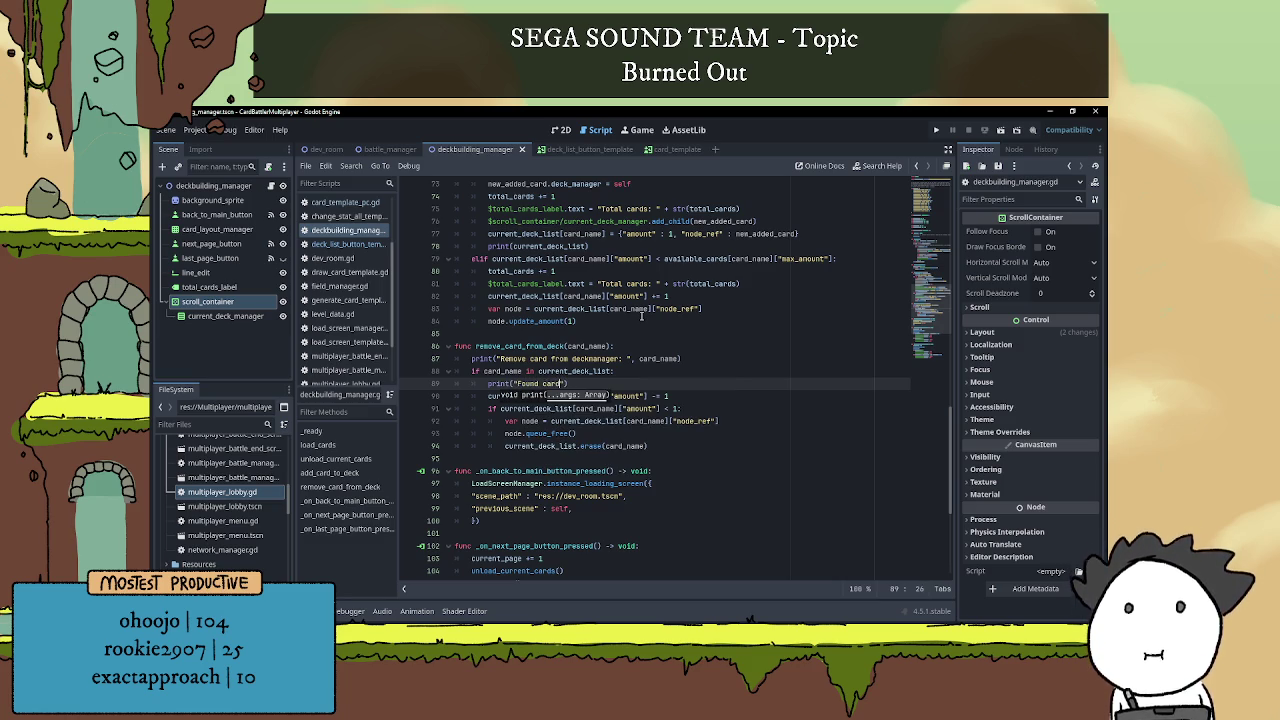
pyautogui.click(685, 366)
pyautogui.scroll(-1, 687, 362)
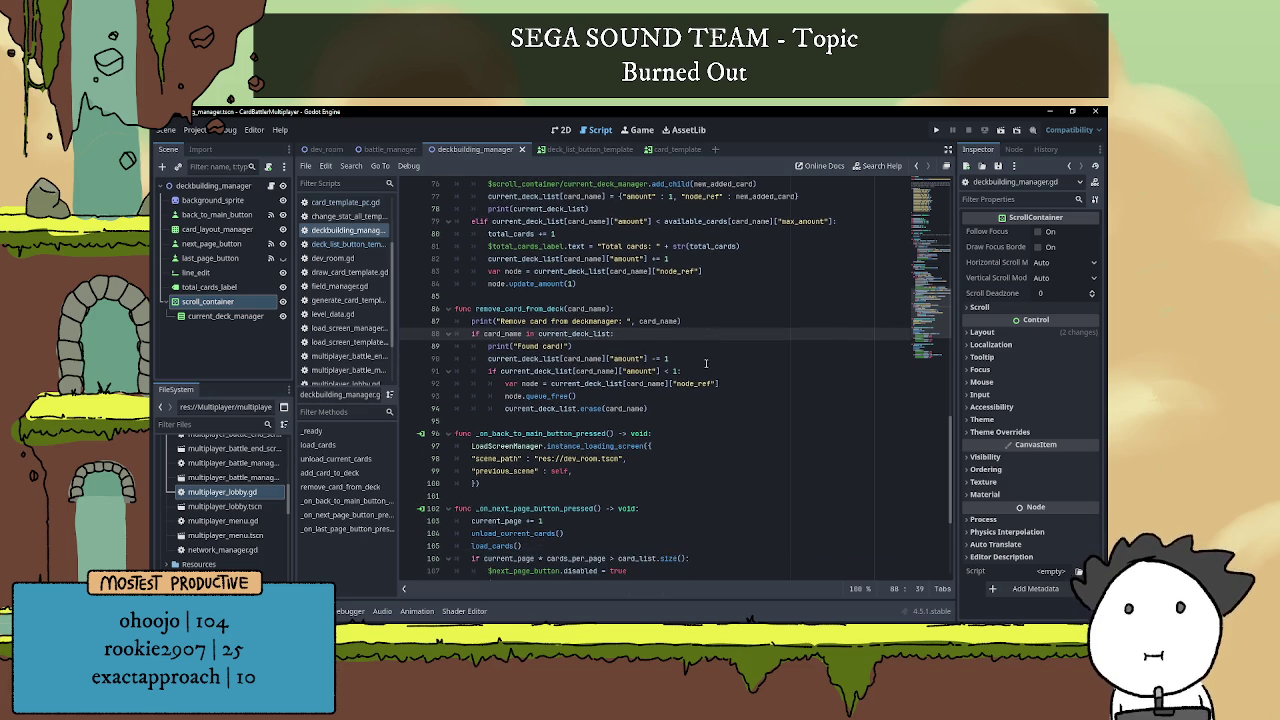
pyautogui.click(688, 358)
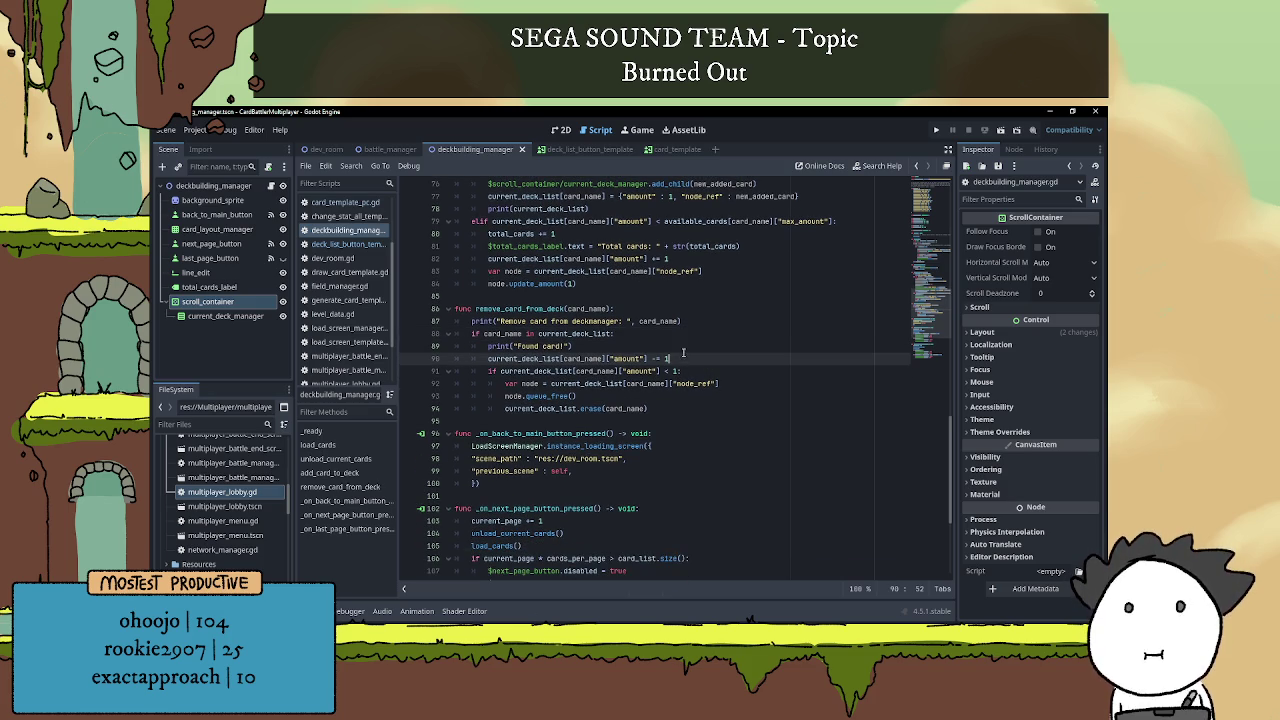
pyautogui.click(693, 408)
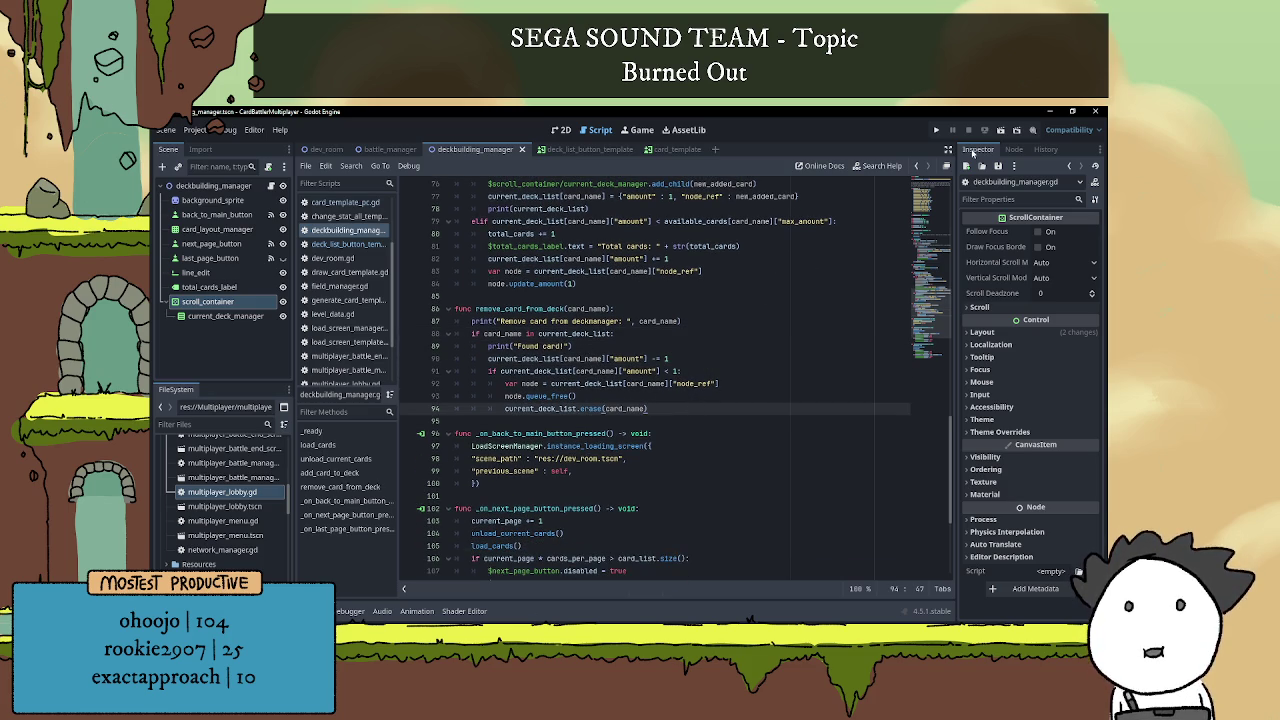
# Run the scene, add Lil Mush and remove it from the deck, then close the game and stop it.
pyautogui.click(1000, 130)
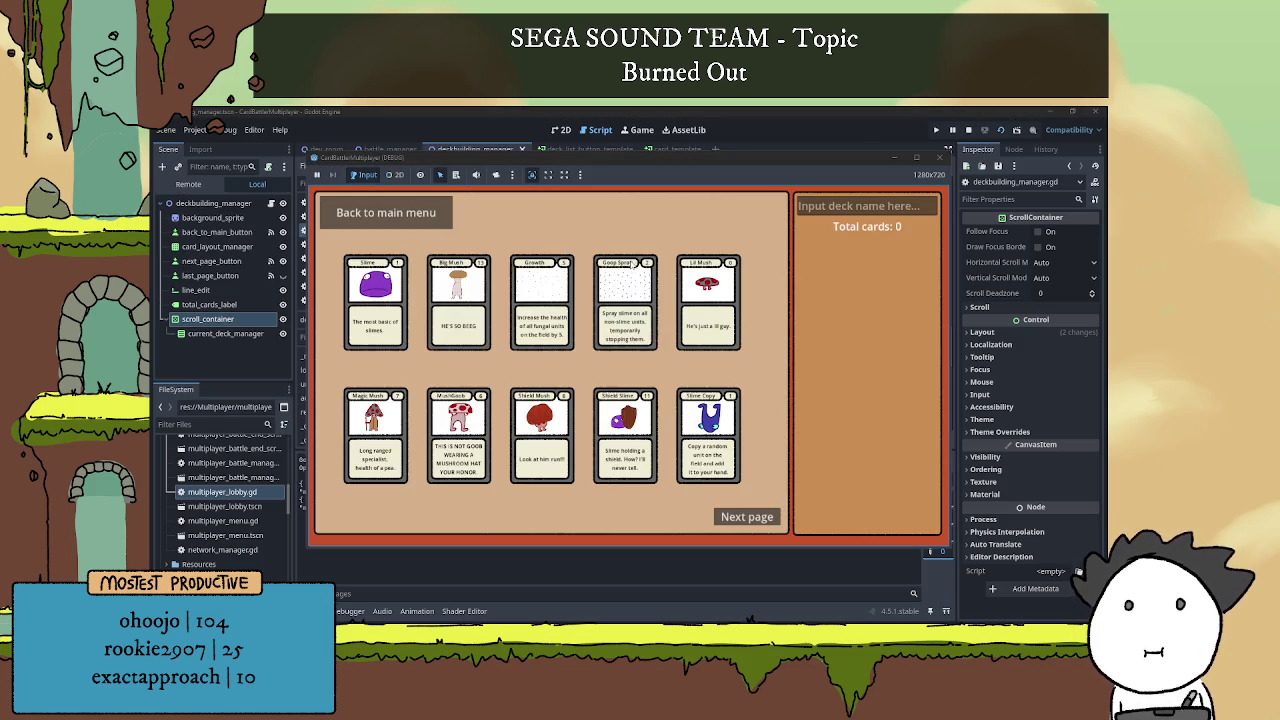
pyautogui.click(705, 305)
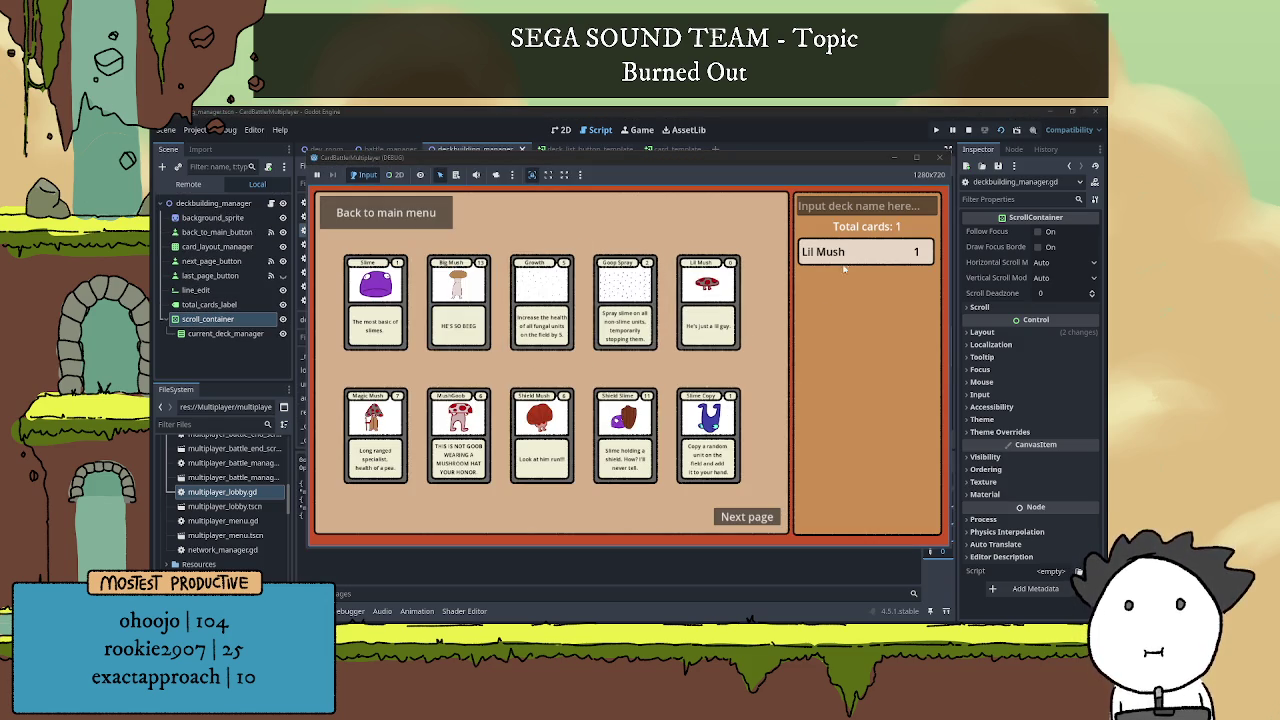
pyautogui.click(851, 256)
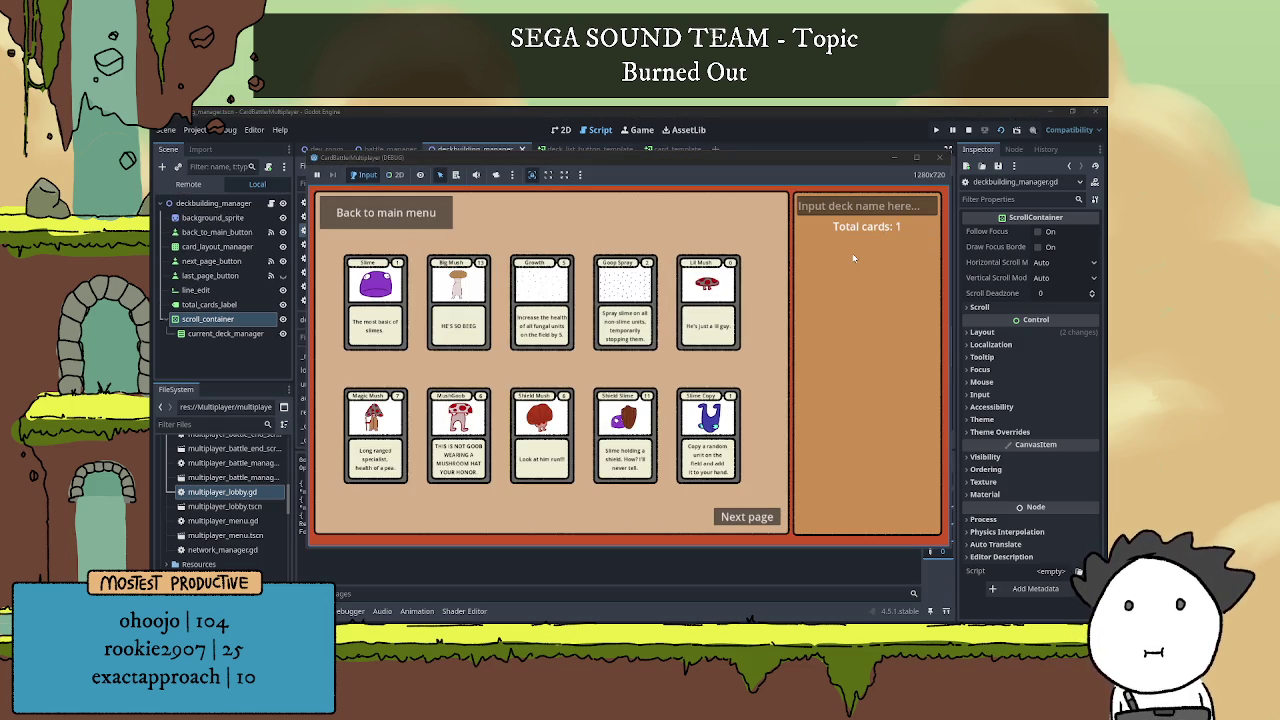
pyautogui.click(1010, 143)
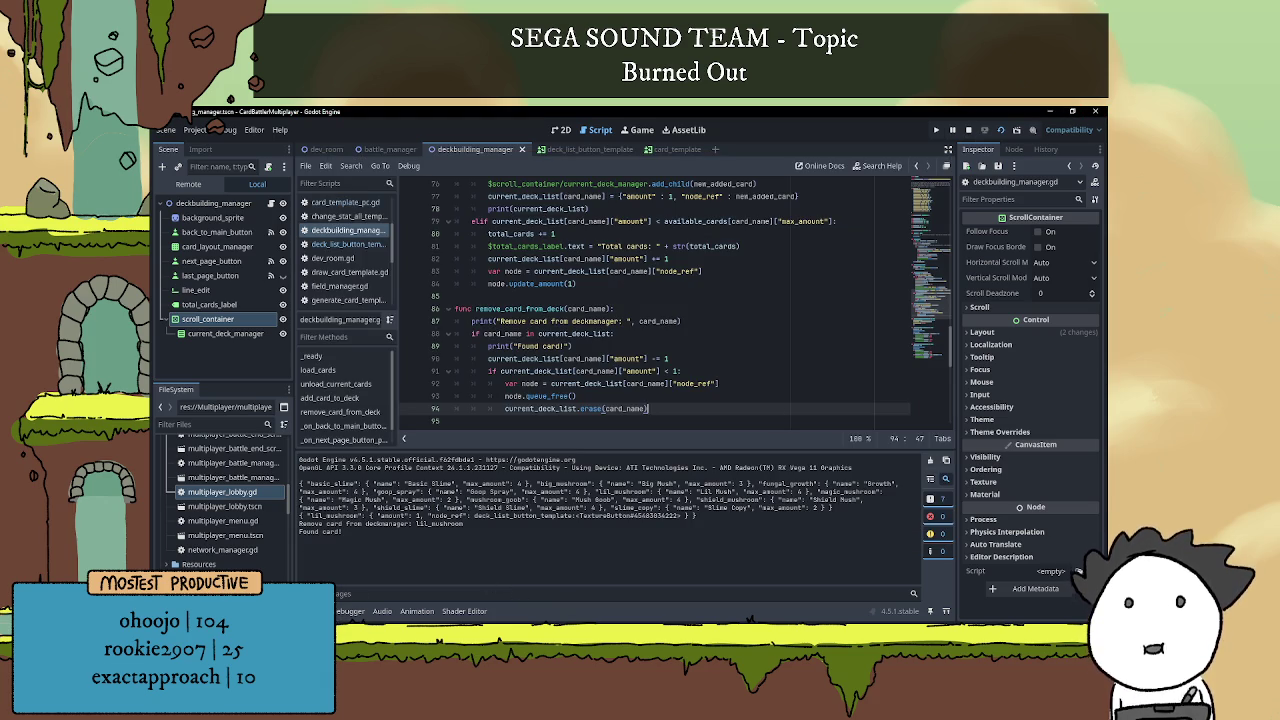
pyautogui.moveTo(340, 630)
pyautogui.click(968, 129)
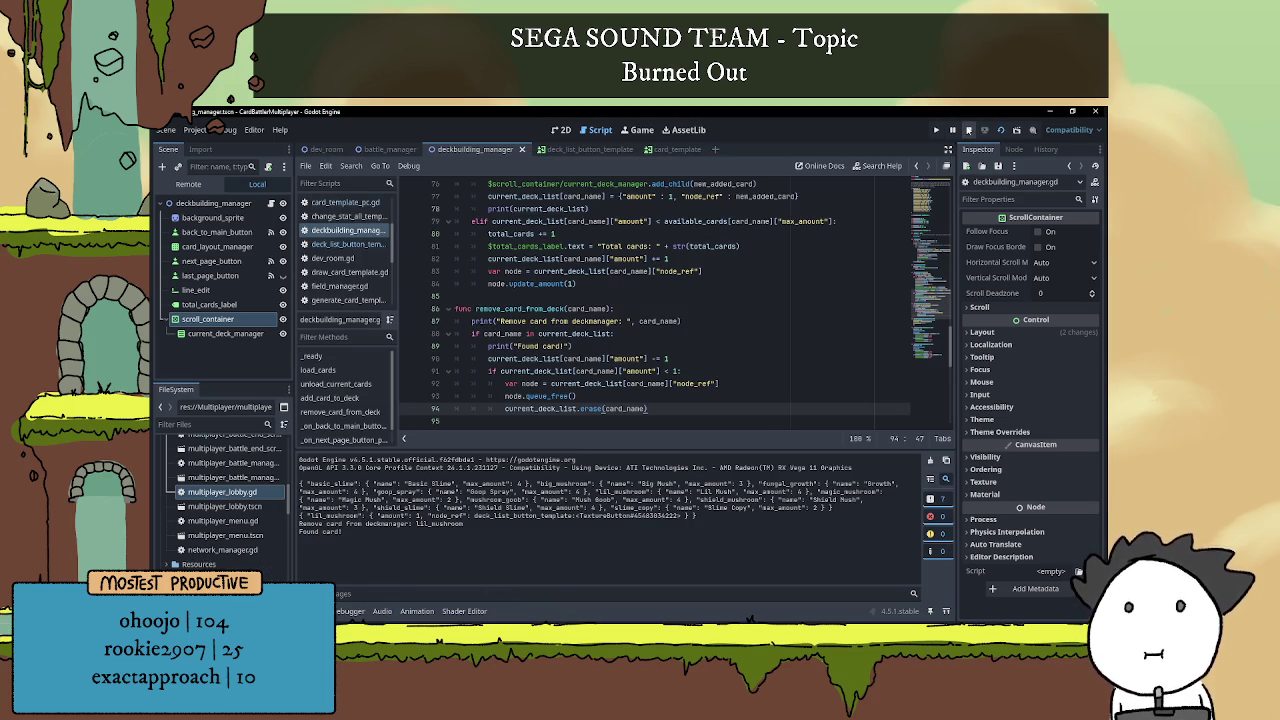
# Add 'total_cards -= 1' below the Found card print in remove_card_from_deck.
pyautogui.hotkey('ctrl', 'j')
pyautogui.click(627, 348)
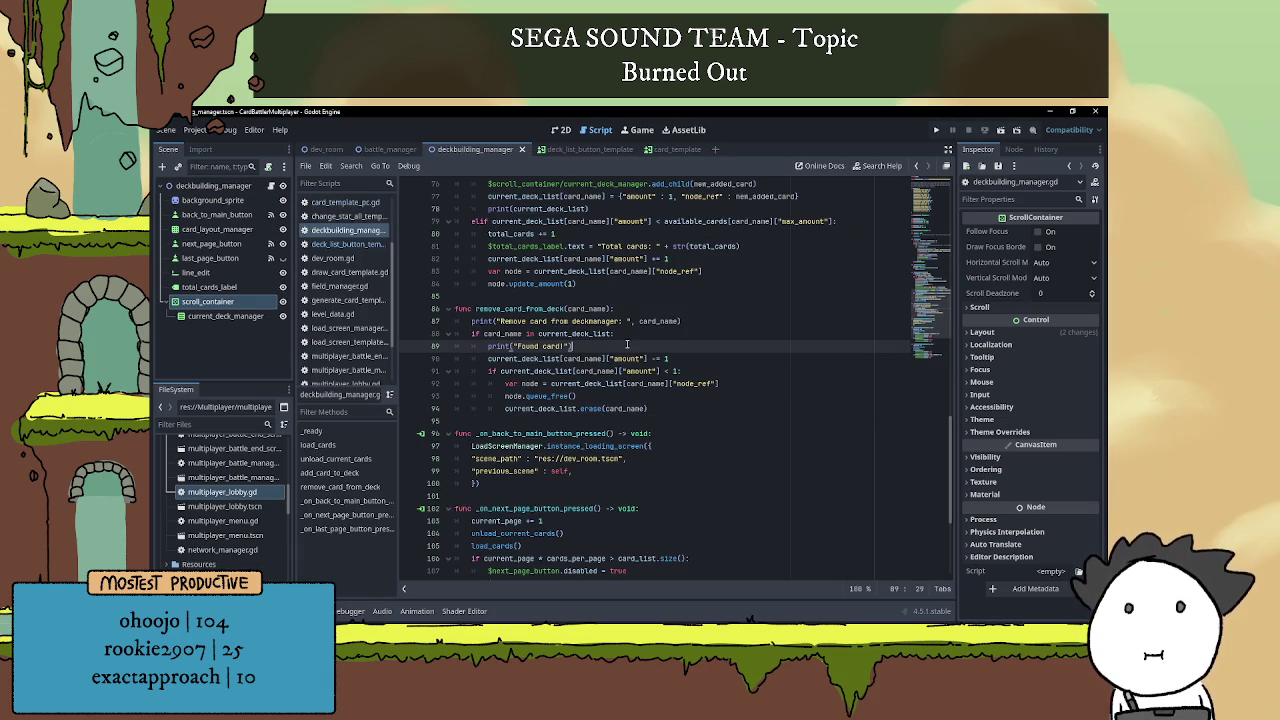
pyautogui.press('Return')
pyautogui.write('total_cards ')
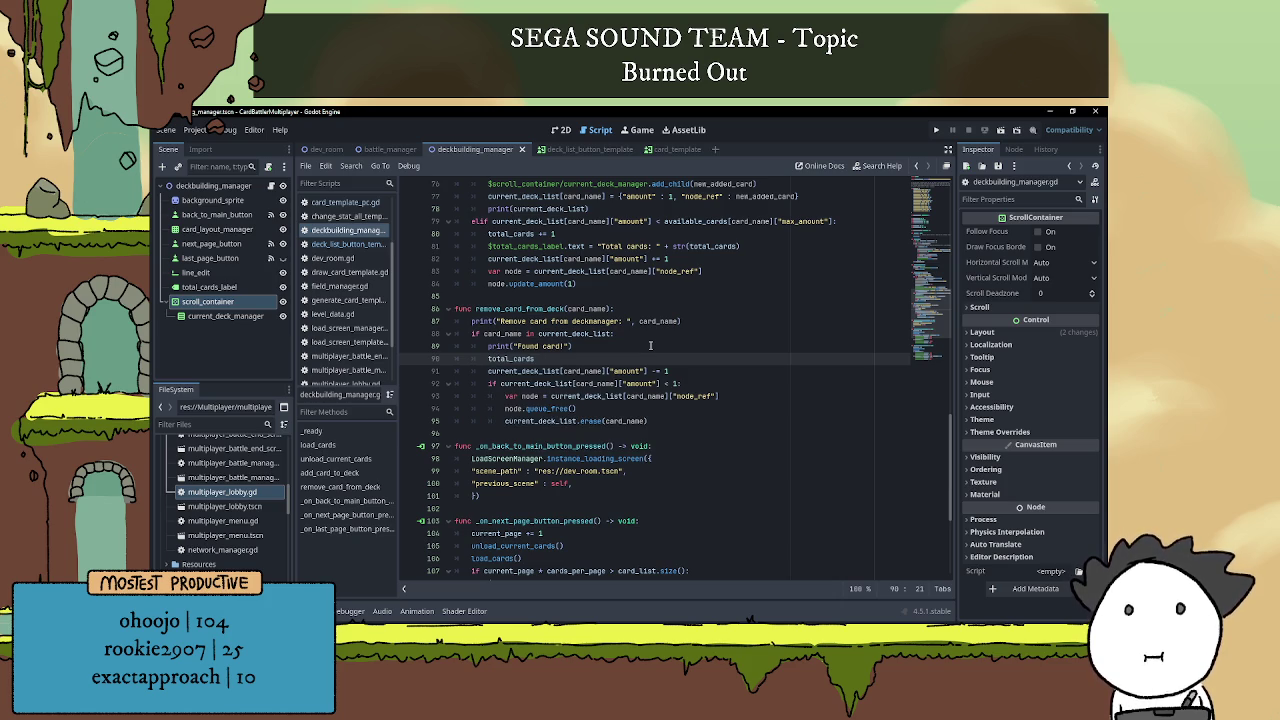
pyautogui.write('-= 1')
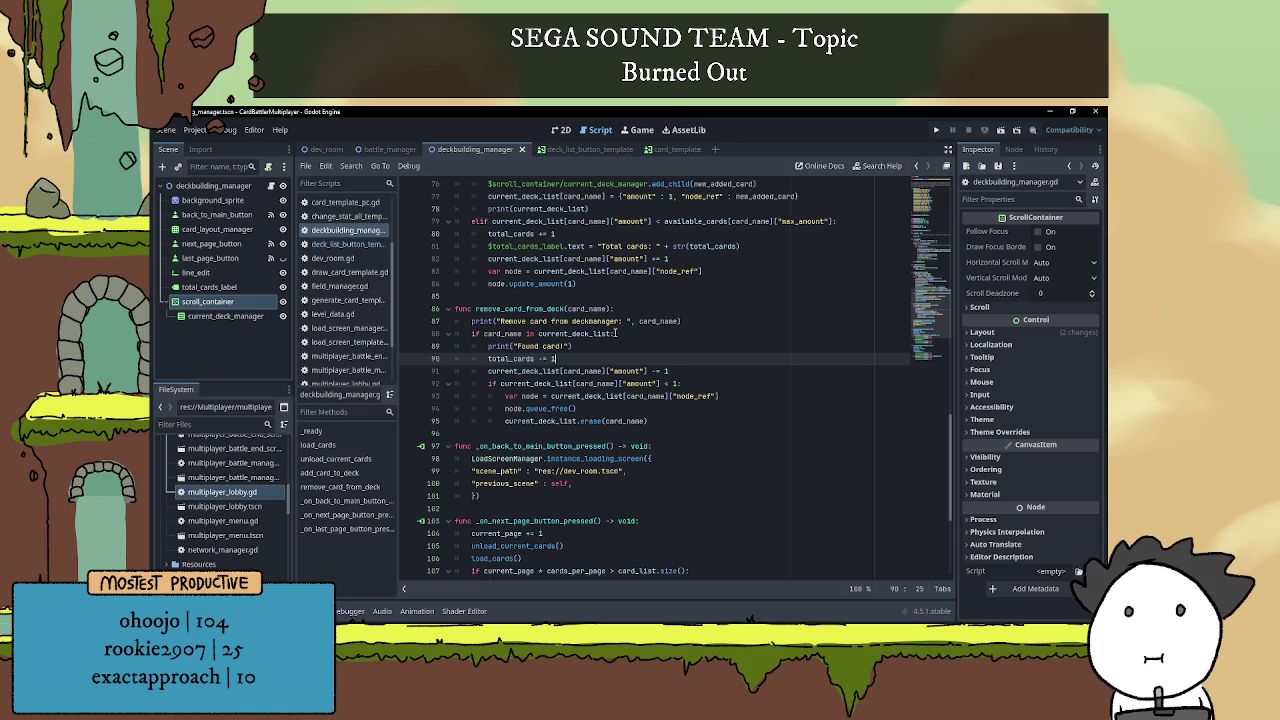
# Create a new function update_total_cards_label(amount: int) with a pass body.
pyautogui.scroll(1, 583, 403)
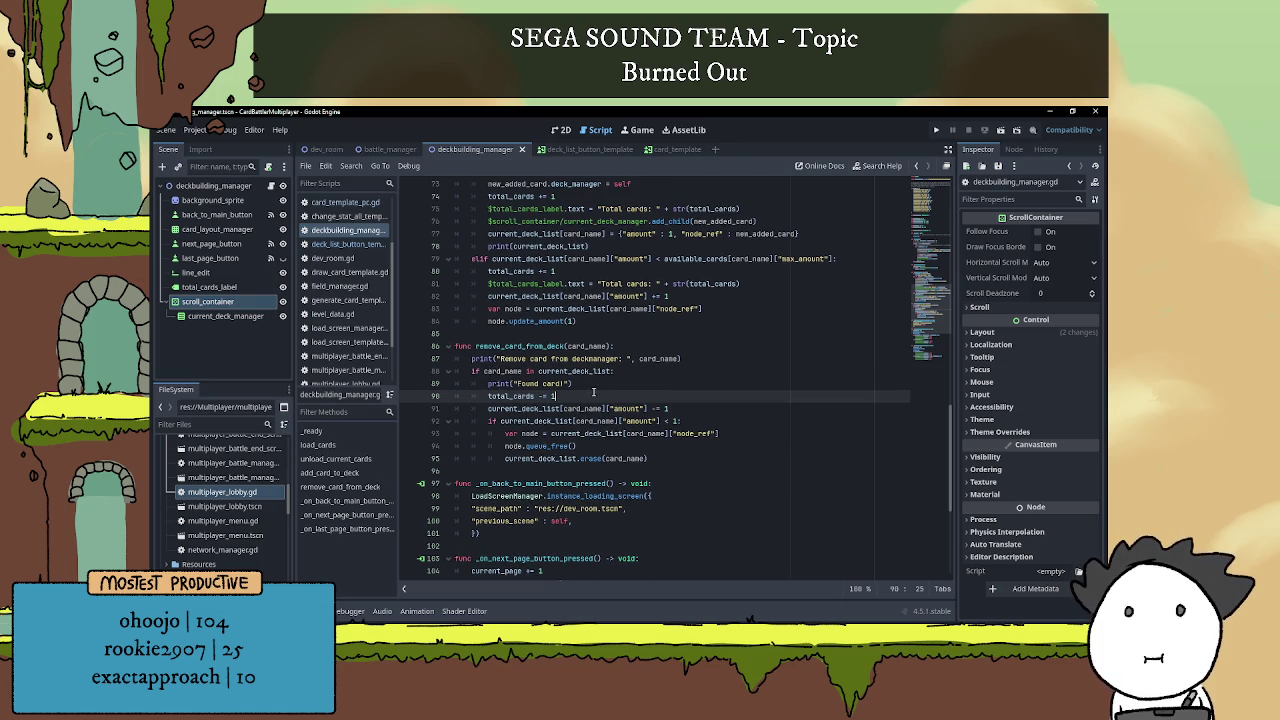
pyautogui.click(521, 470)
pyautogui.press('Return')
pyautogui.press('Return')
pyautogui.press('Up')
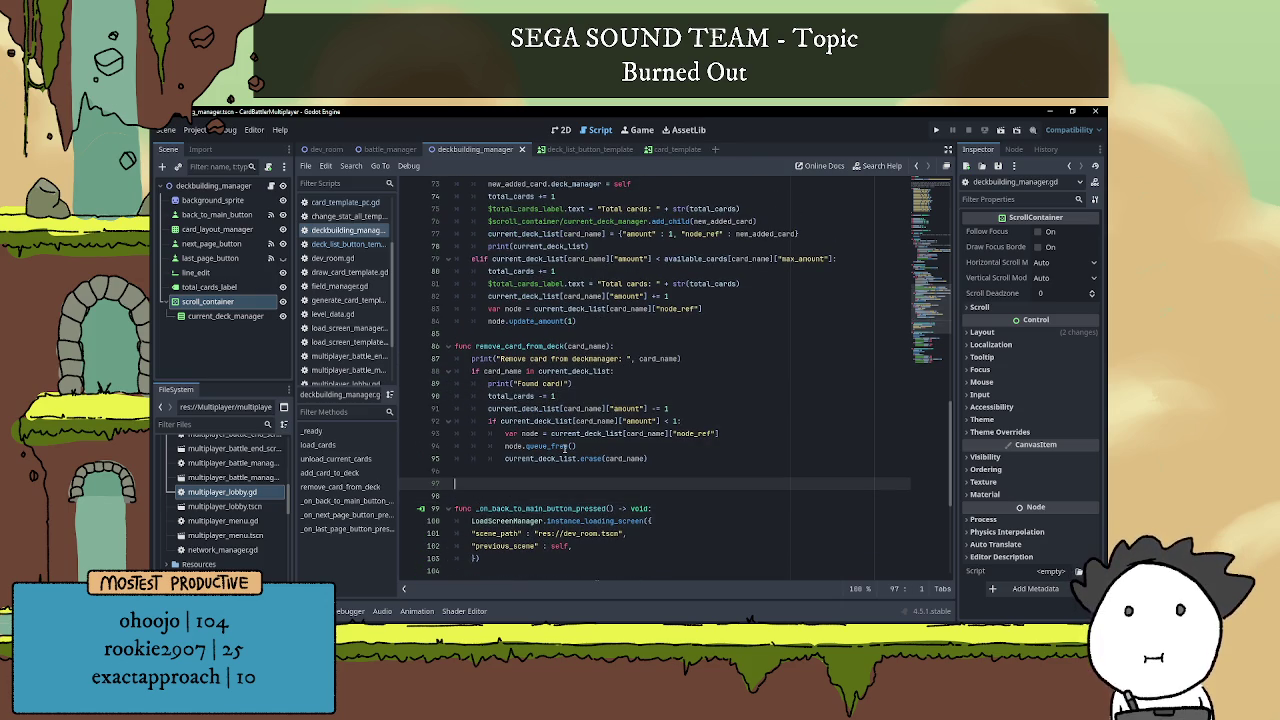
pyautogui.write('func upda')
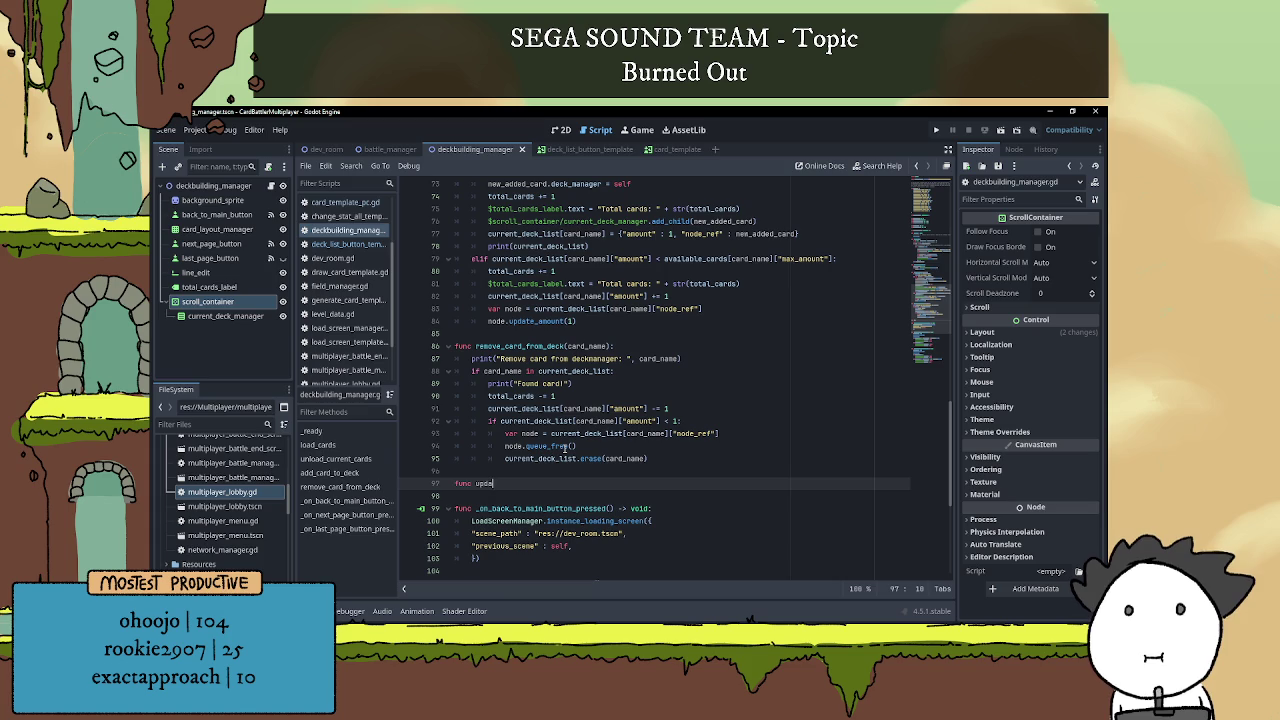
pyautogui.write('te_total')
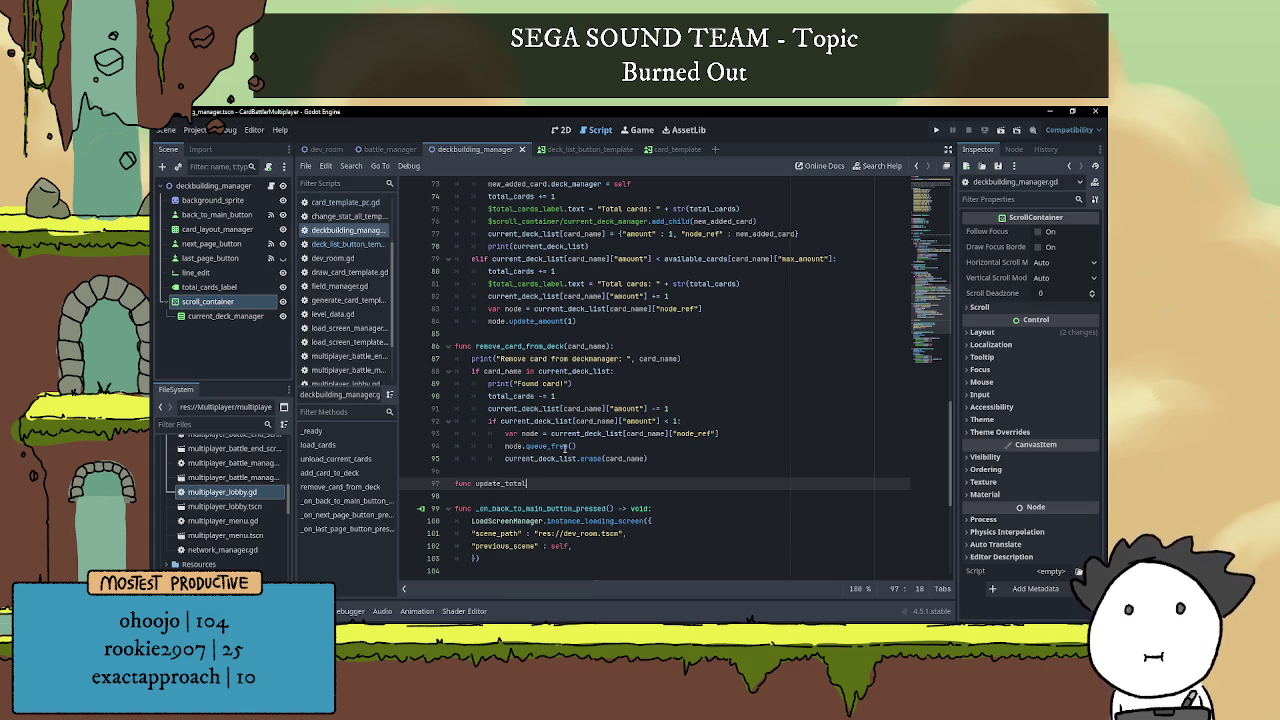
pyautogui.write('_cards()')
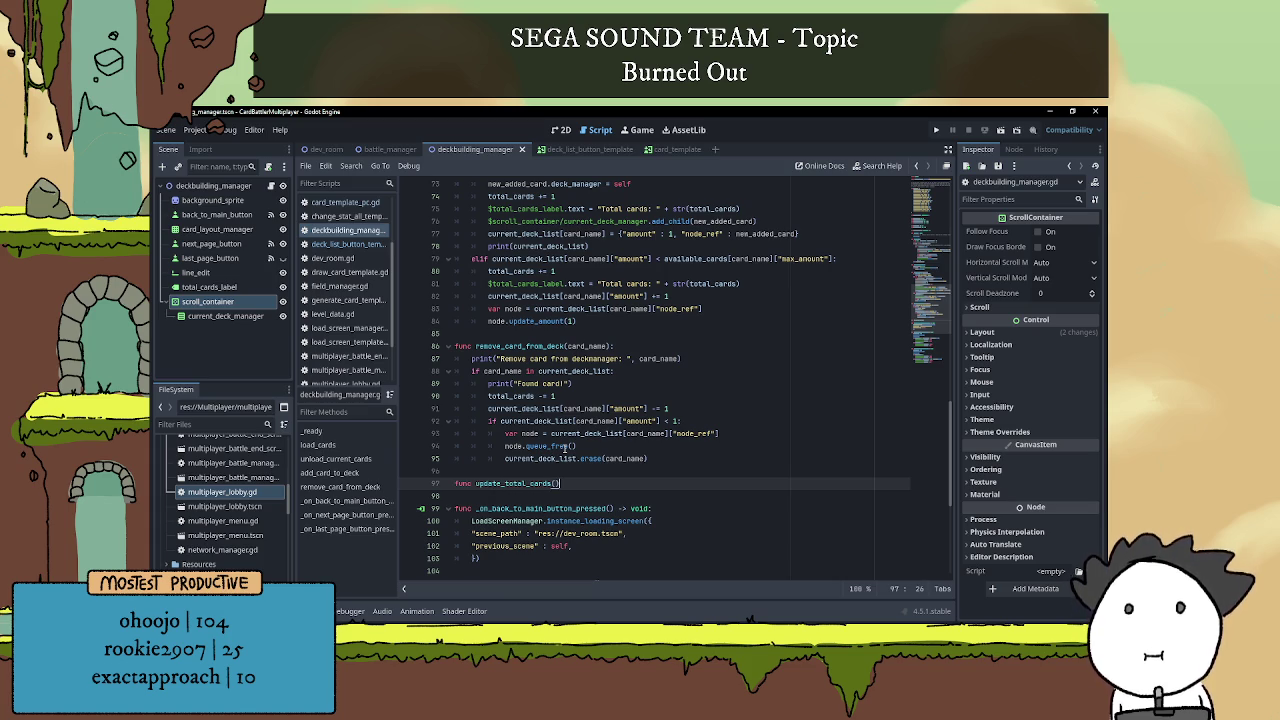
pyautogui.press('Left')
pyautogui.press('Left')
pyautogui.write('_lab')
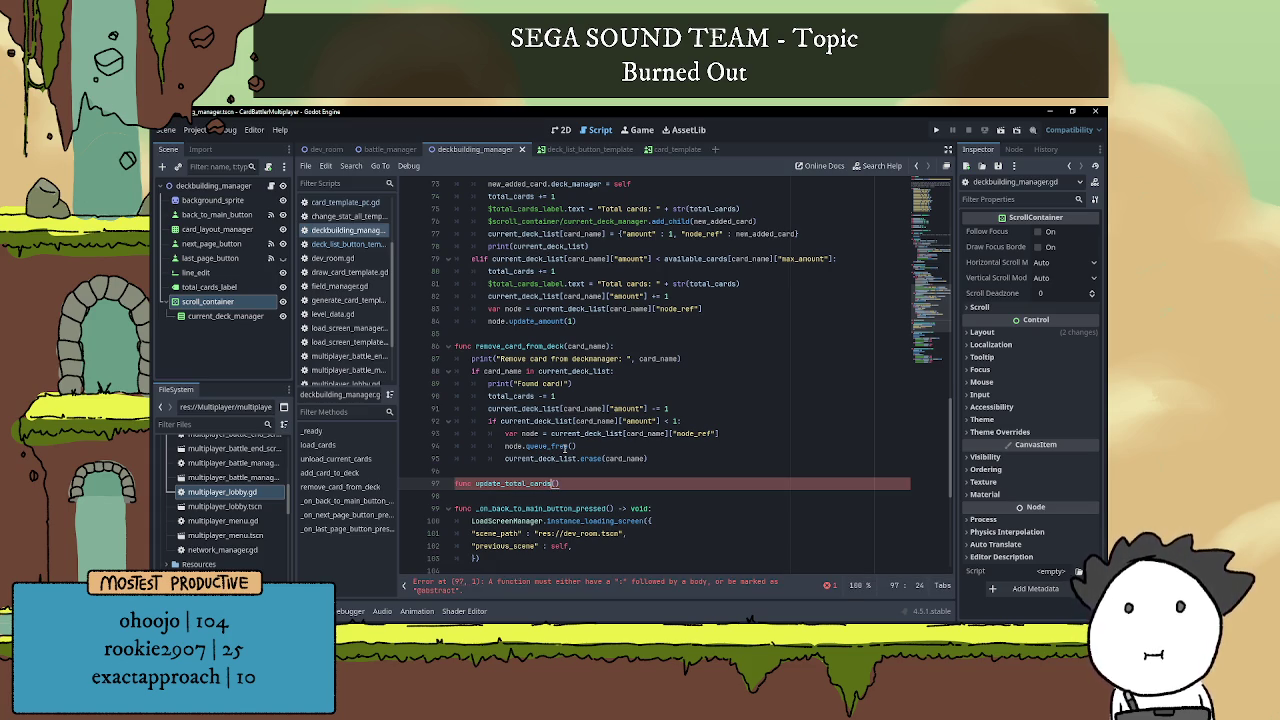
pyautogui.write('el')
pyautogui.press('Right')
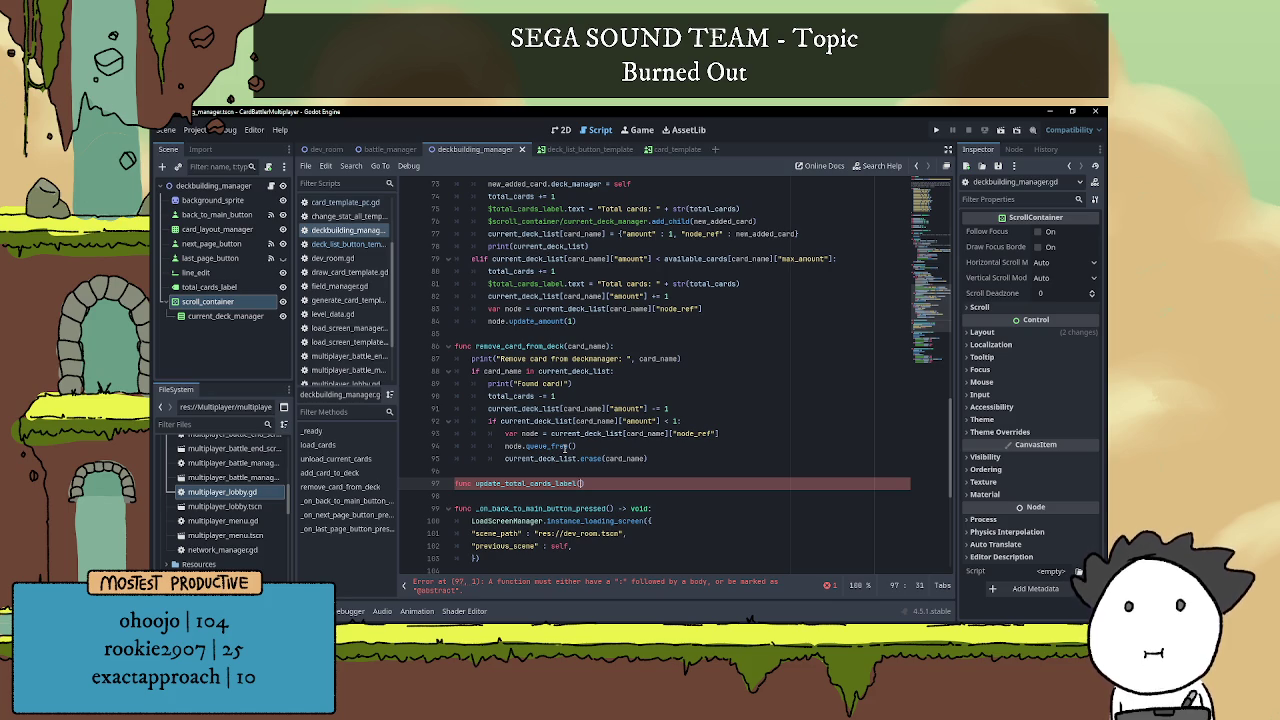
pyautogui.write(':')
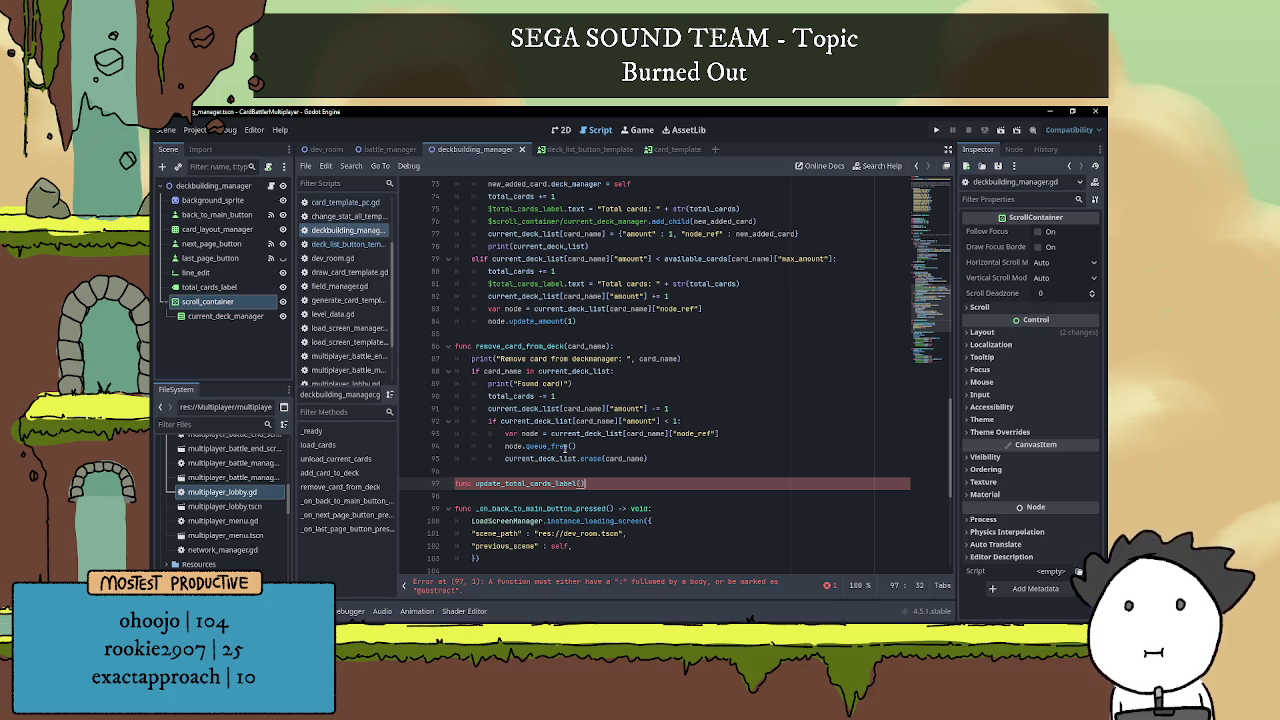
pyautogui.press('Return')
pyautogui.write('pass')
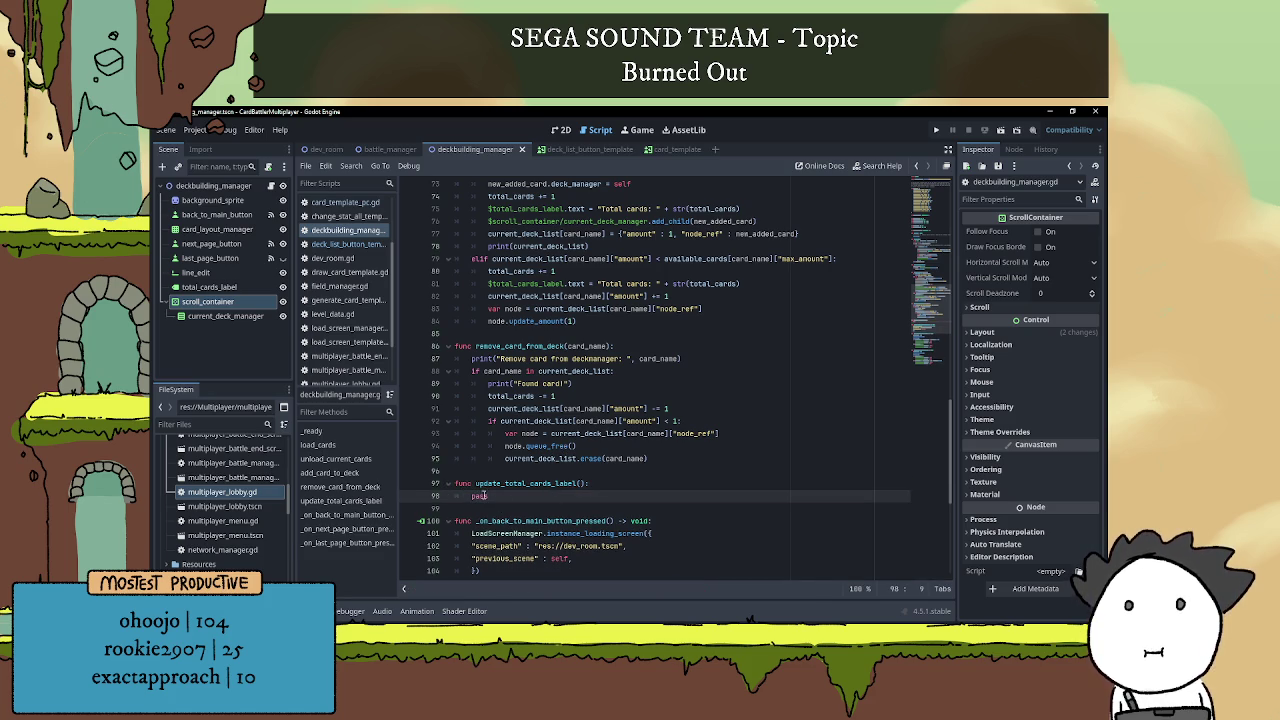
pyautogui.click(582, 483)
pyautogui.write('amount')
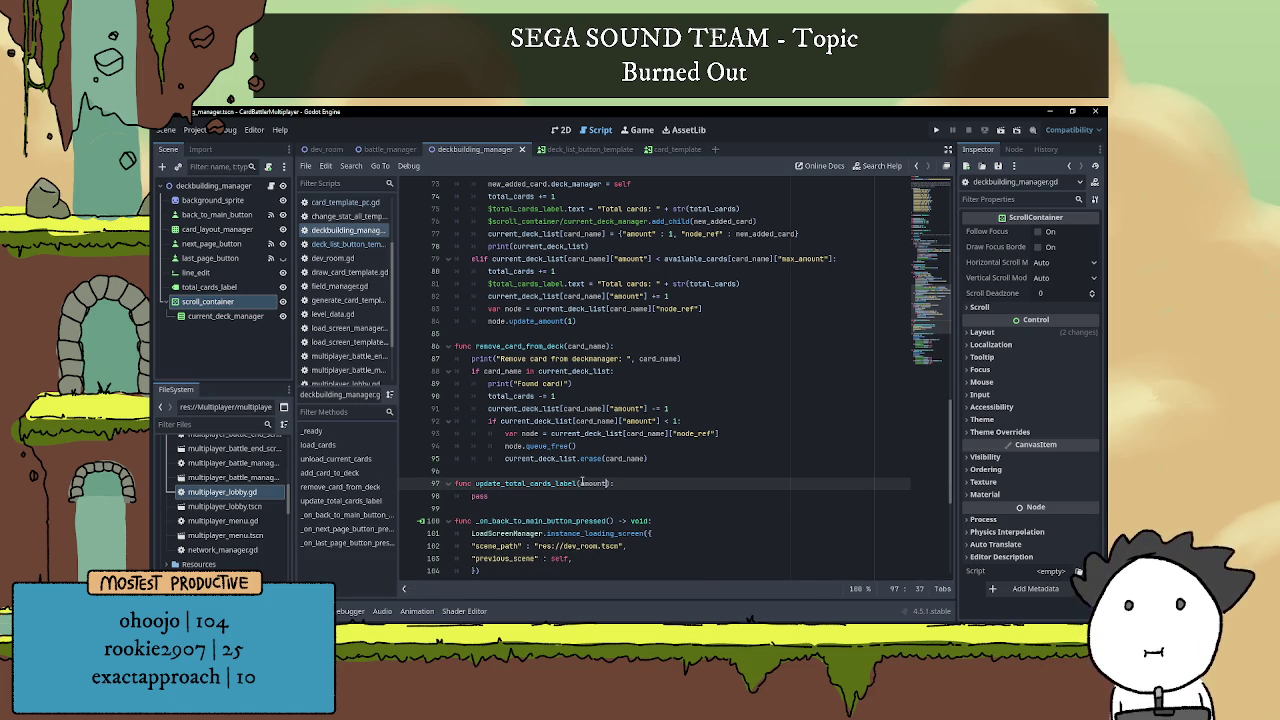
pyautogui.write(': int')
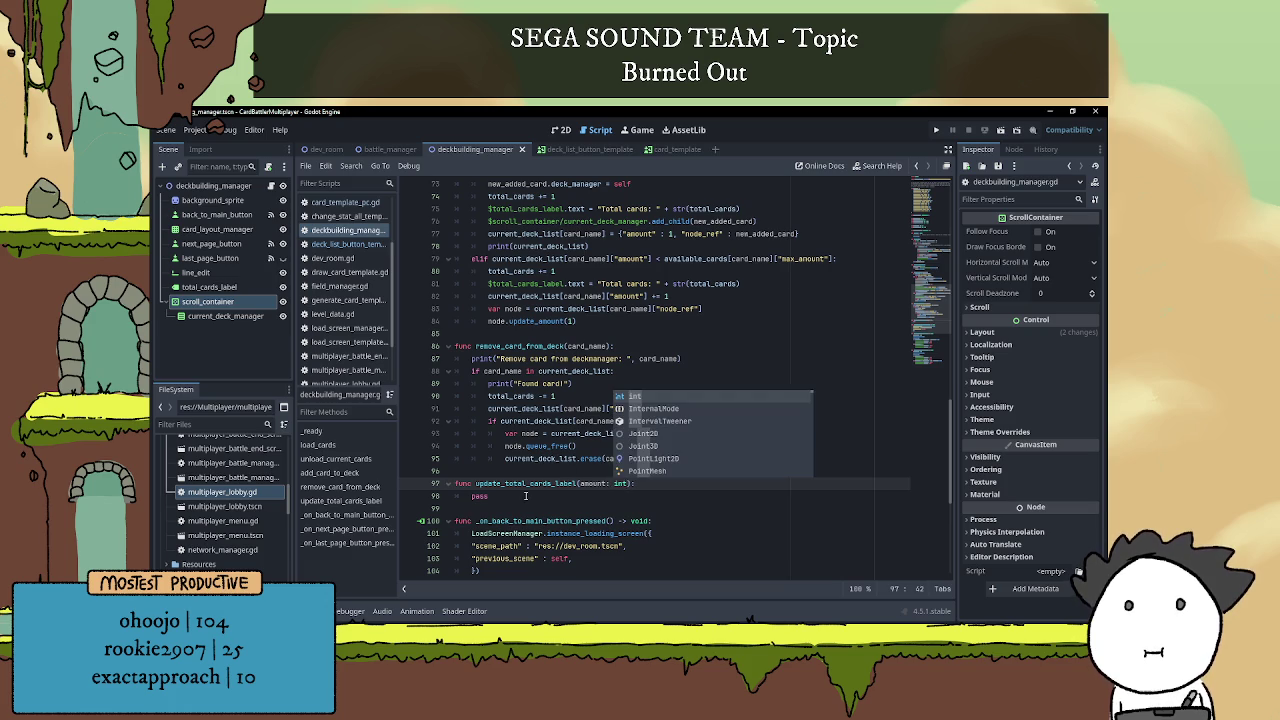
# Move the decrement line over pass and change it to 'total_cards += amount'.
pyautogui.click(519, 498)
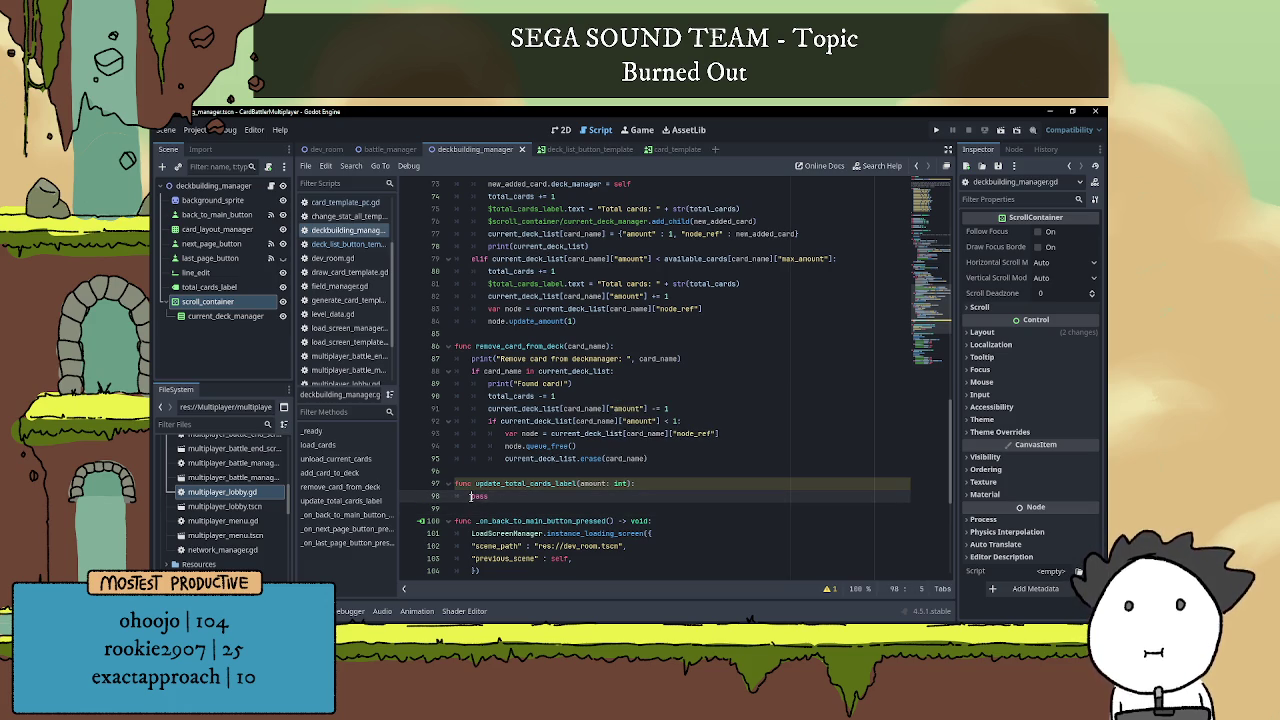
pyautogui.doubleClick(493, 497)
pyautogui.moveTo(484, 396); pyautogui.dragTo(563, 397)
pyautogui.hotkey('ctrl', 'x')
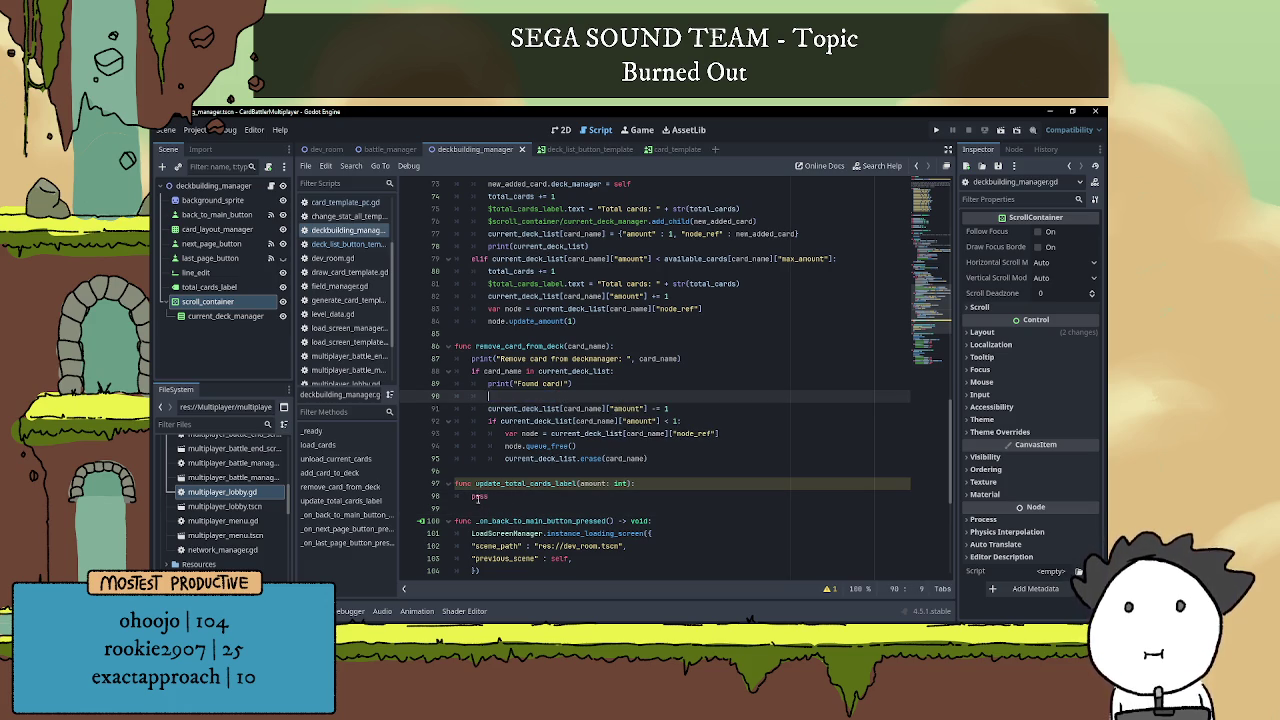
pyautogui.doubleClick(480, 497)
pyautogui.hotkey('ctrl', 'v')
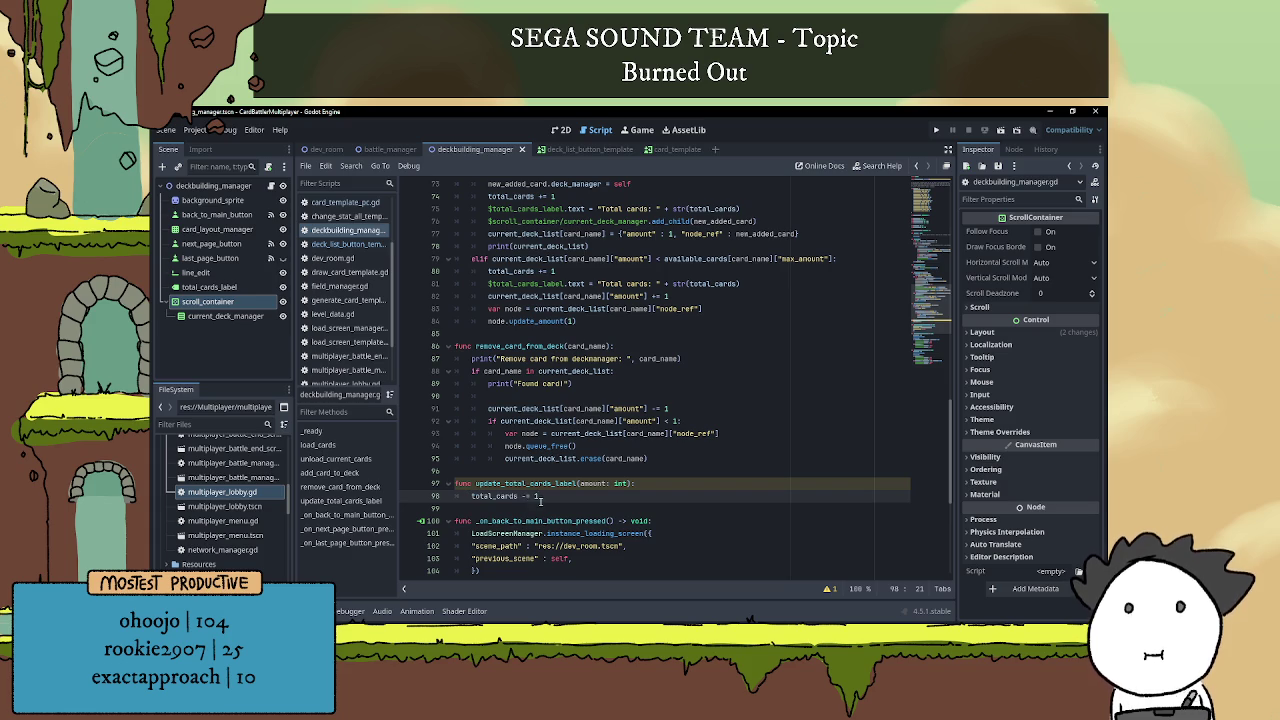
pyautogui.press('BackSpace')
pyautogui.write('+')
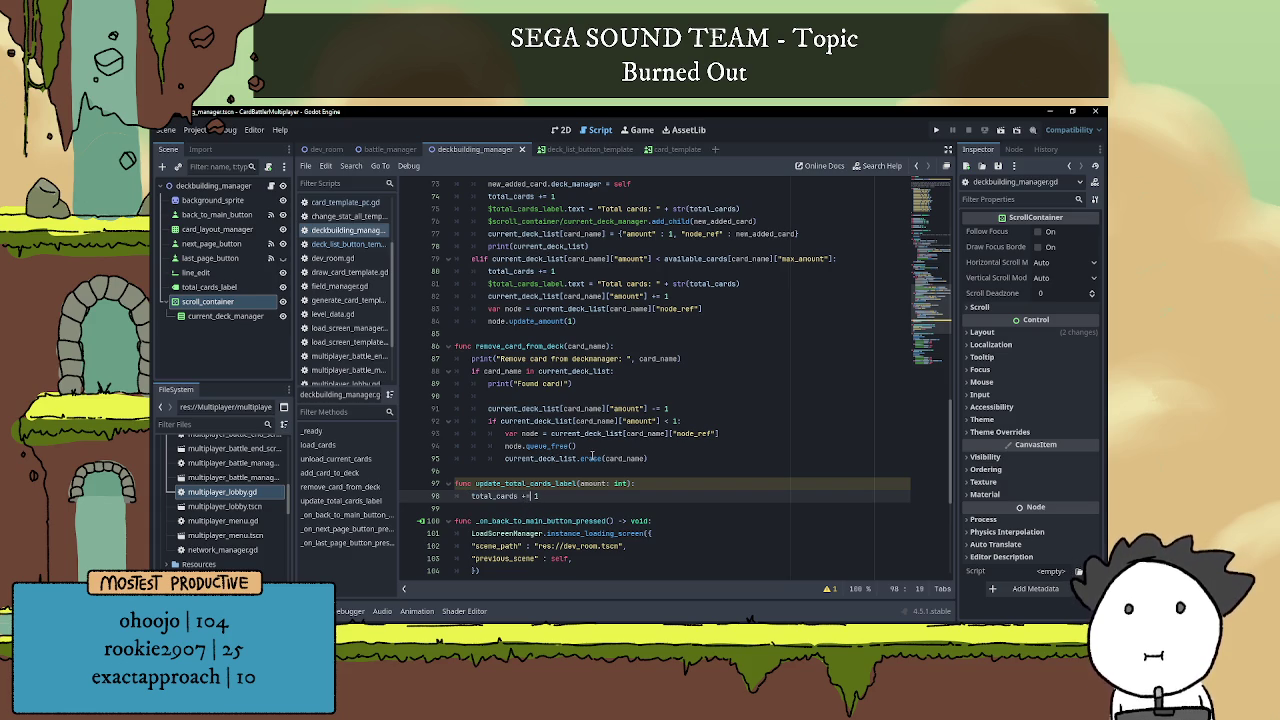
pyautogui.press('End')
pyautogui.press('BackSpace')
pyautogui.write('amount')
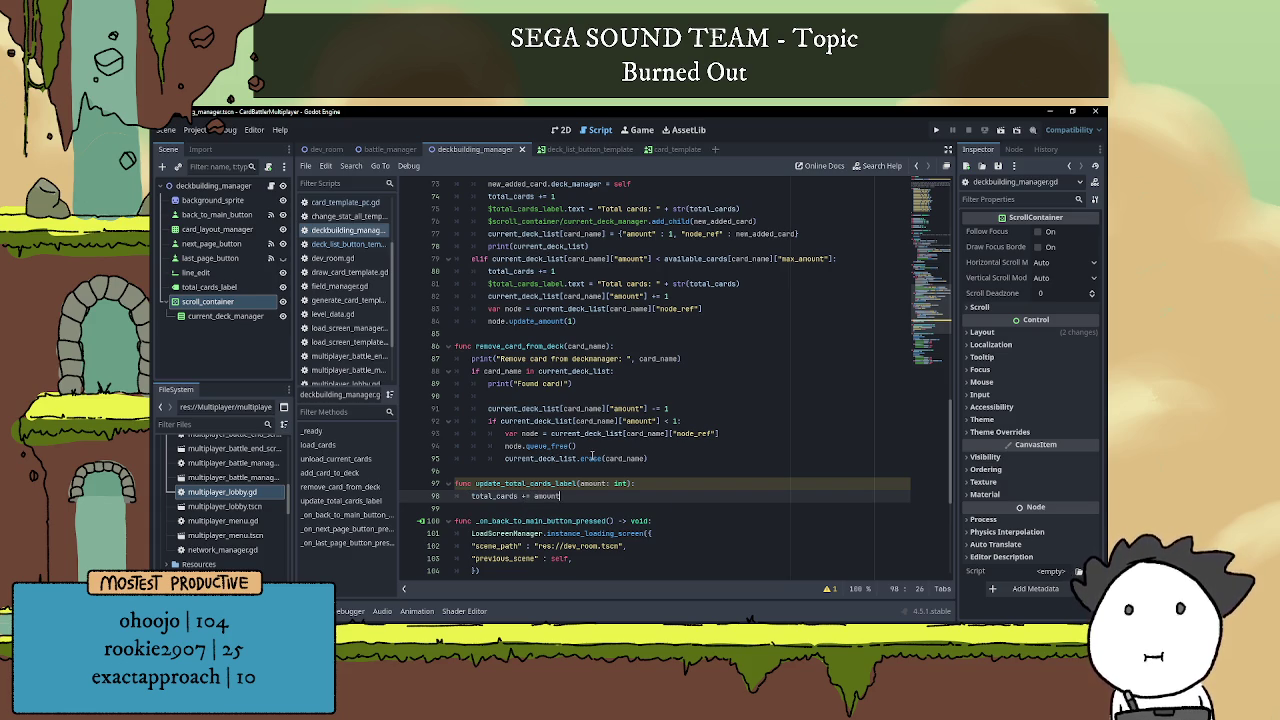
pyautogui.press('Return')
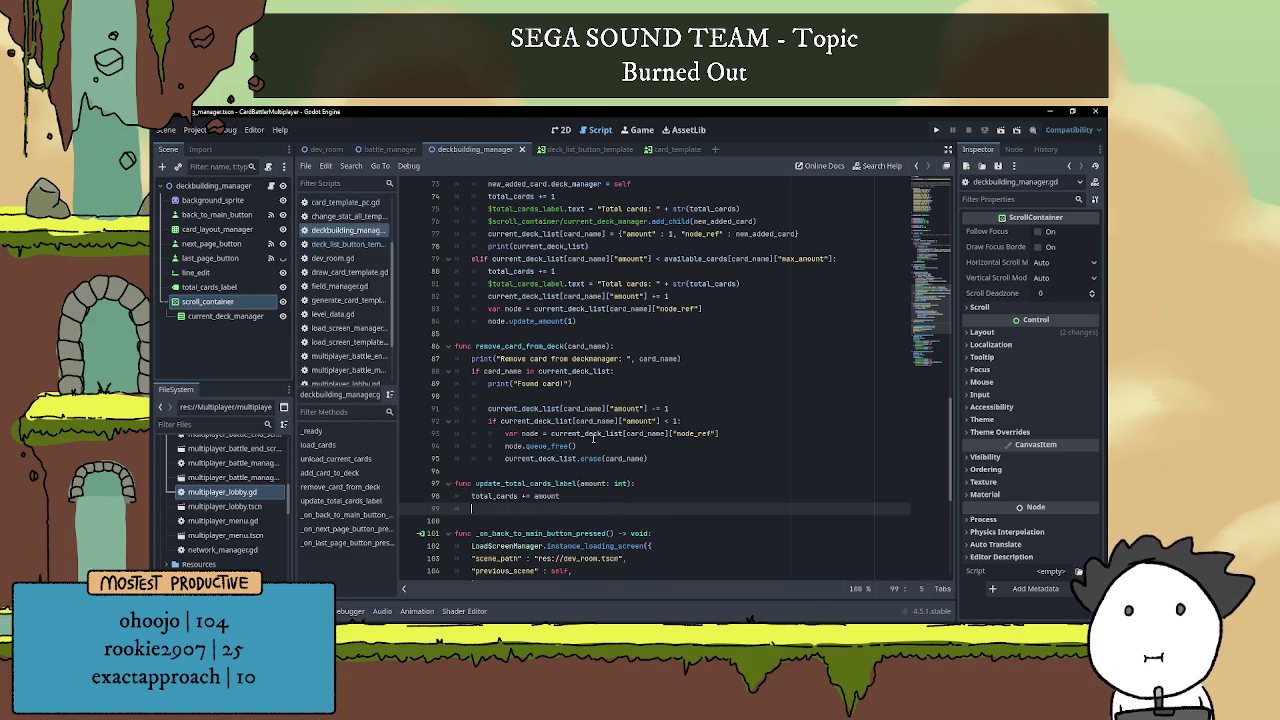
# Call update_total_cards_label(-1) in remove_card_from_deck.
pyautogui.scroll(3, 592, 432)
pyautogui.scroll(-2, 590, 424)
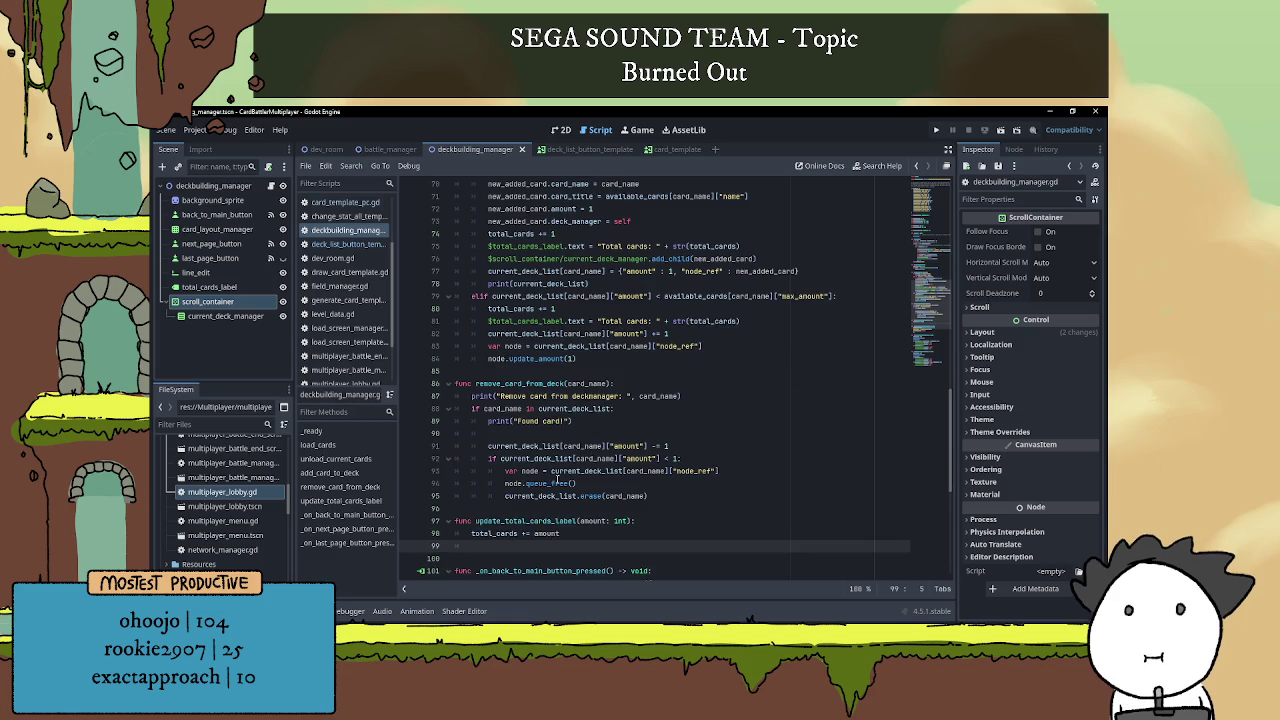
pyautogui.click(522, 437)
pyautogui.write('upda')
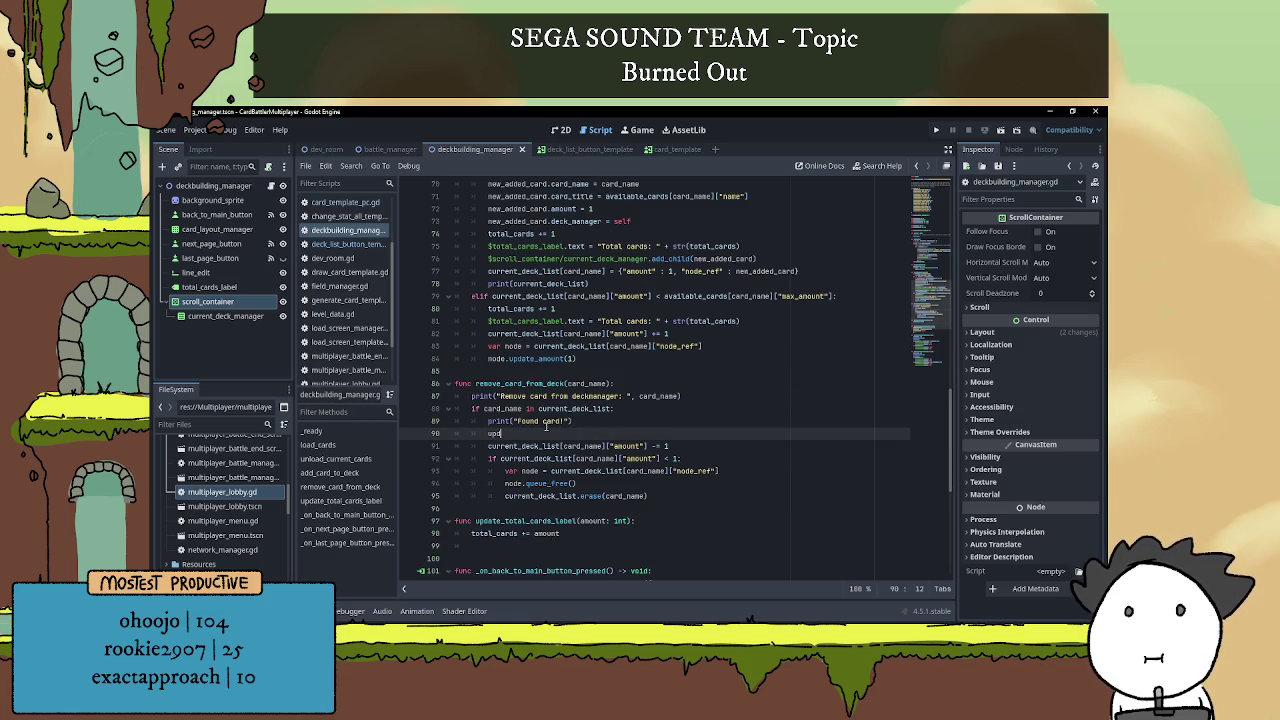
pyautogui.press('Return')
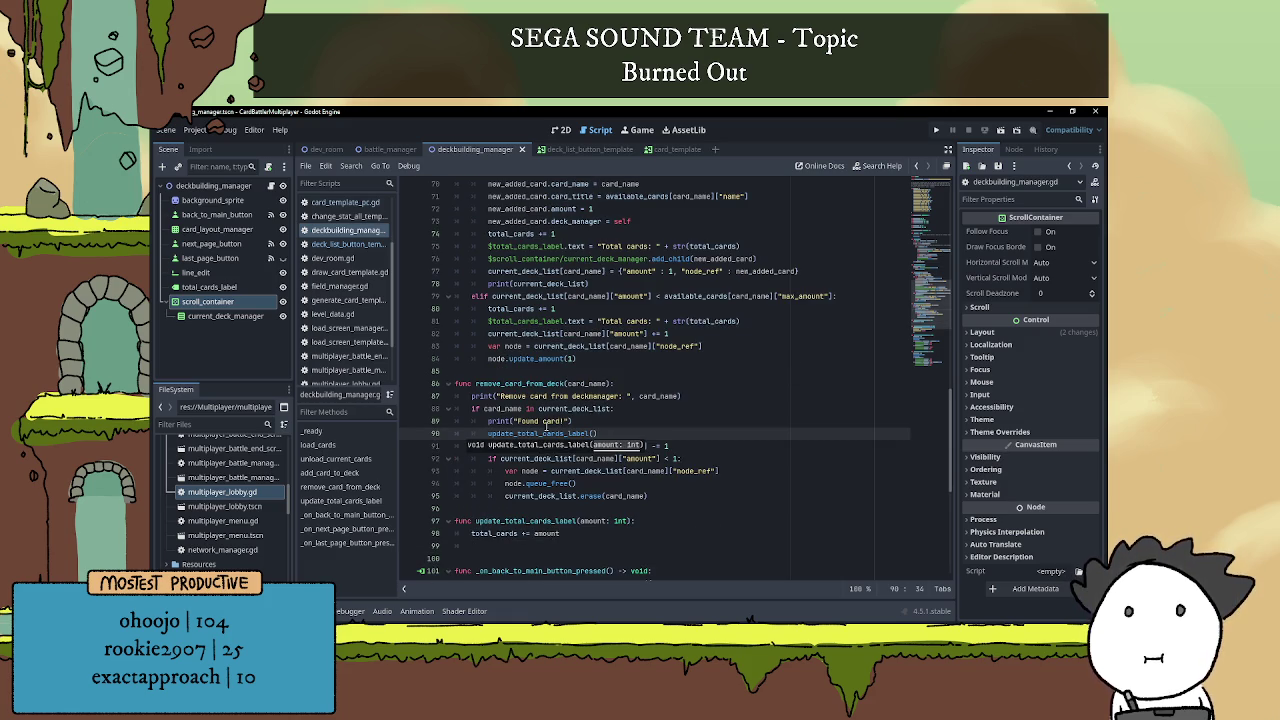
pyautogui.write('-1')
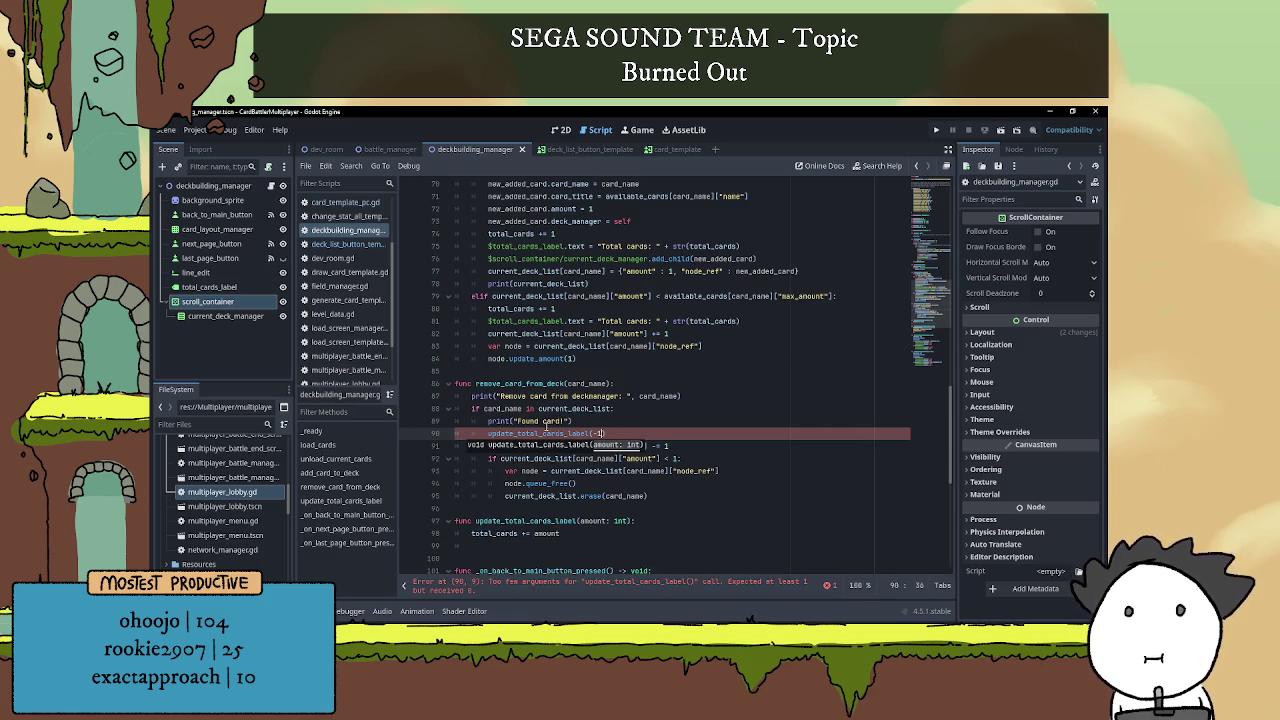
pyautogui.click(567, 372)
# Move the $total_cards_label.text update line into update_total_cards_label.
pyautogui.scroll(1, 580, 388)
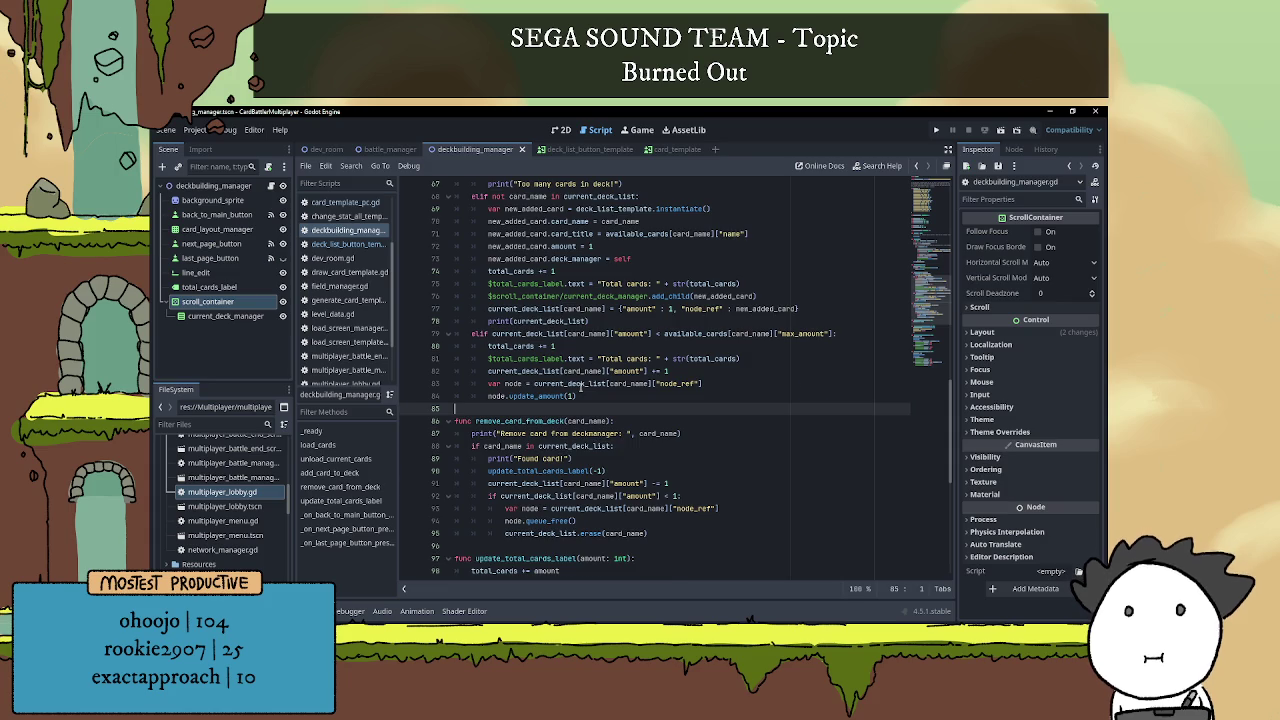
pyautogui.scroll(3, 560, 380)
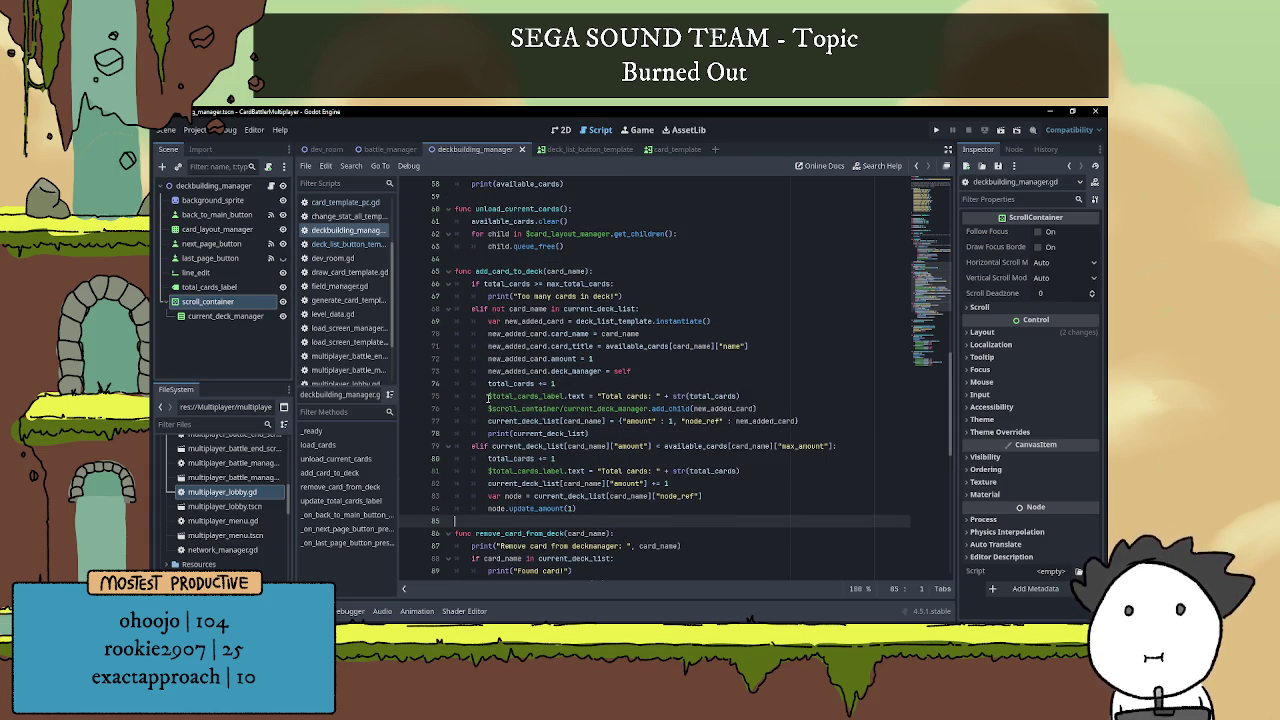
pyautogui.moveTo(488, 398); pyautogui.dragTo(740, 398)
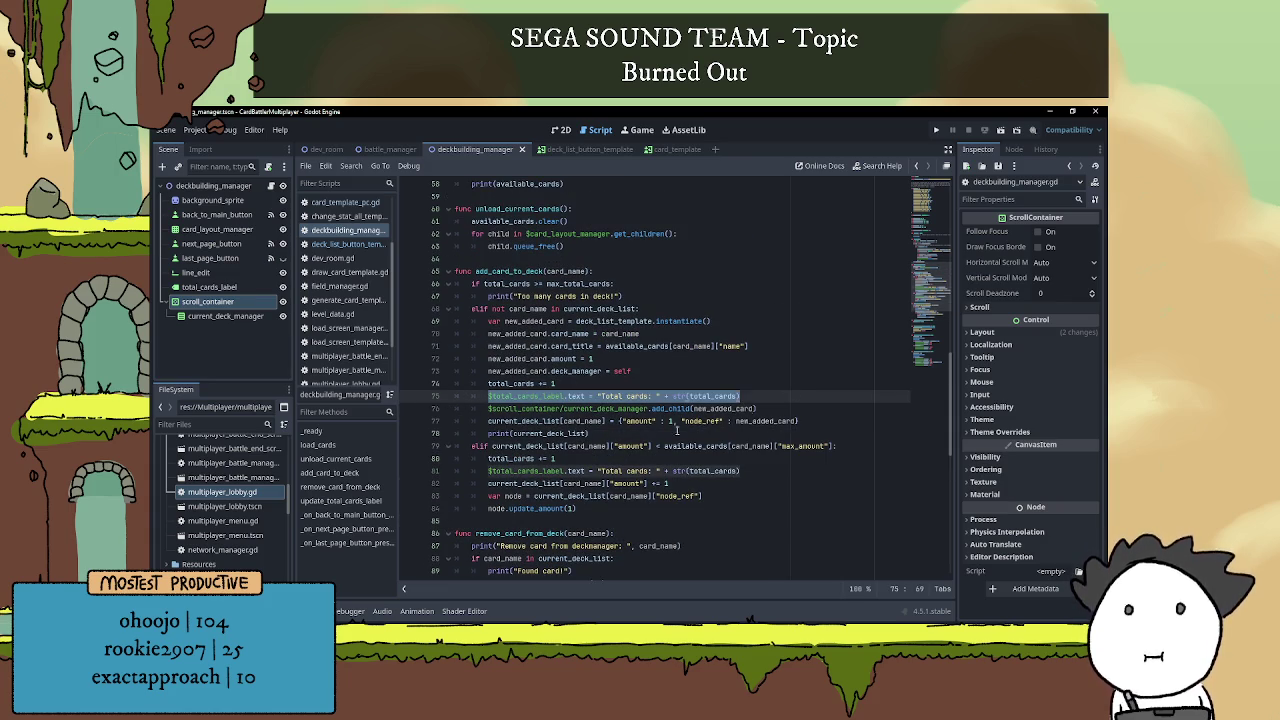
pyautogui.hotkey('ctrl', 'x')
pyautogui.scroll(-1, 595, 461)
pyautogui.scroll(-5, 595, 461)
pyautogui.click(563, 508)
pyautogui.hotkey('ctrl', 'v')
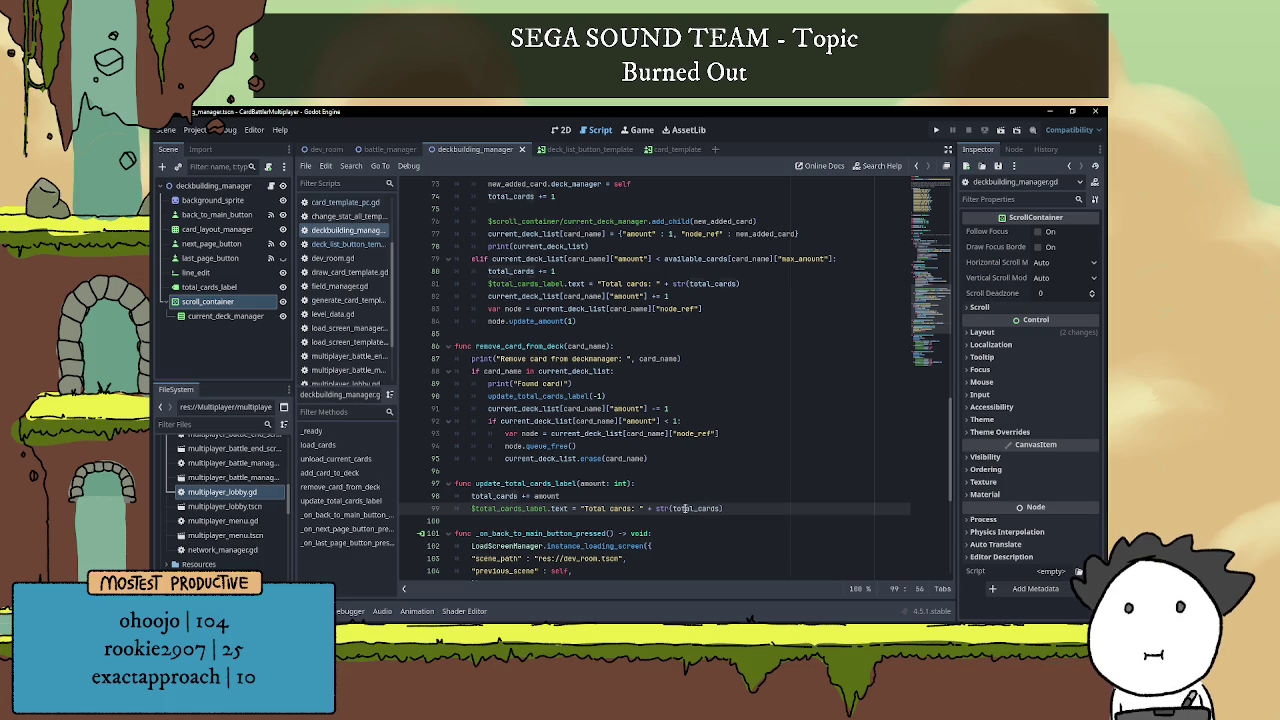
pyautogui.click(670, 497)
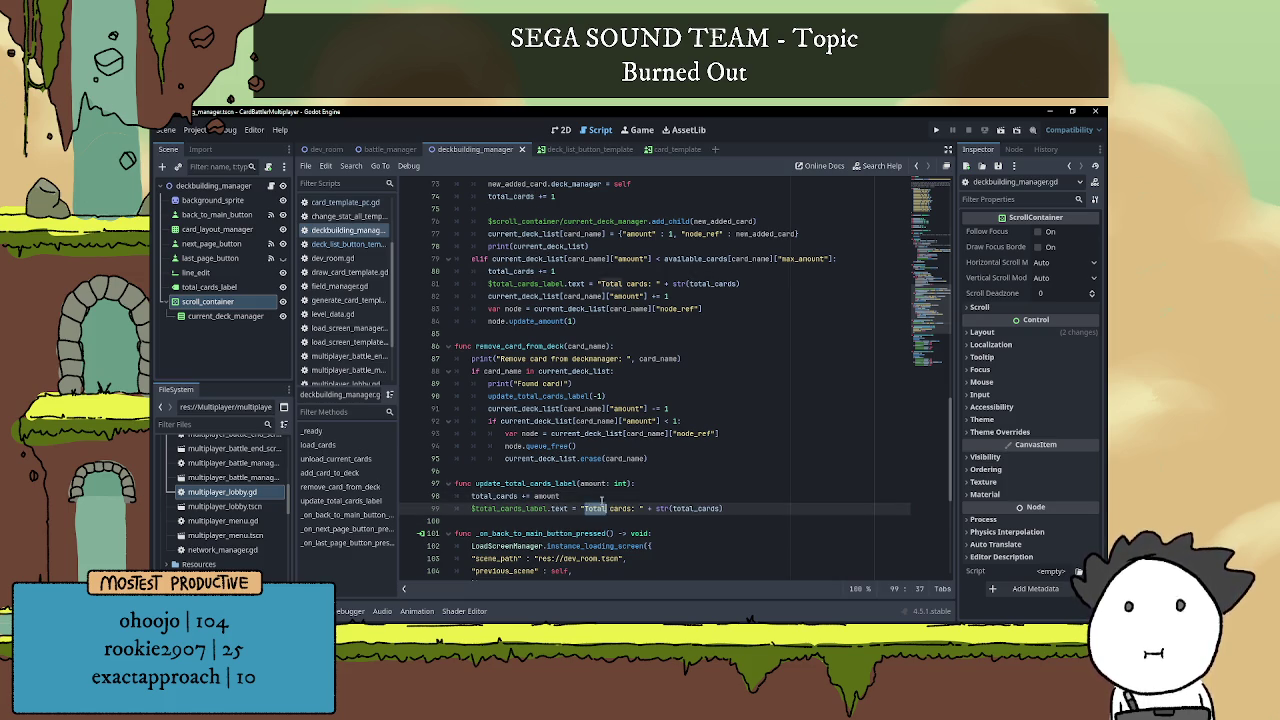
# Replace 'total_cards += 1' in add_card_to_deck with update_total_cards_label(1).
pyautogui.scroll(4, 583, 408)
pyautogui.moveTo(560, 358)
pyautogui.mouseDown()
pyautogui.moveTo(558, 347)
pyautogui.moveTo(421, 347)
pyautogui.mouseUp()
pyautogui.press('BackSpace')
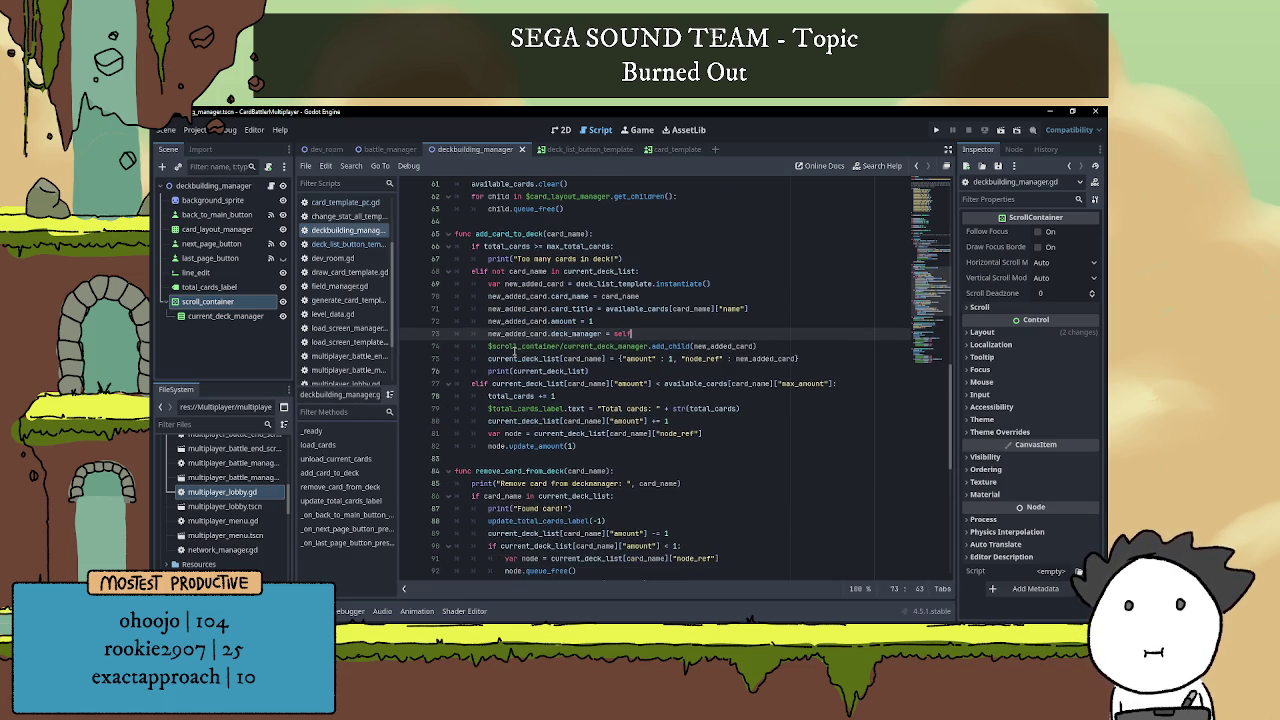
pyautogui.write('update')
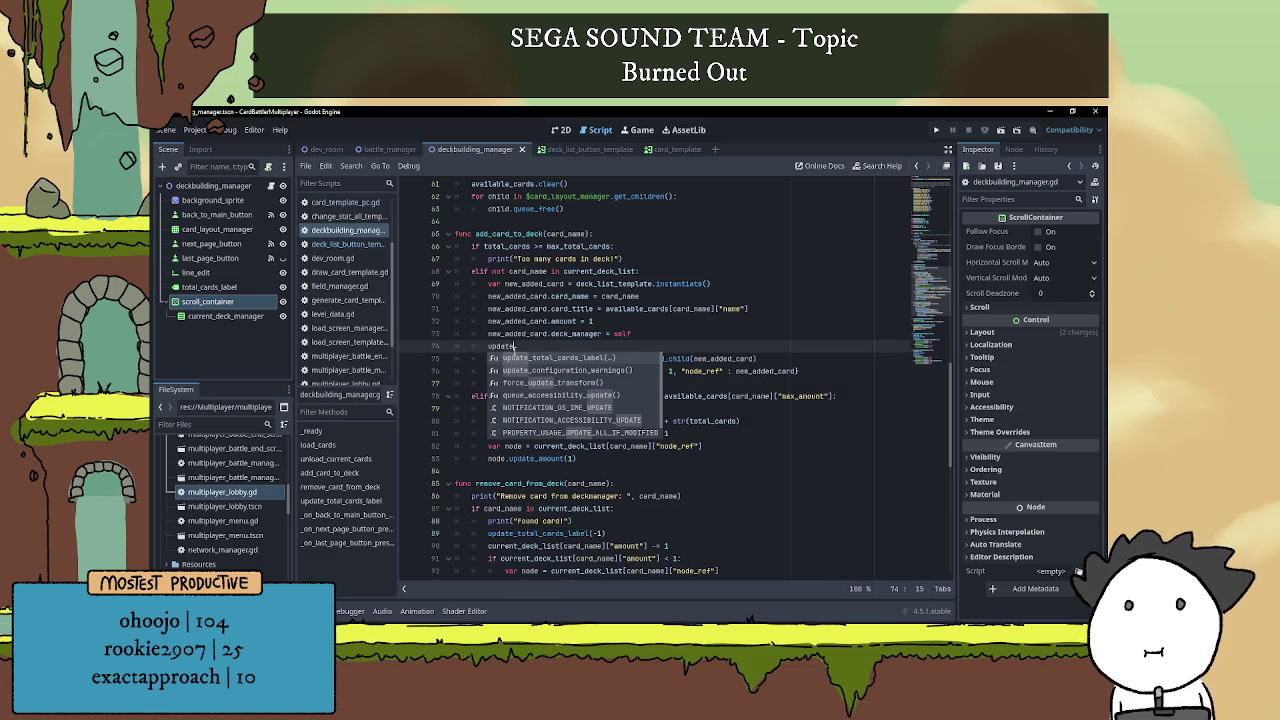
pyautogui.press('Return')
pyautogui.write('1')
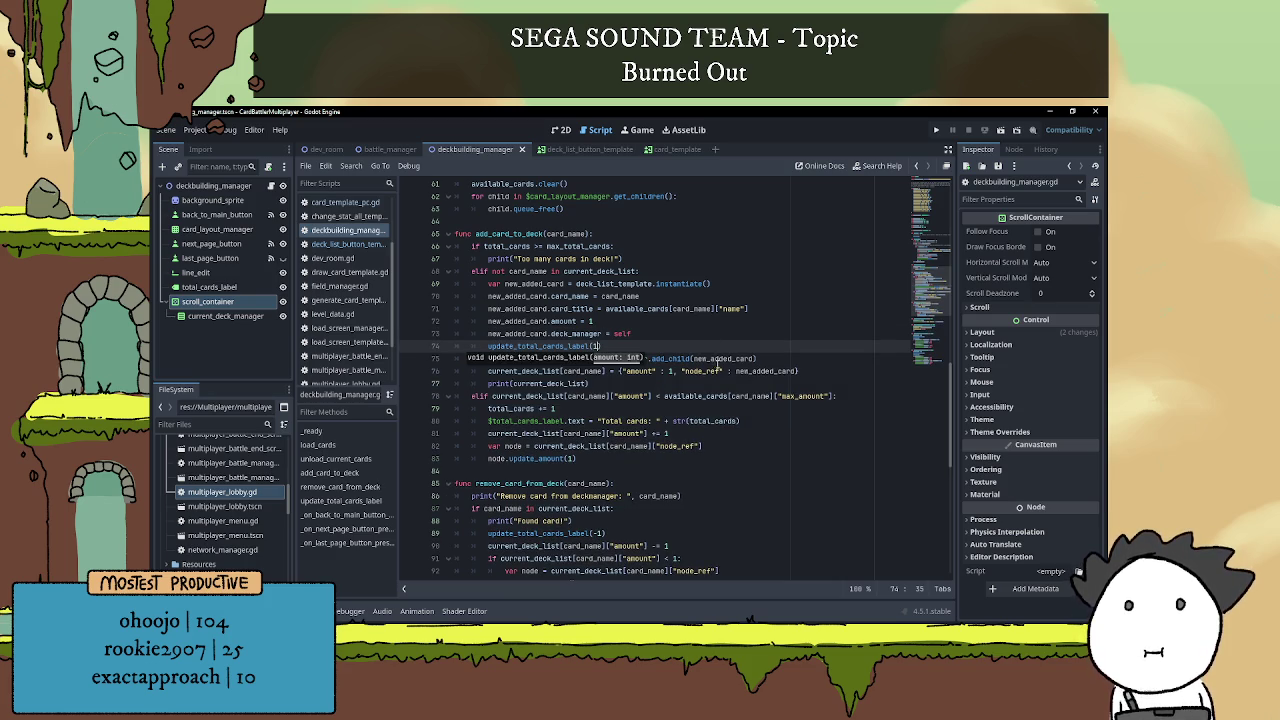
pyautogui.click(718, 370)
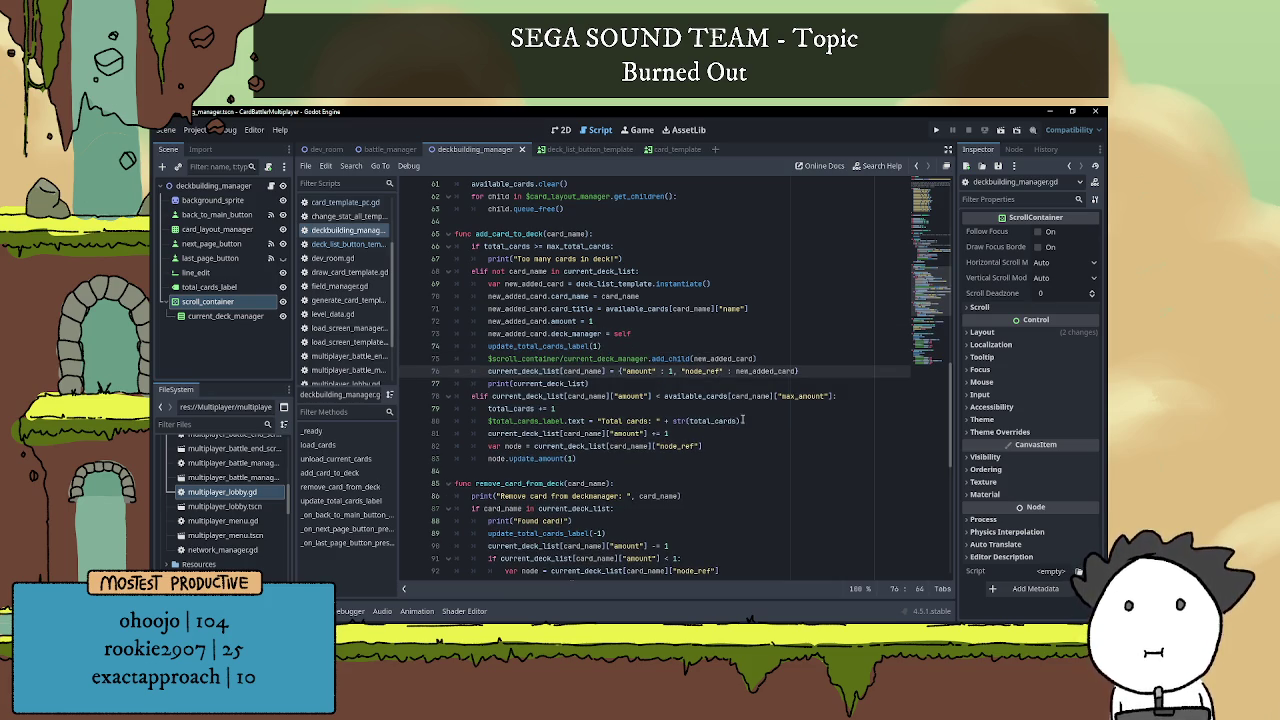
# Replace the elif branch's increment and label lines with update_total_cards_label(1), save, and run.
pyautogui.moveTo(743, 420); pyautogui.dragTo(488, 408)
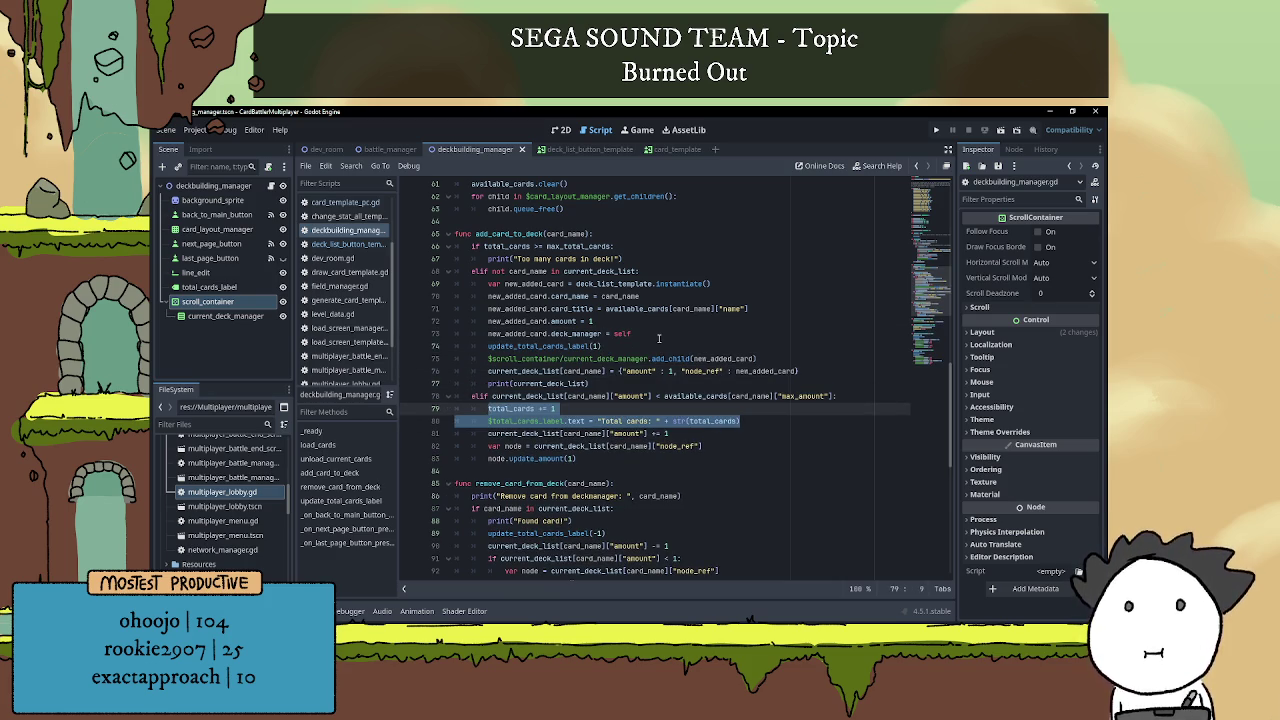
pyautogui.write('update_t')
pyautogui.press('Return')
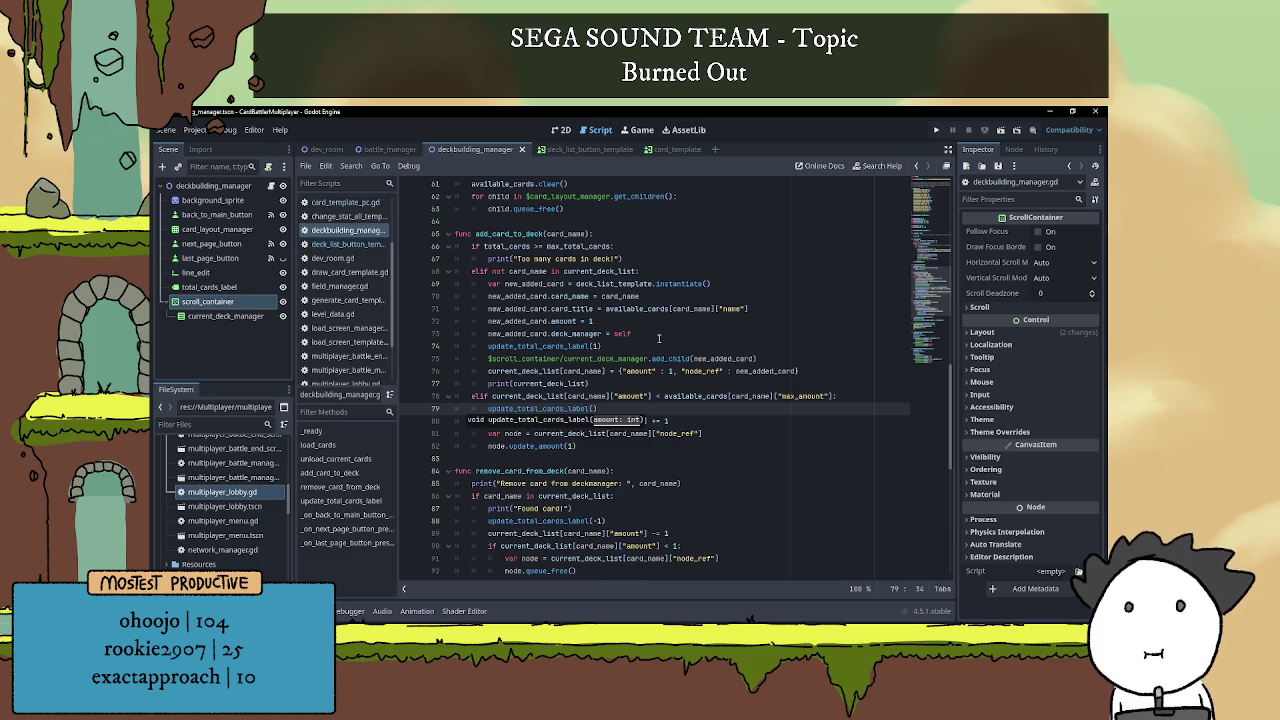
pyautogui.write('1')
pyautogui.click(861, 381)
pyautogui.hotkey('ctrl', 's')
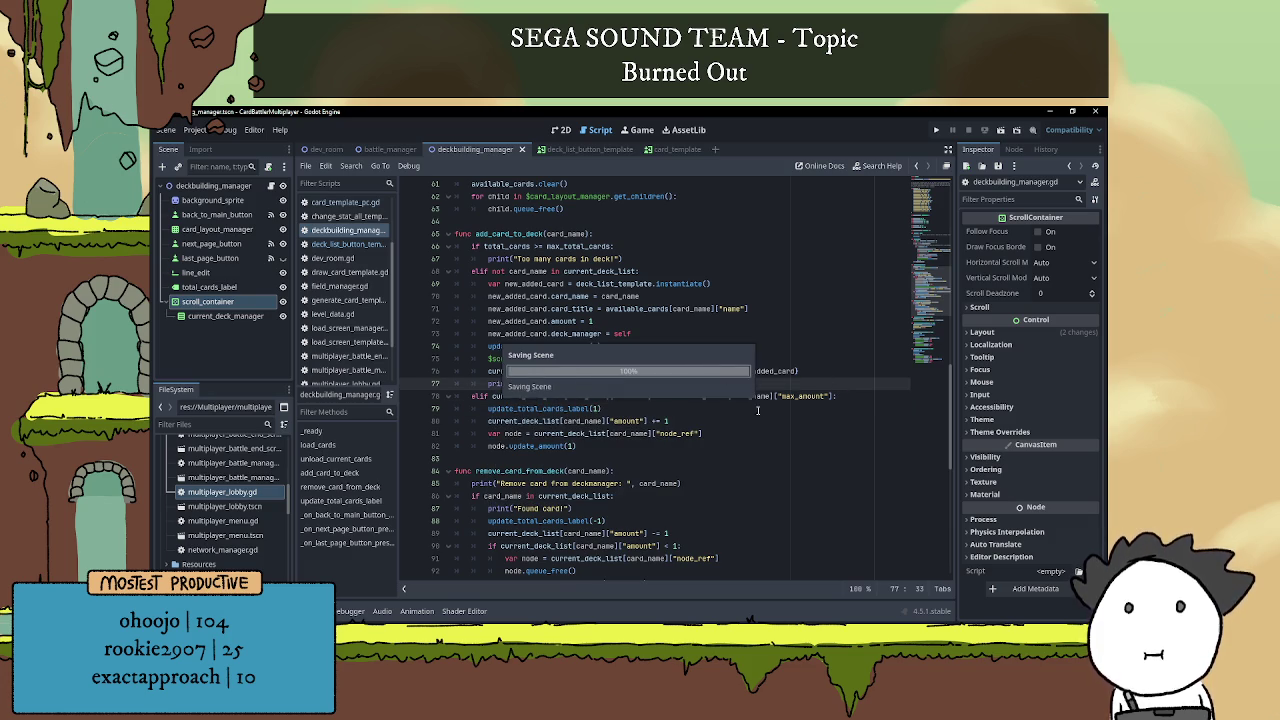
pyautogui.scroll(-1, 757, 410)
pyautogui.click(757, 397)
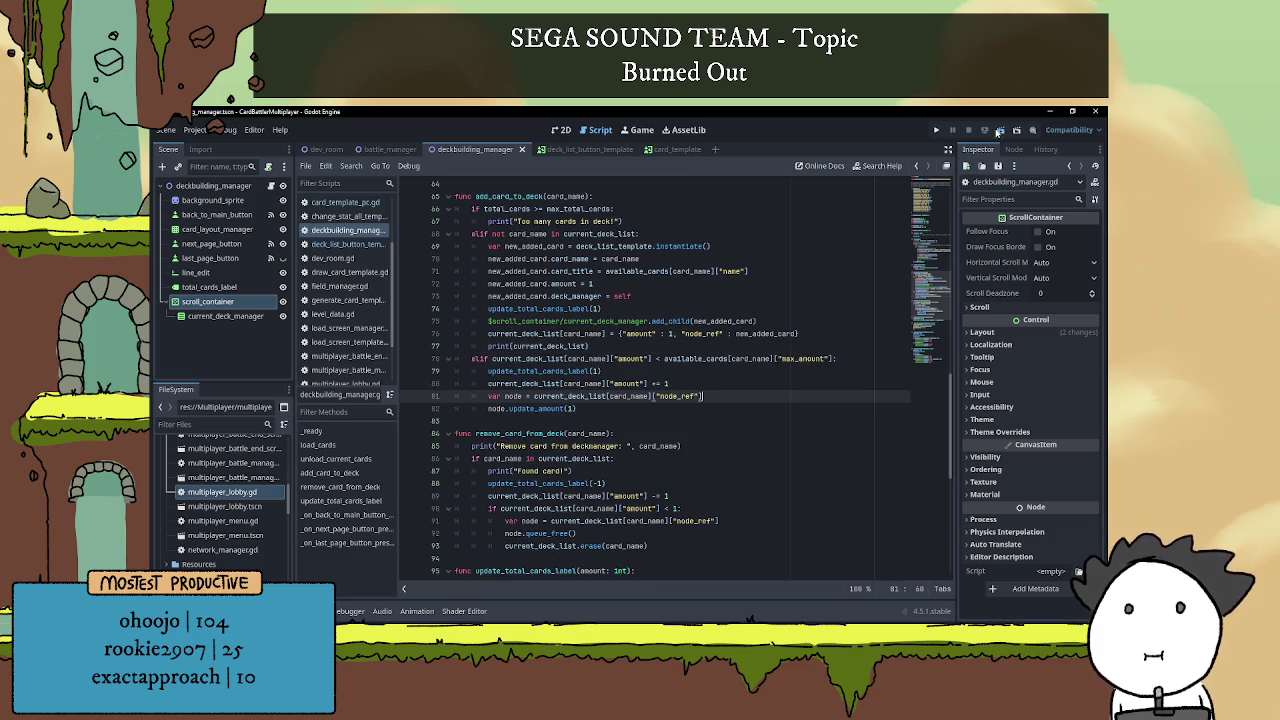
pyautogui.click(999, 131)
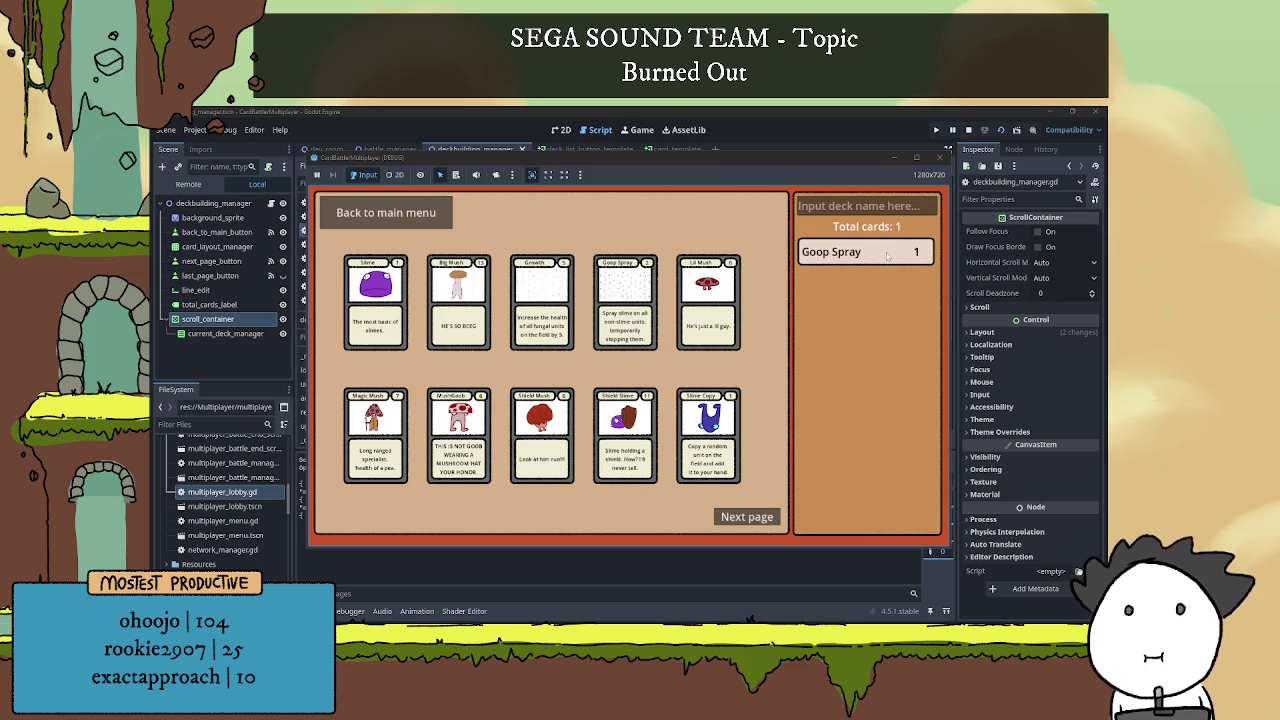
# Remove Goop Spray, Lil Mush, Growth, Basic Slime and Big Mush from the deck, watching Total cards.
pyautogui.click(886, 256)
pyautogui.click(706, 300)
pyautogui.click(855, 262)
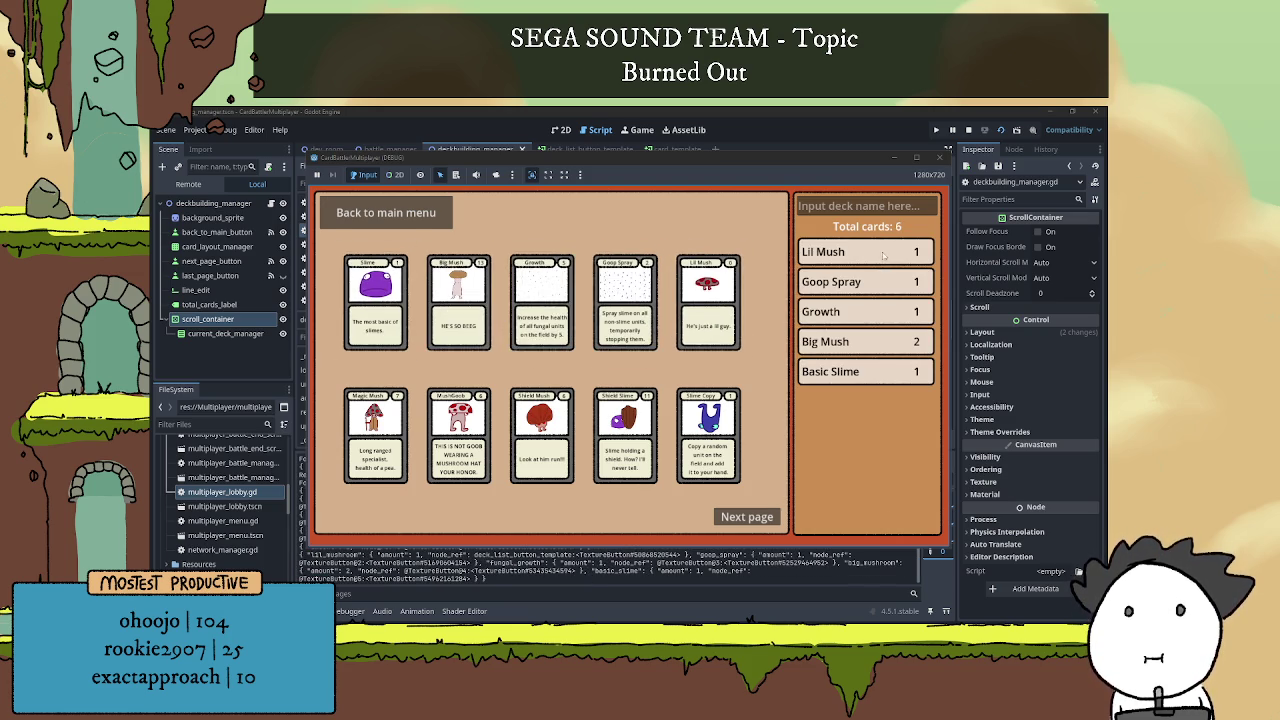
pyautogui.click(882, 256)
pyautogui.click(869, 291)
pyautogui.click(863, 315)
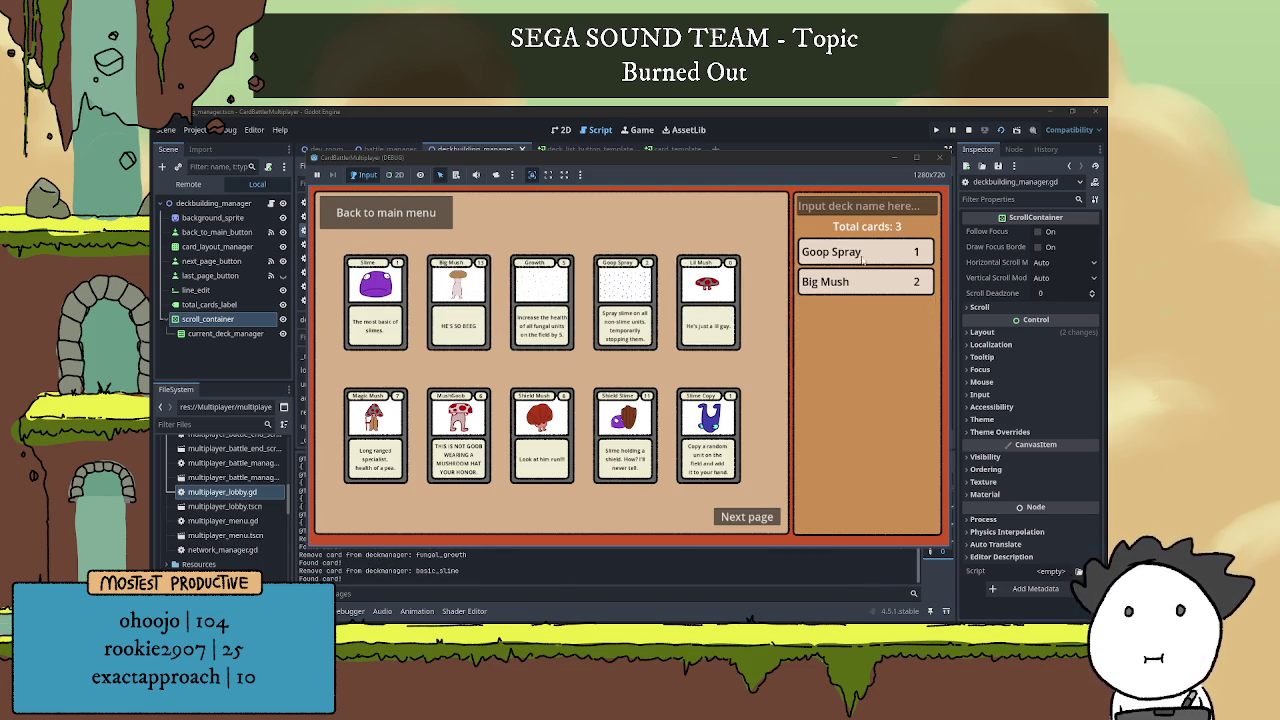
pyautogui.click(863, 258)
pyautogui.click(862, 262)
pyautogui.click(862, 262)
# Add Shield Slime, two Shield Mush and Mush Goob, remove two entries, then return to the editor.
pyautogui.click(616, 440)
pyautogui.click(542, 435)
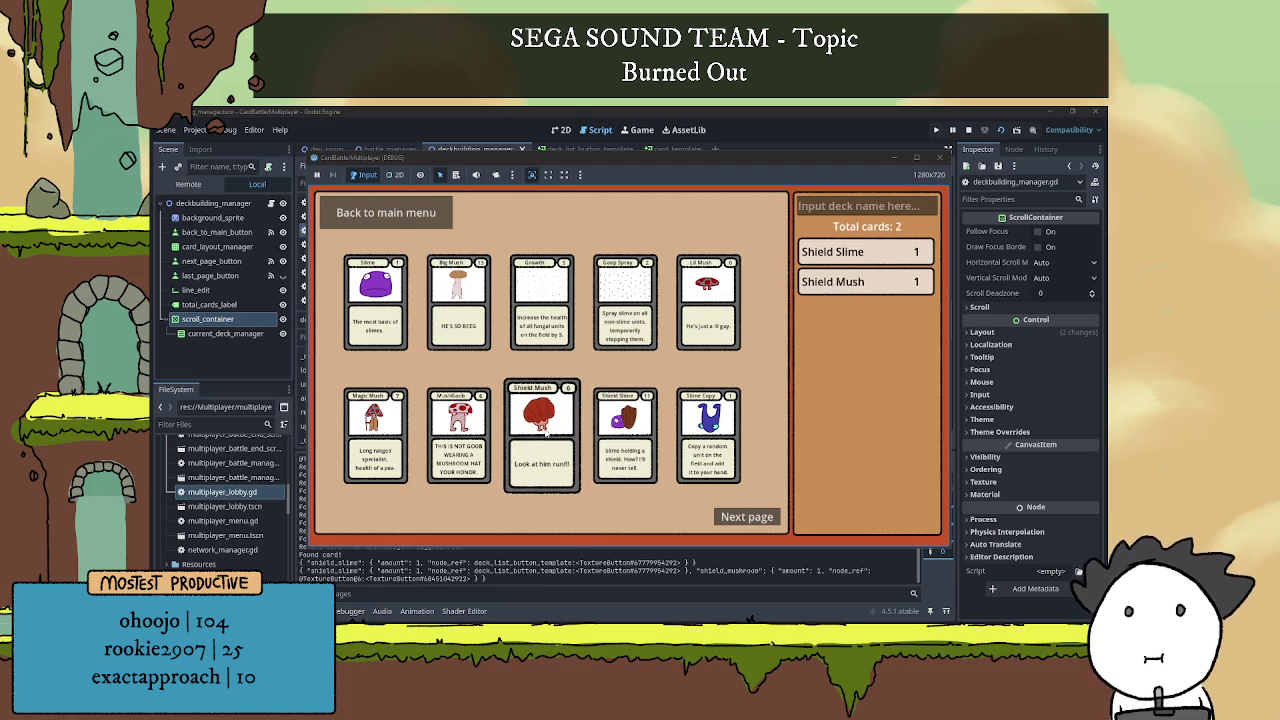
pyautogui.click(542, 435)
pyautogui.click(542, 435)
pyautogui.click(459, 435)
pyautogui.click(459, 435)
pyautogui.click(877, 262)
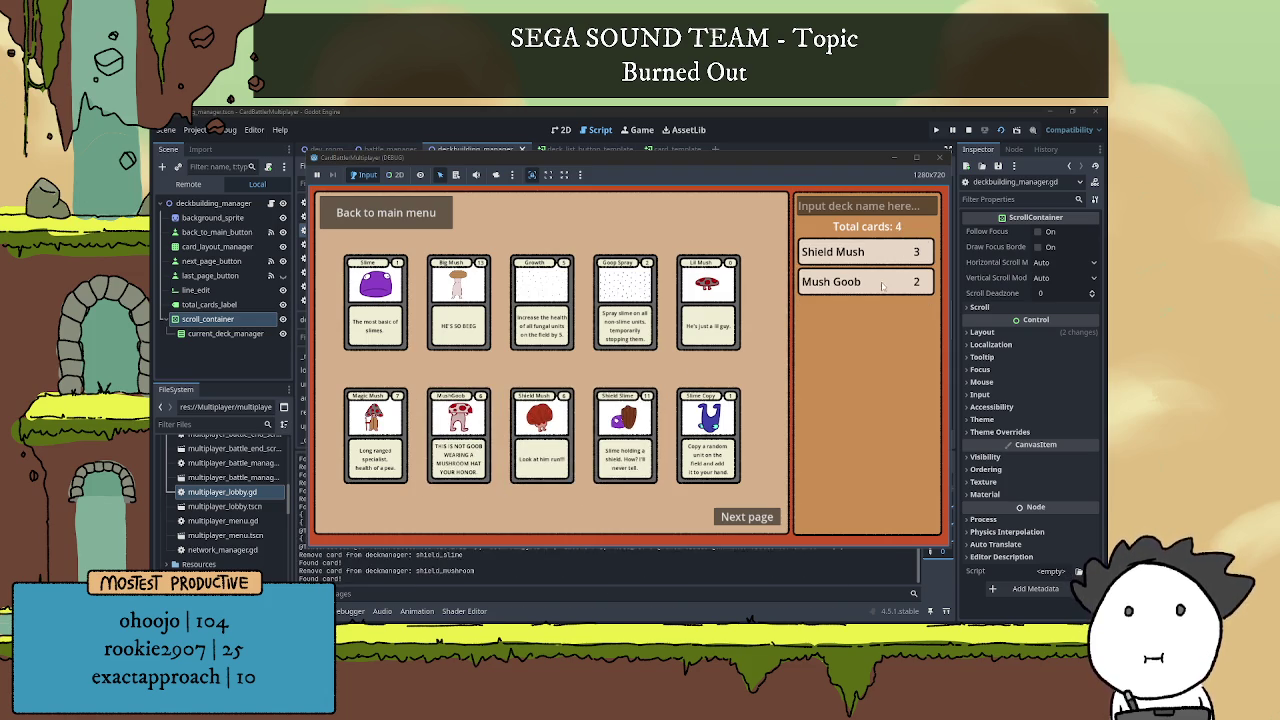
pyautogui.click(877, 262)
pyautogui.click(877, 262)
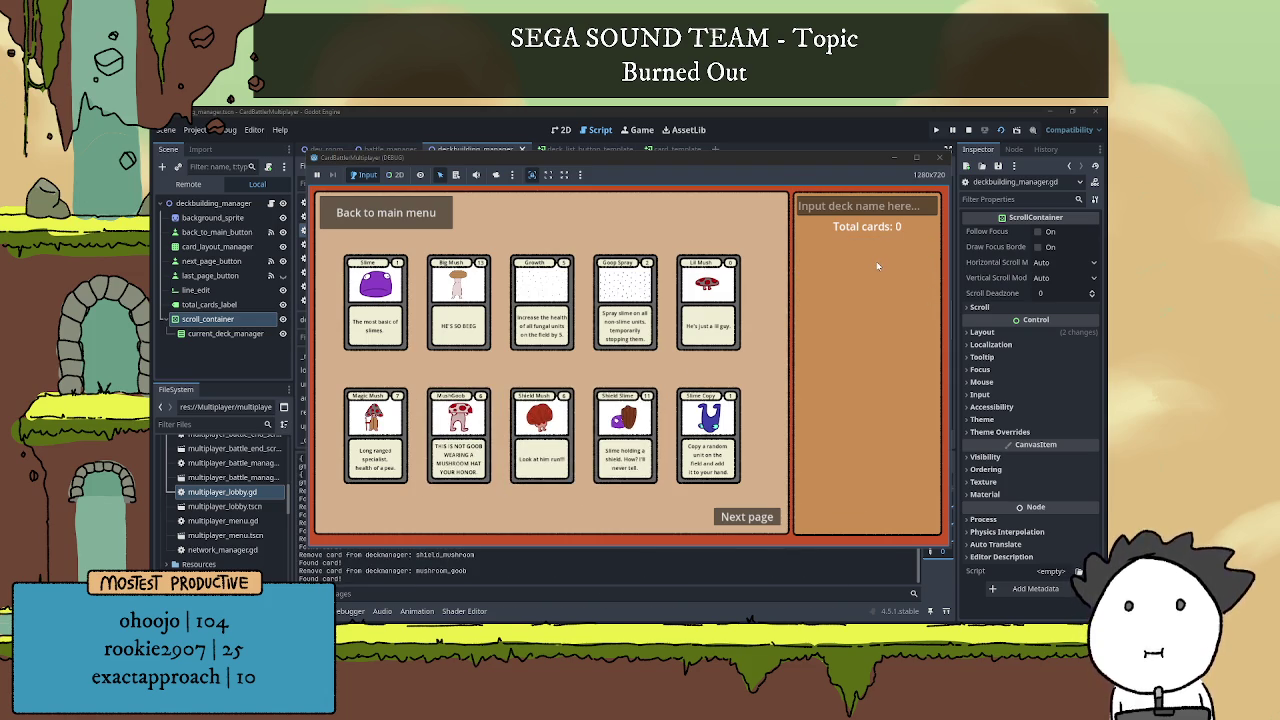
pyautogui.click(509, 576)
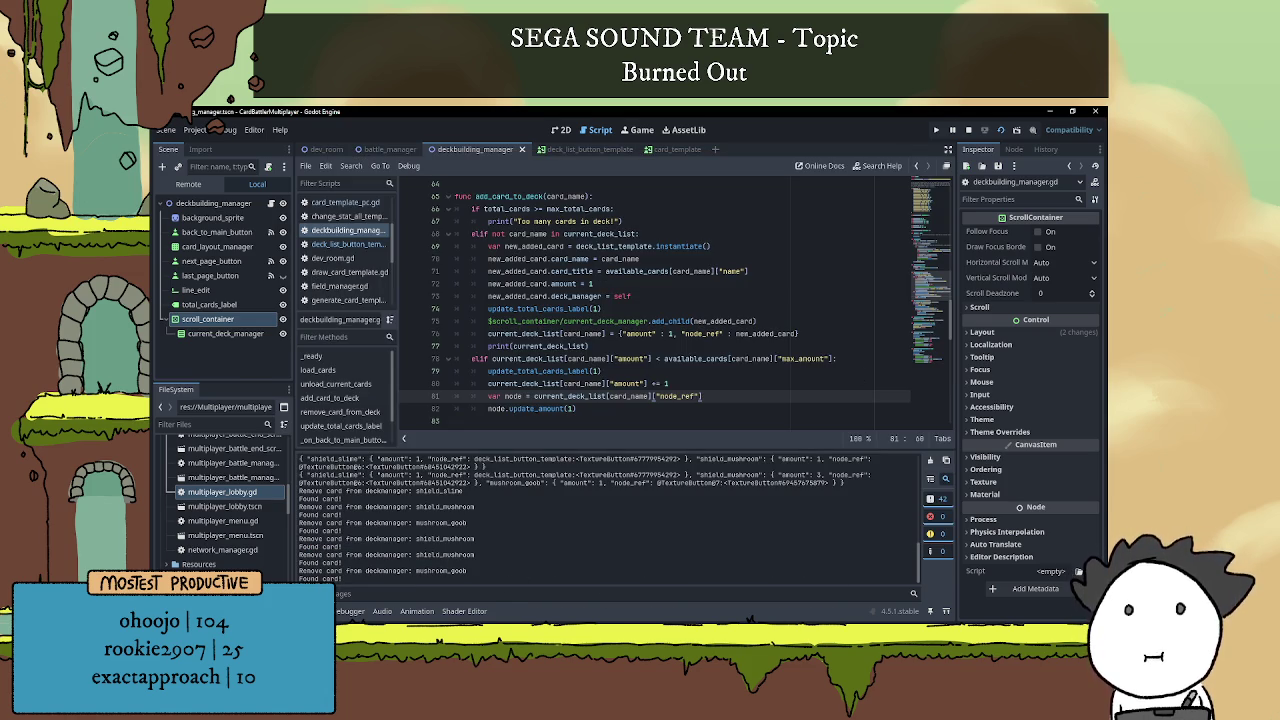
# Delete the print("Found card!") line and its leftover blank line from remove_card_from_deck.
pyautogui.hotkey('ctrl', 'j')
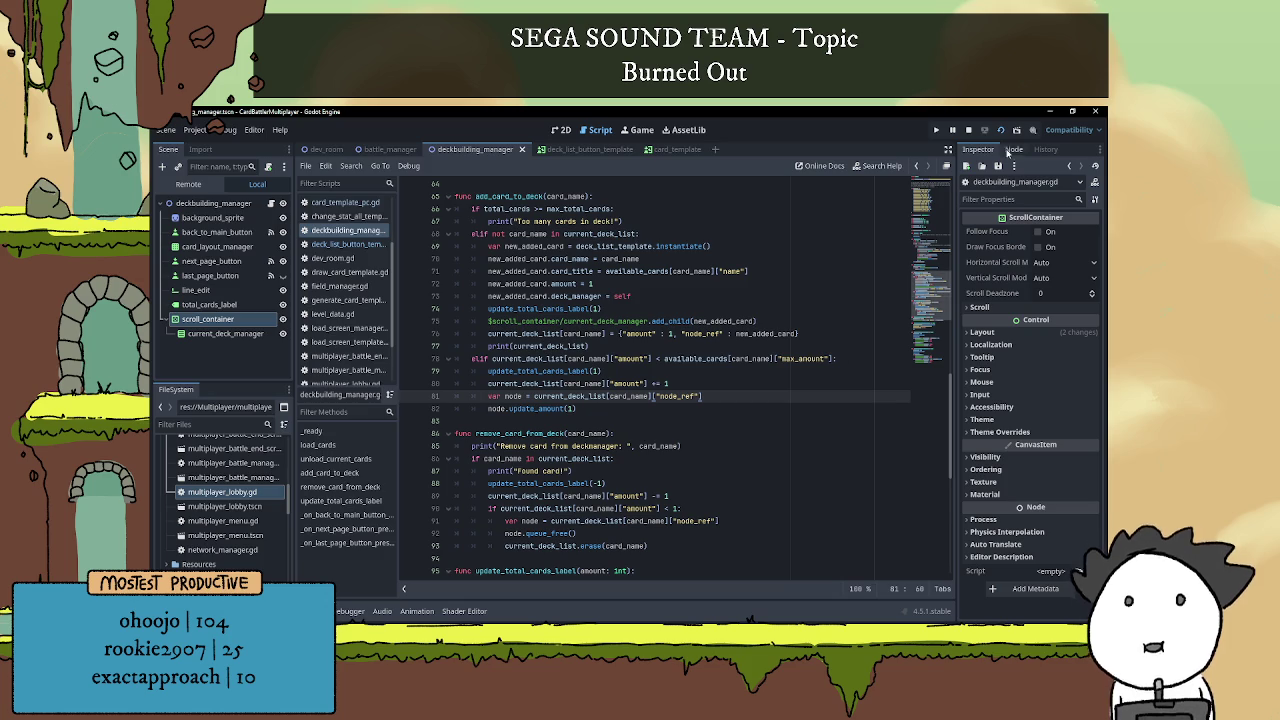
pyautogui.scroll(-4, 577, 392)
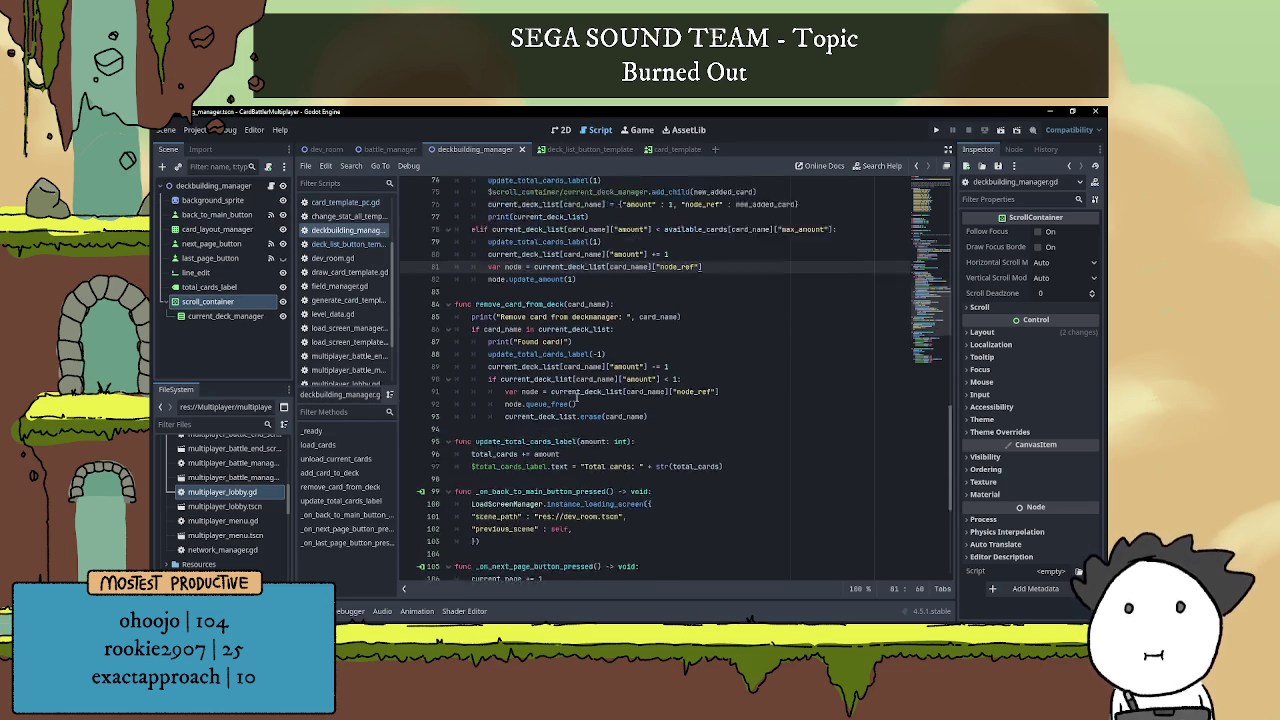
pyautogui.scroll(-2, 577, 400)
pyautogui.click(471, 259)
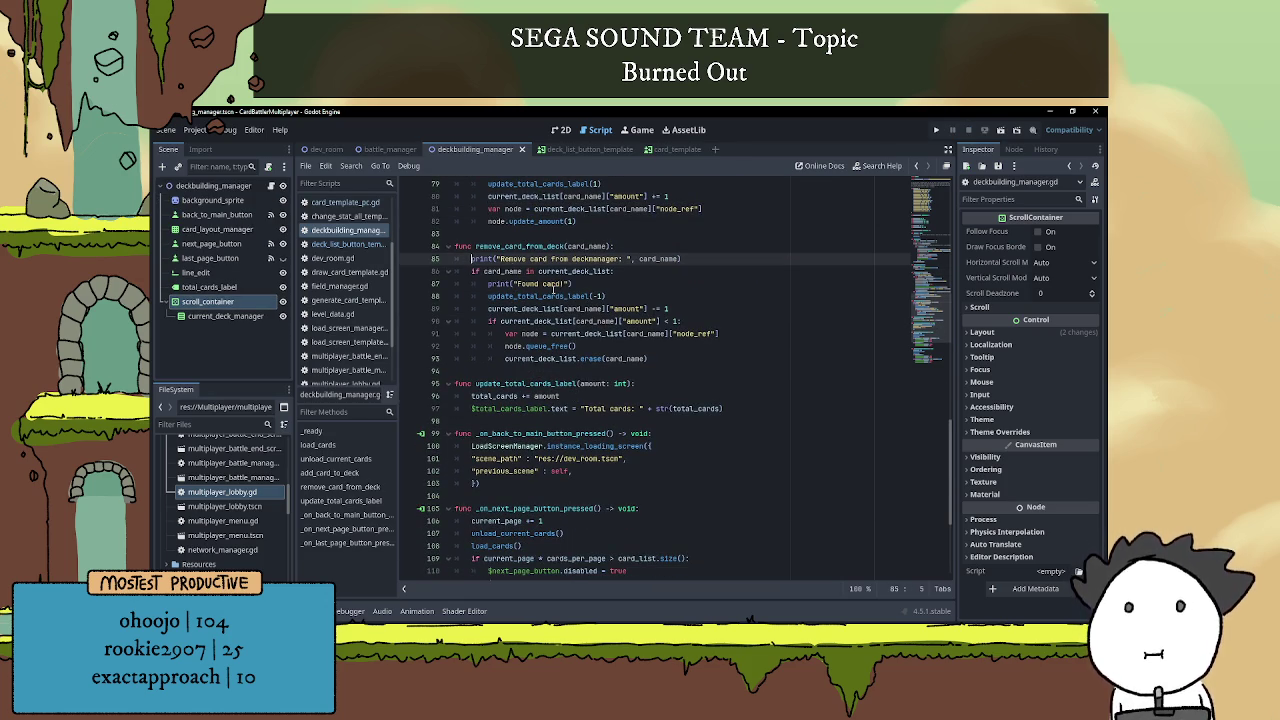
pyautogui.tripleClick(553, 286)
pyautogui.press('BackSpace')
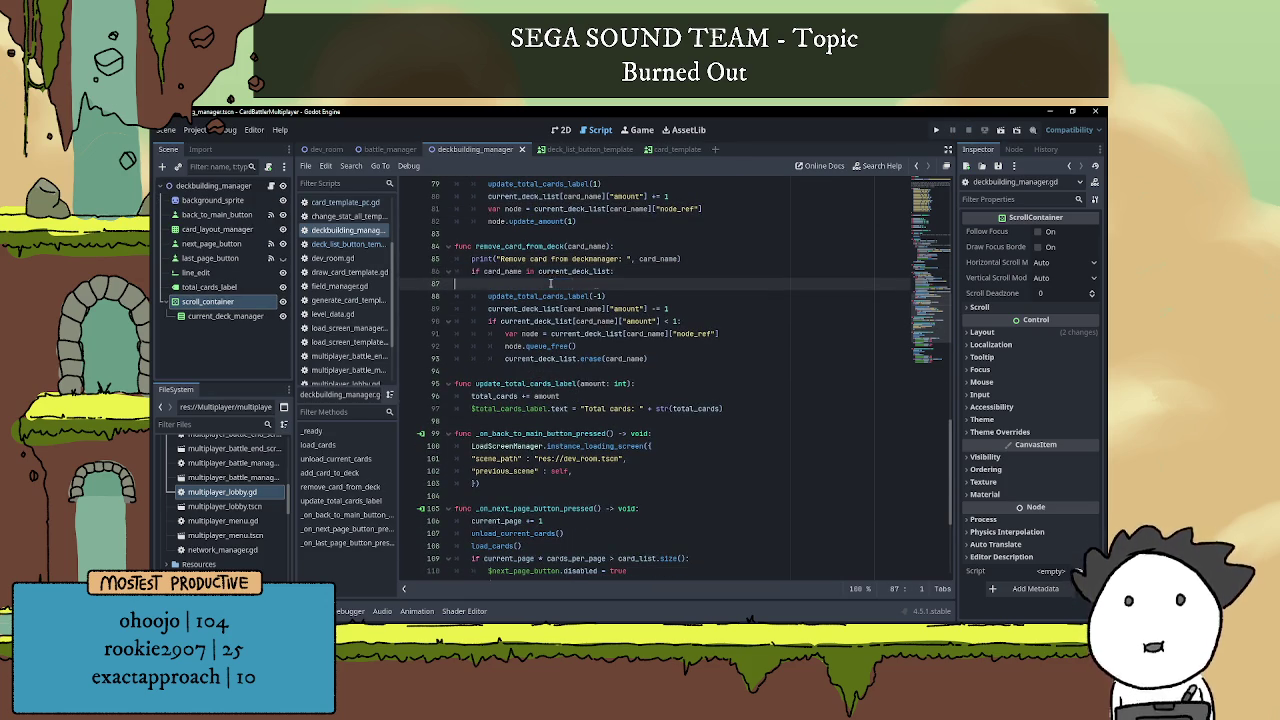
pyautogui.press('BackSpace')
# Switch to the Notepad to-do list and select the two old deck-building notes.
pyautogui.click(694, 245)
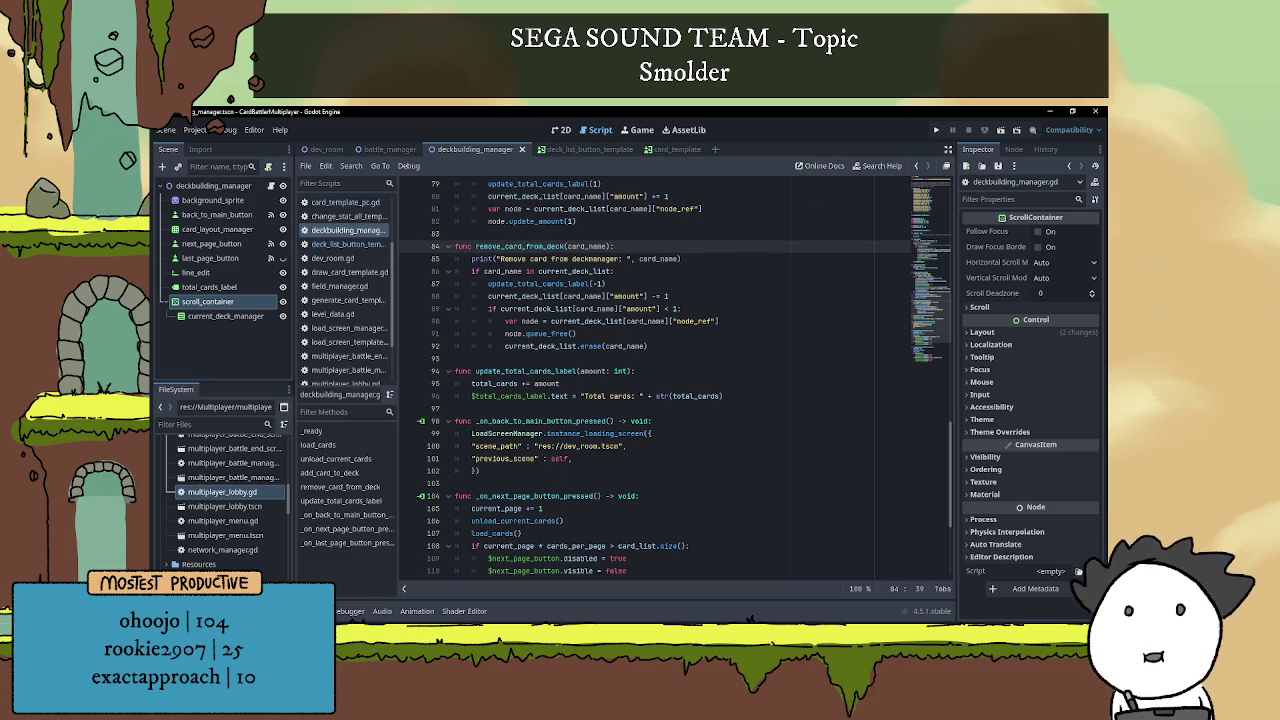
pyautogui.hotkey('alt', 'Tab')
pyautogui.moveTo(1049, 308)
pyautogui.mouseDown()
pyautogui.moveTo(627, 244)
pyautogui.moveTo(621, 228)
pyautogui.mouseUp()
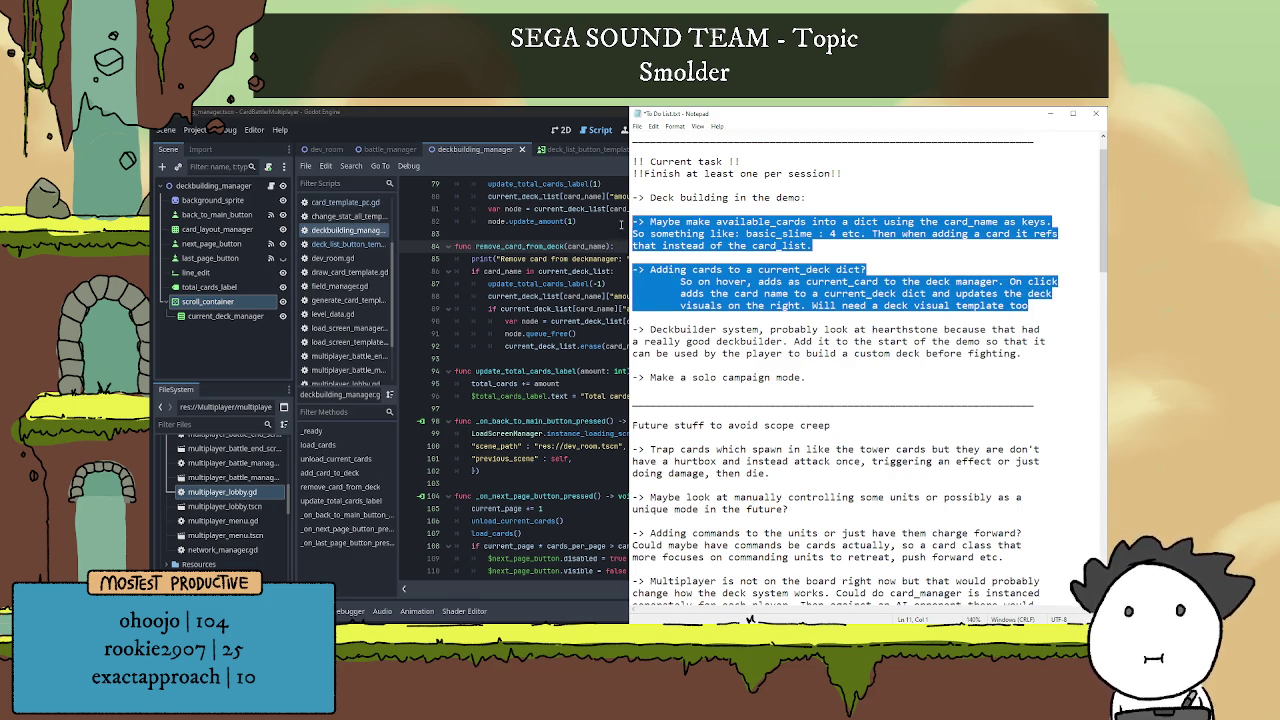
# Replace the old notes with 'Add a save system that stores decks, probably just as json or something easy'.
pyautogui.press('Delete')
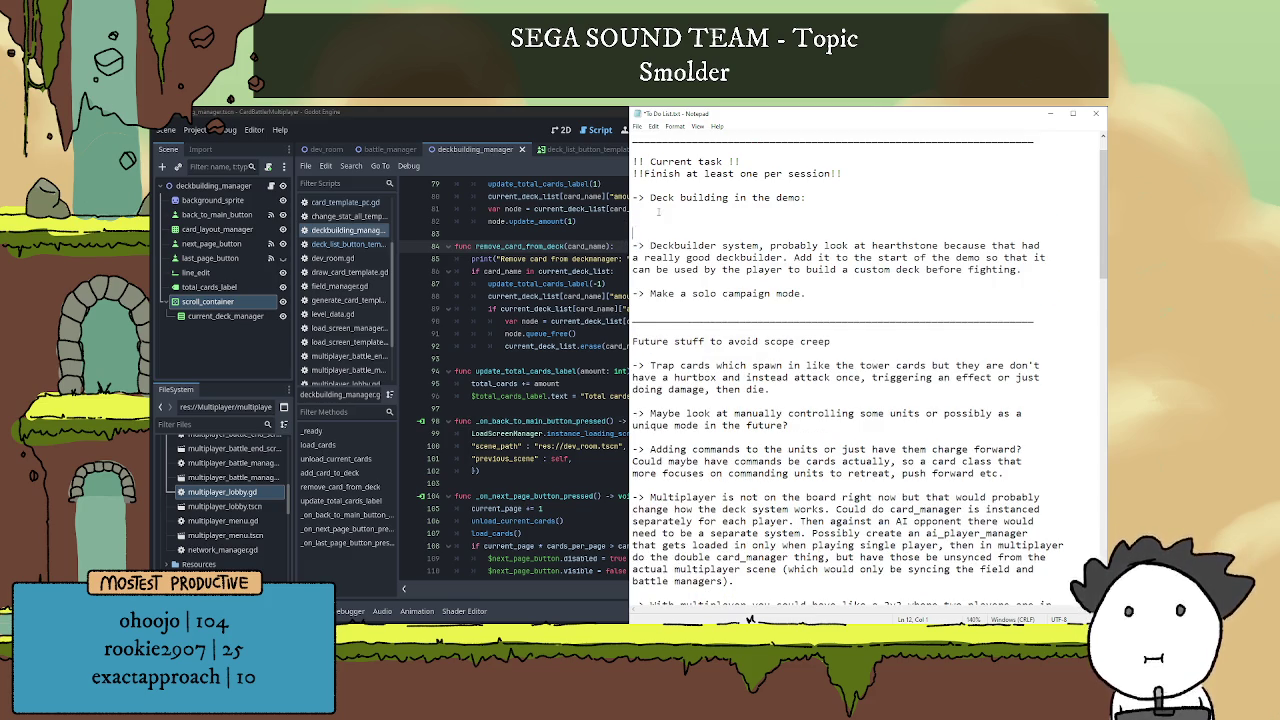
pyautogui.click(736, 230)
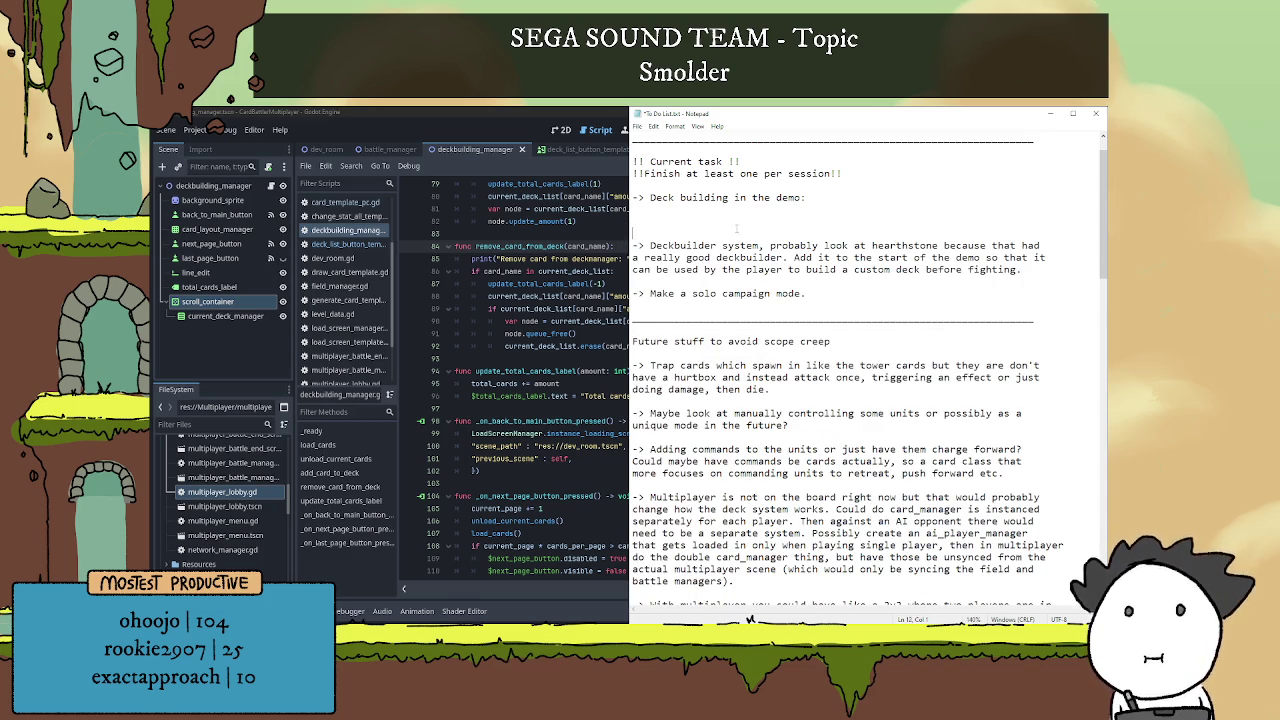
pyautogui.click(728, 211)
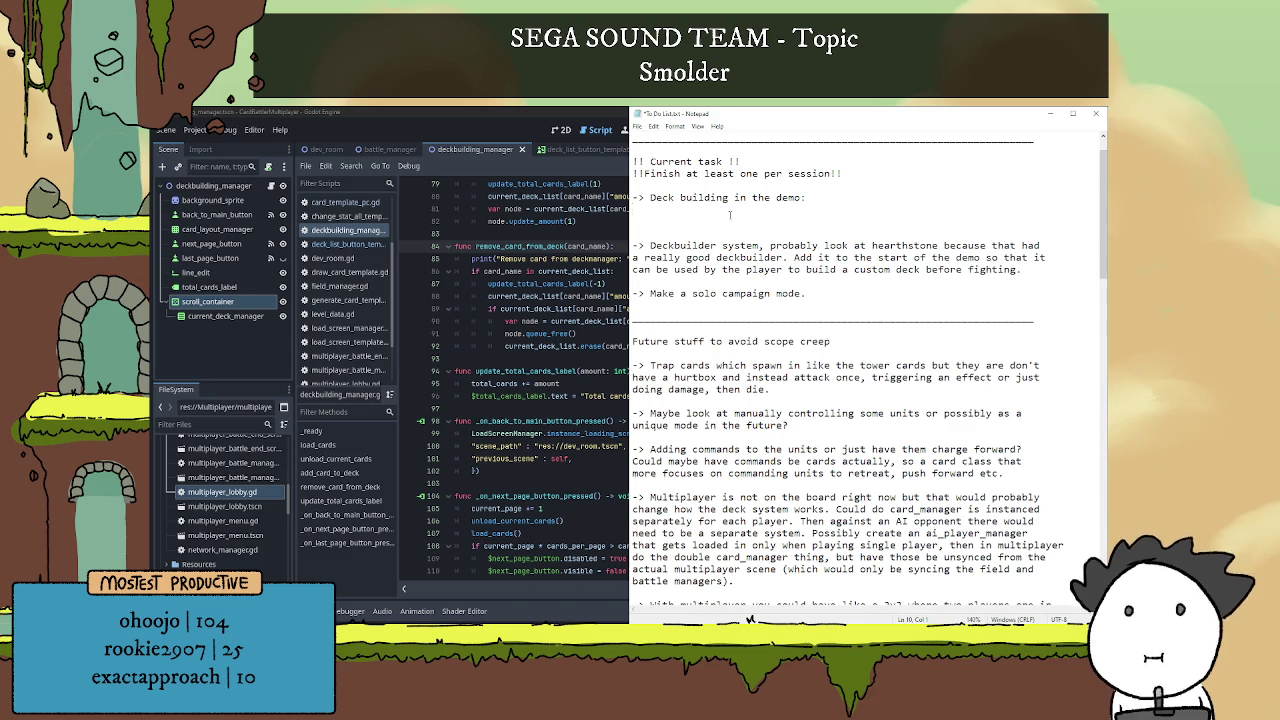
pyautogui.press('Tab')
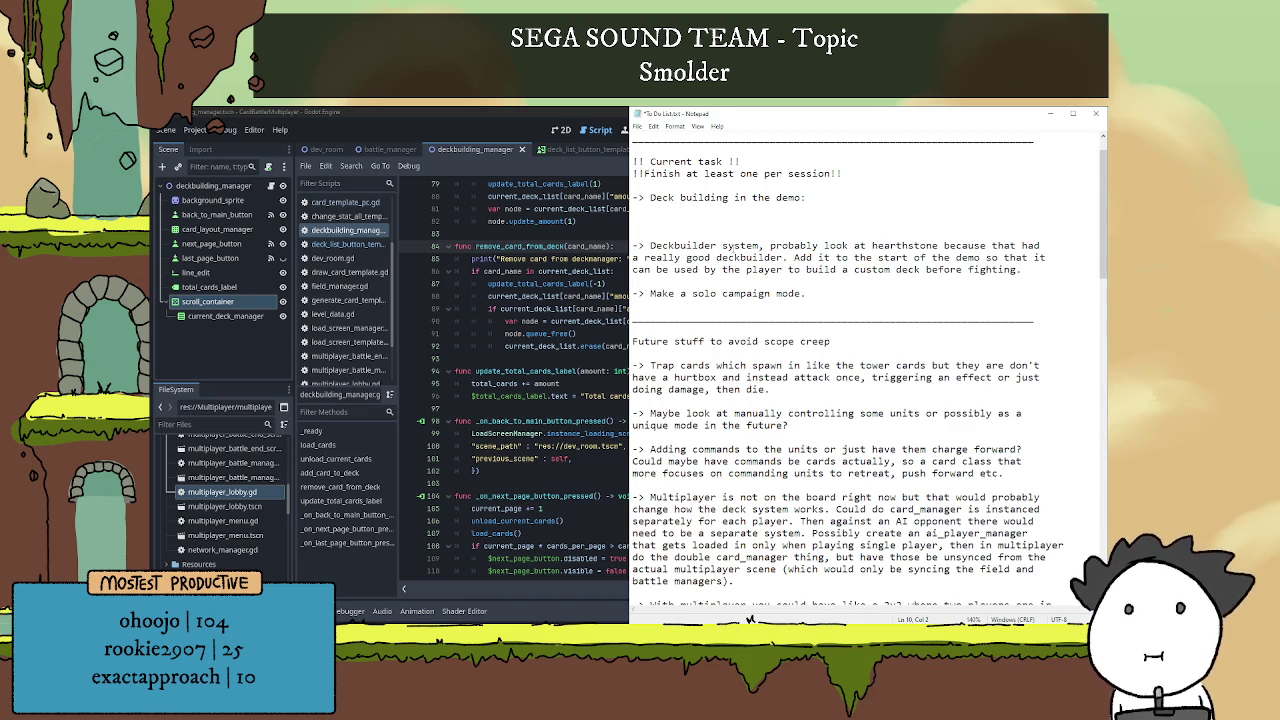
pyautogui.write('A')
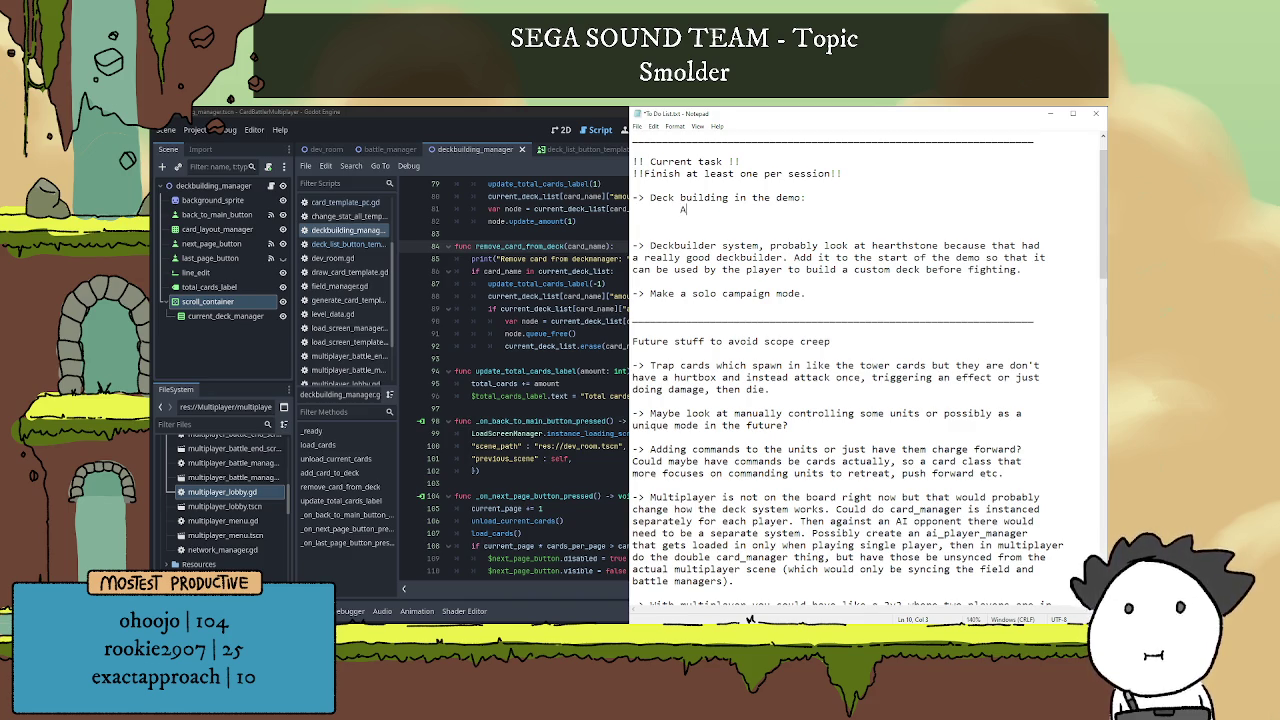
pyautogui.write('dd a save system ')
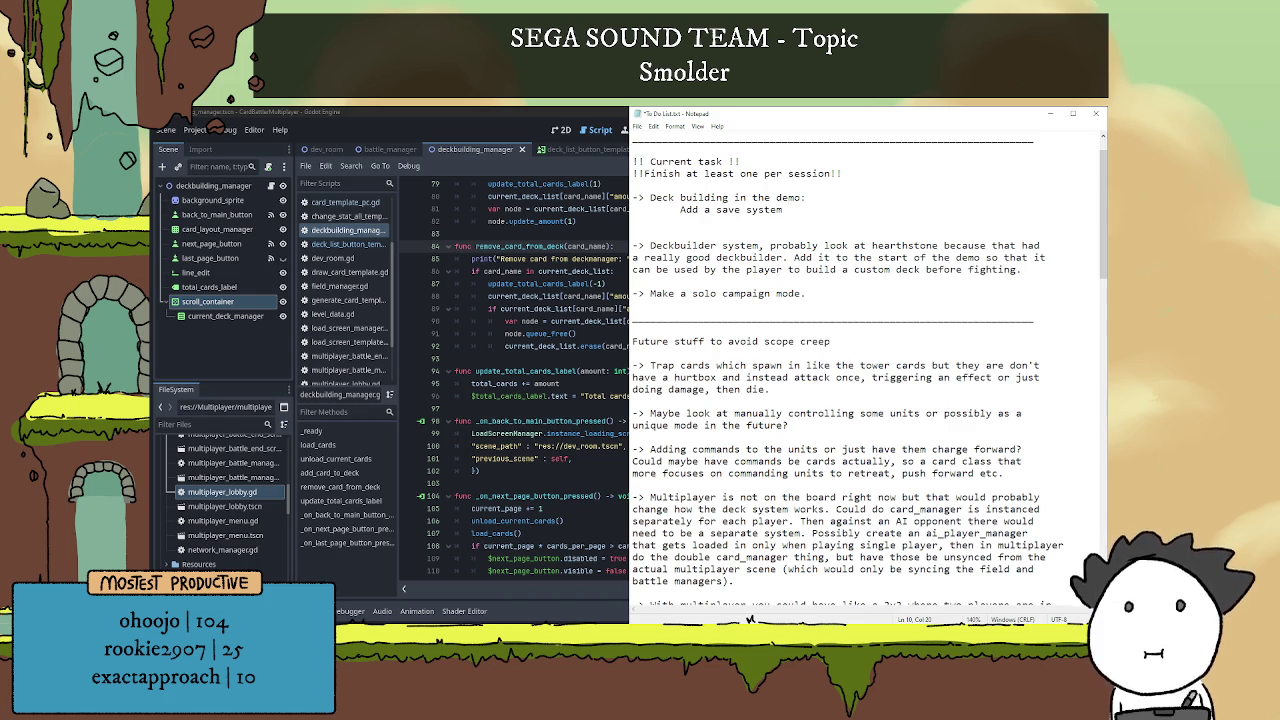
pyautogui.write('that stor')
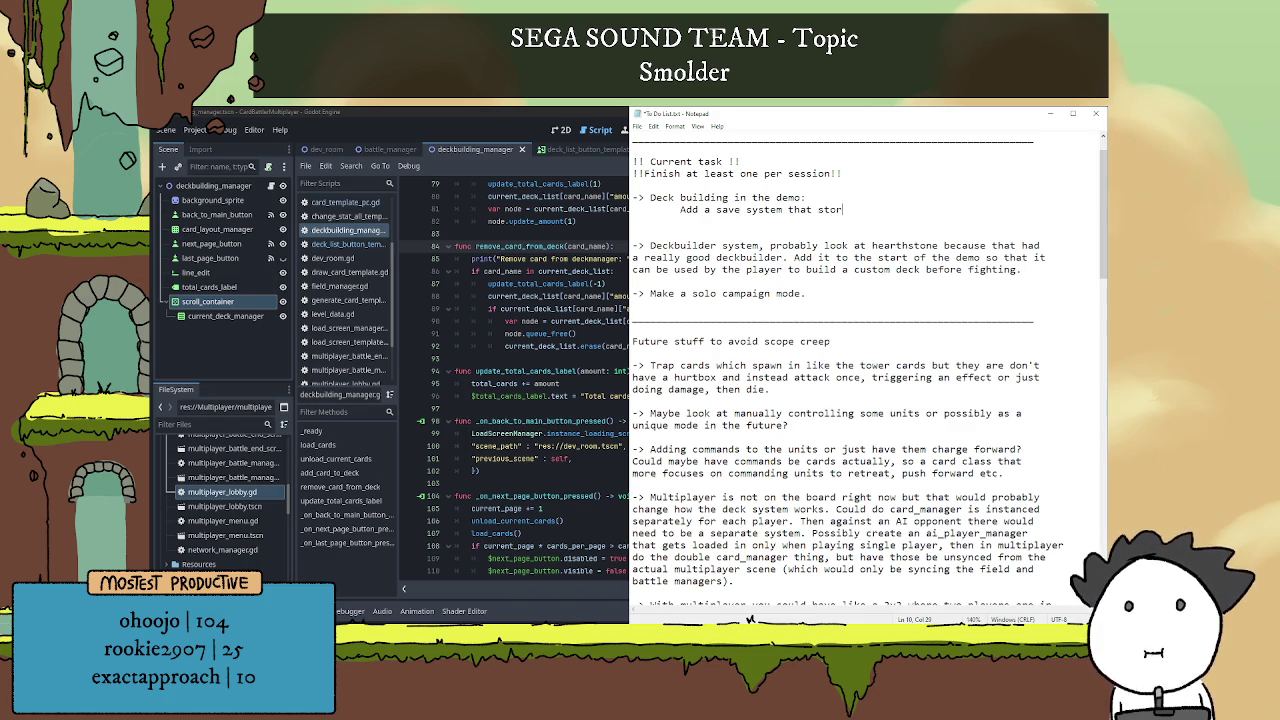
pyautogui.write('es decks, ')
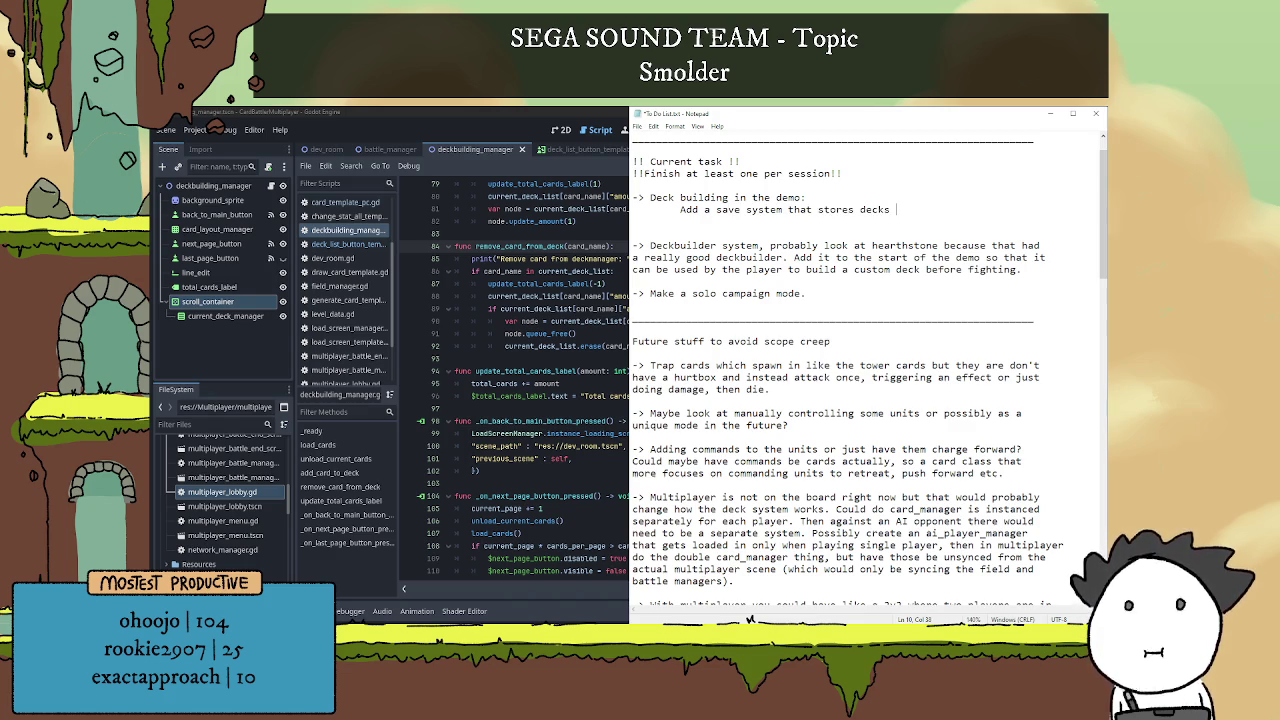
pyautogui.write('probably just ')
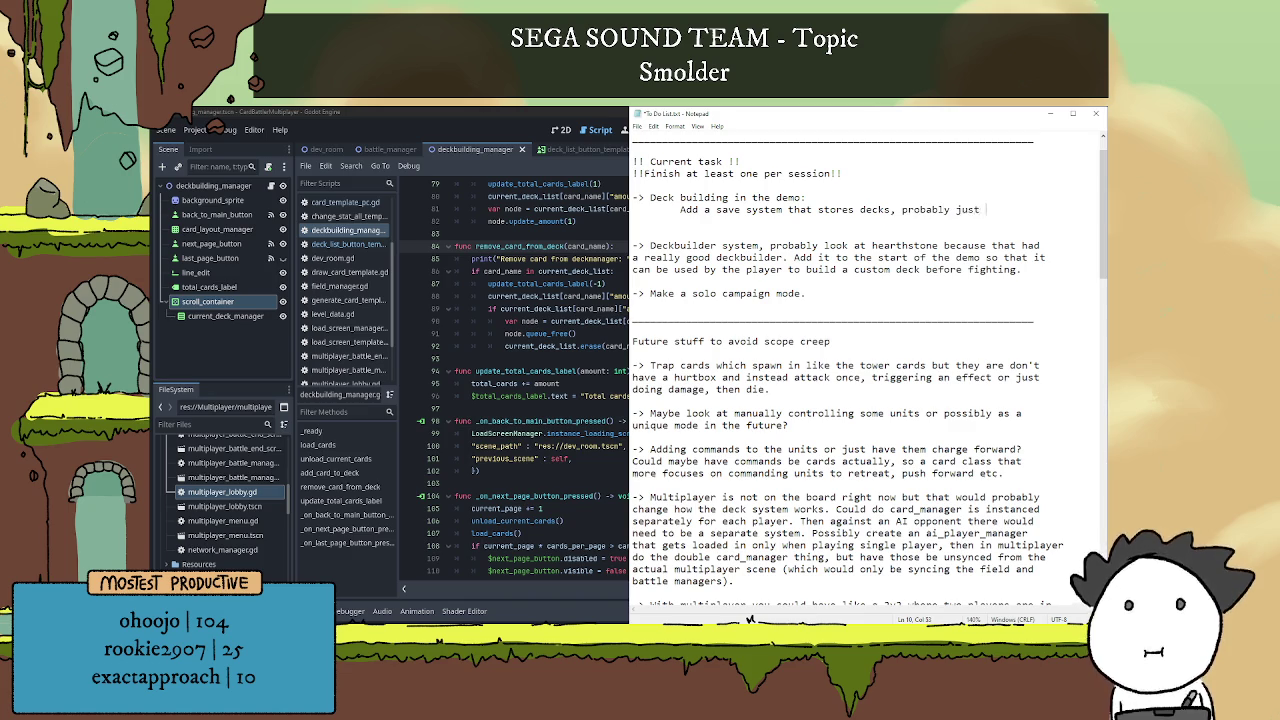
pyautogui.write('as json')
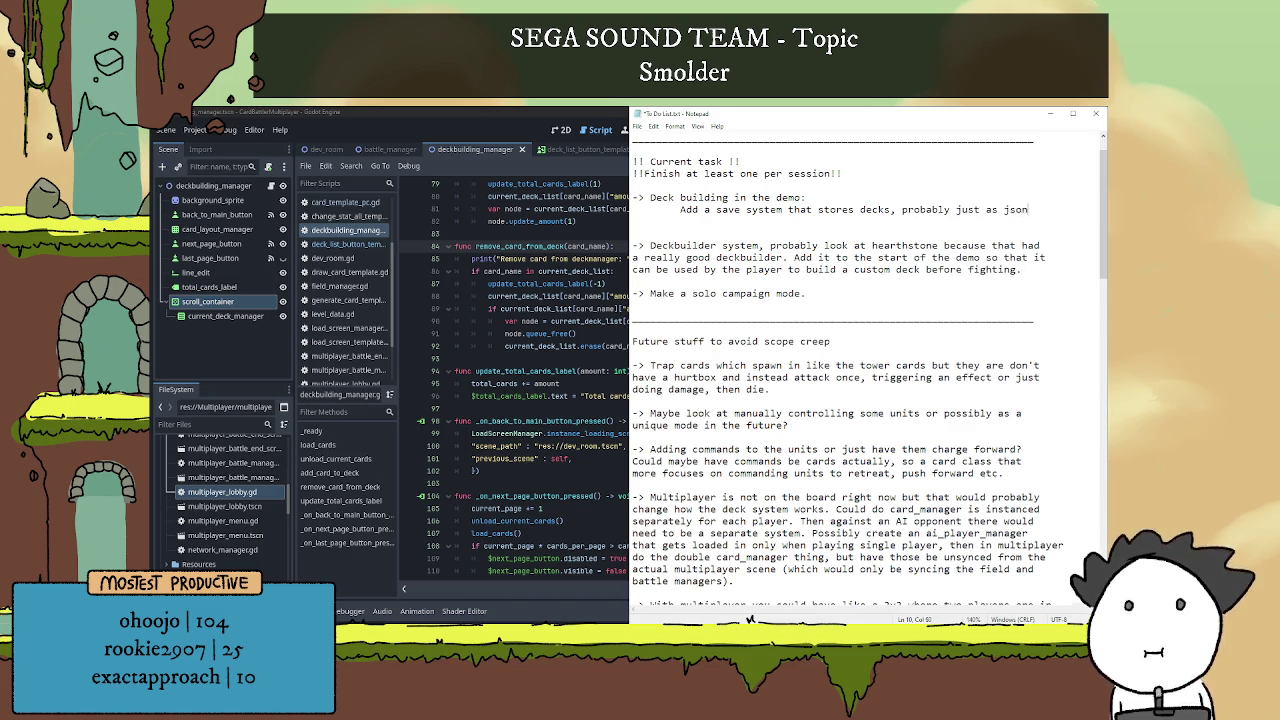
pyautogui.press('Return')
pyautogui.write('or something easy.')
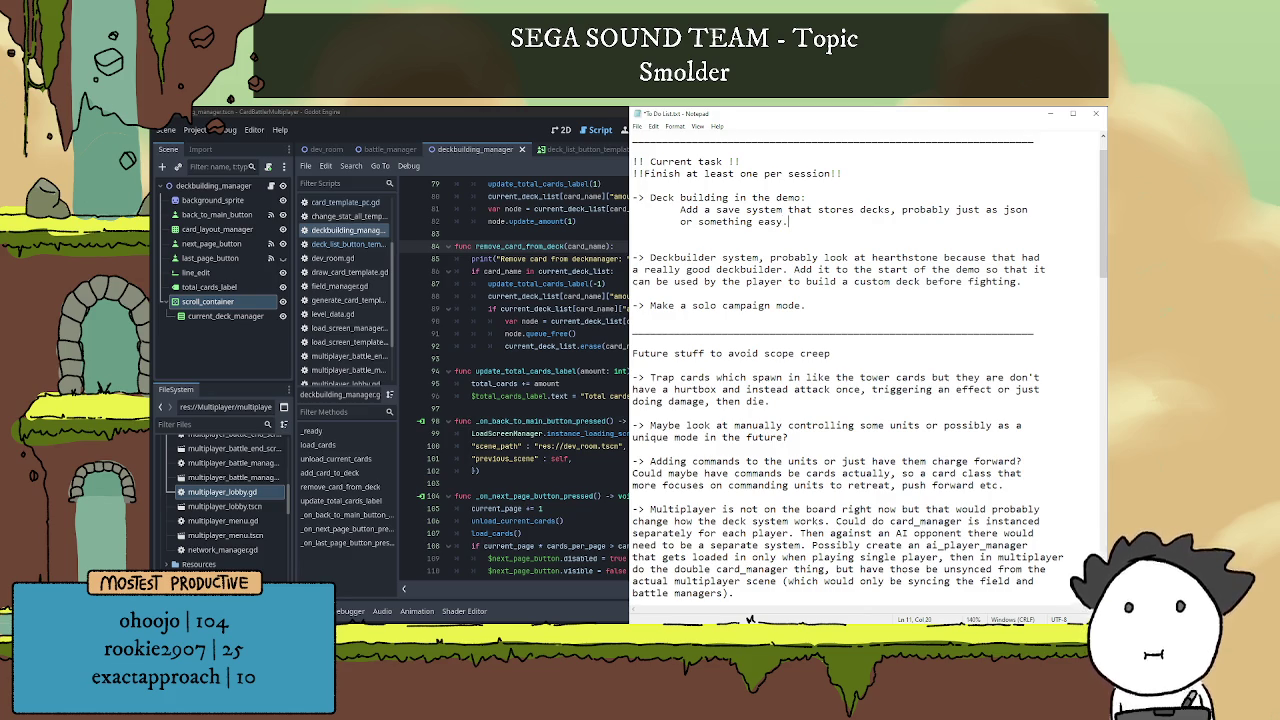
pyautogui.click(784, 222)
# Run the game, type 'laskjbfklas' into the deck name field, then clear it.
pyautogui.click(490, 228)
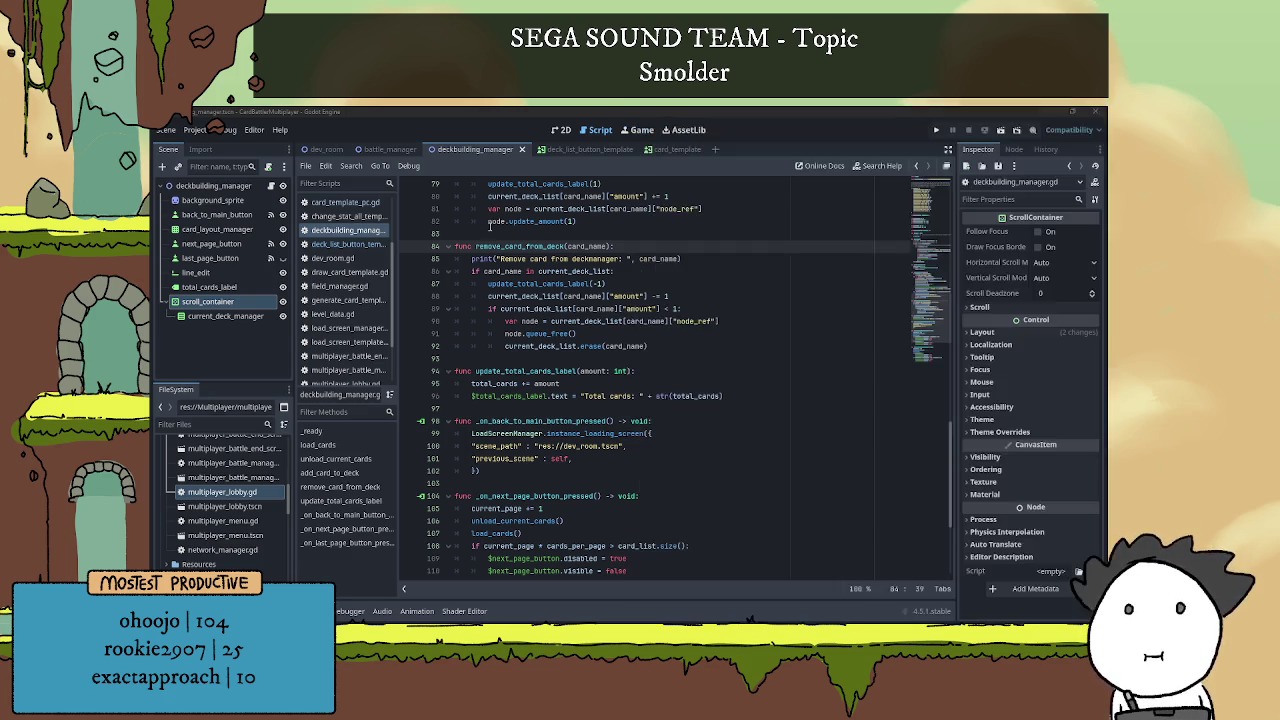
pyautogui.scroll(3, 571, 358)
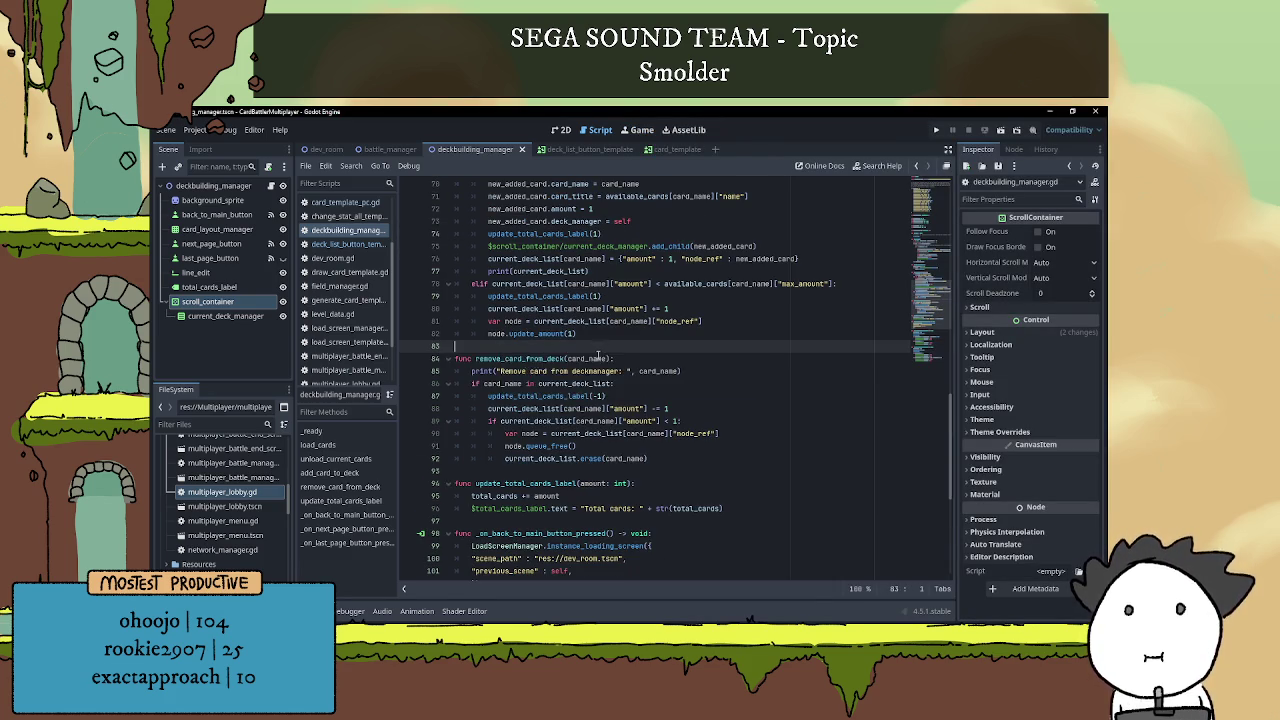
pyautogui.scroll(-3, 599, 352)
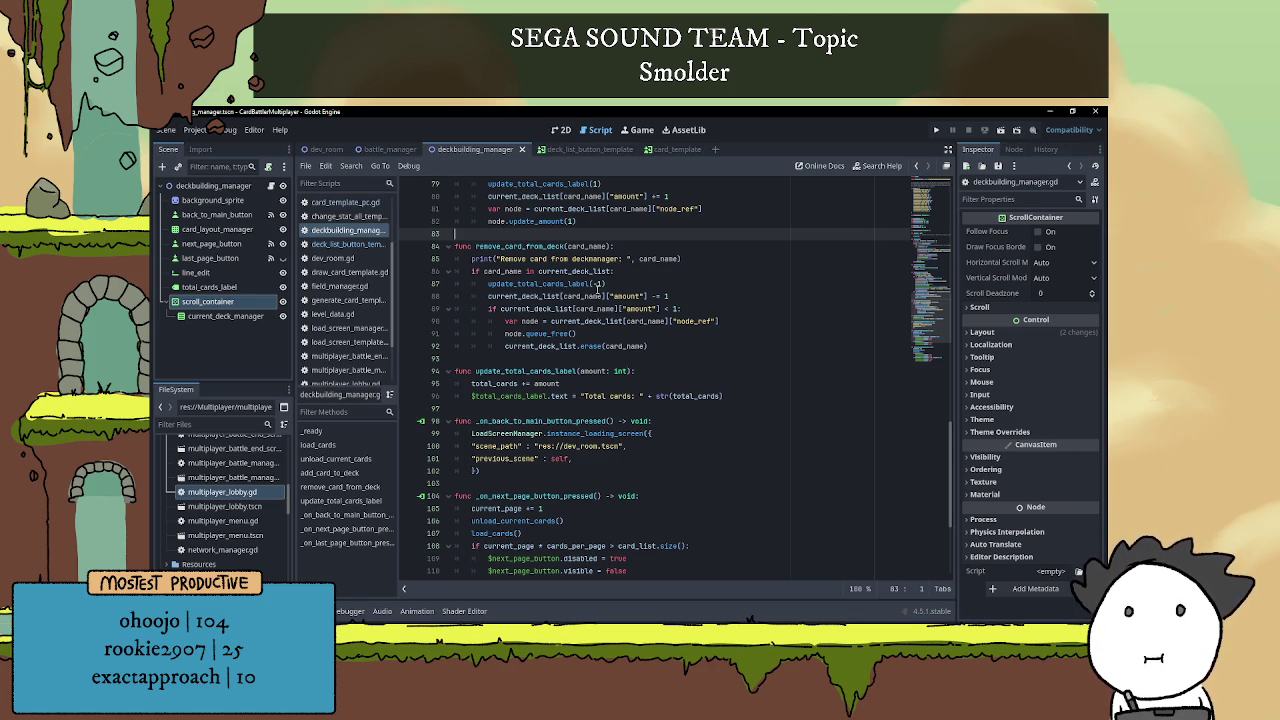
pyautogui.scroll(4, 665, 343)
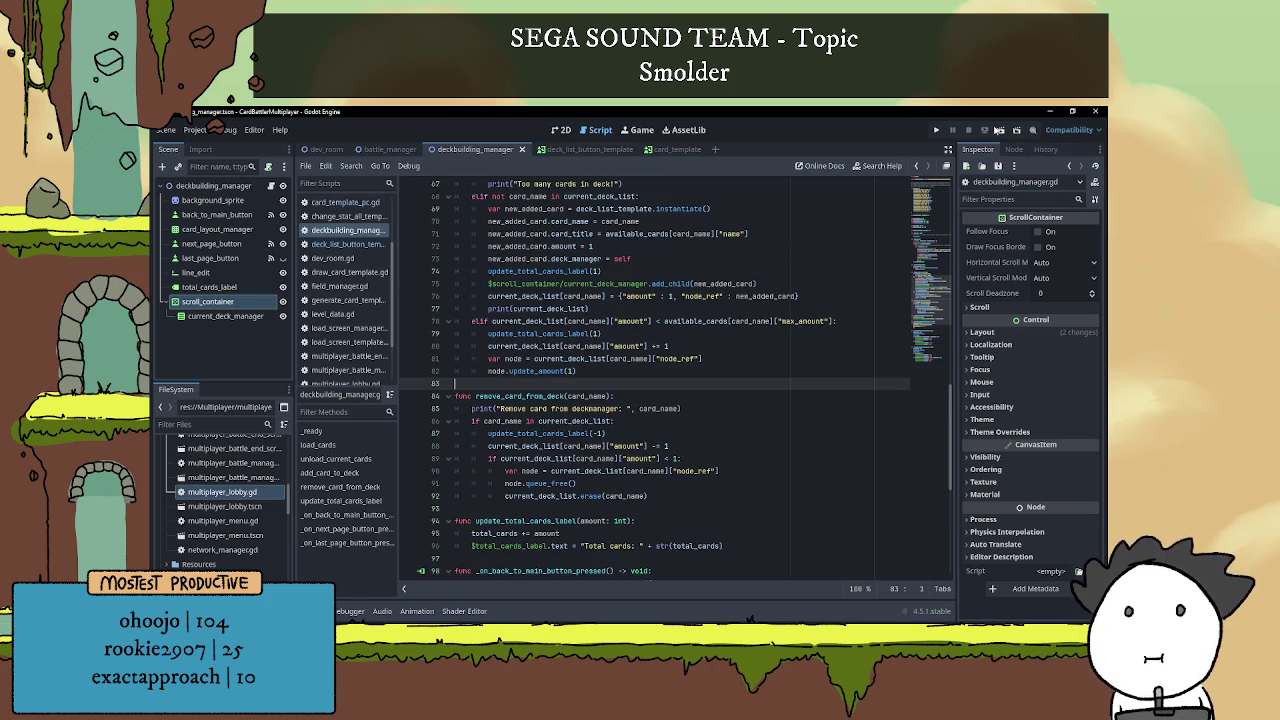
pyautogui.click(1000, 131)
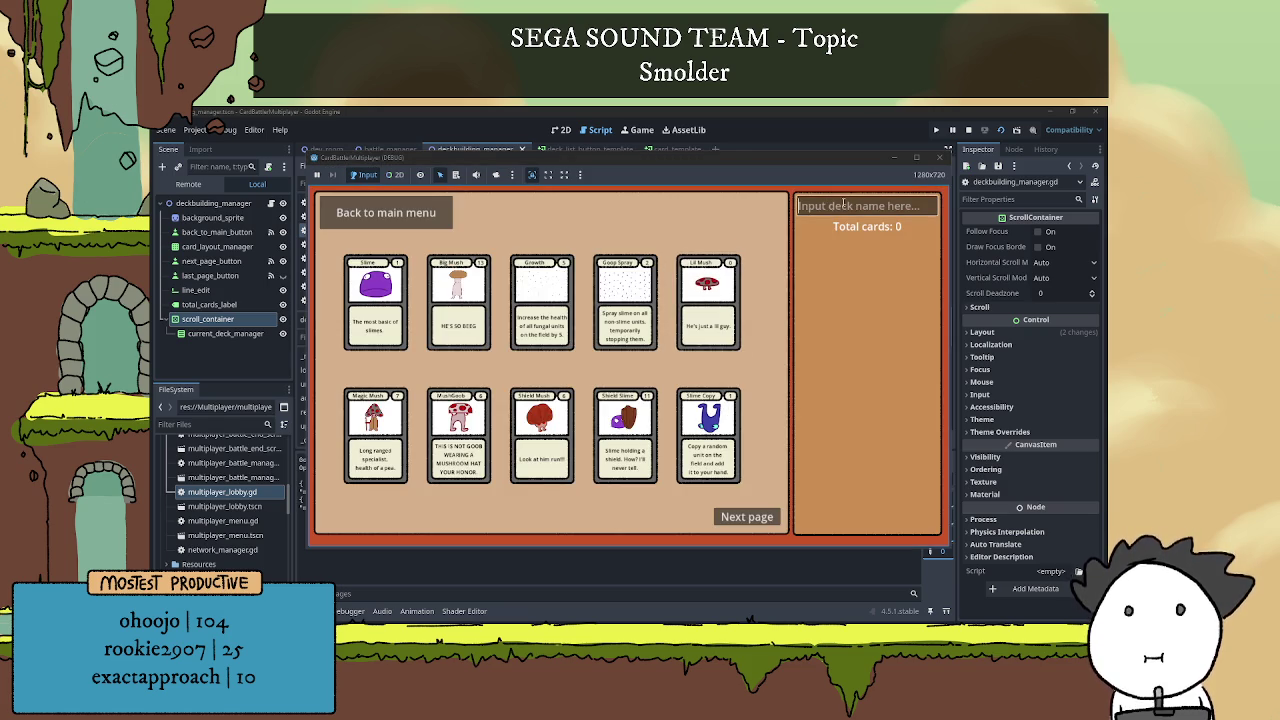
pyautogui.write('laskjbfklas')
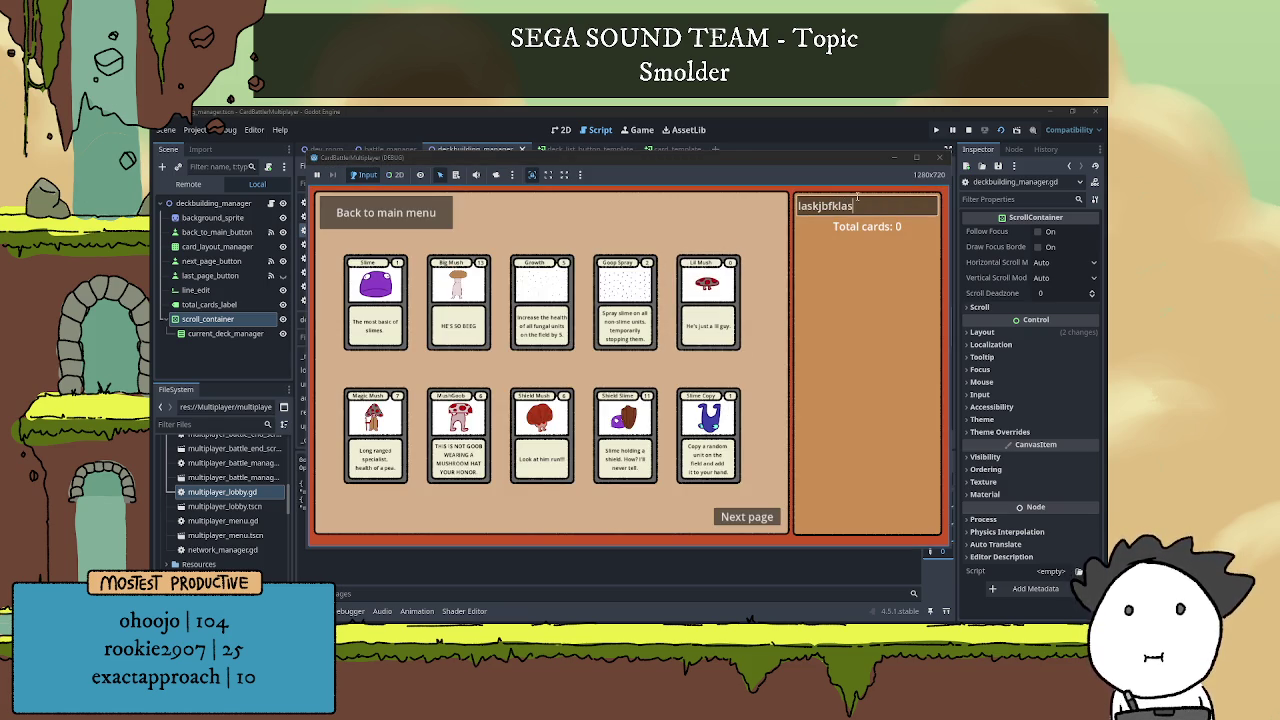
pyautogui.hotkey('ctrl', 'a')
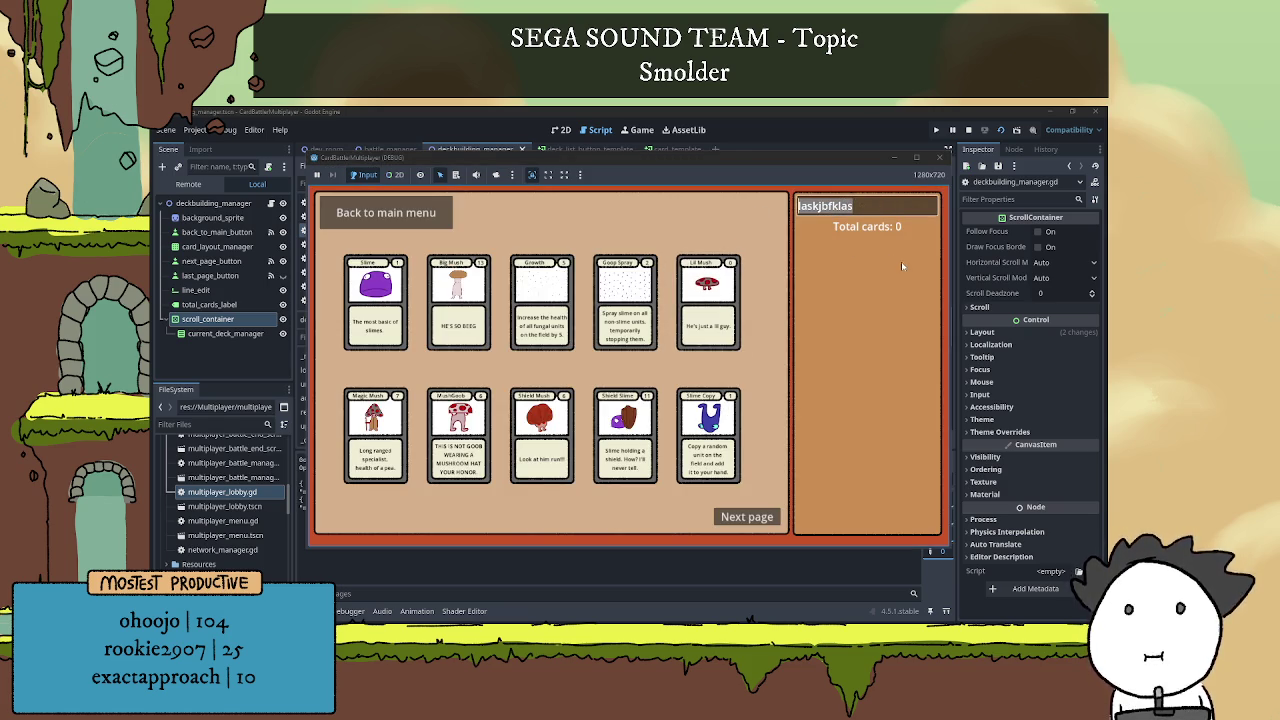
pyautogui.press('BackSpace')
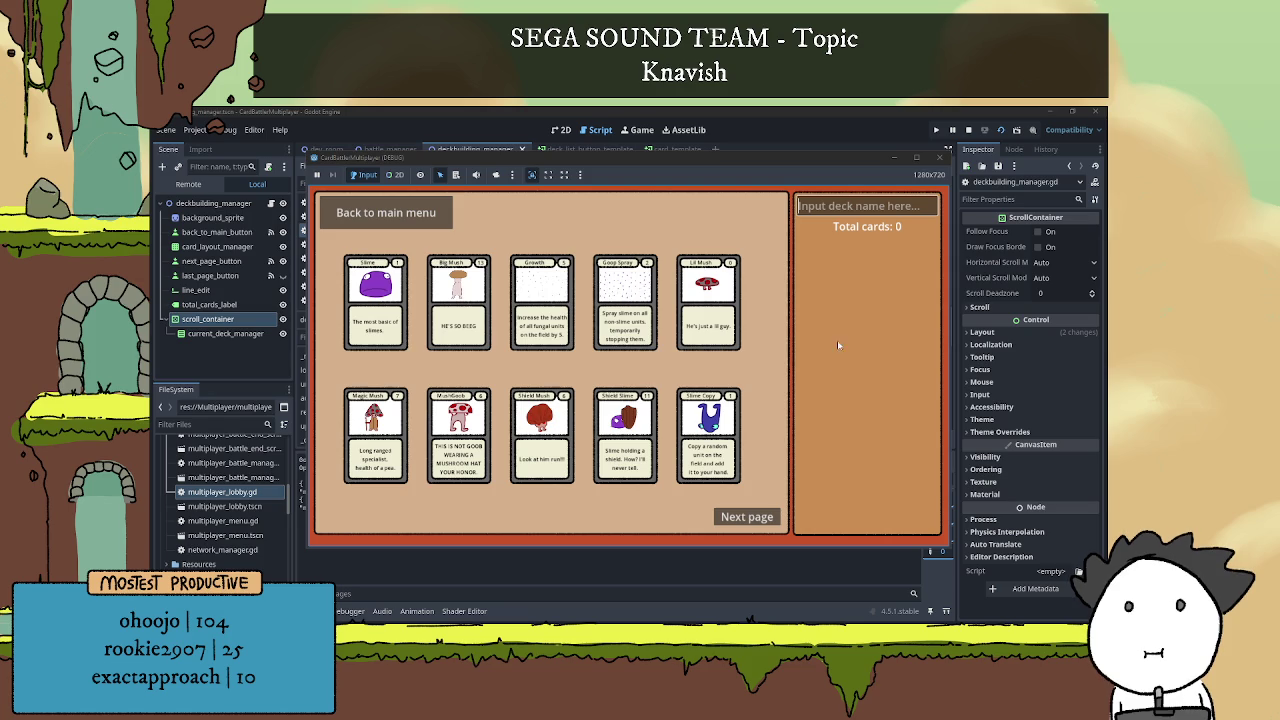
# Close the game and change the Notepad note to a 'load/save' system.
pyautogui.click(939, 157)
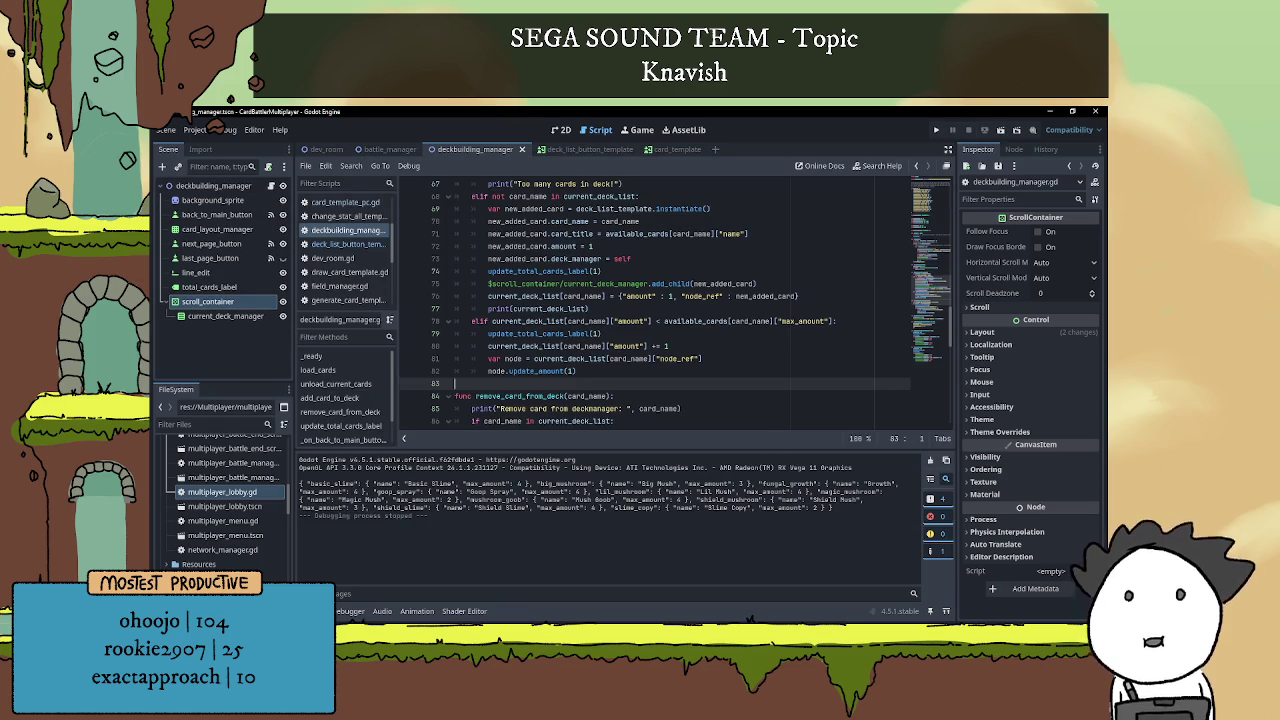
pyautogui.hotkey('alt', 'Tab')
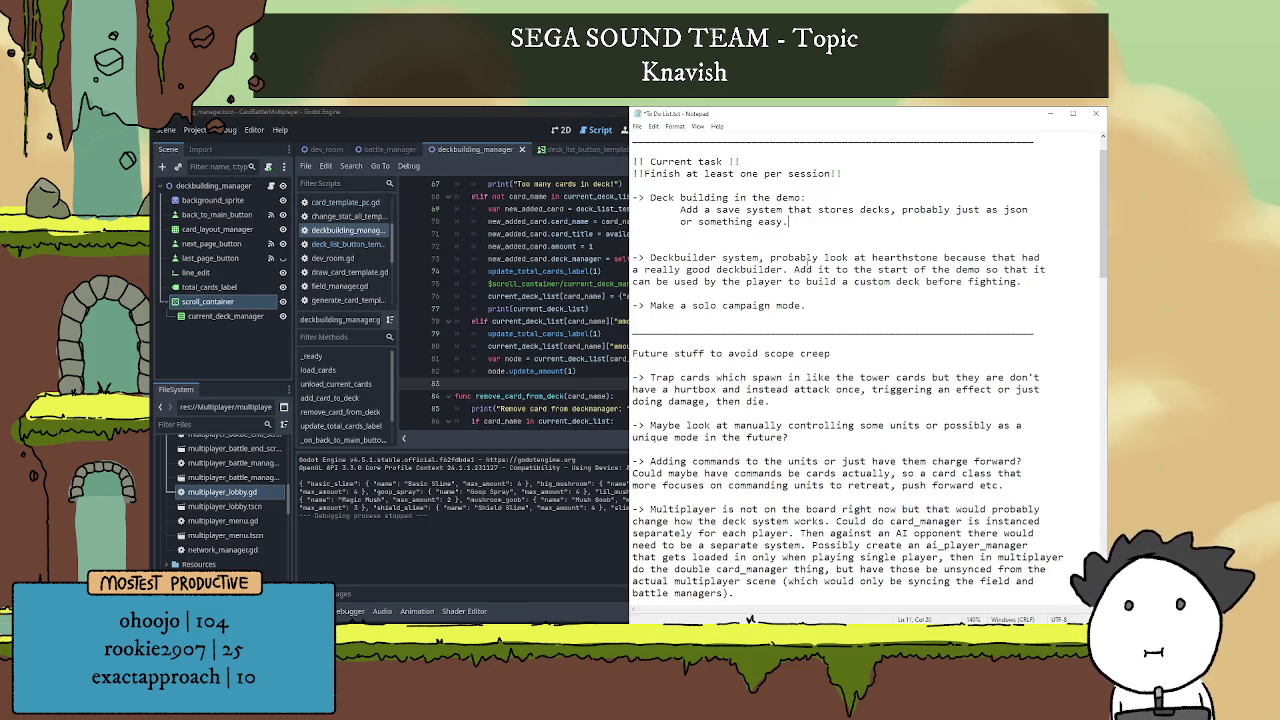
pyautogui.click(716, 210)
pyautogui.write('load/')
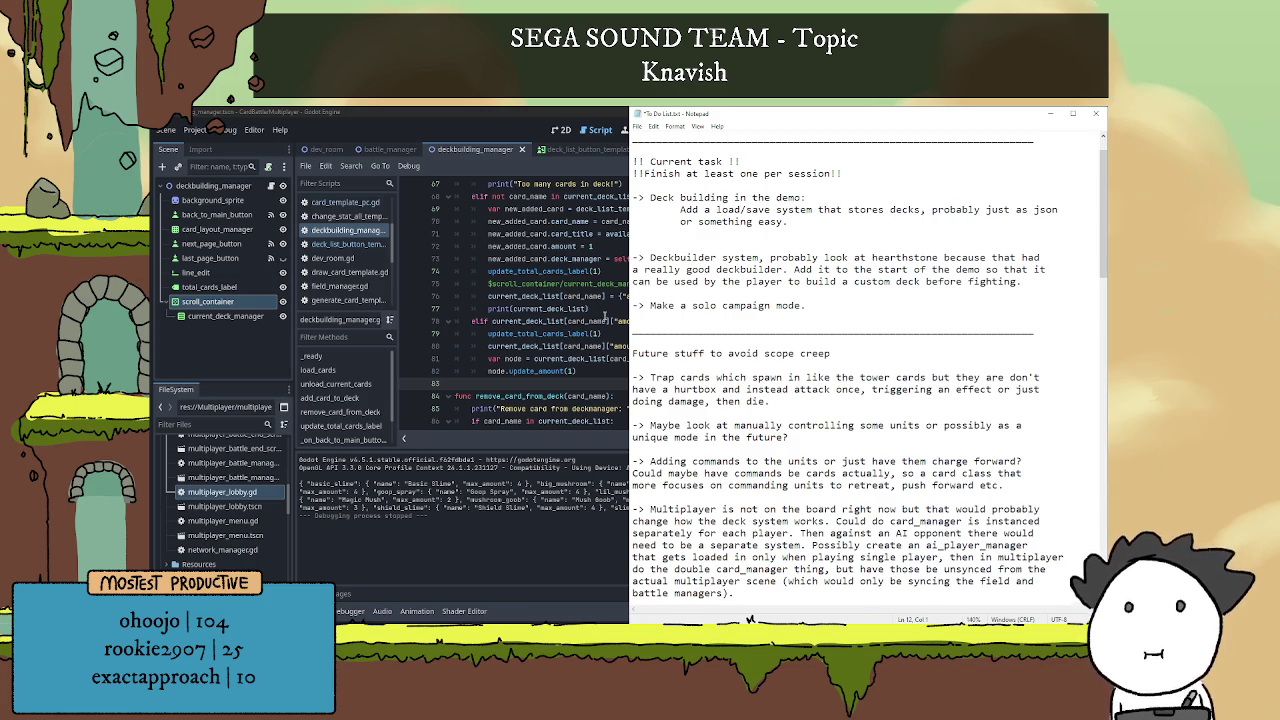
# Return to Godot's 2D view of the scene and select the next_page_button node.
pyautogui.click(603, 313)
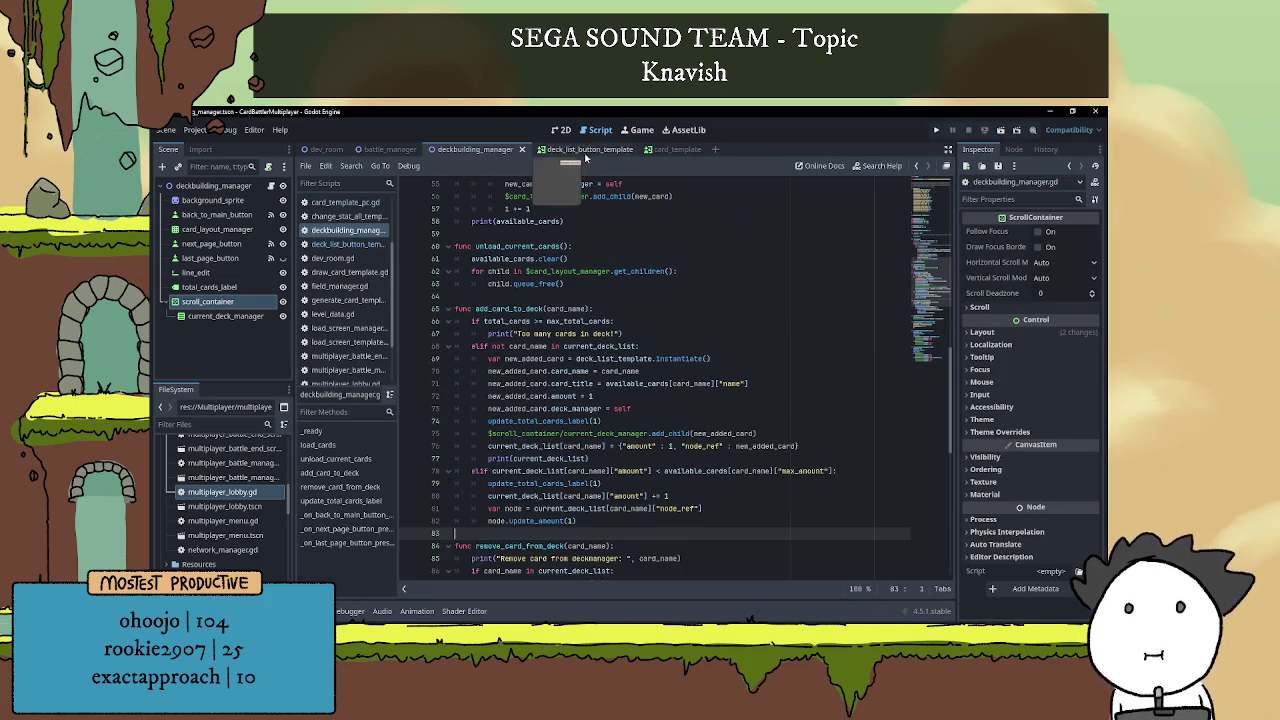
pyautogui.click(563, 130)
pyautogui.scroll(-3, 677, 337)
pyautogui.scroll(4, 614, 309)
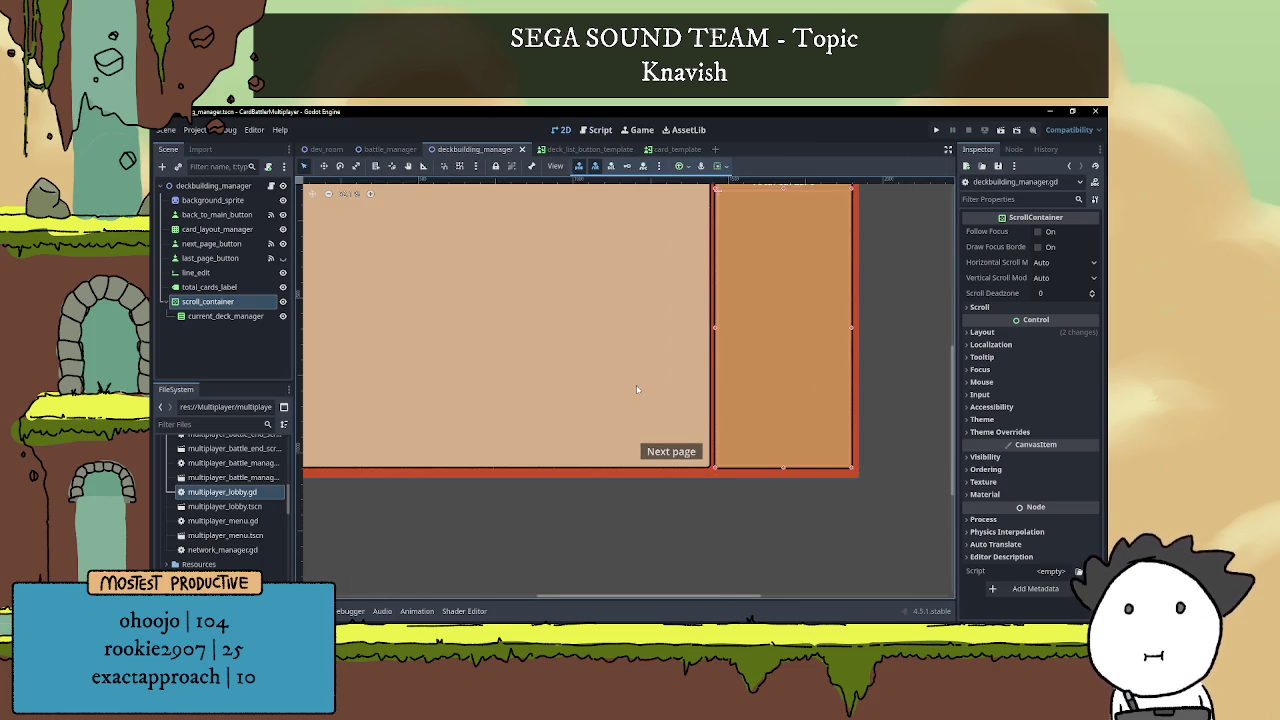
pyautogui.click(664, 453)
# Copy next_page_button, paste it under the root, and rename the copy load_decks_button.
pyautogui.rightClick(238, 244)
pyautogui.click(265, 313)
pyautogui.rightClick(238, 188)
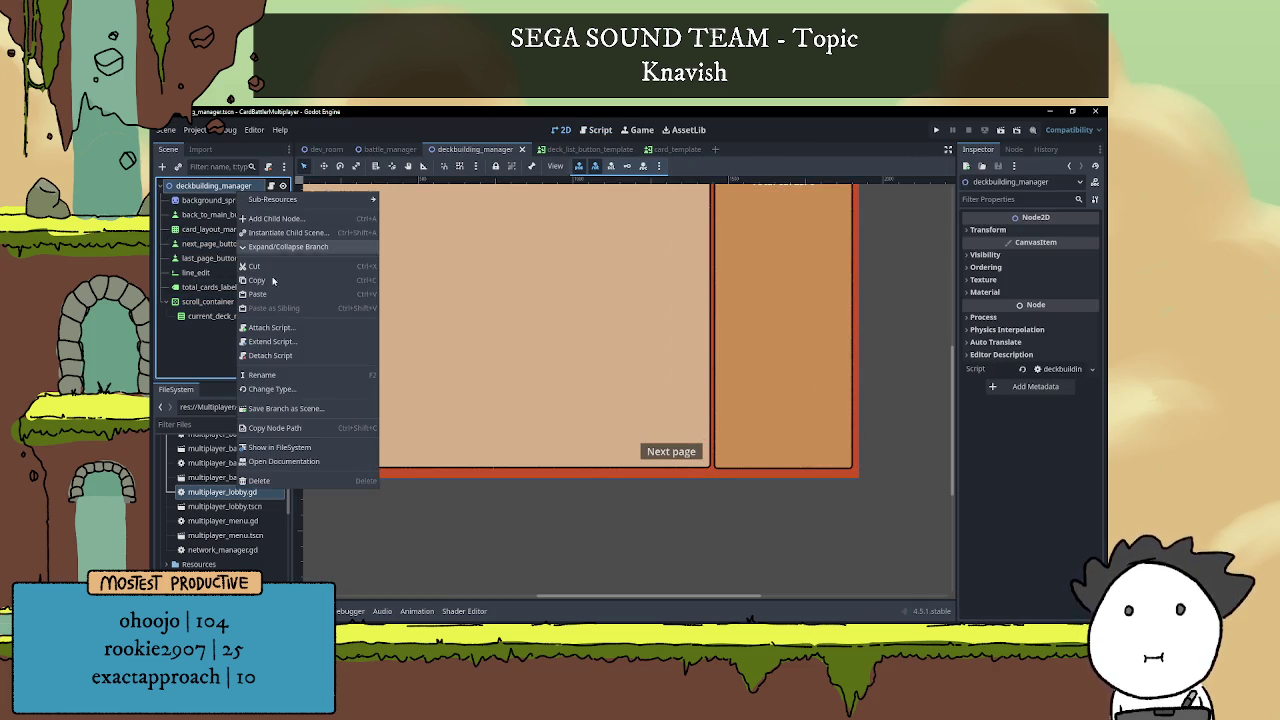
pyautogui.click(262, 294)
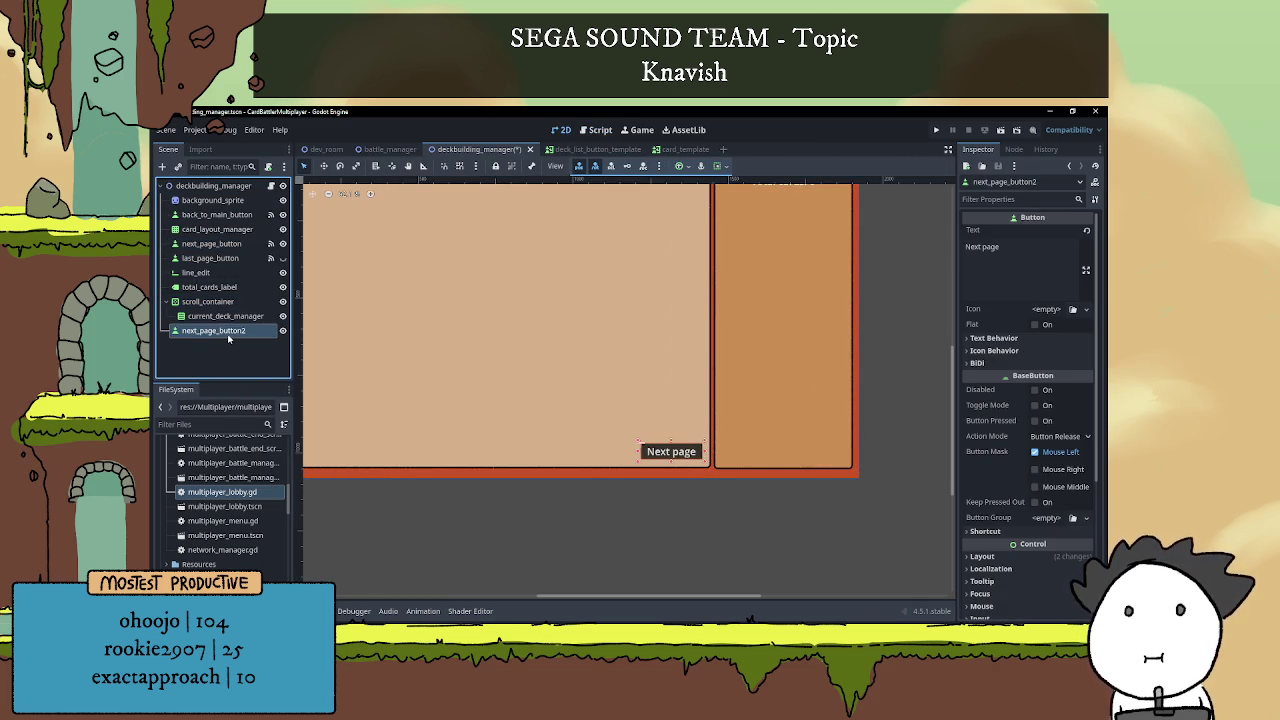
pyautogui.doubleClick(229, 334)
pyautogui.write('load_decks_button')
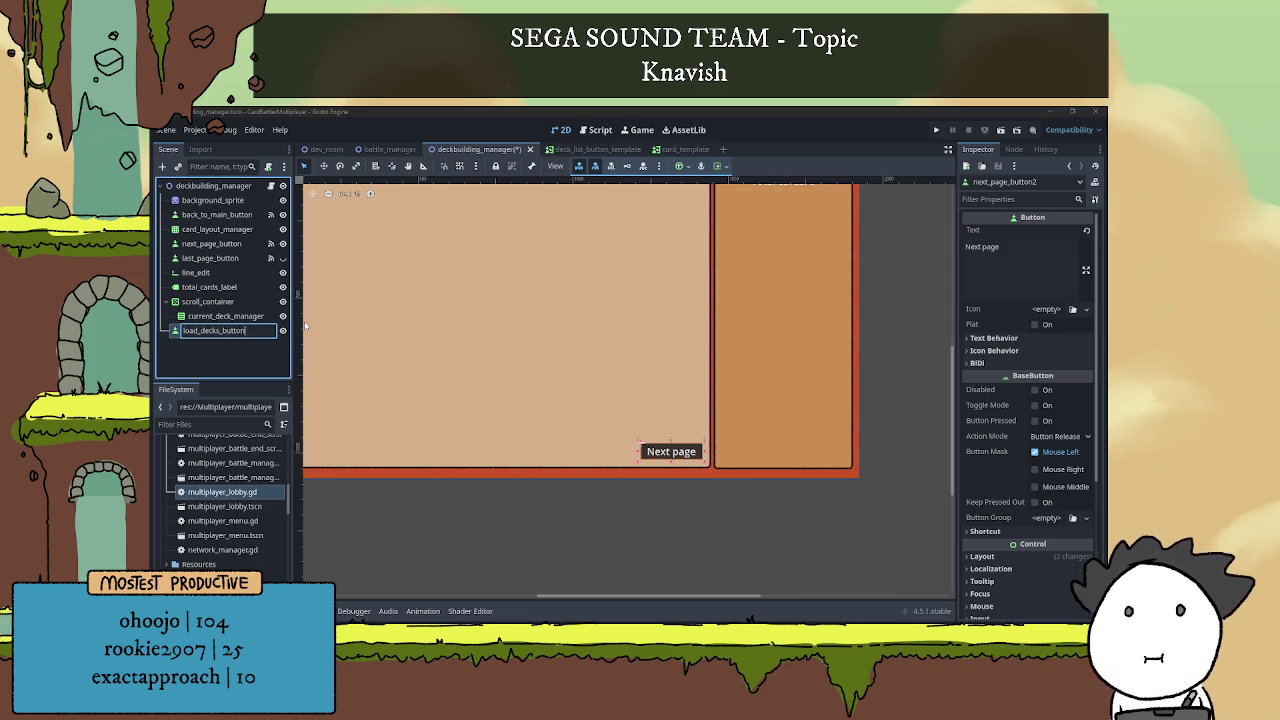
pyautogui.press('Return')
# Paste a second copy under deckbuilding_manager and rename it save_deck_button.
pyautogui.click(180, 186)
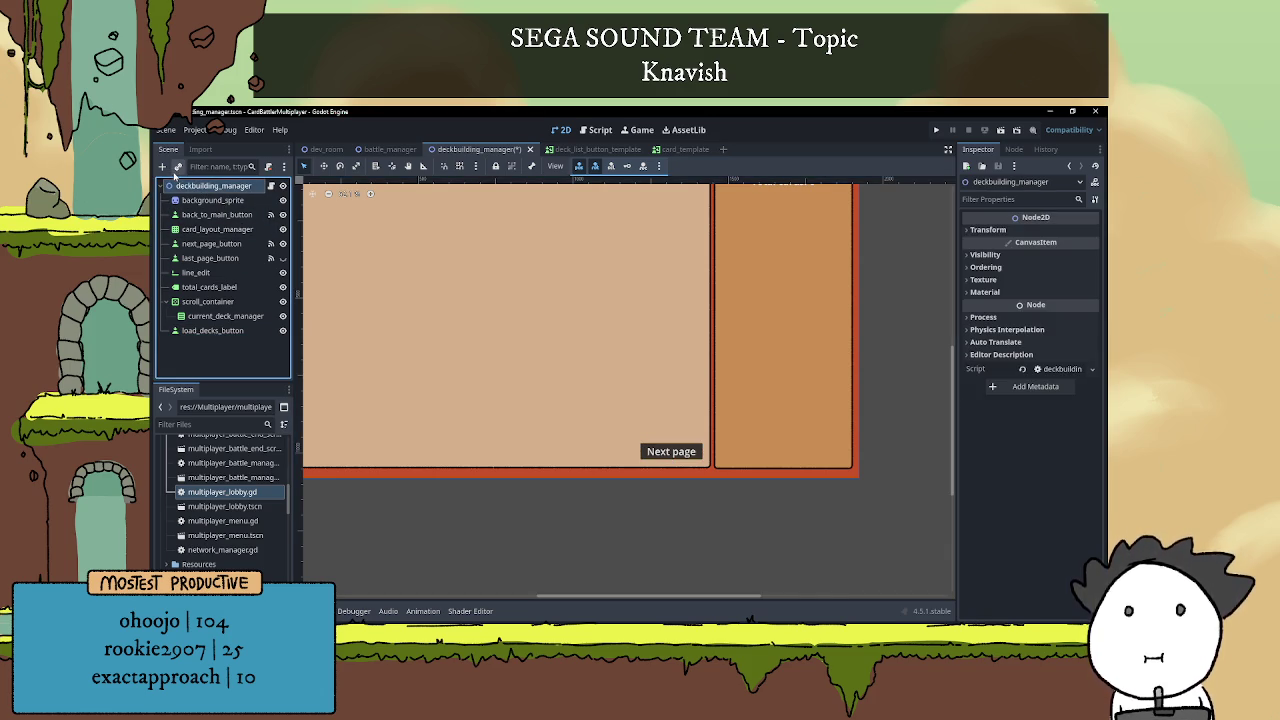
pyautogui.rightClick(192, 186)
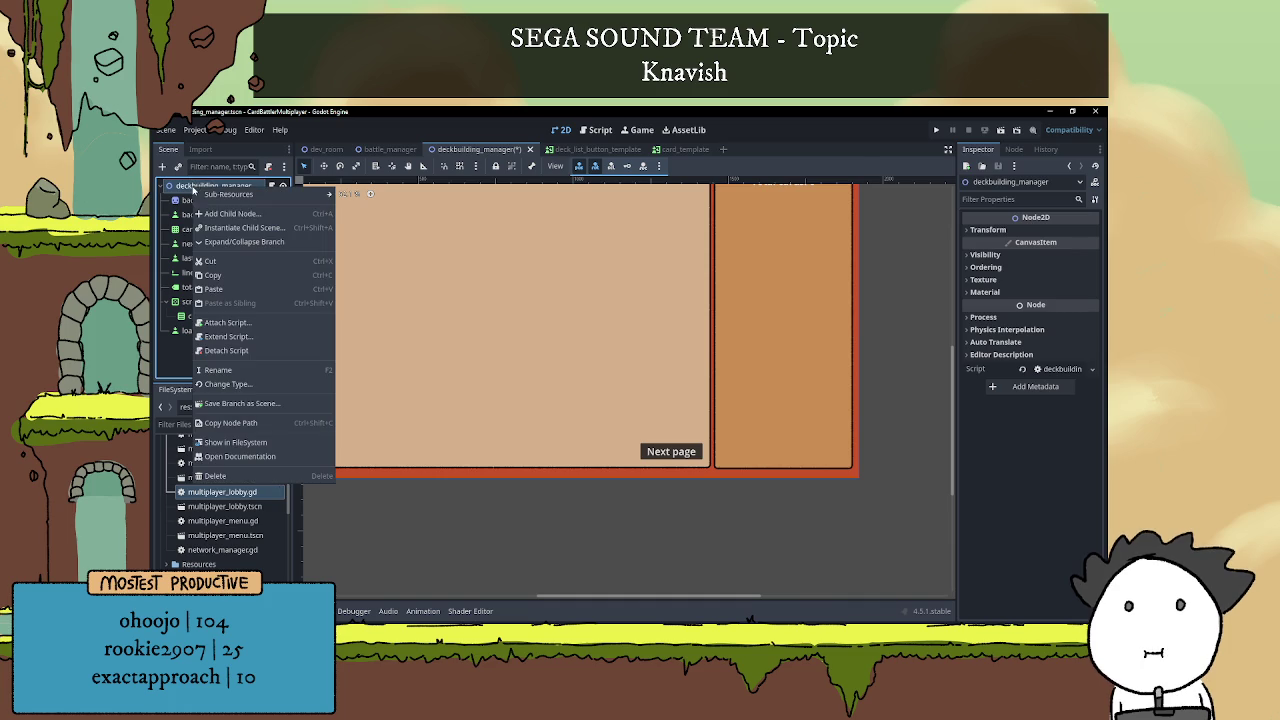
pyautogui.click(234, 292)
pyautogui.doubleClick(228, 345)
pyautogui.write('s')
pyautogui.write('_deck_butt')
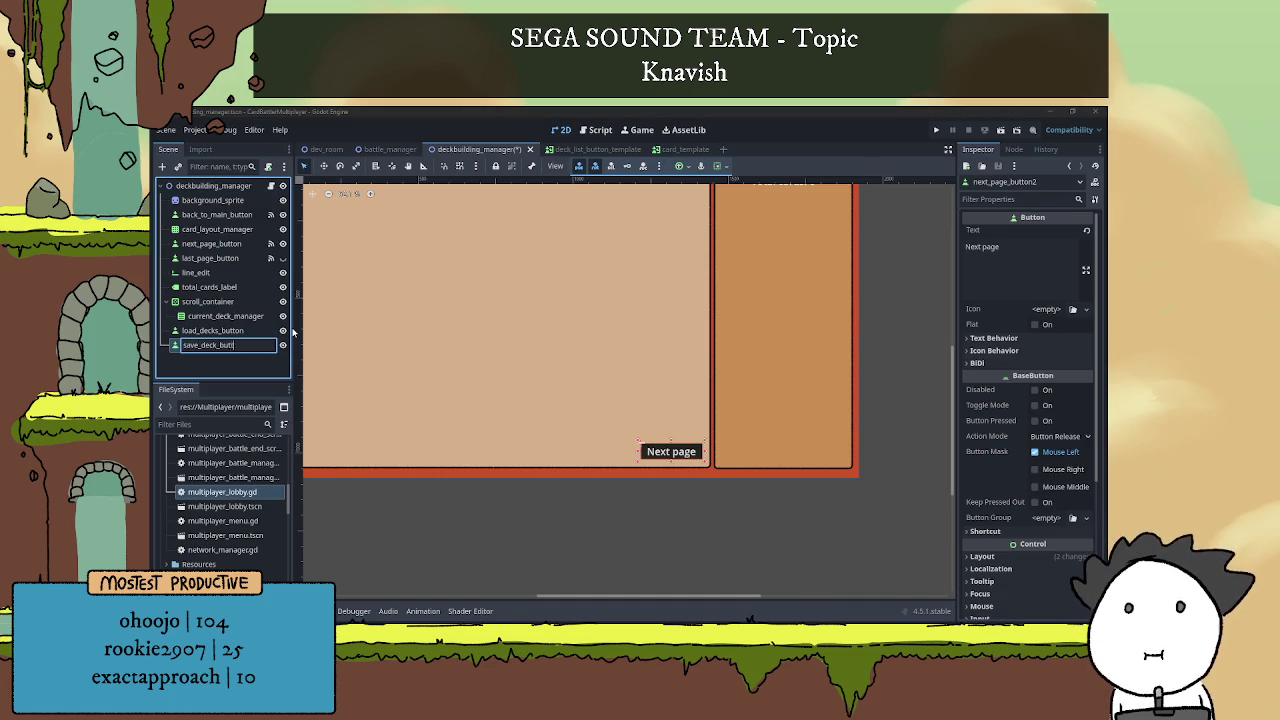
pyautogui.write('on')
pyautogui.press('Return')
pyautogui.click(212, 330)
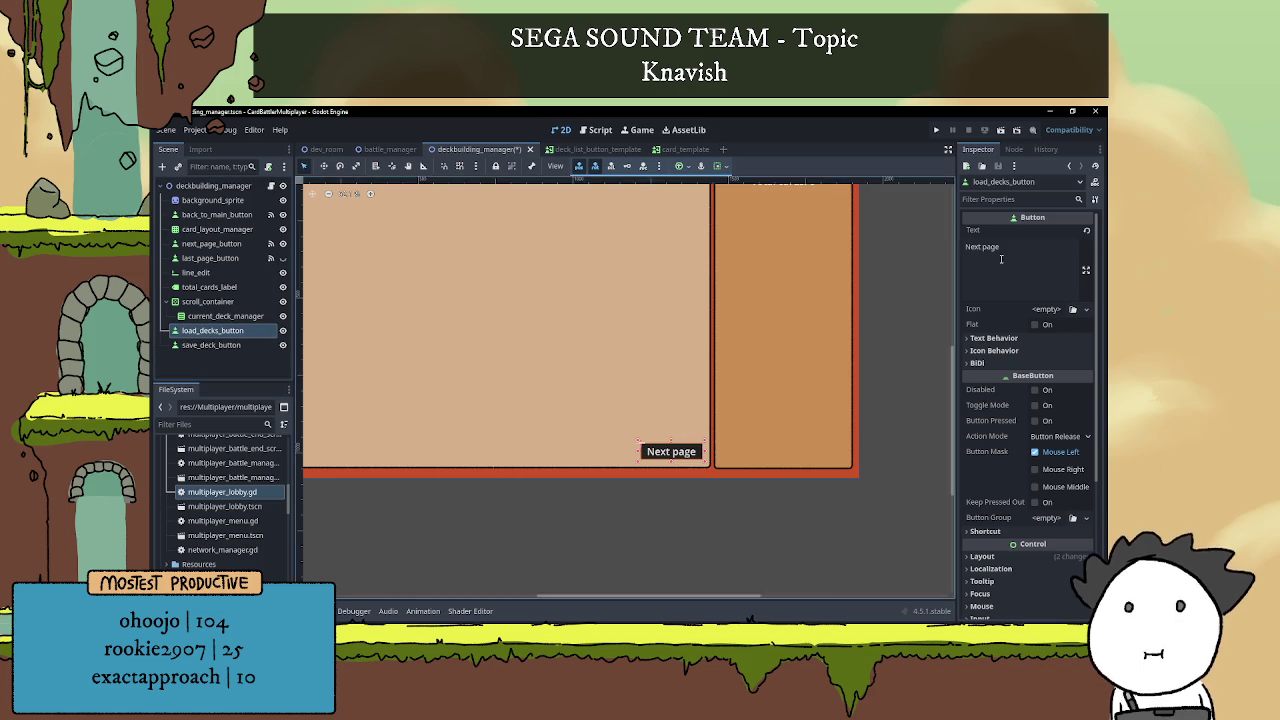
# Change the two buttons' label text to 'Load decks' and 'Save deck'.
pyautogui.moveTo(1000, 259); pyautogui.dragTo(963, 244)
pyautogui.write('Load')
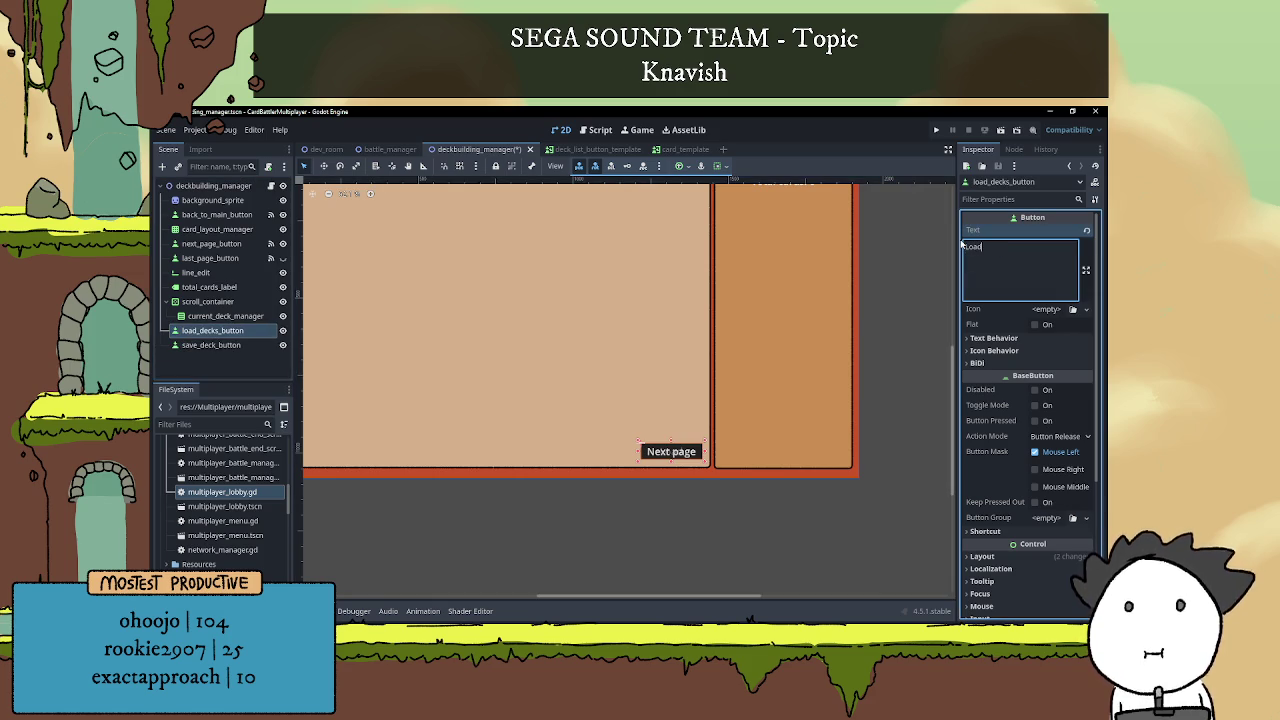
pyautogui.write(' decks')
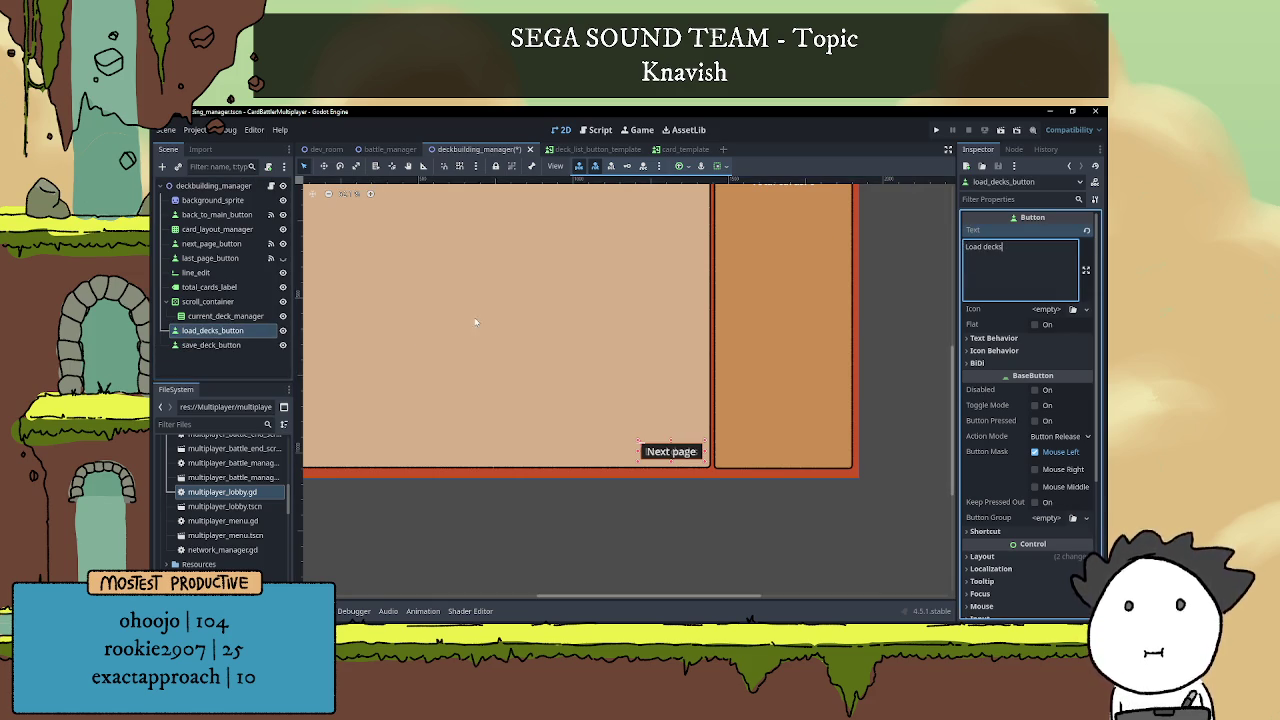
pyautogui.click(211, 345)
pyautogui.moveTo(1010, 248); pyautogui.dragTo(914, 253)
pyautogui.write('Save deck')
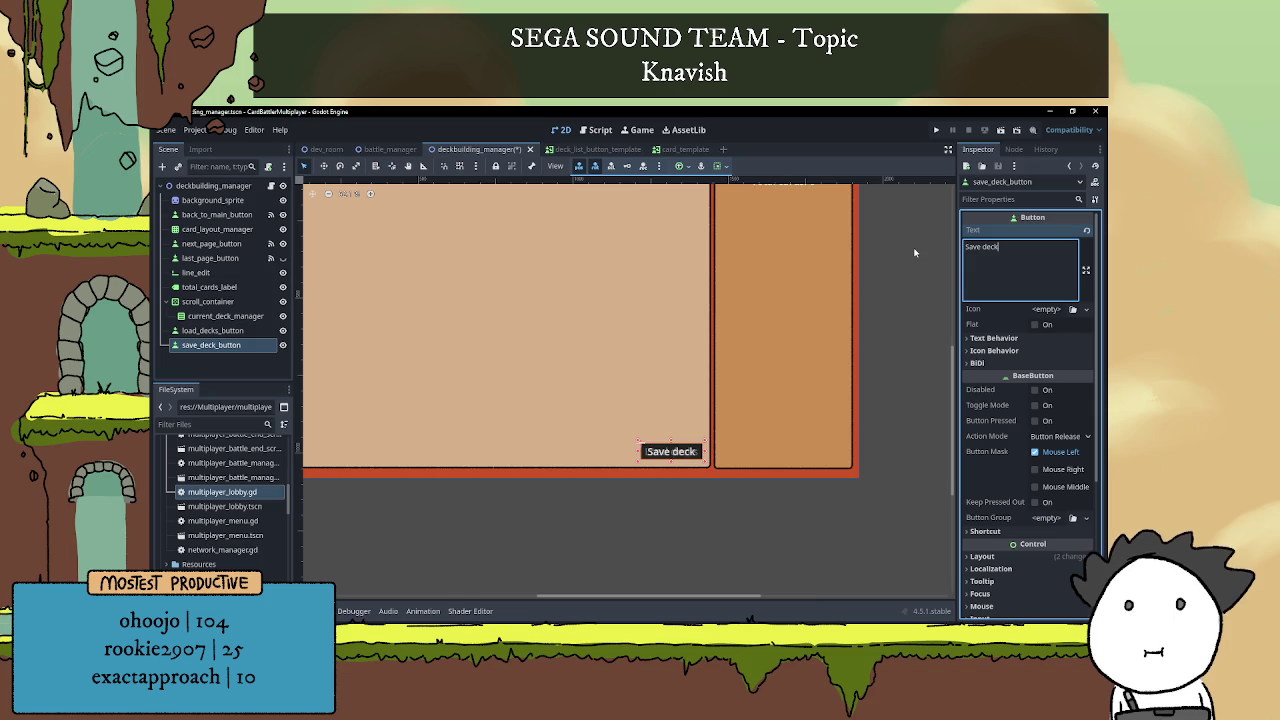
# Nudge Load decks and Save deck with arrow keys so they sit side by side.
pyautogui.click(235, 331)
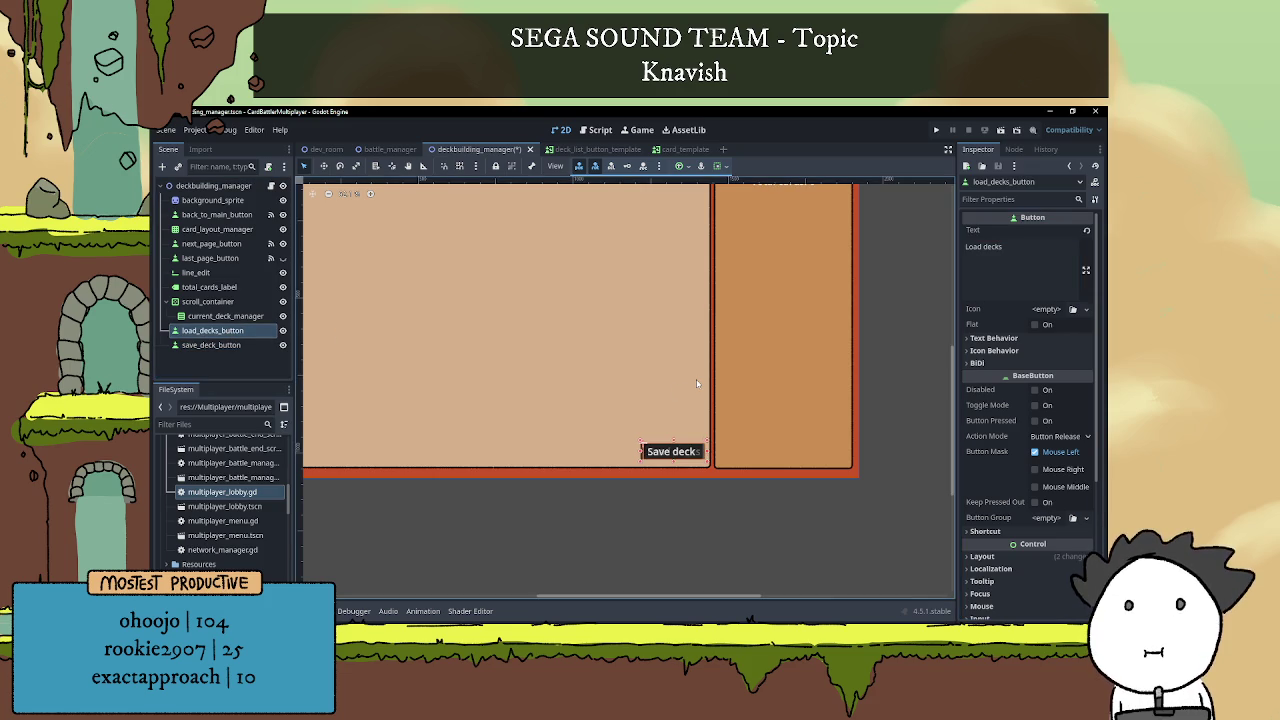
pyautogui.press('Right')
pyautogui.press('Right')
pyautogui.press('Right')
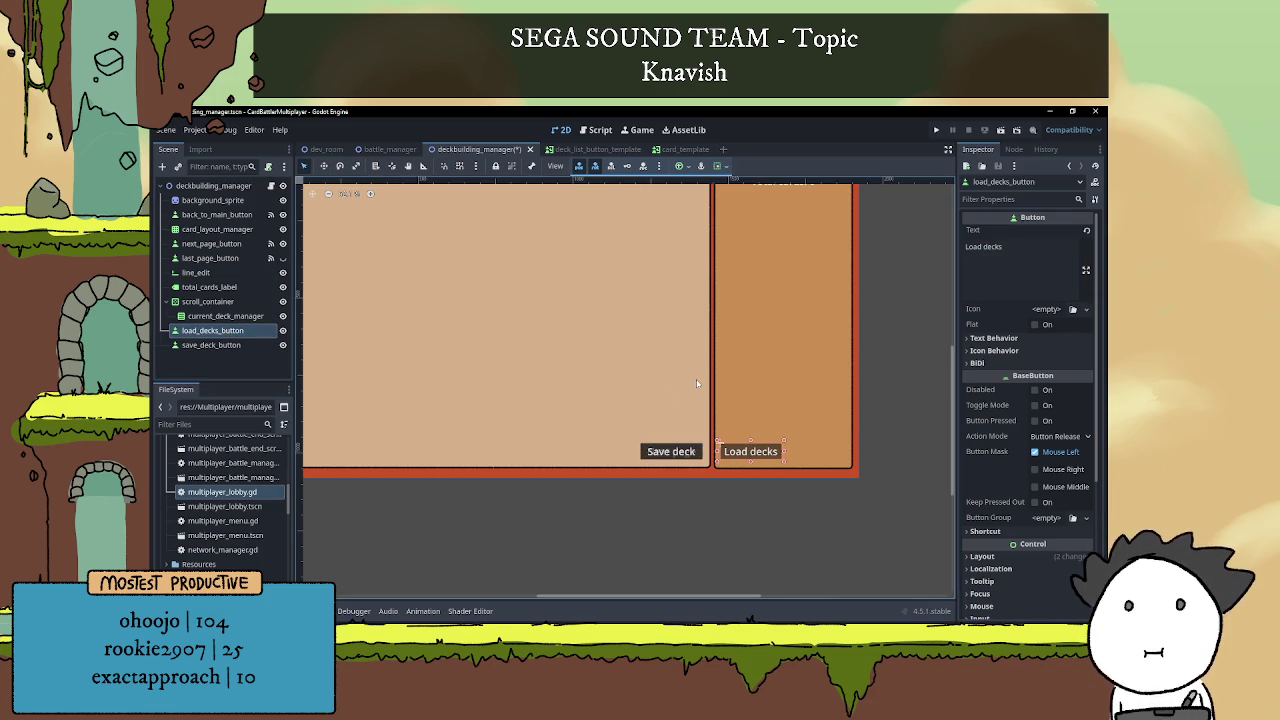
pyautogui.press('Down')
pyautogui.press('Down')
pyautogui.press('Down')
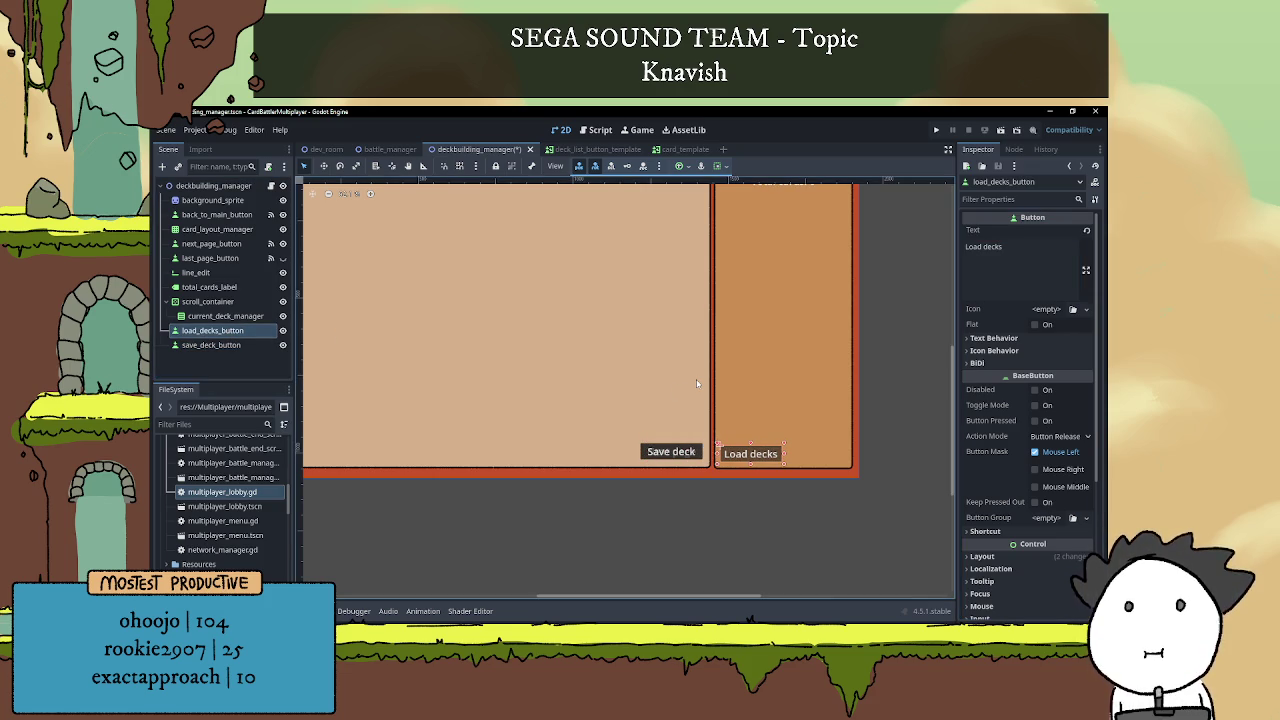
pyautogui.press('Up')
pyautogui.press('Up')
pyautogui.click(671, 451)
pyautogui.press('Right')
pyautogui.press('Right')
pyautogui.press('Right')
pyautogui.press('Right')
pyautogui.press('Right')
pyautogui.press('Right')
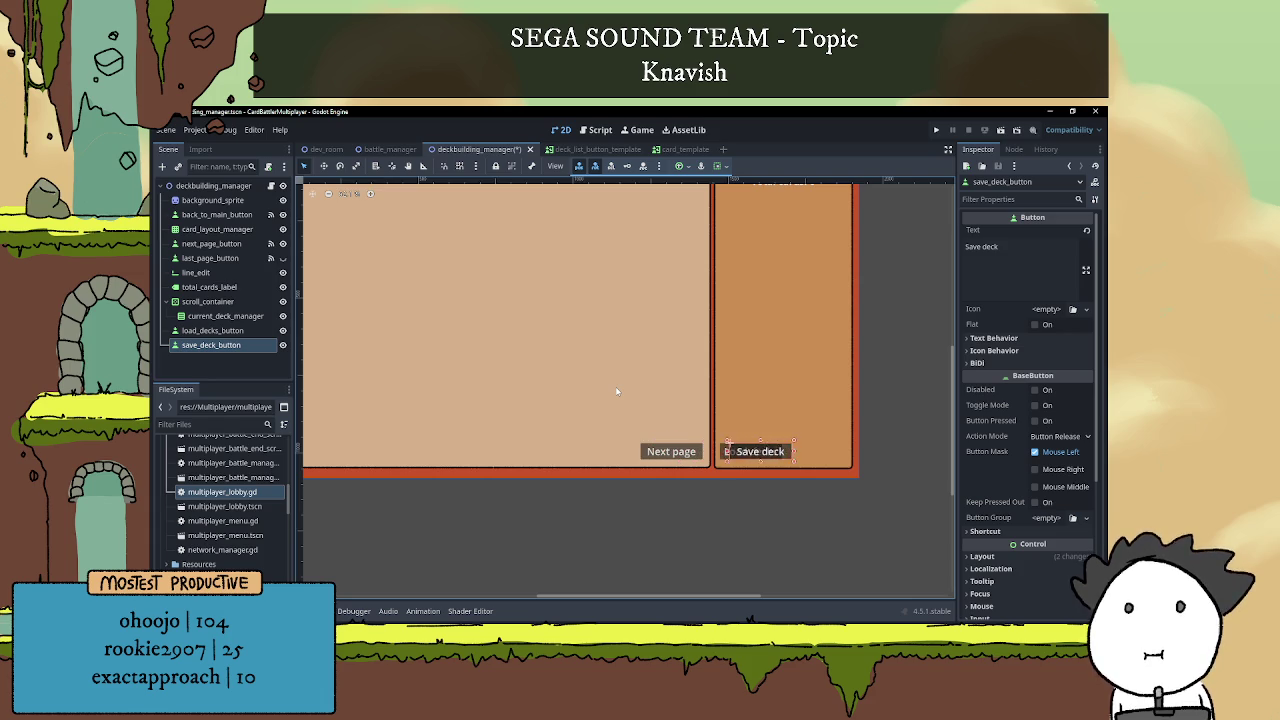
pyautogui.press('Right')
pyautogui.press('Right')
pyautogui.press('Right')
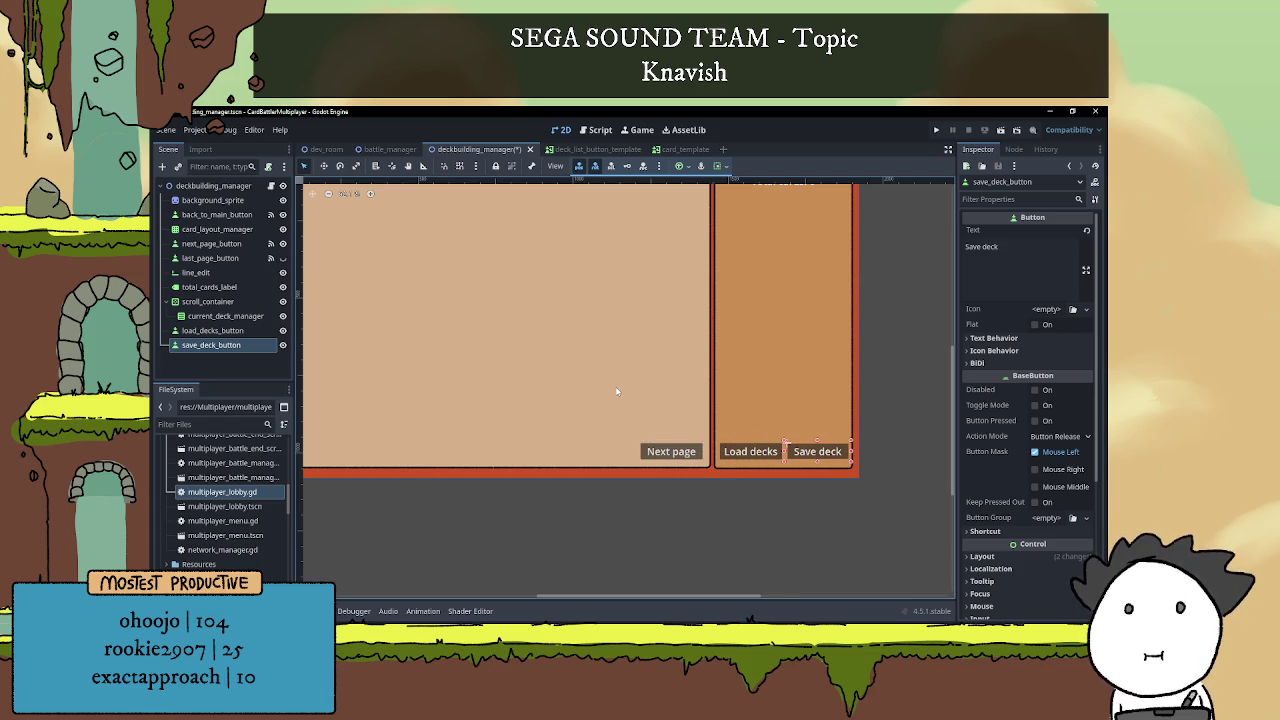
pyautogui.press('Left')
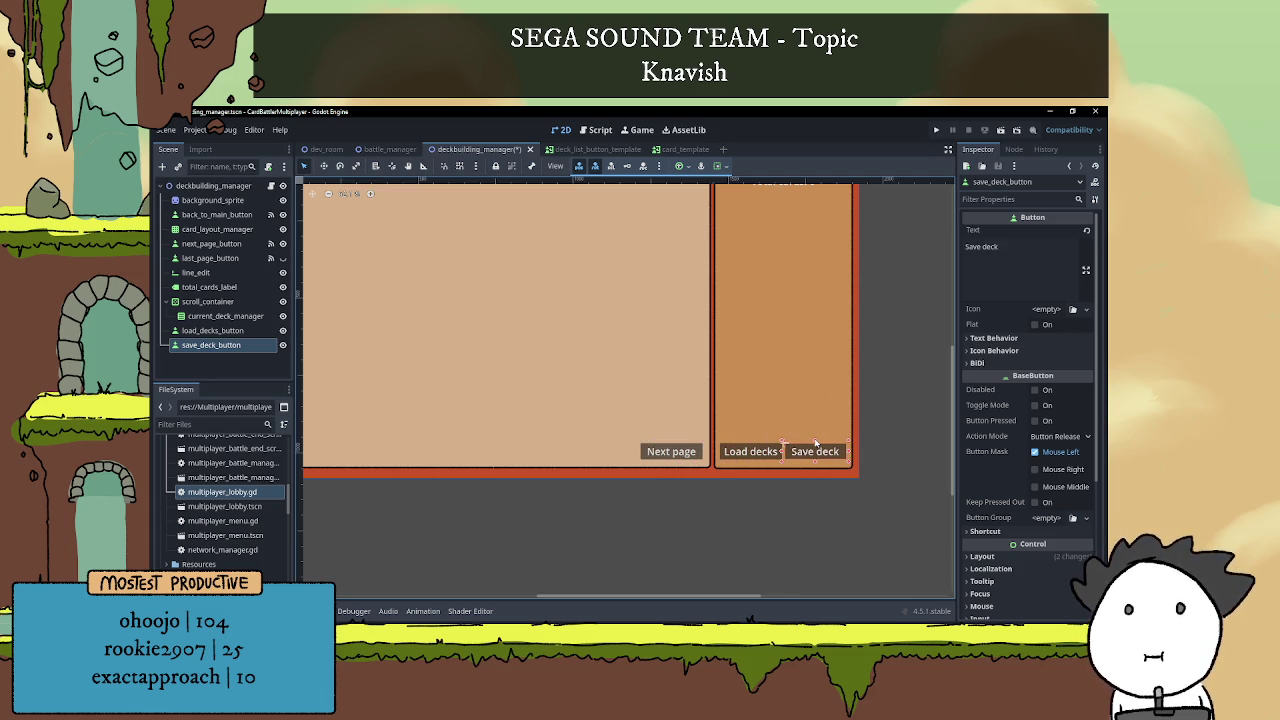
pyautogui.click(888, 382)
# Shorten the load button's label from 'Load decks' to 'Load deck'.
pyautogui.scroll(-2, 880, 395)
pyautogui.scroll(1, 812, 409)
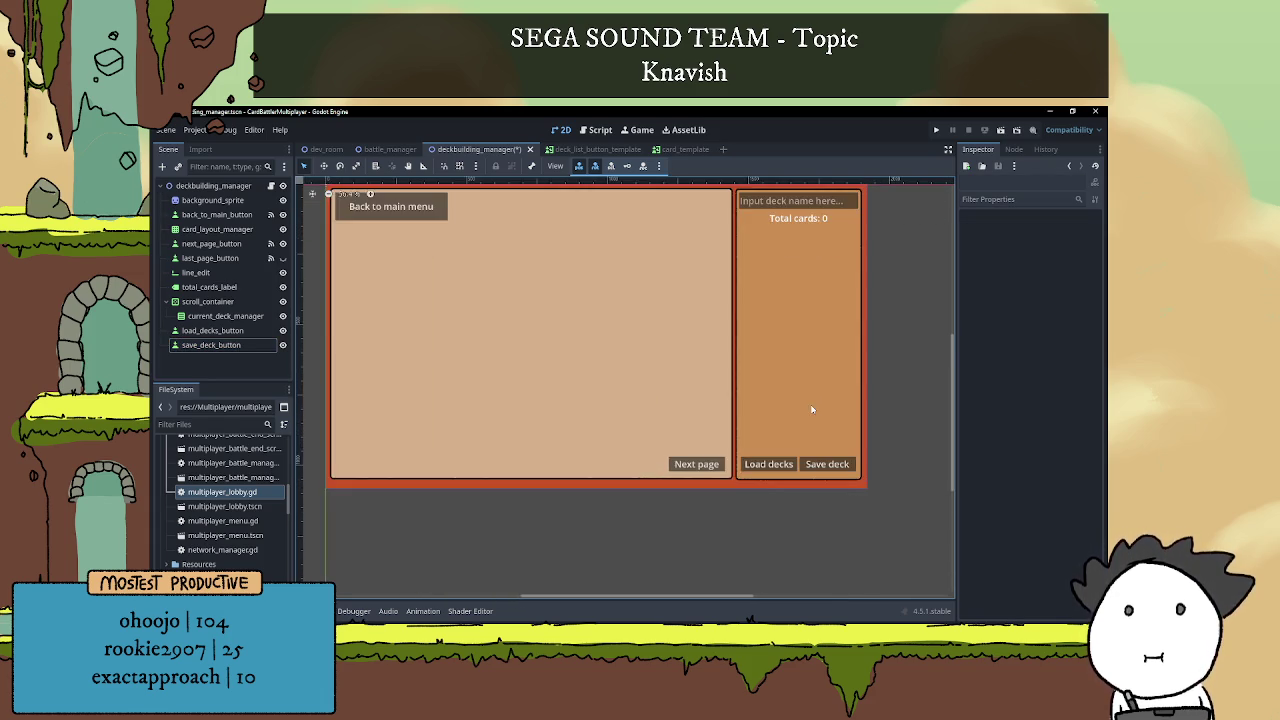
pyautogui.hscroll(2, 773, 408)
pyautogui.scroll(1, 773, 408)
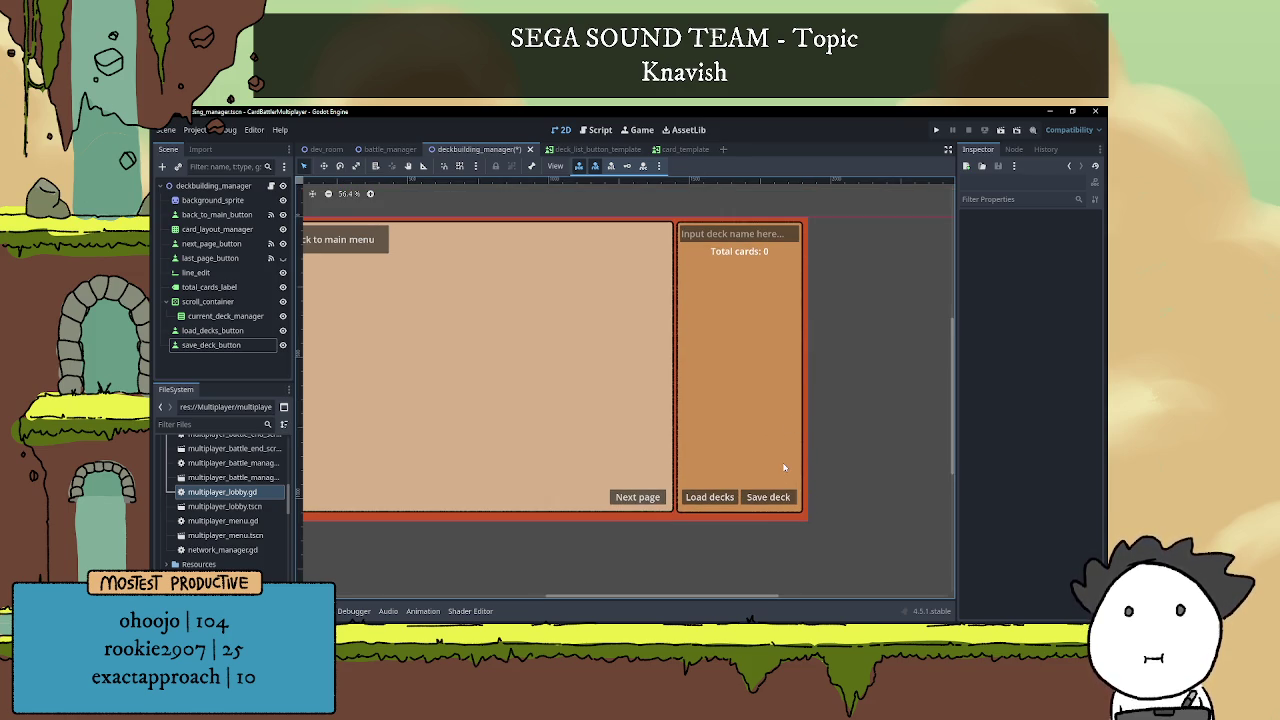
pyautogui.click(733, 497)
pyautogui.click(1040, 264)
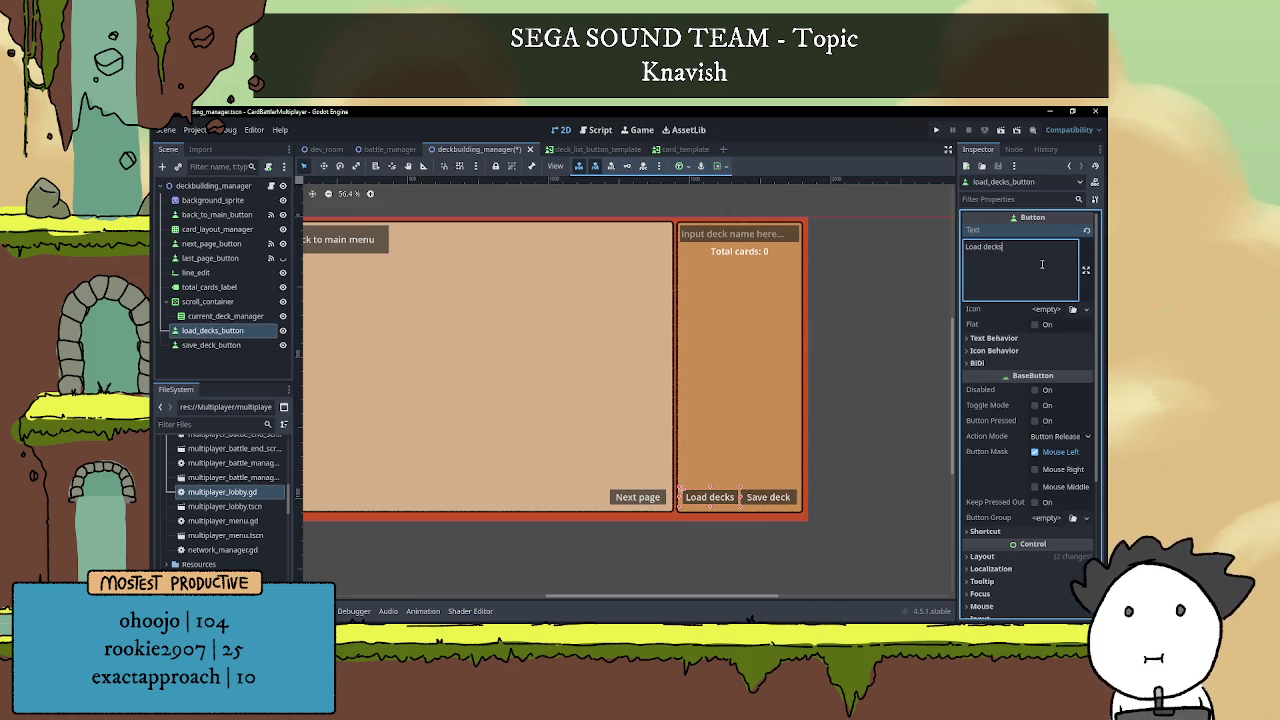
pyautogui.press('BackSpace')
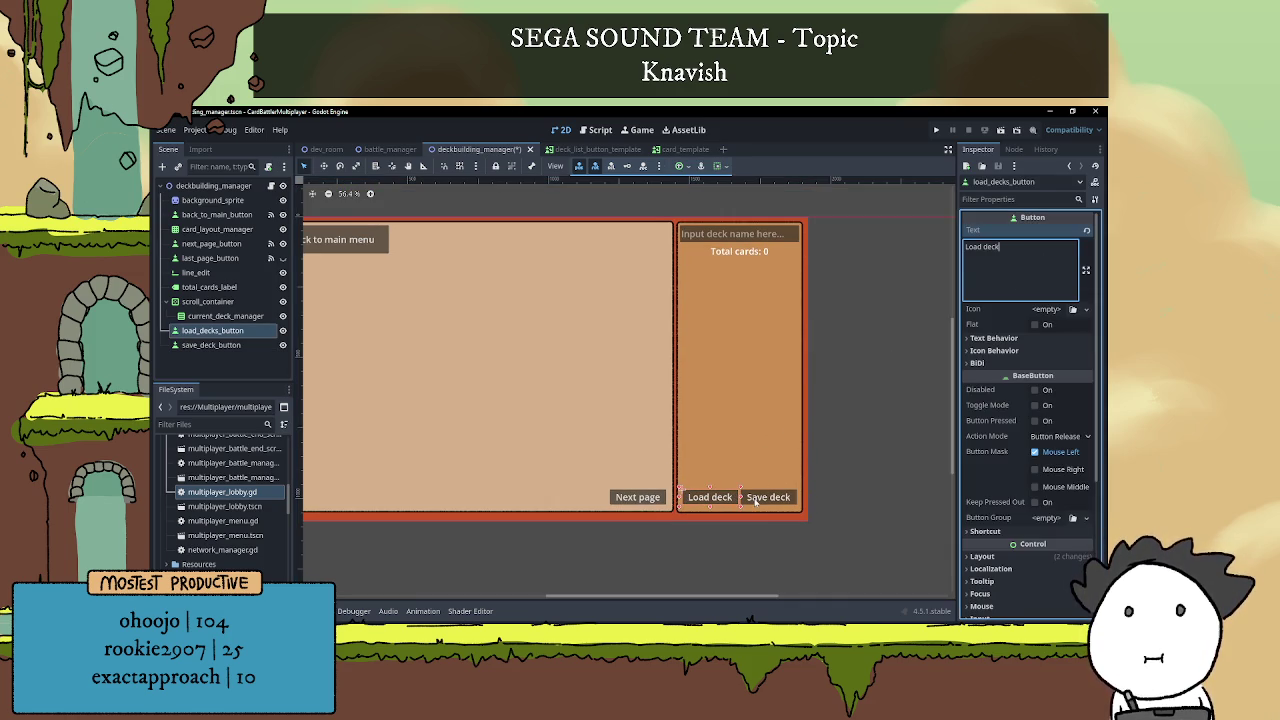
# Compare the Layout size and position values of the Save deck and Load deck buttons.
pyautogui.click(755, 500)
pyautogui.scroll(3, 730, 485)
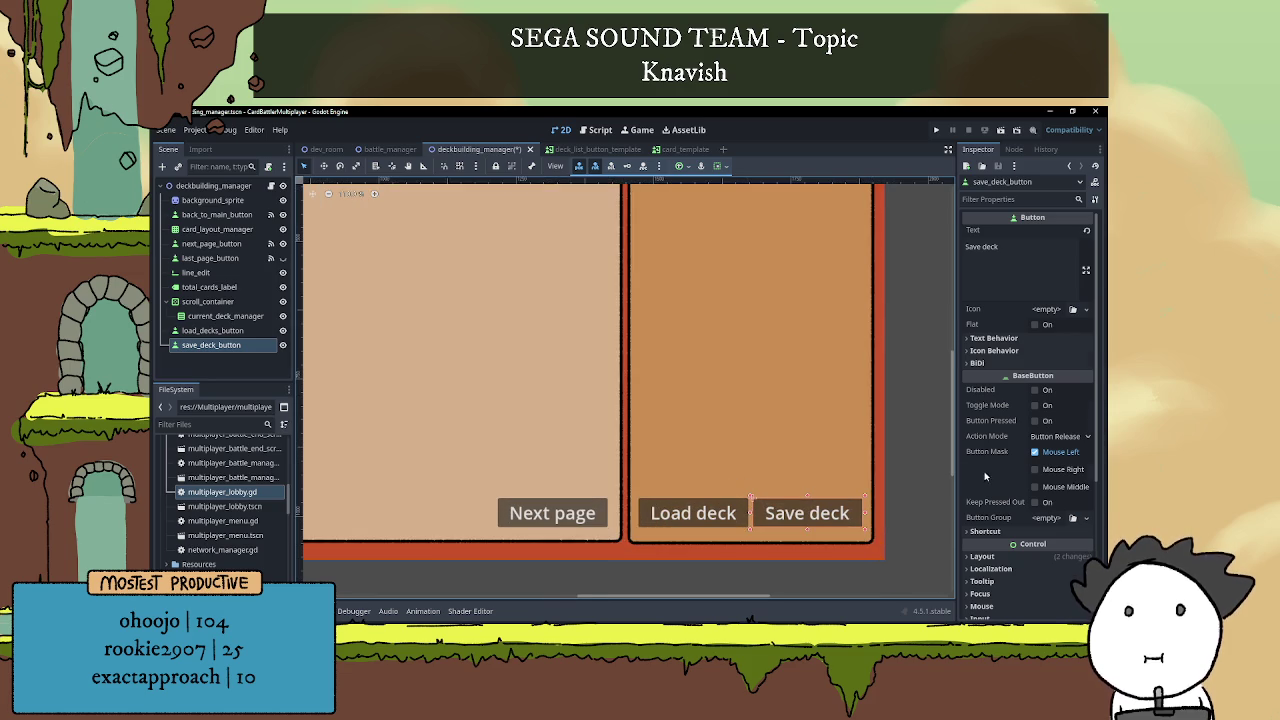
pyautogui.scroll(-4, 984, 476)
pyautogui.click(982, 354)
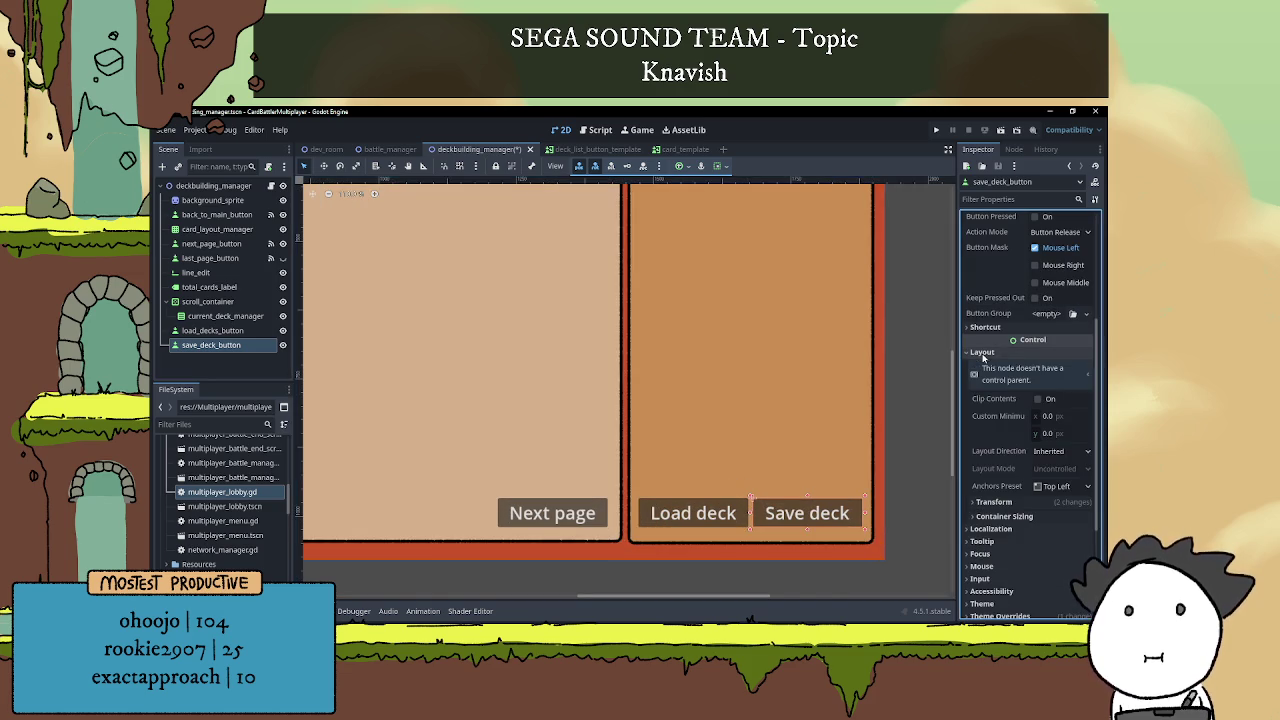
pyautogui.click(993, 502)
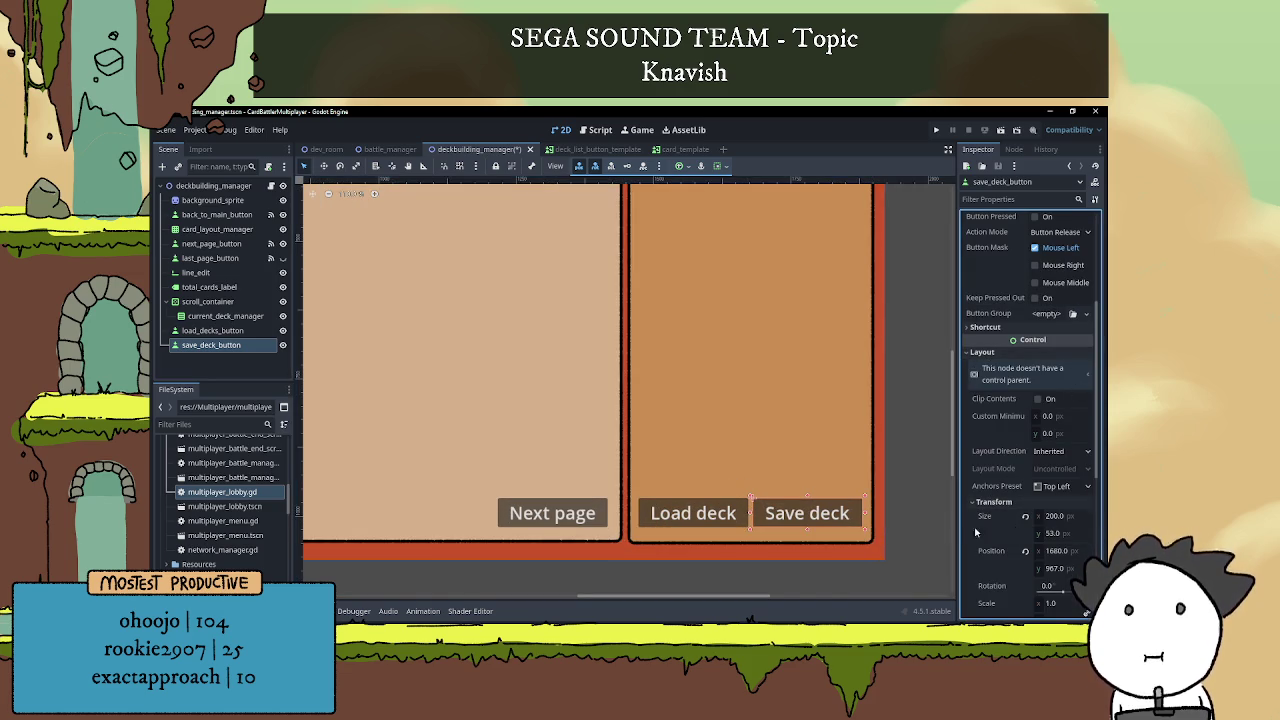
pyautogui.click(694, 511)
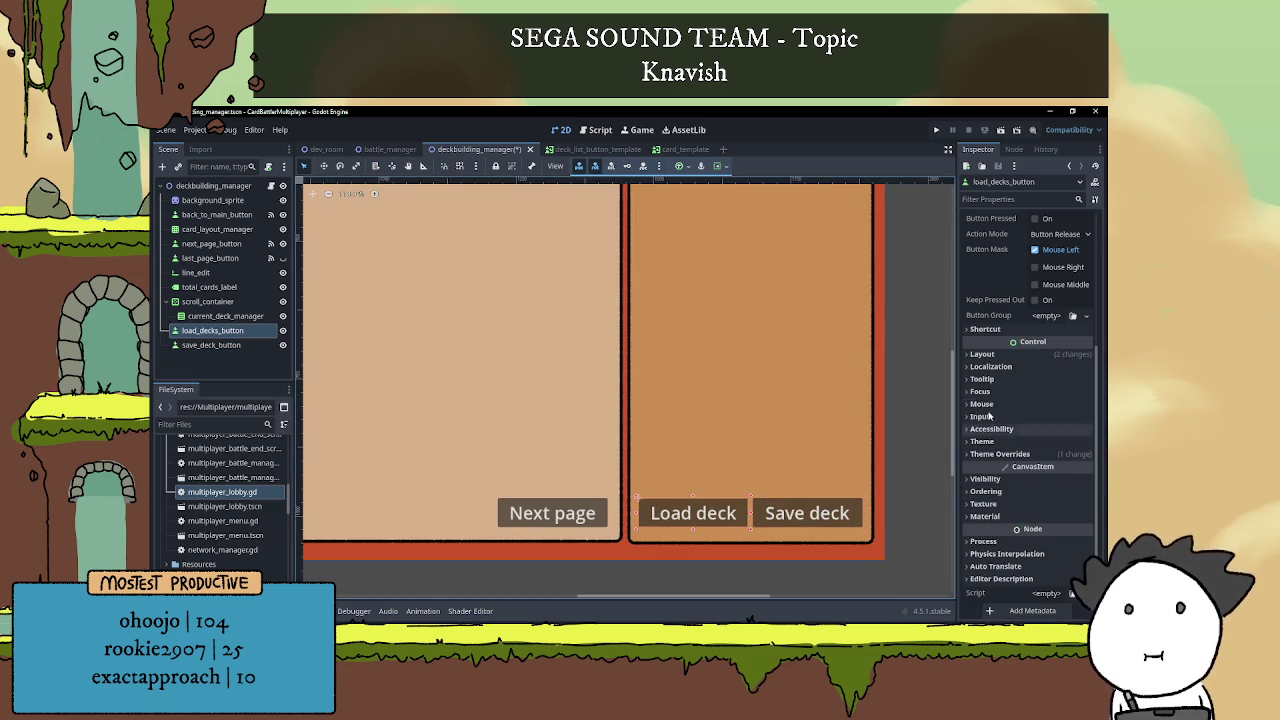
pyautogui.click(984, 354)
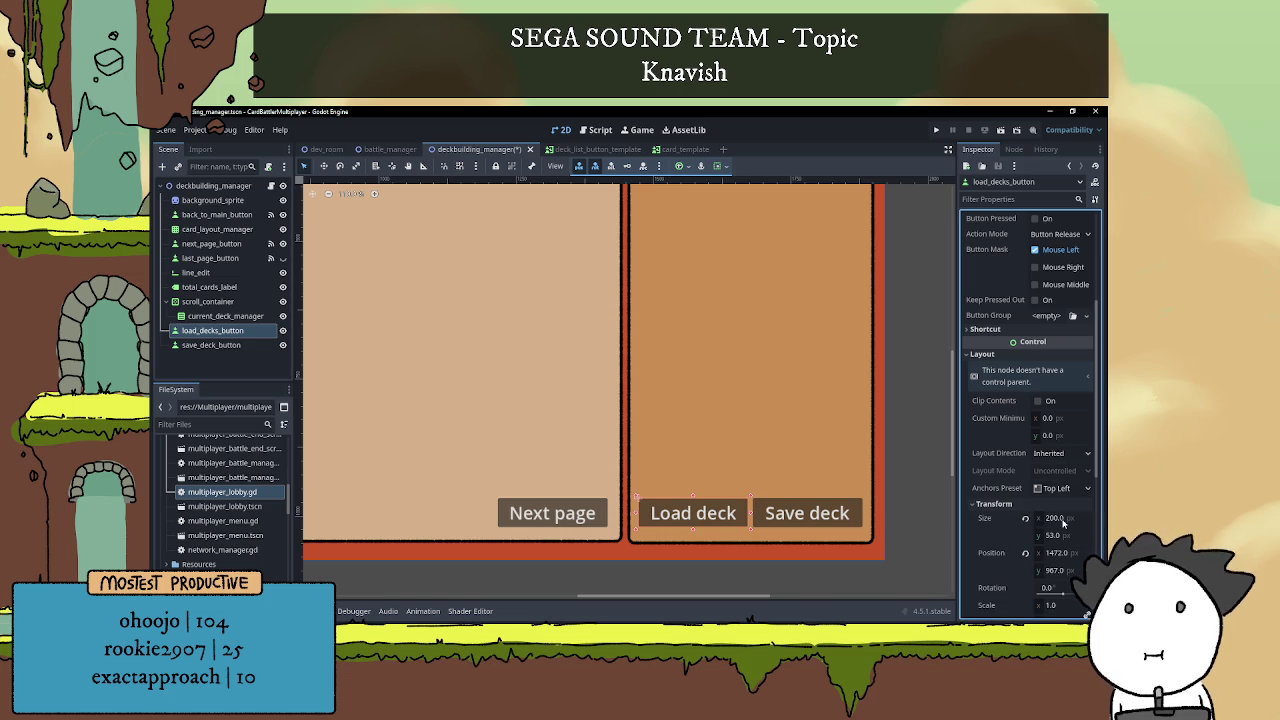
pyautogui.scroll(-2, 884, 468)
pyautogui.click(896, 461)
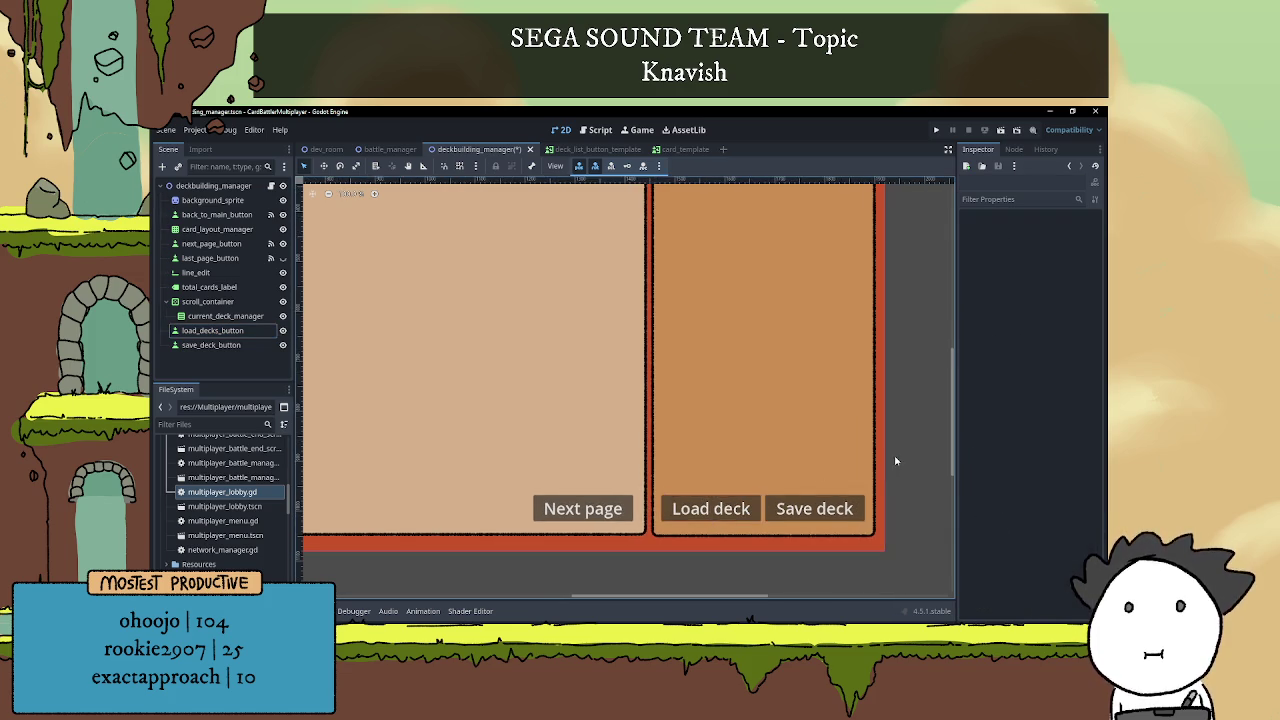
# Check that Load deck and Save deck line up along the deck panel's bottom edge.
pyautogui.scroll(-4, 896, 461)
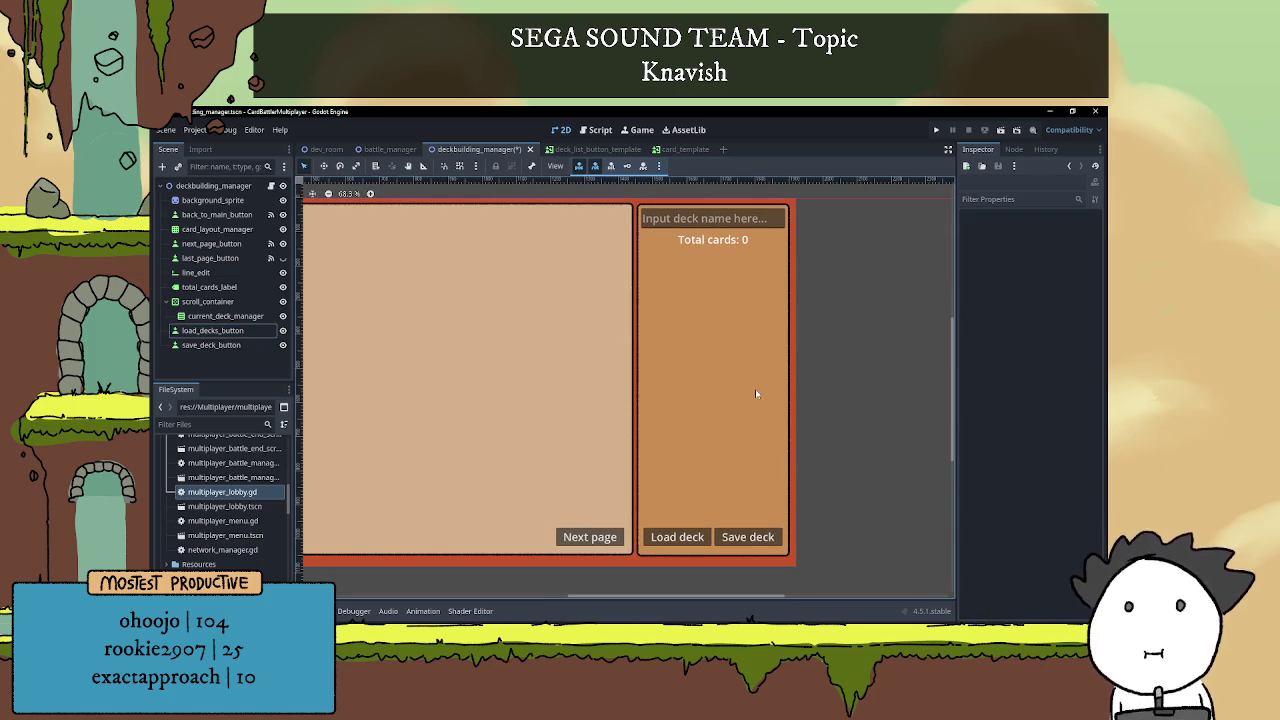
pyautogui.moveTo(748, 400); pyautogui.dragTo(746, 410)
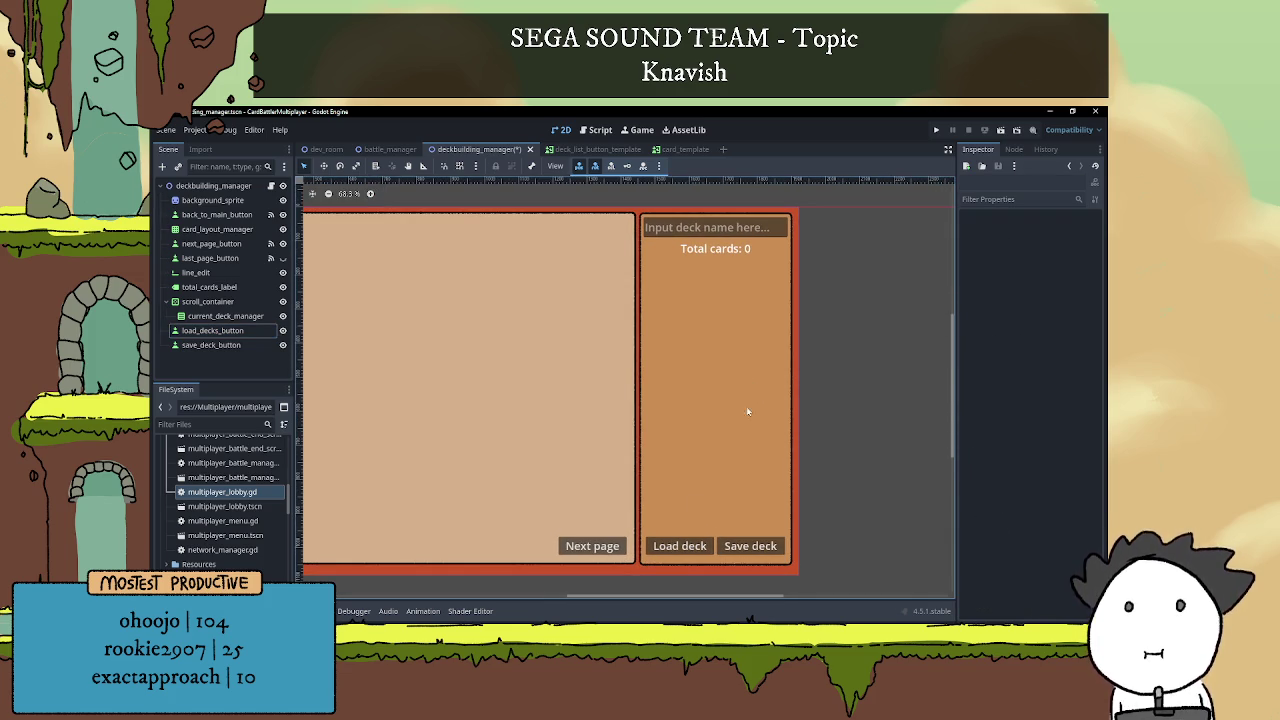
pyautogui.click(688, 545)
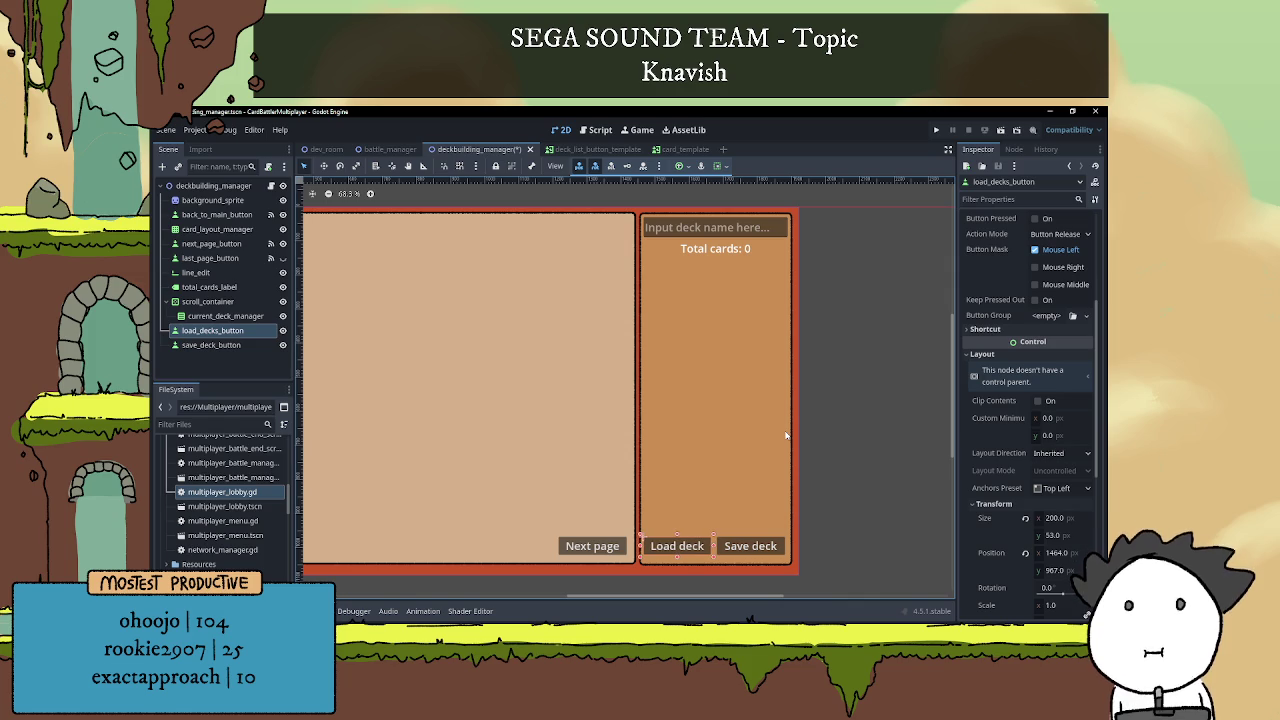
pyautogui.click(779, 550)
pyautogui.click(873, 503)
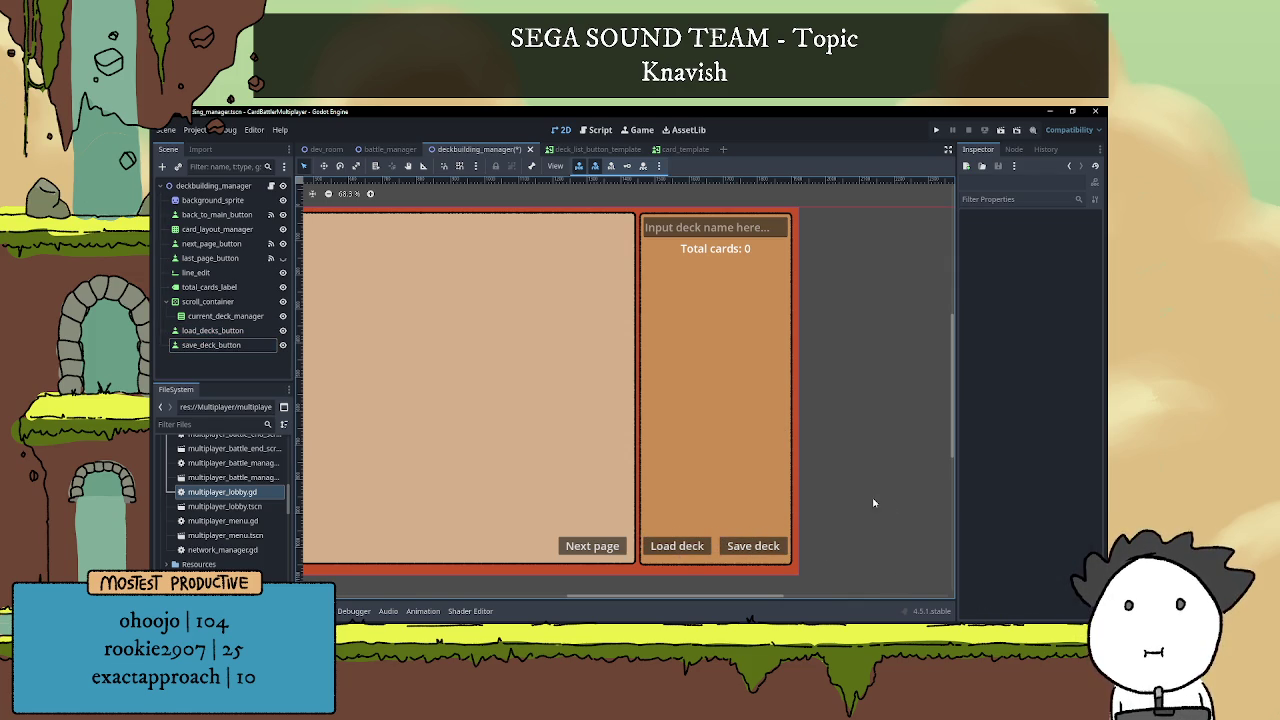
pyautogui.hscroll(-2, 873, 503)
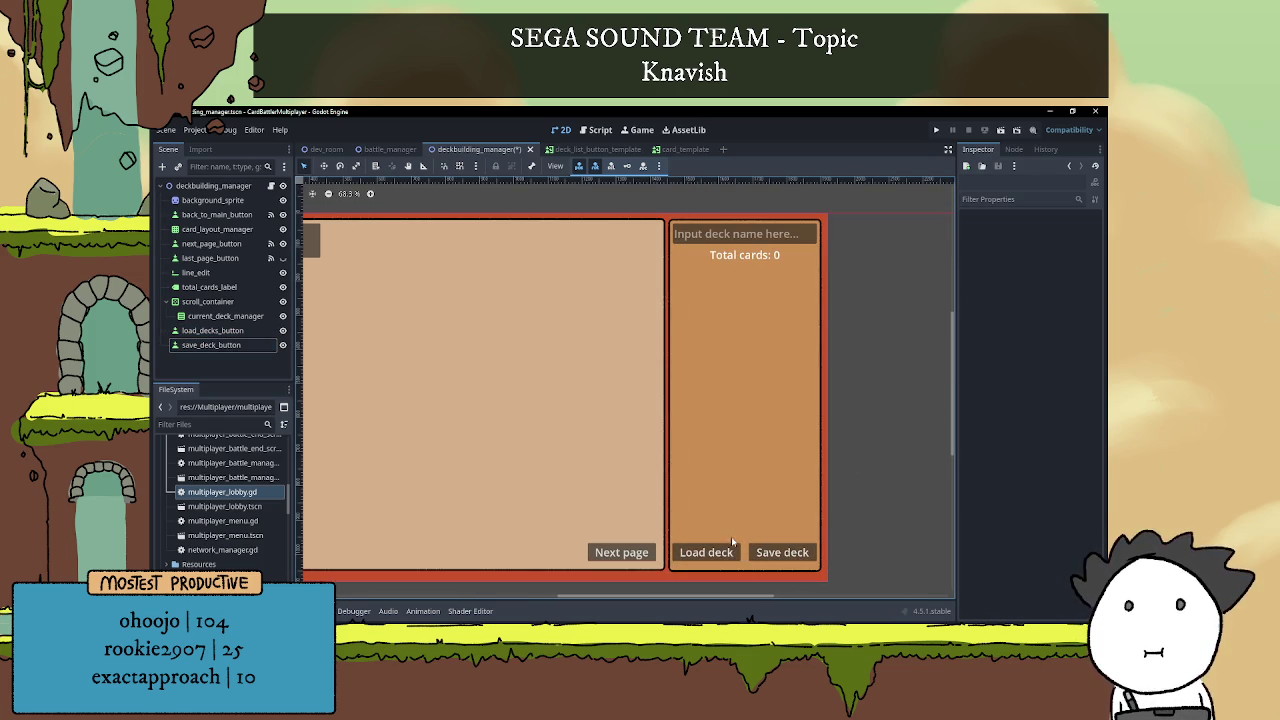
pyautogui.click(721, 558)
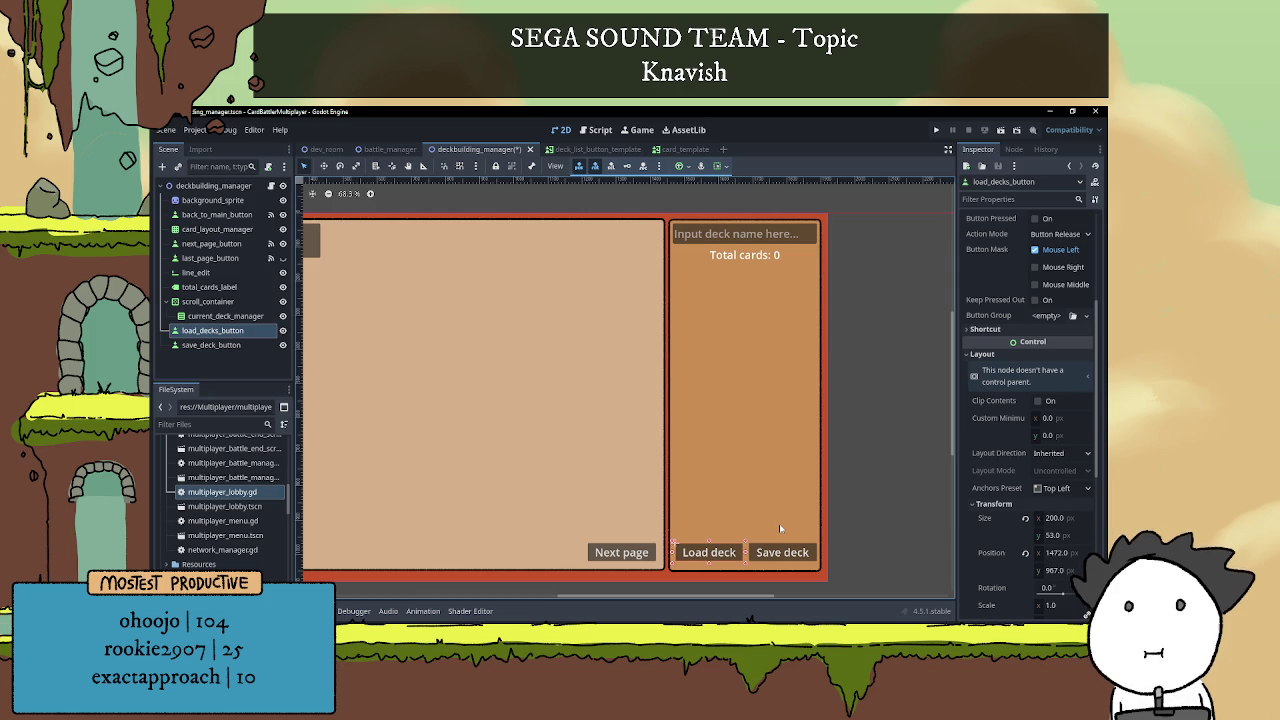
pyautogui.click(792, 553)
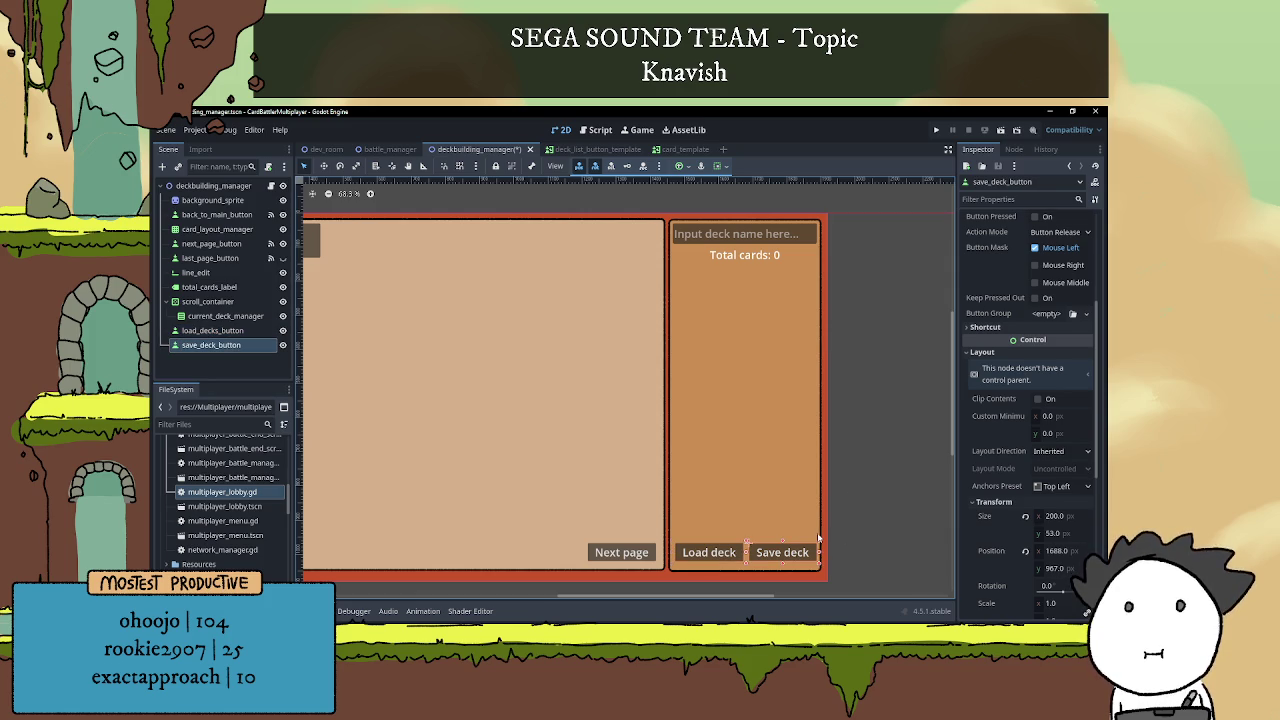
pyautogui.click(860, 503)
pyautogui.scroll(-2, 830, 485)
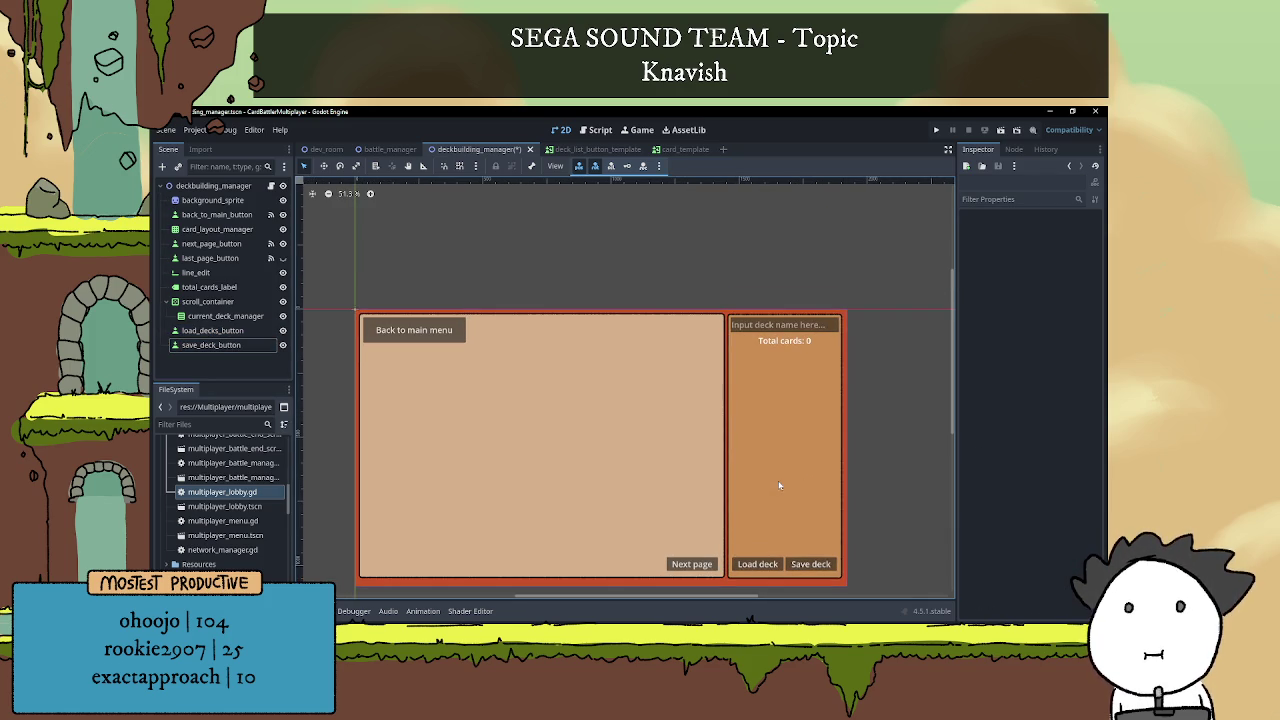
pyautogui.click(800, 424)
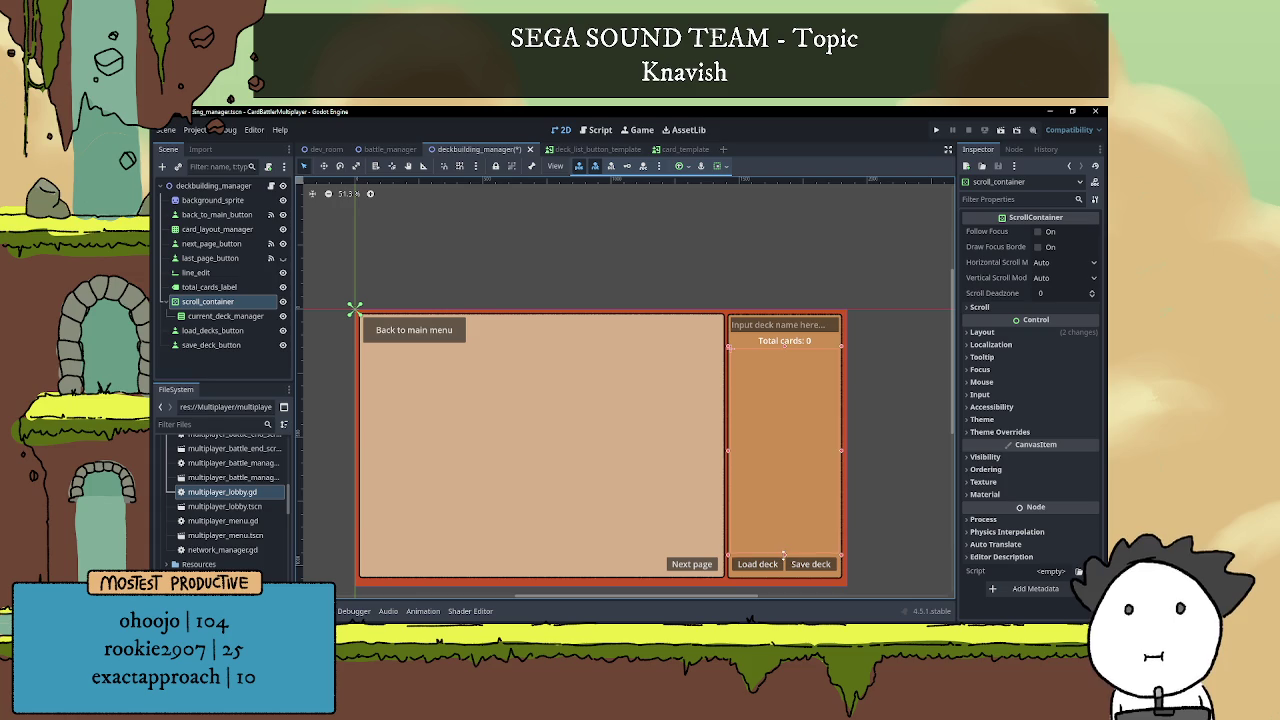
# Inspect the scroll container's bounds on the canvas.
pyautogui.click(877, 474)
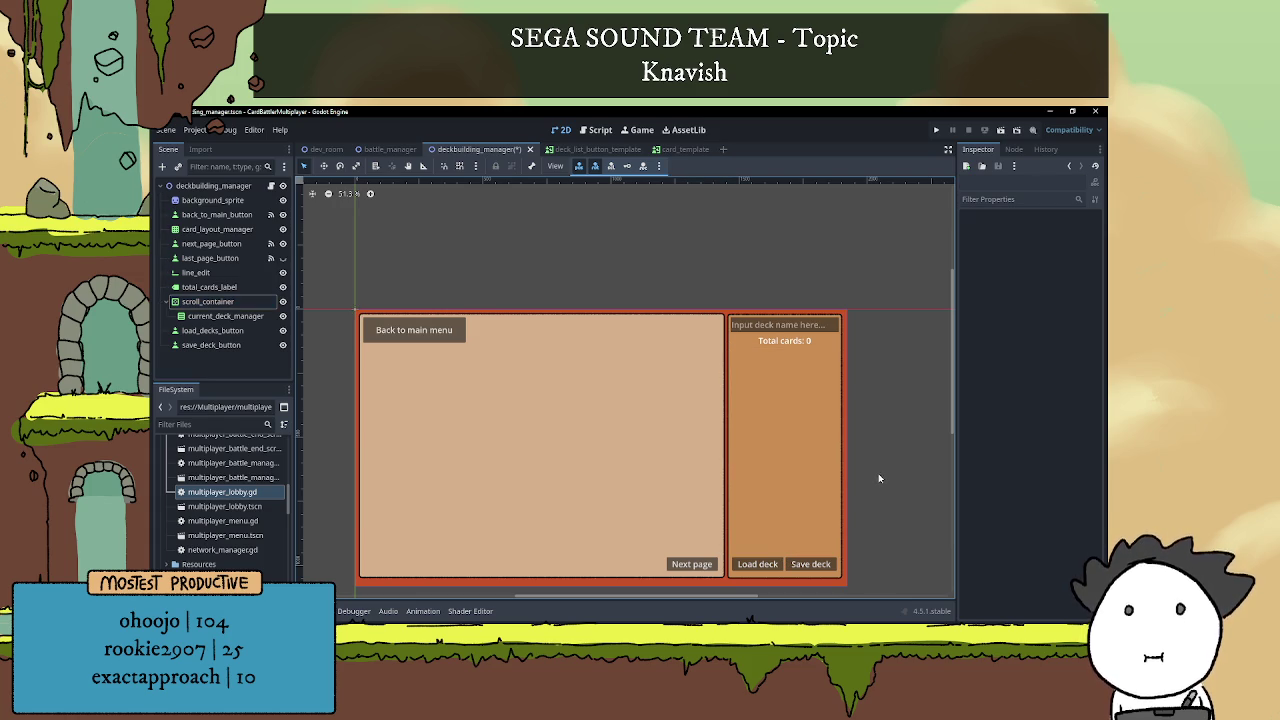
pyautogui.scroll(2, 878, 479)
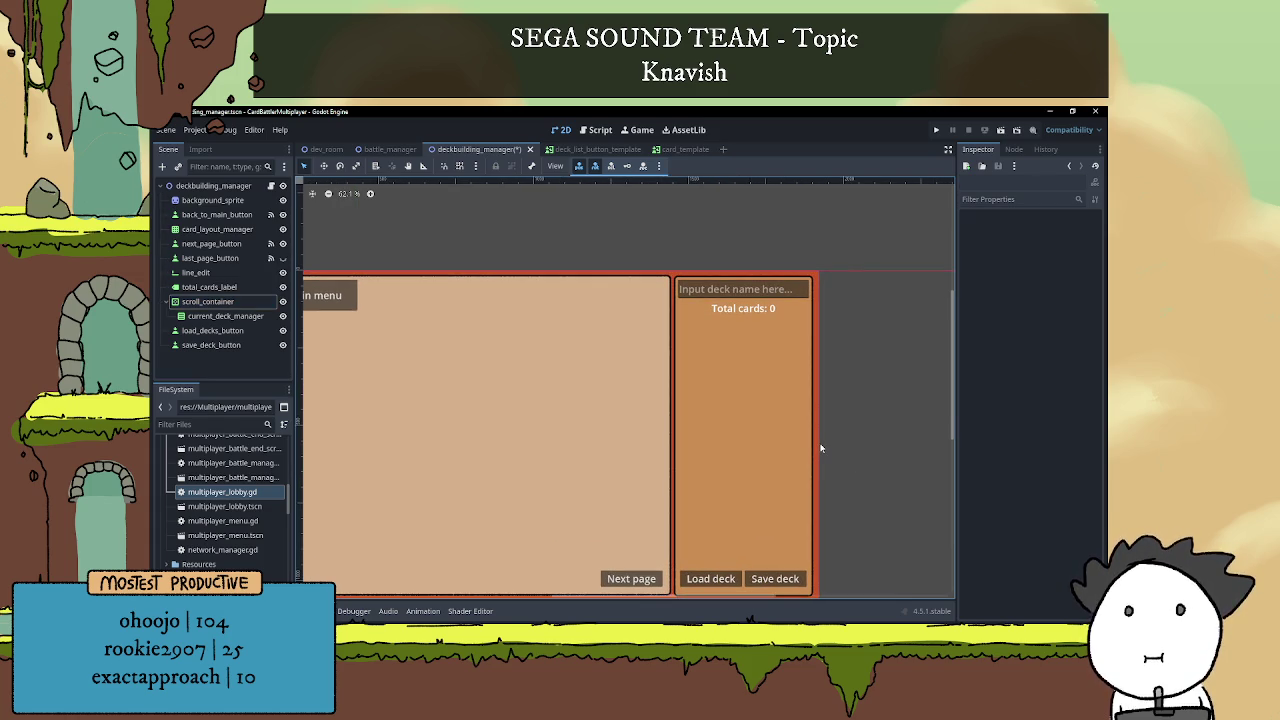
pyautogui.scroll(2, 783, 533)
pyautogui.click(737, 530)
pyautogui.scroll(-1, 737, 530)
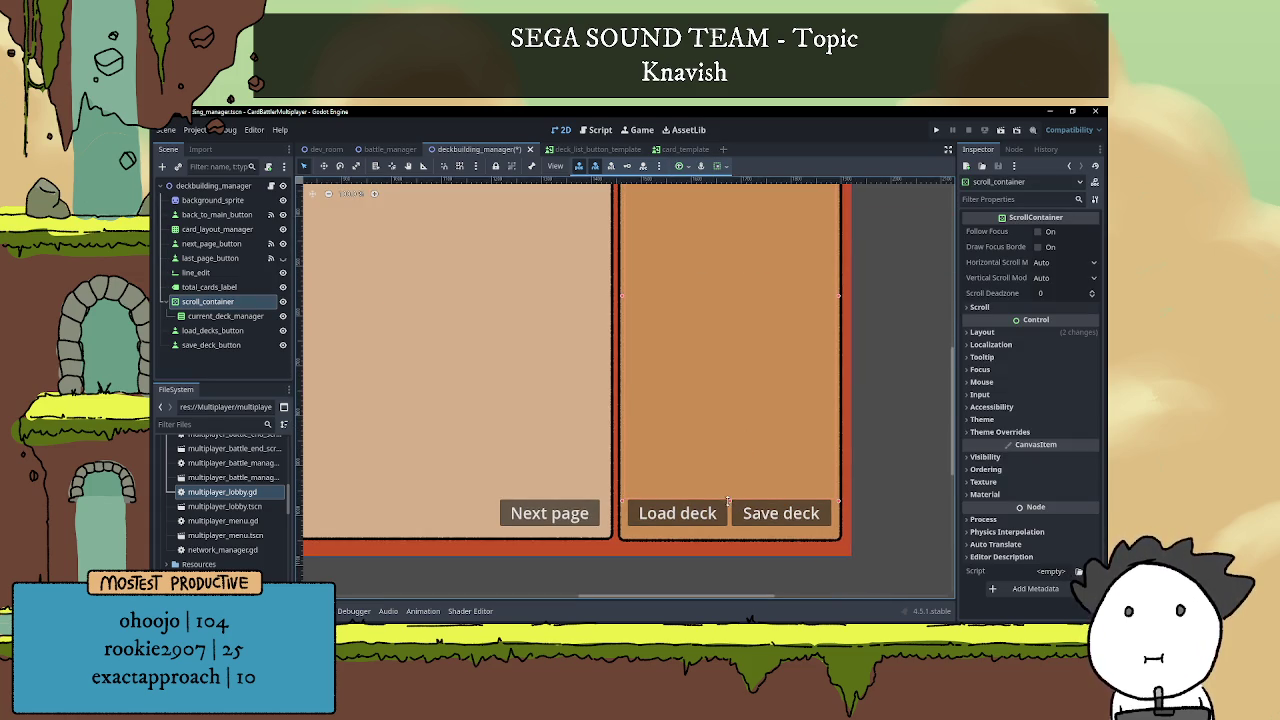
pyautogui.click(877, 446)
pyautogui.scroll(-2, 871, 427)
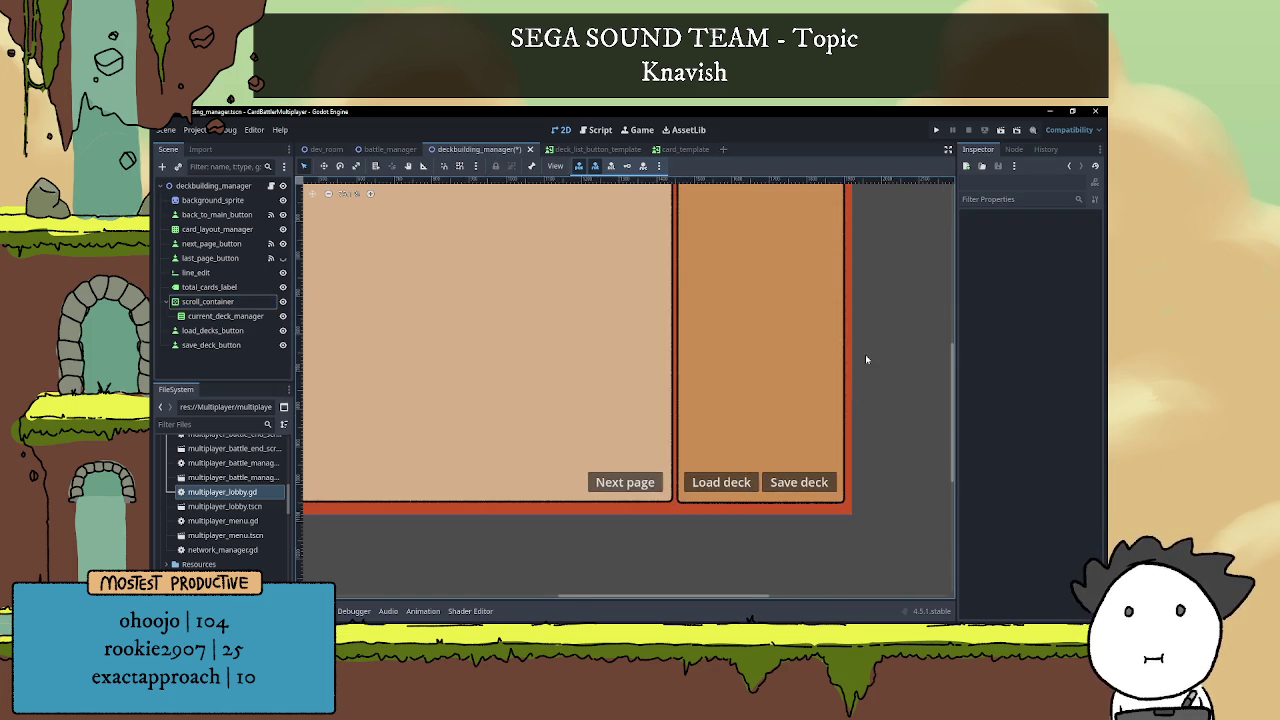
pyautogui.click(759, 269)
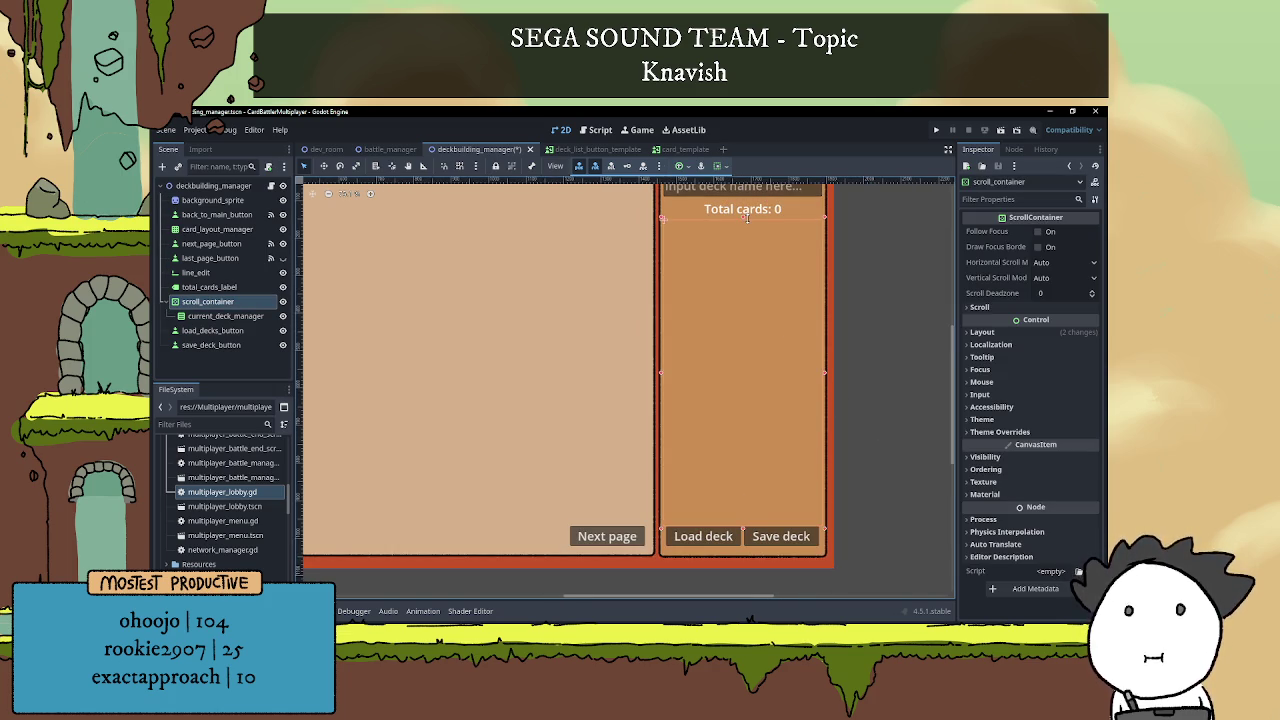
pyautogui.click(902, 290)
pyautogui.click(722, 497)
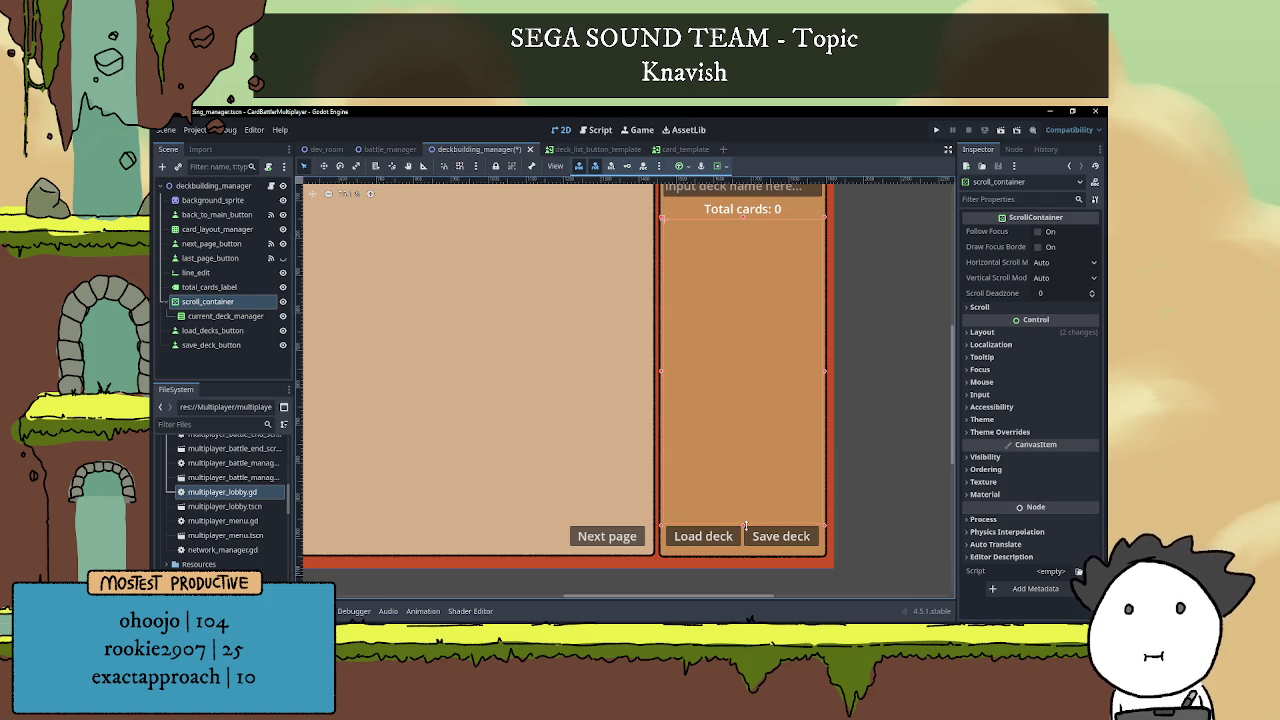
pyautogui.click(857, 437)
pyautogui.scroll(-1, 857, 445)
pyautogui.scroll(-2, 857, 450)
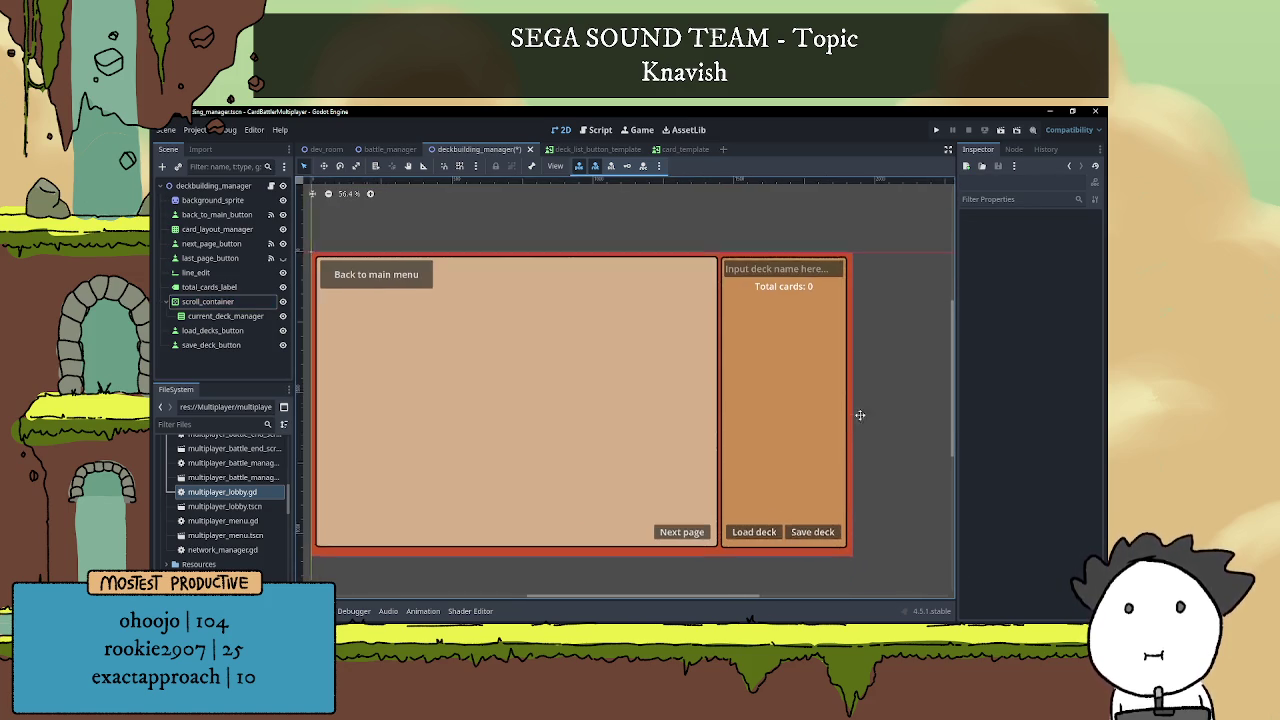
# Save the scene and set the deck-name line_edit's Alignment to Center.
pyautogui.hotkey('ctrl', 's')
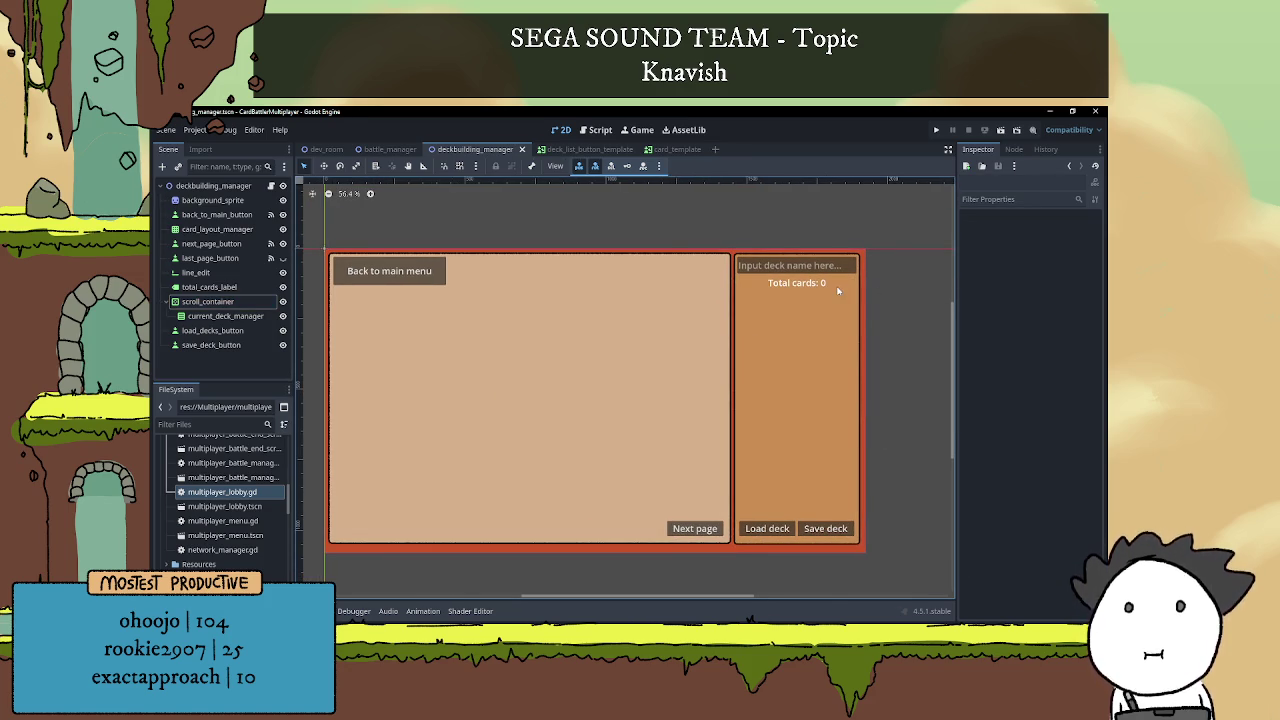
pyautogui.click(810, 265)
pyautogui.scroll(5, 1006, 314)
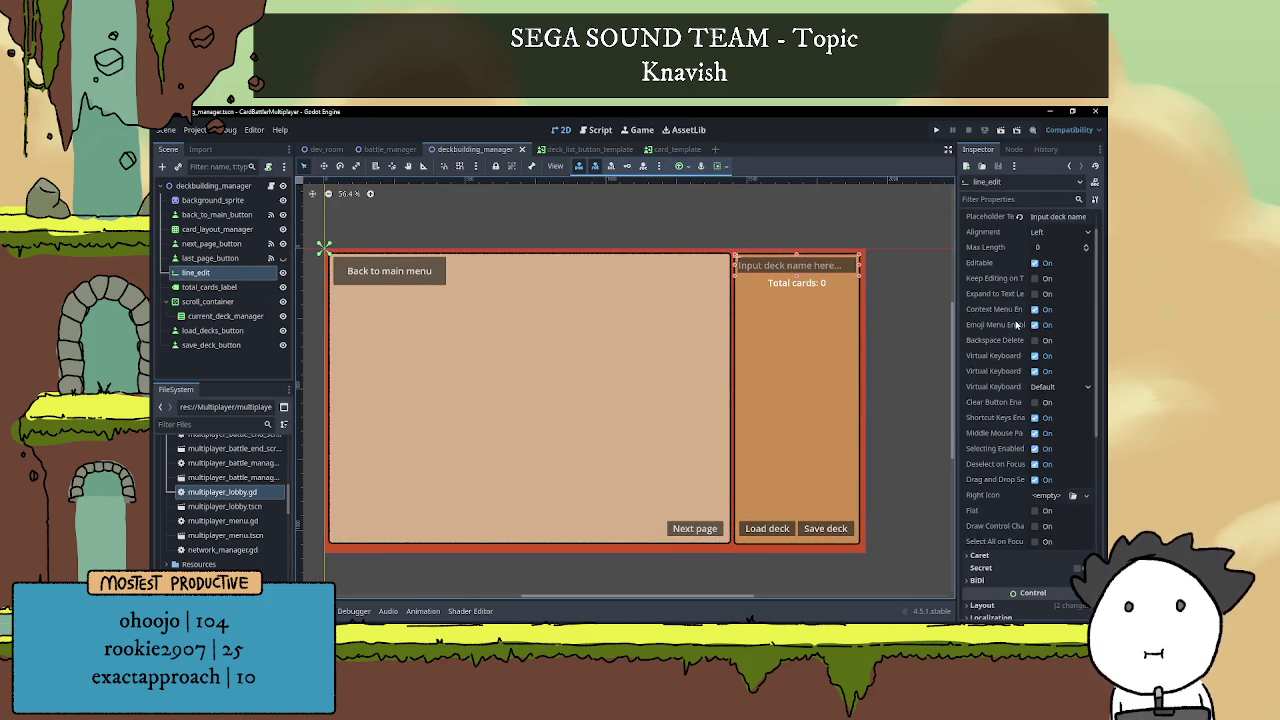
pyautogui.click(1053, 263)
pyautogui.click(1049, 292)
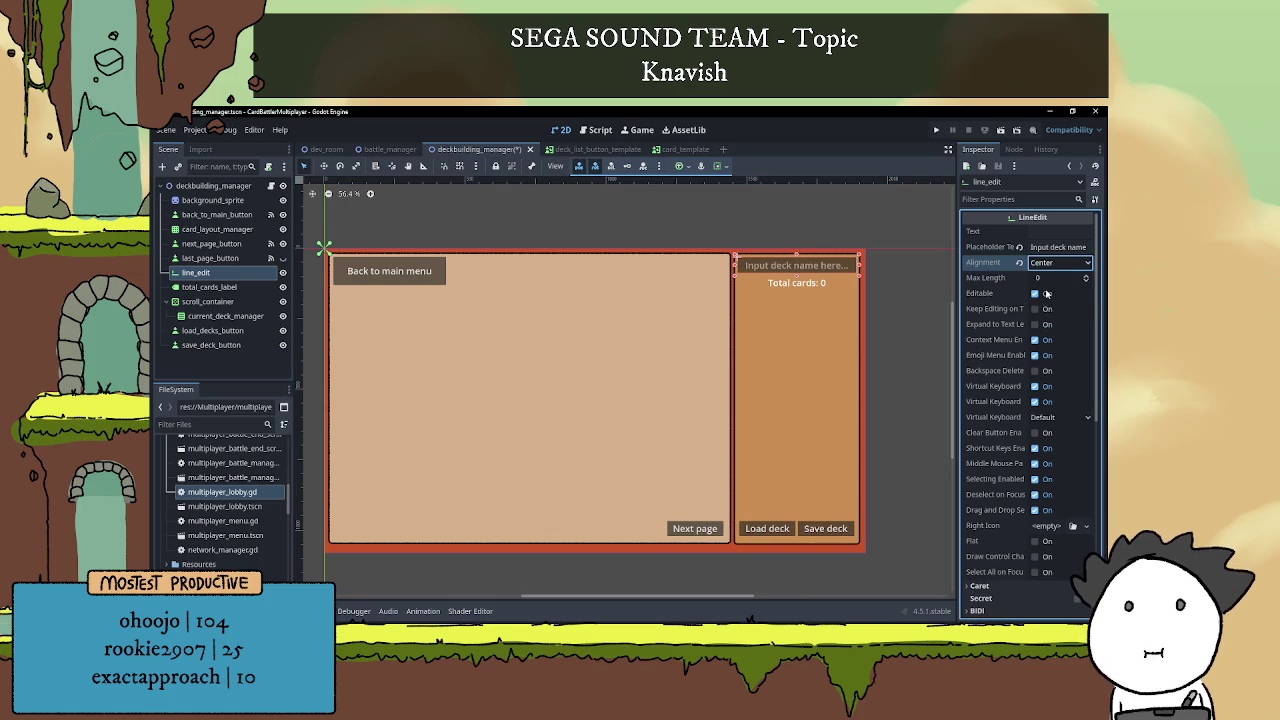
pyautogui.click(895, 320)
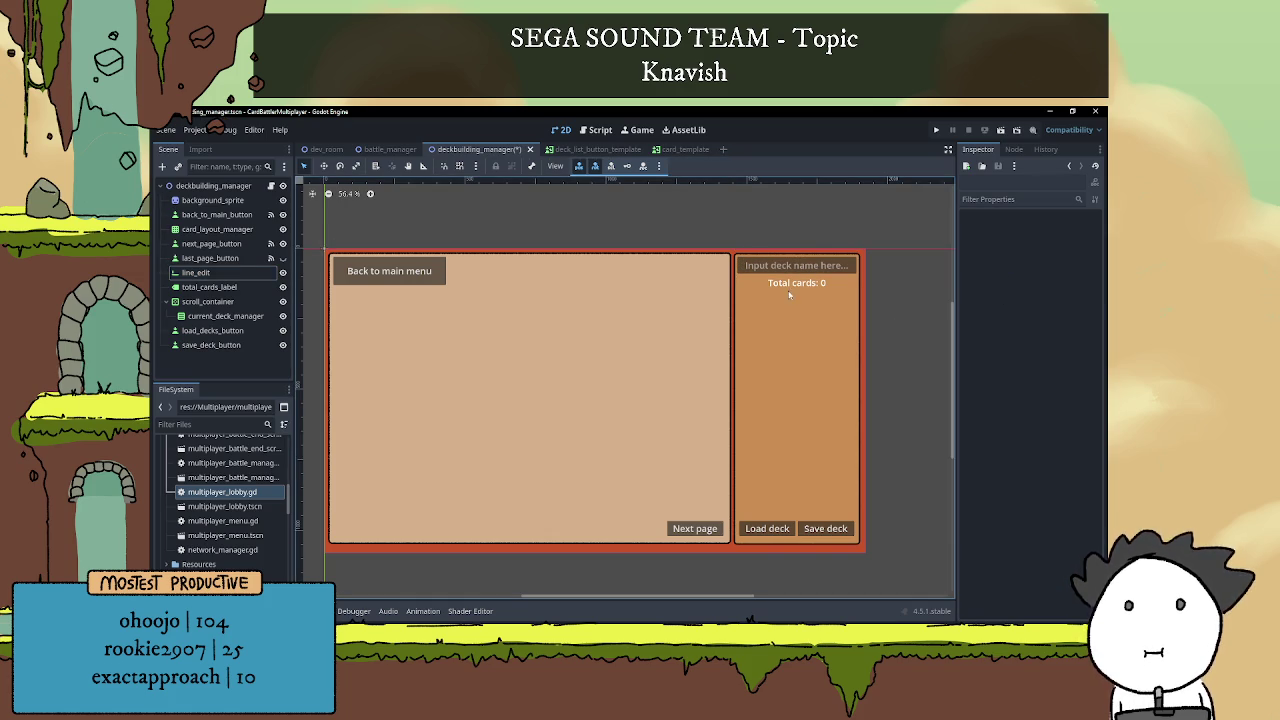
pyautogui.click(814, 270)
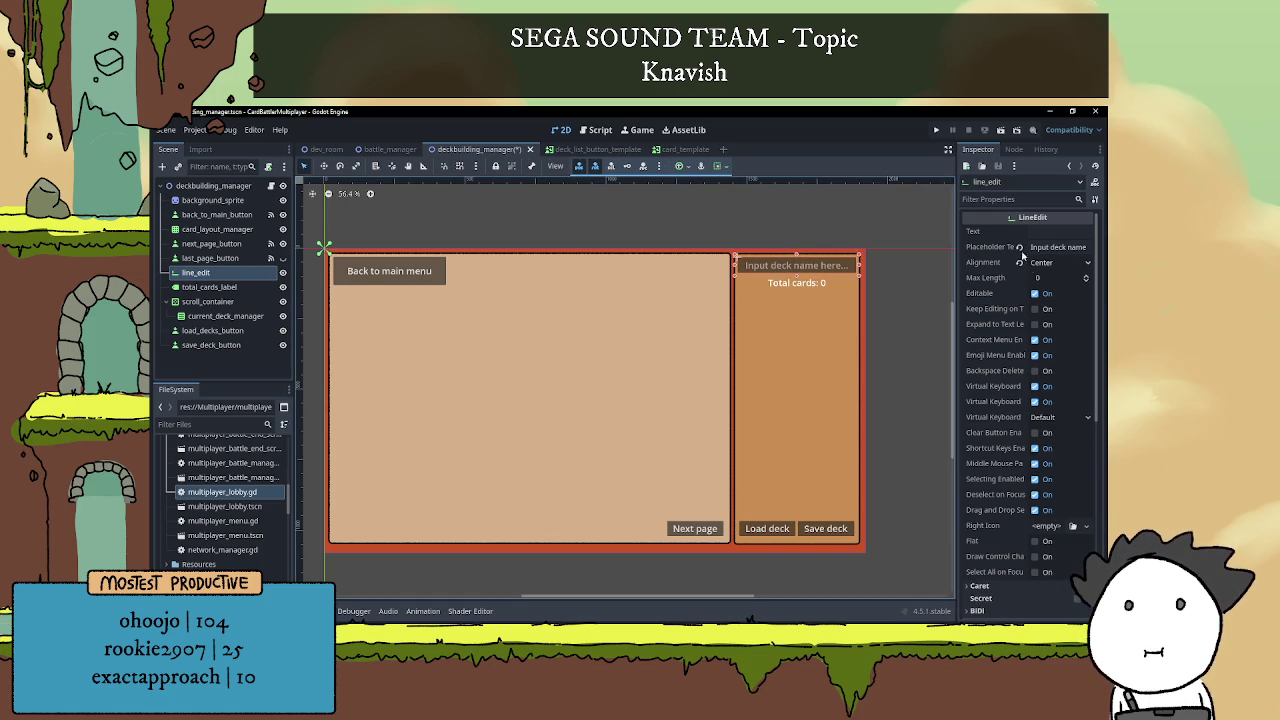
# Type sample text into the deck-name field's text property to preview it, then clear it.
pyautogui.click(1037, 233)
pyautogui.write('gasdg')
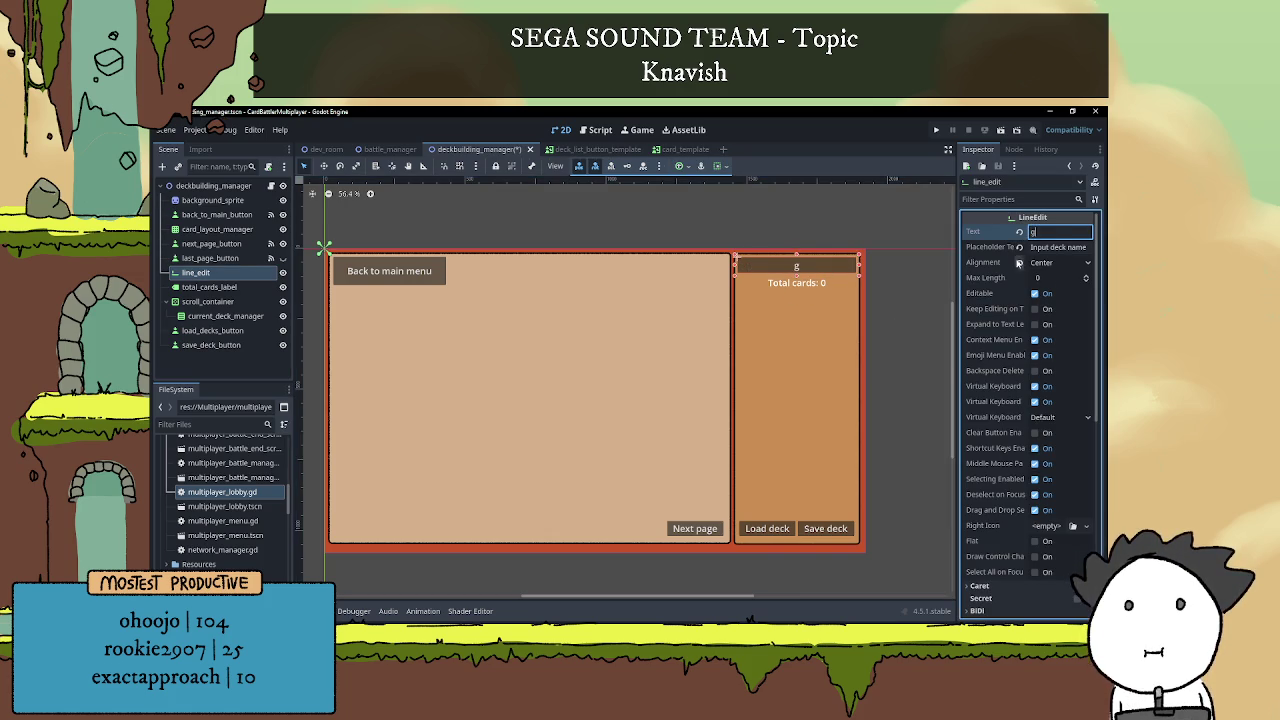
pyautogui.press('BackSpace')
pyautogui.press('BackSpace')
pyautogui.press('BackSpace')
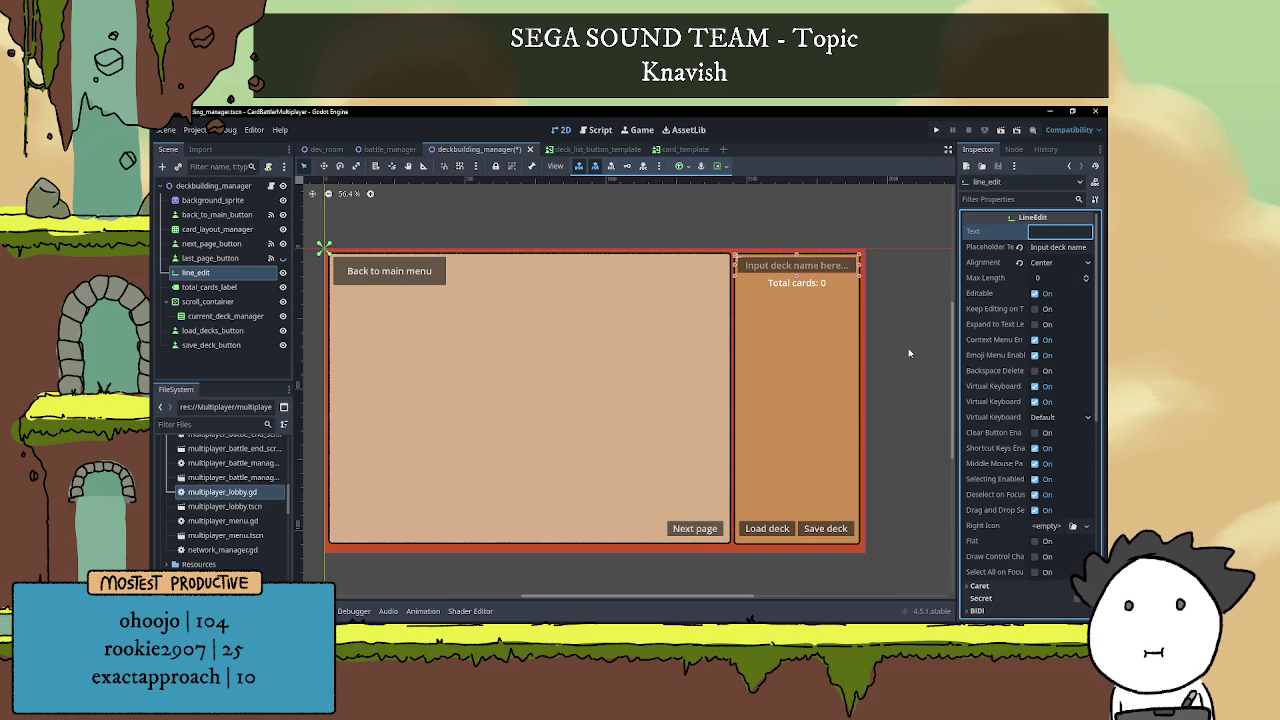
pyautogui.click(908, 350)
pyautogui.scroll(-1, 892, 345)
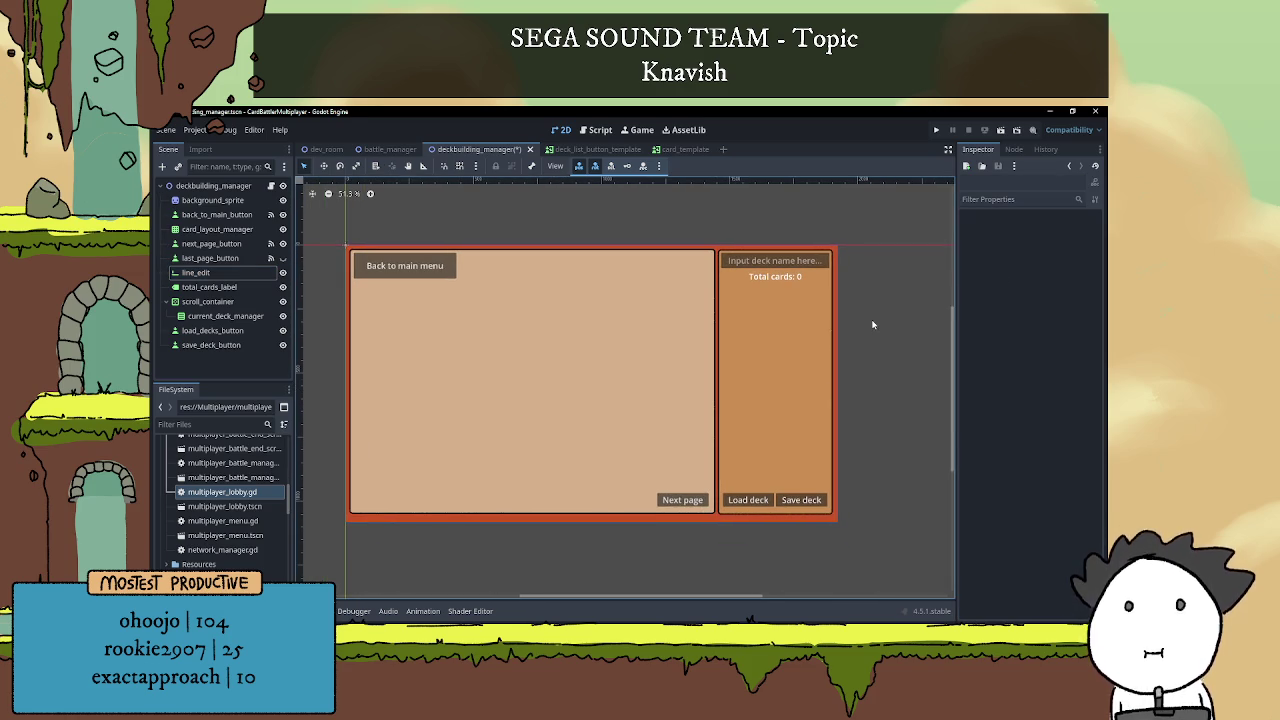
# Run the scene, type and erase a test deck name, try Save deck, and stop with F8.
pyautogui.click(1001, 131)
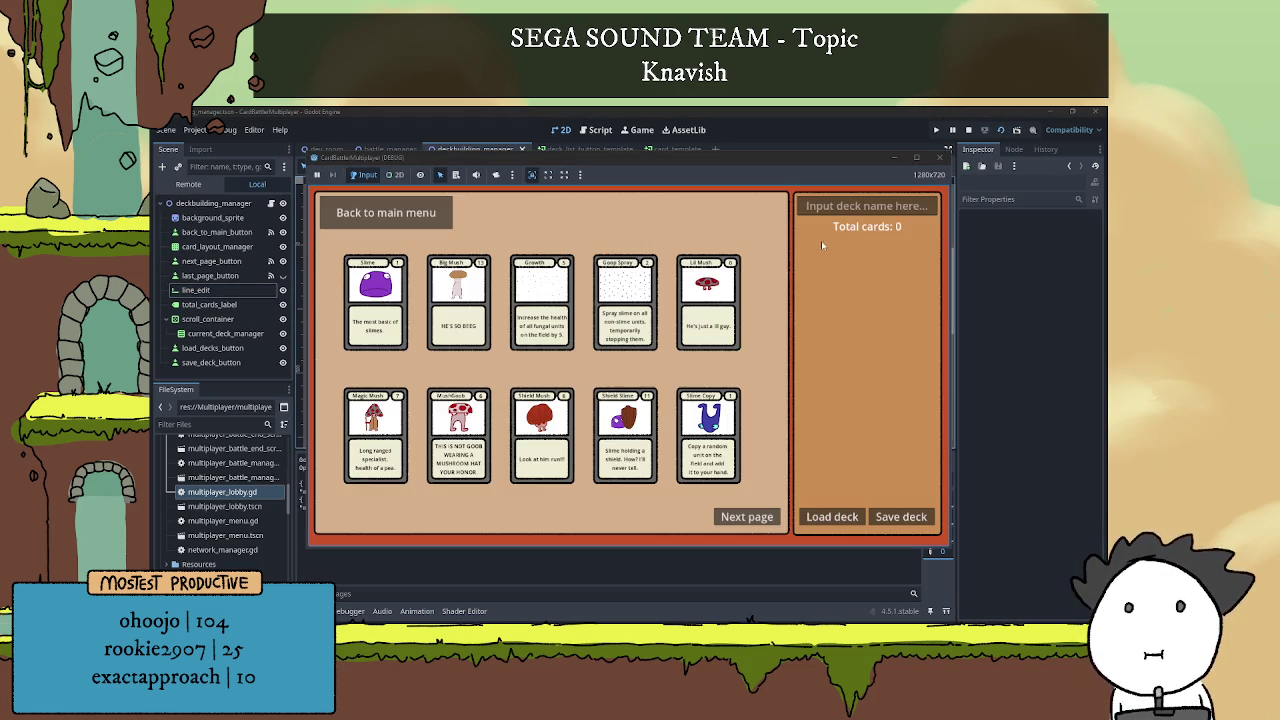
pyautogui.write('akaklsdfbak')
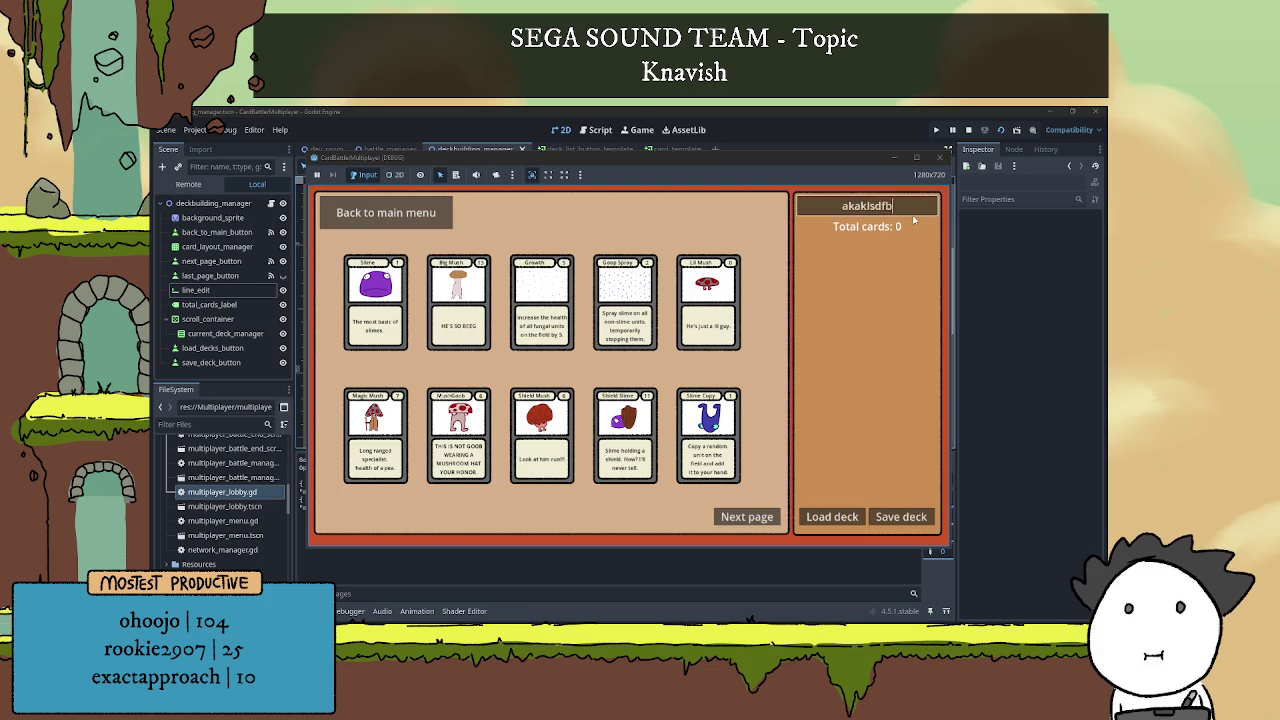
pyautogui.press('BackSpace')
pyautogui.press('BackSpace')
pyautogui.press('BackSpace')
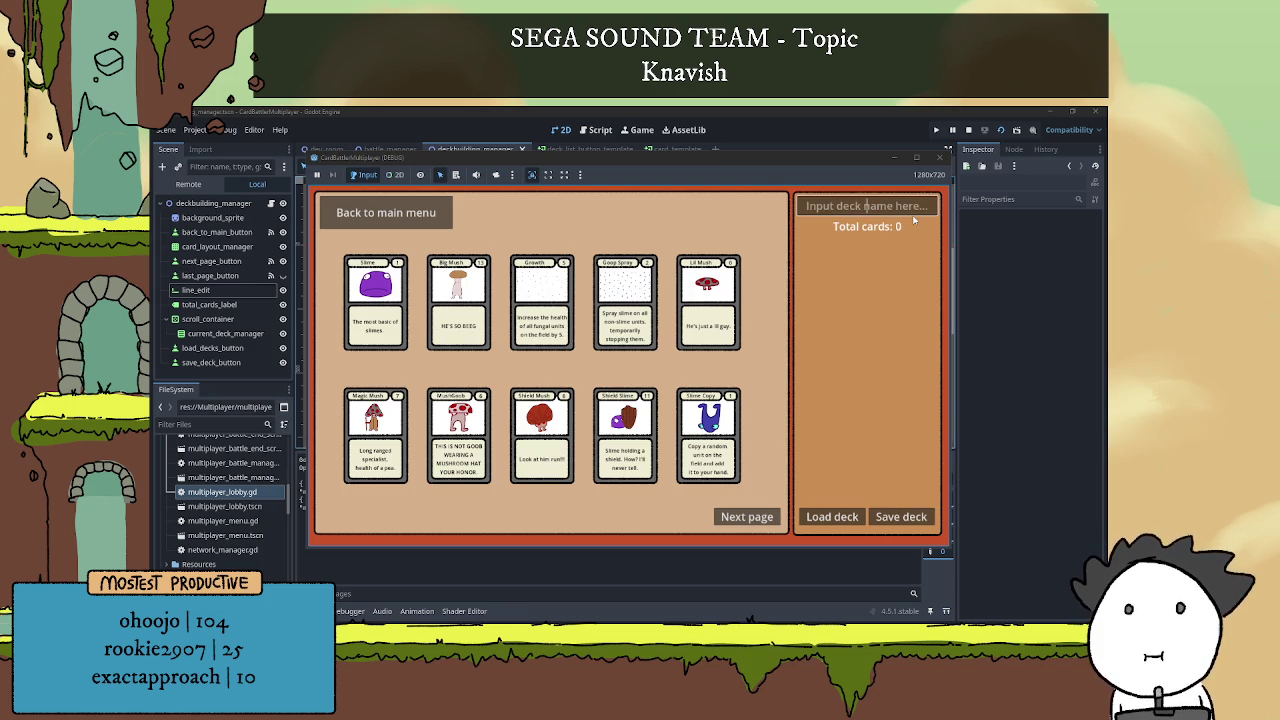
pyautogui.click(900, 516)
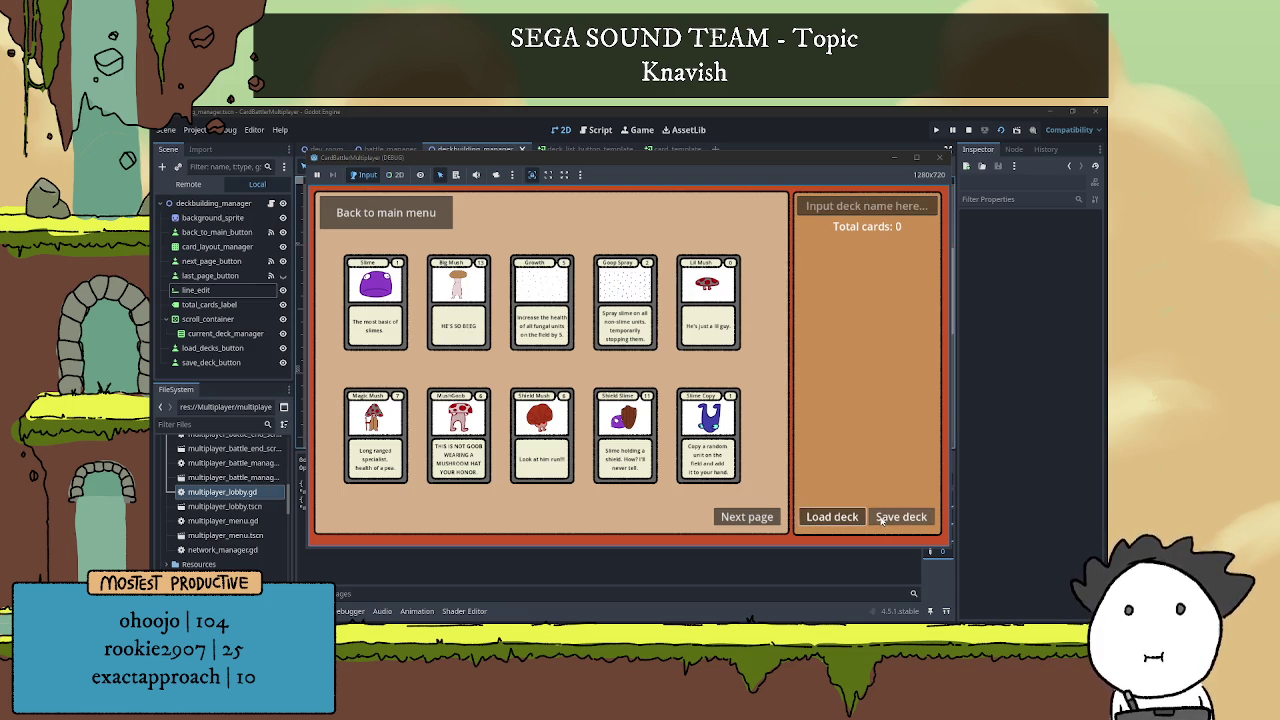
pyautogui.press('F8')
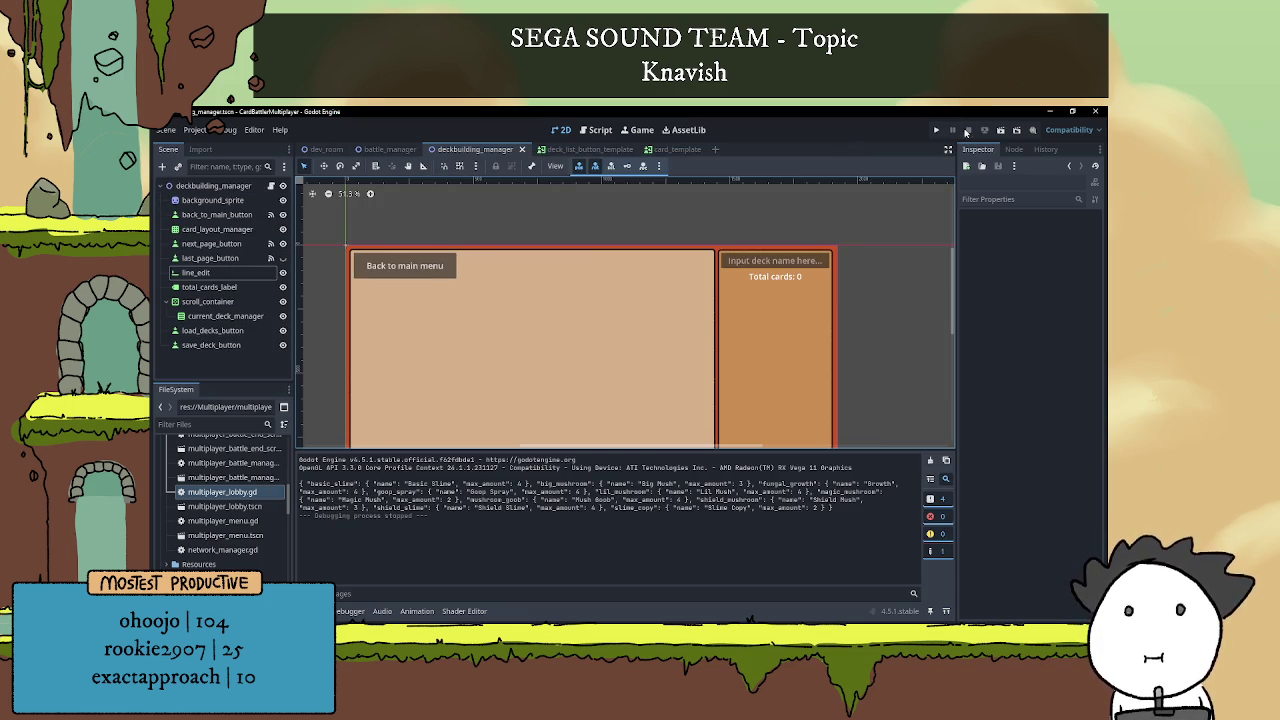
# Connect load_decks_button's pressed signal to a new handler function.
pyautogui.click(306, 611)
pyautogui.click(212, 330)
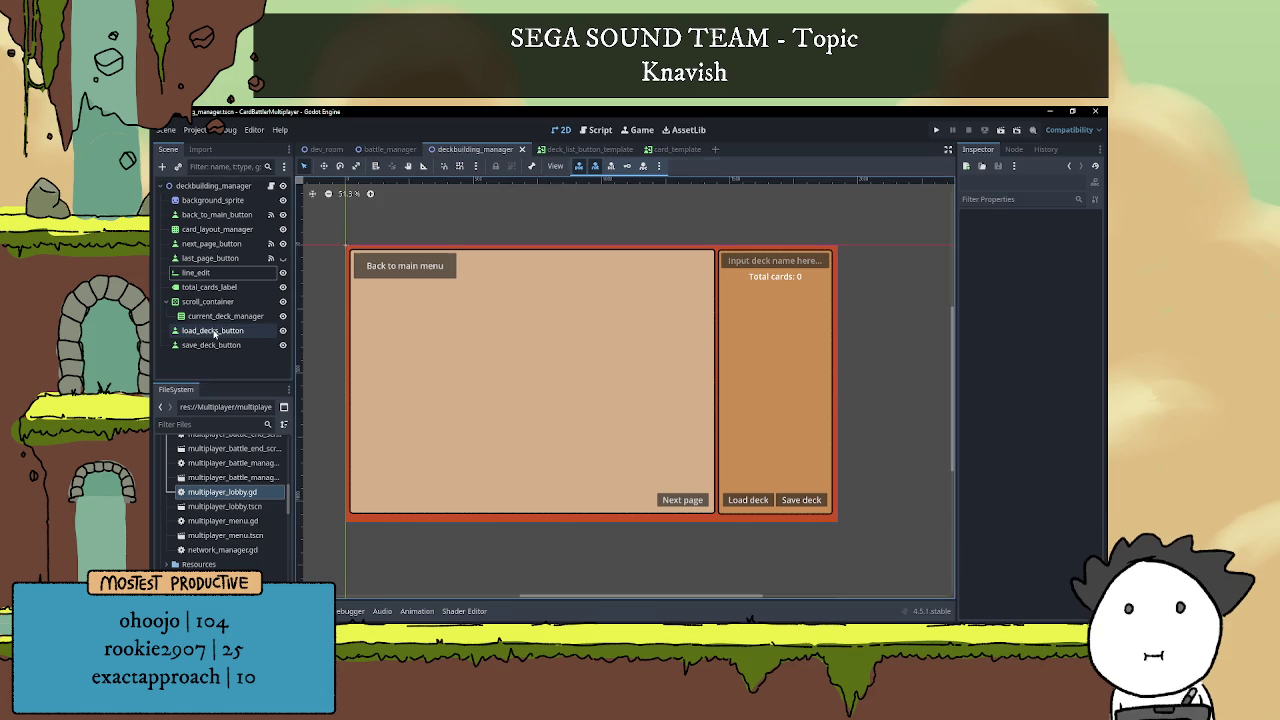
pyautogui.click(1014, 149)
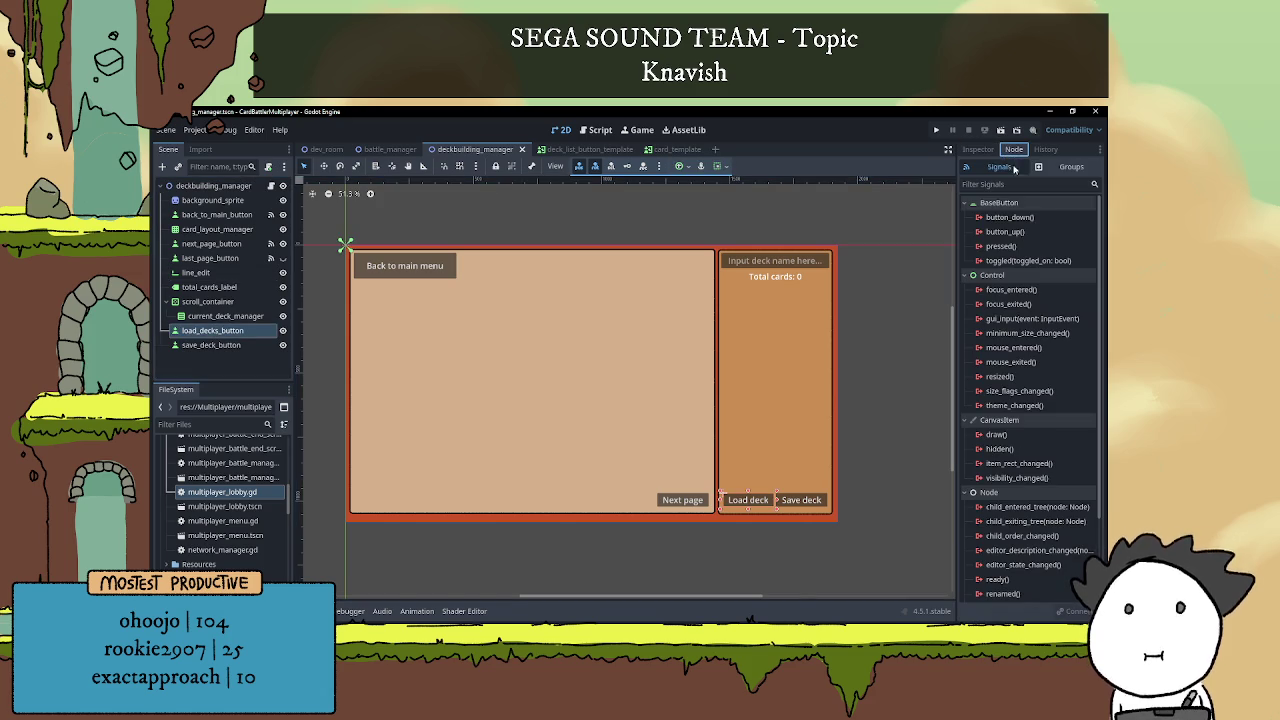
pyautogui.doubleClick(1001, 246)
pyautogui.click(586, 487)
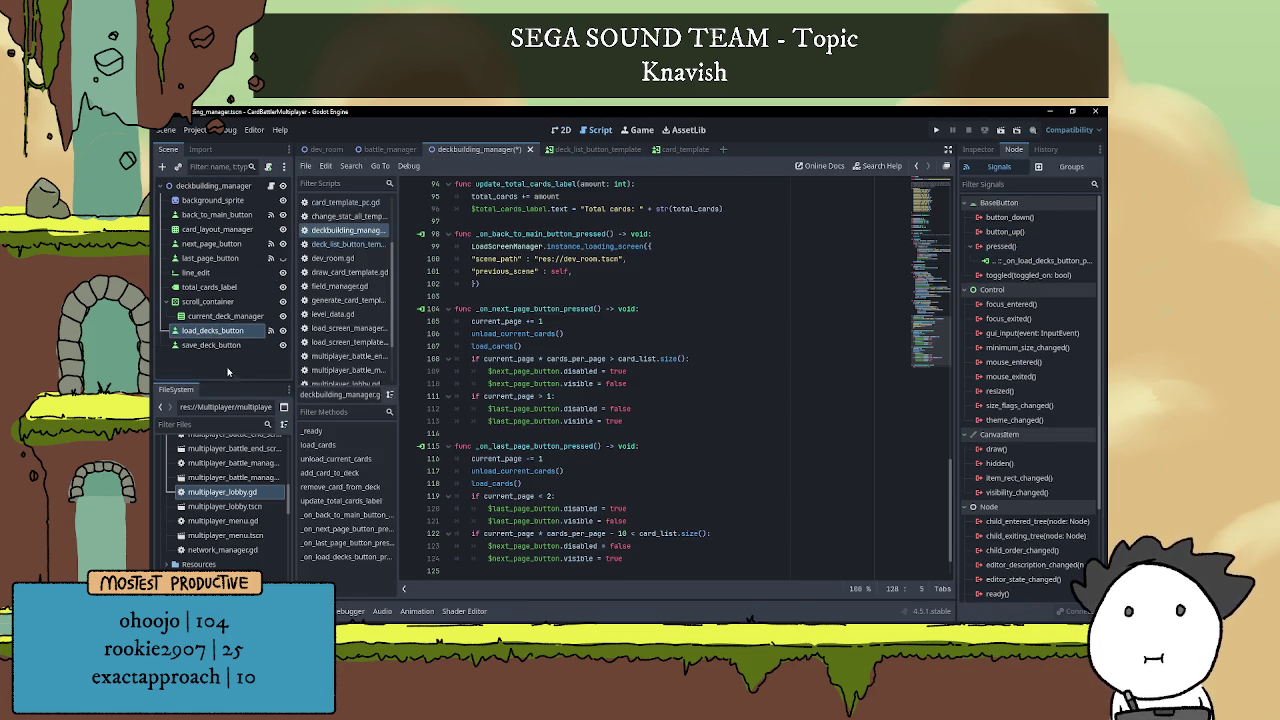
# Delete the old load handler and reconnect the renamed button's pressed signal to a fresh one.
pyautogui.doubleClick(212, 330)
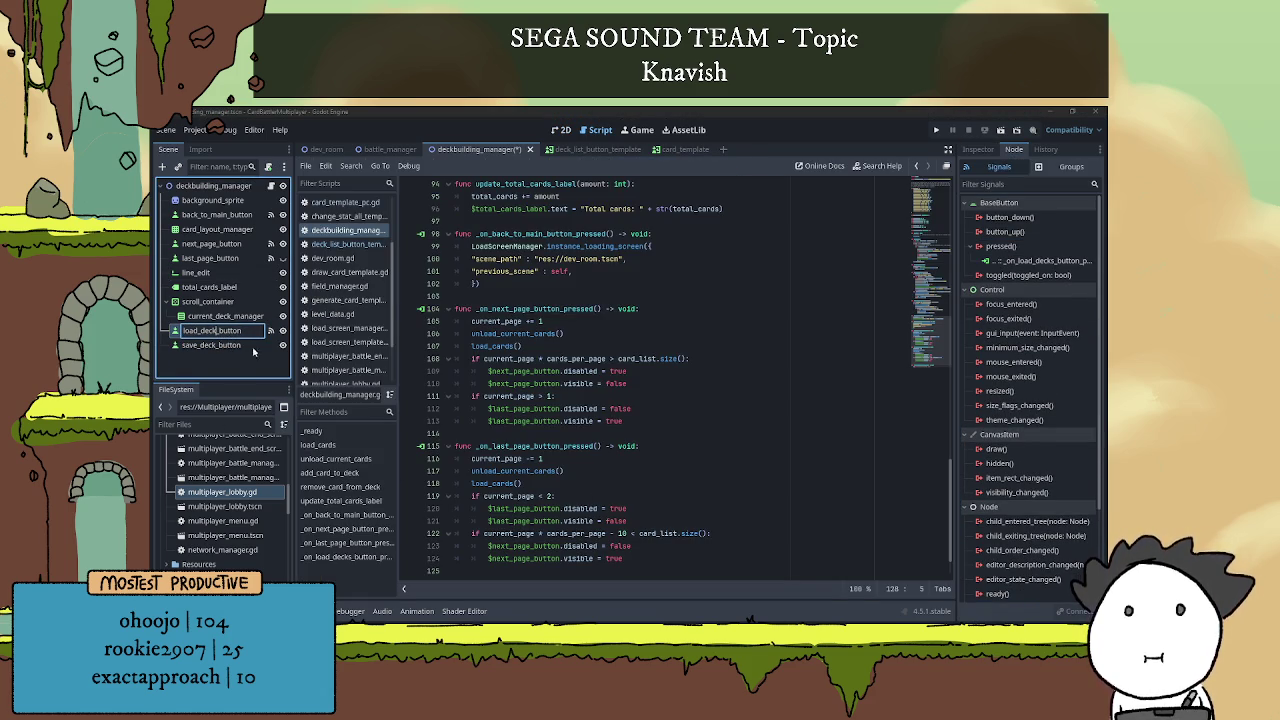
pyautogui.rightClick(1016, 260)
pyautogui.click(1040, 280)
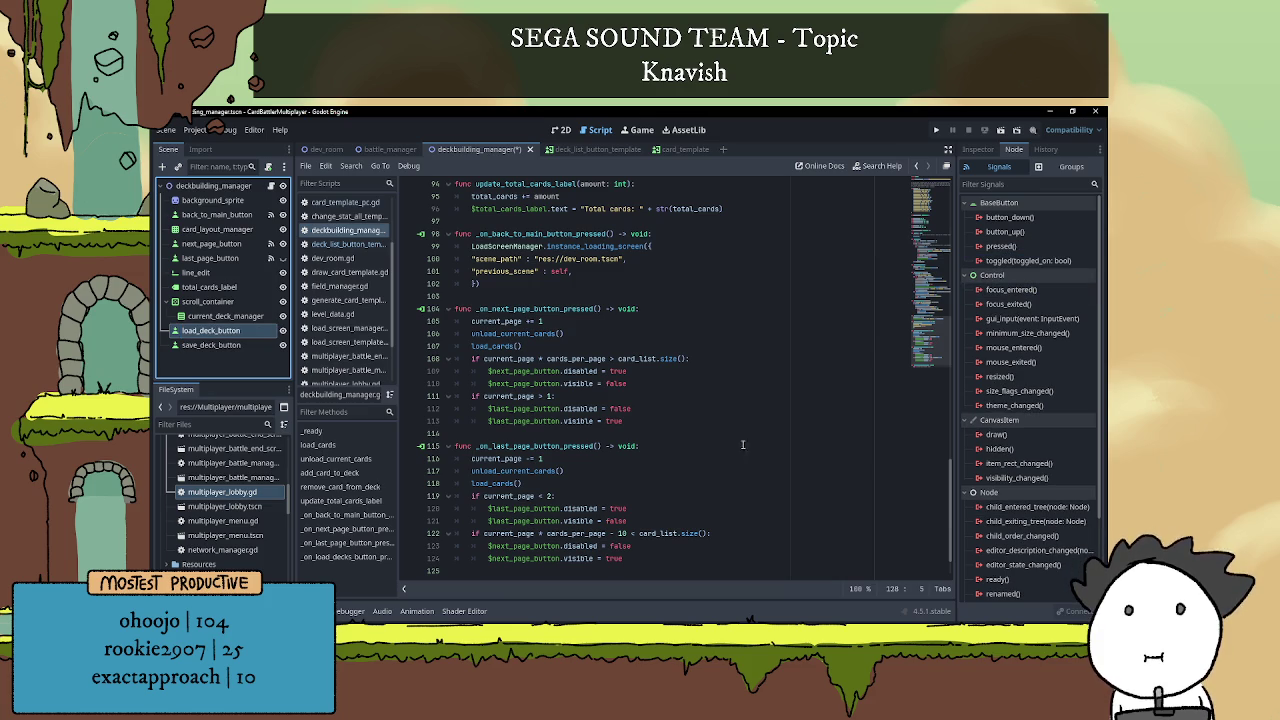
pyautogui.moveTo(449, 545); pyautogui.dragTo(455, 533)
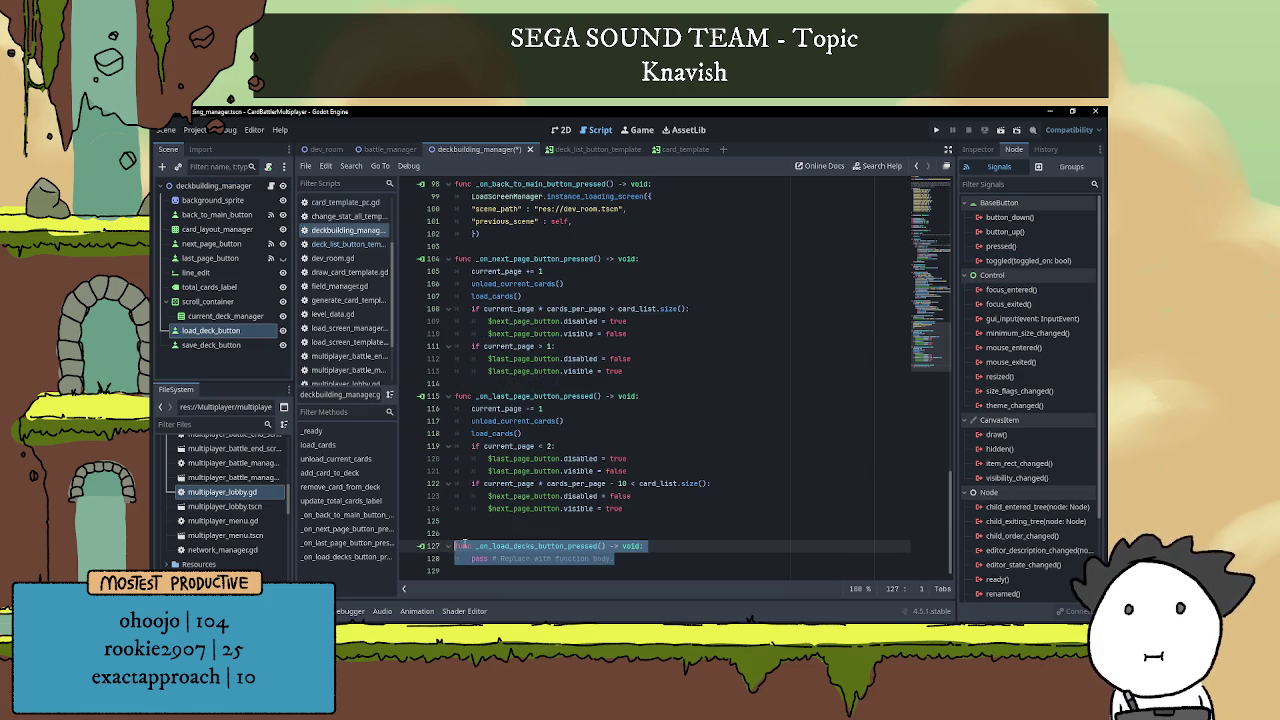
pyautogui.press('BackSpace')
pyautogui.doubleClick(1001, 246)
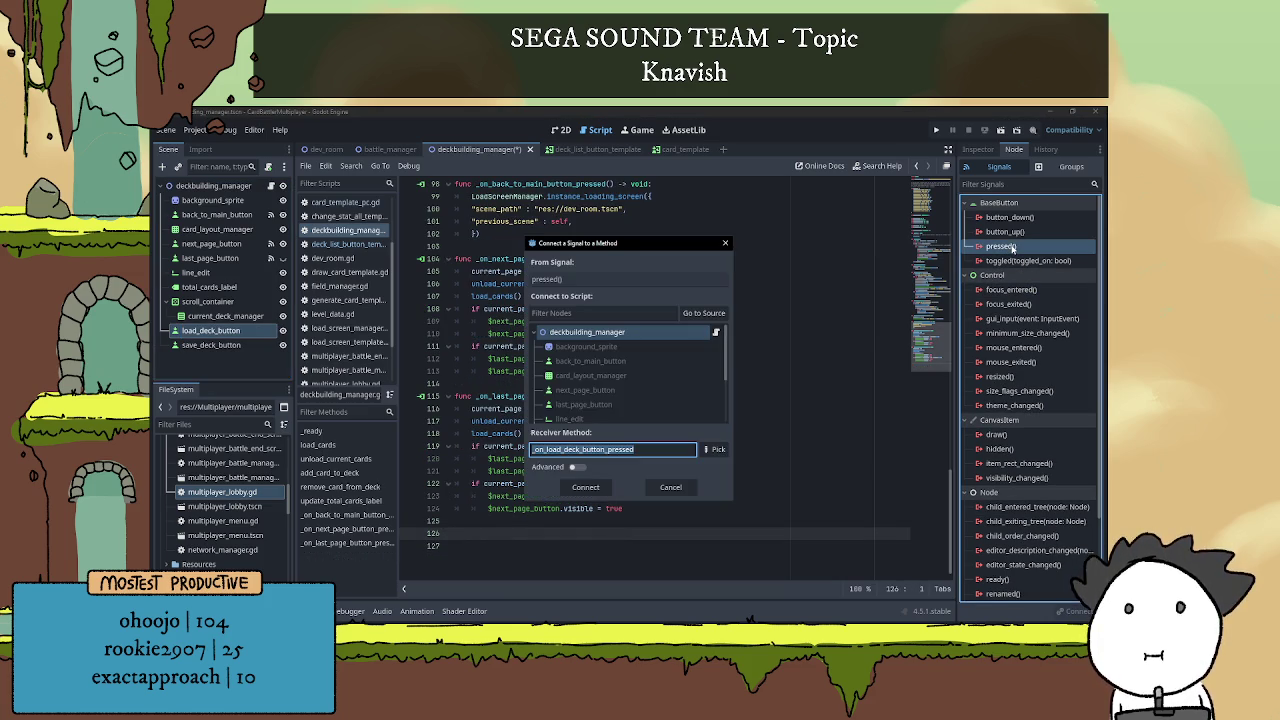
pyautogui.click(584, 492)
pyautogui.click(514, 563)
pyautogui.scroll(-1, 514, 560)
pyautogui.press('BackSpace')
pyautogui.press('BackSpace')
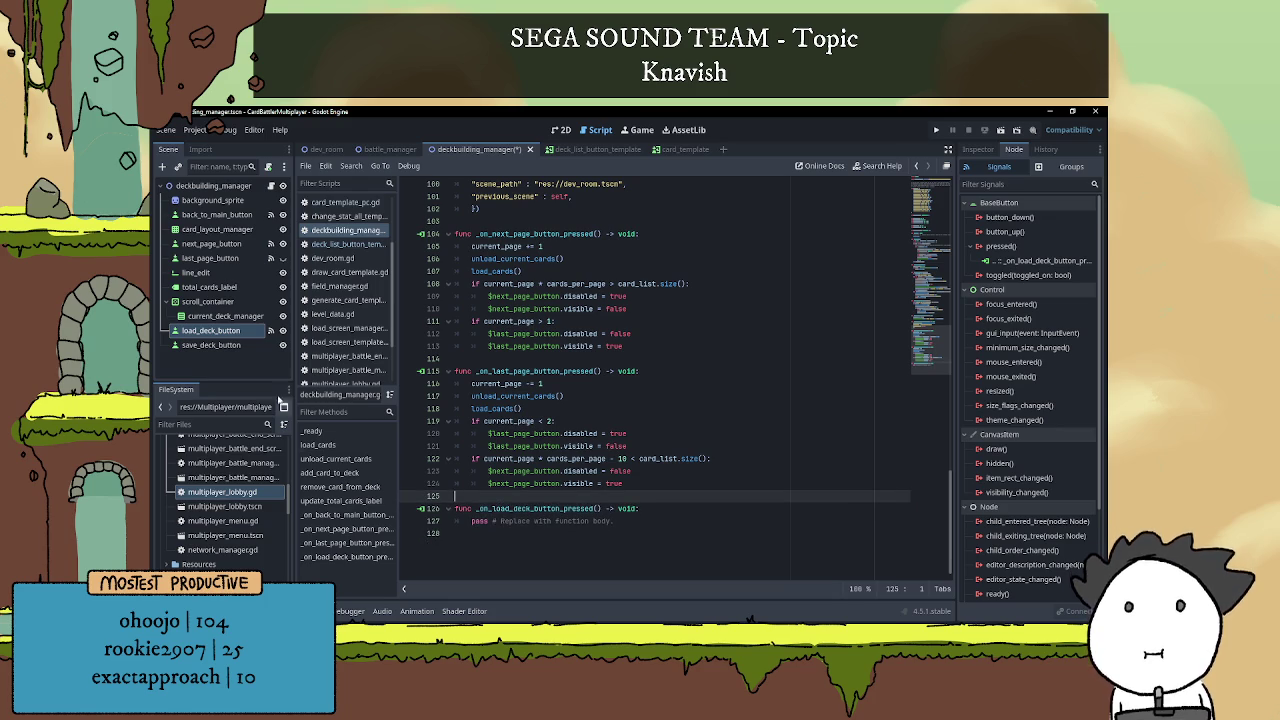
# Connect save_deck_button's pressed signal to a new save handler and save the script.
pyautogui.click(211, 345)
pyautogui.click(1027, 248)
pyautogui.doubleClick(1027, 248)
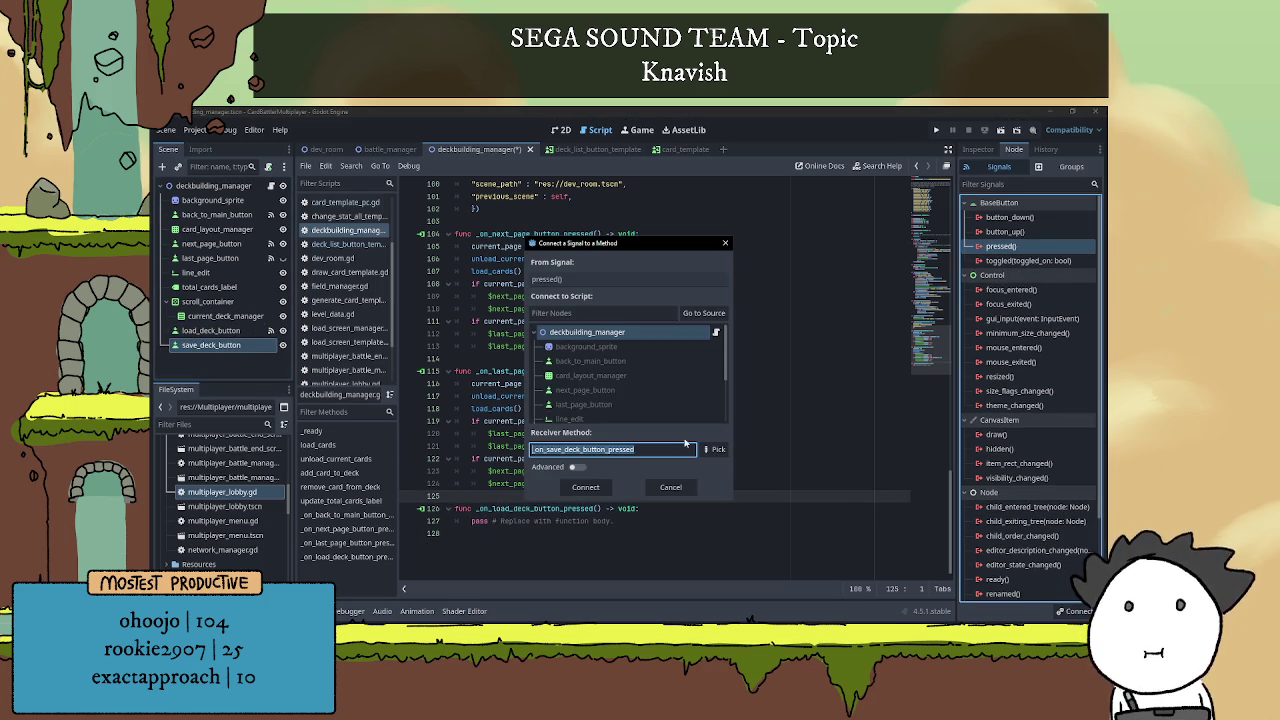
pyautogui.click(600, 492)
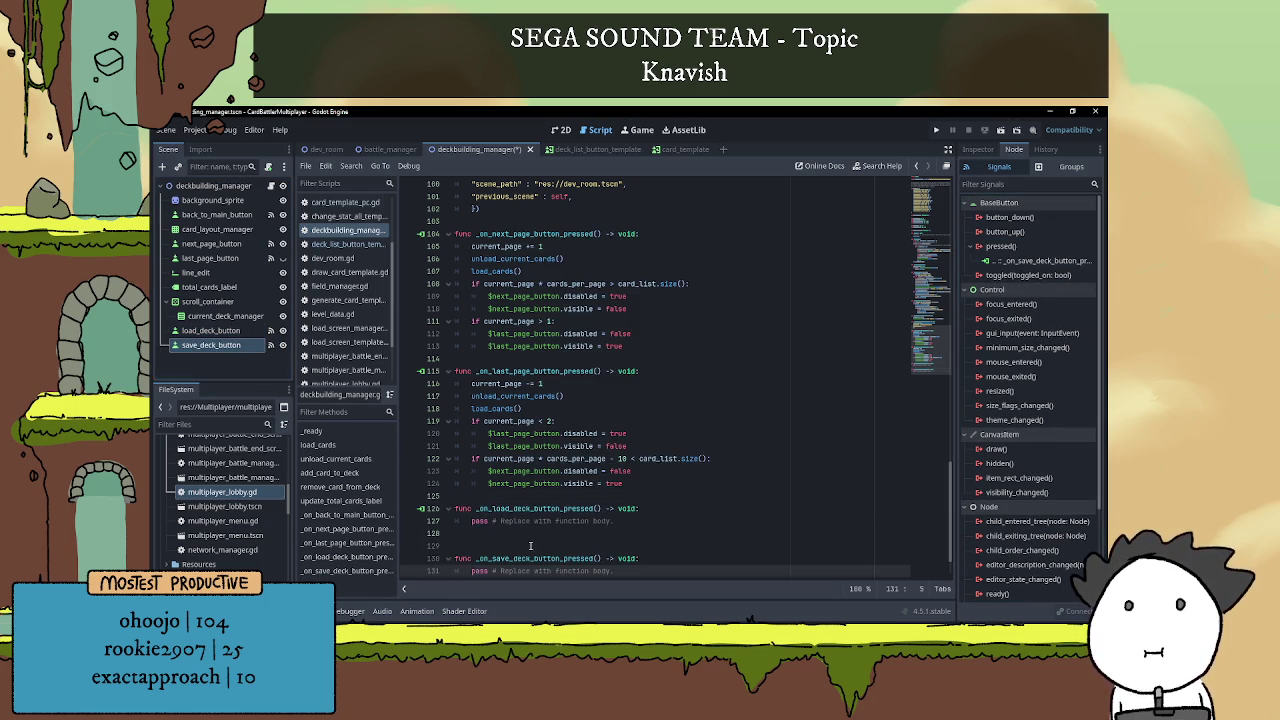
pyautogui.click(548, 485)
pyautogui.click(577, 519)
pyautogui.click(640, 488)
pyautogui.hotkey('ctrl', 's')
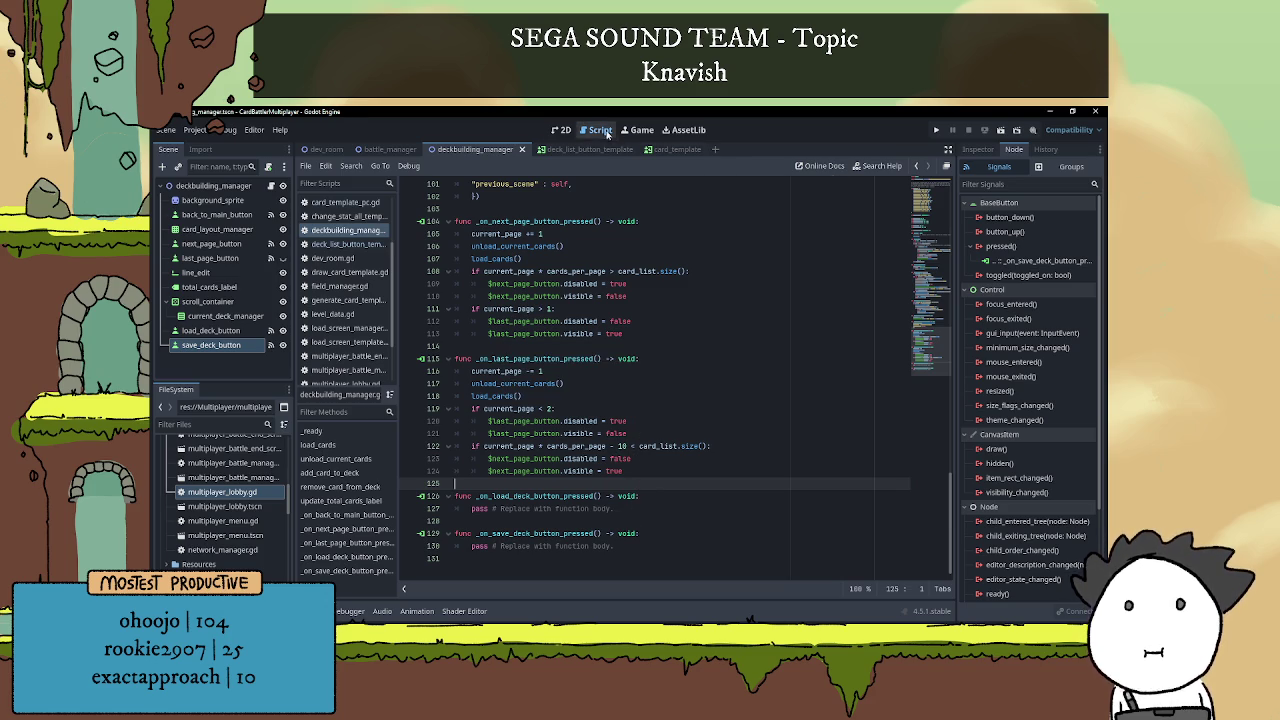
# Return to the 2D view with nothing selected and frame the deck panel layout.
pyautogui.click(561, 130)
pyautogui.scroll(-2, 760, 450)
pyautogui.click(850, 387)
pyautogui.scroll(3, 853, 386)
pyautogui.moveTo(853, 386); pyautogui.dragTo(813, 404)
pyautogui.click(978, 149)
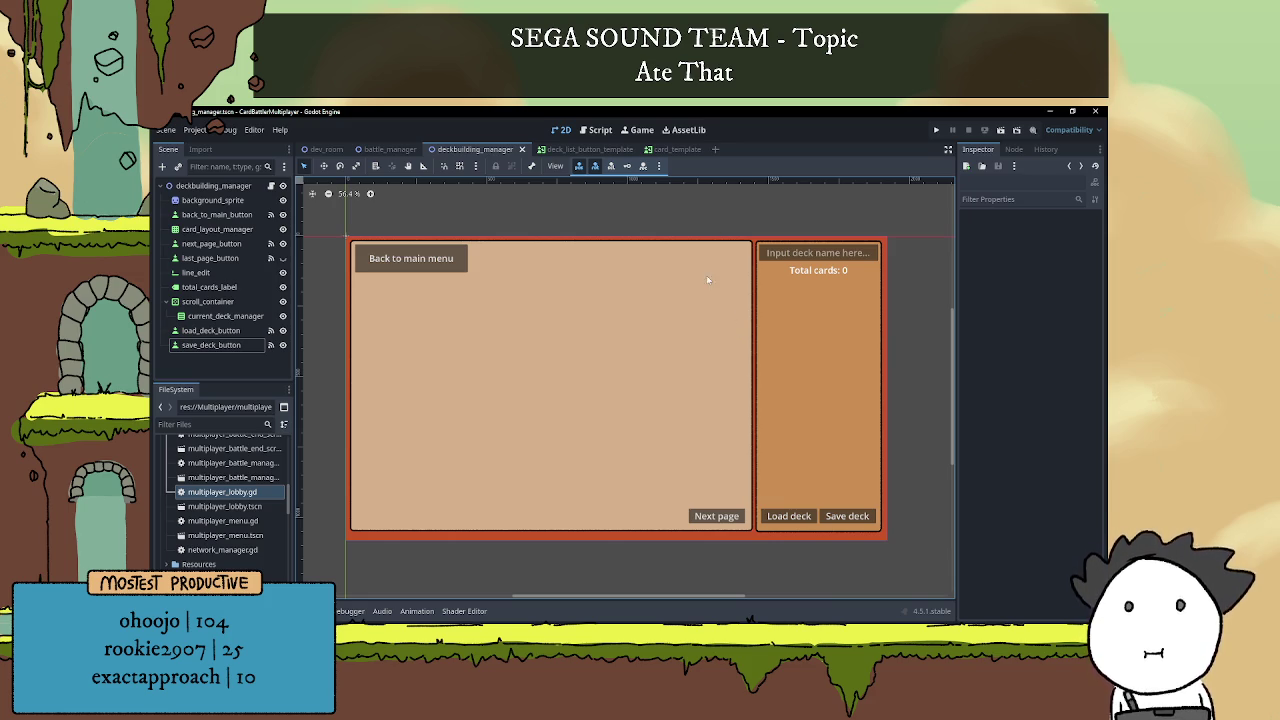
# In card_template's script, delete the commented elif deck_manager block and hitbox print lines.
pyautogui.click(676, 149)
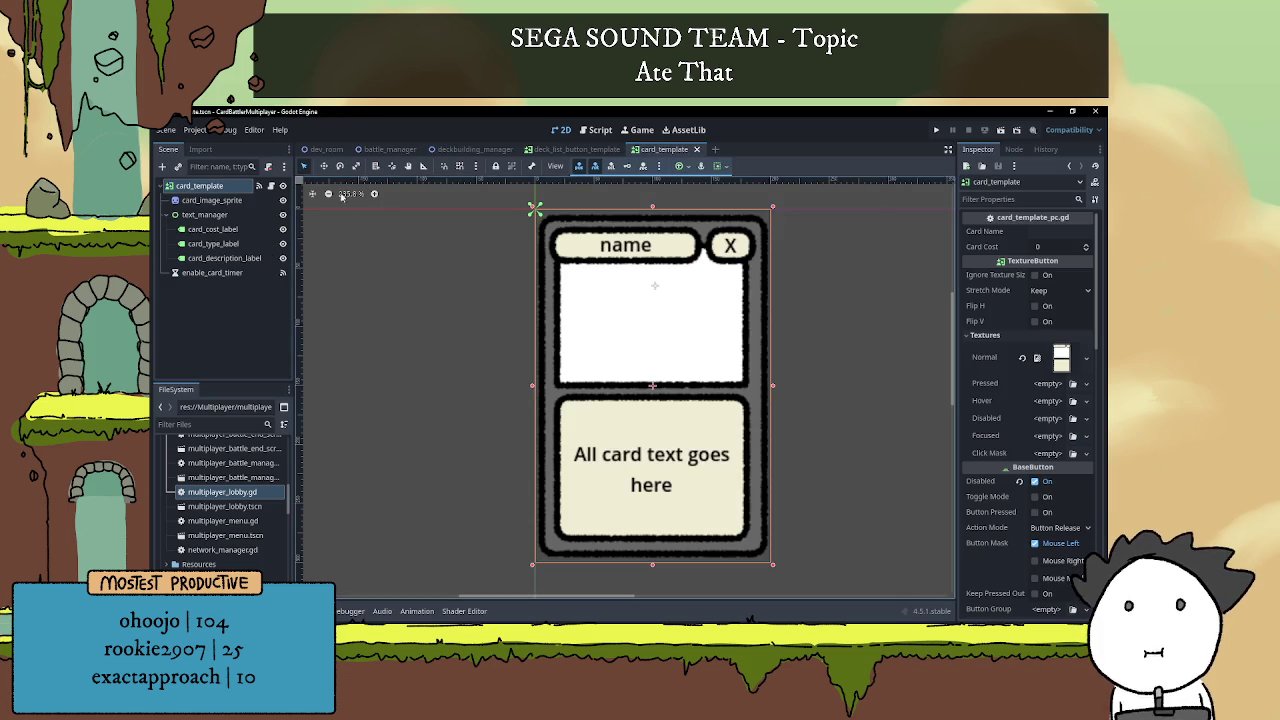
pyautogui.click(259, 186)
pyautogui.scroll(-5, 640, 470)
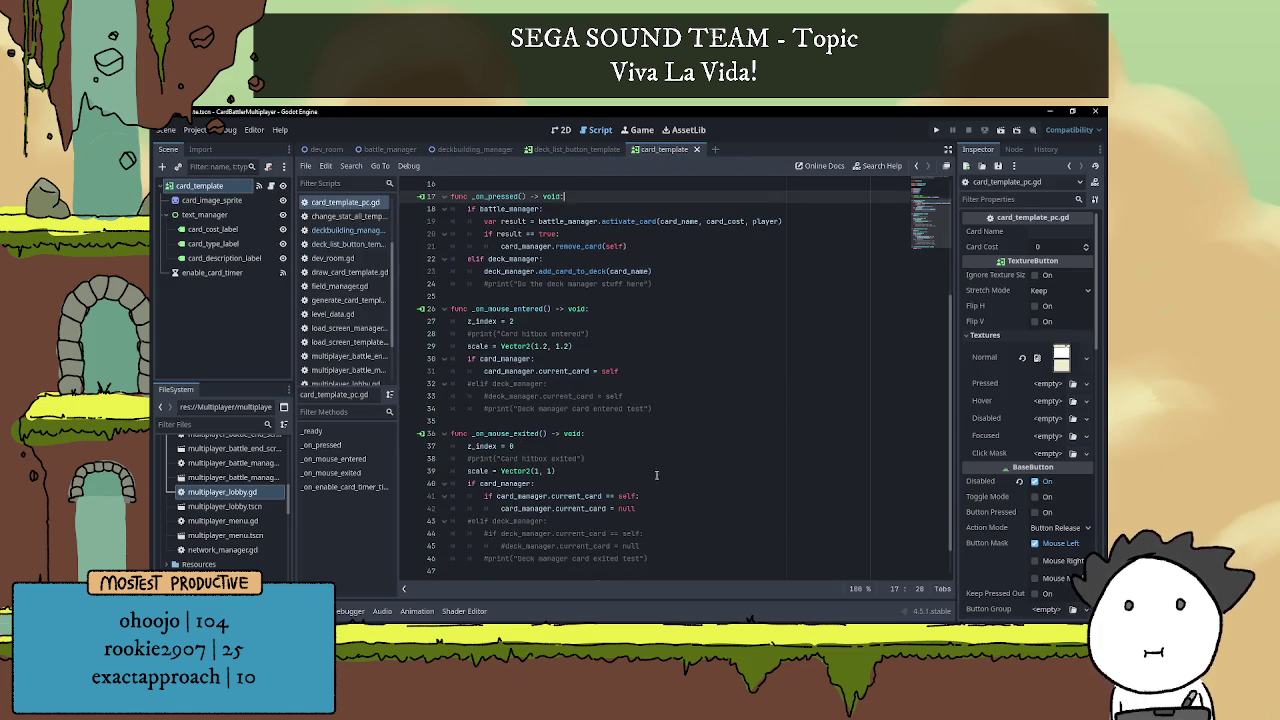
pyautogui.moveTo(677, 410); pyautogui.dragTo(392, 384)
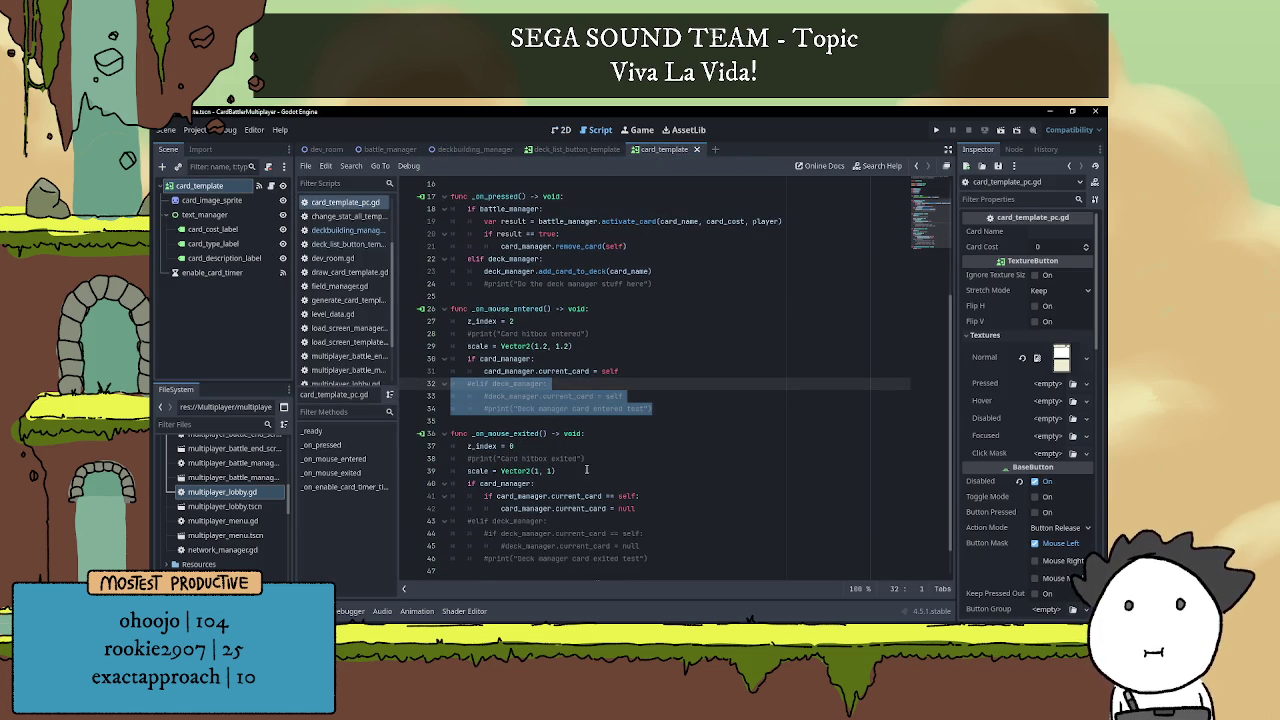
pyautogui.press('BackSpace')
pyautogui.press('BackSpace')
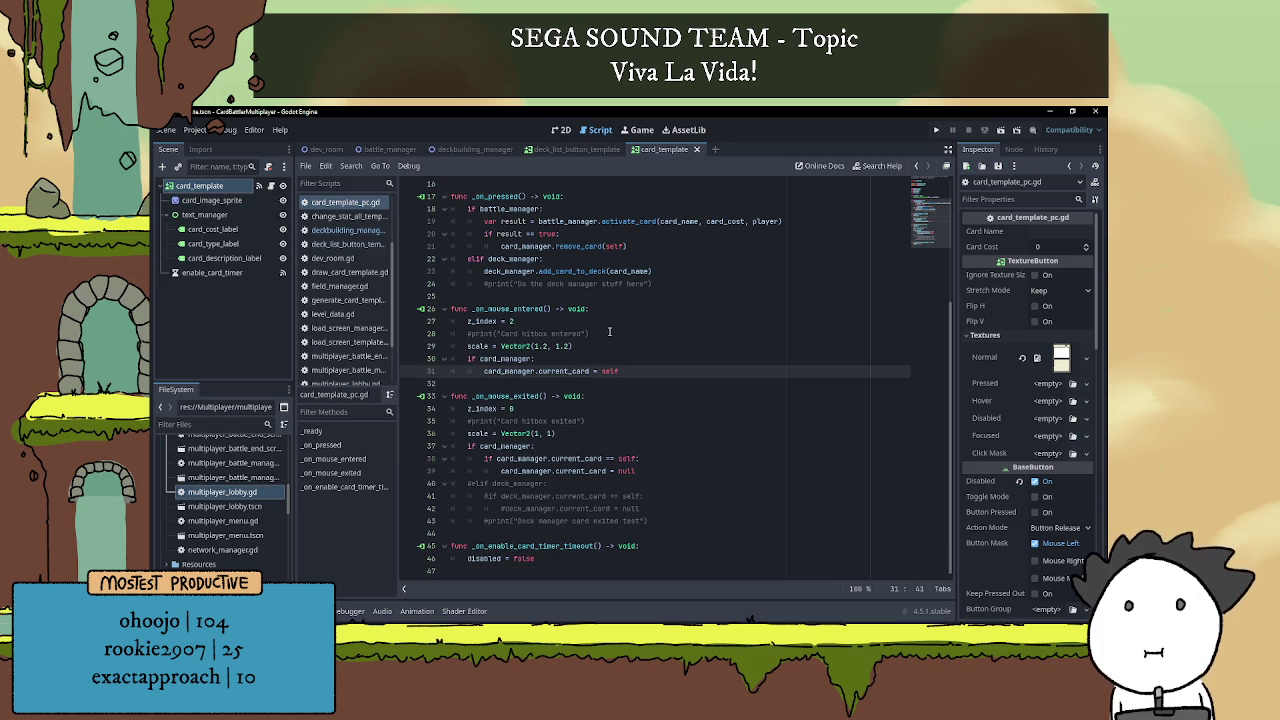
pyautogui.moveTo(610, 333); pyautogui.dragTo(437, 333)
pyautogui.press('BackSpace')
pyautogui.press('BackSpace')
pyautogui.moveTo(588, 408); pyautogui.dragTo(448, 408)
pyautogui.press('BackSpace')
pyautogui.press('BackSpace')
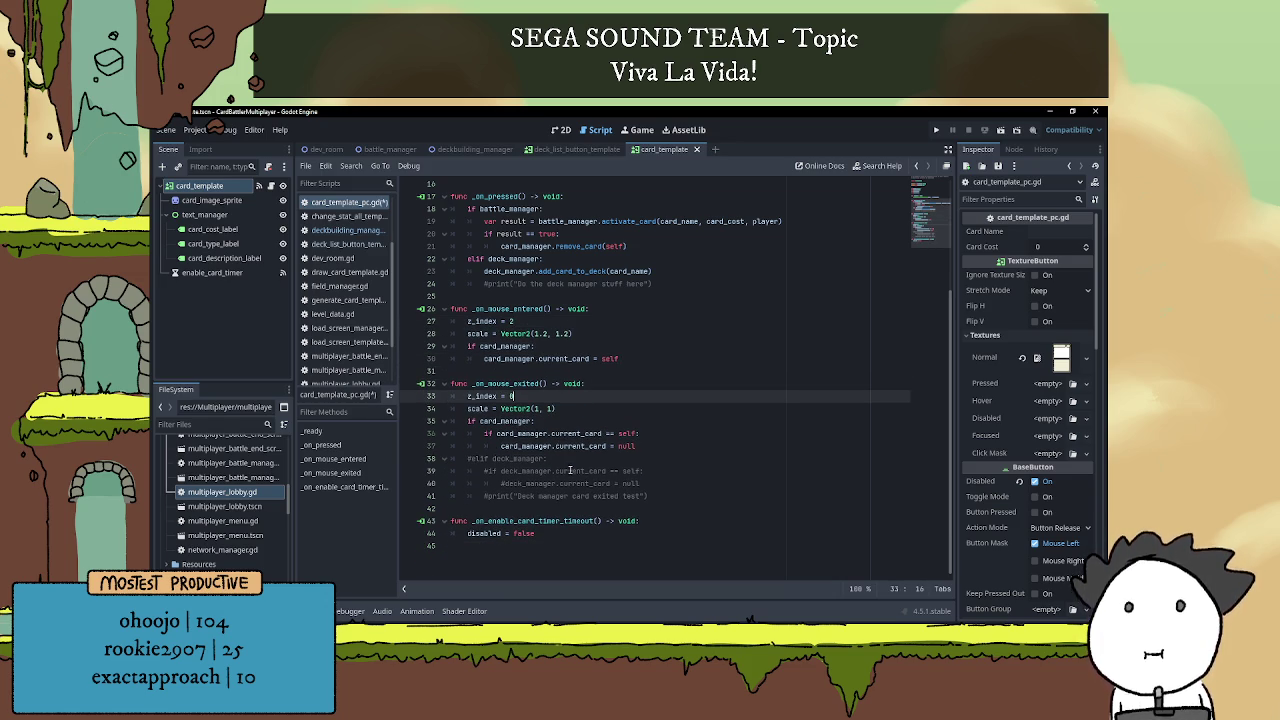
# Remove the exit handler's commented elif block and the pressed handler's print, save, and close card_template.
pyautogui.moveTo(663, 500)
pyautogui.mouseDown()
pyautogui.moveTo(450, 470)
pyautogui.moveTo(445, 458)
pyautogui.mouseUp()
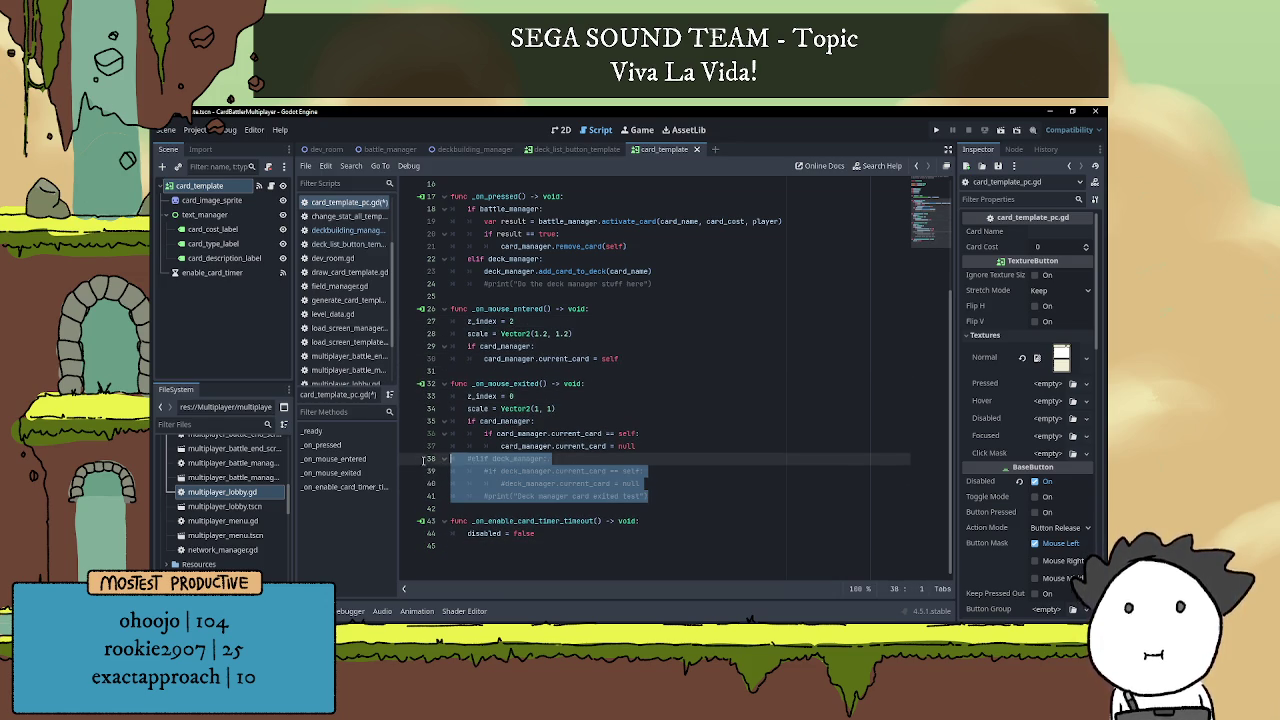
pyautogui.press('BackSpace')
pyautogui.press('BackSpace')
pyautogui.click(545, 383)
pyautogui.scroll(5, 547, 384)
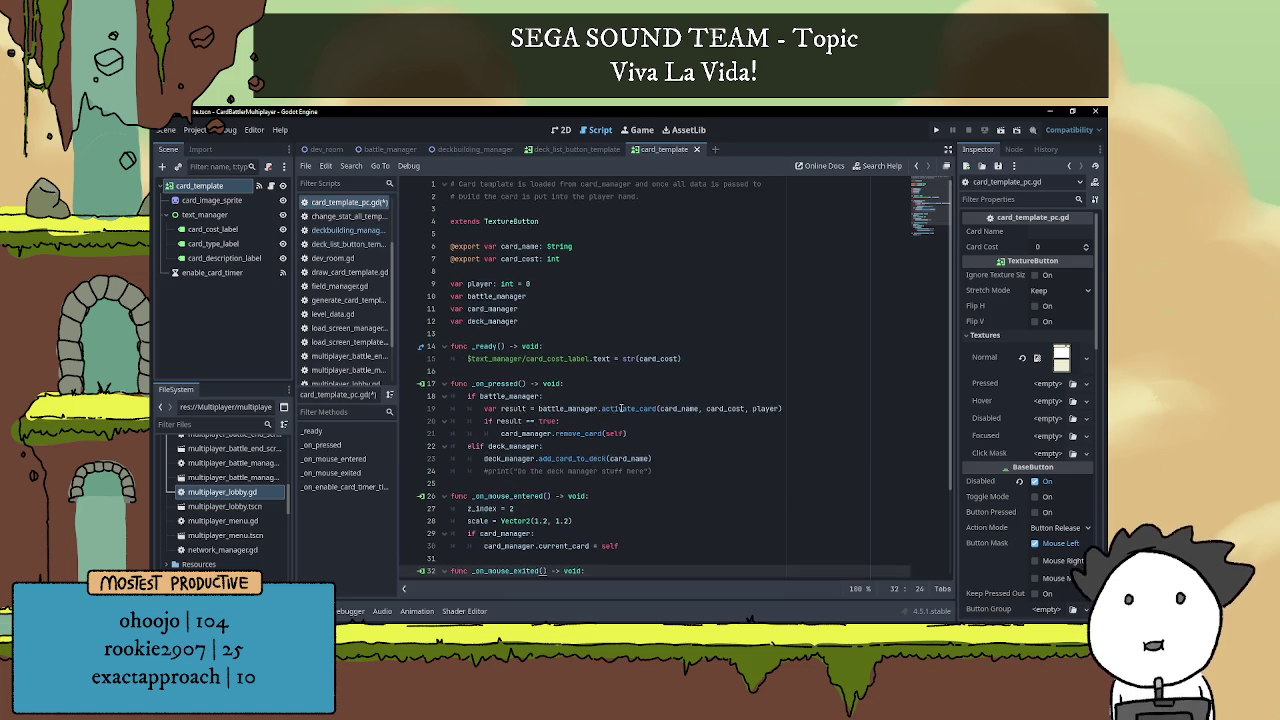
pyautogui.tripleClick(669, 471)
pyautogui.press('BackSpace')
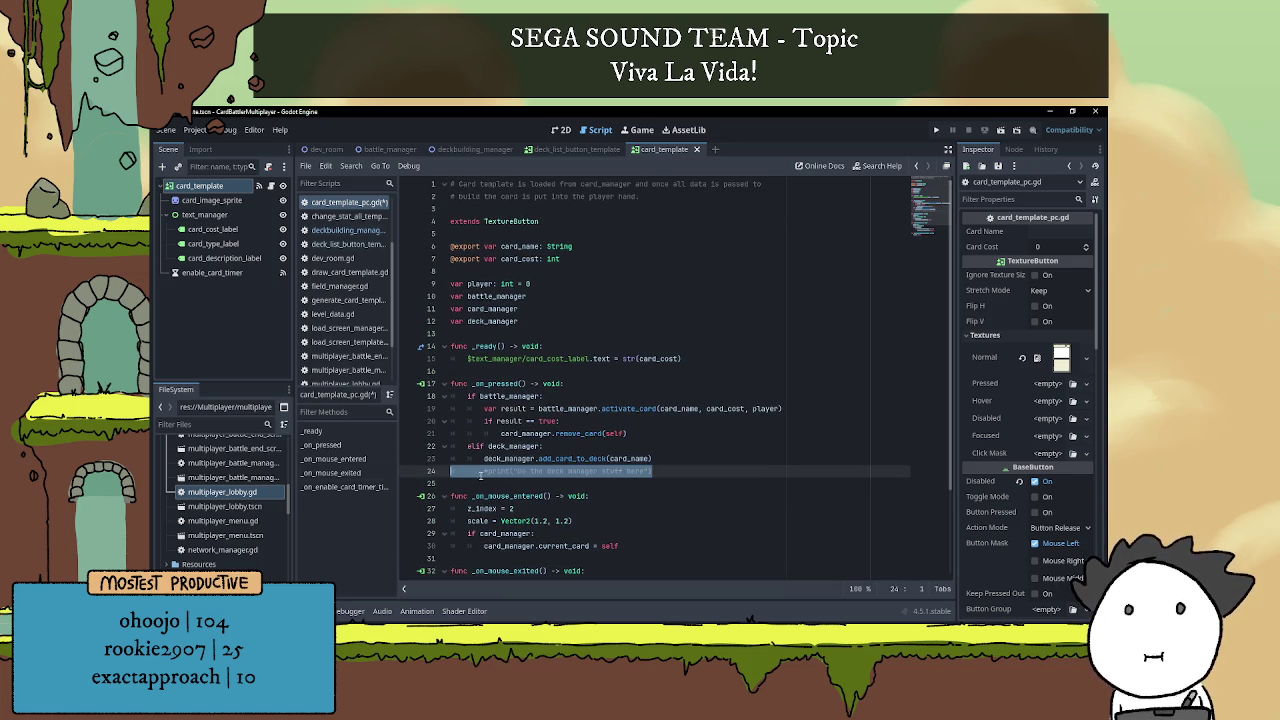
pyautogui.press('BackSpace')
pyautogui.click(531, 373)
pyautogui.hotkey('ctrl', 's')
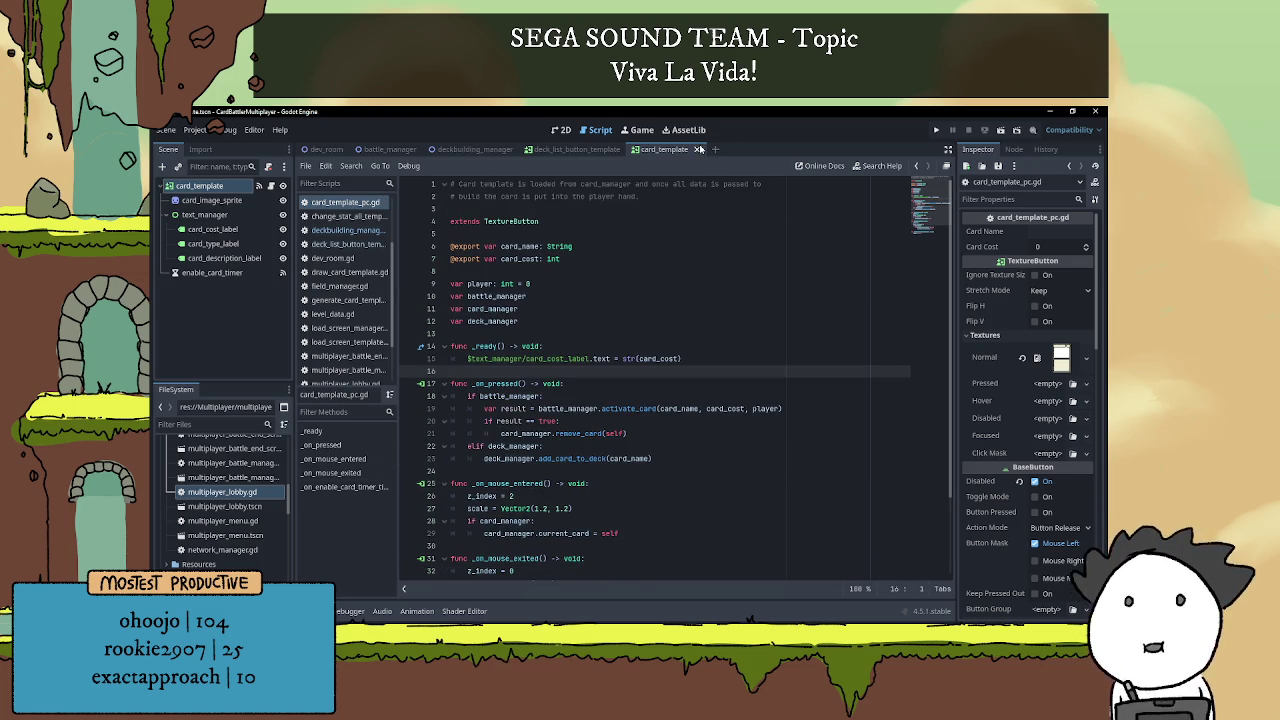
pyautogui.click(698, 149)
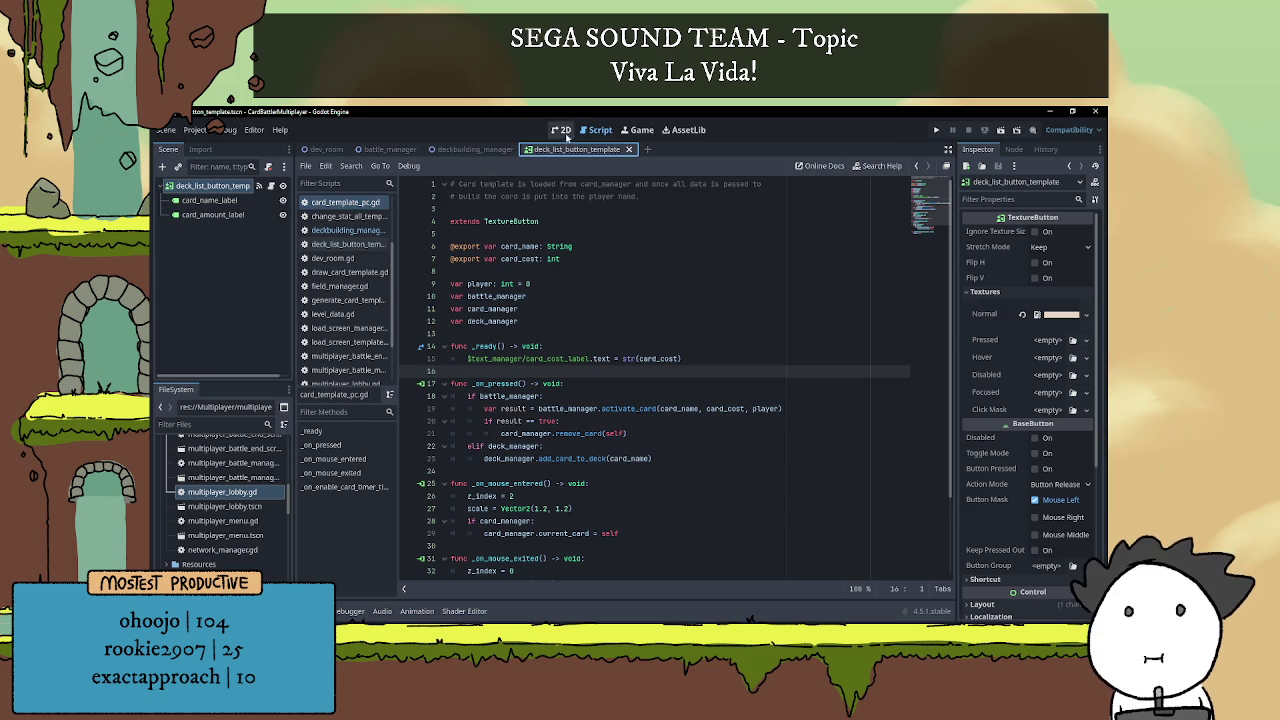
# Inspect the deck_list_button_template in the 2D view, zoomed in on the button.
pyautogui.click(563, 130)
pyautogui.scroll(-2, 640, 320)
pyautogui.scroll(4, 650, 340)
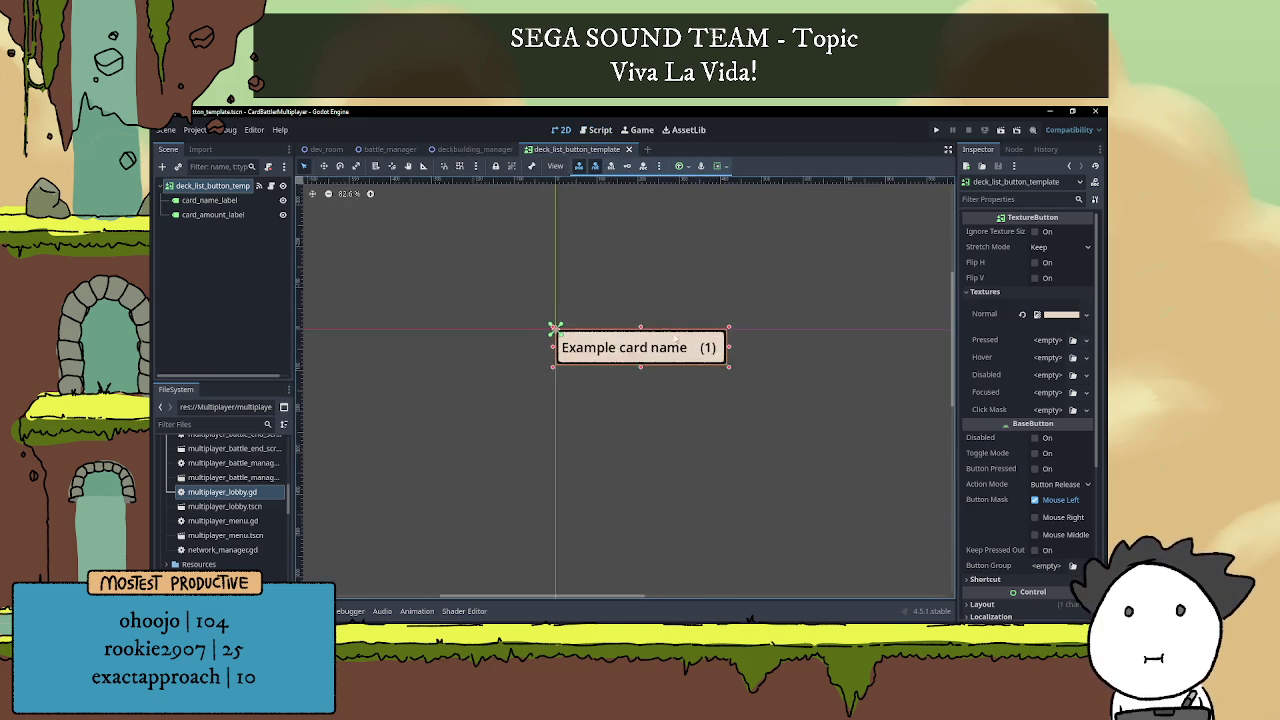
pyautogui.moveTo(672, 339); pyautogui.dragTo(622, 335)
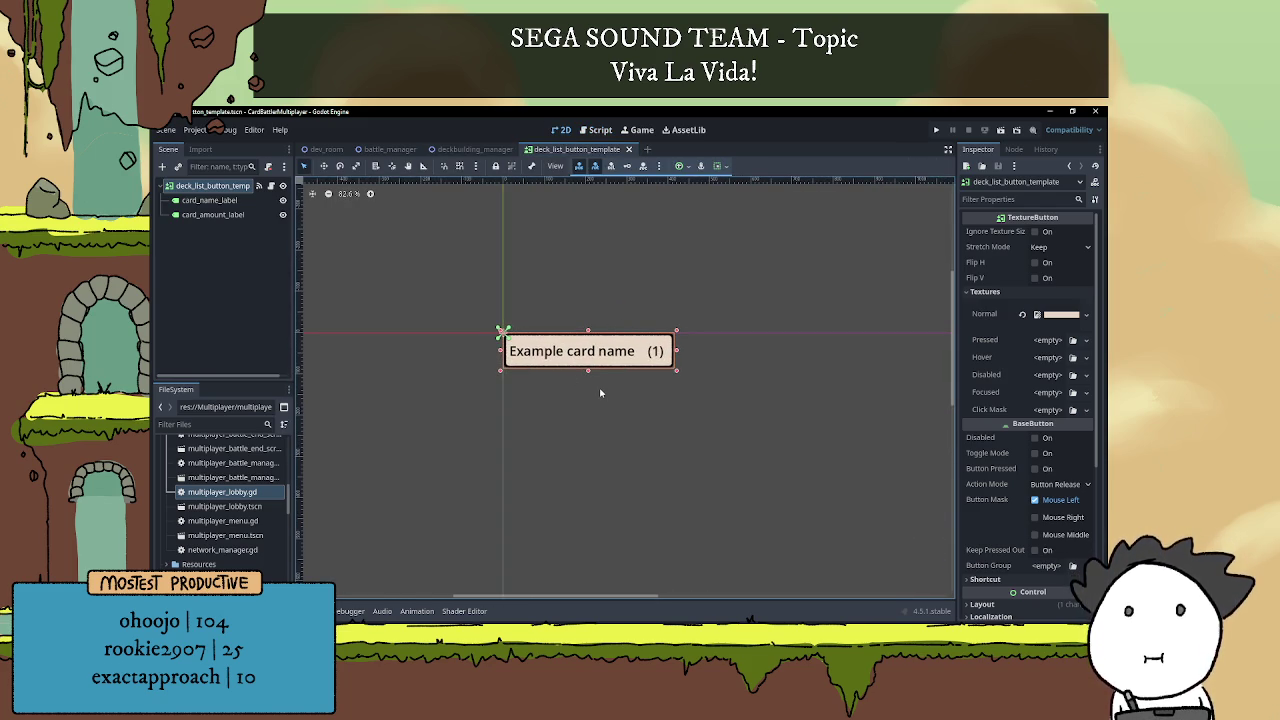
pyautogui.scroll(3, 615, 388)
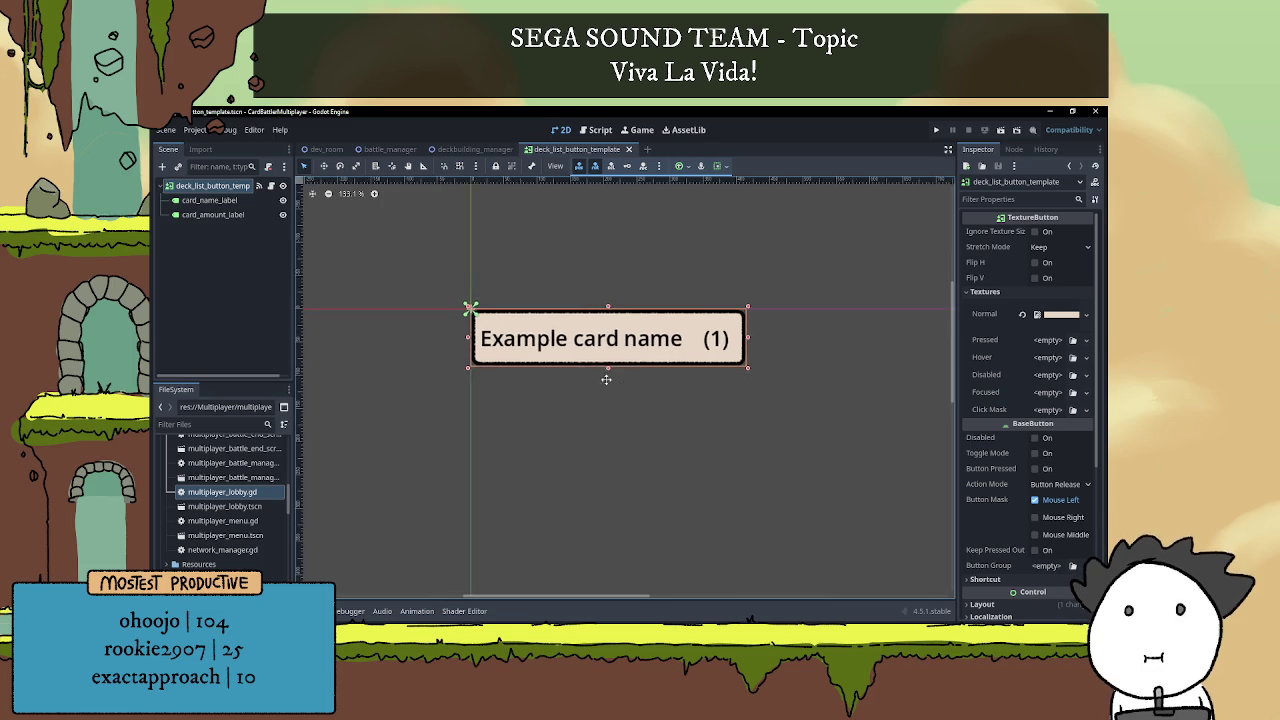
pyautogui.scroll(1, 610, 379)
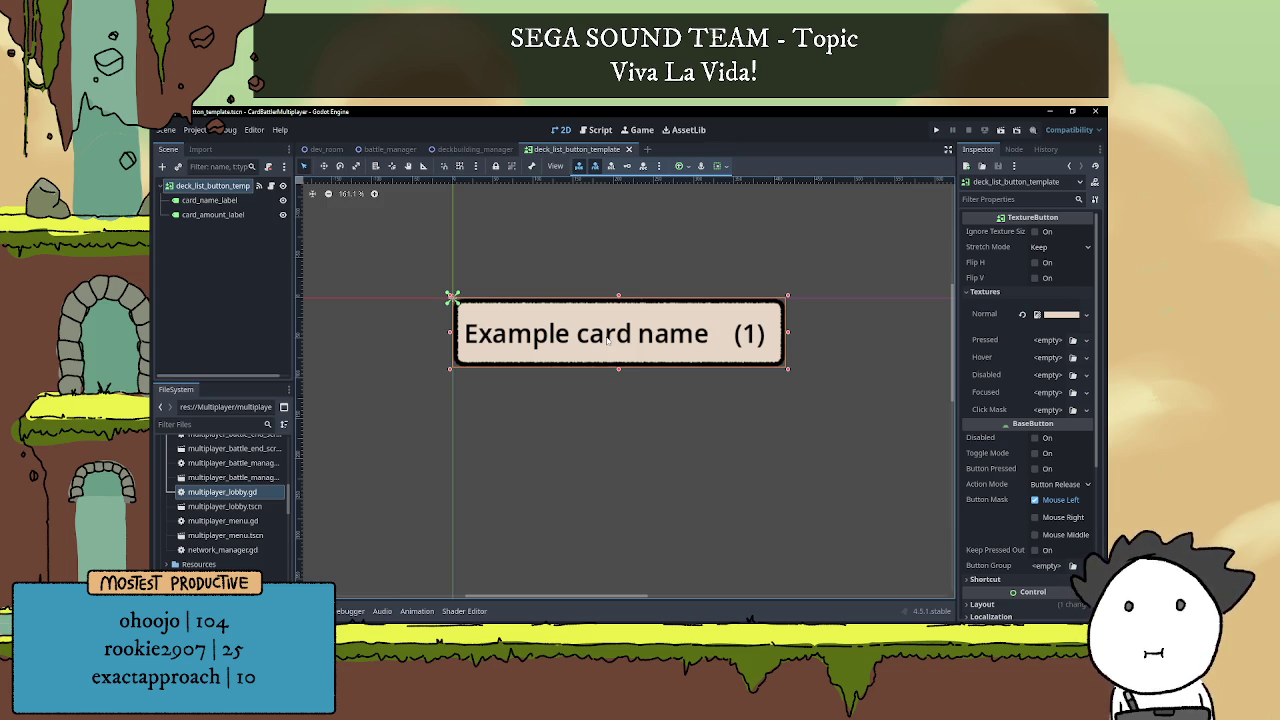
pyautogui.scroll(-2, 606, 340)
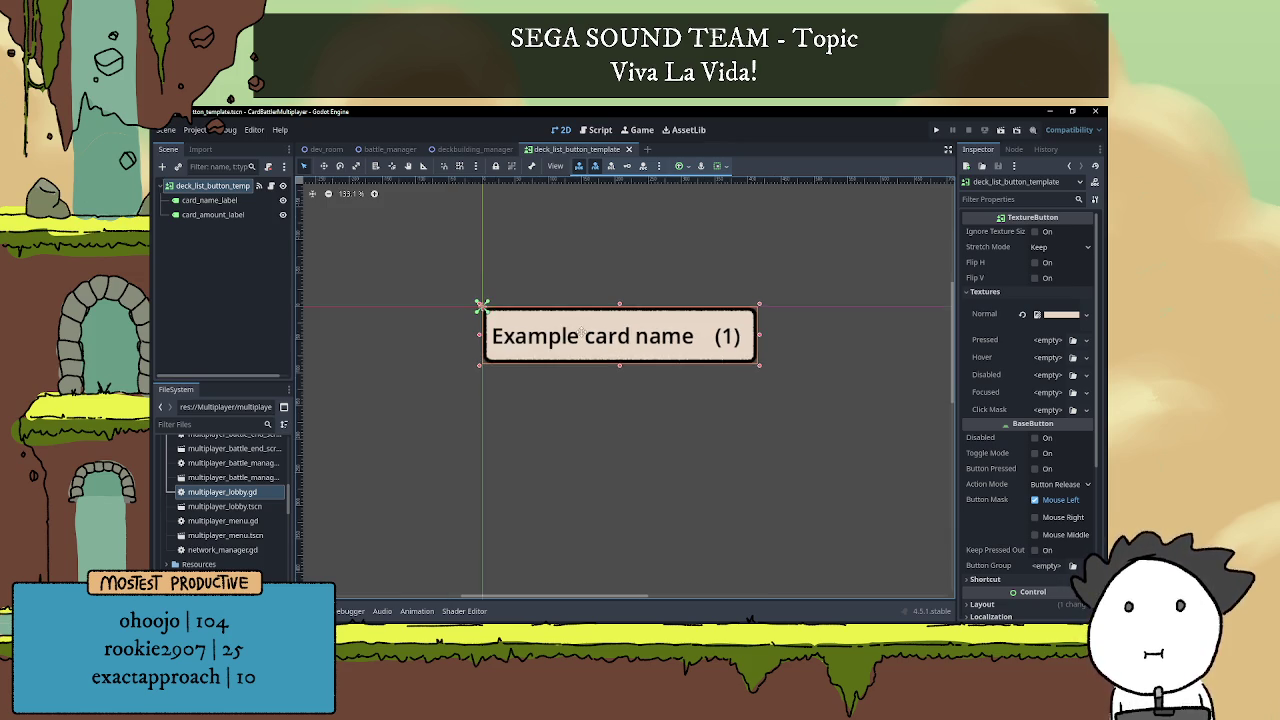
pyautogui.scroll(3, 640, 342)
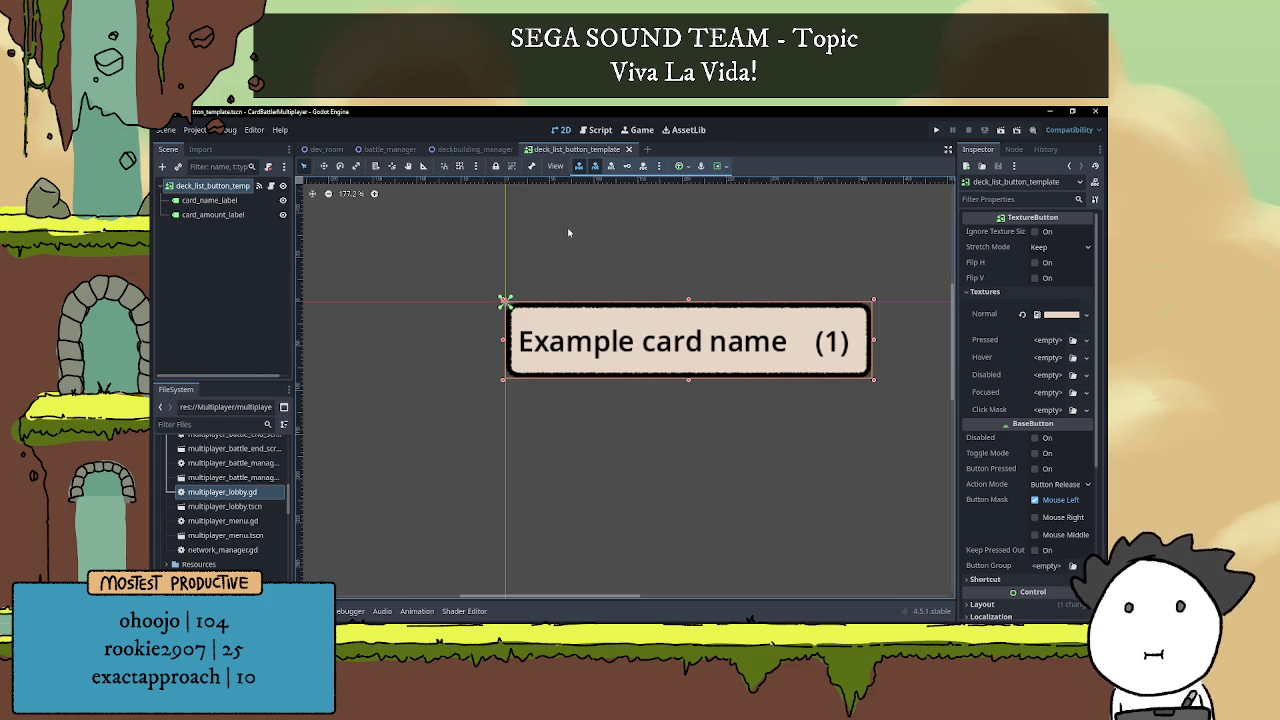
# Return to the deckbuilding_manager scene, then bring the Notepad to-do list forward.
pyautogui.click(476, 149)
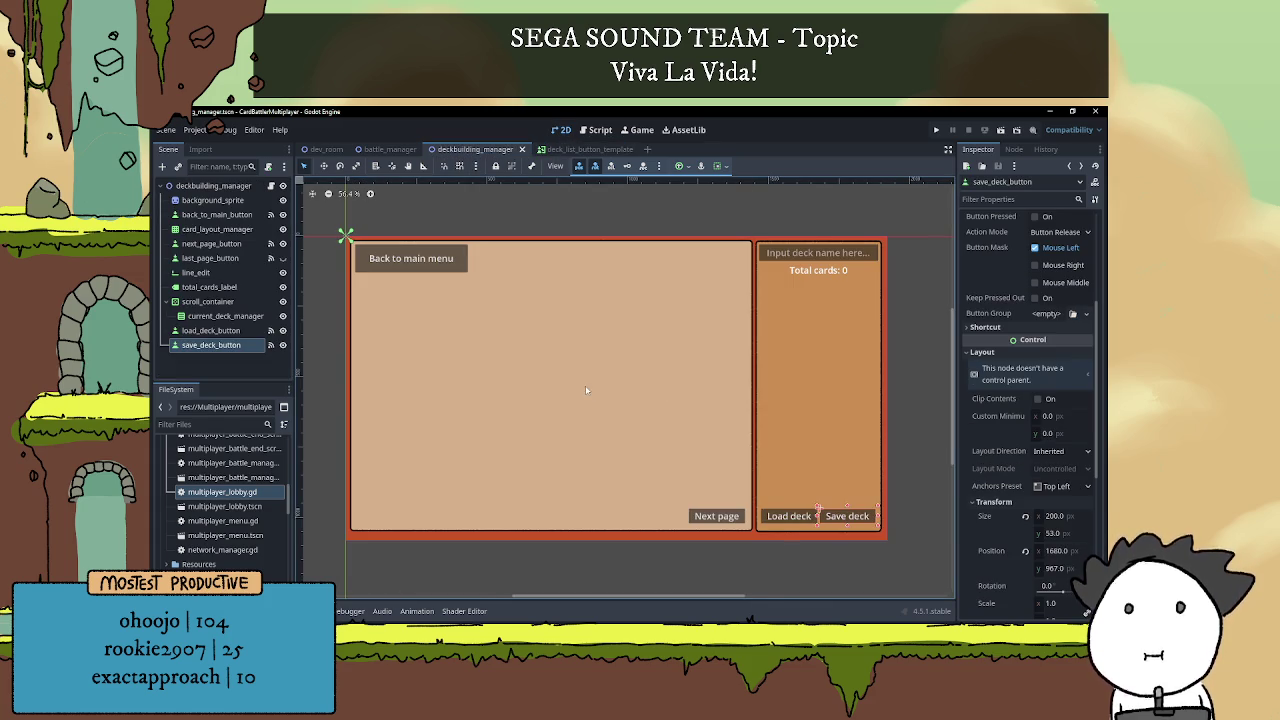
pyautogui.hscroll(-2, 586, 390)
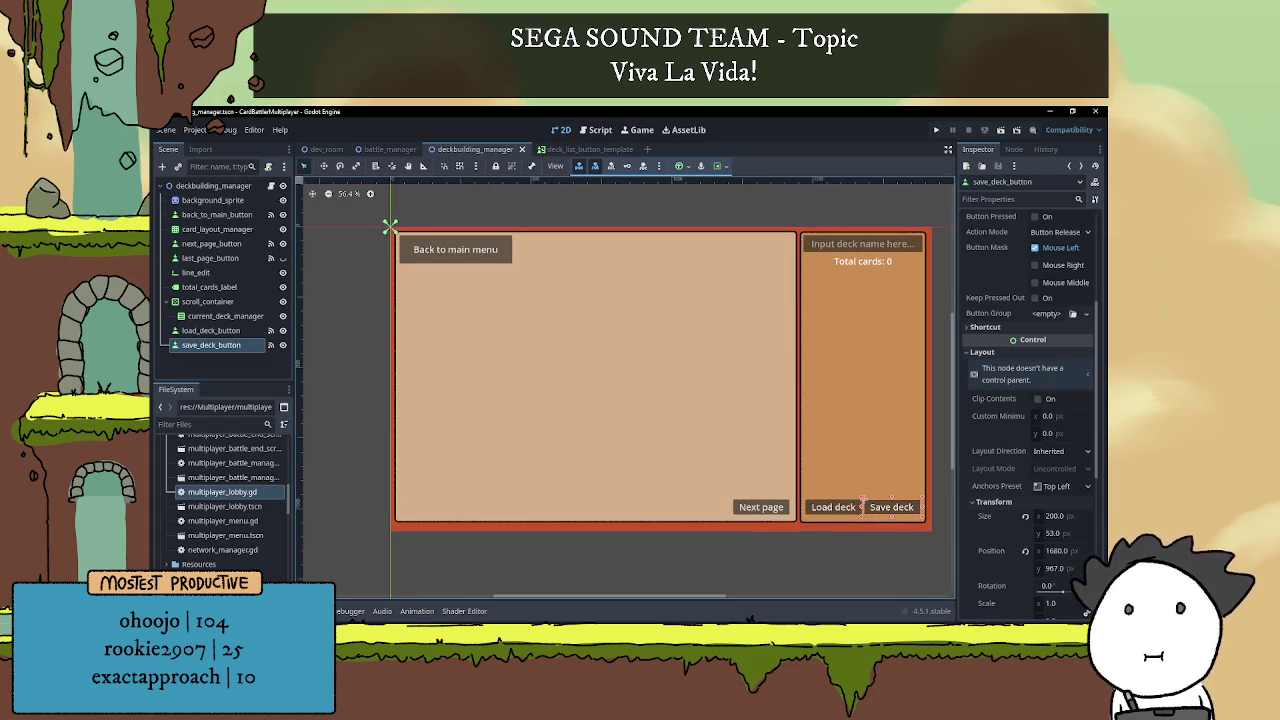
pyautogui.moveTo(286, 575)
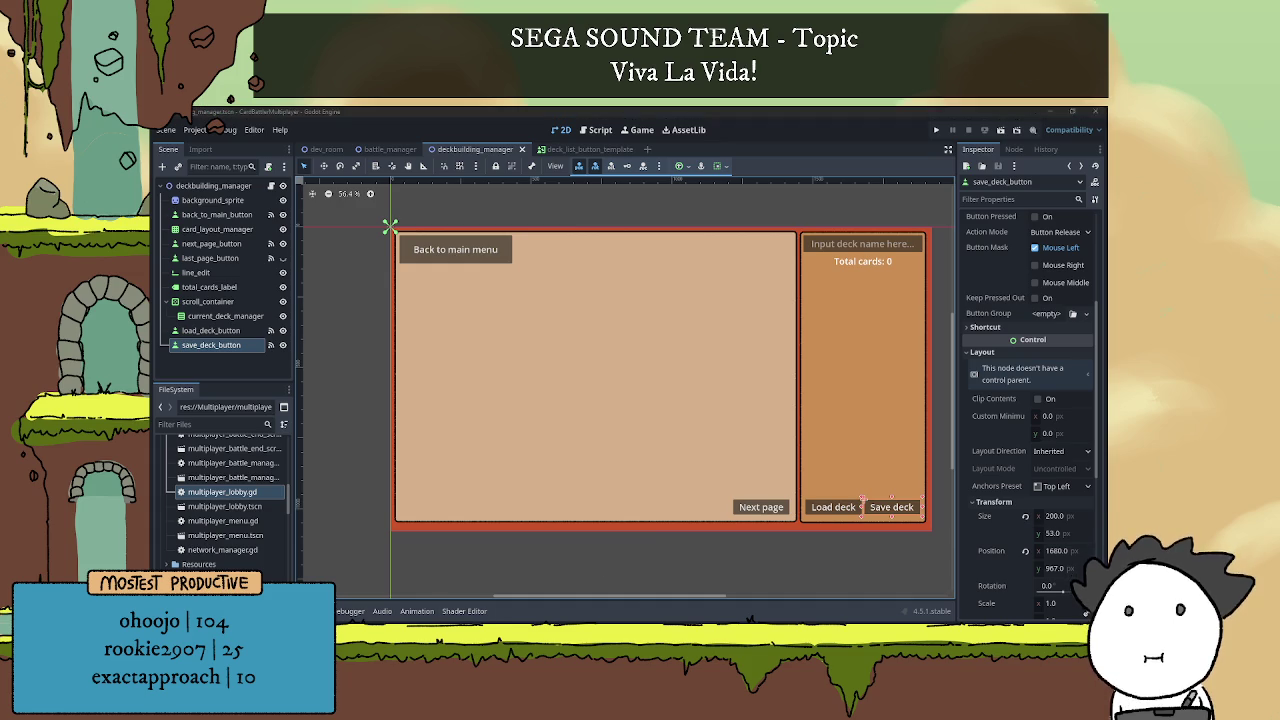
pyautogui.hotkey('alt', 'Tab')
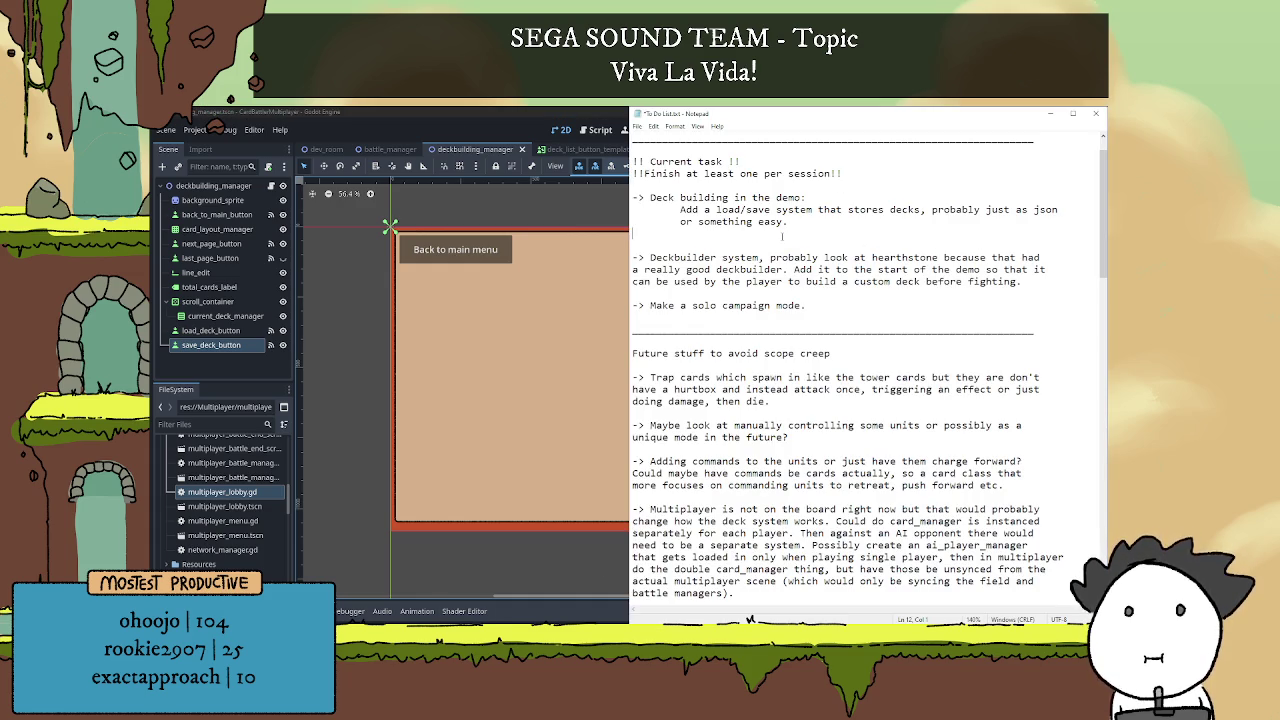
# Add a 'Loading' heading noting a simple scrollable list showing each deck by name.
pyautogui.press('Return')
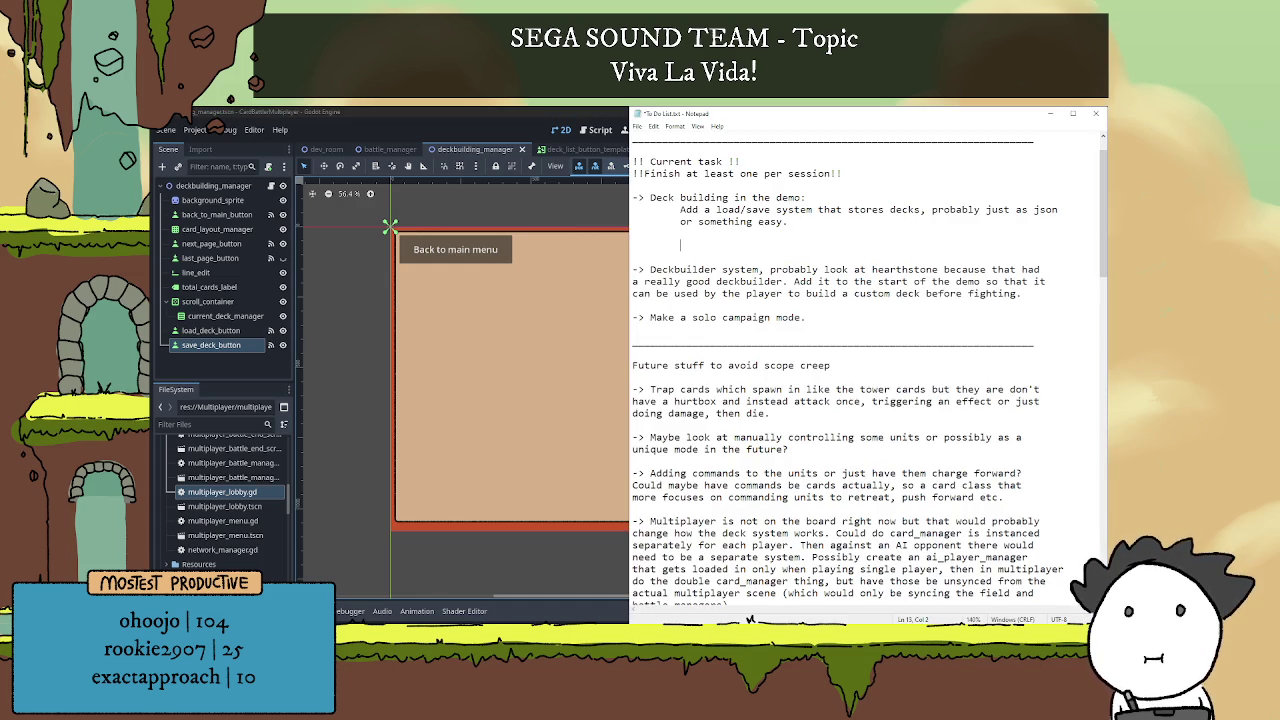
pyautogui.write('Visually ')
pyautogui.write('it shou')
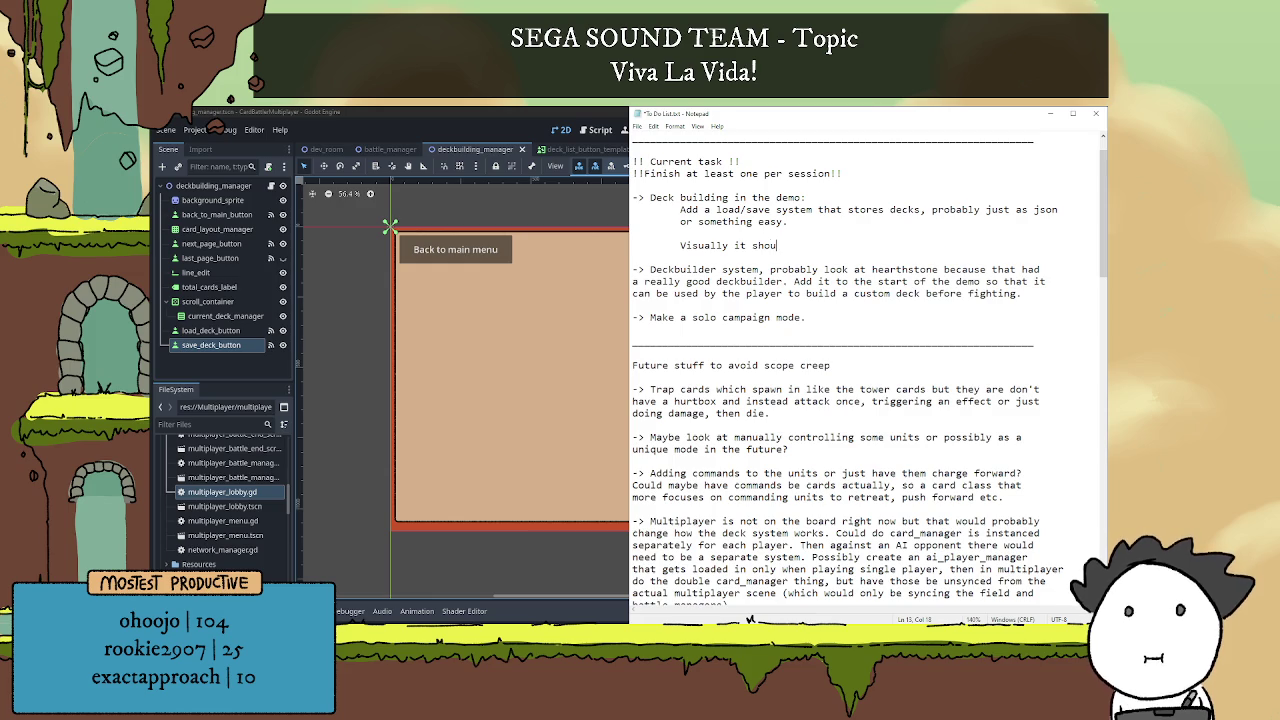
pyautogui.write('ld just be a sip')
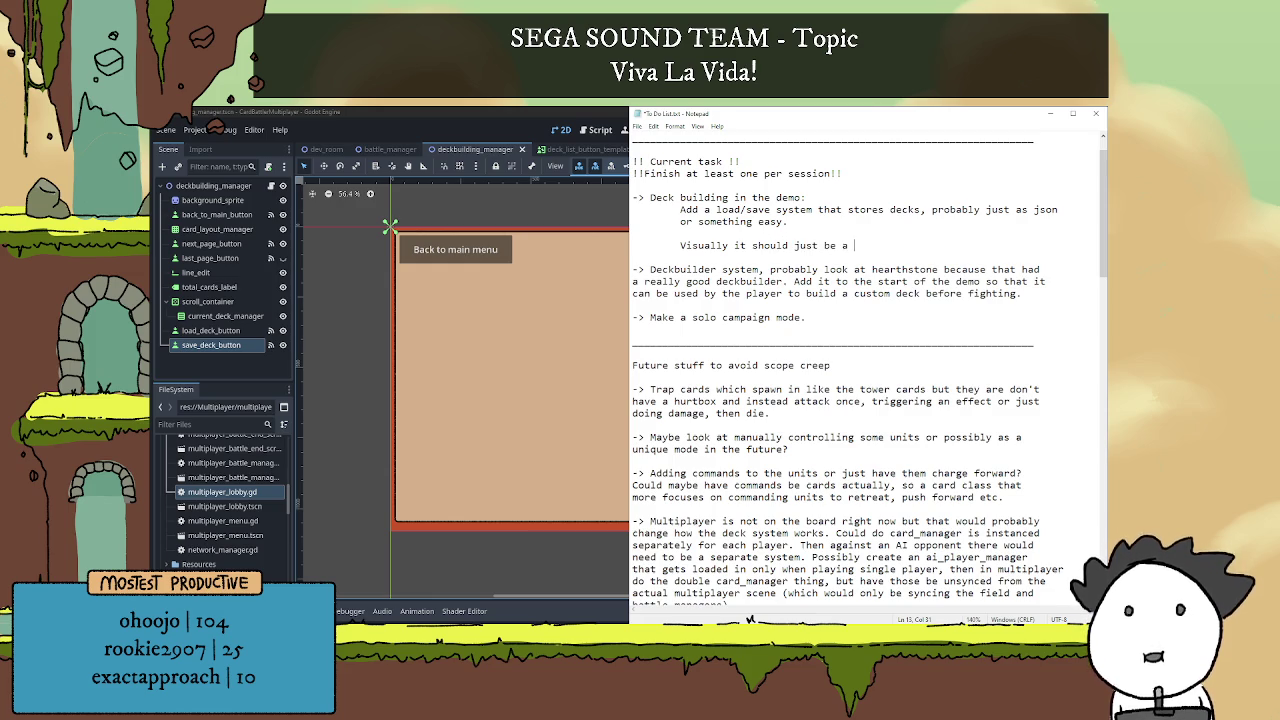
pyautogui.press('BackSpace')
pyautogui.write('mle')
pyautogui.press('BackSpace')
pyautogui.press('BackSpace')
pyautogui.press('BackSpace')
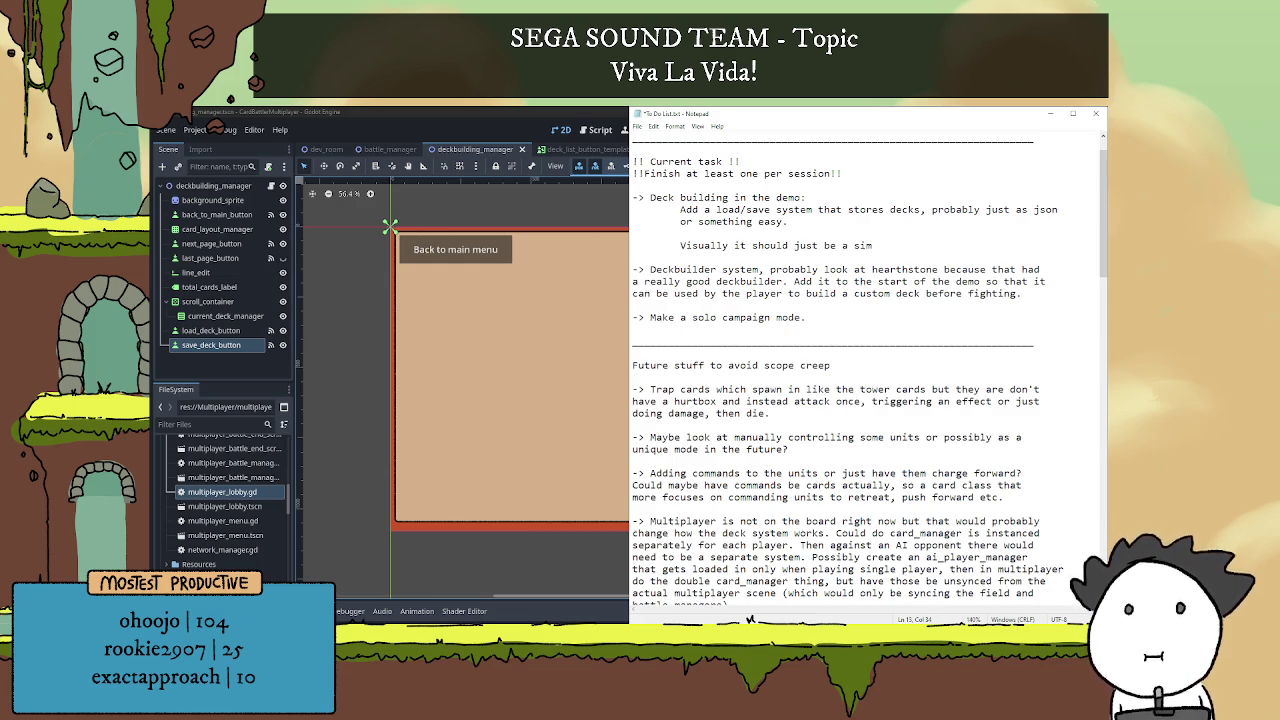
pyautogui.press('BackSpace')
pyautogui.press('BackSpace')
pyautogui.press('BackSpace')
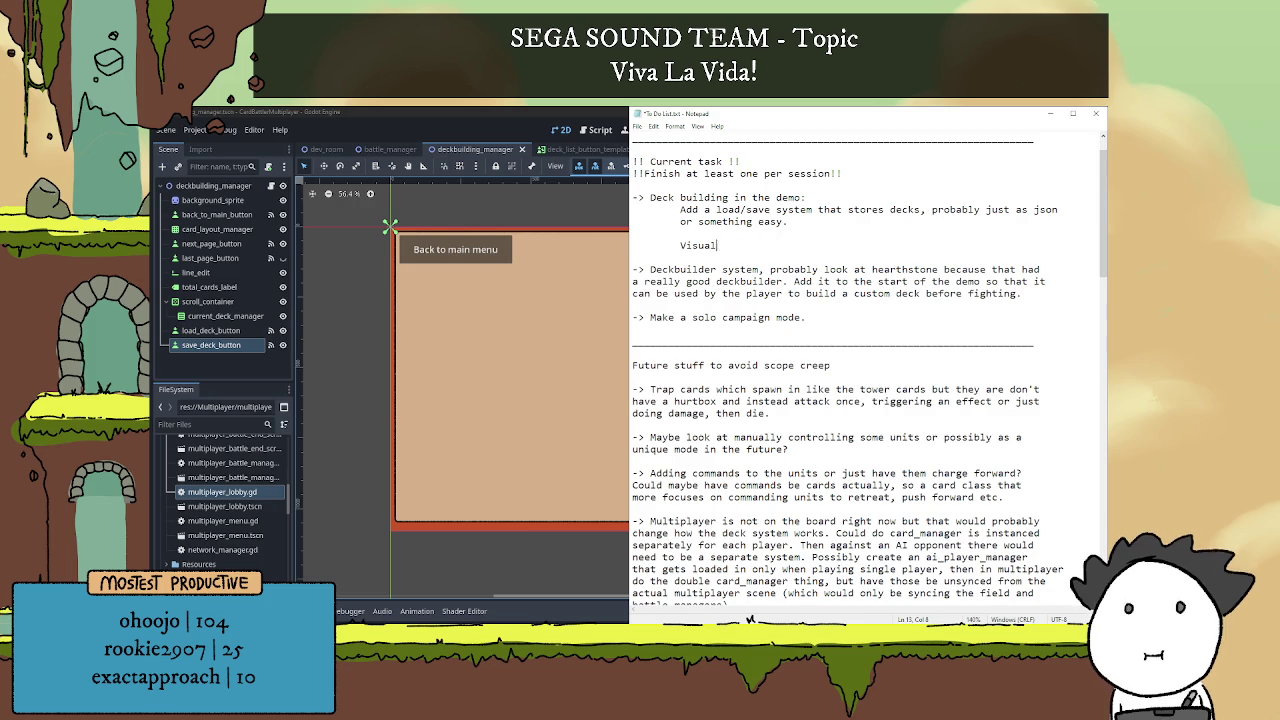
pyautogui.write('Loading:')
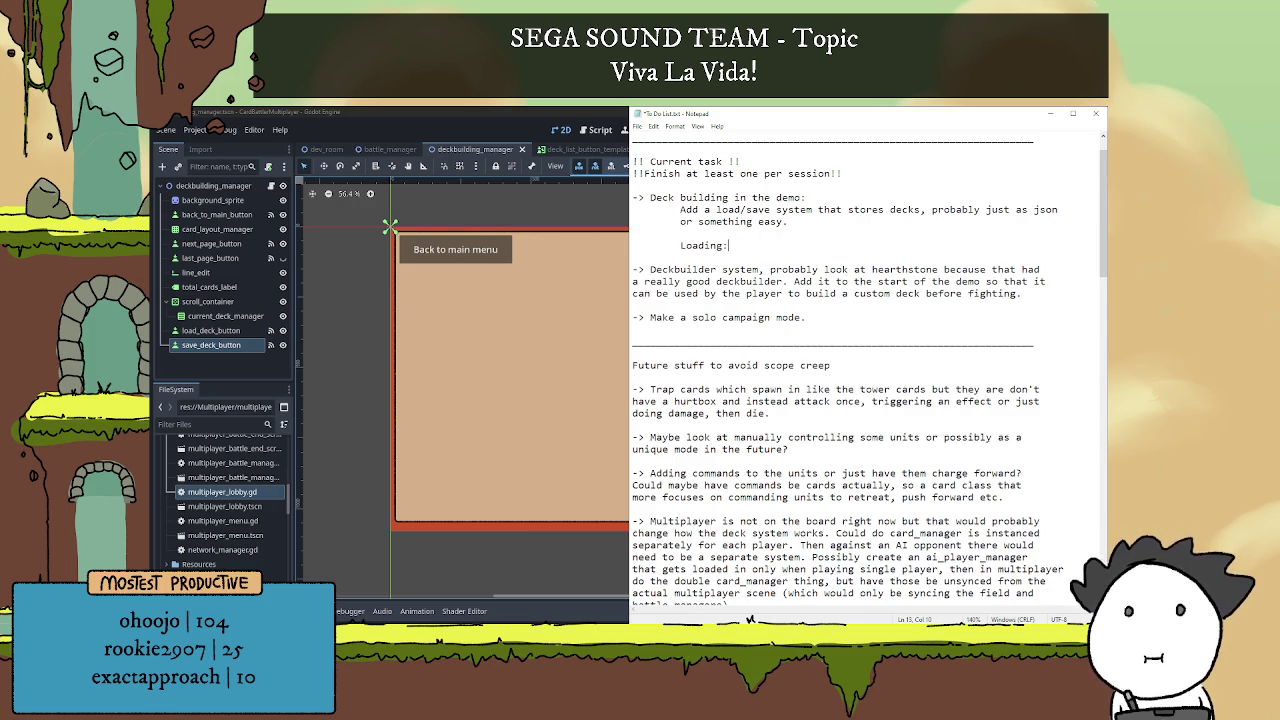
pyautogui.press('Return')
pyautogui.press('Tab')
pyautogui.write('Just a simple ')
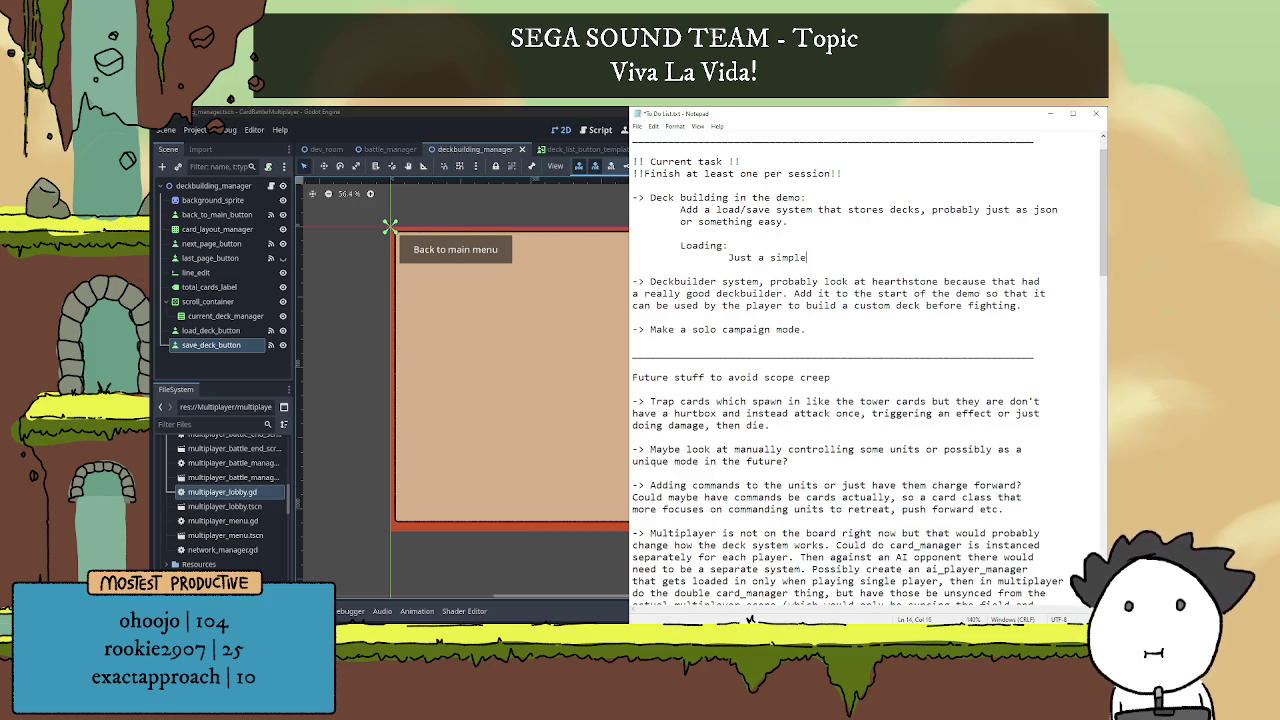
pyautogui.write('scroll')
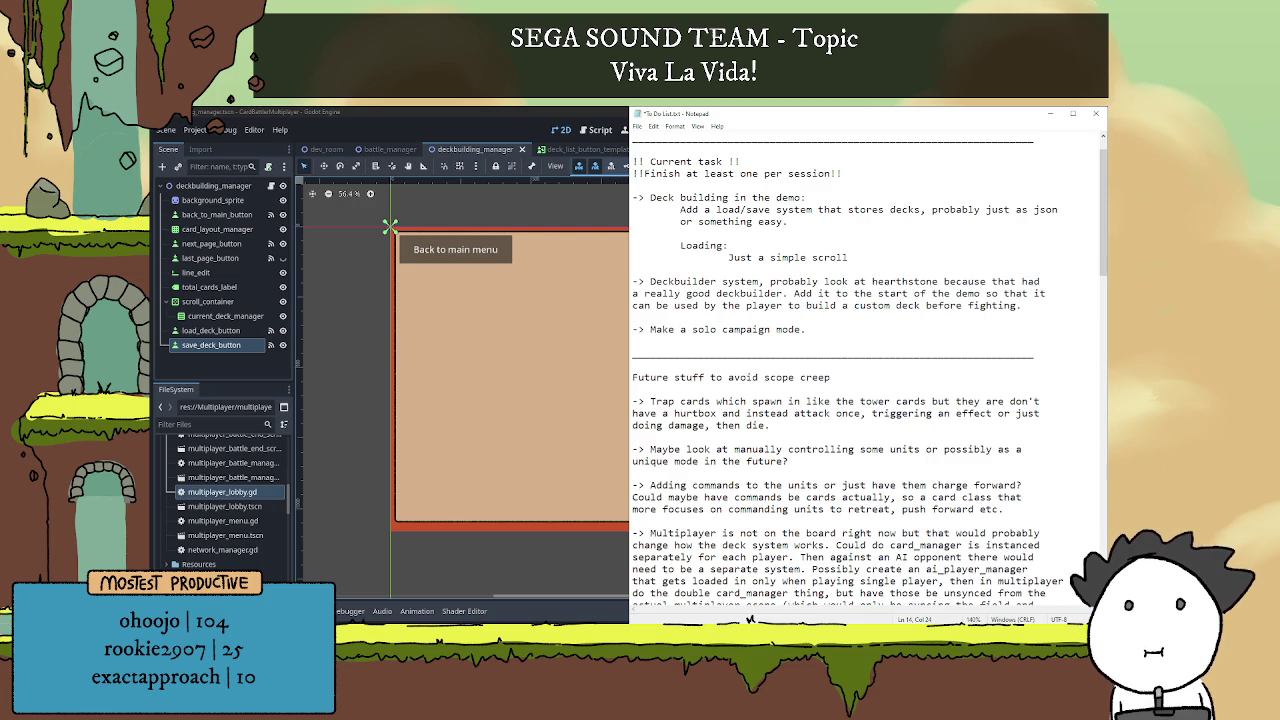
pyautogui.write('able list ')
pyautogui.write('with each ')
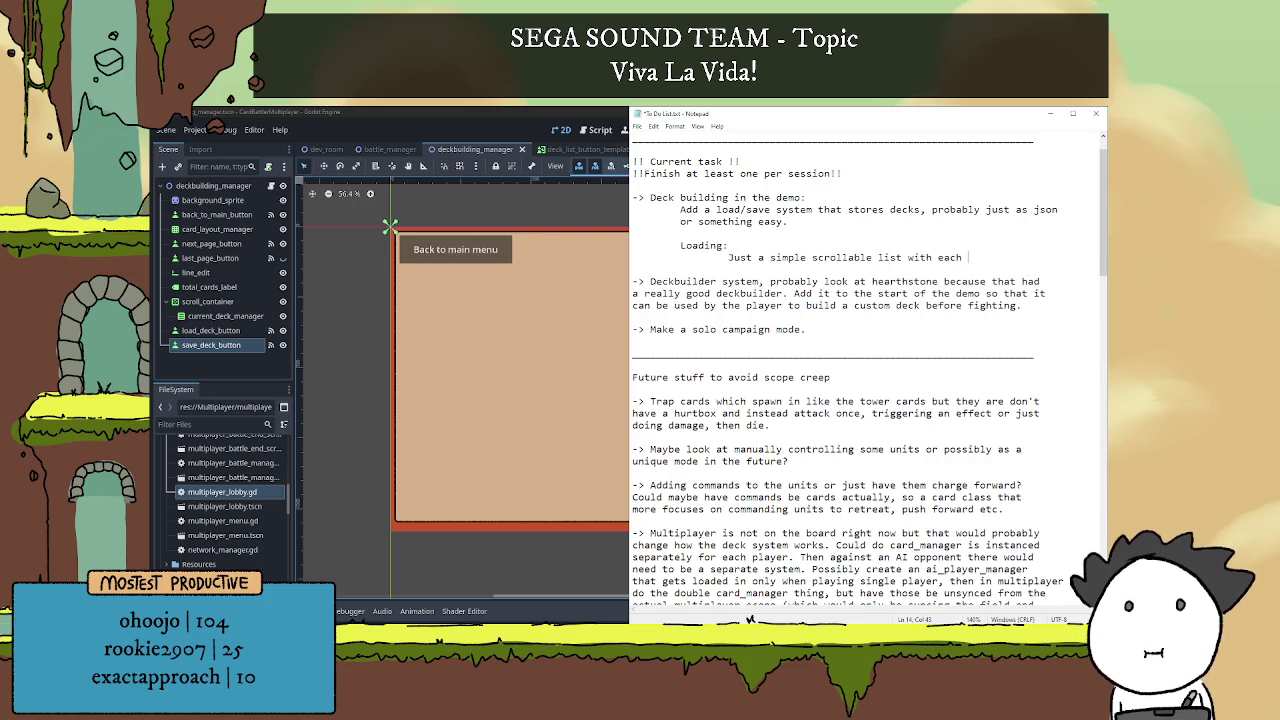
pyautogui.write('deck ')
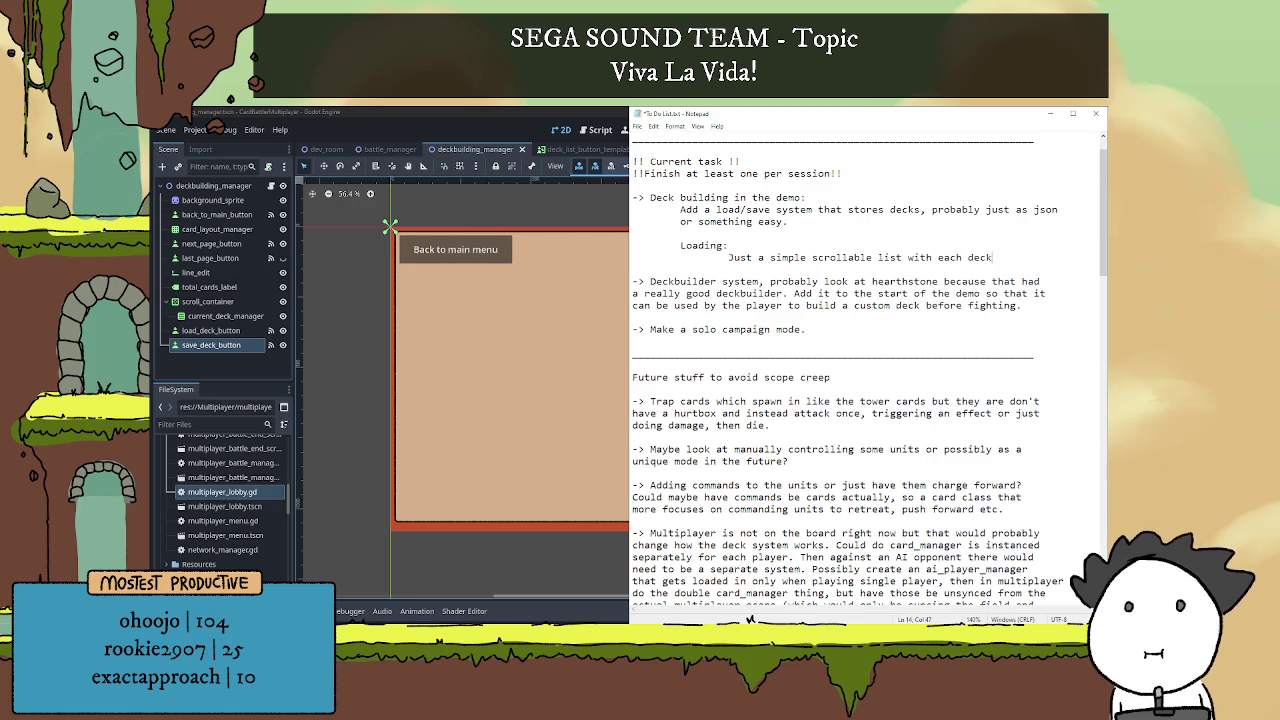
pyautogui.write('as a name')
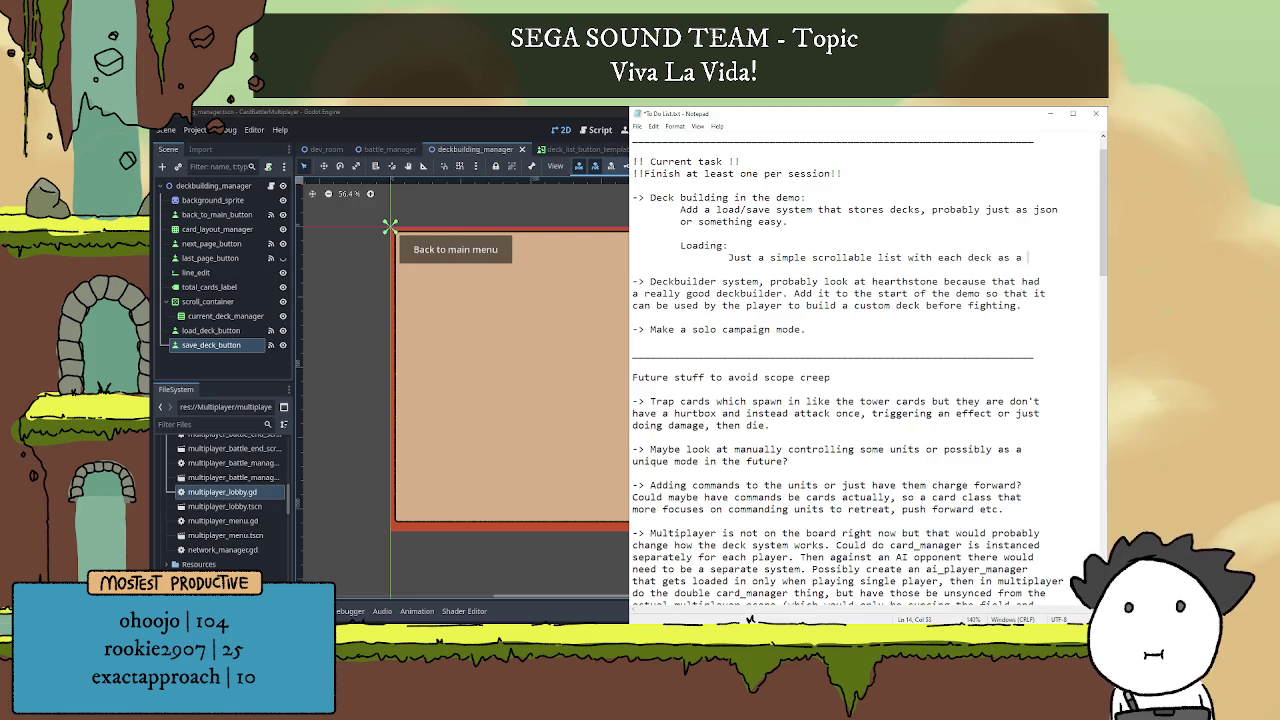
# Extend the Loading note with a back button and a canvas layer blocking input below the list.
pyautogui.press('Return')
pyautogui.press('Tab')
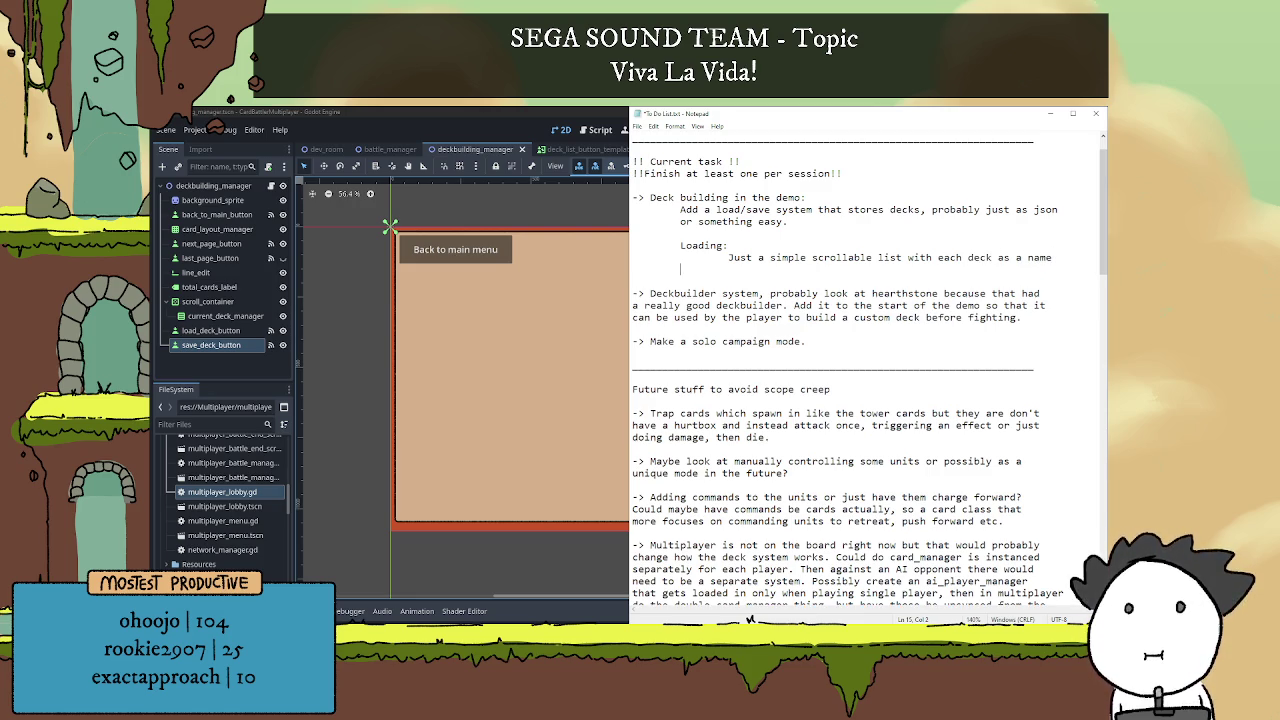
pyautogui.write('and a ')
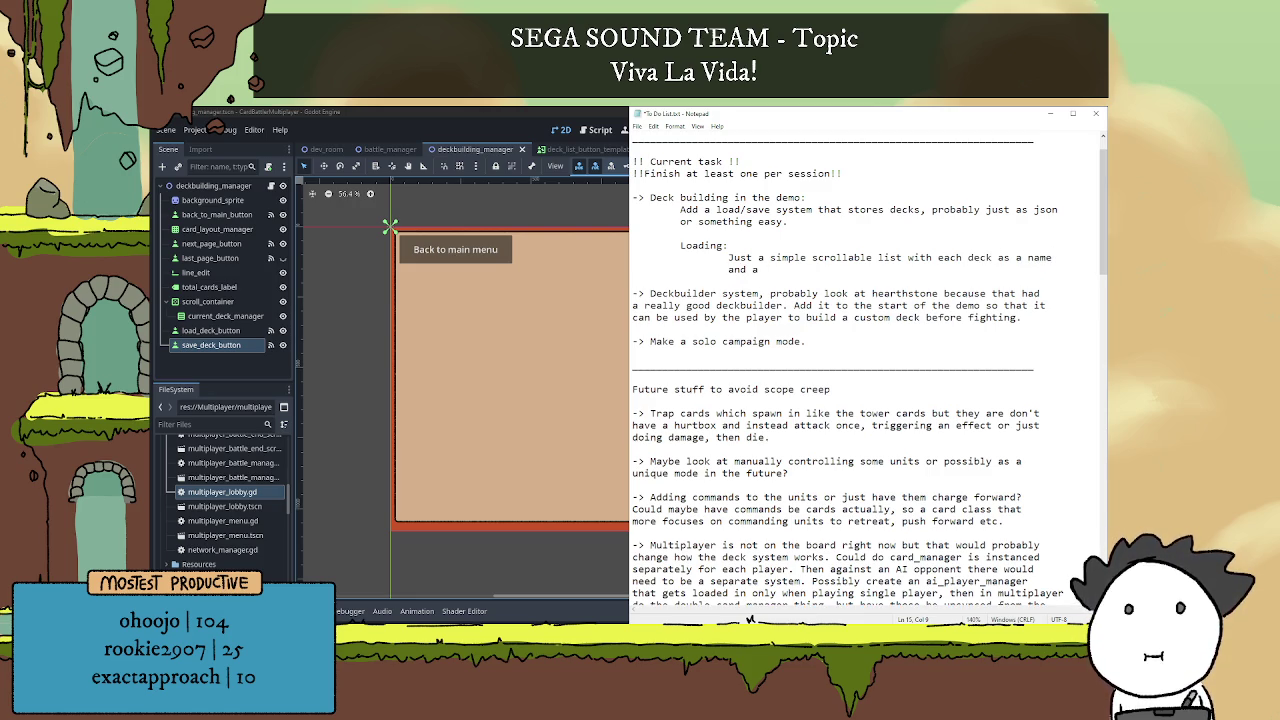
pyautogui.write('bac')
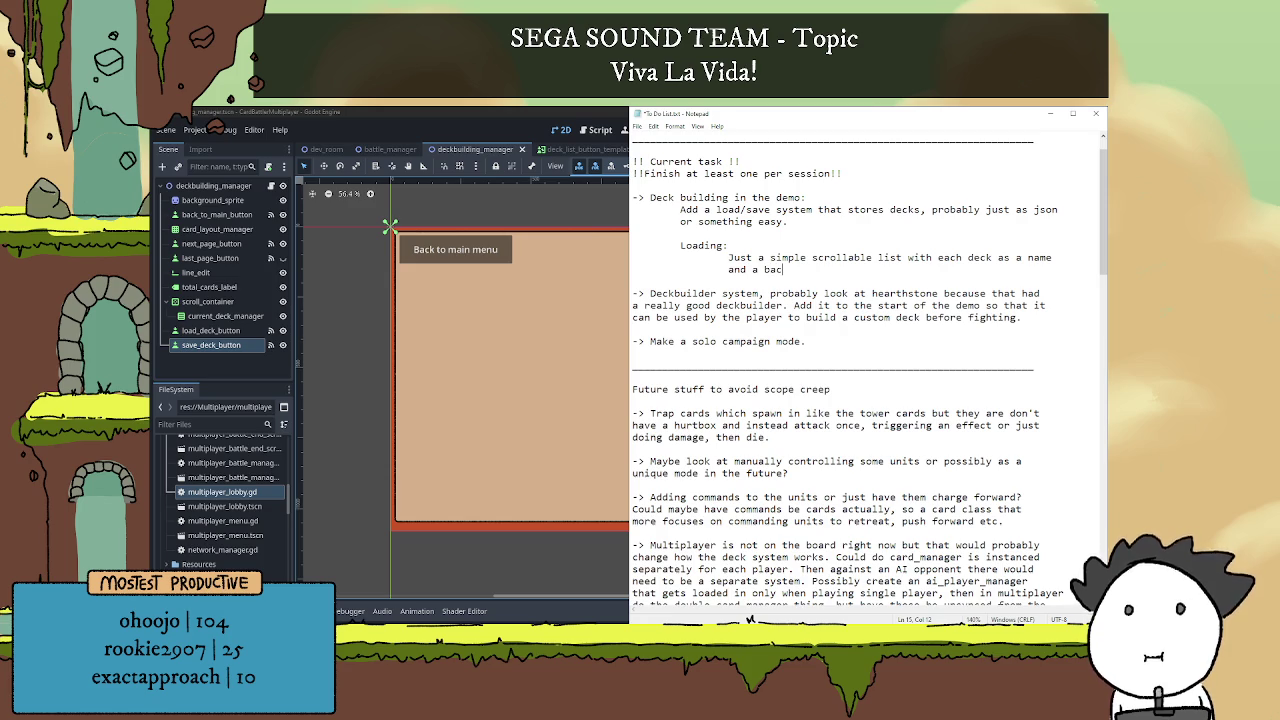
pyautogui.write('k button')
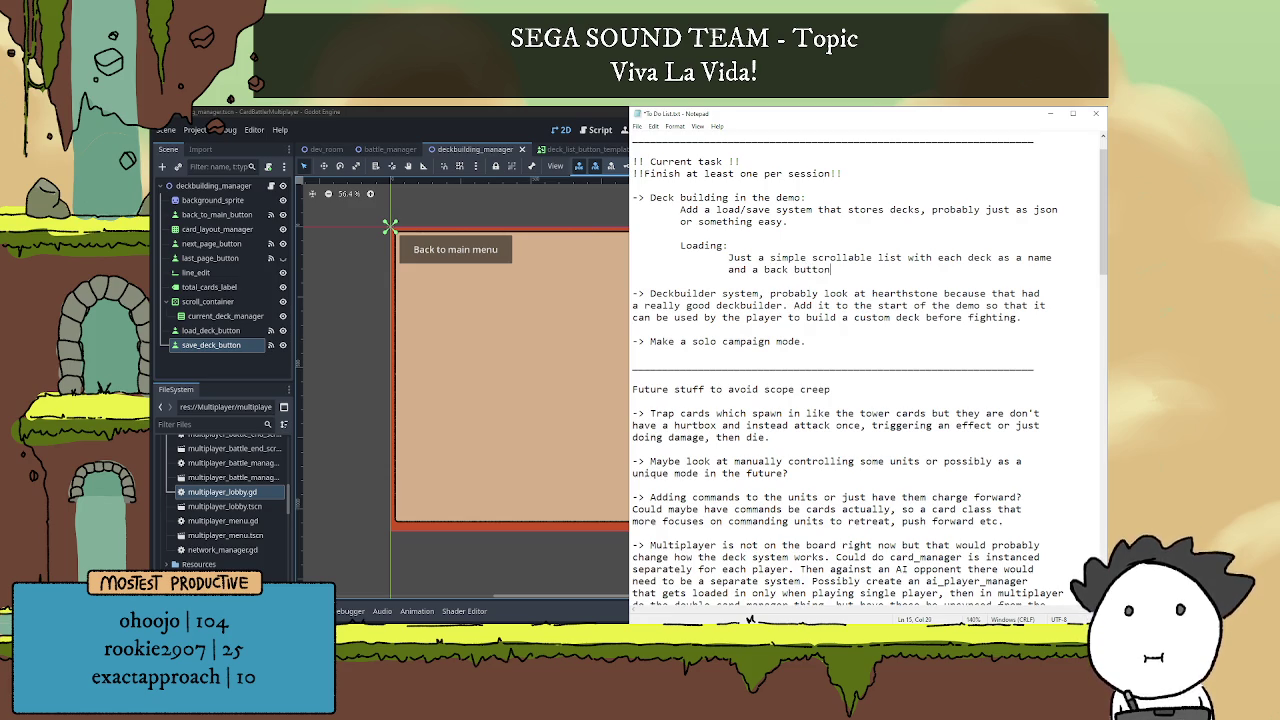
pyautogui.write(' to leave')
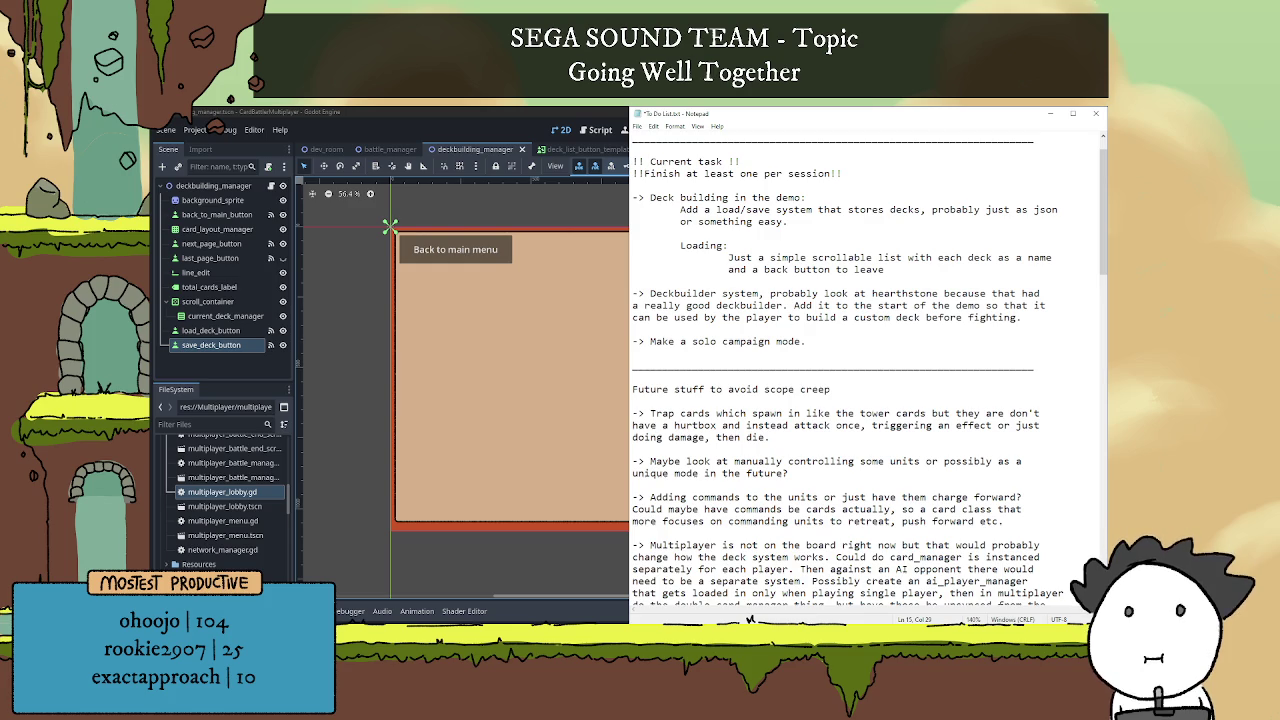
pyautogui.write('the menu. Would need a ')
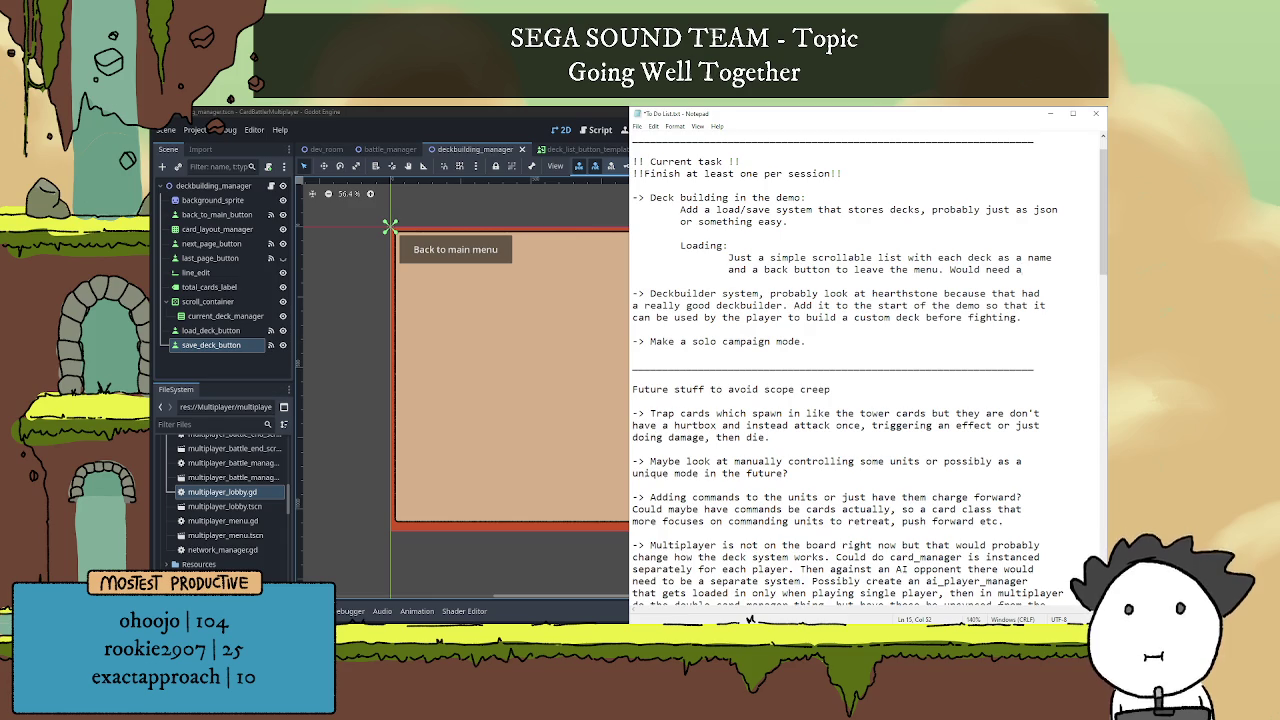
pyautogui.write('canvas')
pyautogui.press('Return')
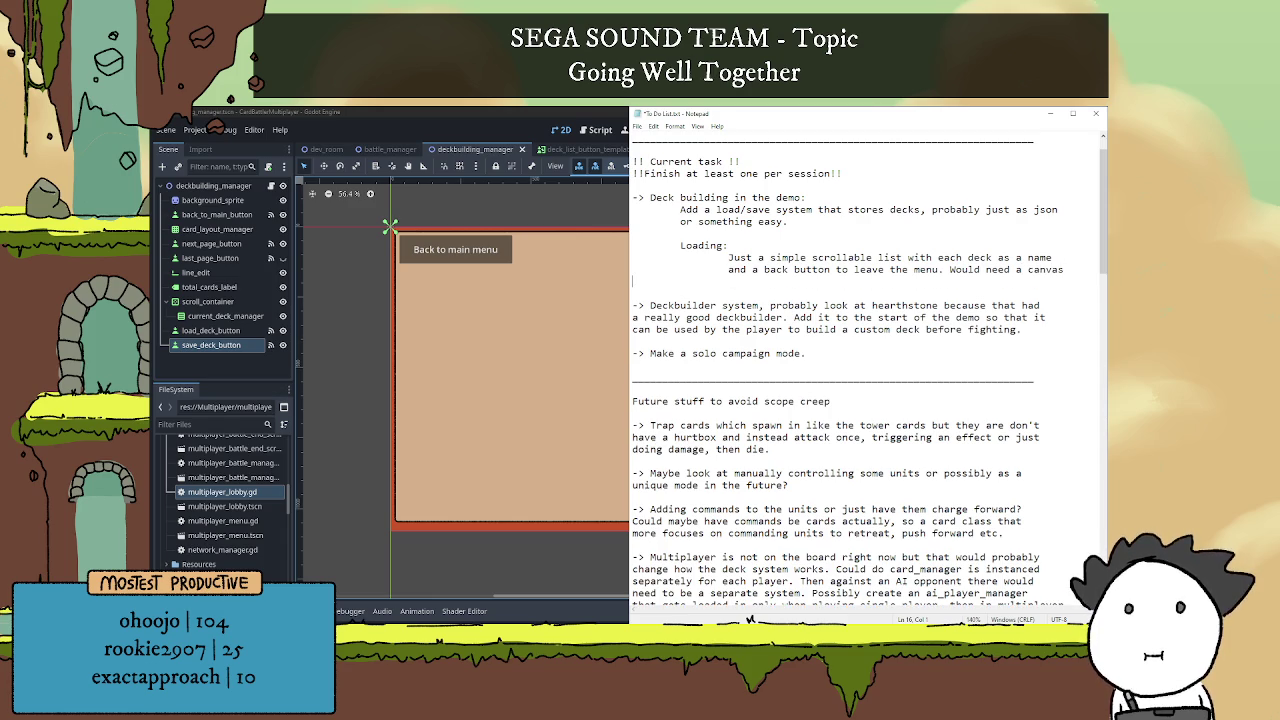
pyautogui.write('layerv')
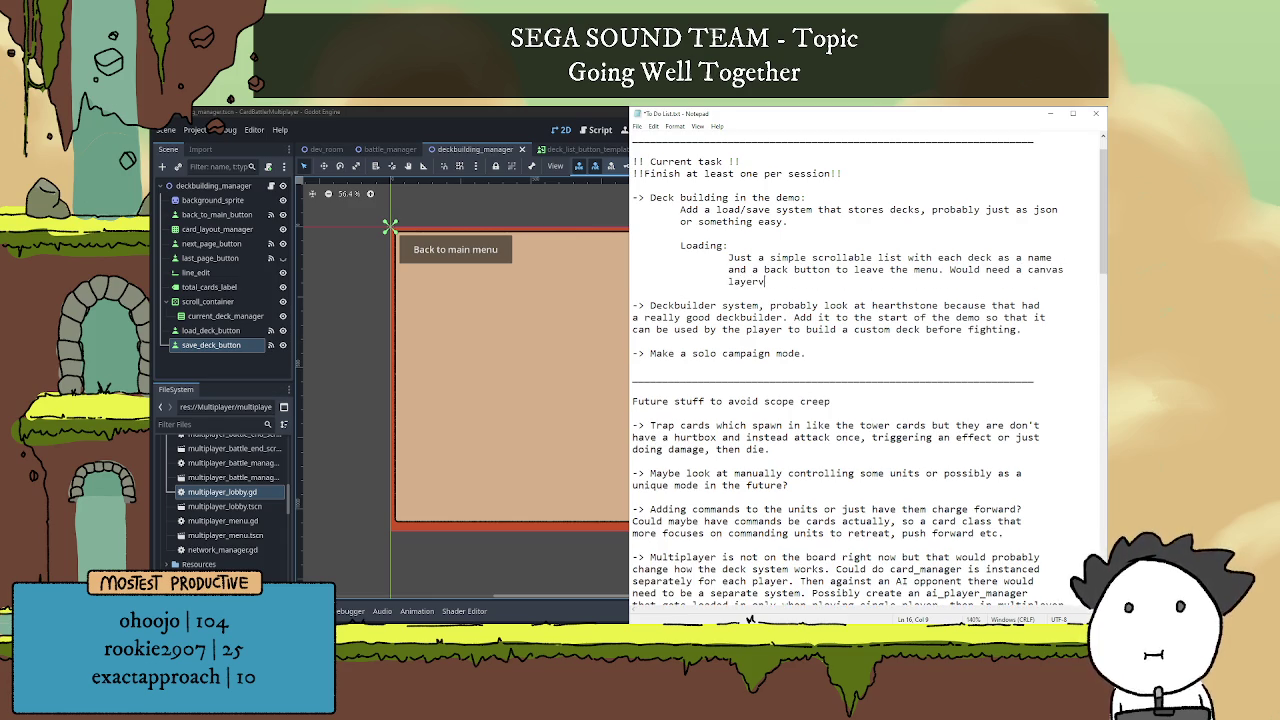
pyautogui.press('BackSpace')
pyautogui.write(' or some')
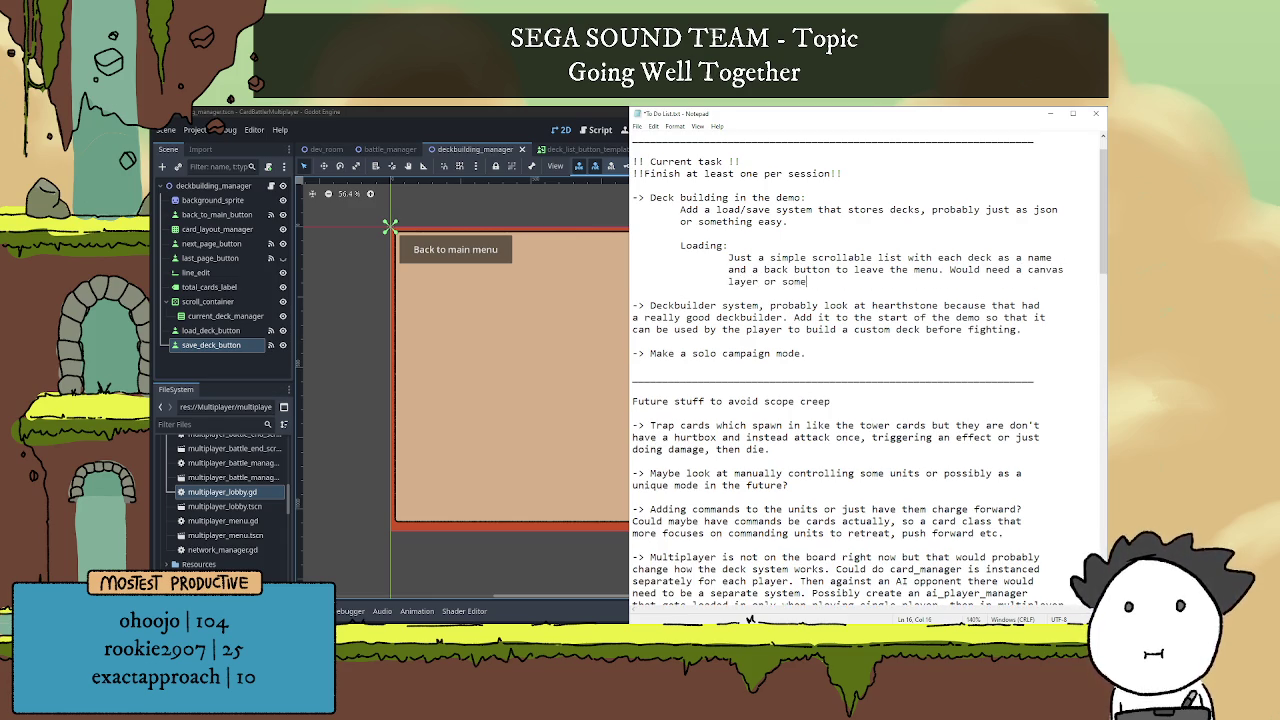
pyautogui.write(' other control ')
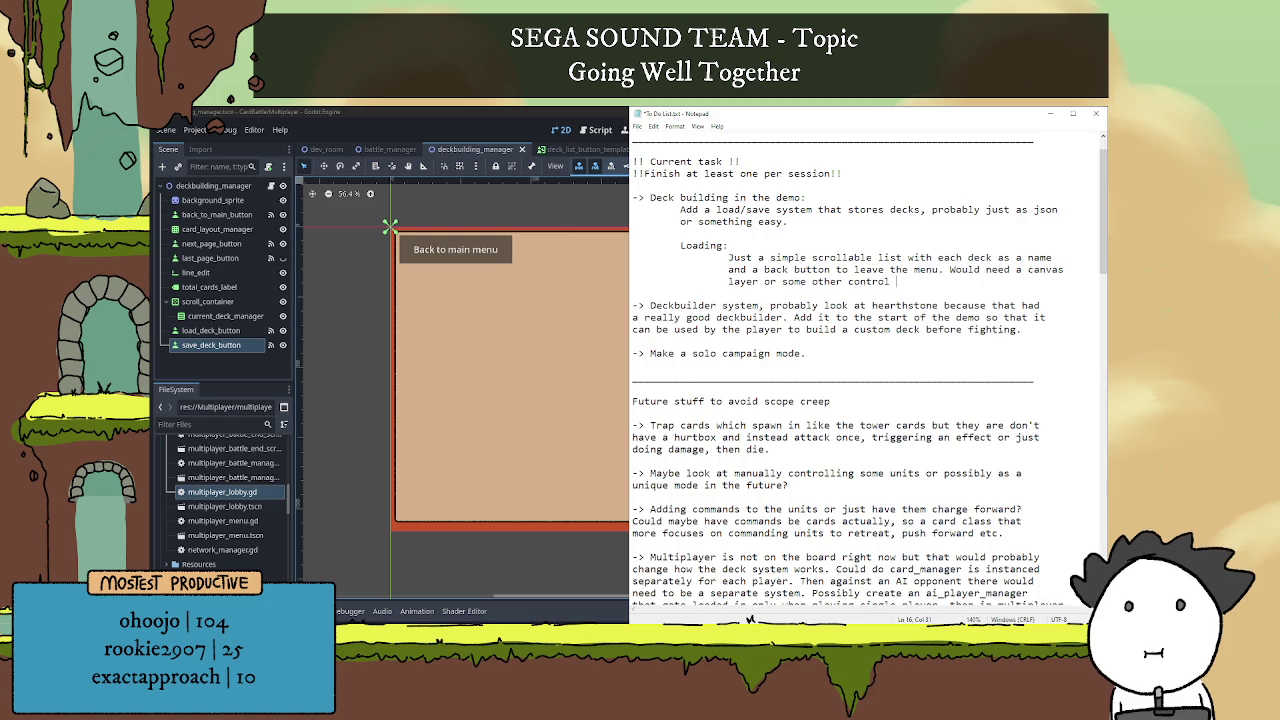
pyautogui.write('that block')
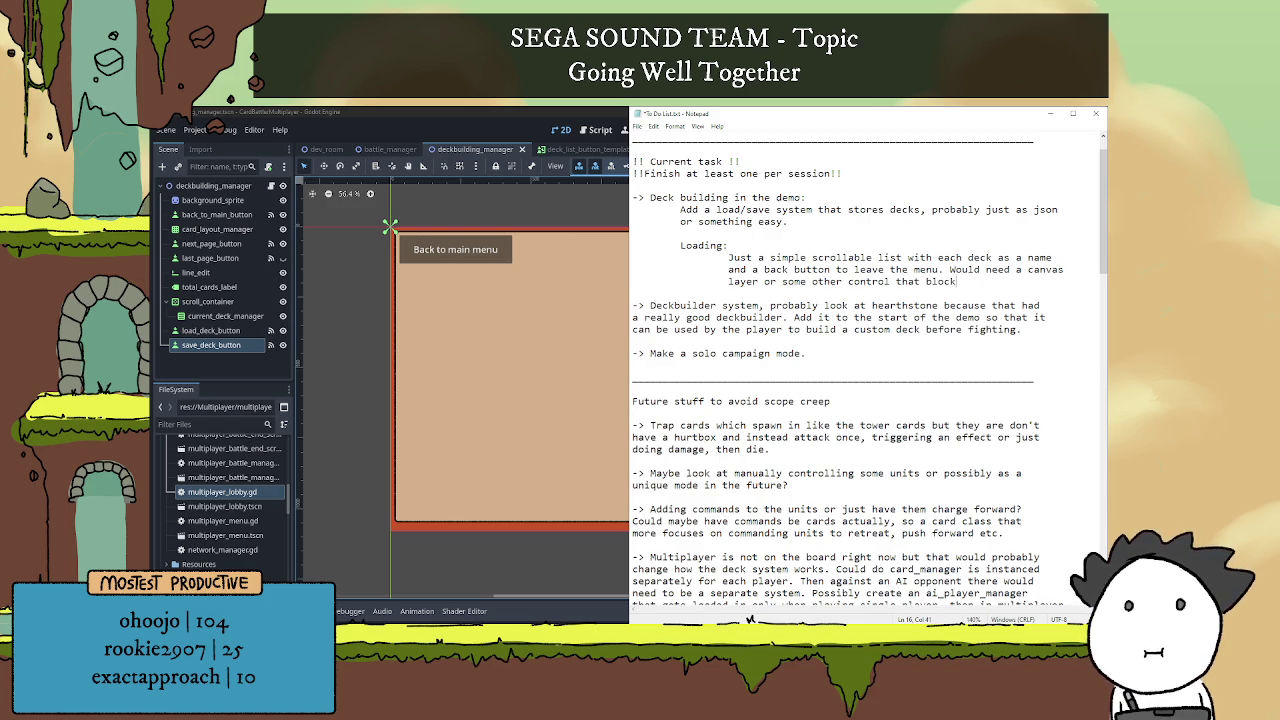
pyautogui.write('s input bel')
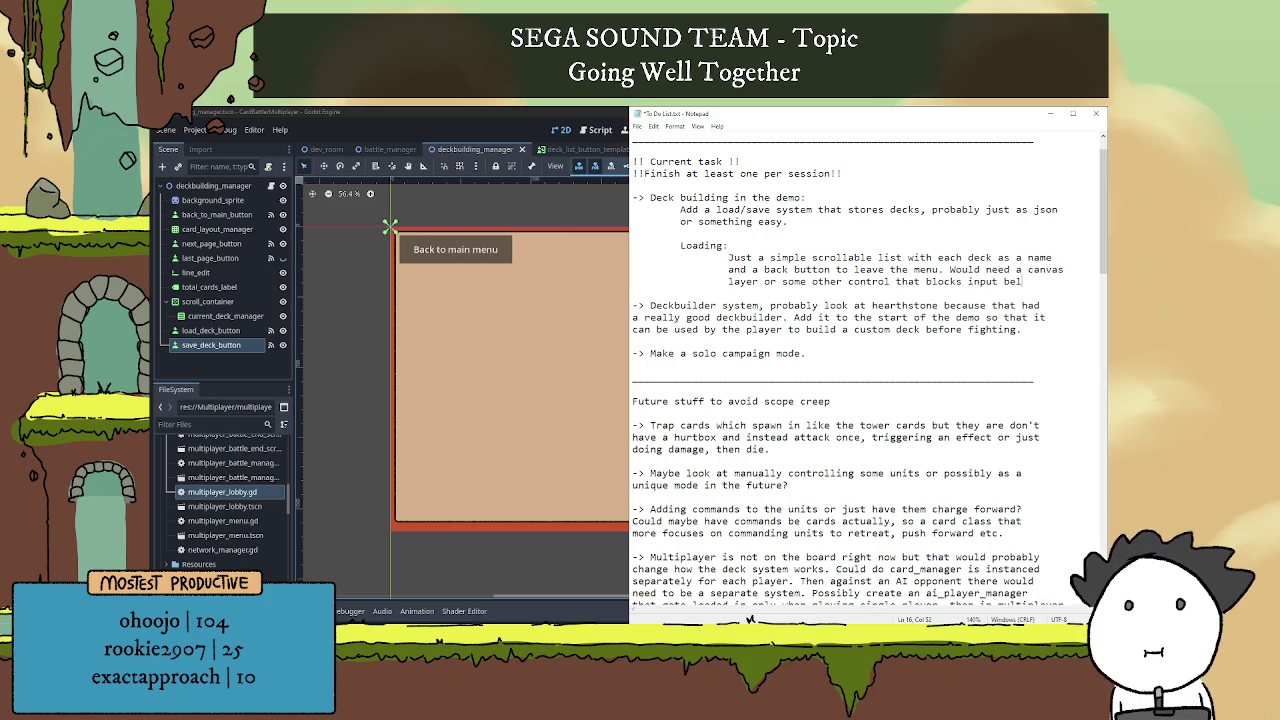
pyautogui.write('ow the')
pyautogui.press('Return')
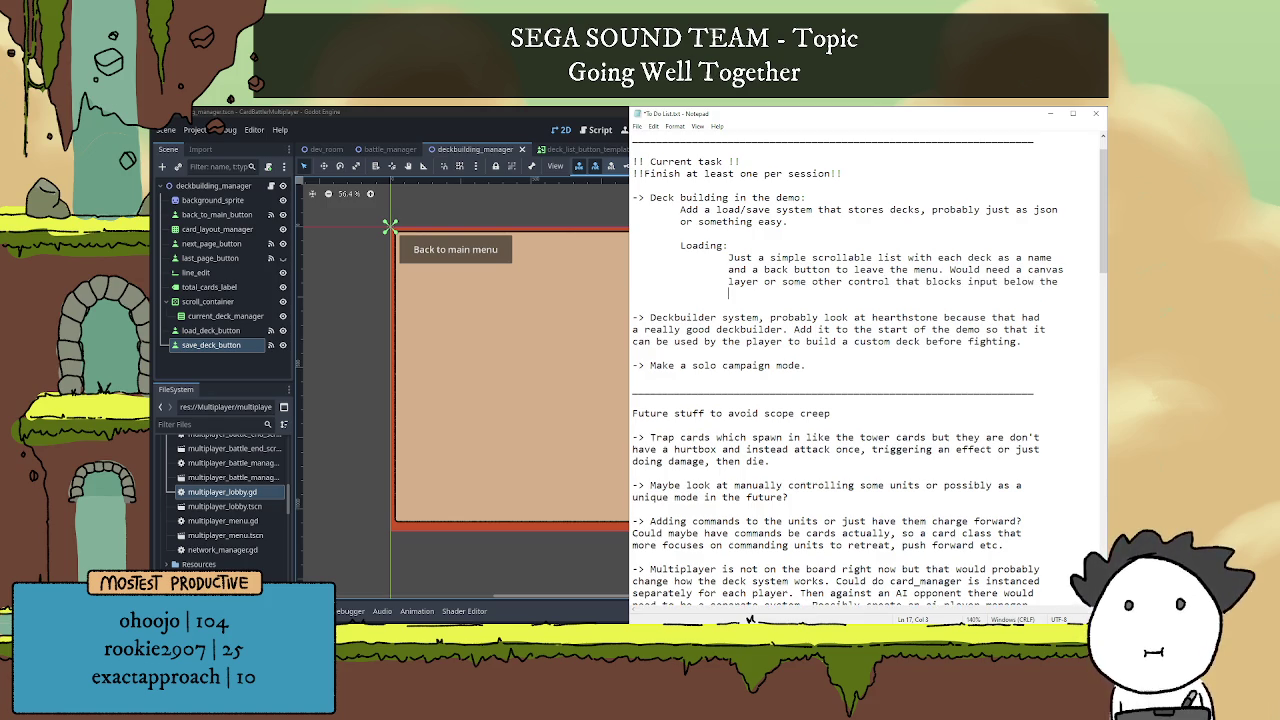
pyautogui.write('list.')
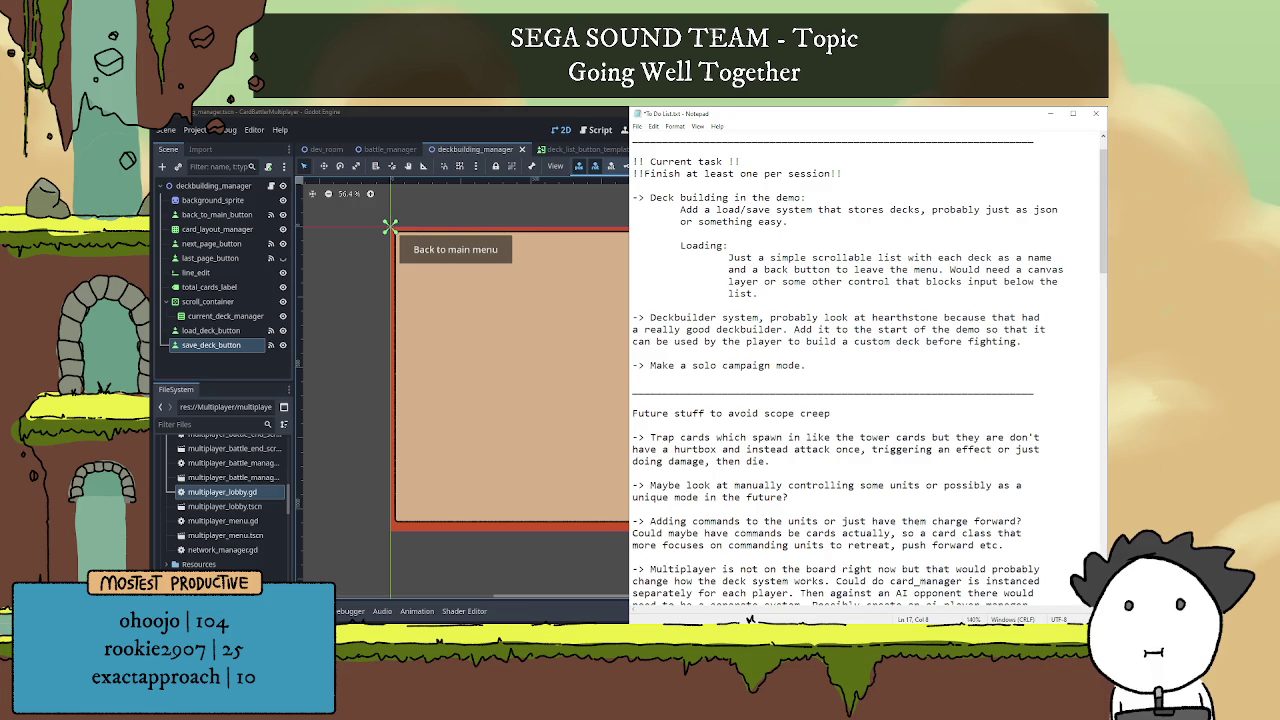
pyautogui.press('Return')
pyautogui.press('Return')
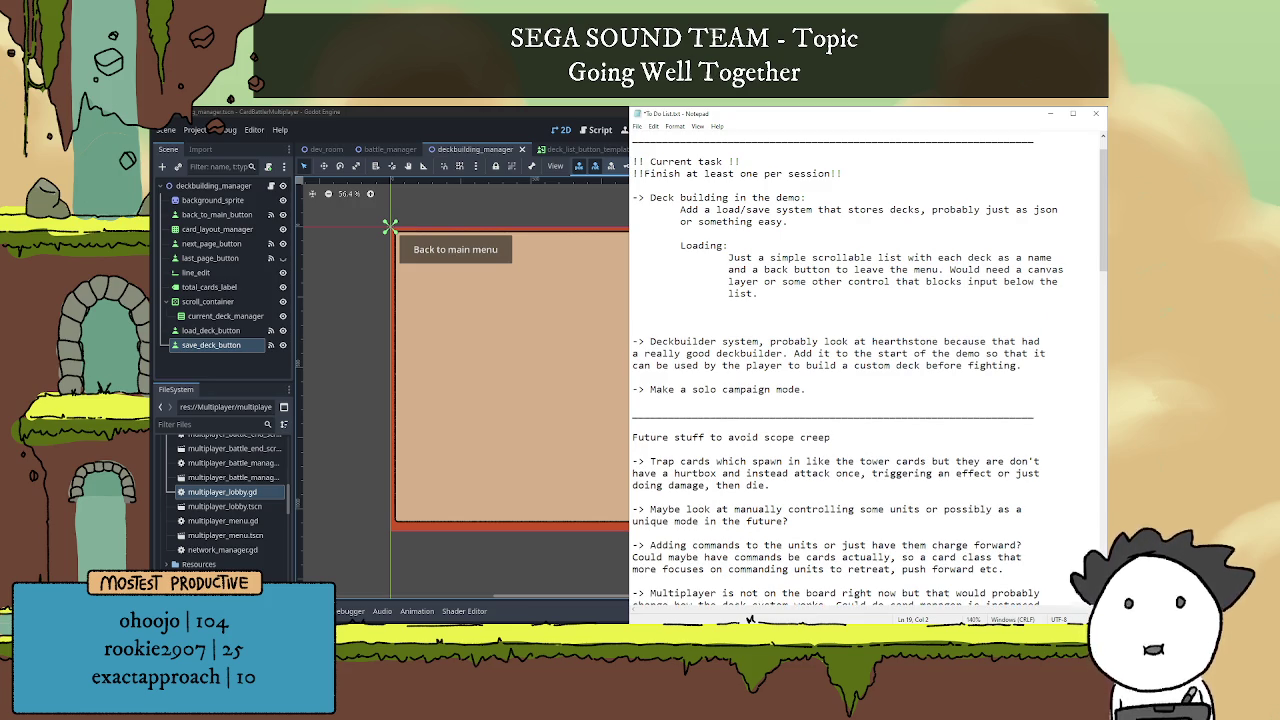
# Under a 'Save' heading, note a mostly-backend save with a fading 'Save successful!' indicator.
pyautogui.write('Save:')
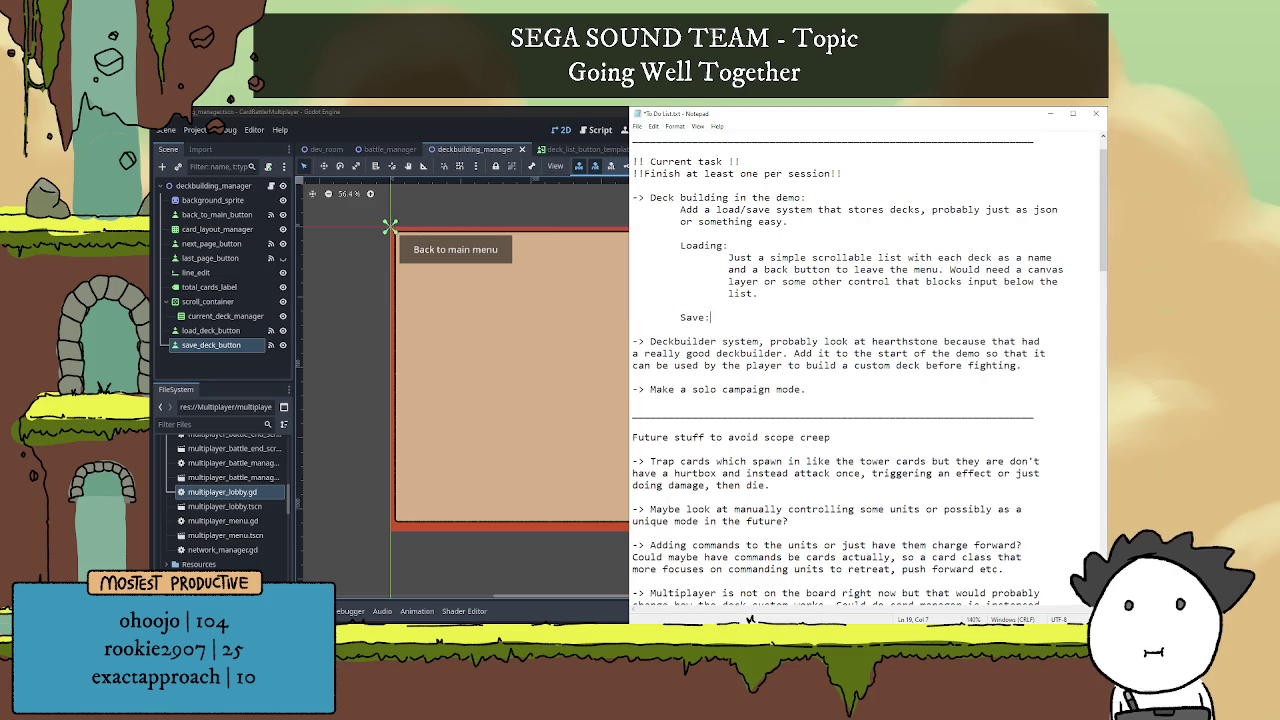
pyautogui.press('Return')
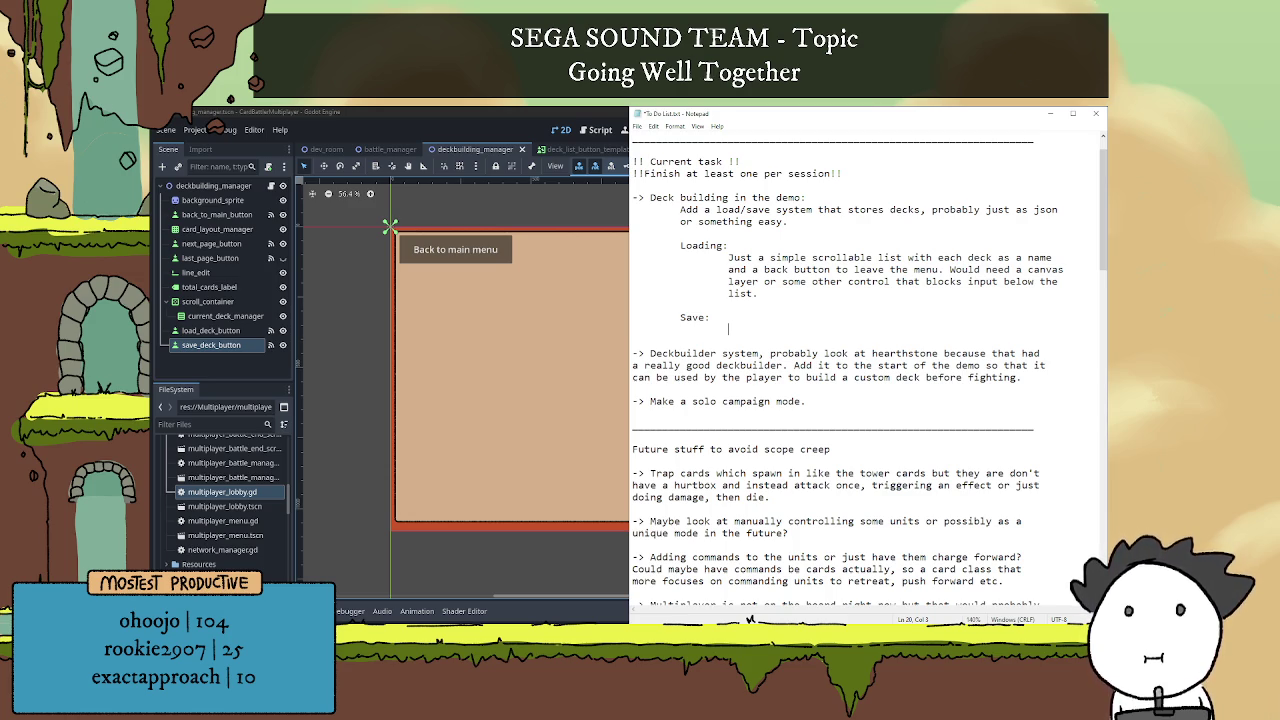
pyautogui.write('P')
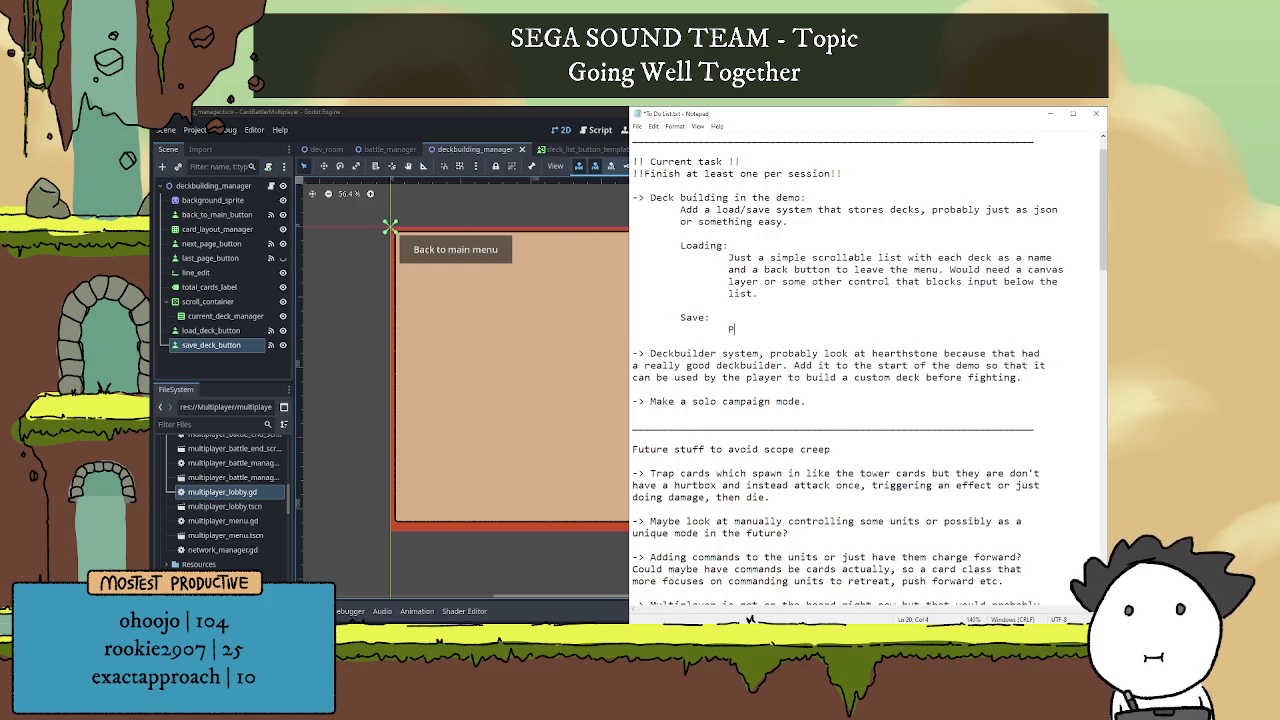
pyautogui.write('robably keep to mosty')
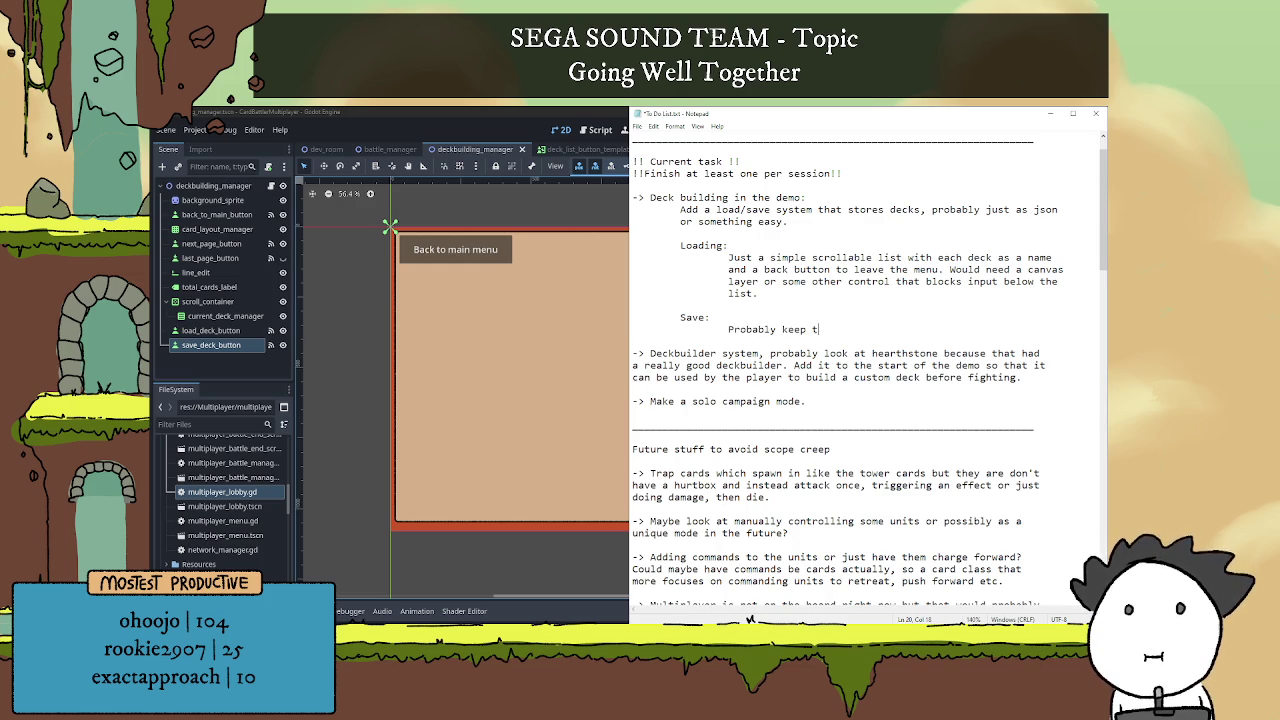
pyautogui.press('BackSpace')
pyautogui.write('ly ')
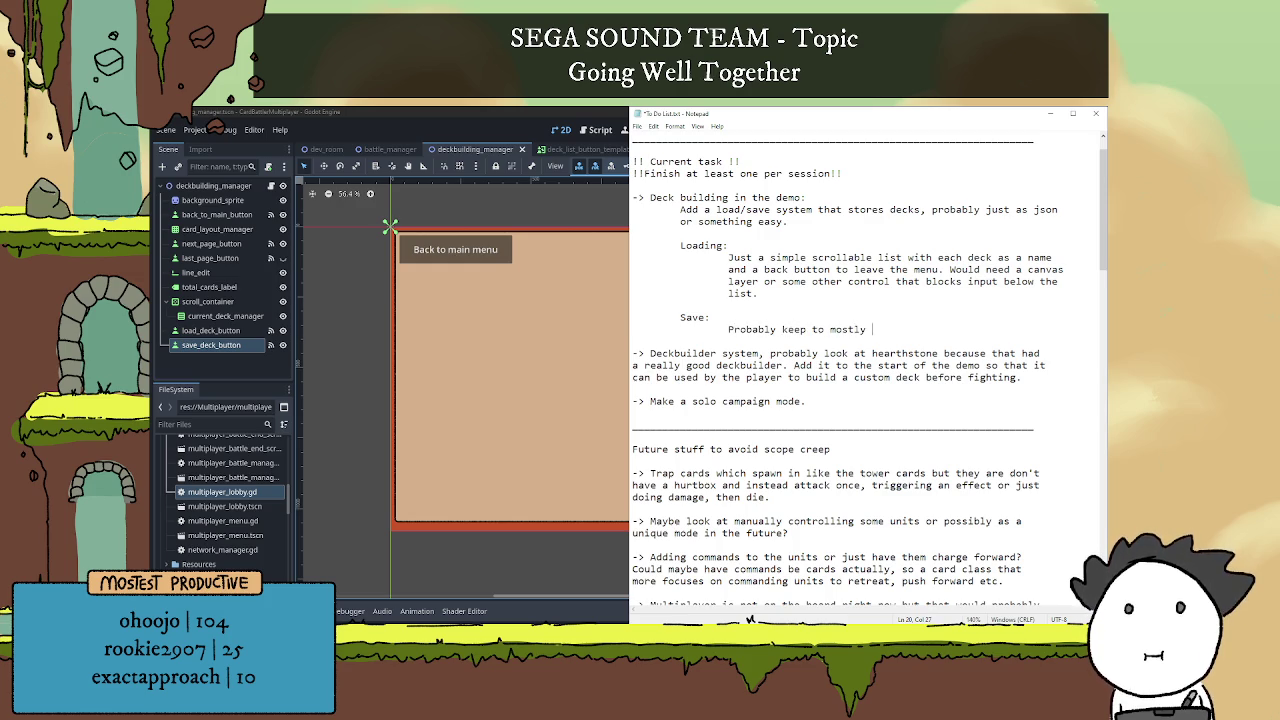
pyautogui.write('backend, so ')
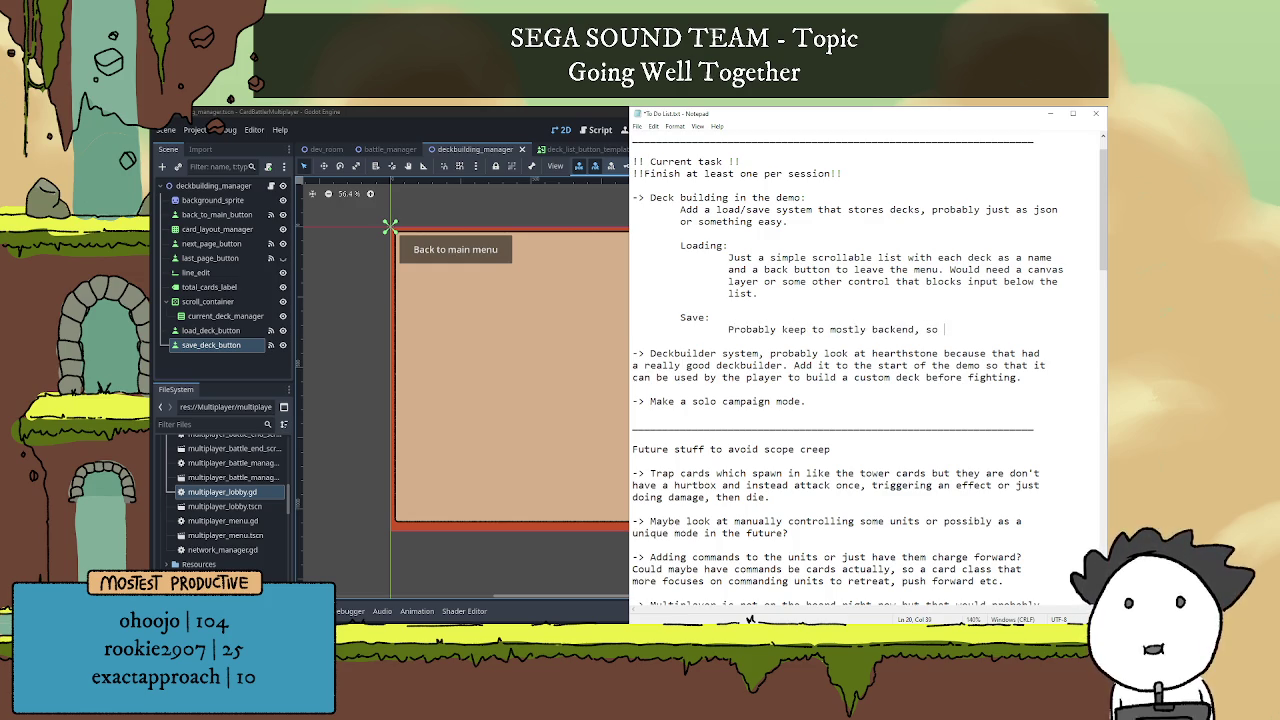
pyautogui.write('have a ')
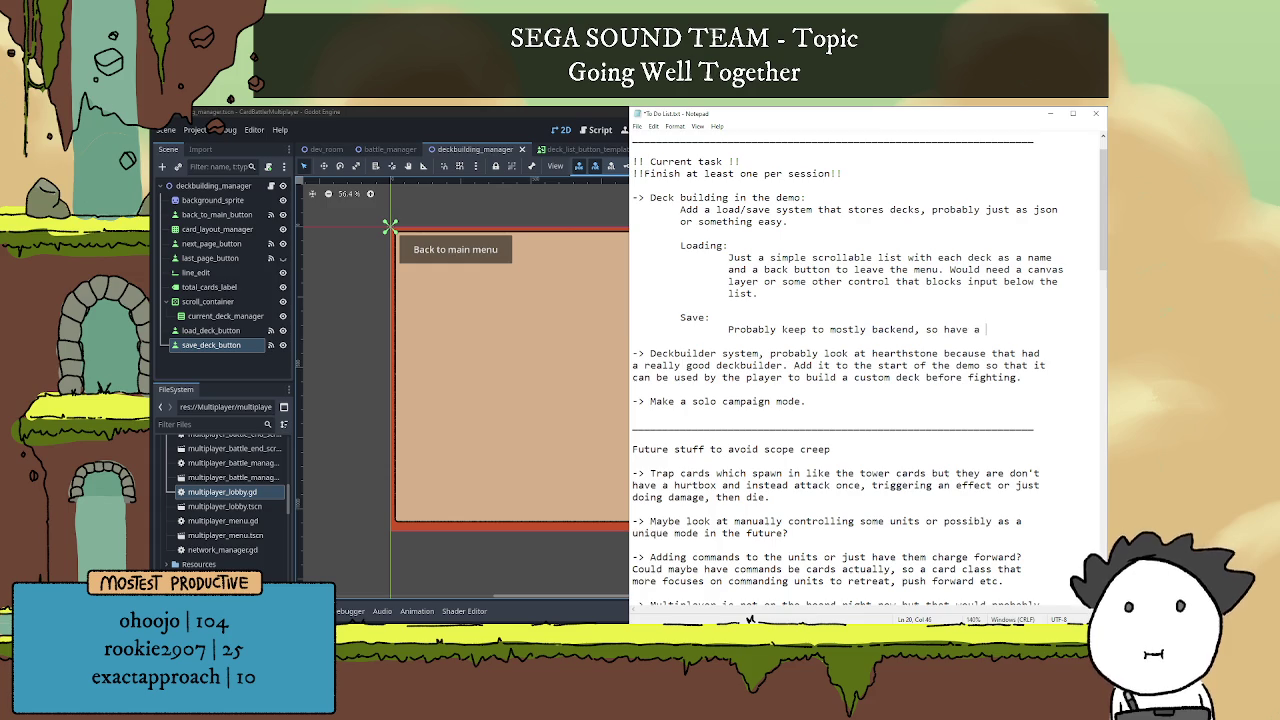
pyautogui.write('visual ')
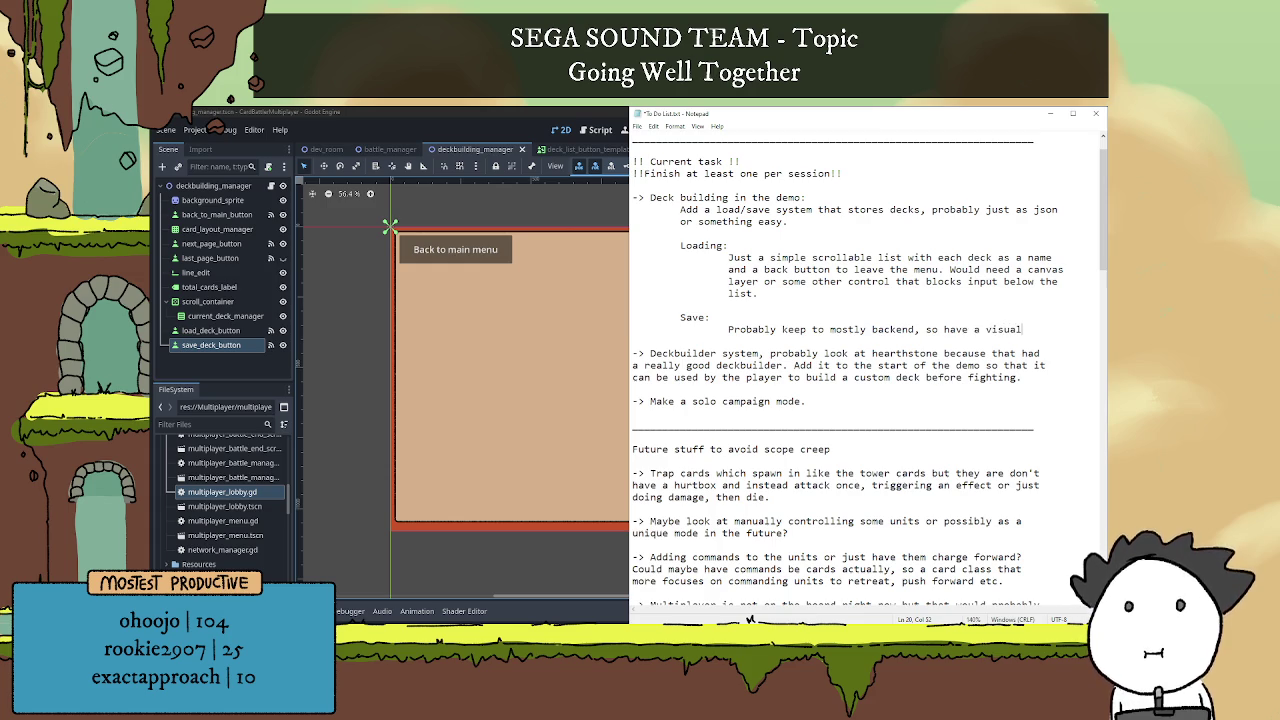
pyautogui.write('indicator')
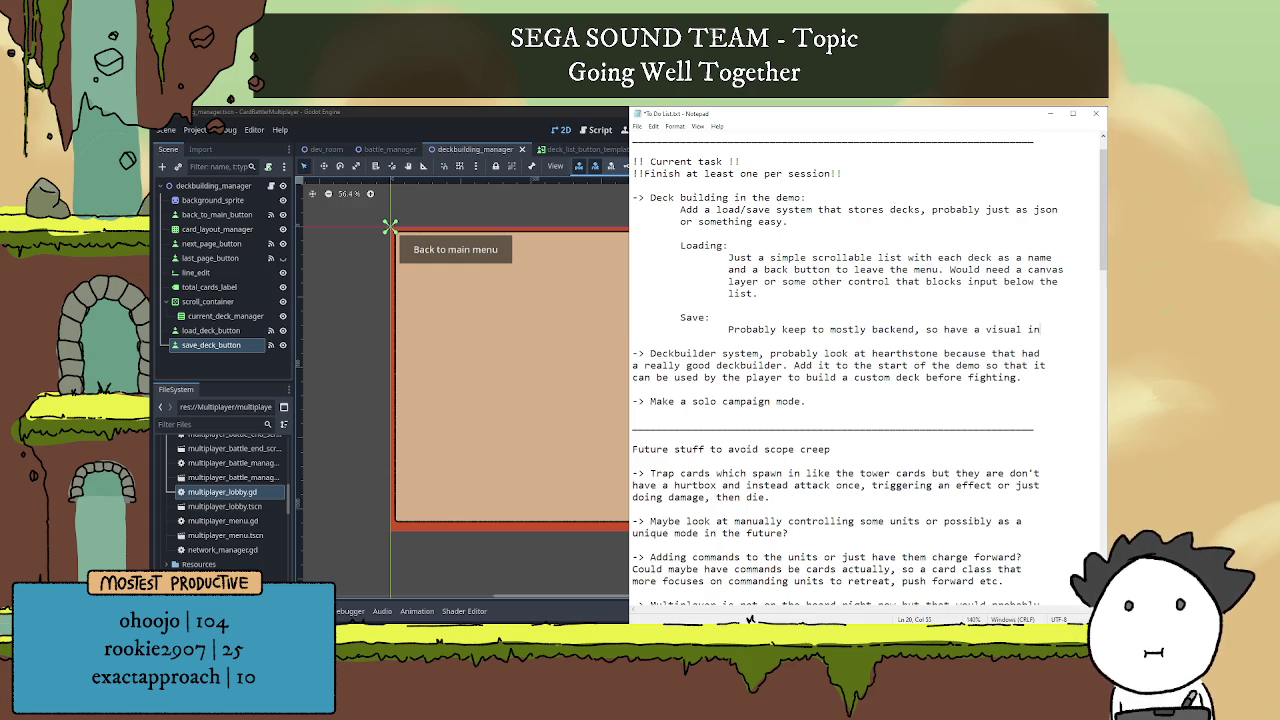
pyautogui.press('Return')
pyautogui.write('that the save was successful,')
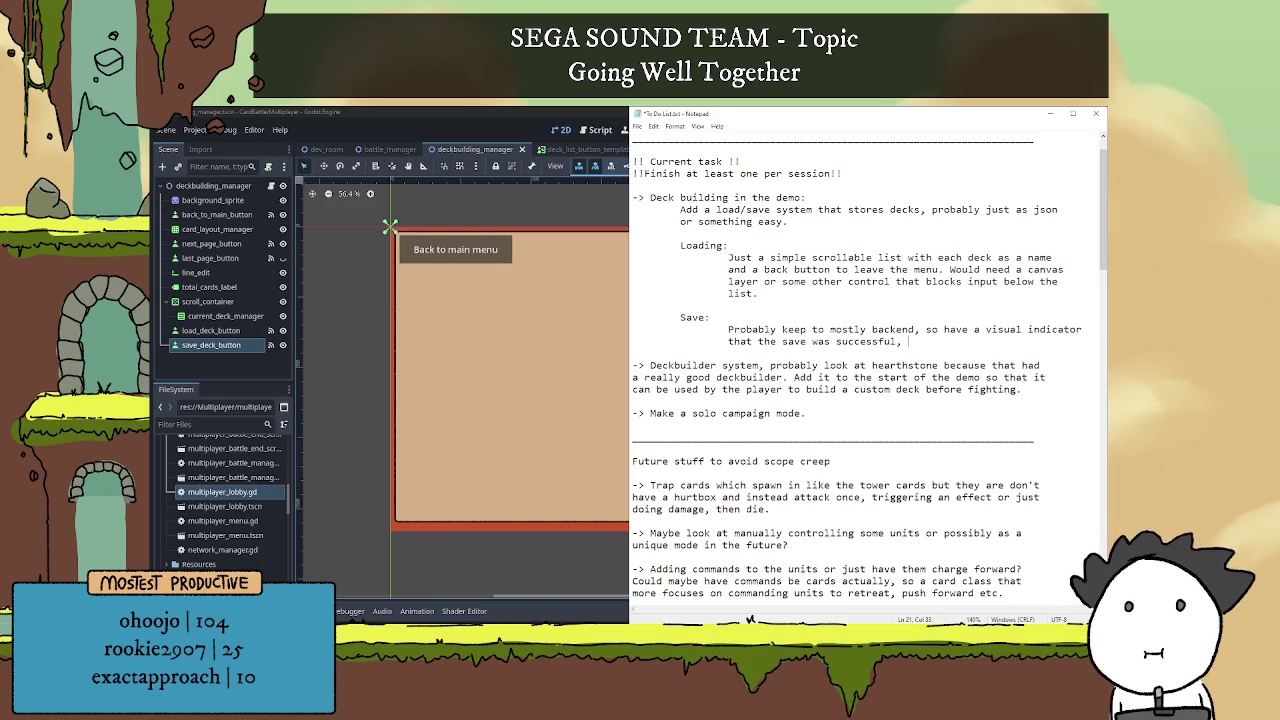
pyautogui.write('bu ')
pyautogui.write(' nothing ')
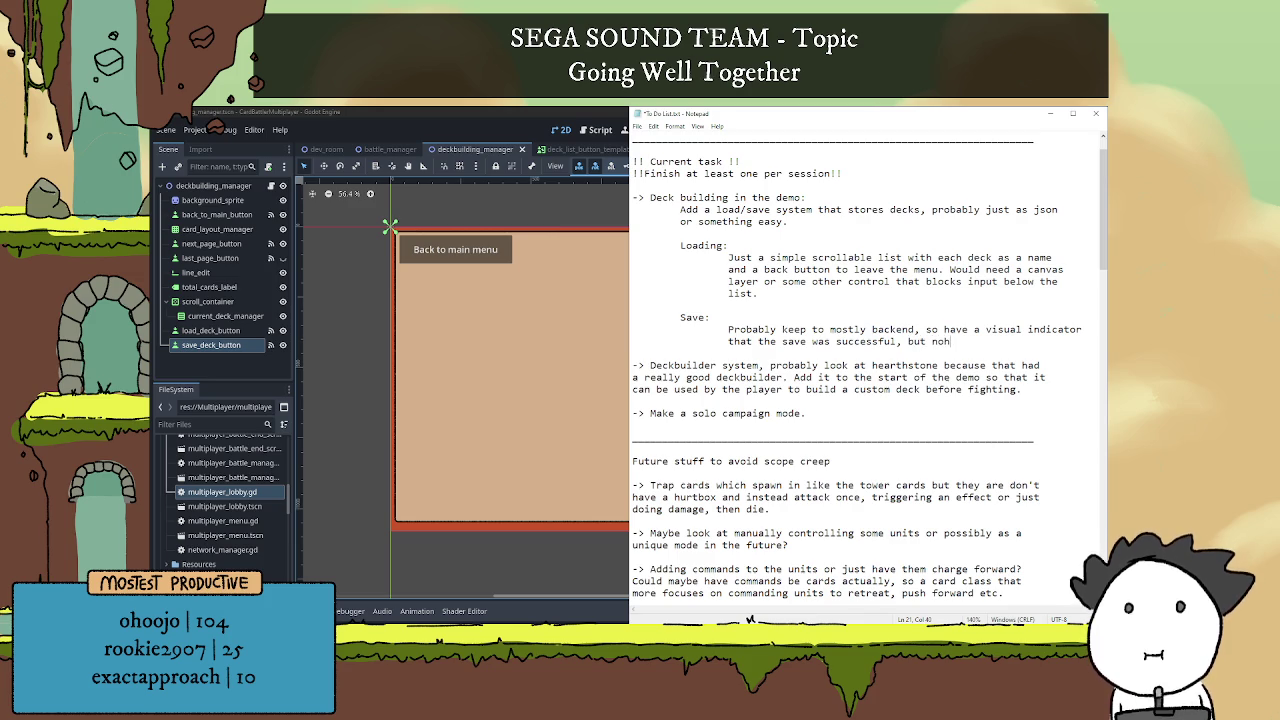
pyautogui.write('else.')
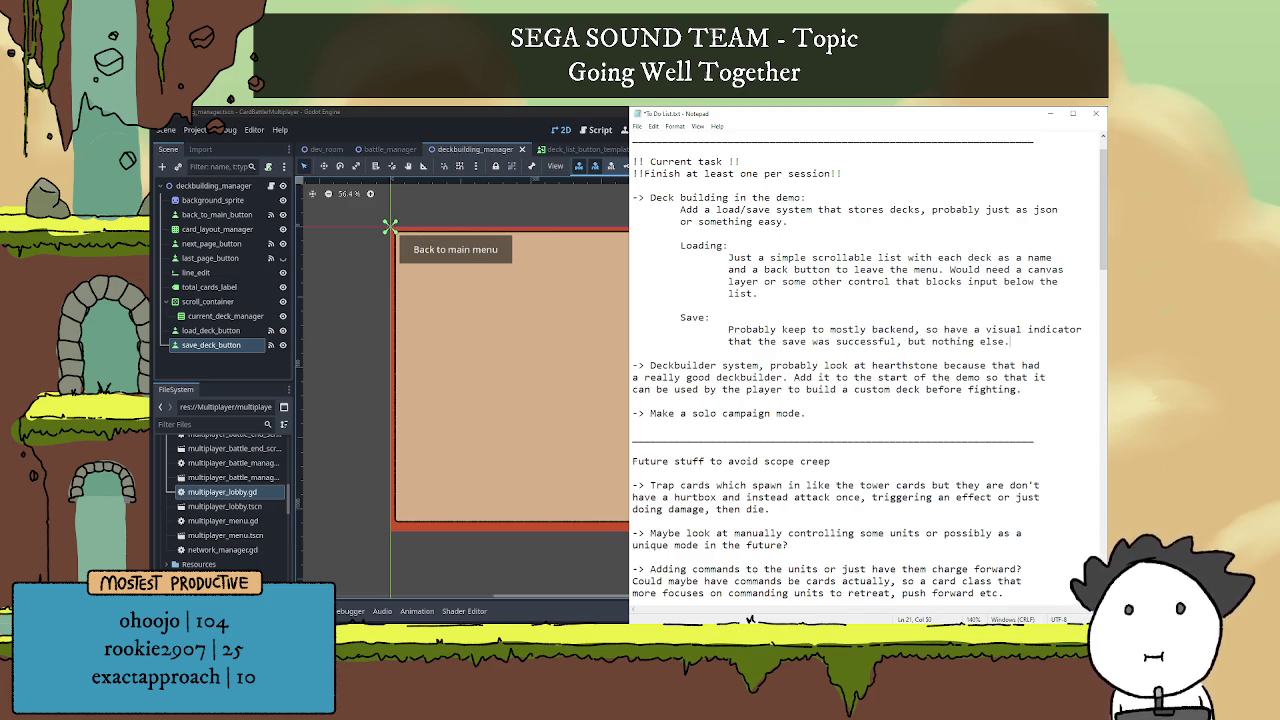
pyautogui.press('Return')
pyautogui.press('Return')
pyautogui.press('Tab')
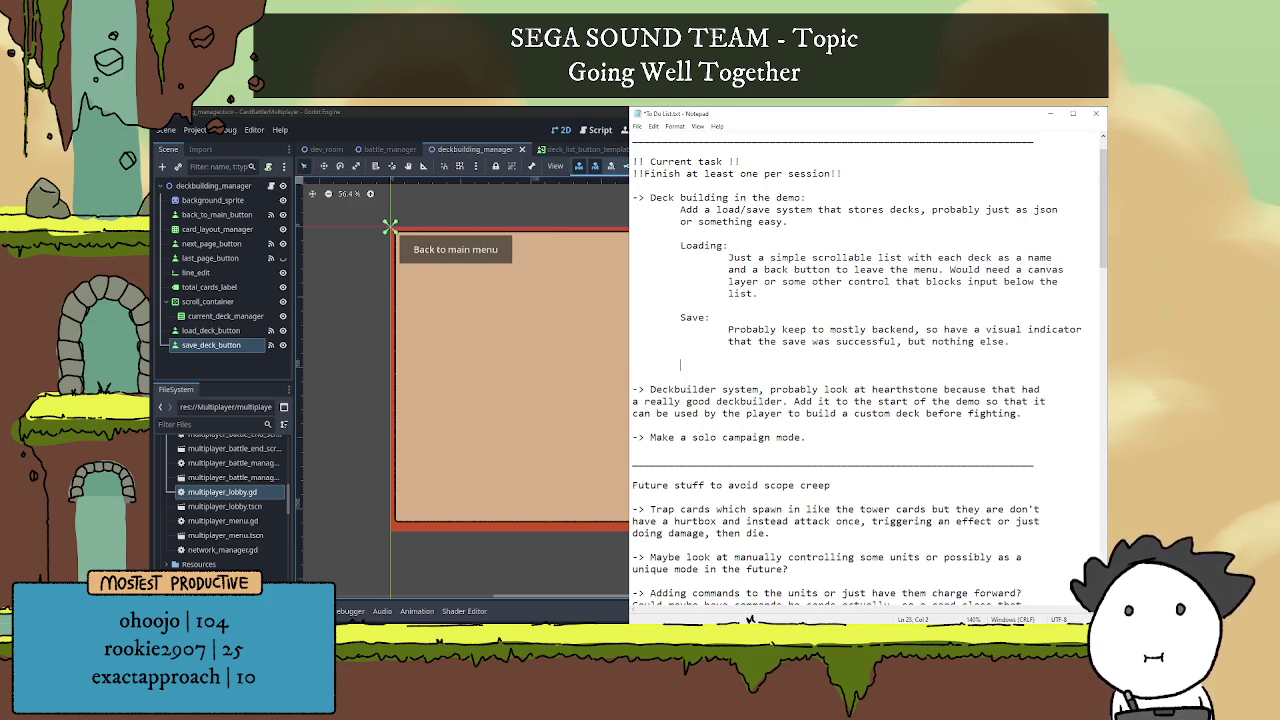
pyautogui.press('BackSpace')
pyautogui.write('L')
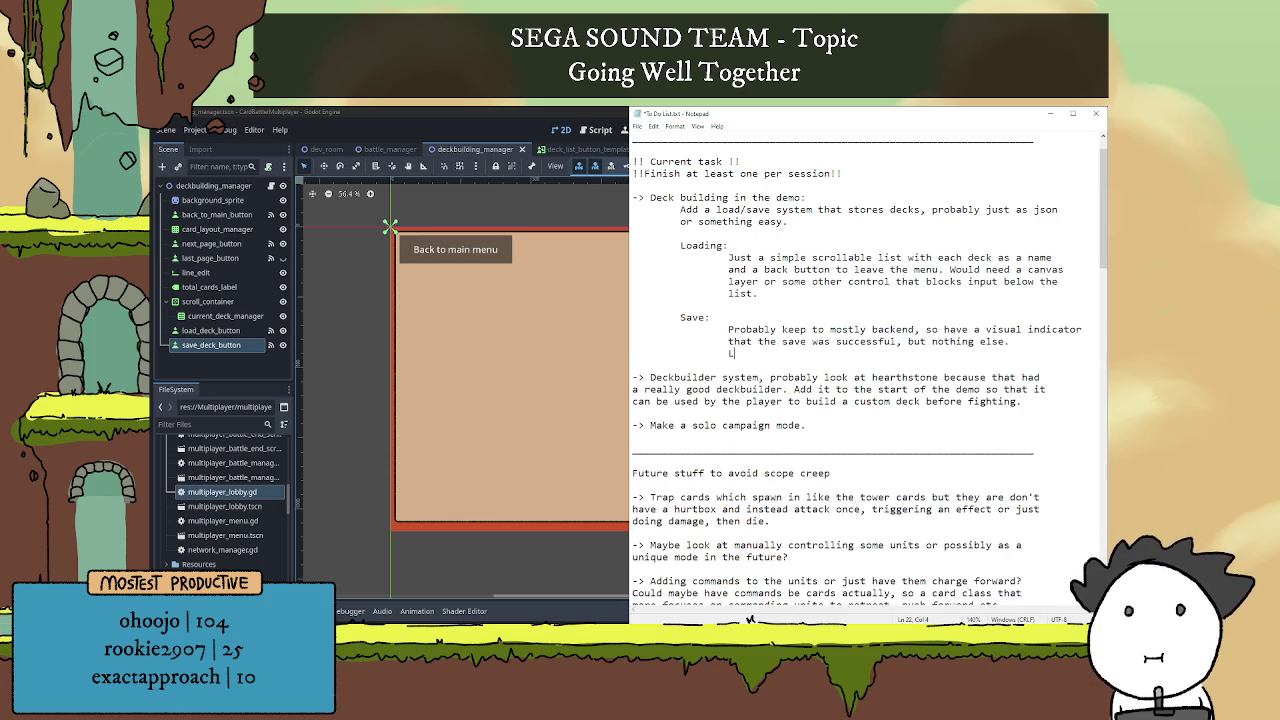
pyautogui.write('ike: "Save successful! ')
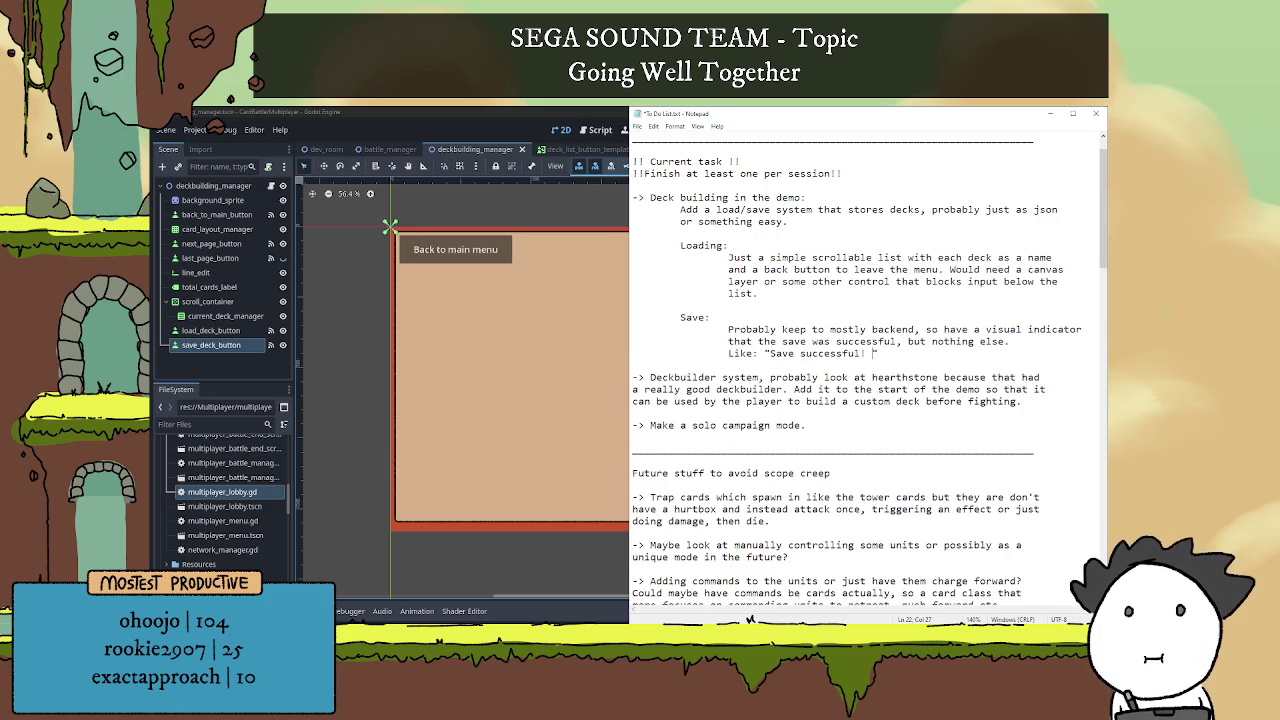
pyautogui.write('SH')
pyautogui.press('BackSpace')
pyautogui.write('hows up on screen')
pyautogui.press('BackSpace')
pyautogui.press('BackSpace')
pyautogui.press('BackSpace')
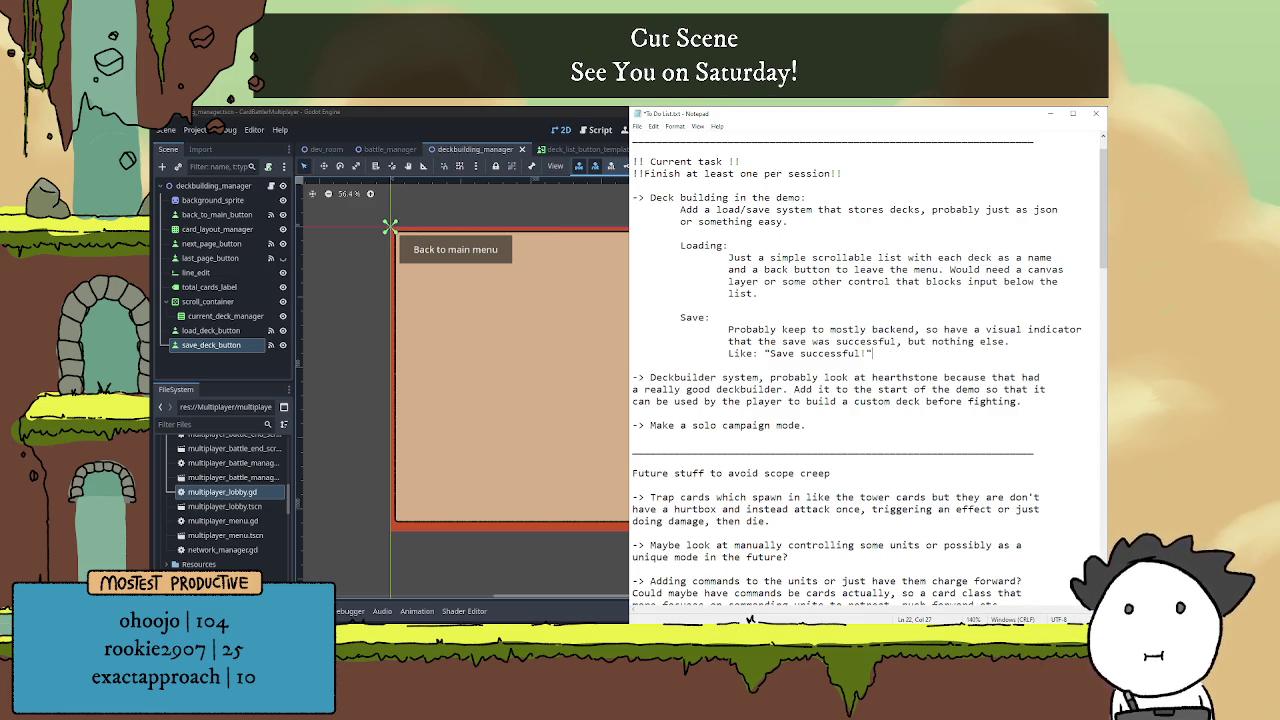
pyautogui.write('Shows up ')
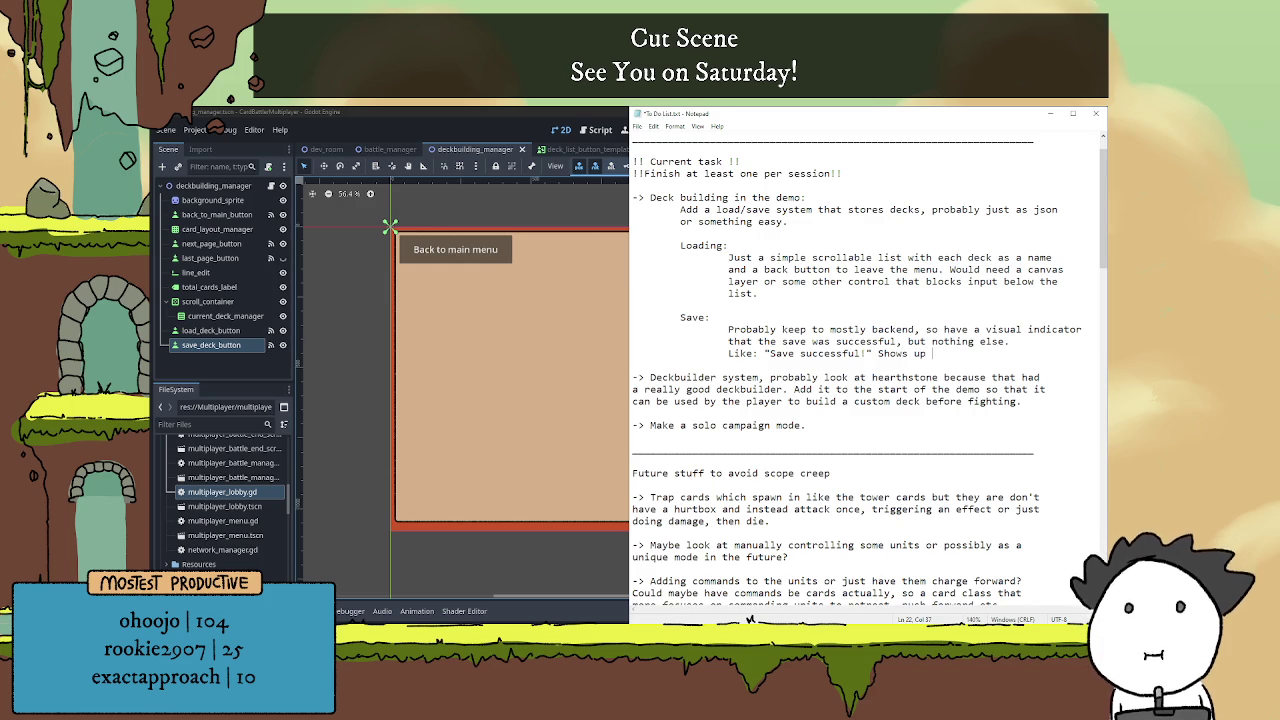
pyautogui.write('on scree')
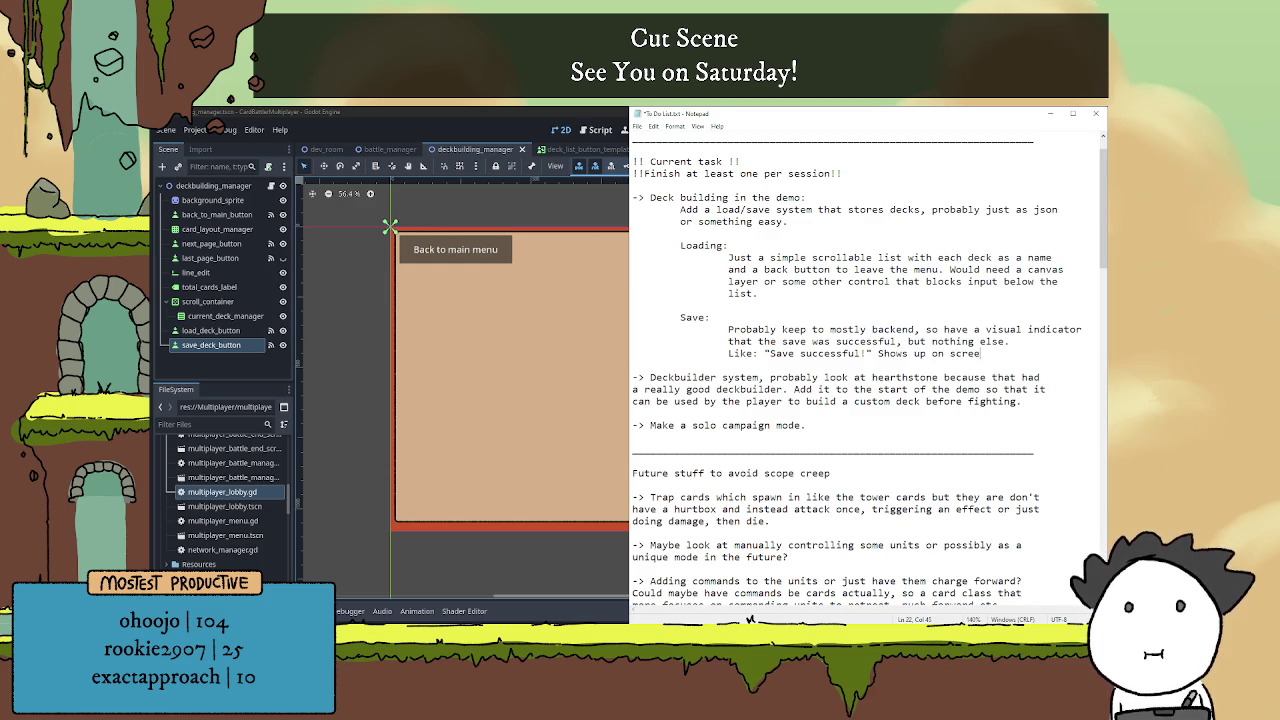
pyautogui.write('n then fad')
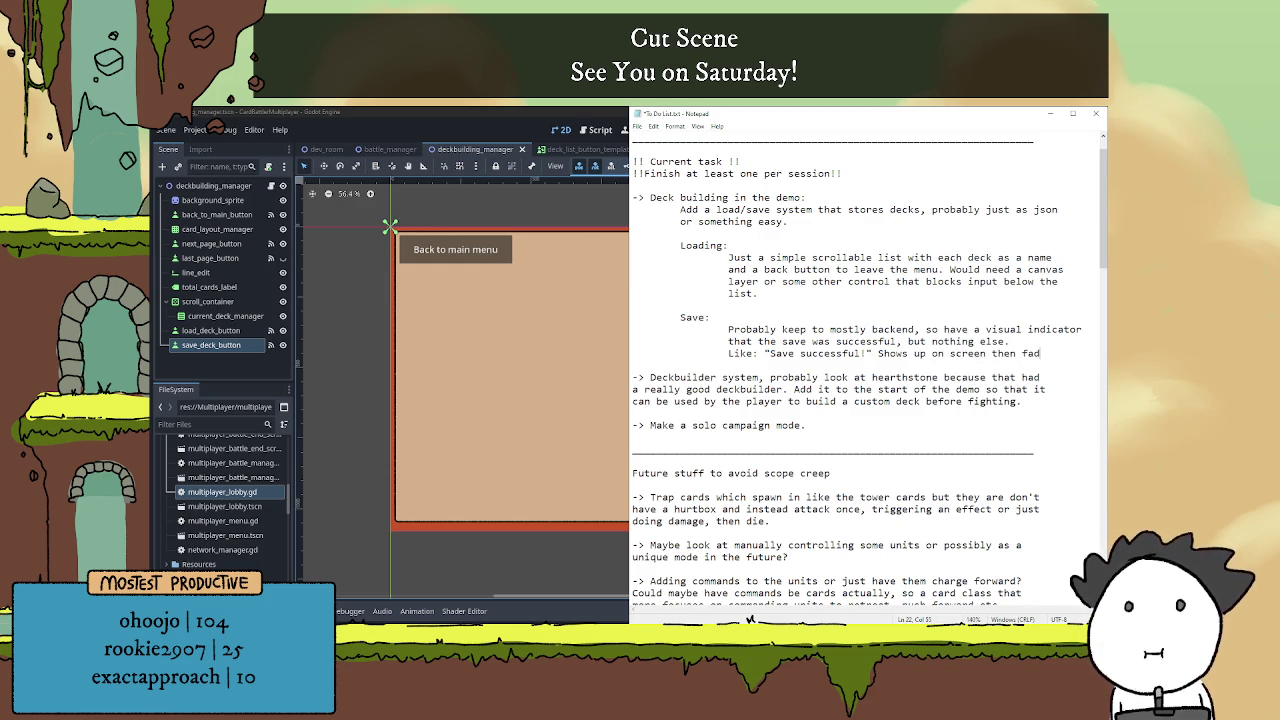
pyautogui.write('es.')
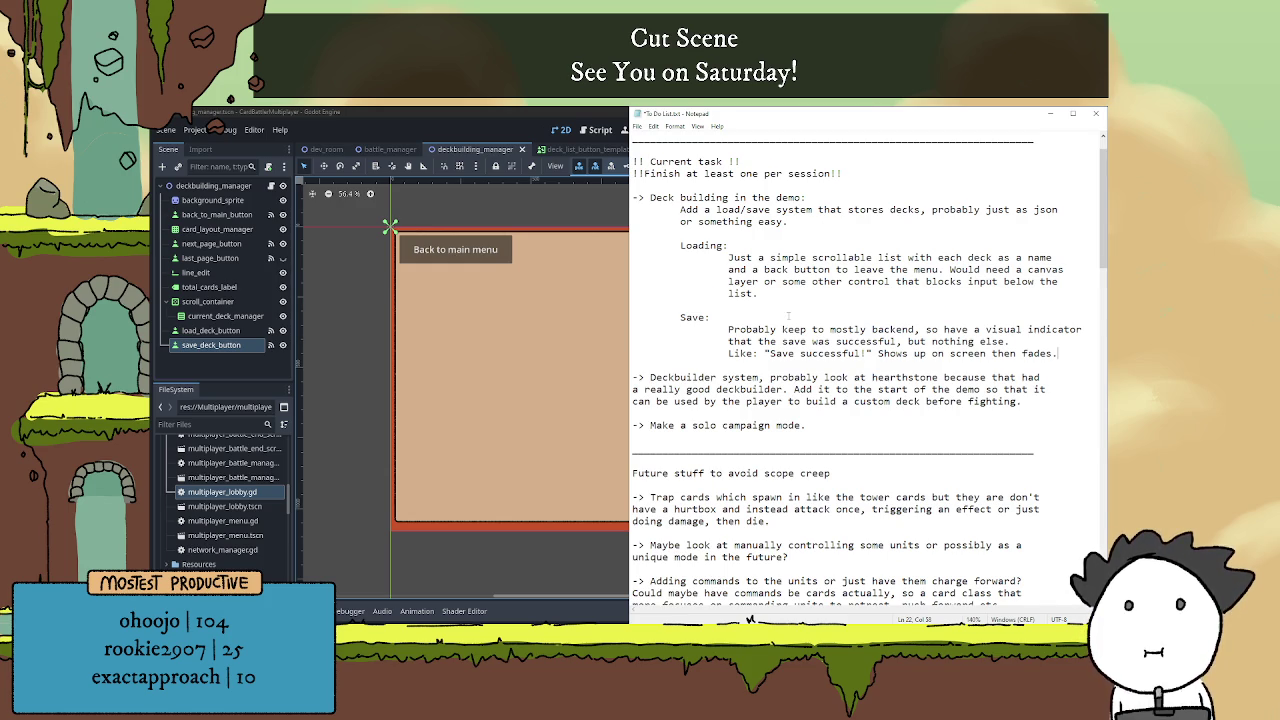
# Add an idea: save and load via a 'saves' file in the same folder or elsewhere.
pyautogui.scroll(1, 788, 316)
pyautogui.click(817, 340)
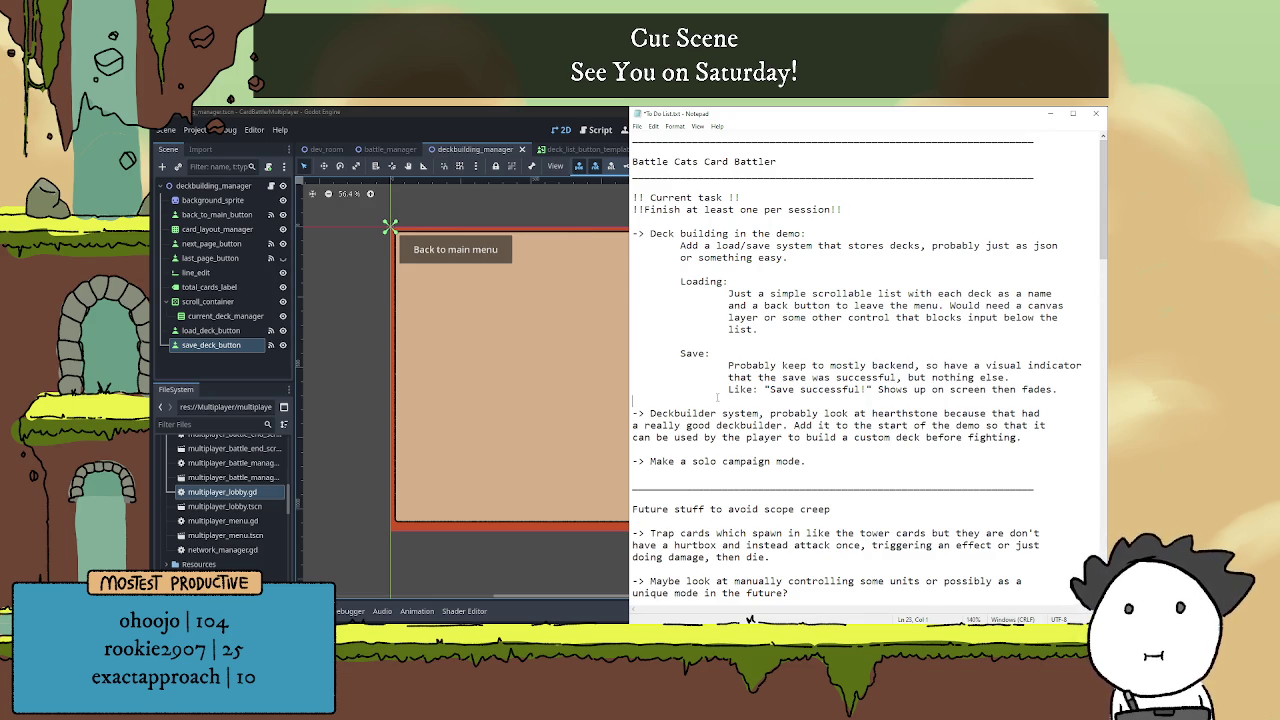
pyautogui.press('Return')
pyautogui.press('Return')
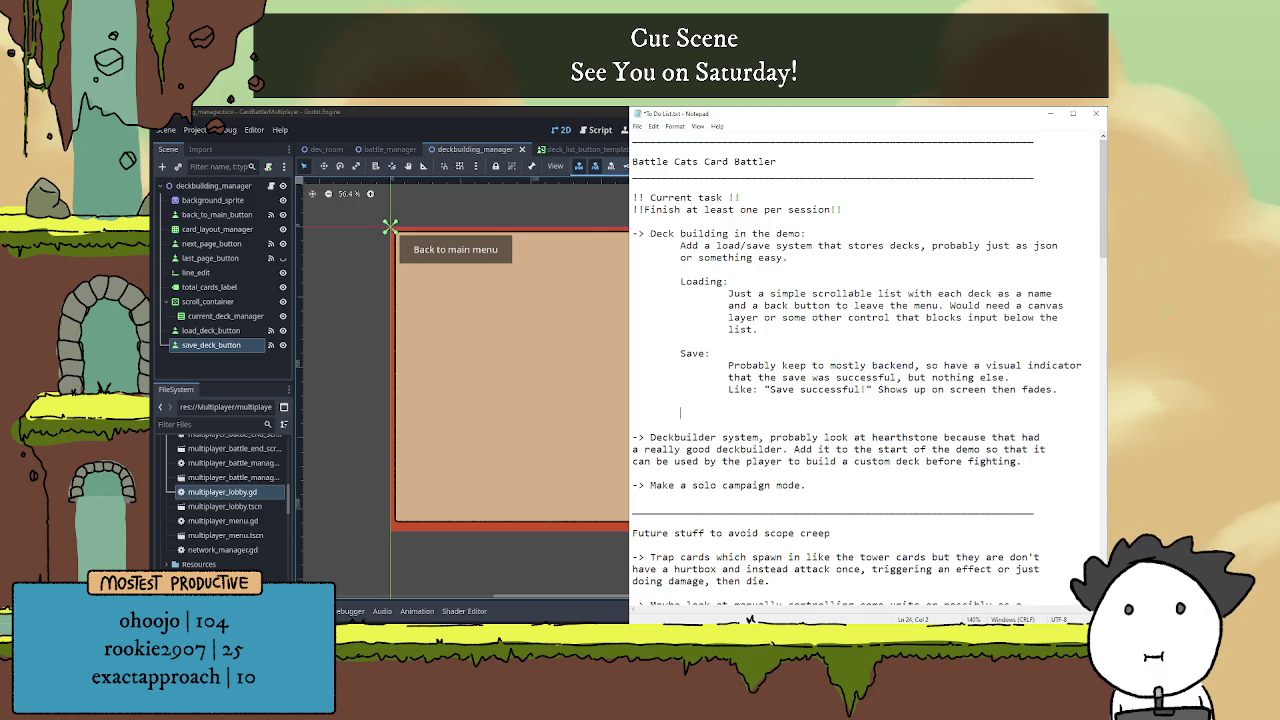
pyautogui.write('Actual')
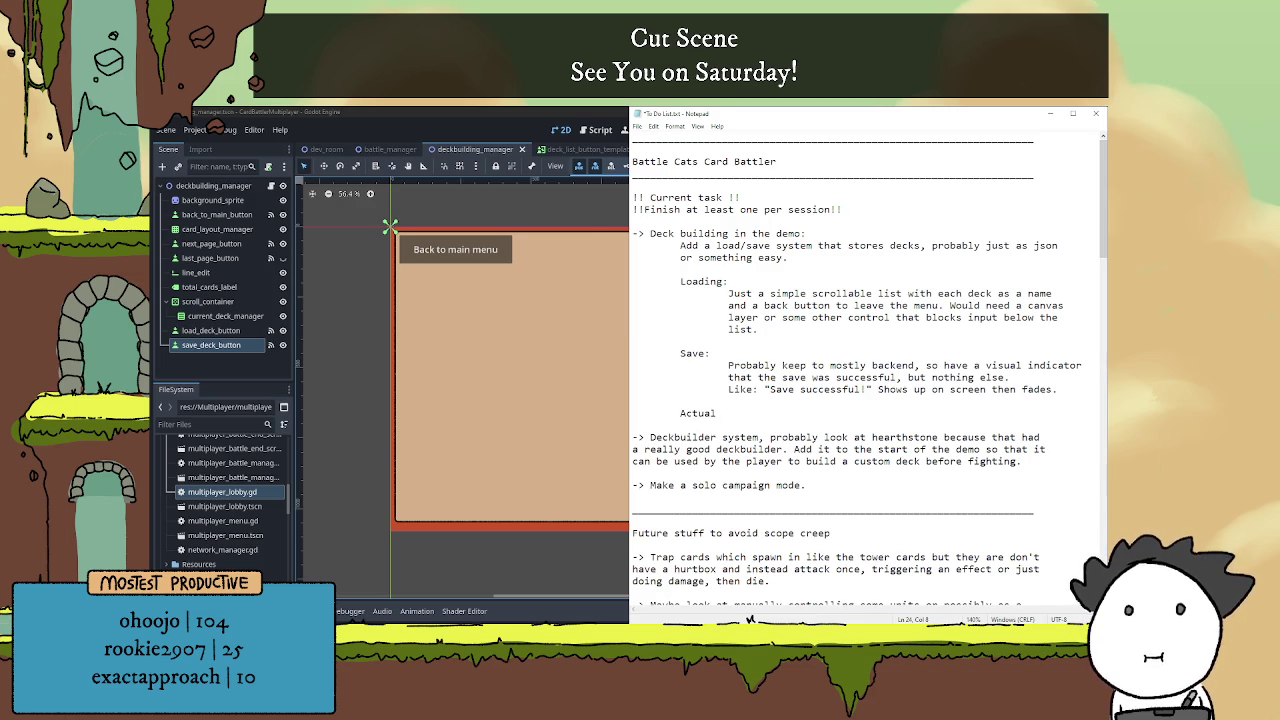
pyautogui.write('ly savign')
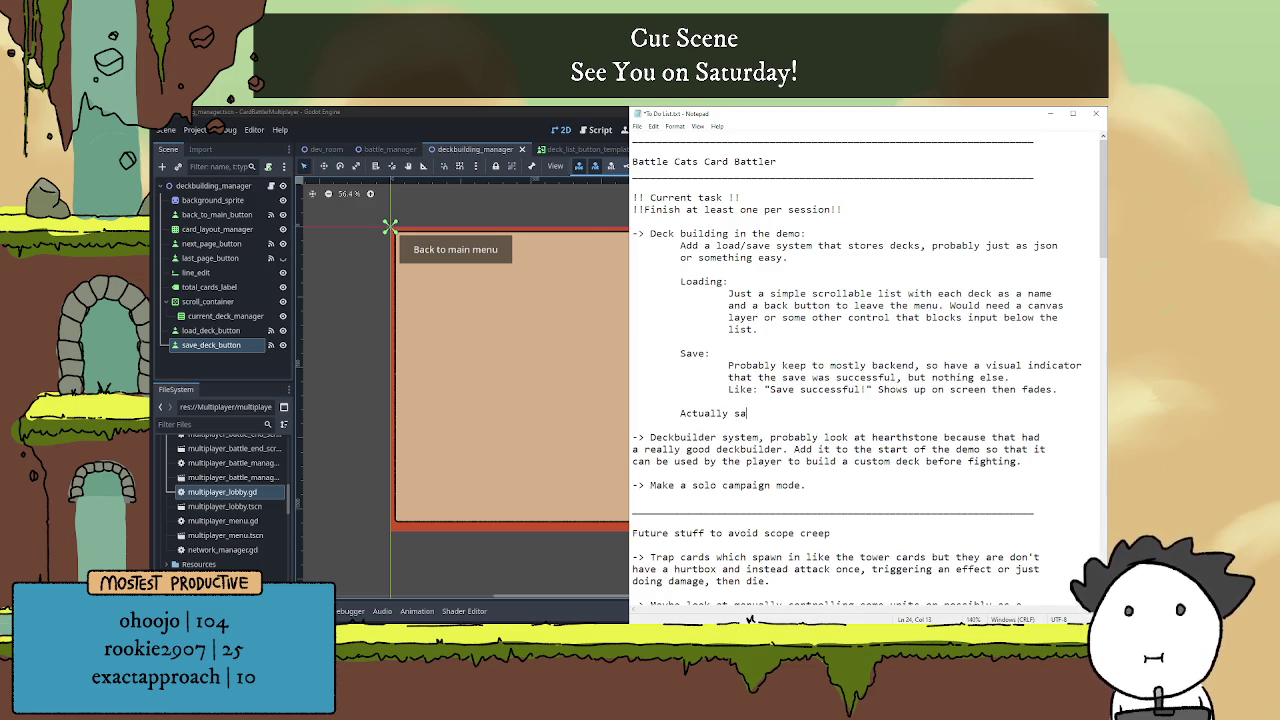
pyautogui.press('BackSpace')
pyautogui.press('BackSpace')
pyautogui.write('ng and')
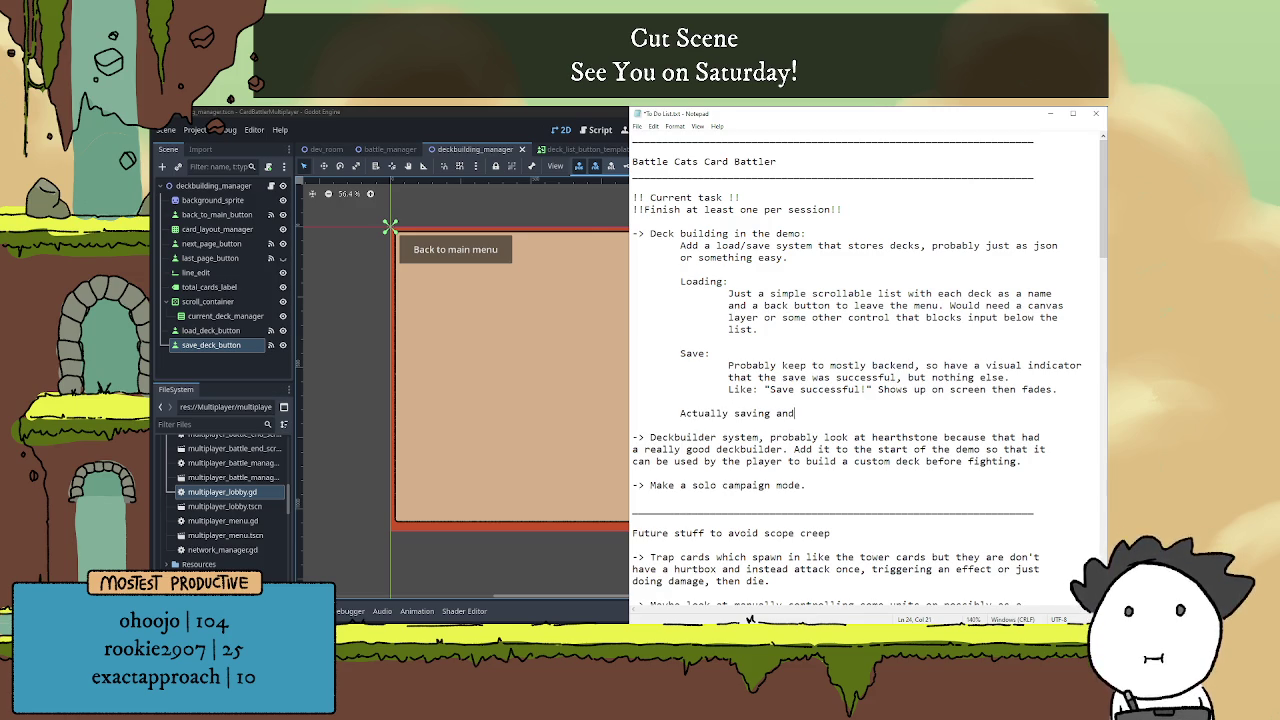
pyautogui.write(' loading could just be ')
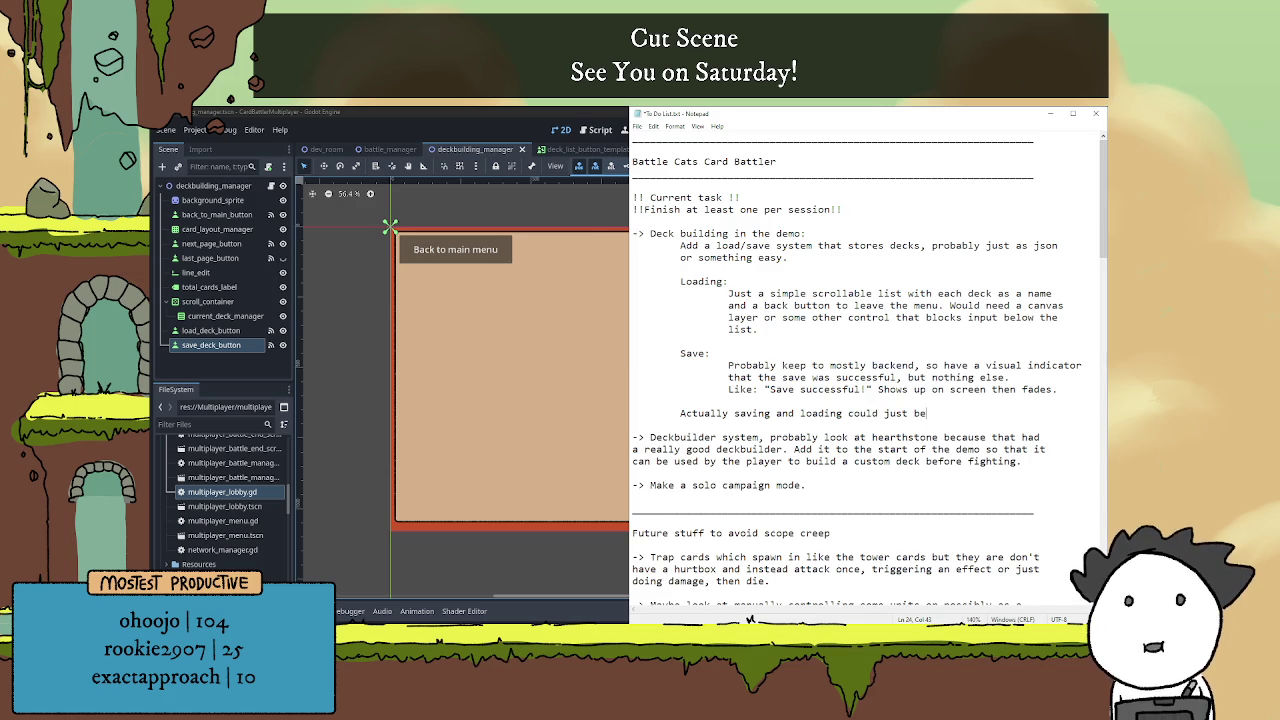
pyautogui.write('writi')
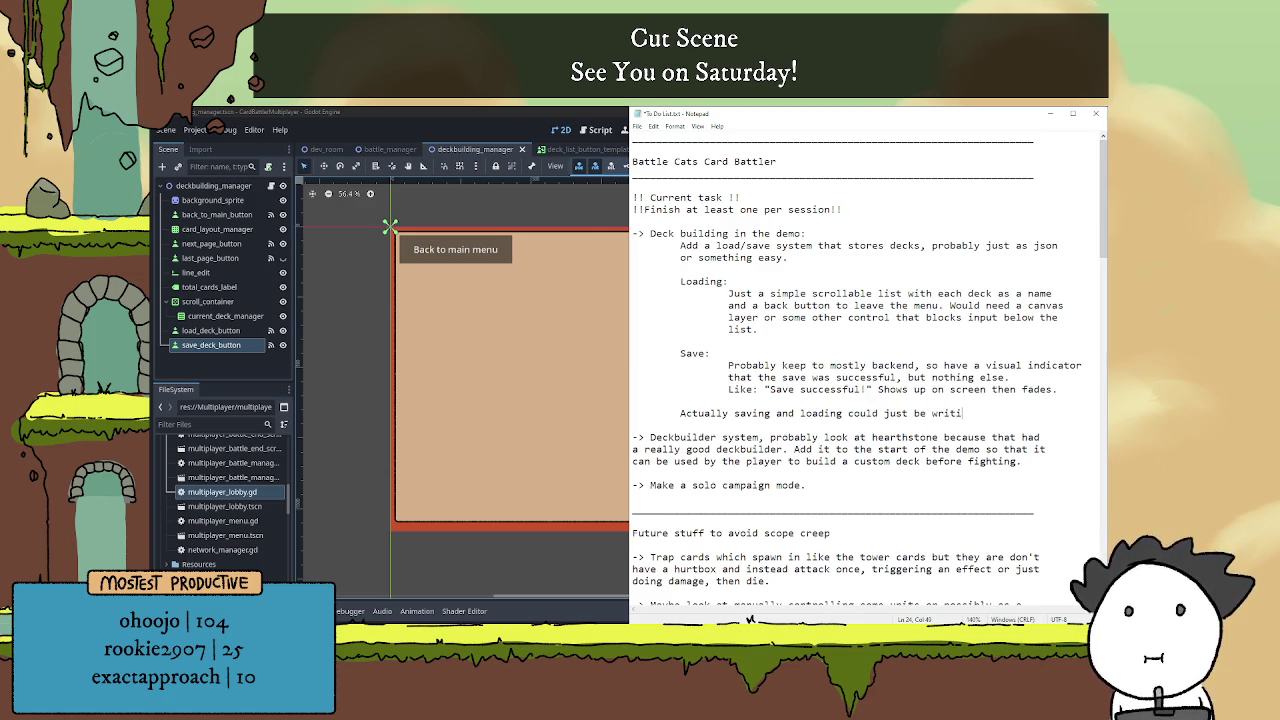
pyautogui.write('ng to a fil')
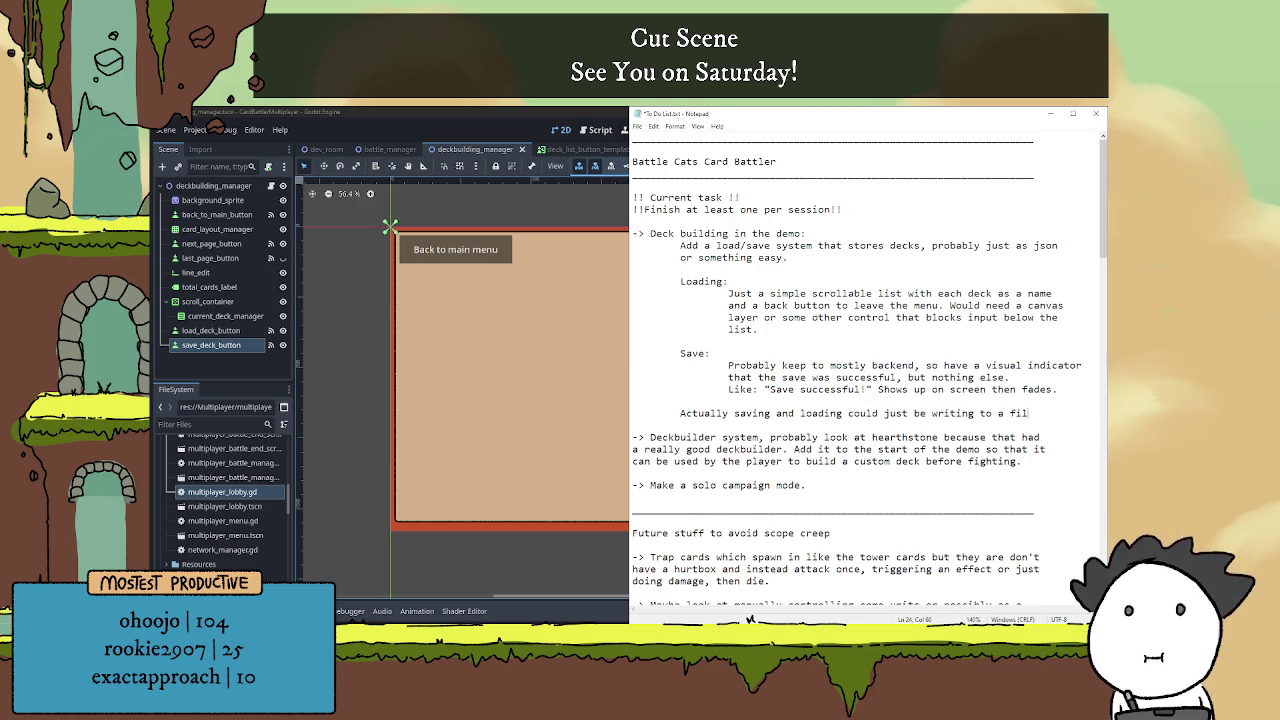
pyautogui.write('e that')
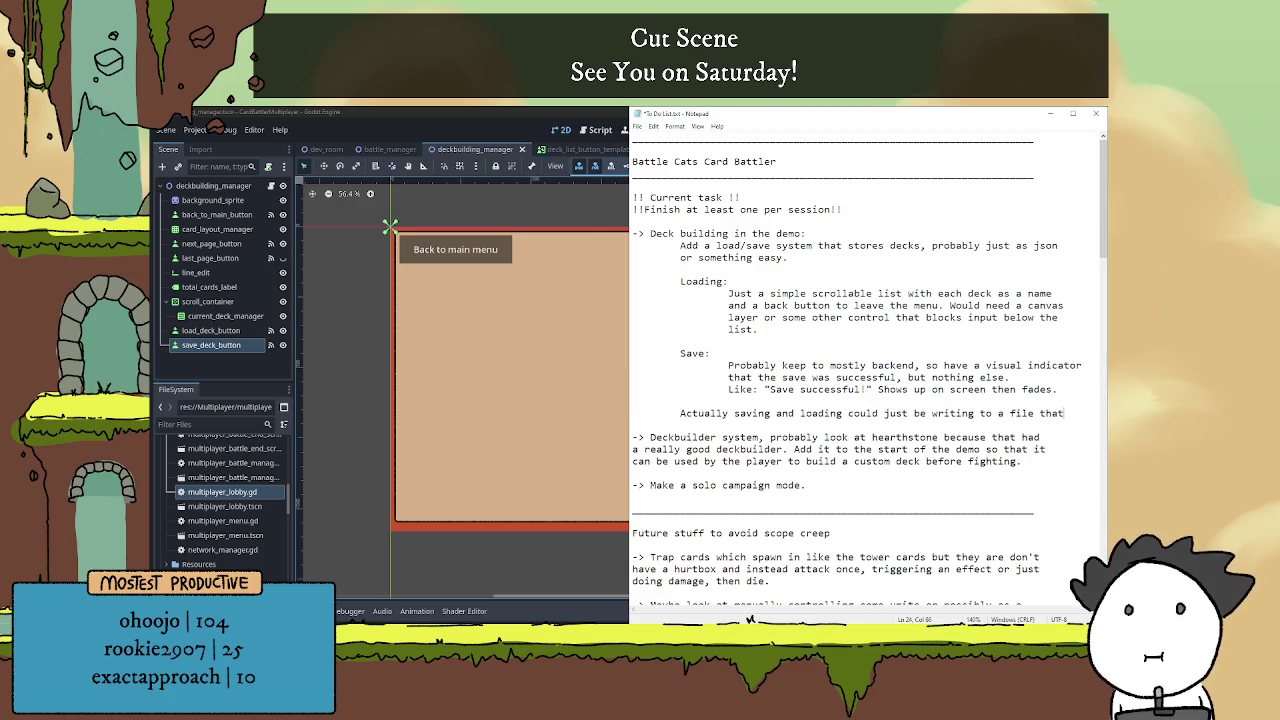
pyautogui.press('Return')
pyautogui.write('the')
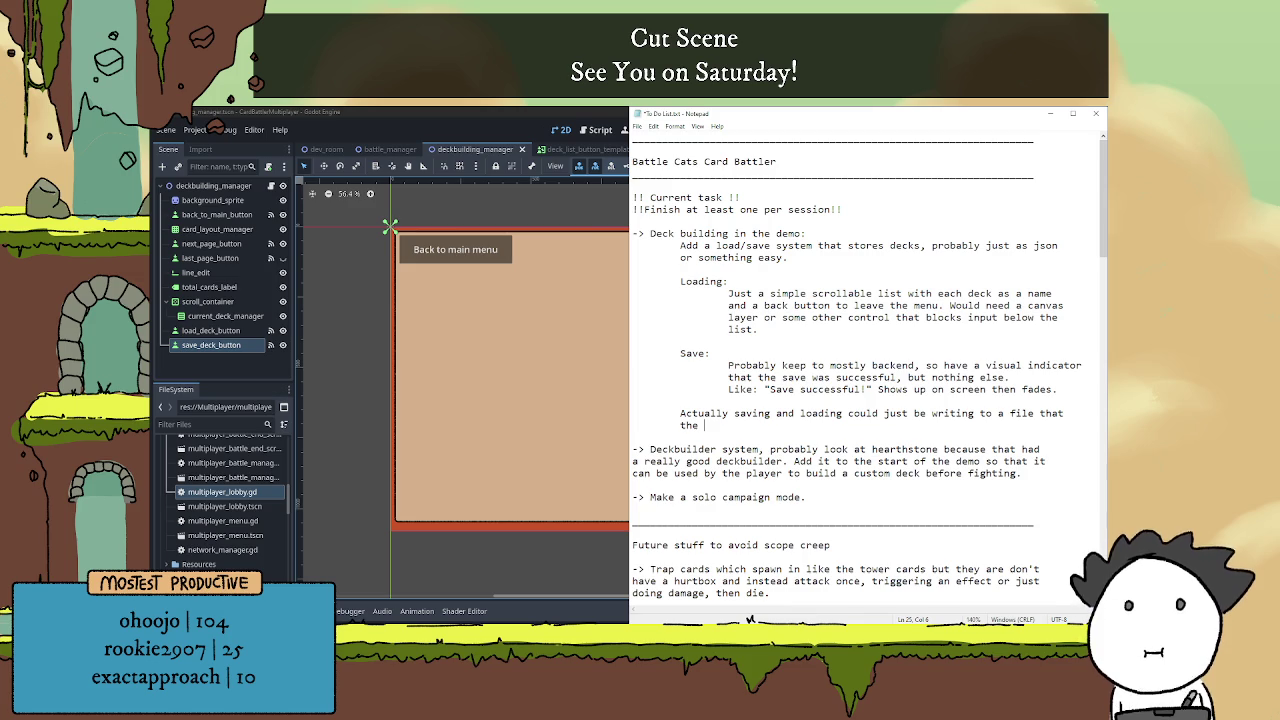
pyautogui.write('program makes')
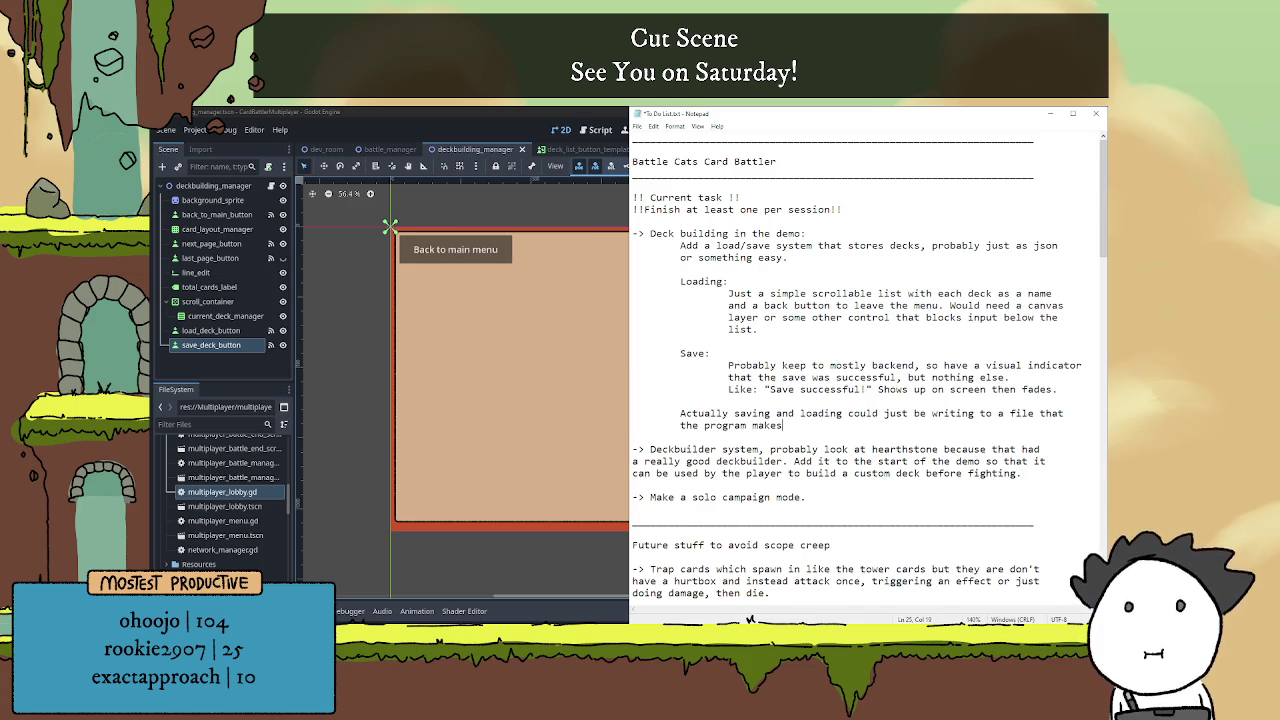
pyautogui.write(', like')
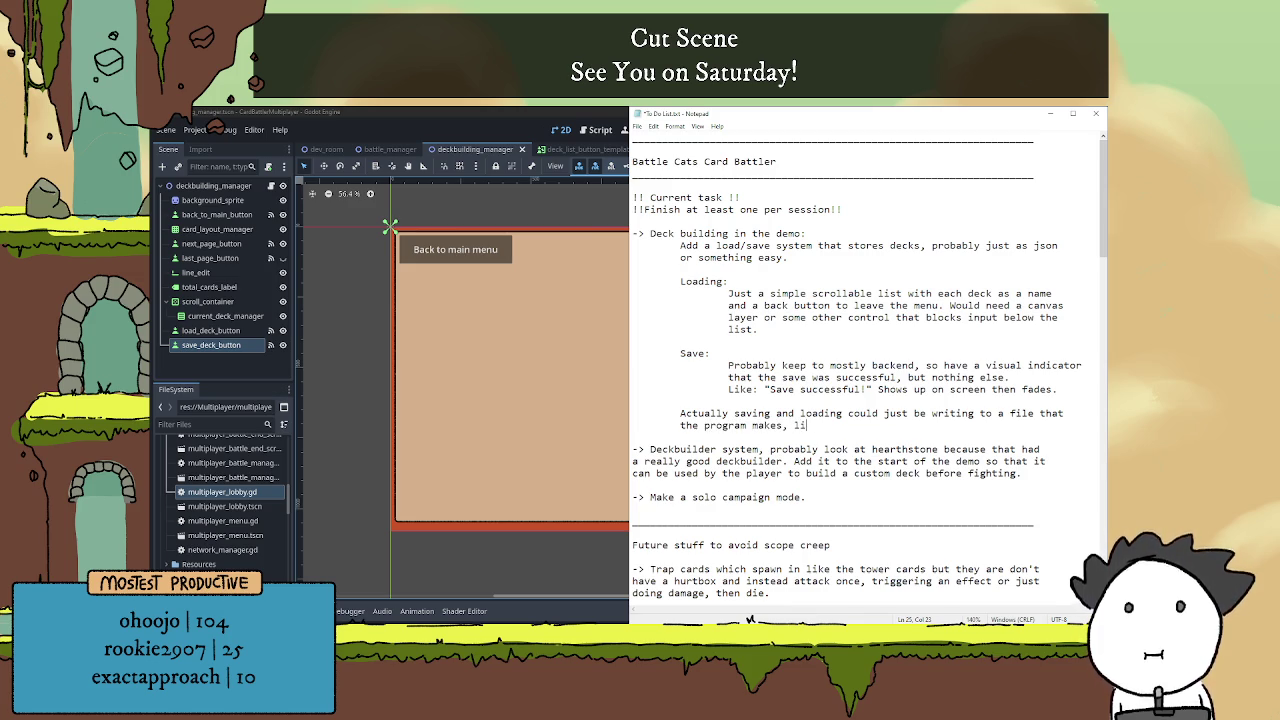
pyautogui.press('BackSpace')
pyautogui.press('BackSpace')
pyautogui.press('BackSpace')
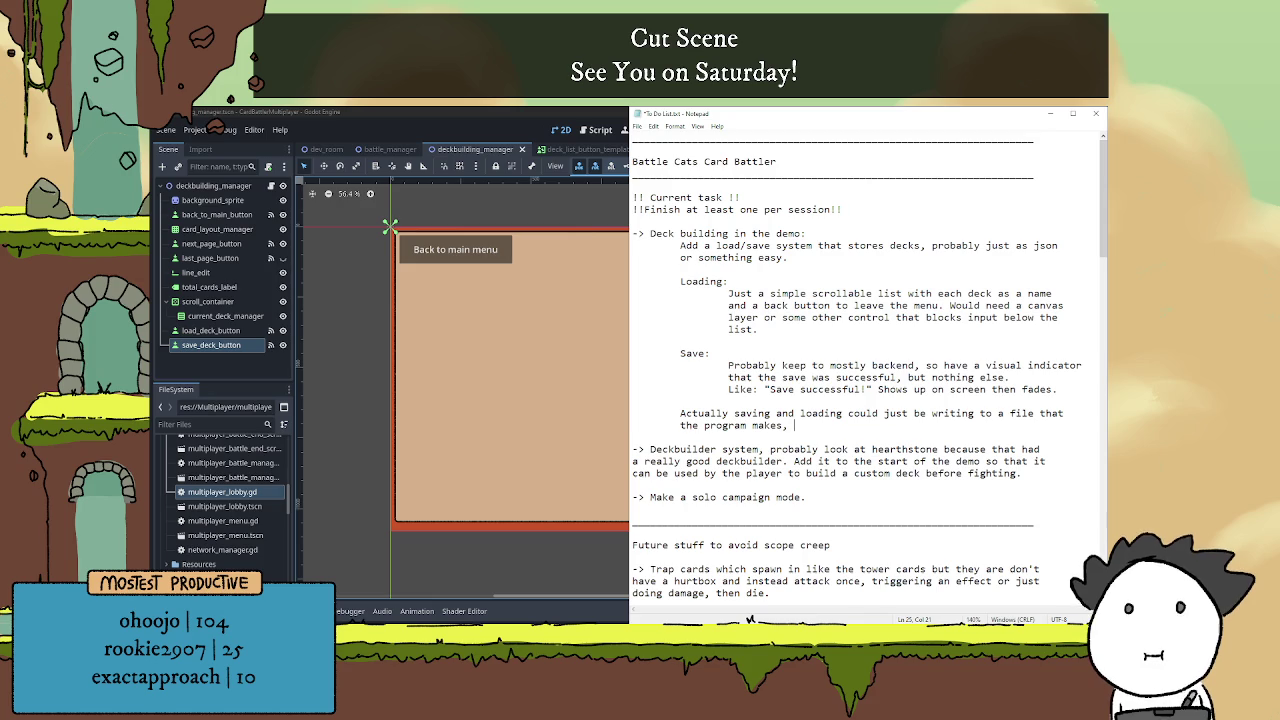
pyautogui.write('maybe make a ')
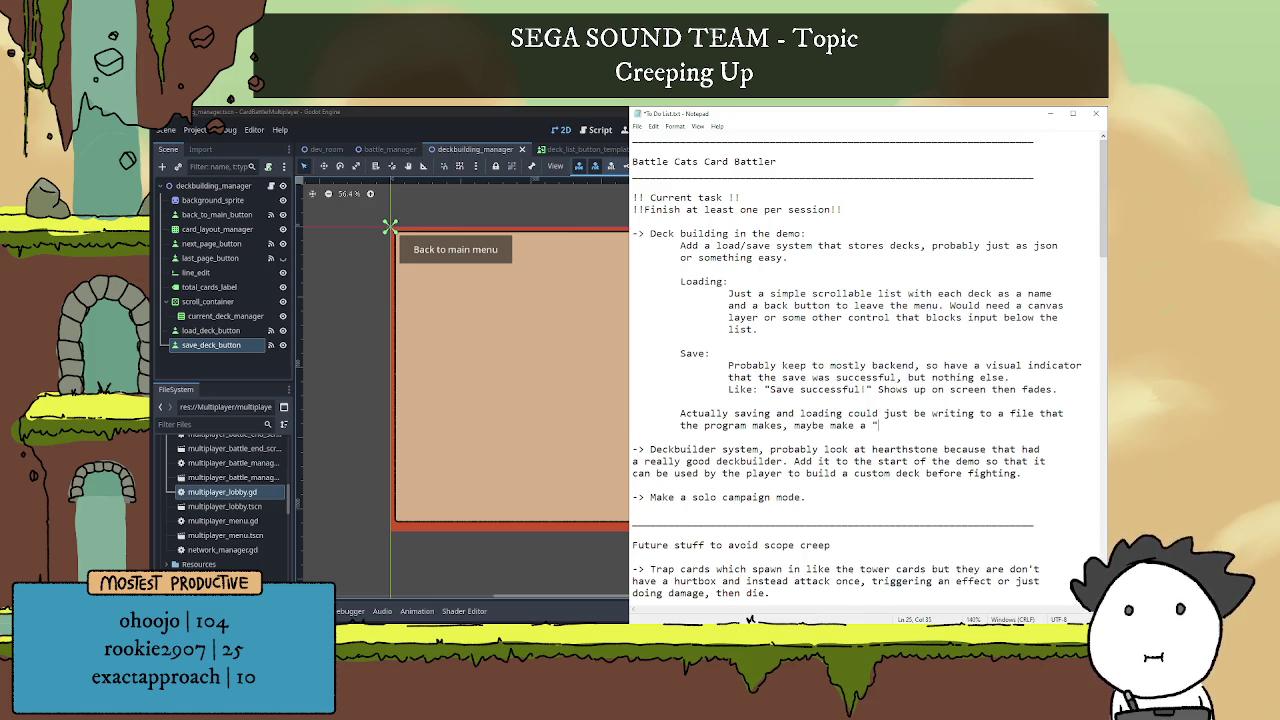
pyautogui.write('""')
pyautogui.write('saves')
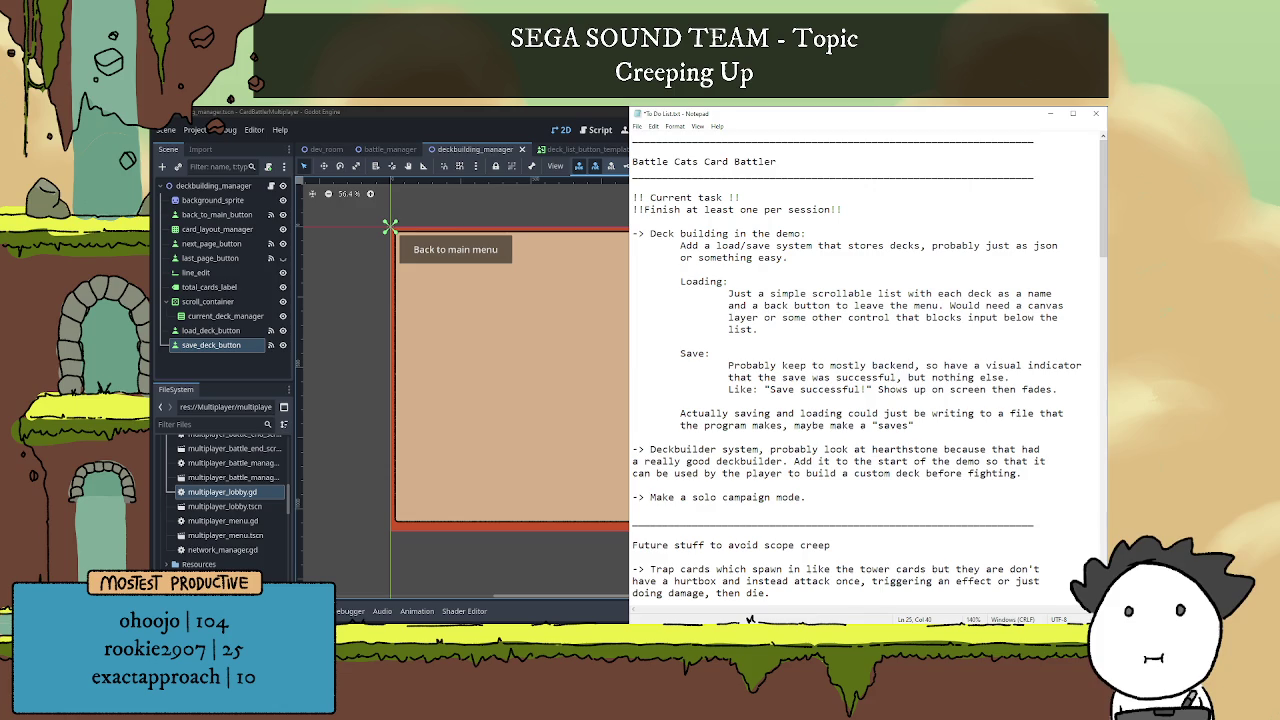
pyautogui.write(' file that ')
pyautogui.write('is ')
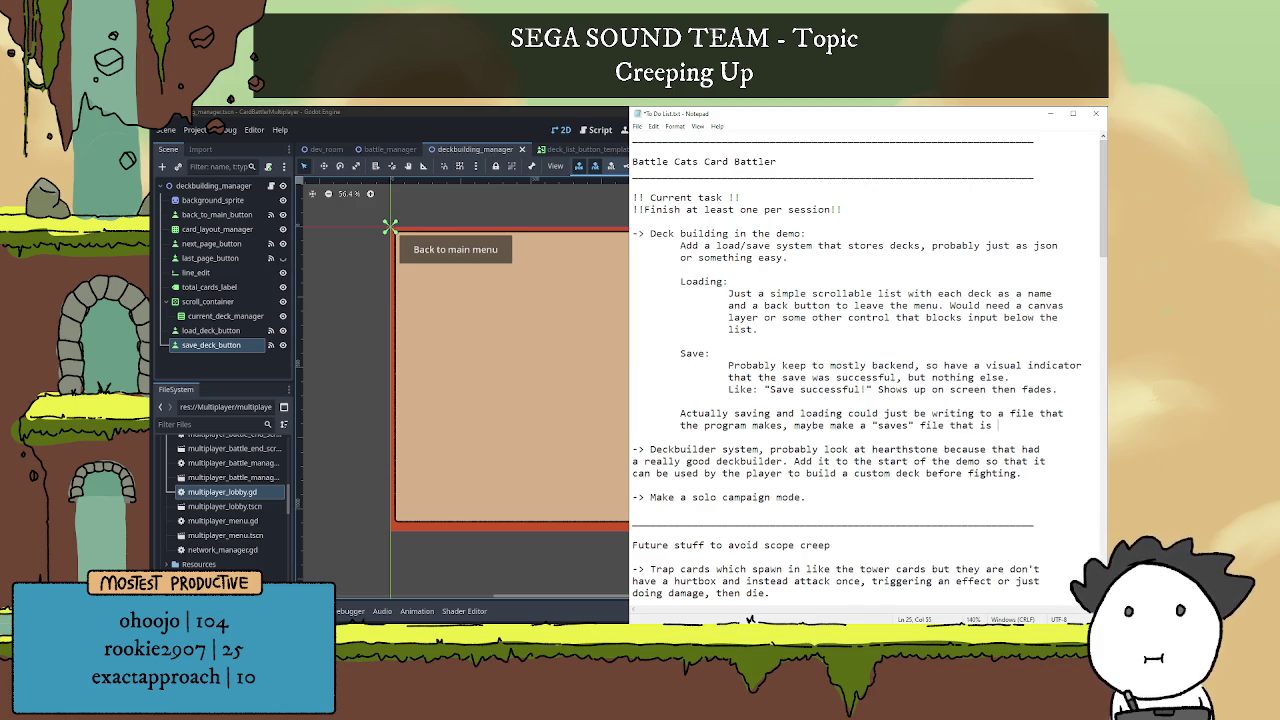
pyautogui.write('stored ')
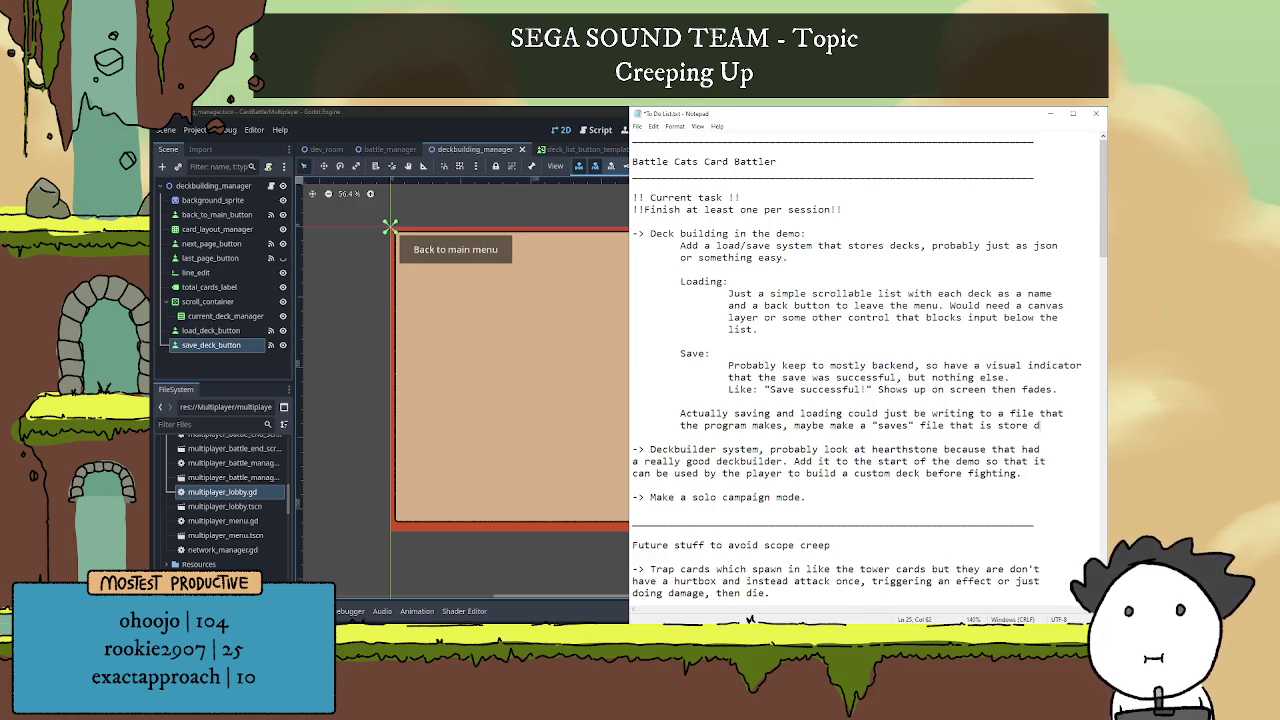
pyautogui.write('in the')
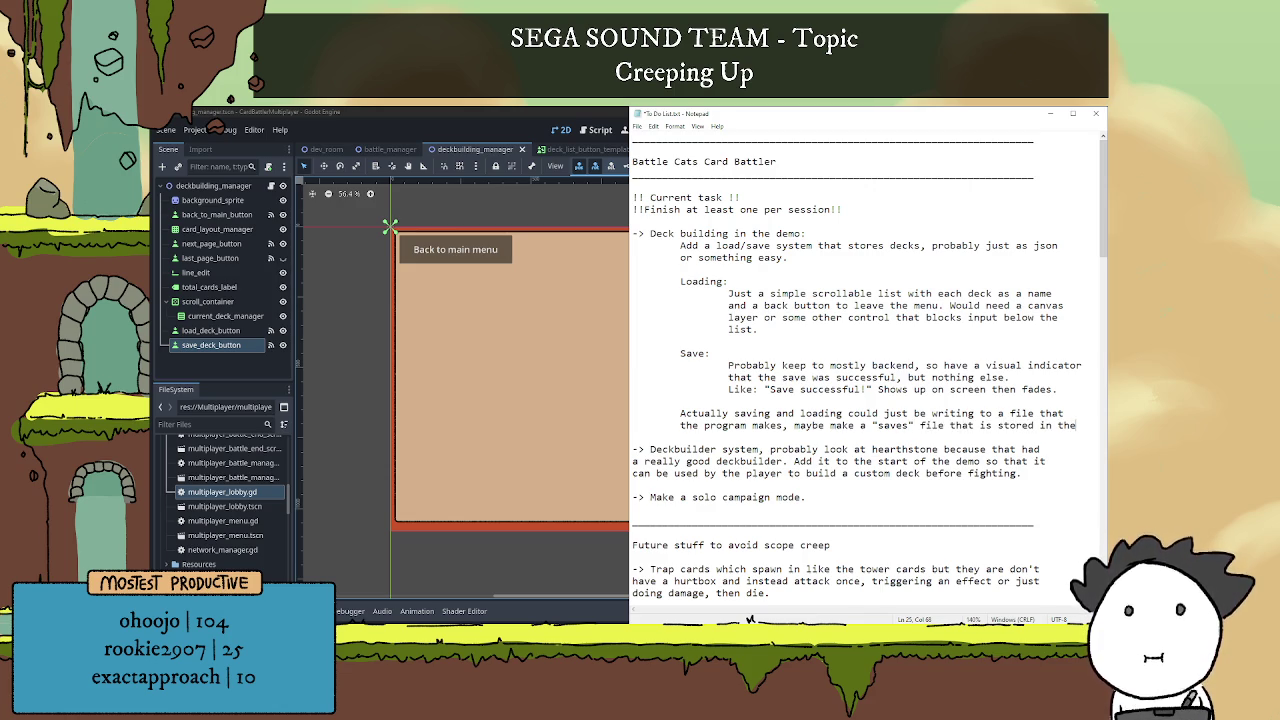
pyautogui.press('Return')
pyautogui.write('same ')
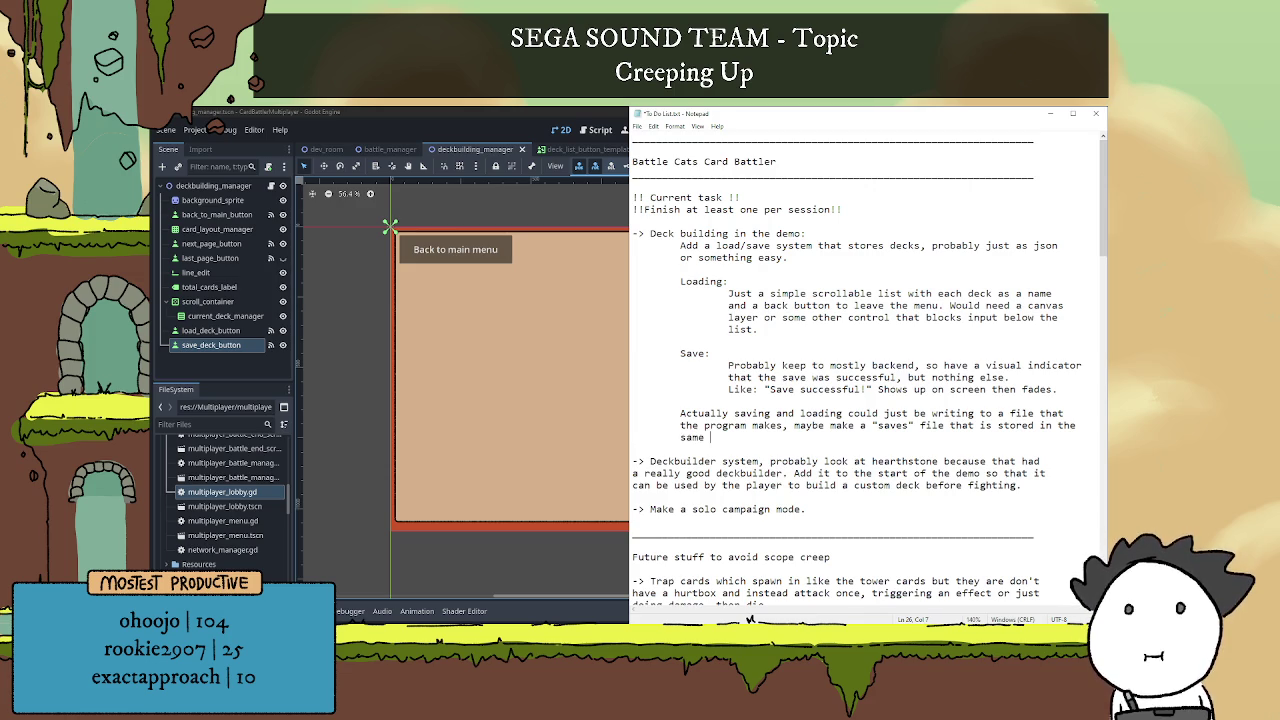
pyautogui.write('folder')
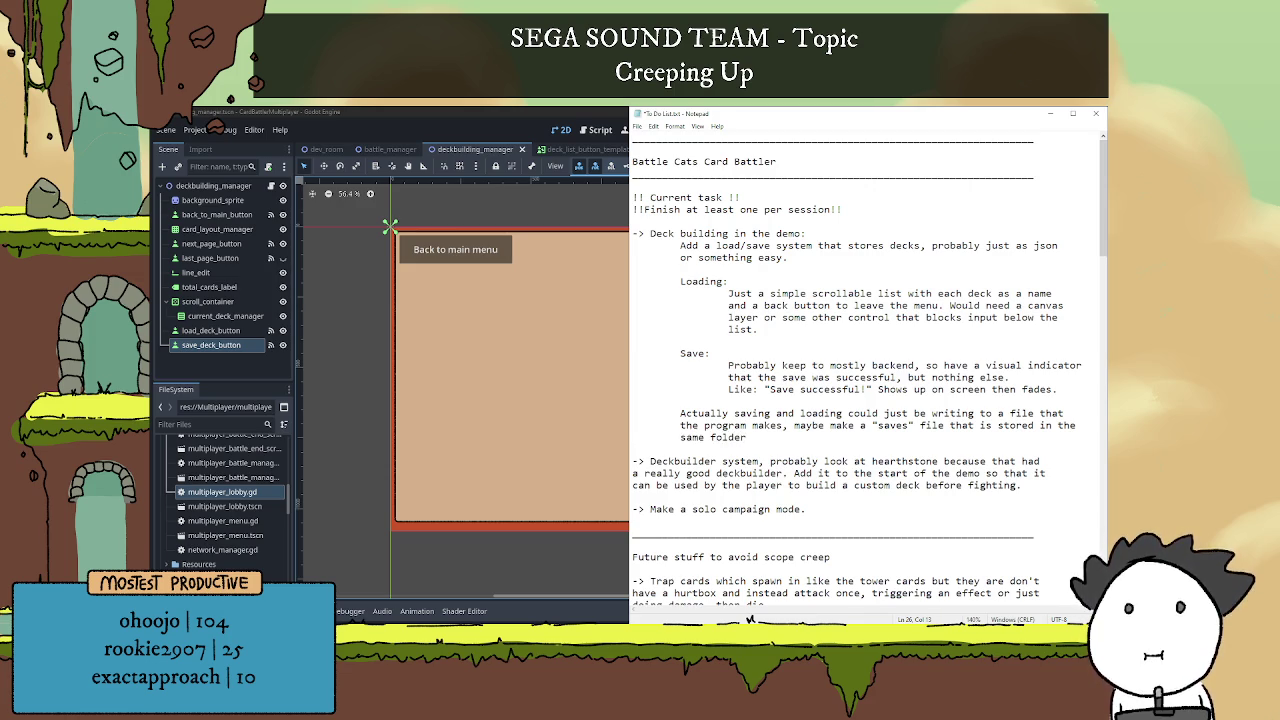
pyautogui.write(', or it ')
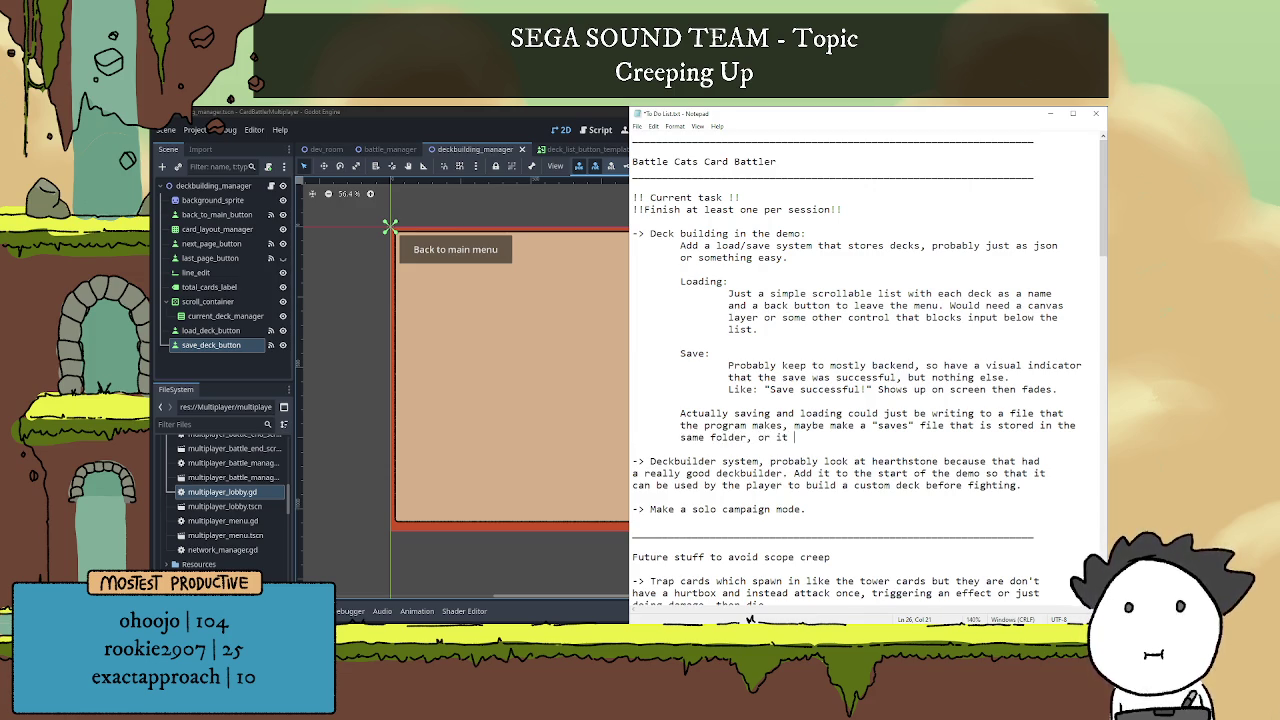
pyautogui.write('makes a folder')
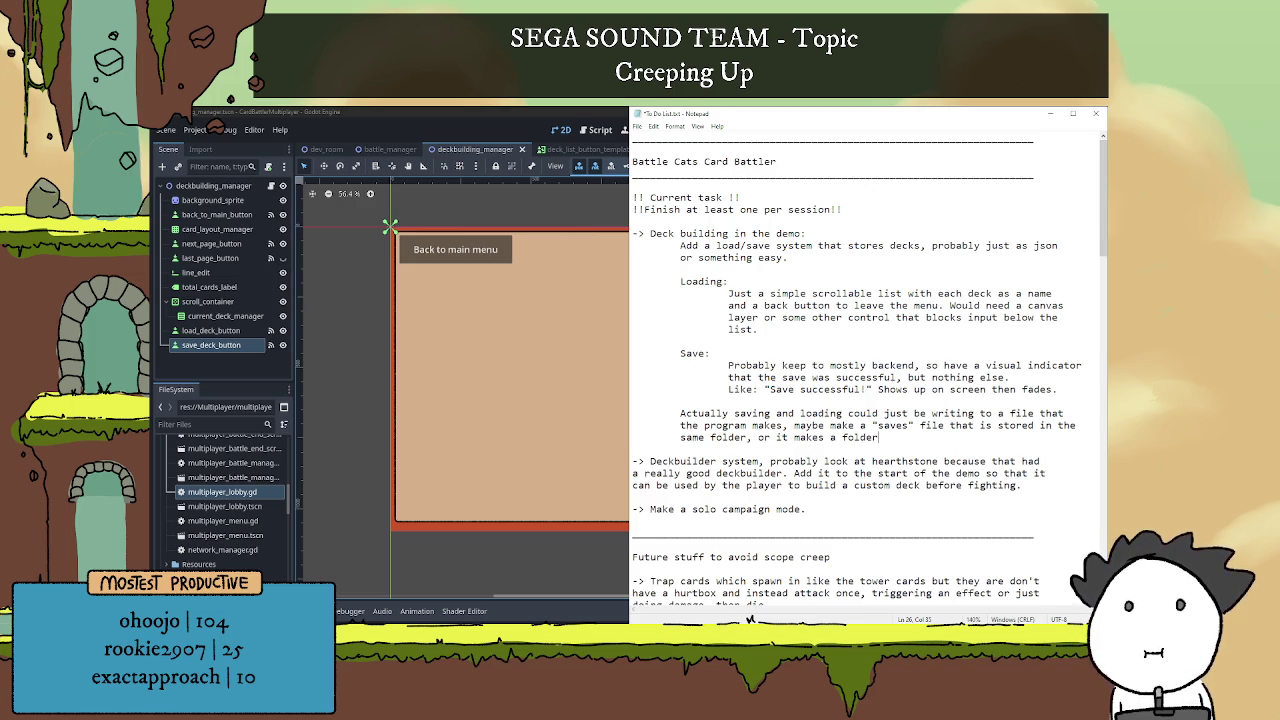
pyautogui.write(' elsewh')
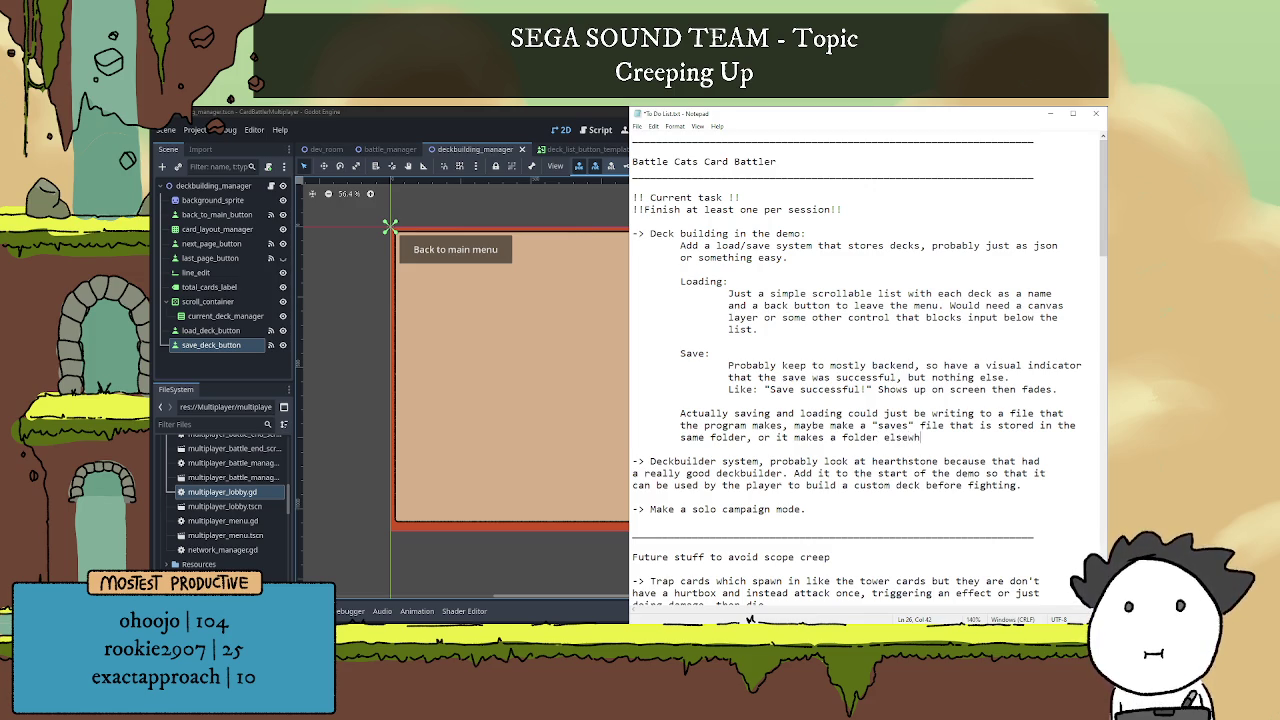
pyautogui.write('ere I dunno')
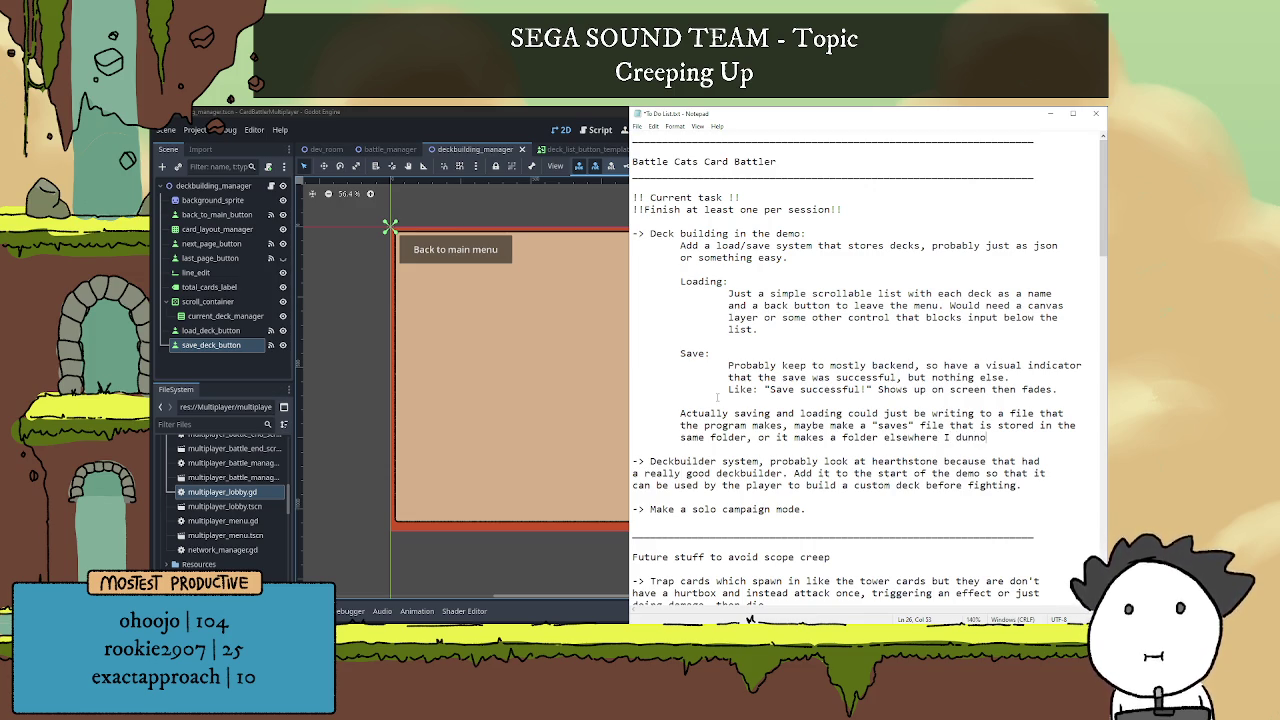
pyautogui.write('.')
pyautogui.click(804, 378)
# Add that if only decks need storing now, a json is perfect: deck_name : {}.
pyautogui.click(745, 366)
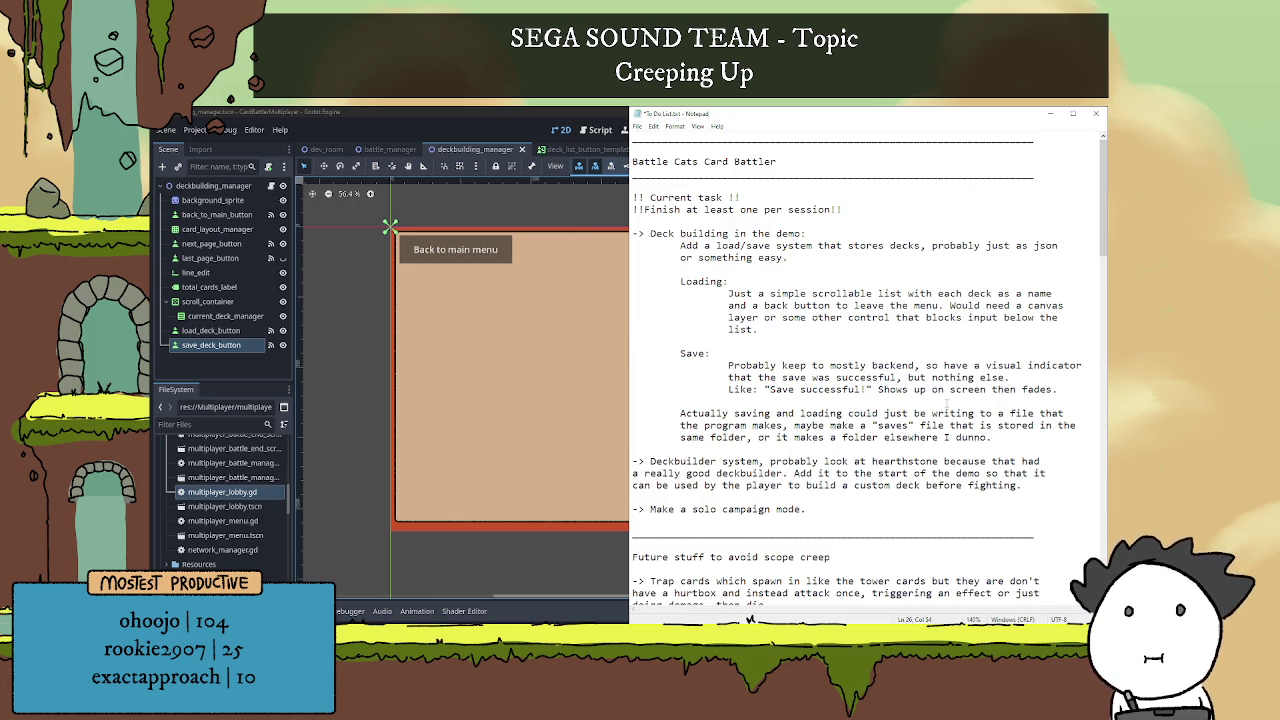
pyautogui.write(' Whateer')
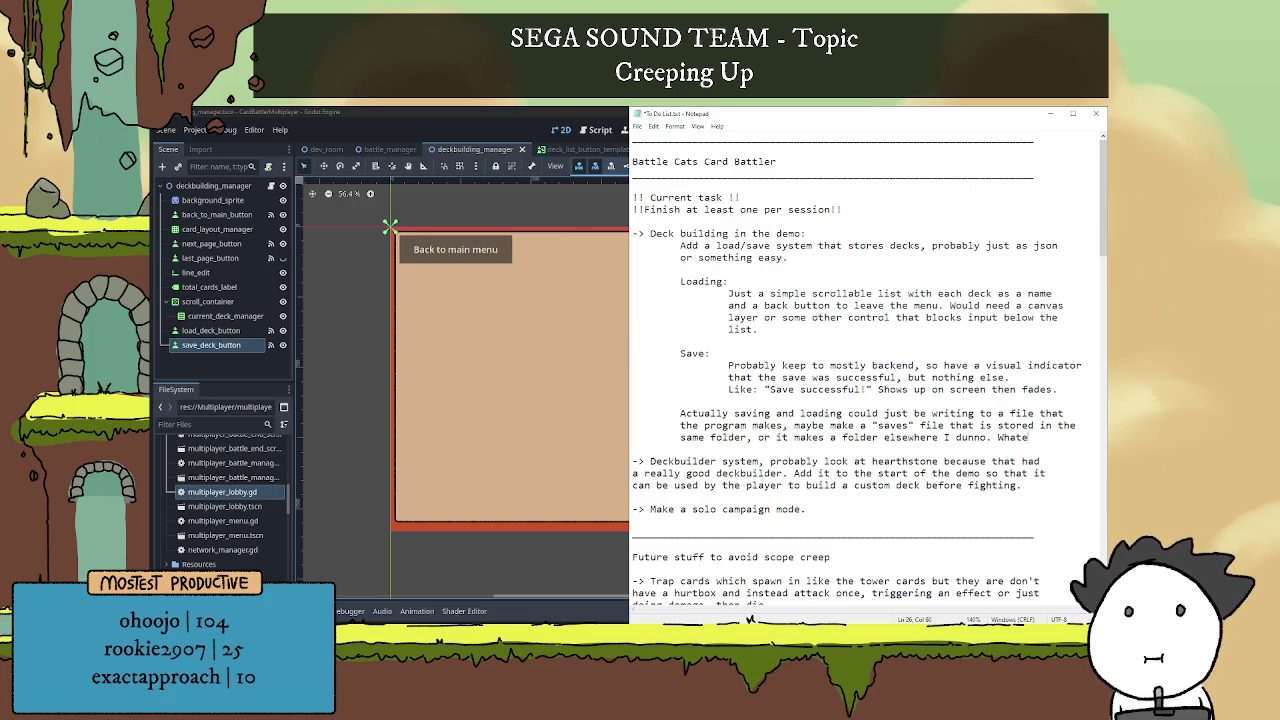
pyautogui.press('BackSpace')
pyautogui.press('BackSpace')
pyautogui.write('ver the')
pyautogui.press('Return')
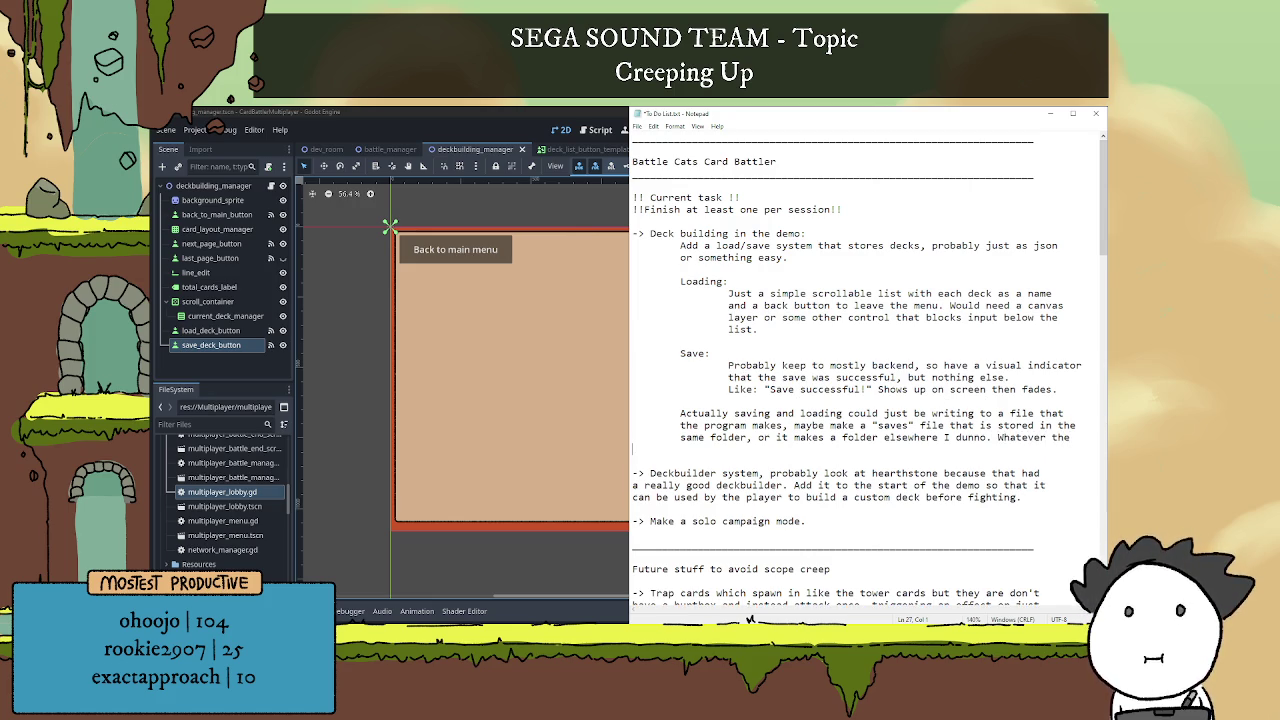
pyautogui.write('case if')
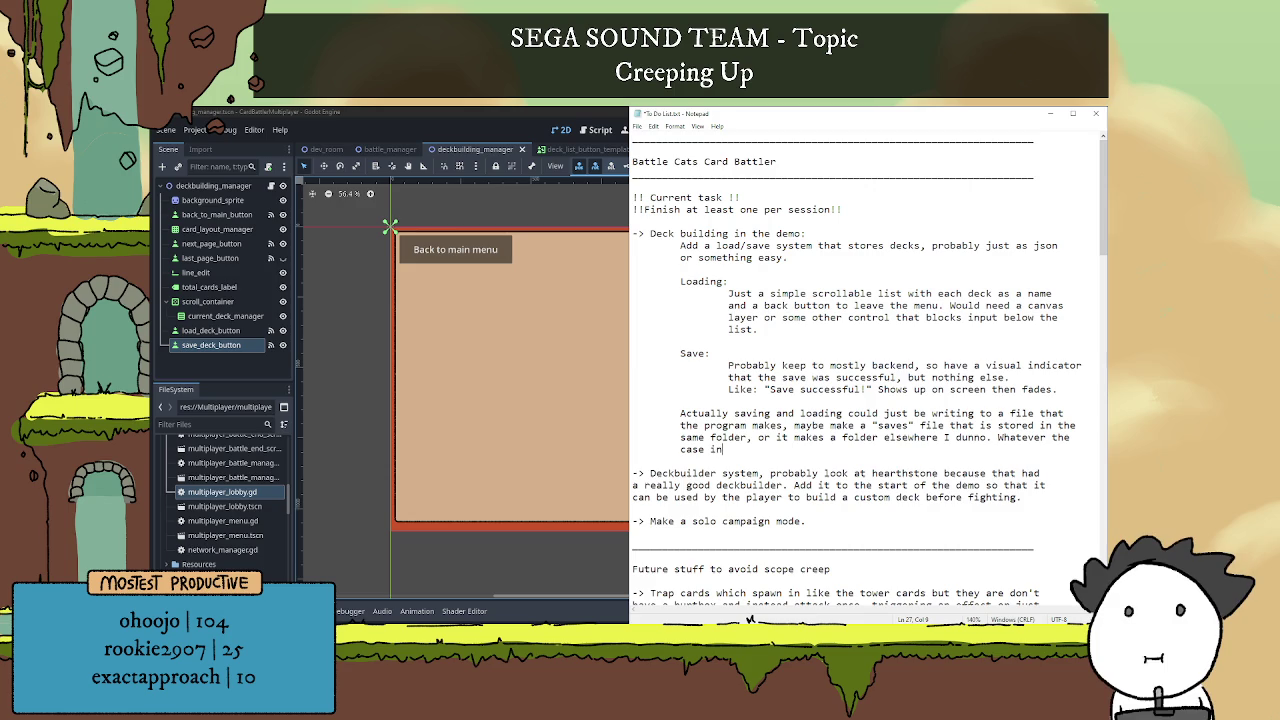
pyautogui.write(' the only d')
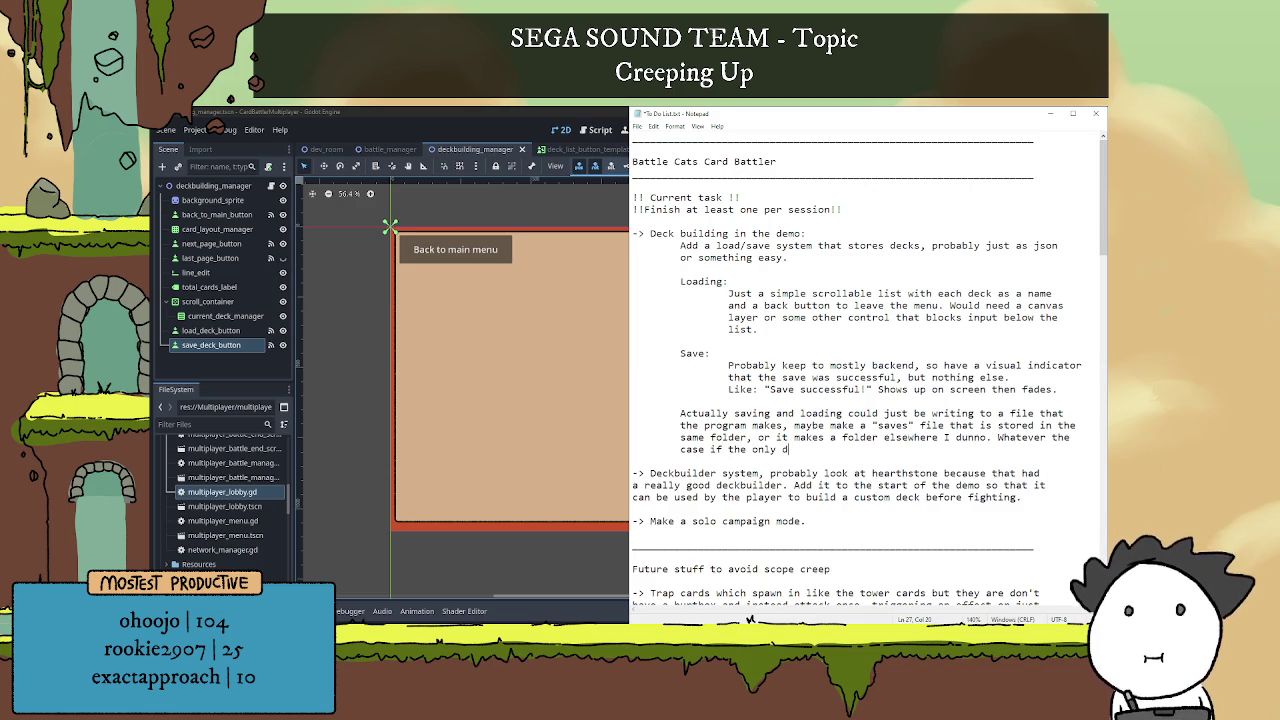
pyautogui.write('ata that needs to be')
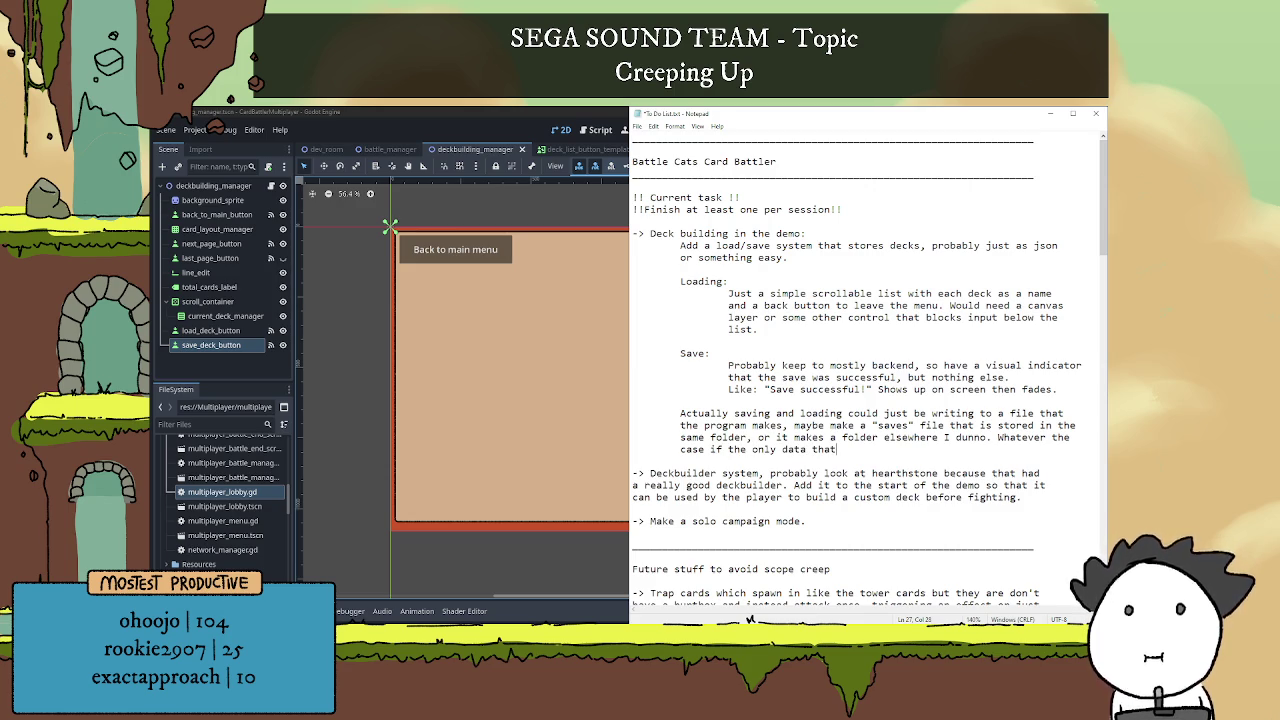
pyautogui.write(' sto')
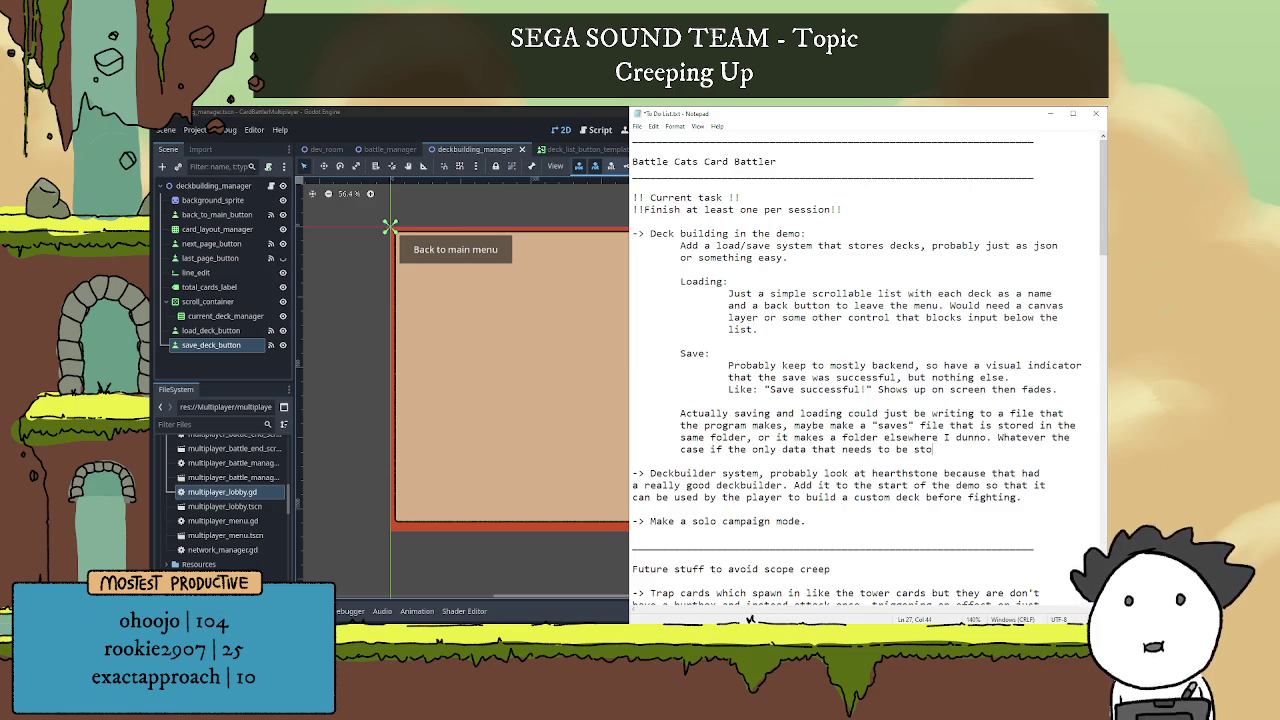
pyautogui.write('red right now is ')
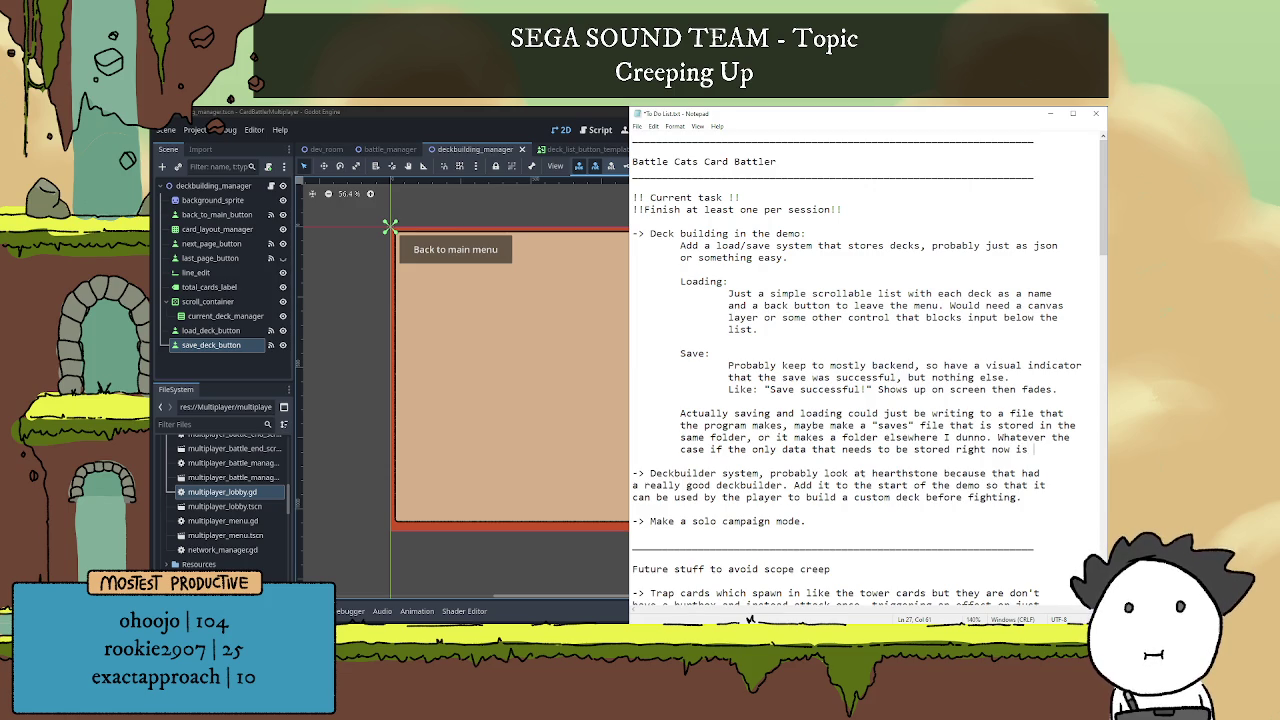
pyautogui.write('the')
pyautogui.press('Return')
pyautogui.write('decks a json is perfect, ')
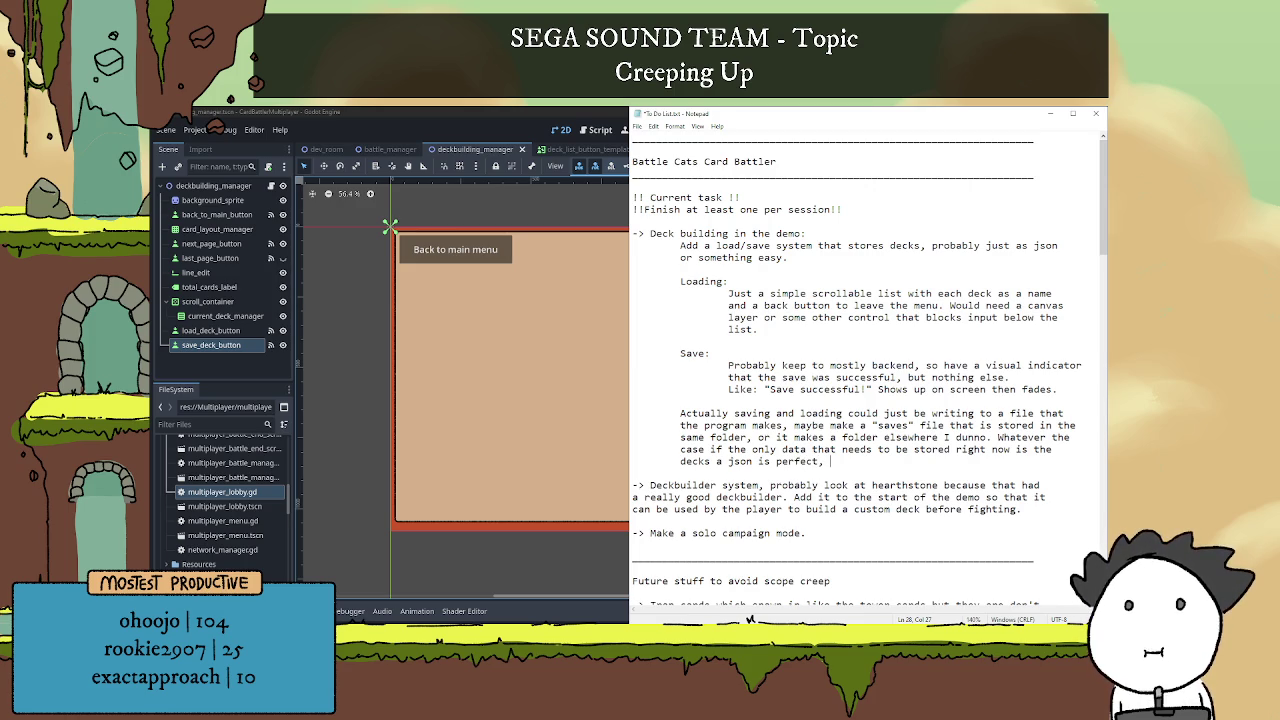
pyautogui.write('just use: ')
pyautogui.write('deck_name : ')
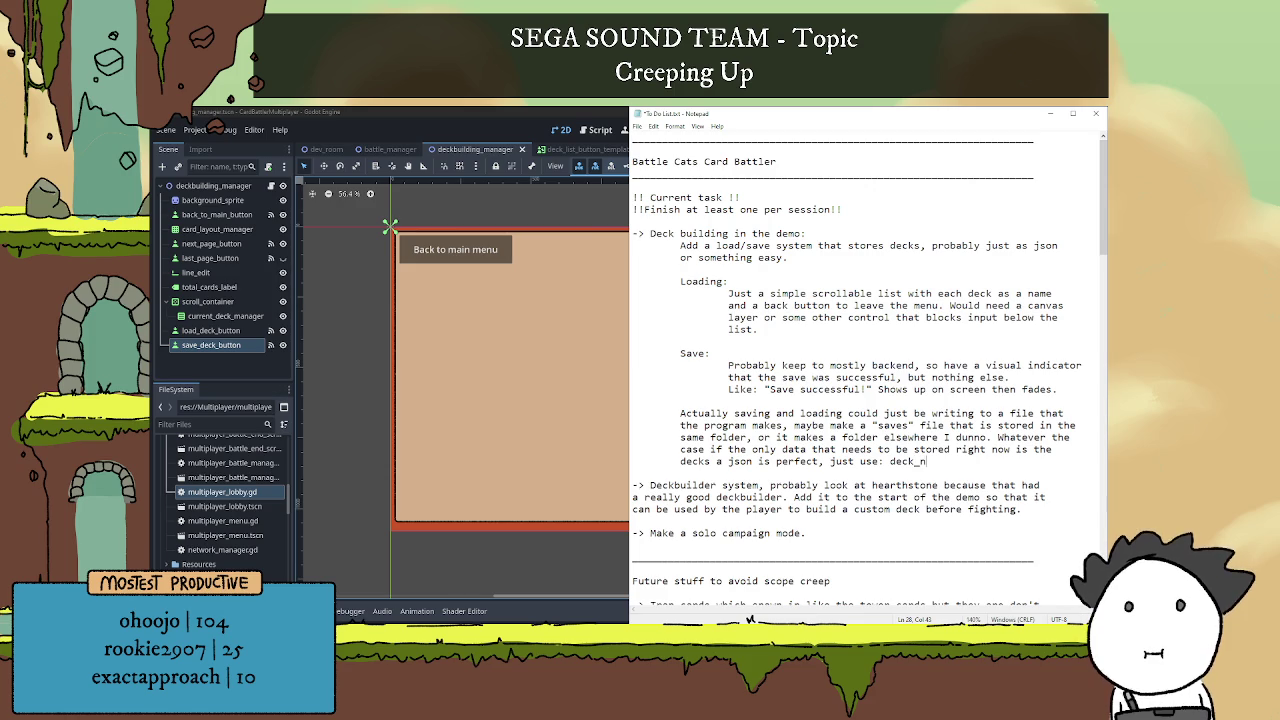
pyautogui.write('{}')
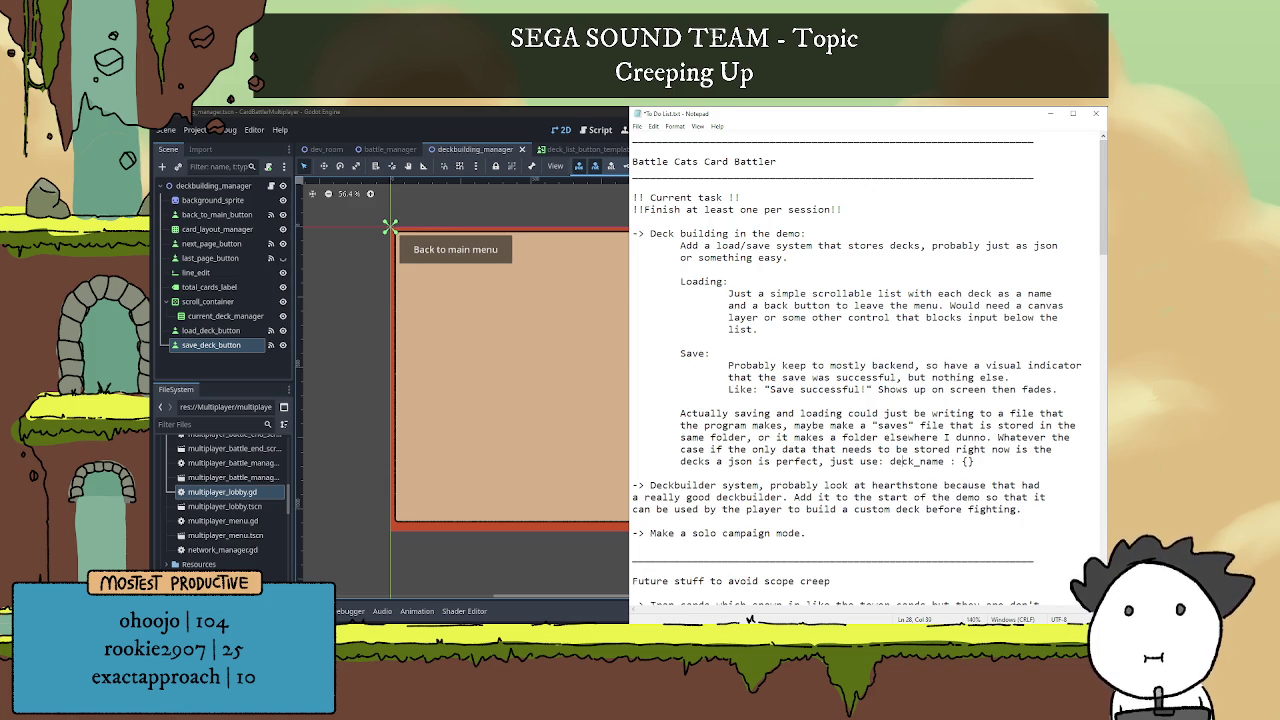
# Rewrite the JSON shape as decks : {deck_name : {cards: amount}, etc} on an indented line.
pyautogui.write('decks: ')
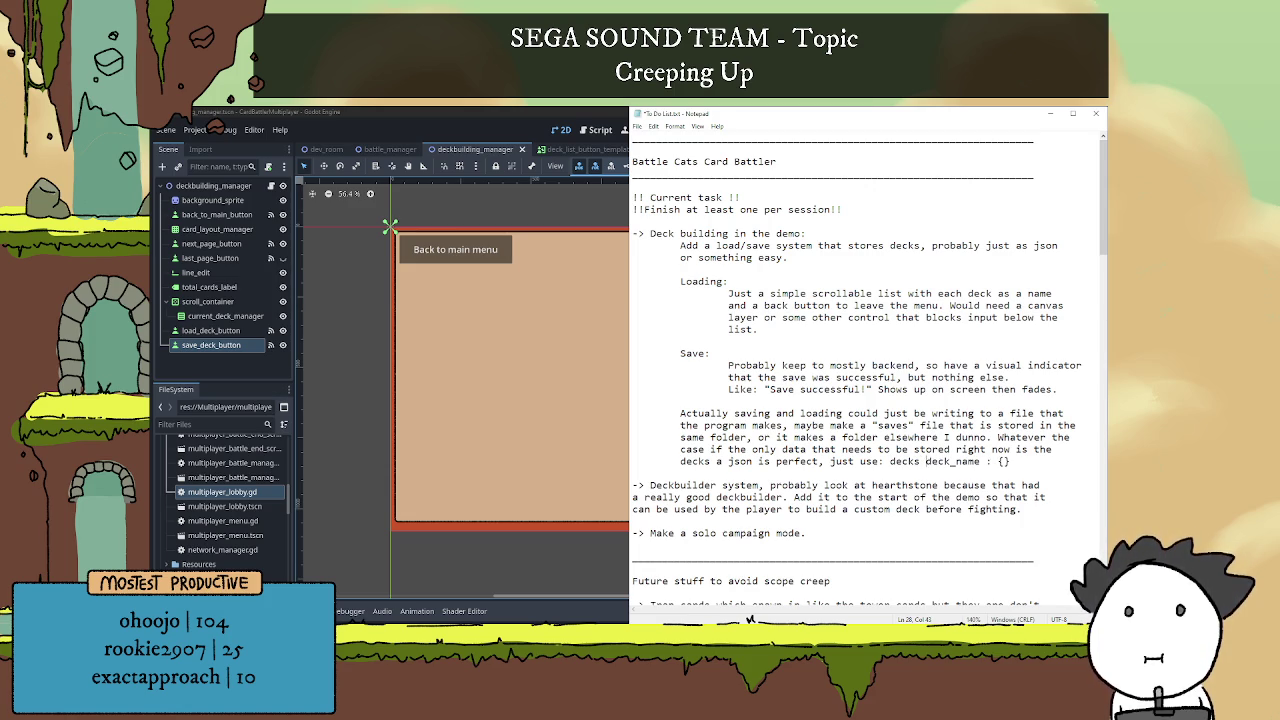
pyautogui.write(': ')
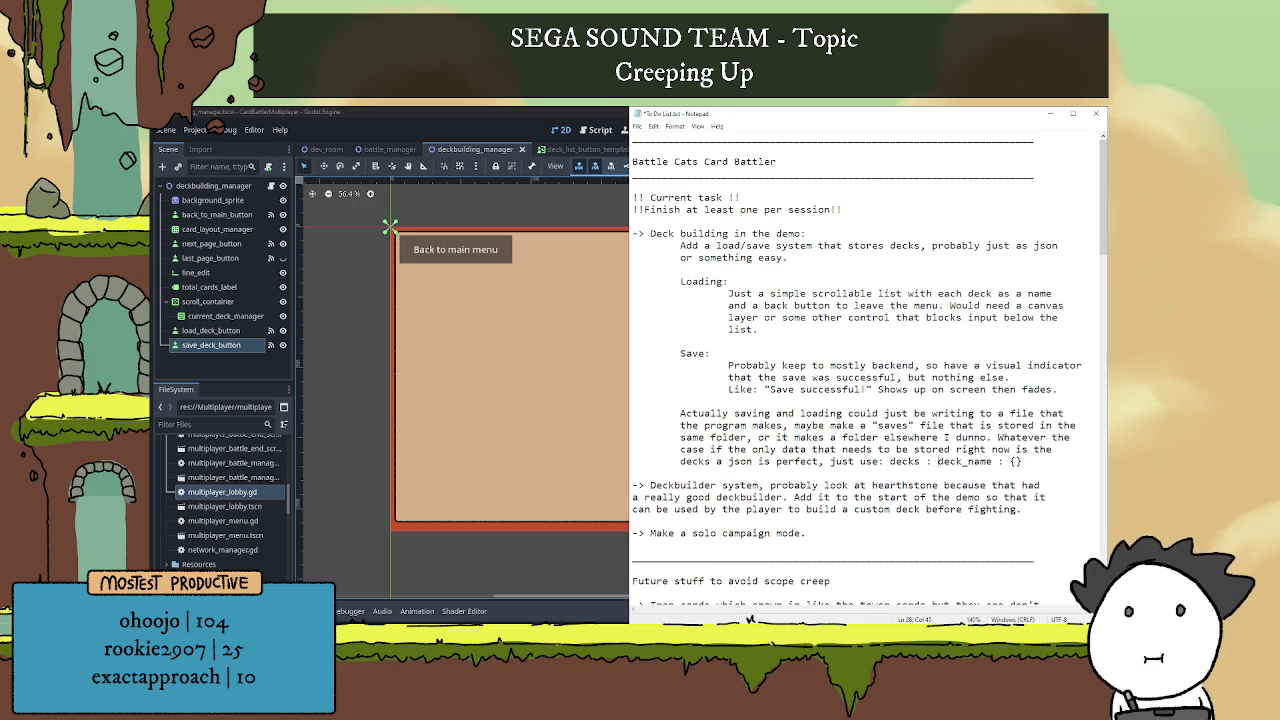
pyautogui.write('{')
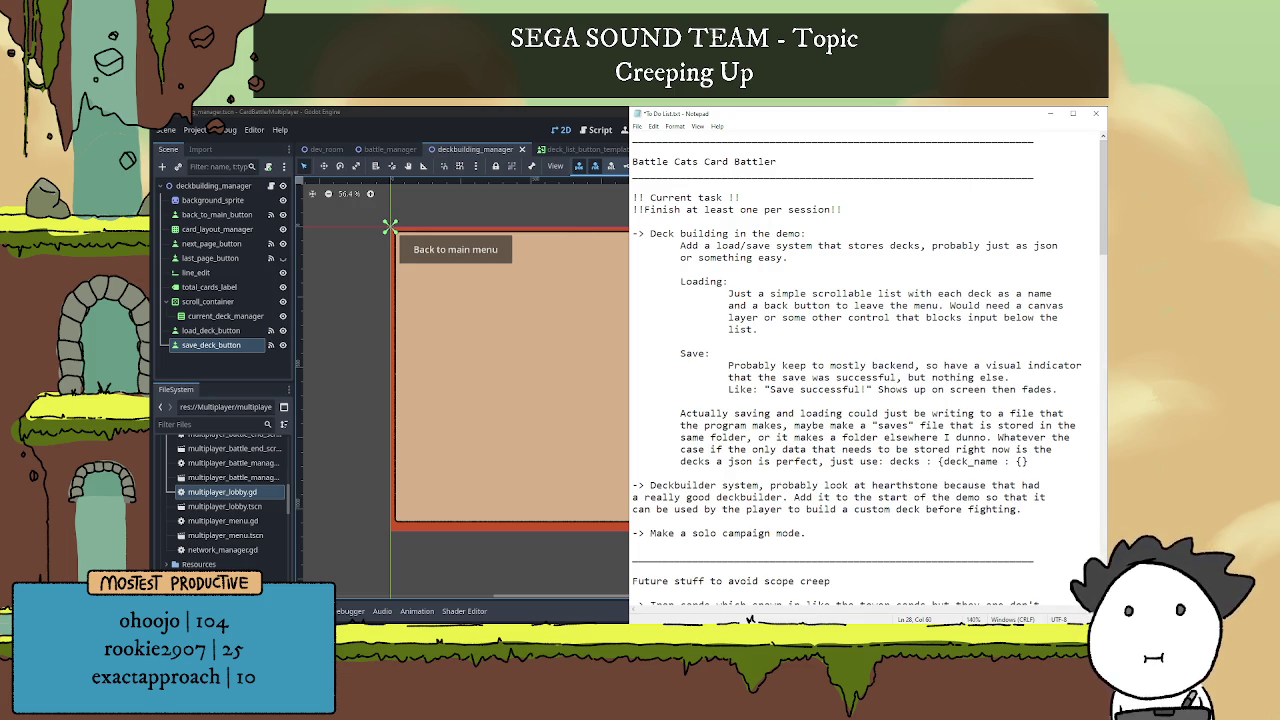
pyautogui.write('}')
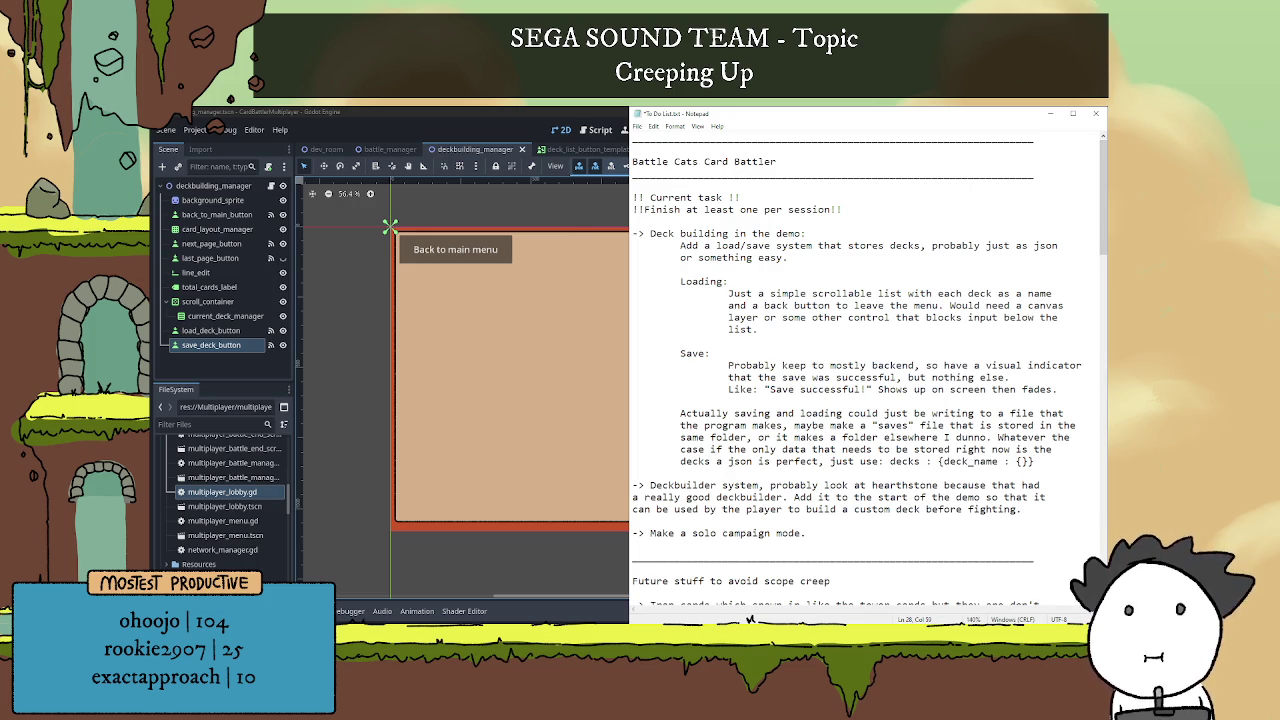
pyautogui.write(', etc')
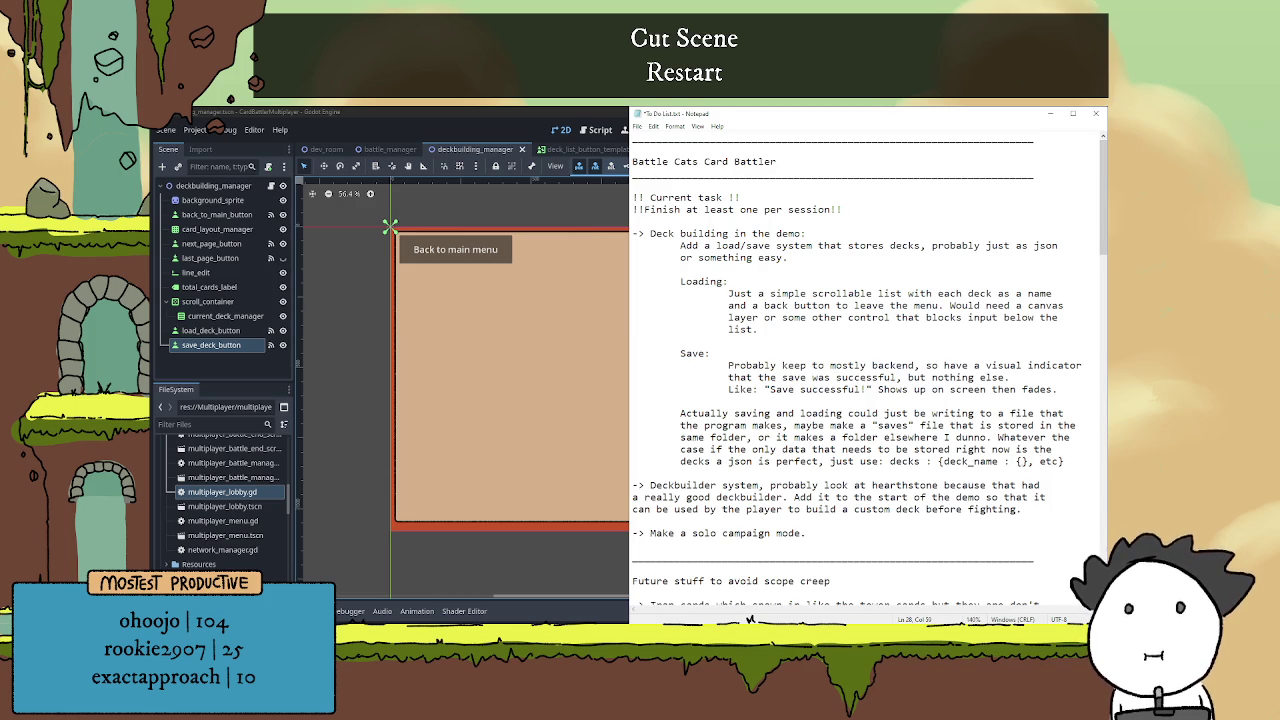
pyautogui.write('stuff')
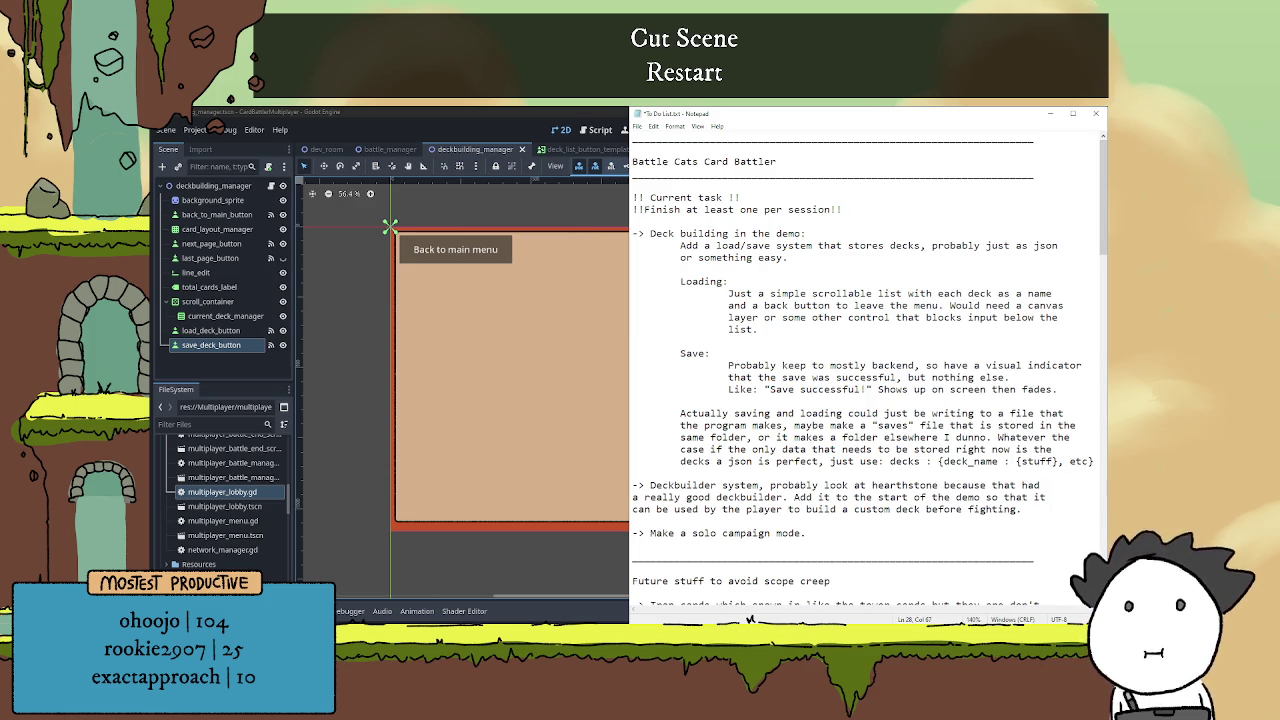
pyautogui.press('BackSpace')
pyautogui.press('BackSpace')
pyautogui.press('BackSpace')
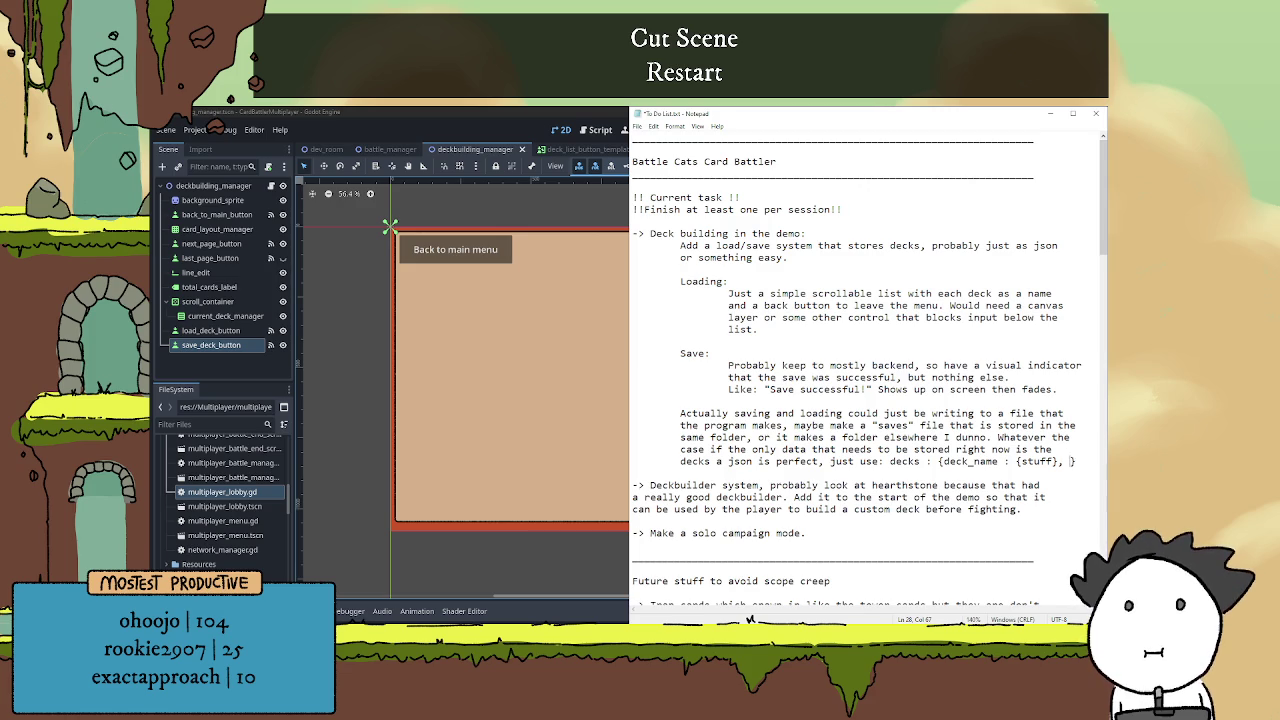
pyautogui.press('BackSpace')
pyautogui.press('BackSpace')
pyautogui.press('BackSpace')
pyautogui.write('cards')
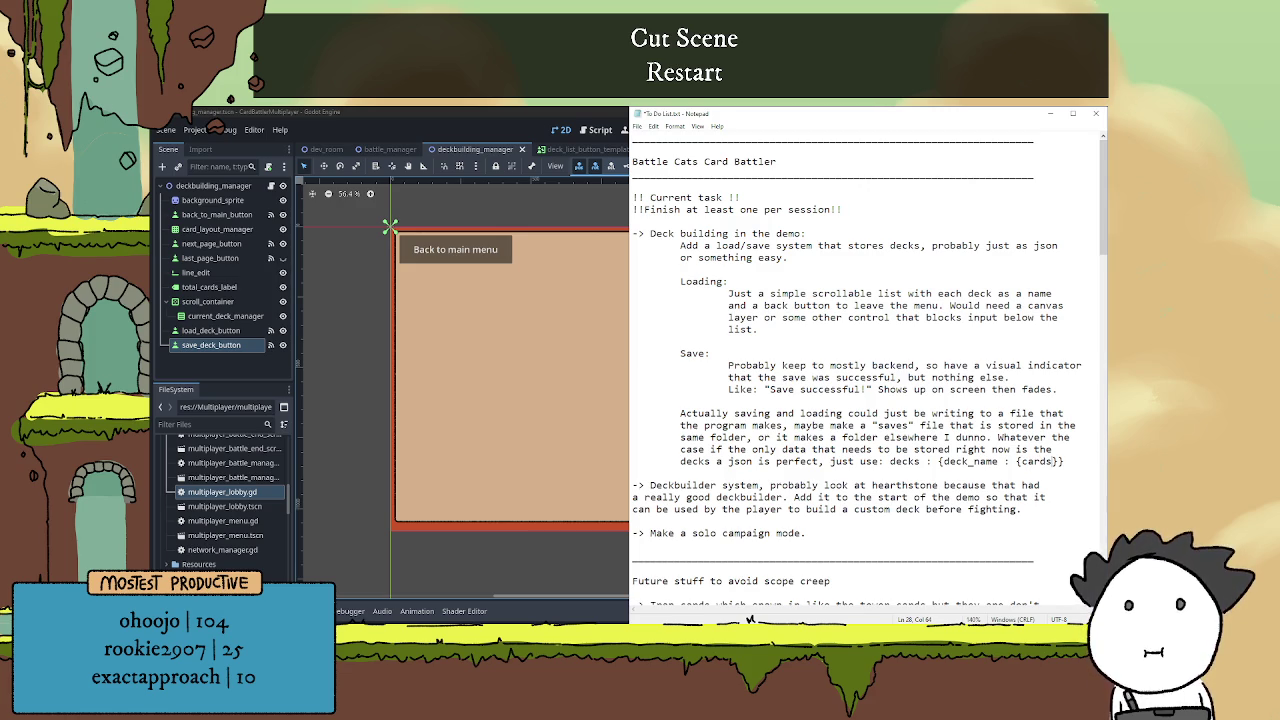
pyautogui.write(': am')
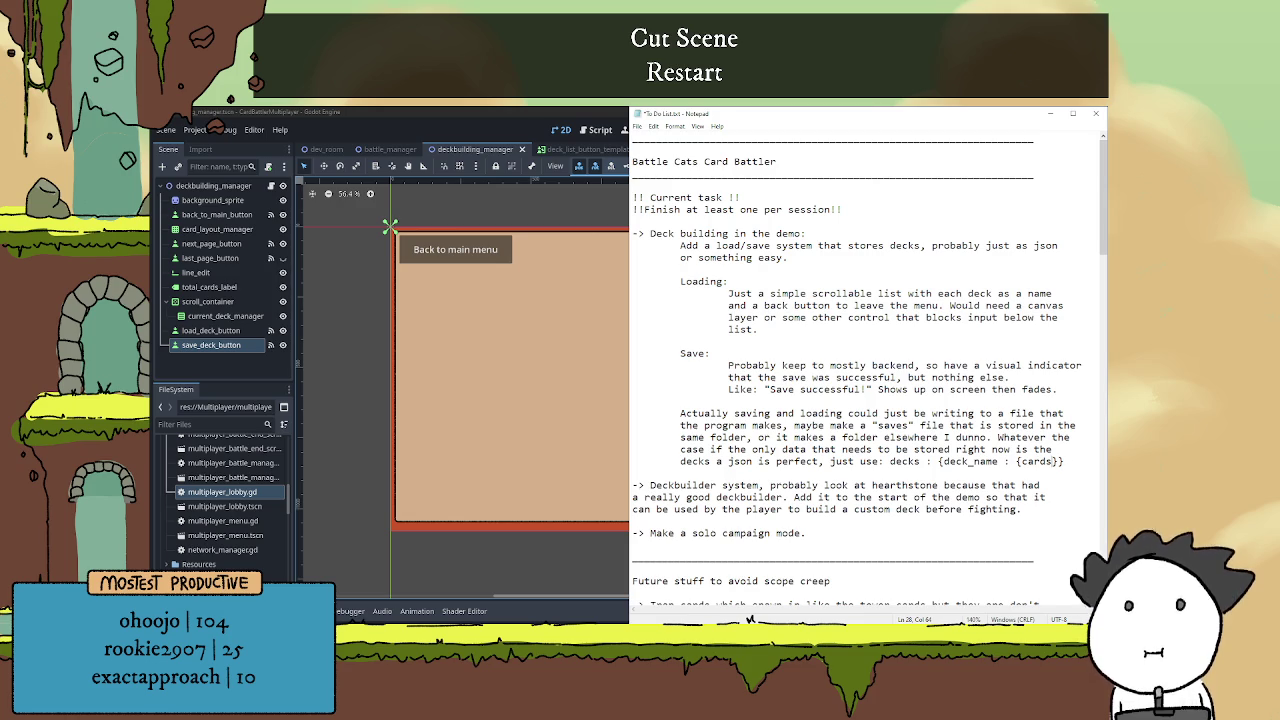
pyautogui.write('ount')
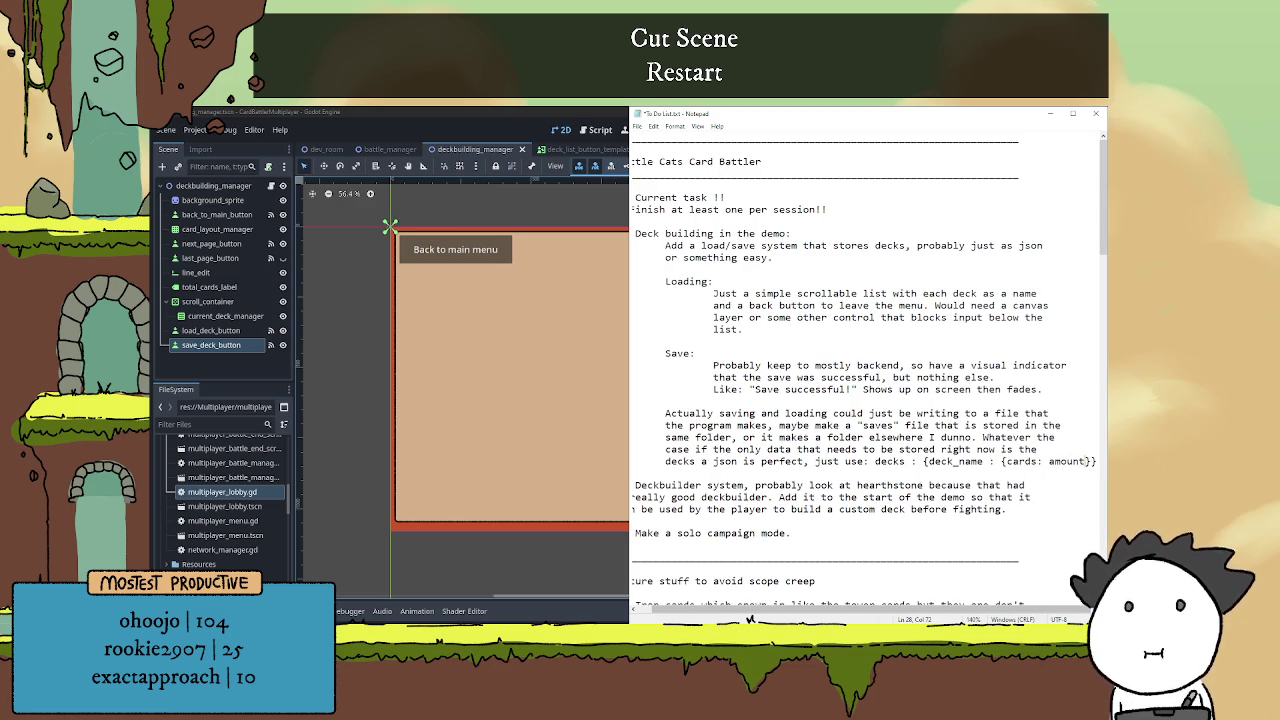
pyautogui.press('Down')
pyautogui.press('Left')
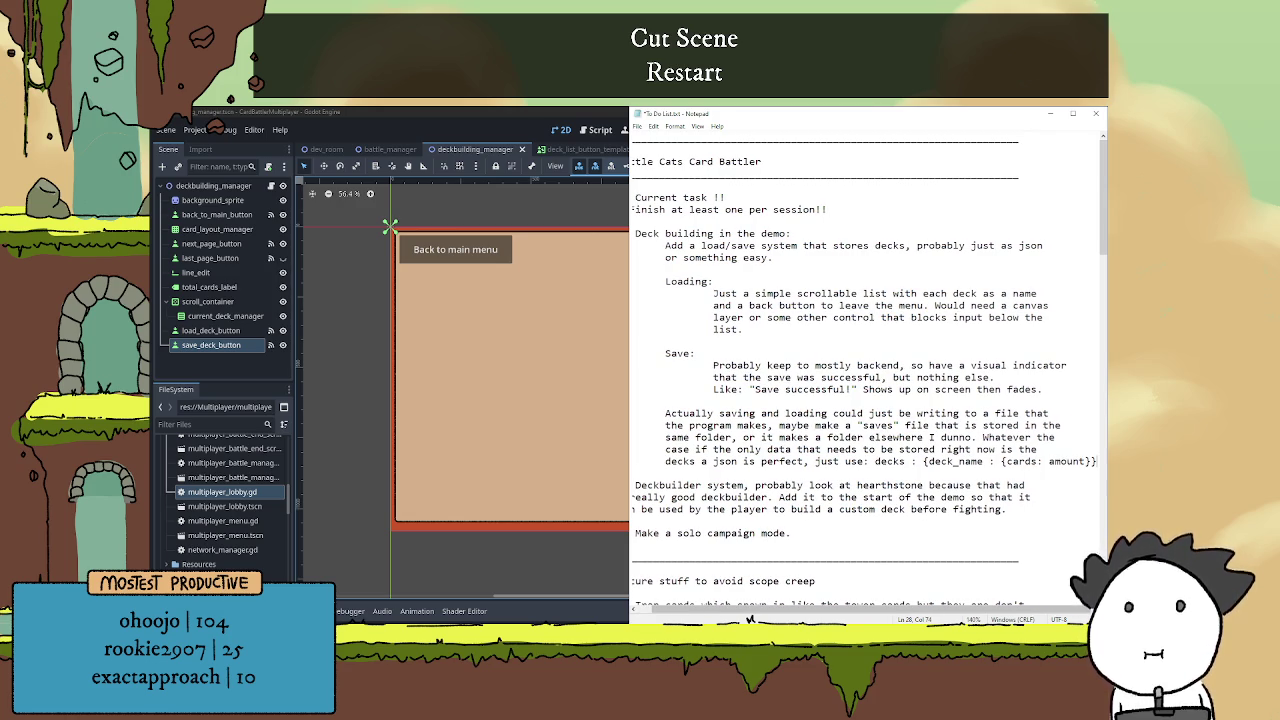
pyautogui.press('Home')
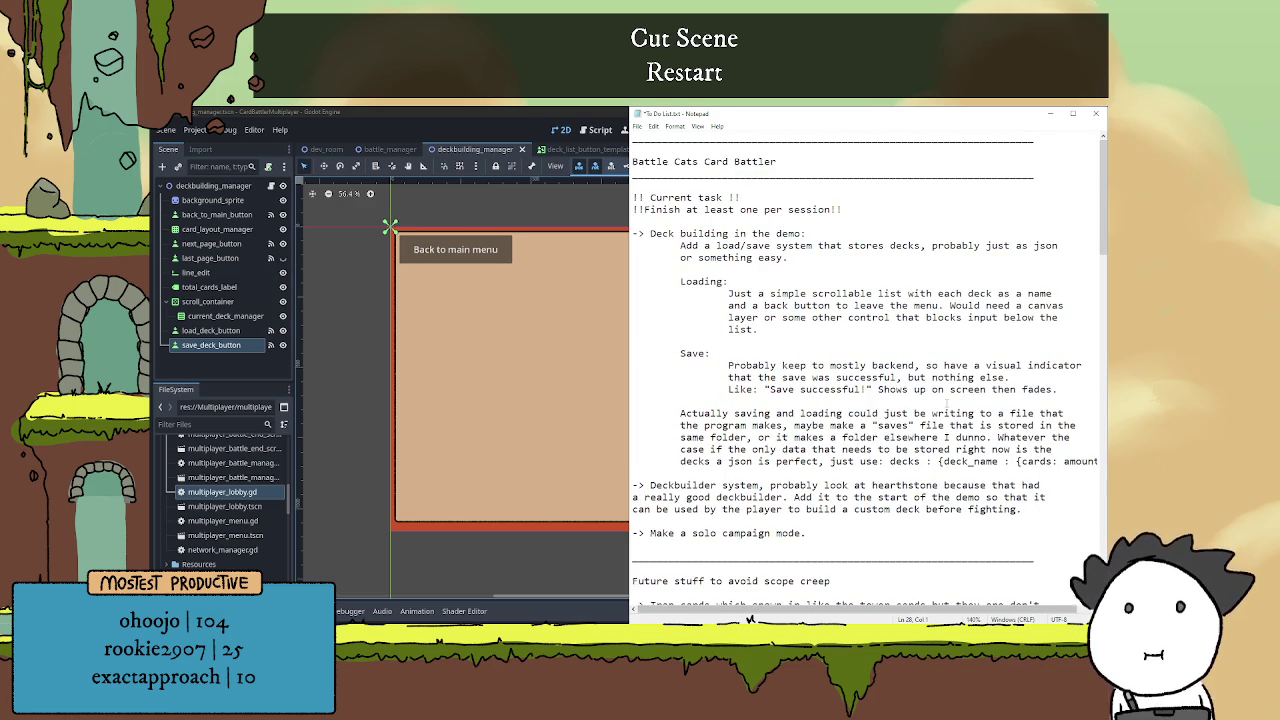
pyautogui.press('Return')
pyautogui.press('Tab')
pyautogui.press('Tab')
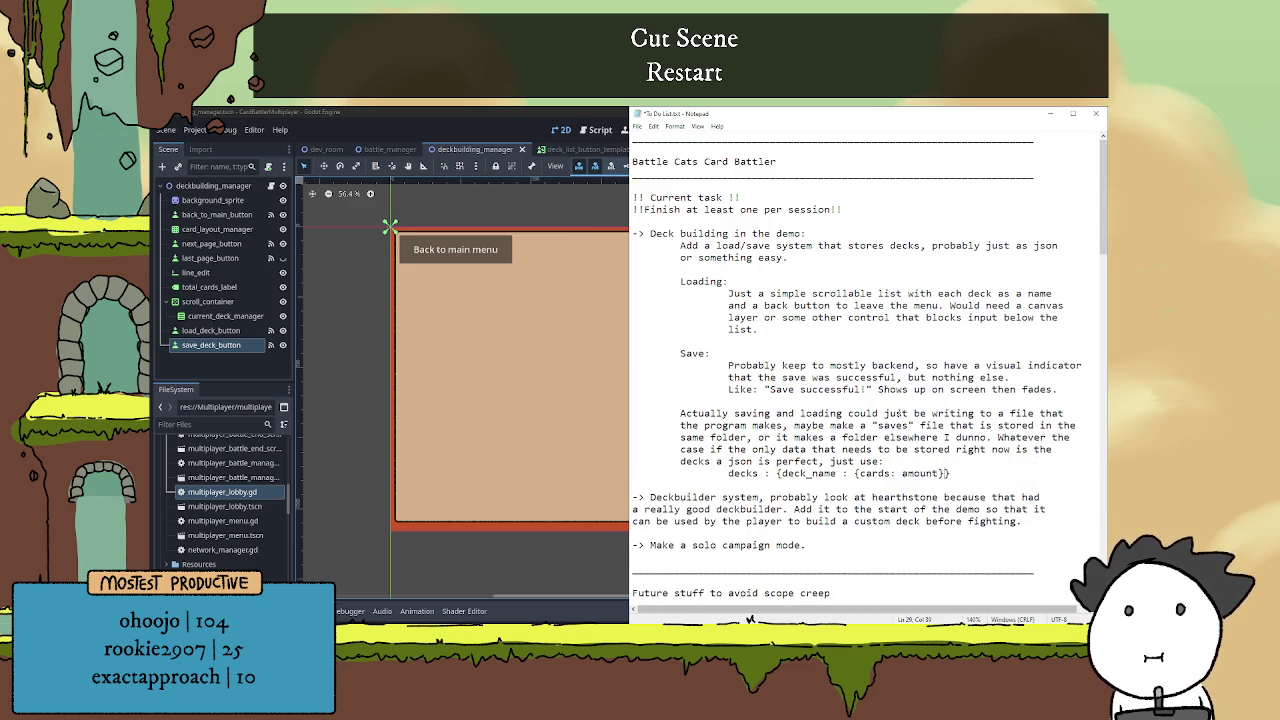
pyautogui.write(', etc')
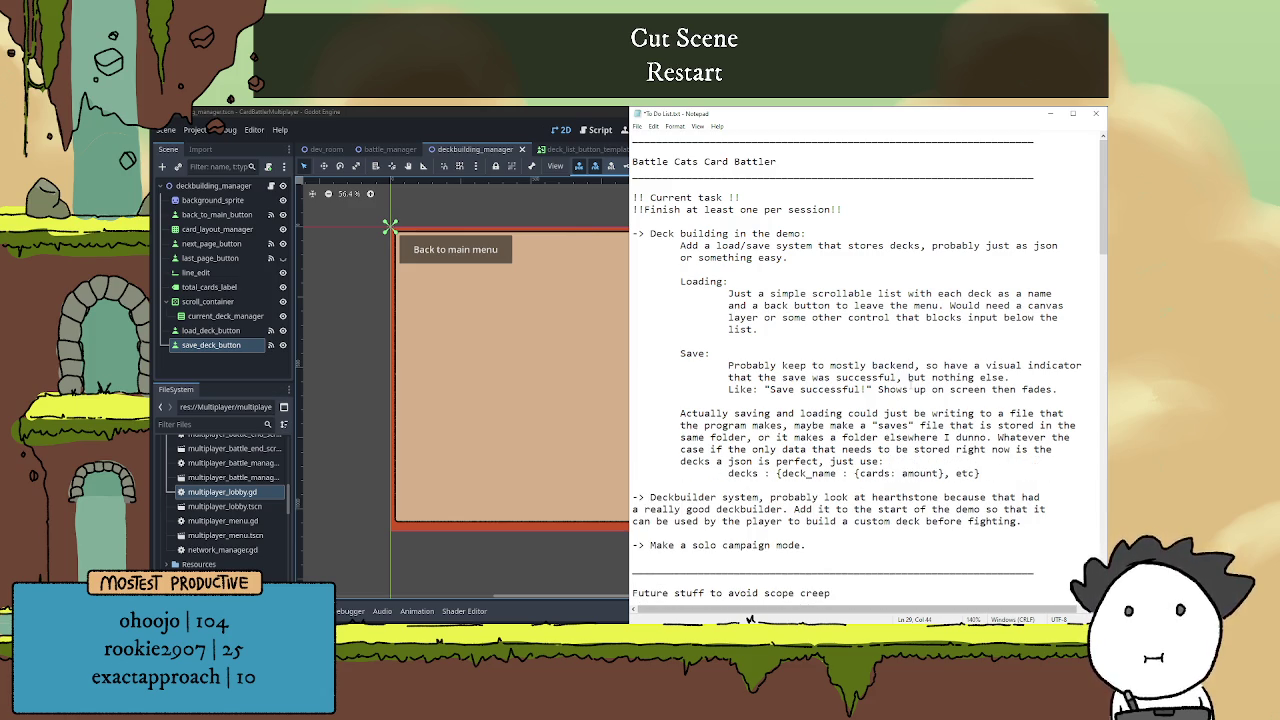
# Save the to-do file and switch back to the Godot editor.
pyautogui.hotkey('ctrl', 's')
pyautogui.scroll(-5, 856, 400)
pyautogui.scroll(5, 865, 398)
pyautogui.click(481, 121)
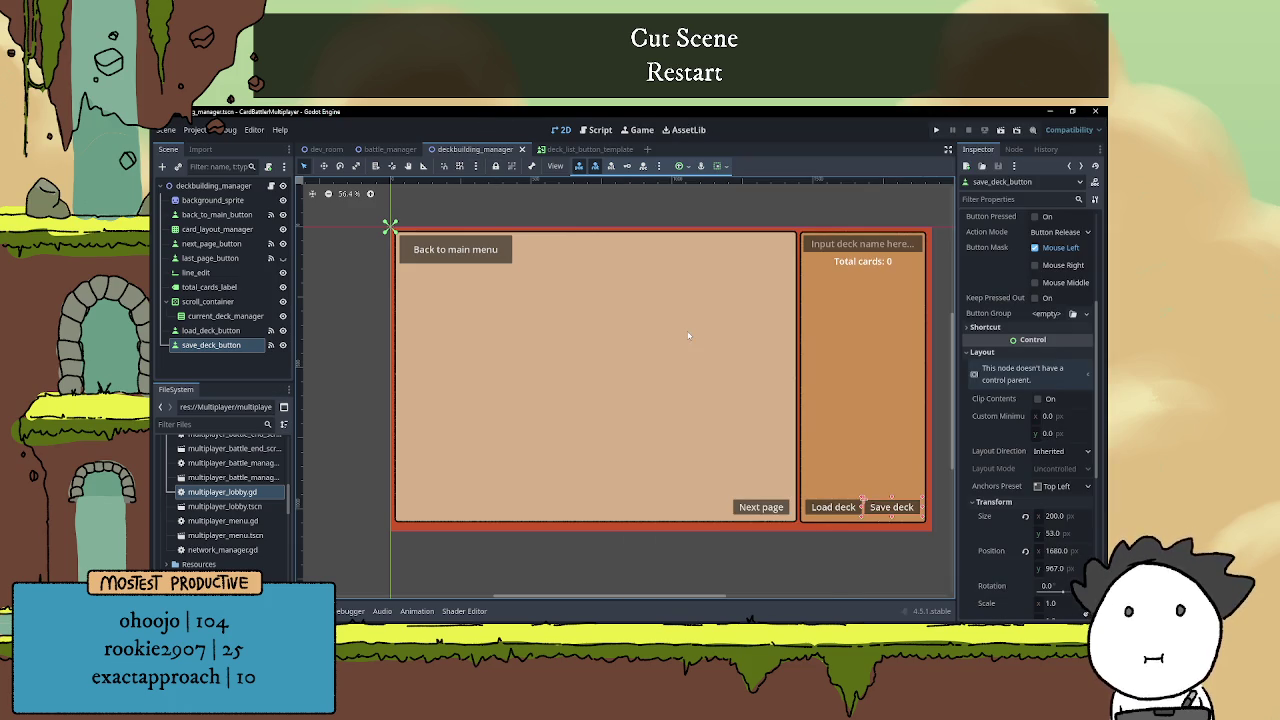
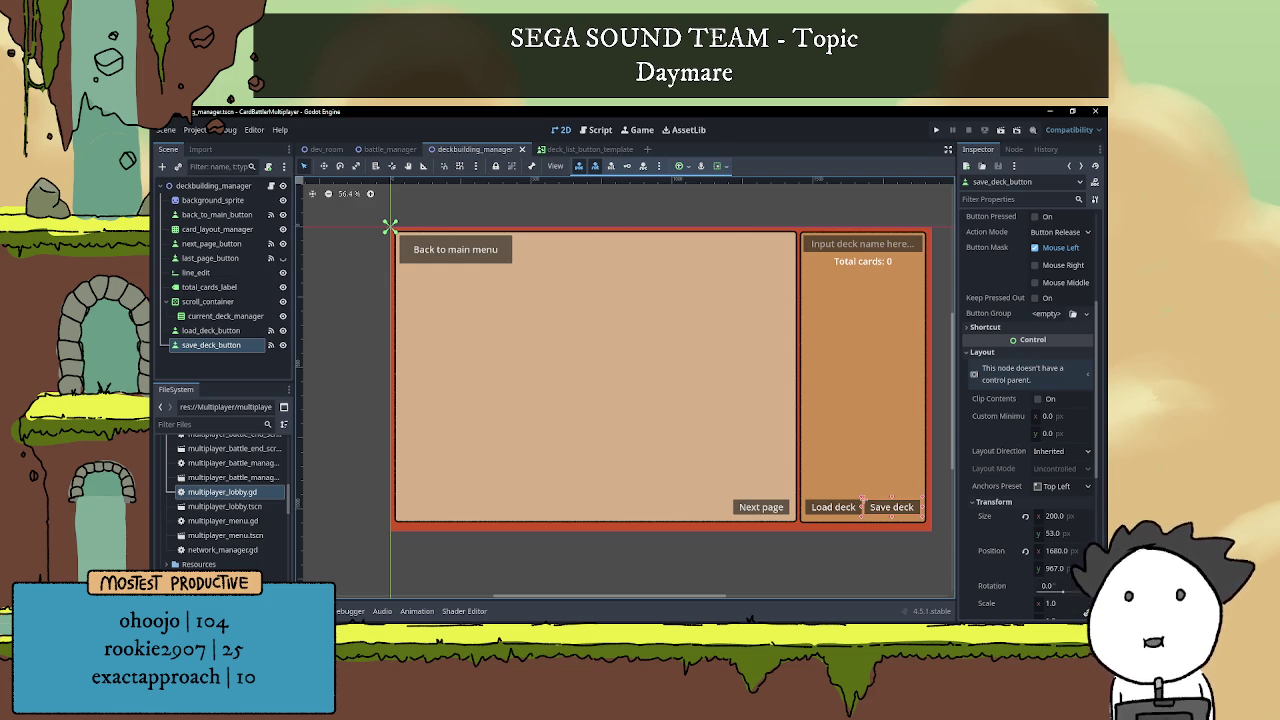
# Open deckbuilding_manager.gd in the Script editor, then switch to the Notepad to-do list.
pyautogui.click(268, 186)
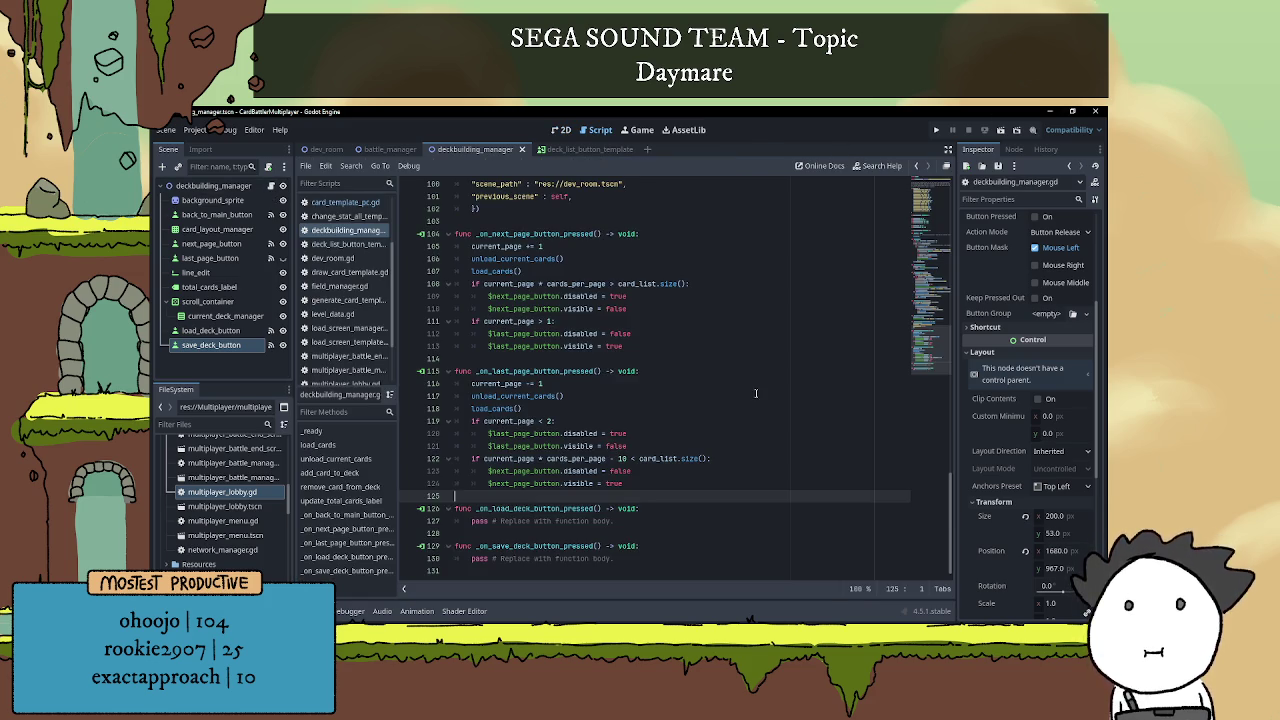
pyautogui.scroll(3, 640, 440)
pyautogui.scroll(-3, 628, 449)
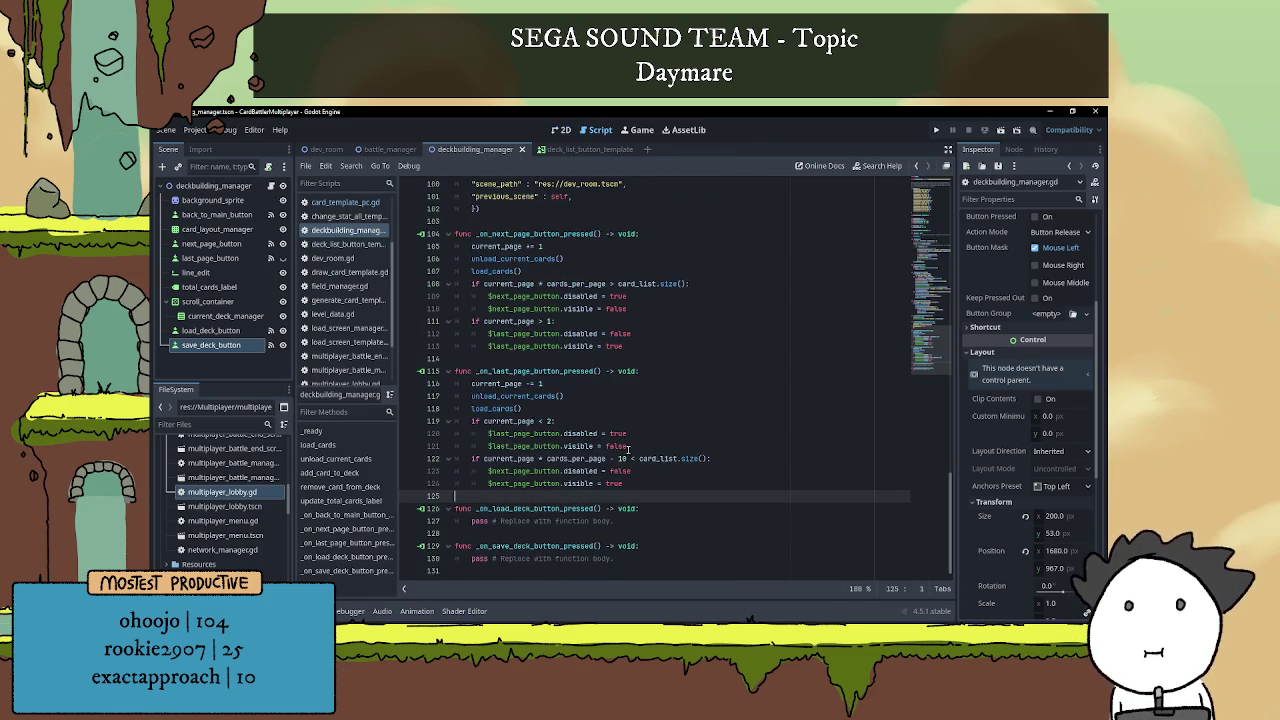
pyautogui.scroll(1, 632, 465)
pyautogui.scroll(-1, 639, 484)
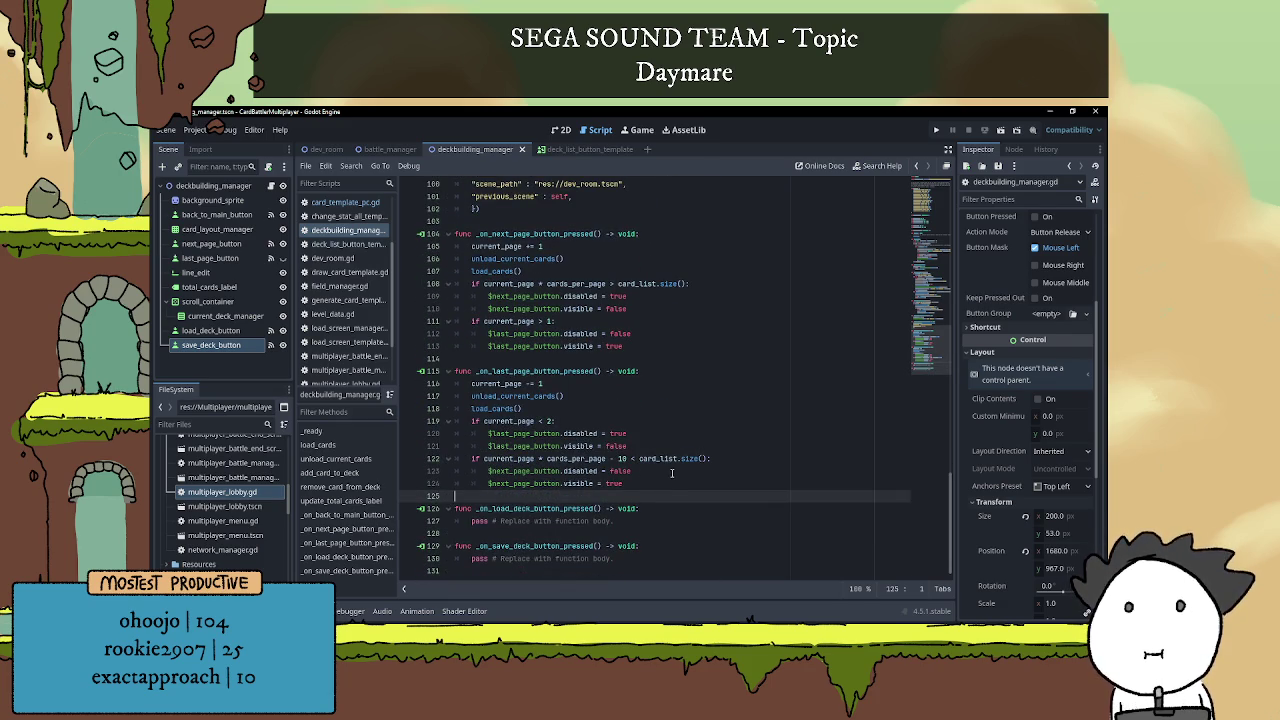
pyautogui.scroll(2, 672, 468)
pyautogui.scroll(-2, 670, 478)
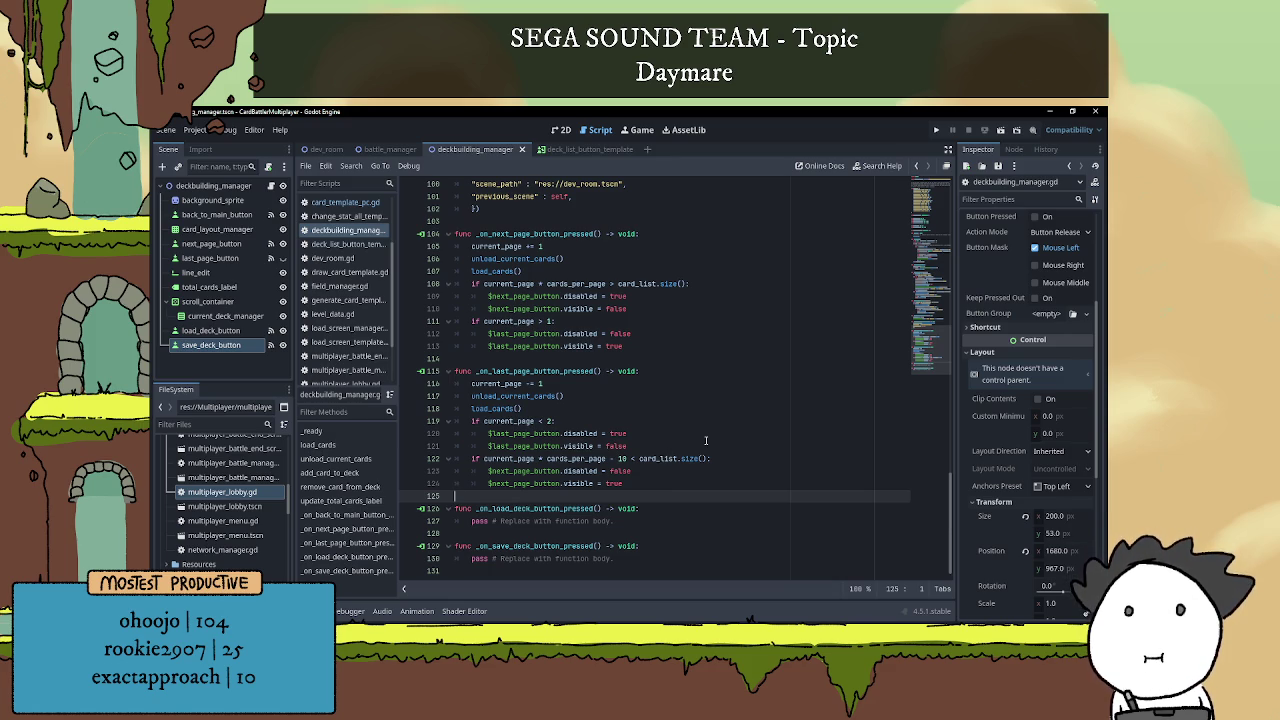
pyautogui.hotkey('alt', 'Tab')
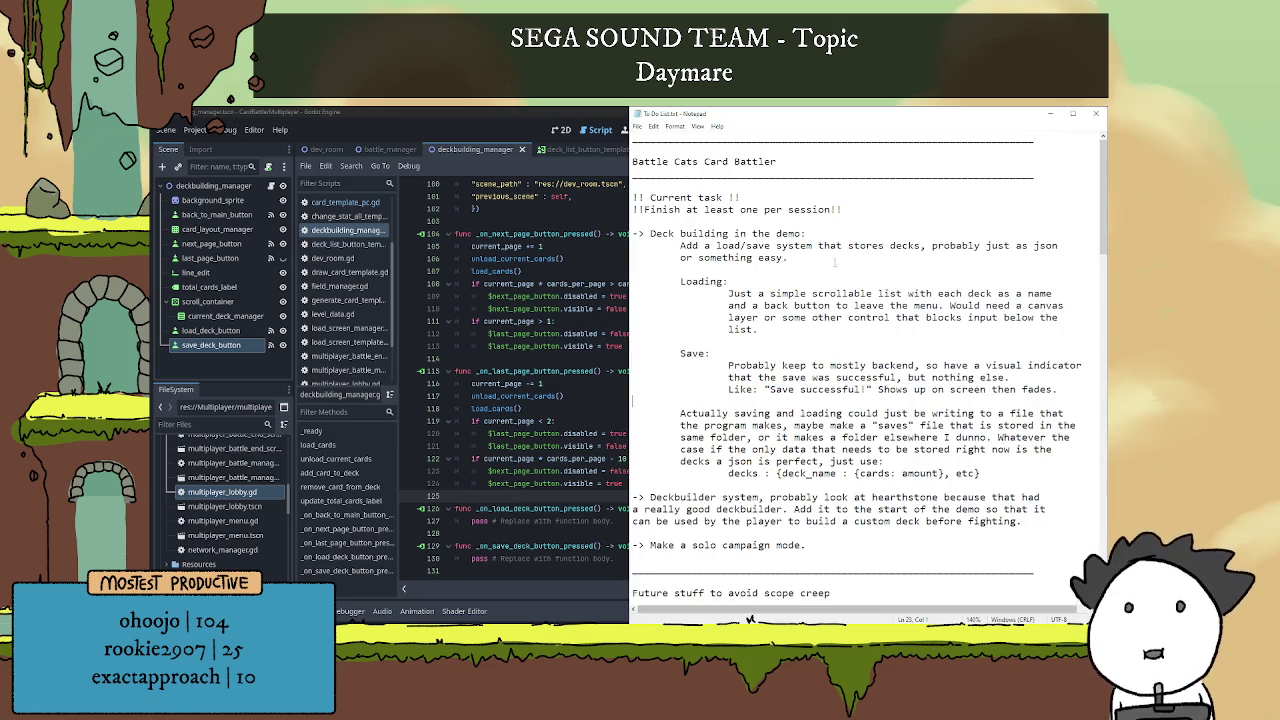
# Add the heading 'Things I need to make:' under 'Deck building in the demo:'.
pyautogui.click(833, 233)
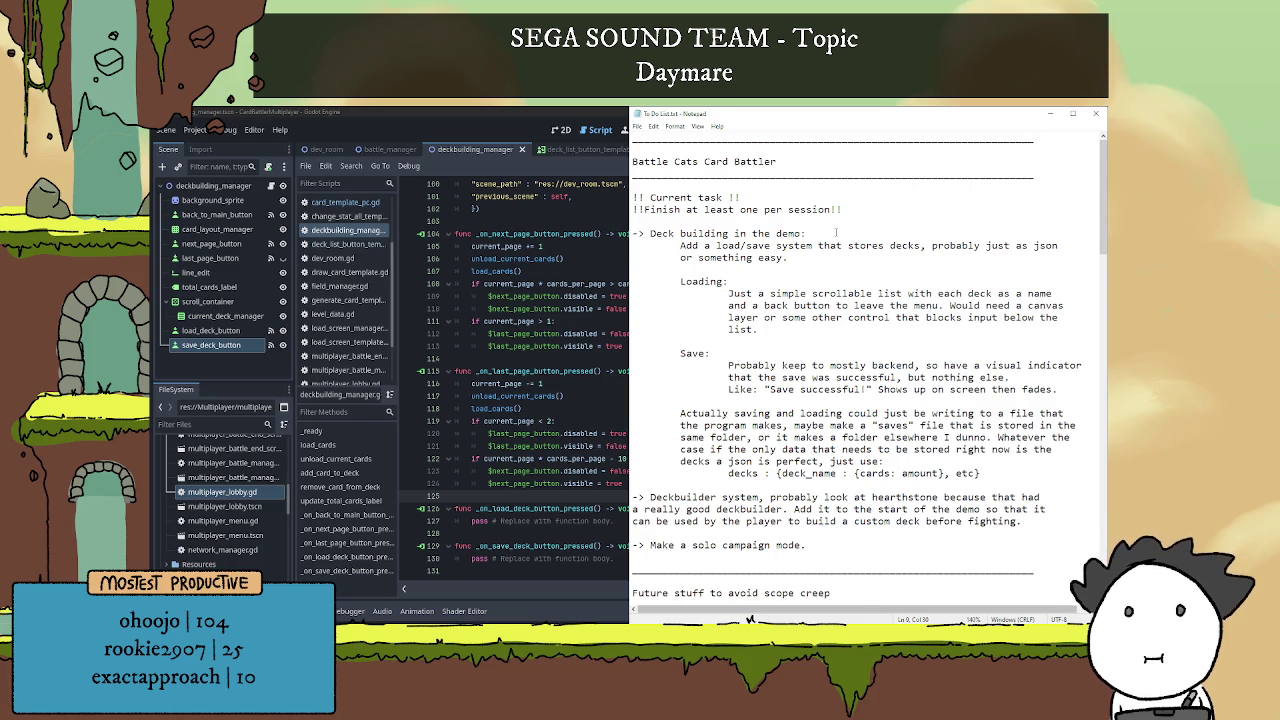
pyautogui.press('Return')
pyautogui.press('Return')
pyautogui.press('Return')
pyautogui.press('BackSpace')
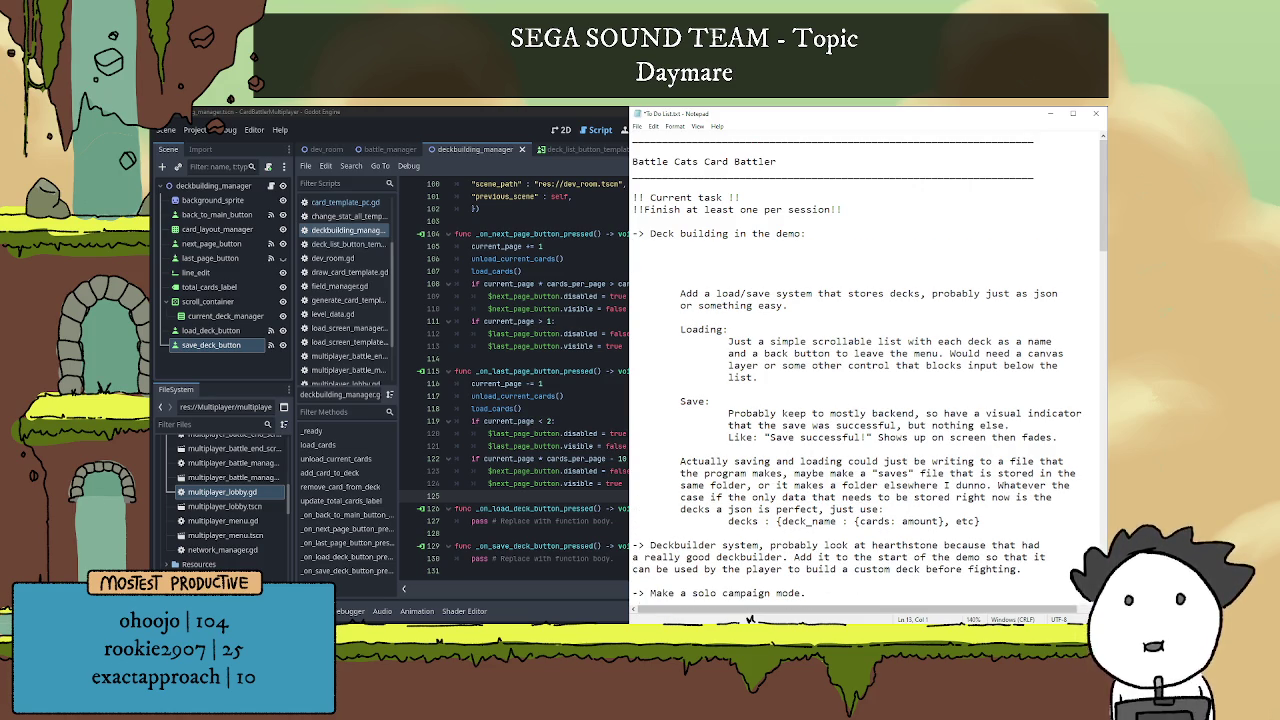
pyautogui.press('BackSpace')
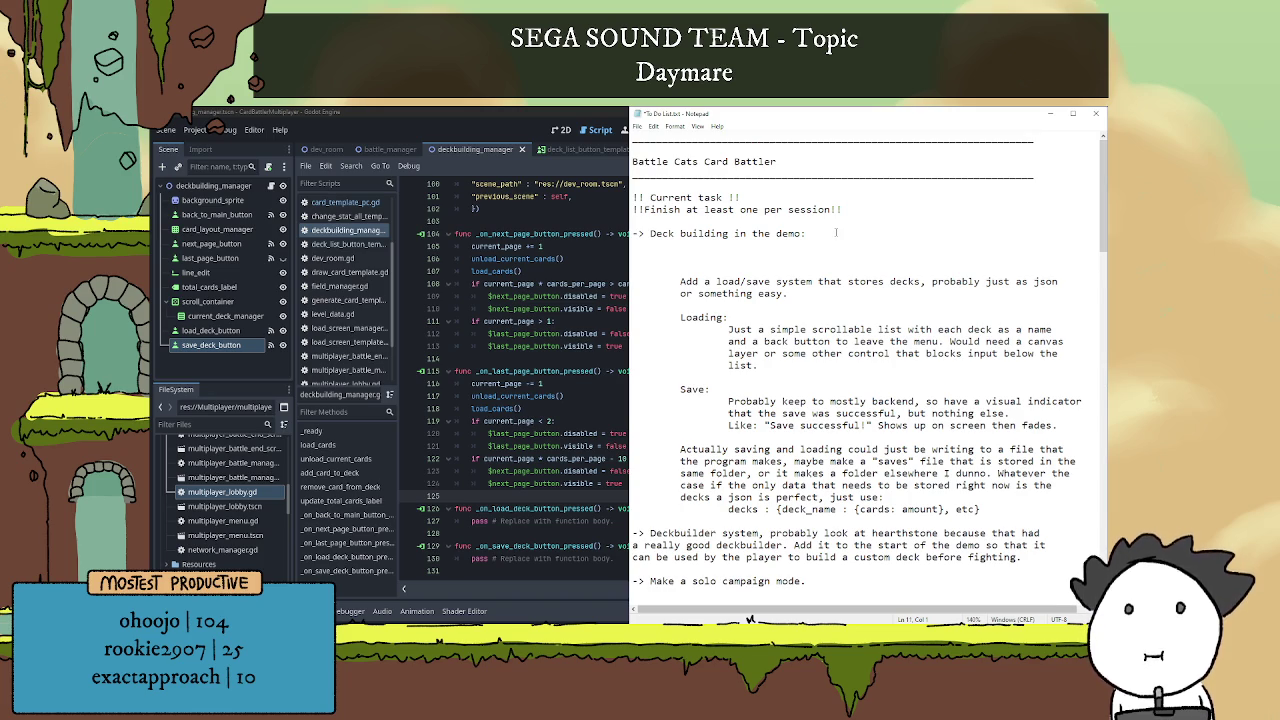
pyautogui.write('Th')
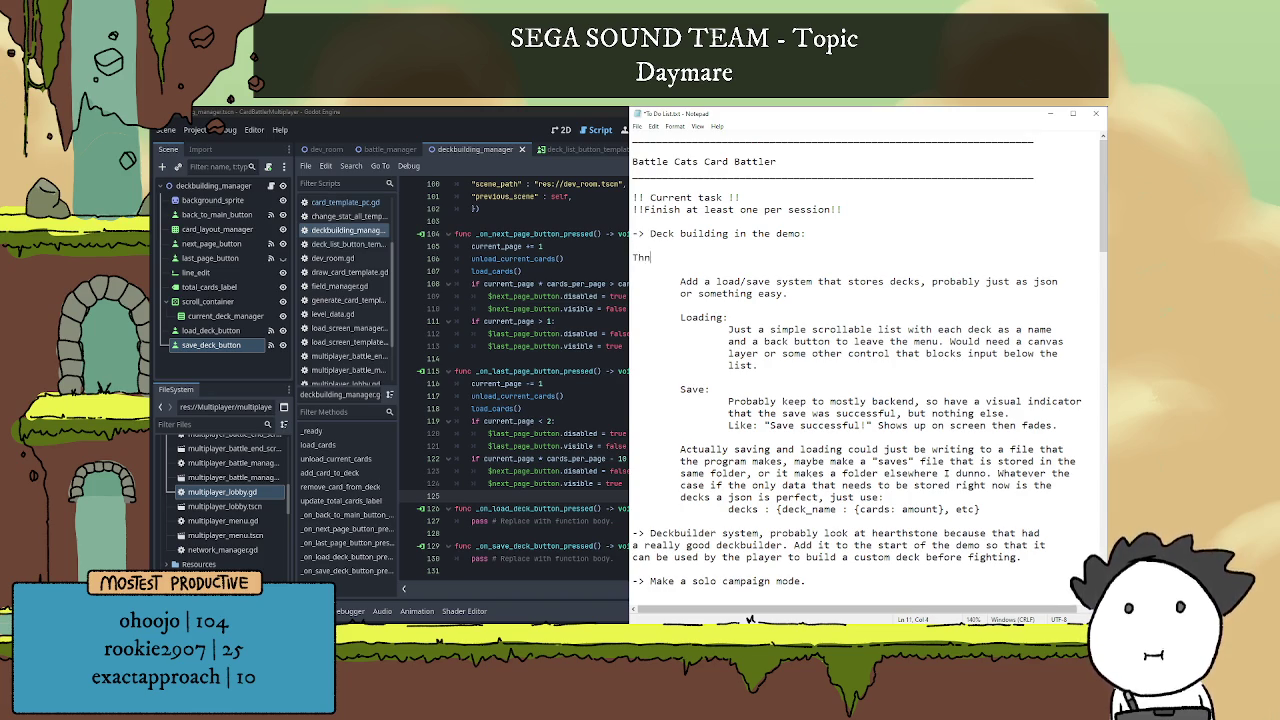
pyautogui.write('I ')
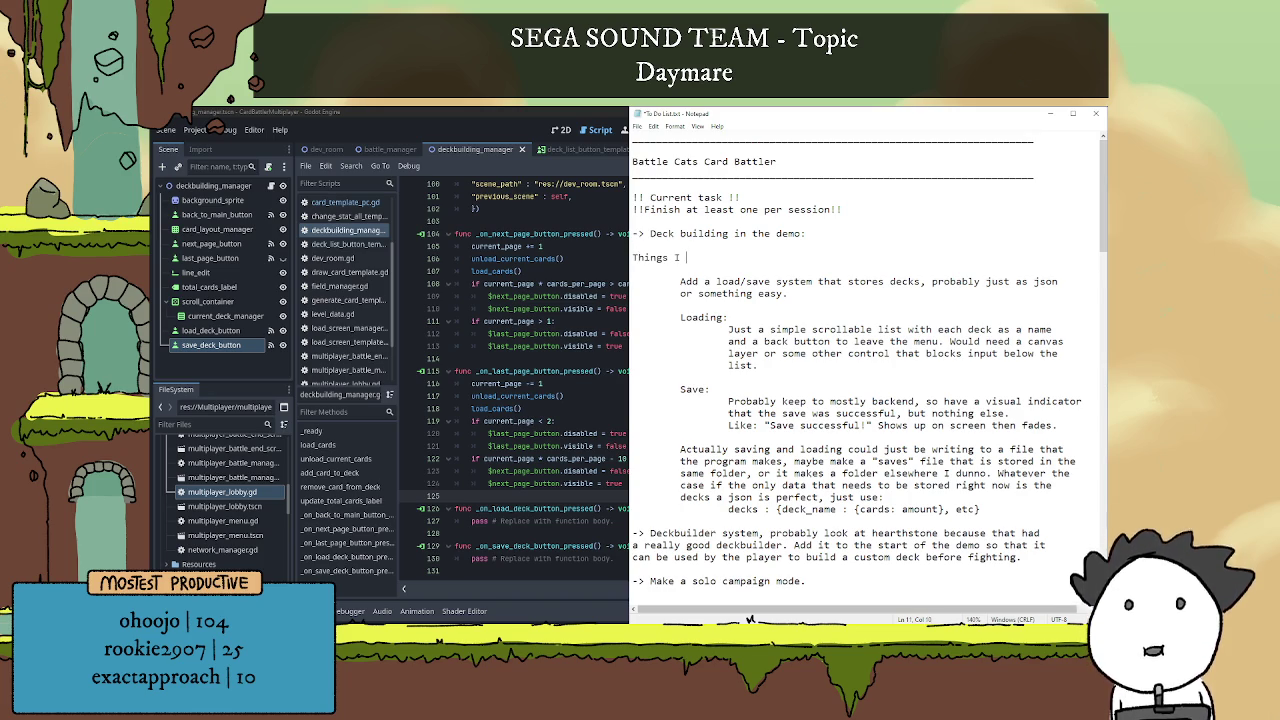
pyautogui.write('need to make:')
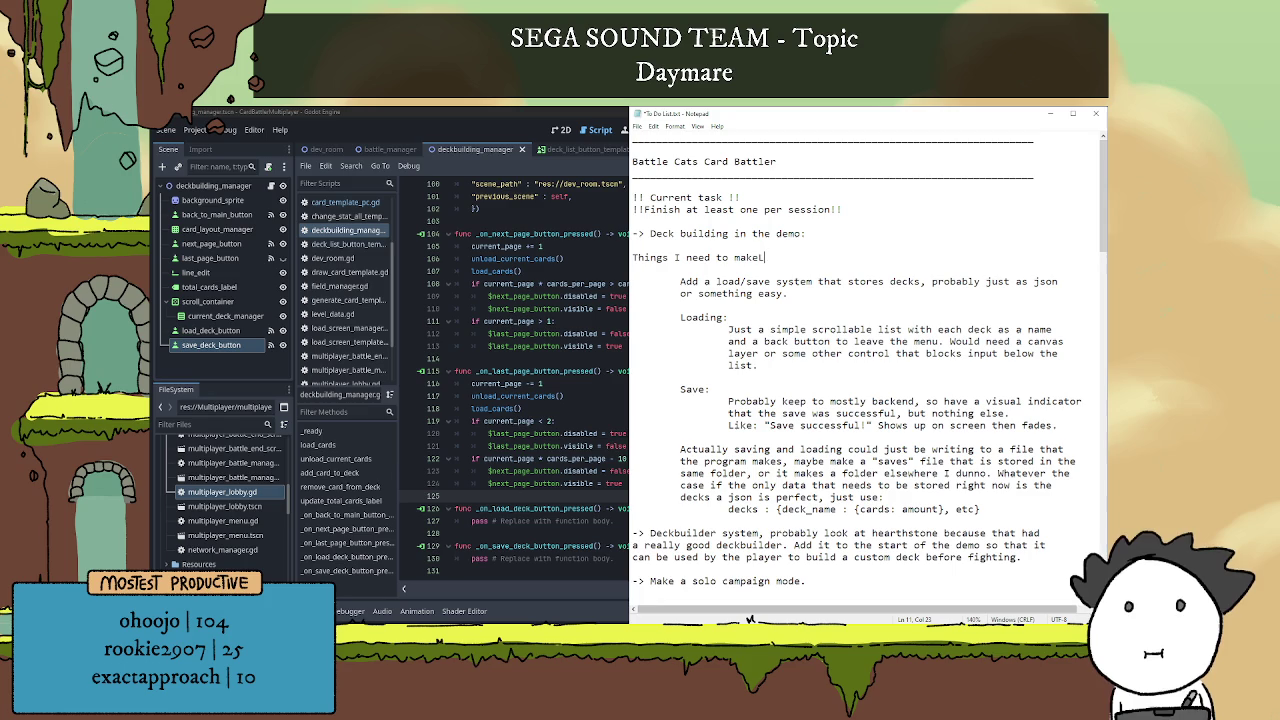
# Add item '1. SaveManager global that contains the saving and loading logic.' and begin item 2.
pyautogui.press('Return')
pyautogui.write('1')
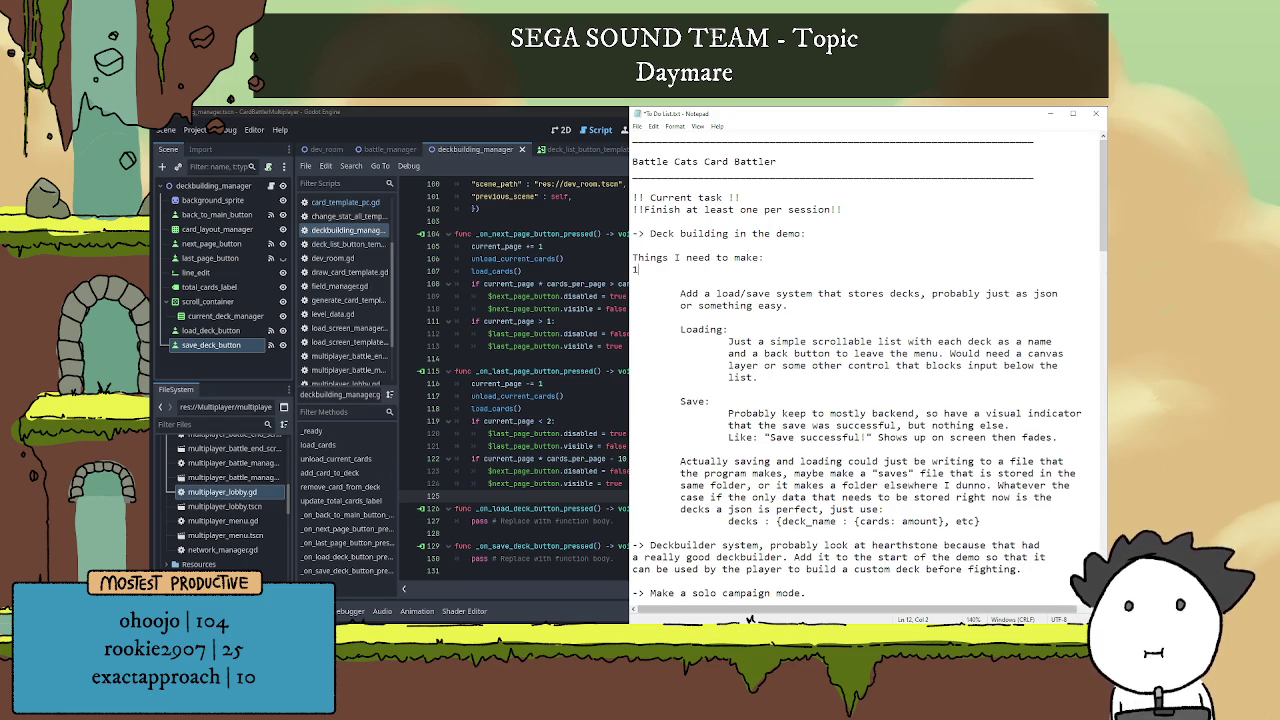
pyautogui.write('. SaveMa')
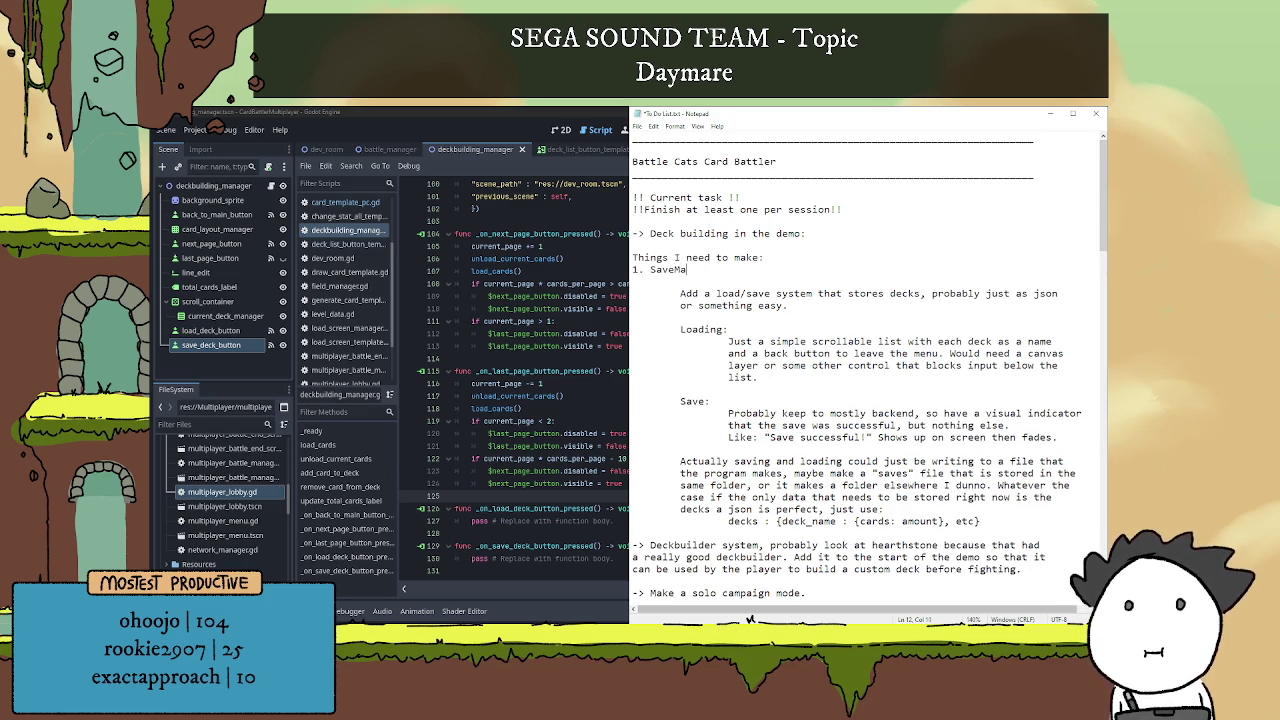
pyautogui.write('nager global that contains ')
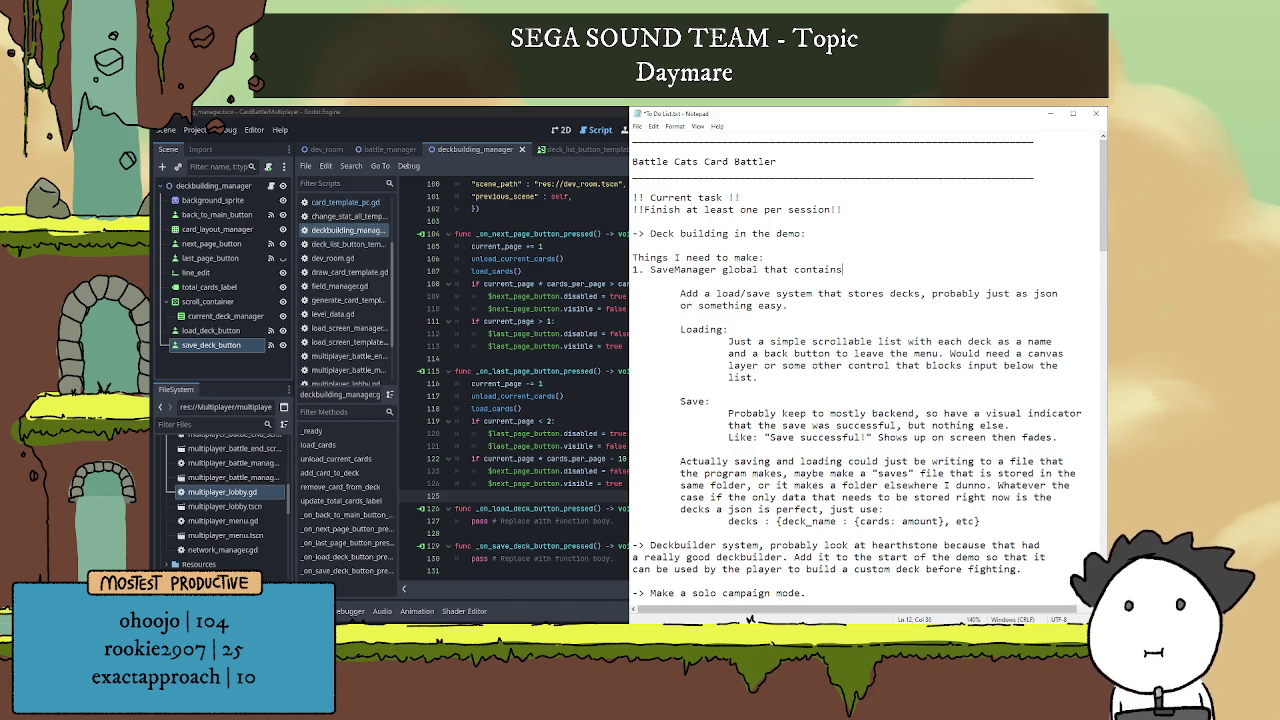
pyautogui.write('the saving and load')
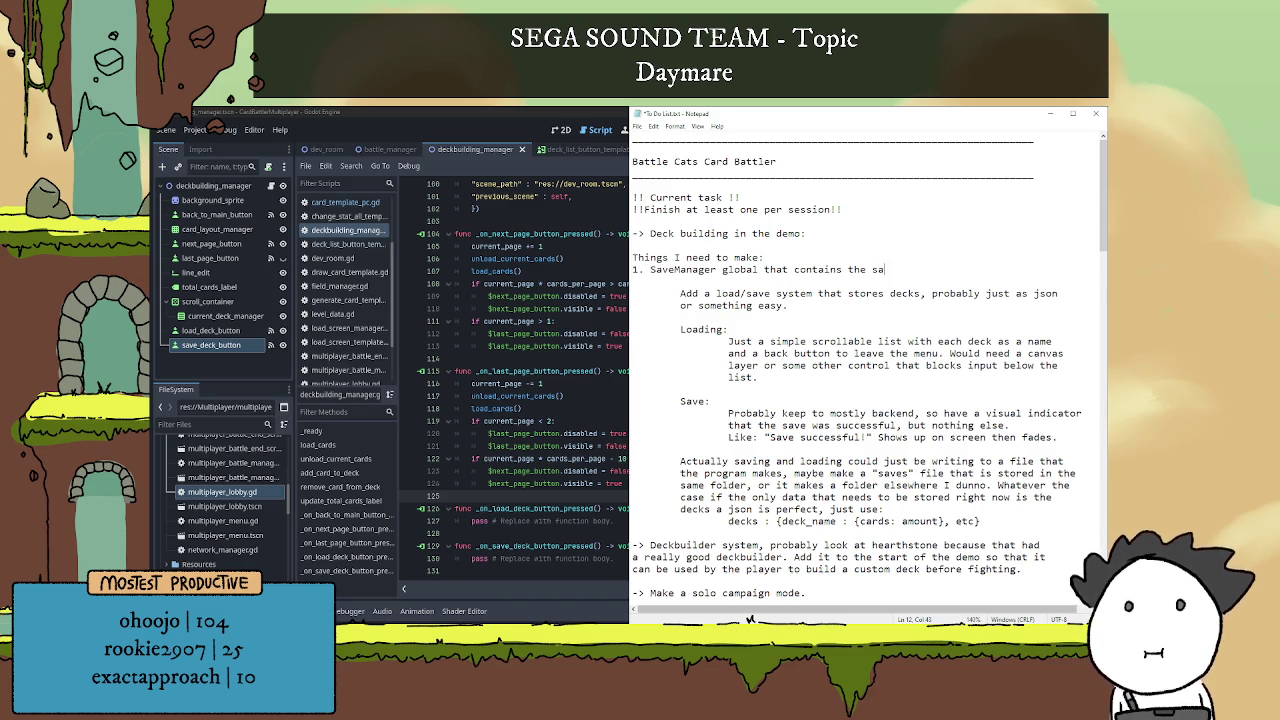
pyautogui.write('ing logic.')
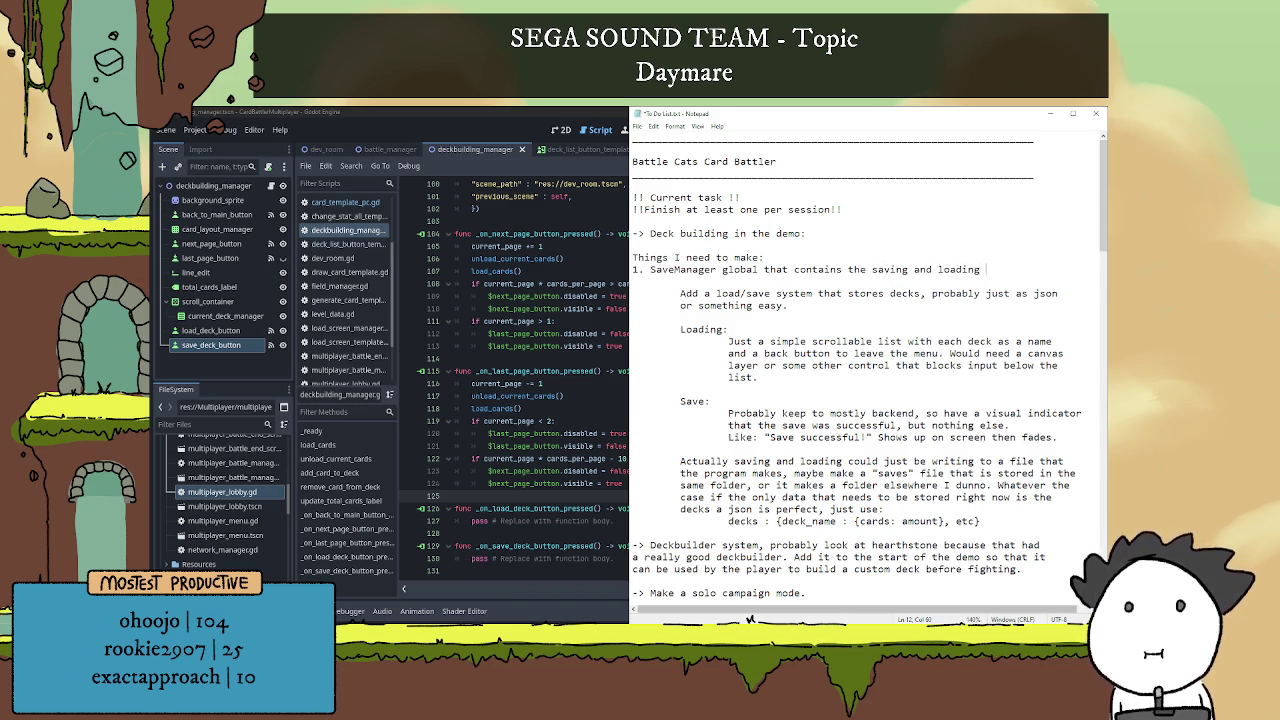
pyautogui.press('Return')
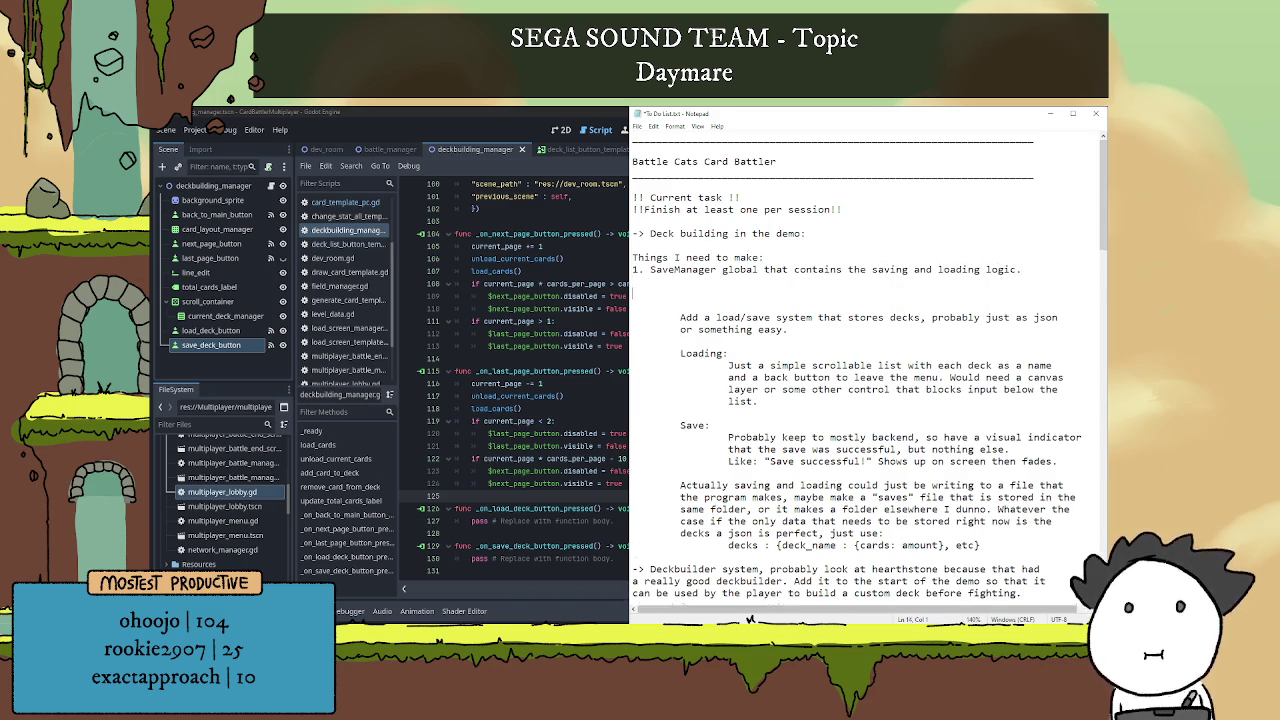
pyautogui.write('2.')
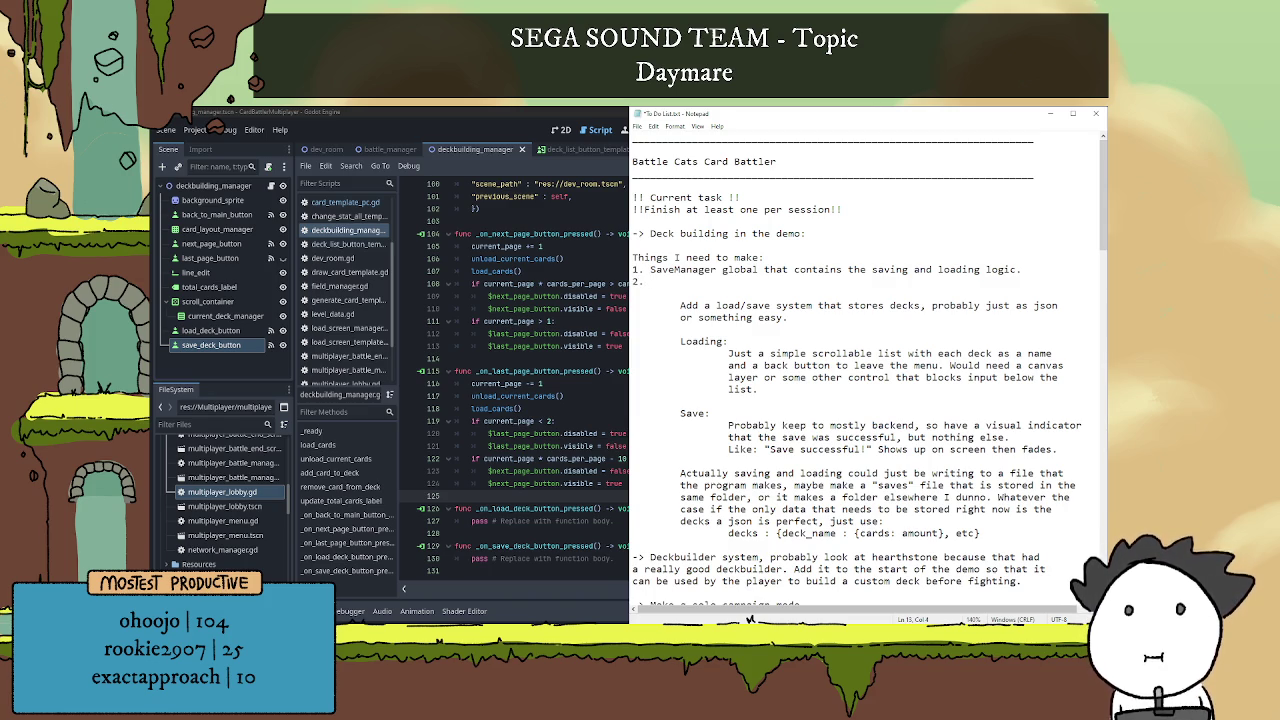
# Write item 2 as 'load_deck_manager_template that is instantiated when the player clicks'.
pyautogui.write('load')
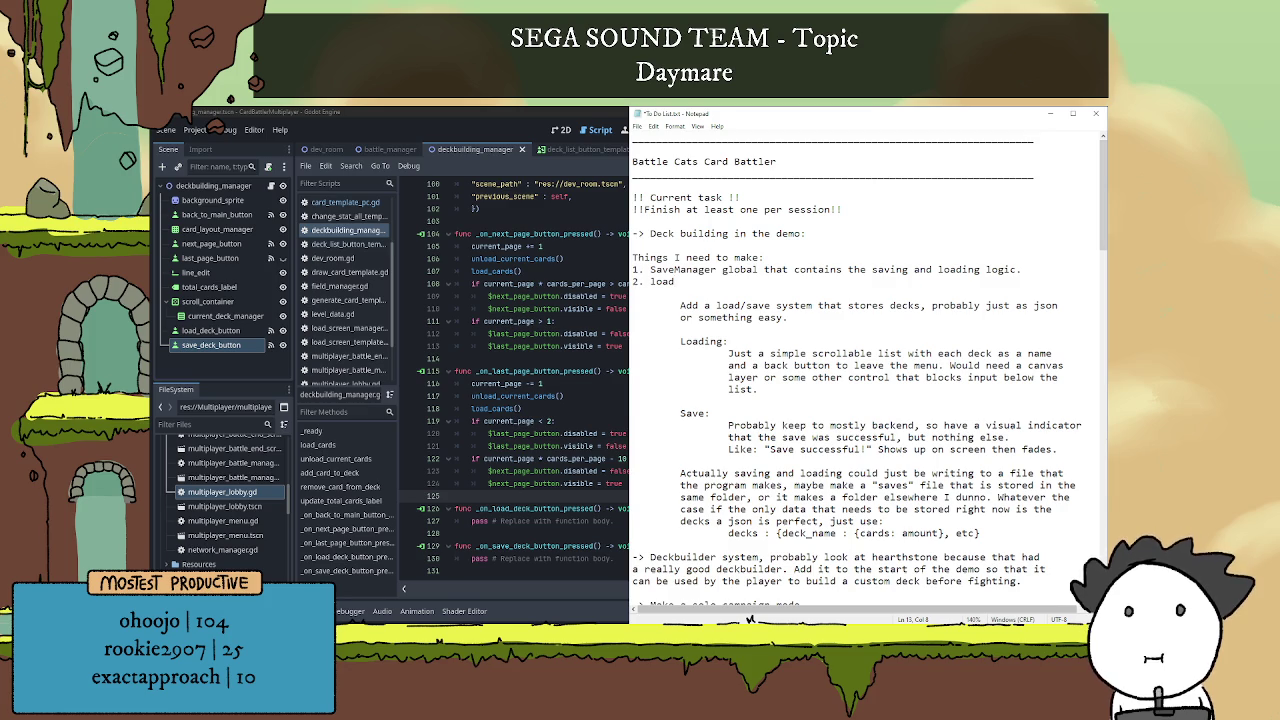
pyautogui.write('_dec')
pyautogui.write('k_manager t')
pyautogui.write('emplate that')
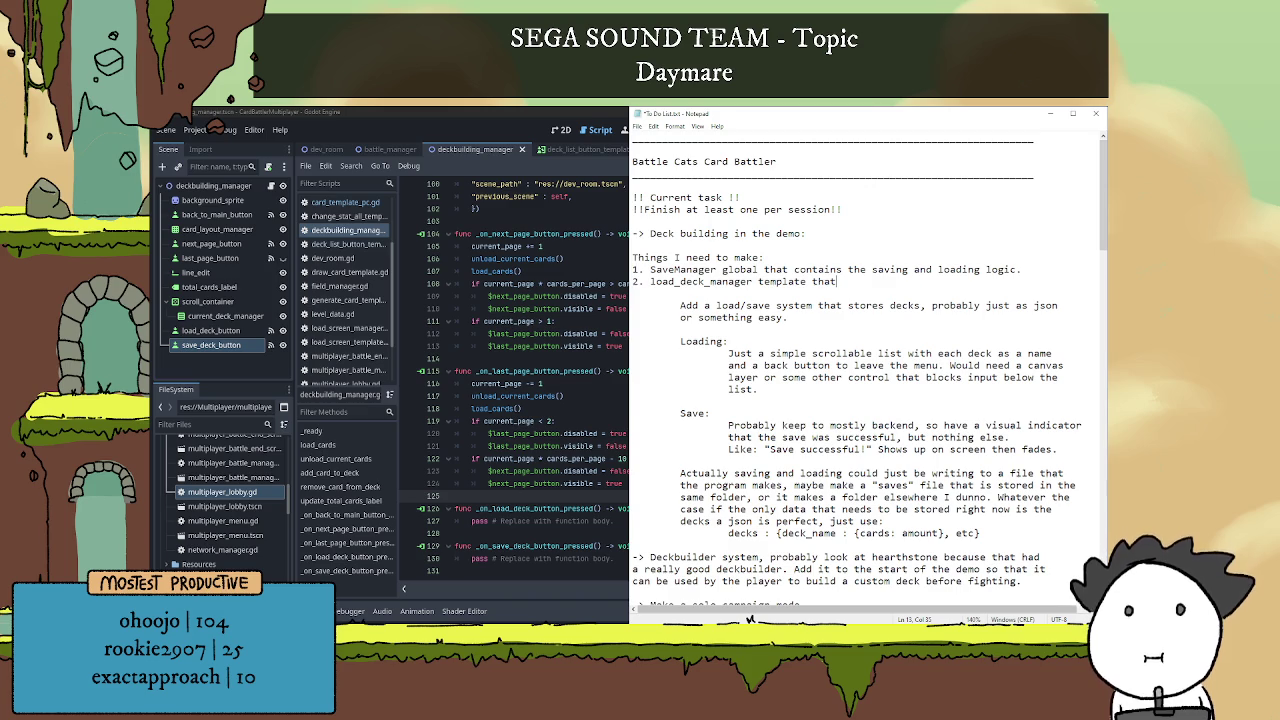
pyautogui.press('BackSpace')
pyautogui.write('_template that ')
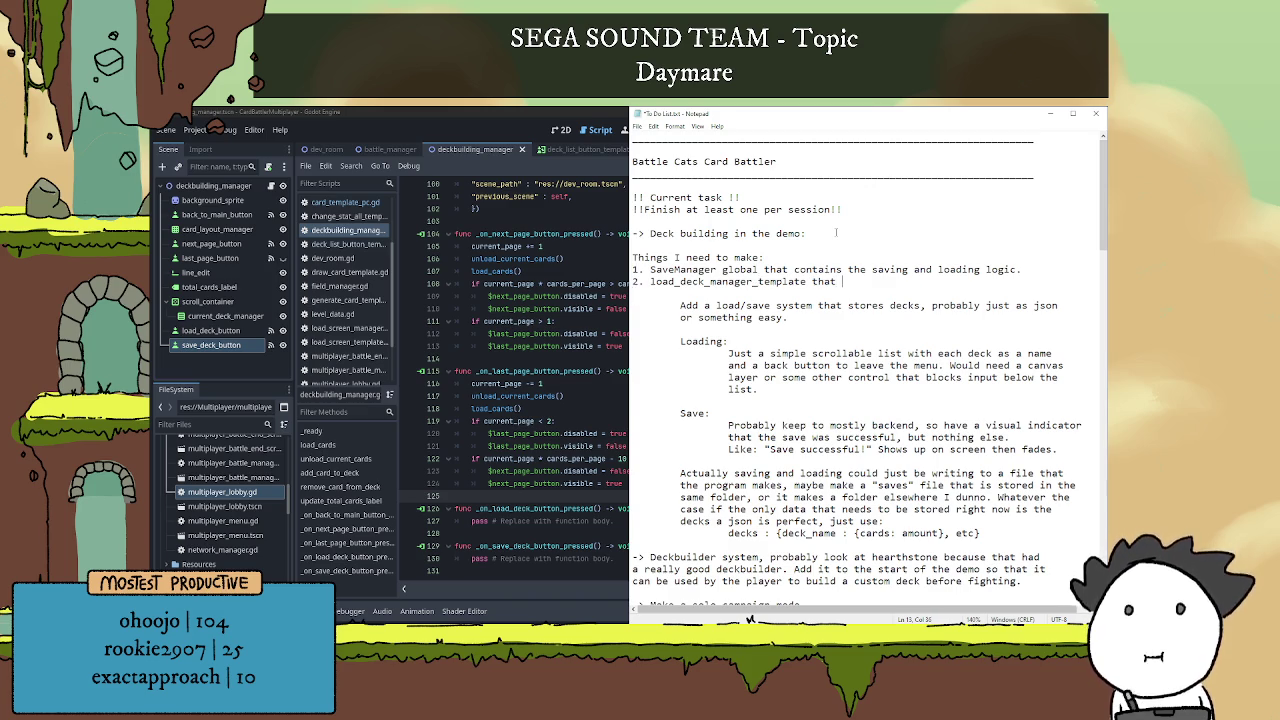
pyautogui.write('i')
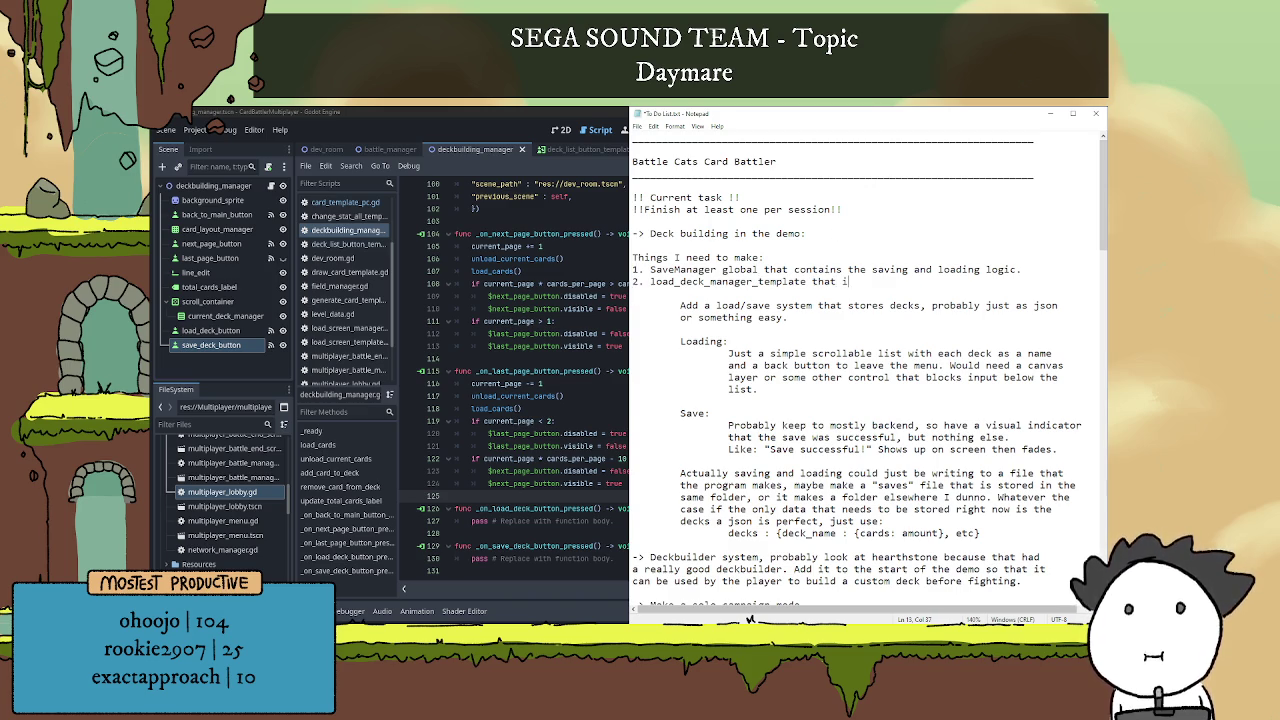
pyautogui.write('s instan')
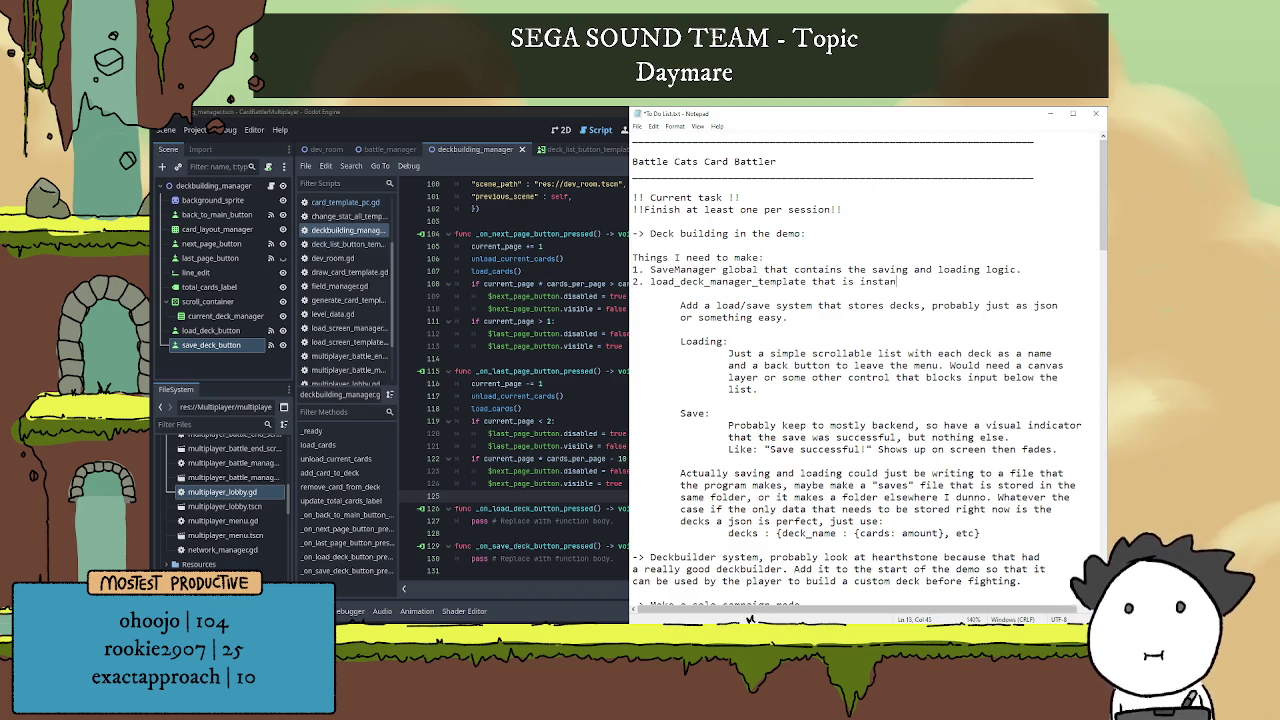
pyautogui.write('ced w')
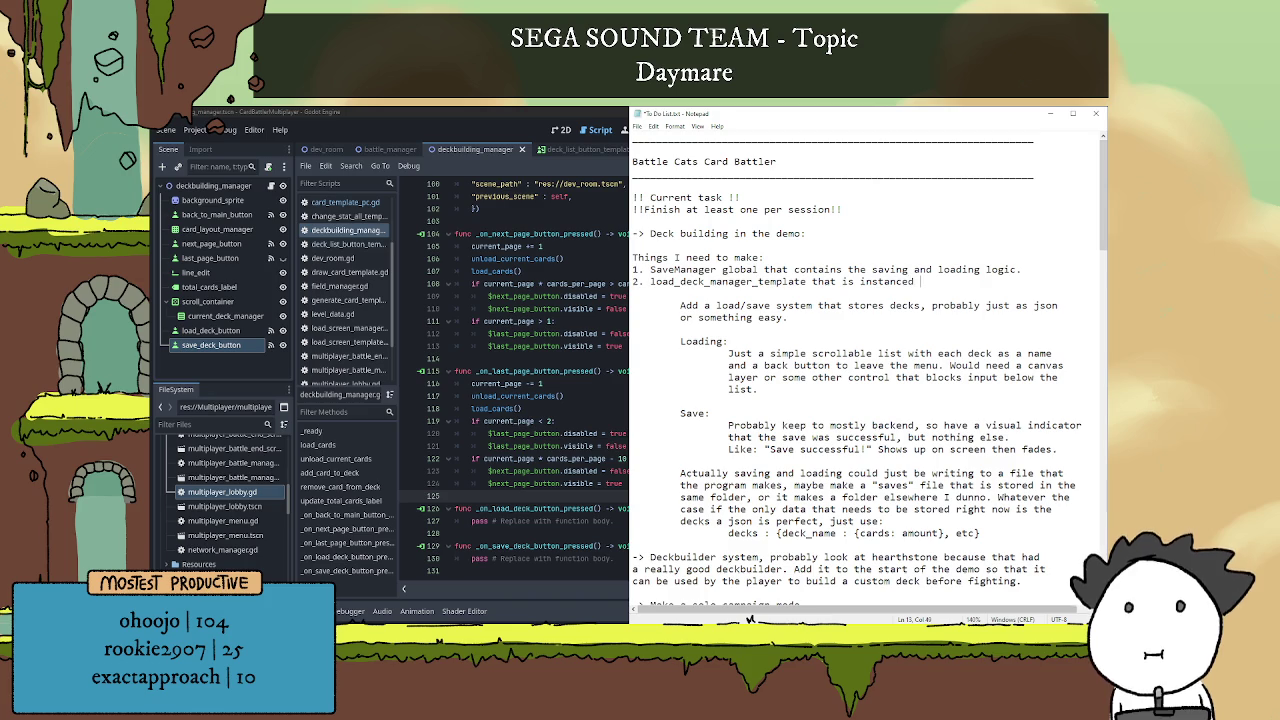
pyautogui.press('BackSpace')
pyautogui.press('BackSpace')
pyautogui.press('BackSpace')
pyautogui.press('BackSpace')
pyautogui.write('tiated when the')
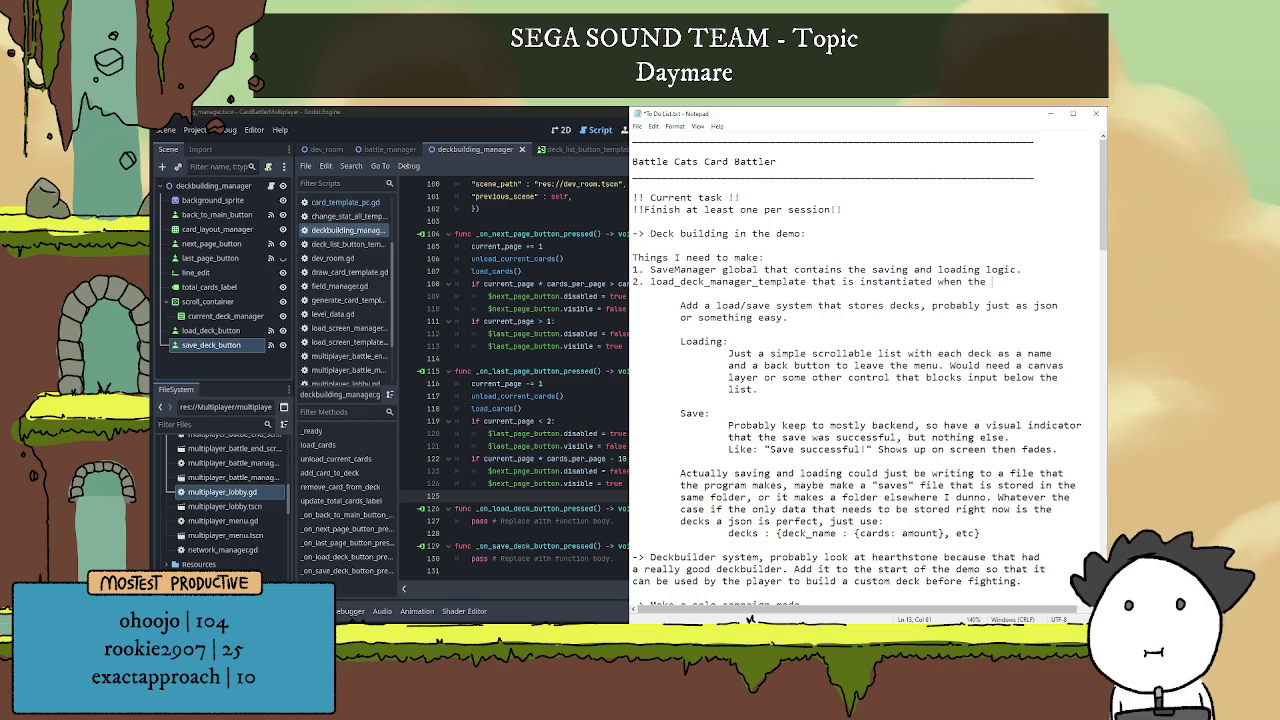
pyautogui.write('player ci')
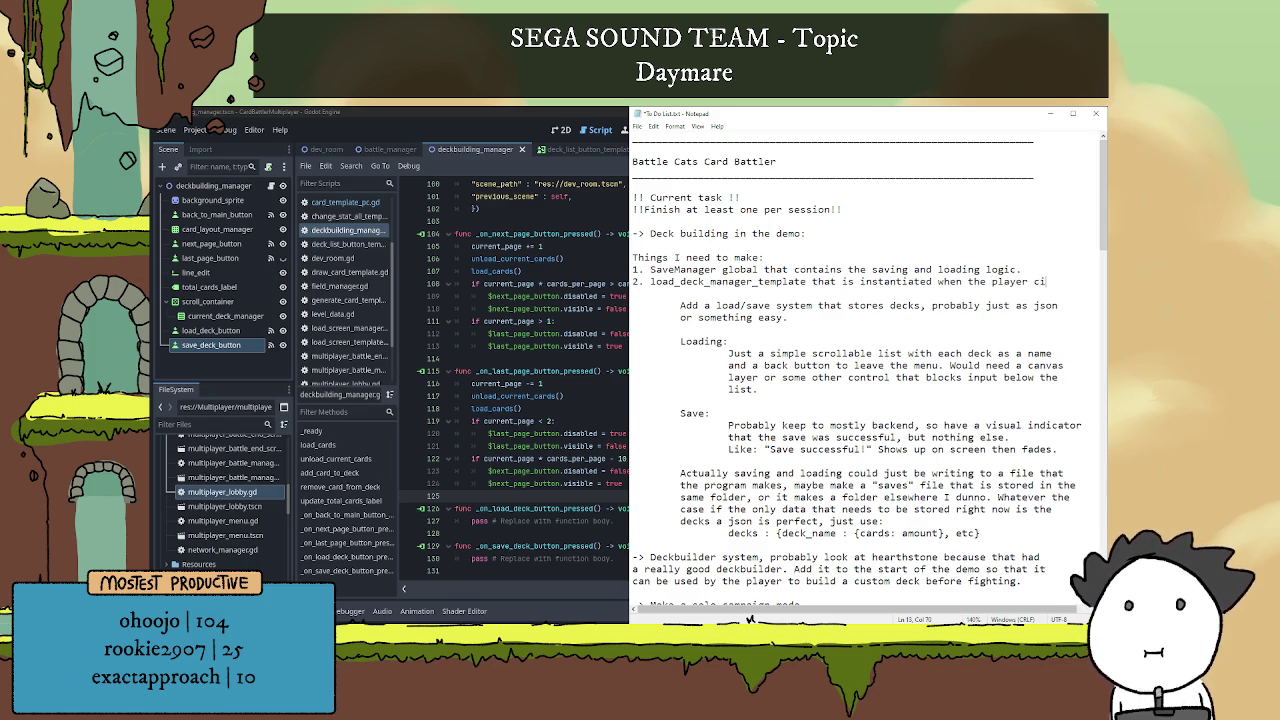
pyautogui.press('BackSpace')
pyautogui.write('licks')
# Finish item 2 with 'load deck.' on a new line, remove the extra blank line, and return to Godot.
pyautogui.press('Return')
pyautogui.write('load ')
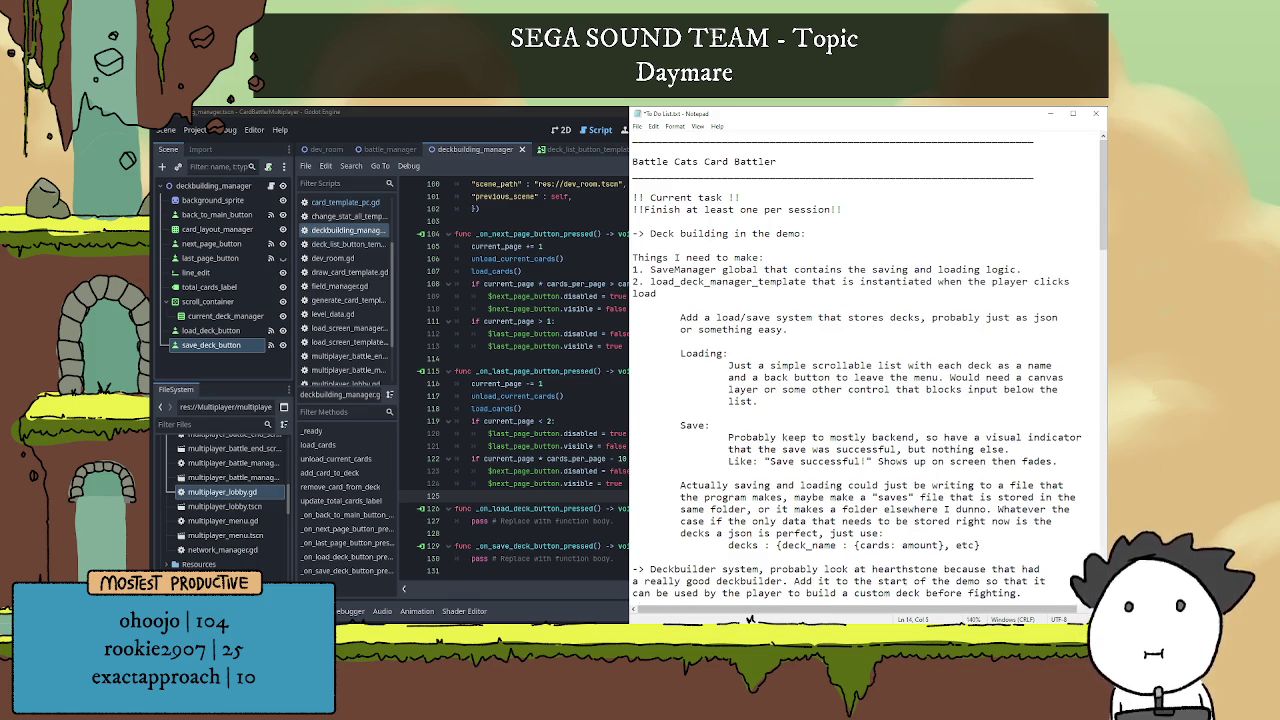
pyautogui.write('deck.')
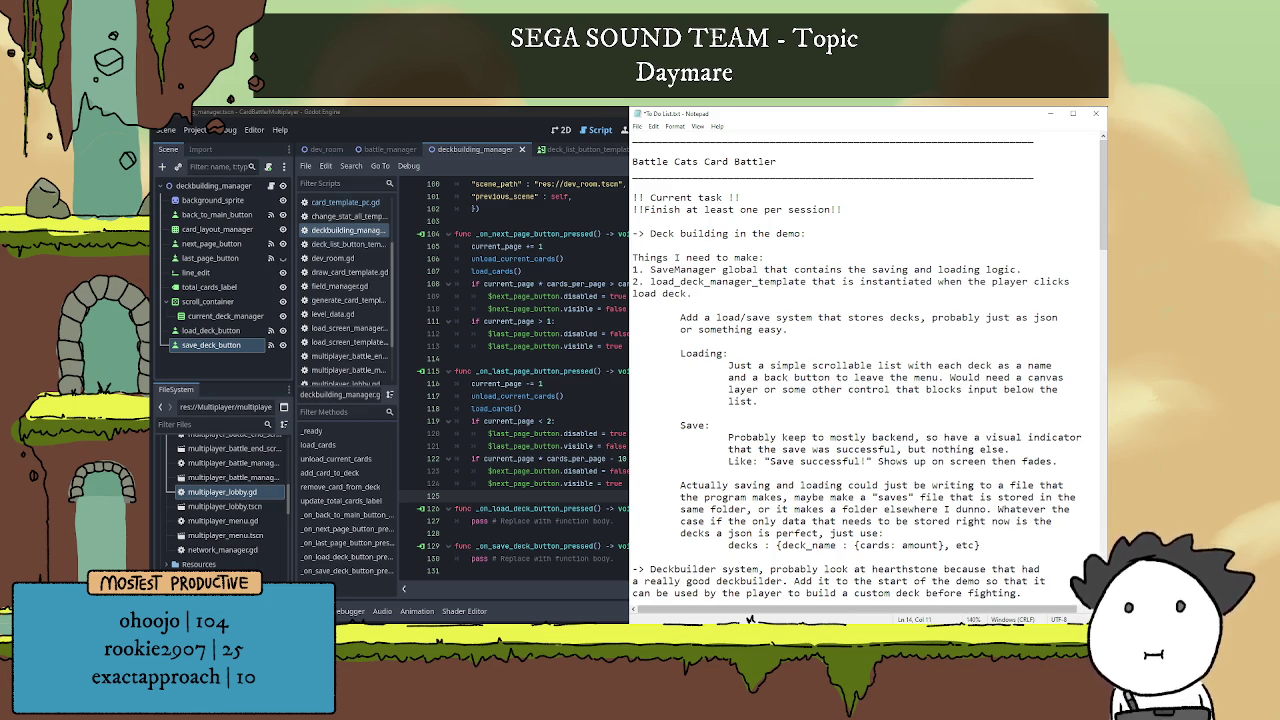
pyautogui.press('Return')
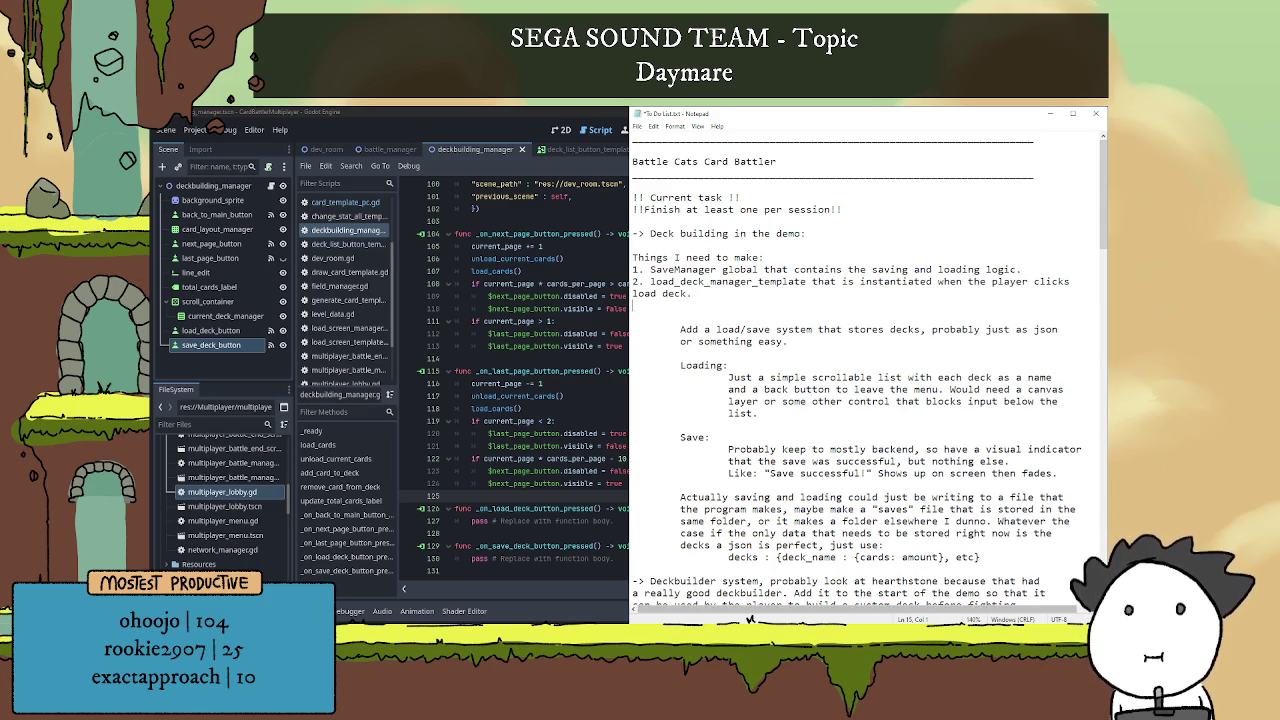
pyautogui.press('BackSpace')
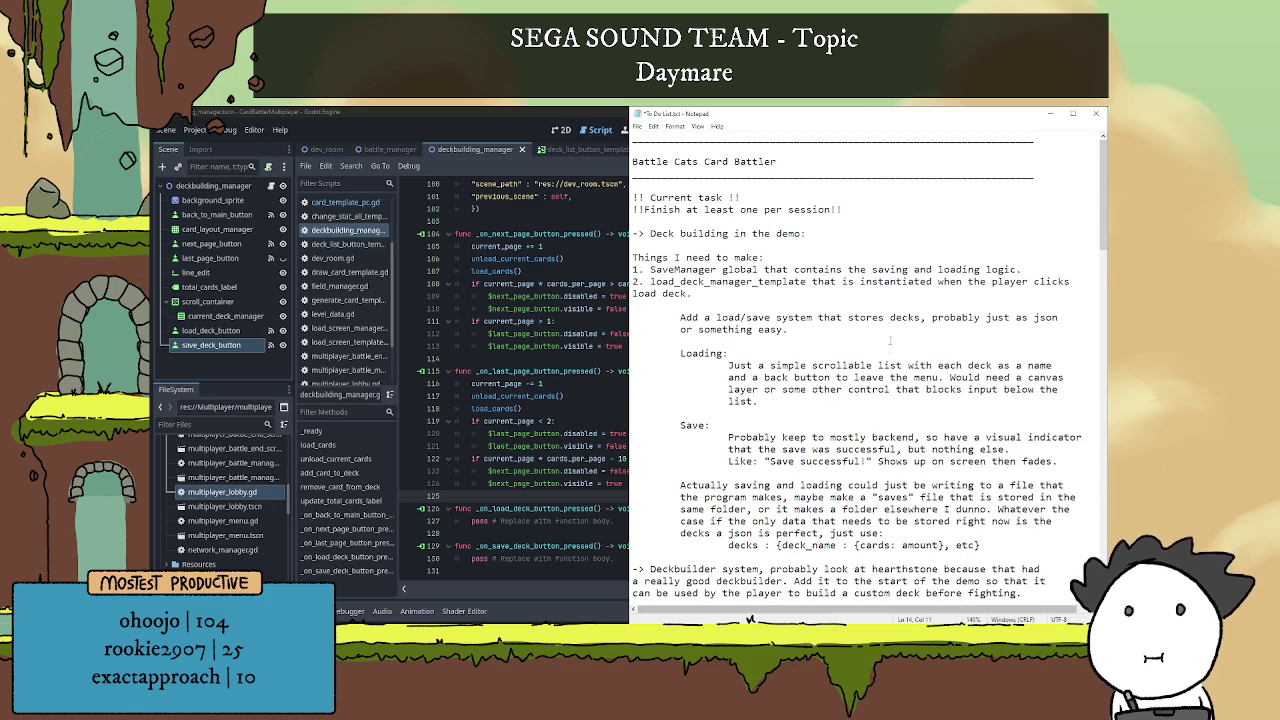
pyautogui.scroll(-3, 890, 317)
pyautogui.scroll(-1, 893, 357)
pyautogui.scroll(4, 896, 360)
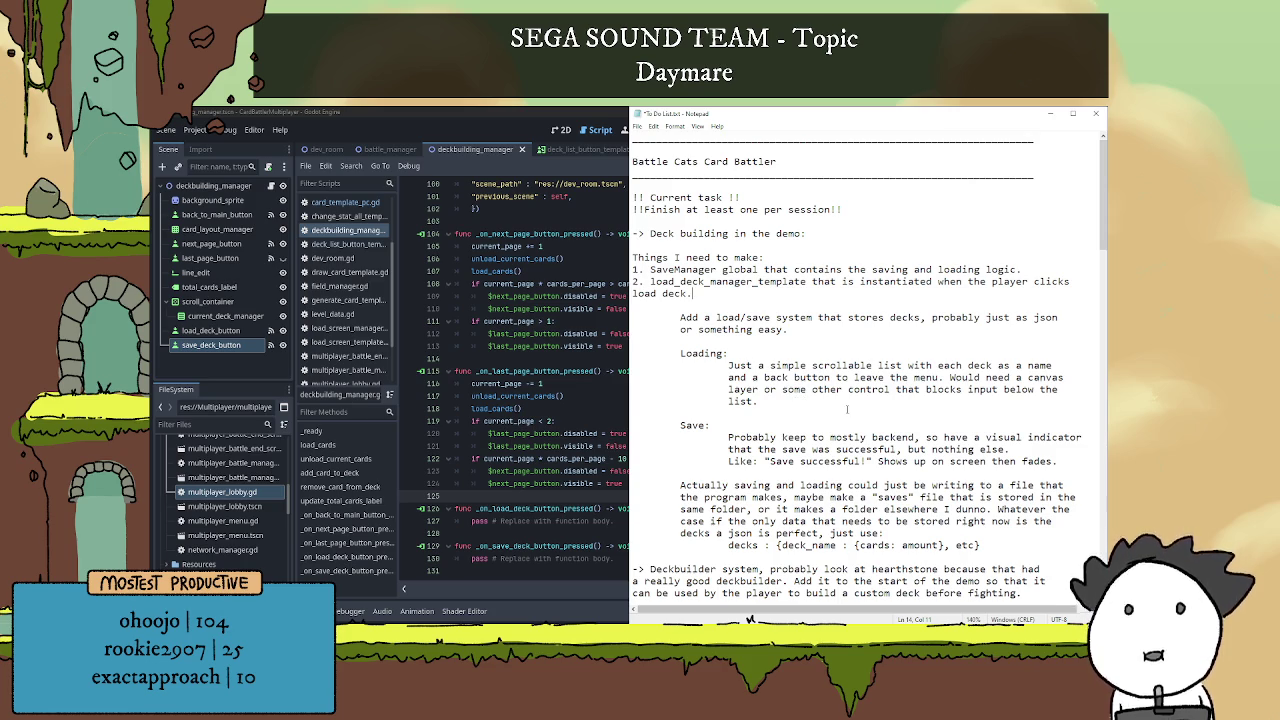
pyautogui.click(601, 313)
# Show the deckbuilding scene in the 2D view, check save_deck_button's signals, then deselect it.
pyautogui.scroll(15, 681, 344)
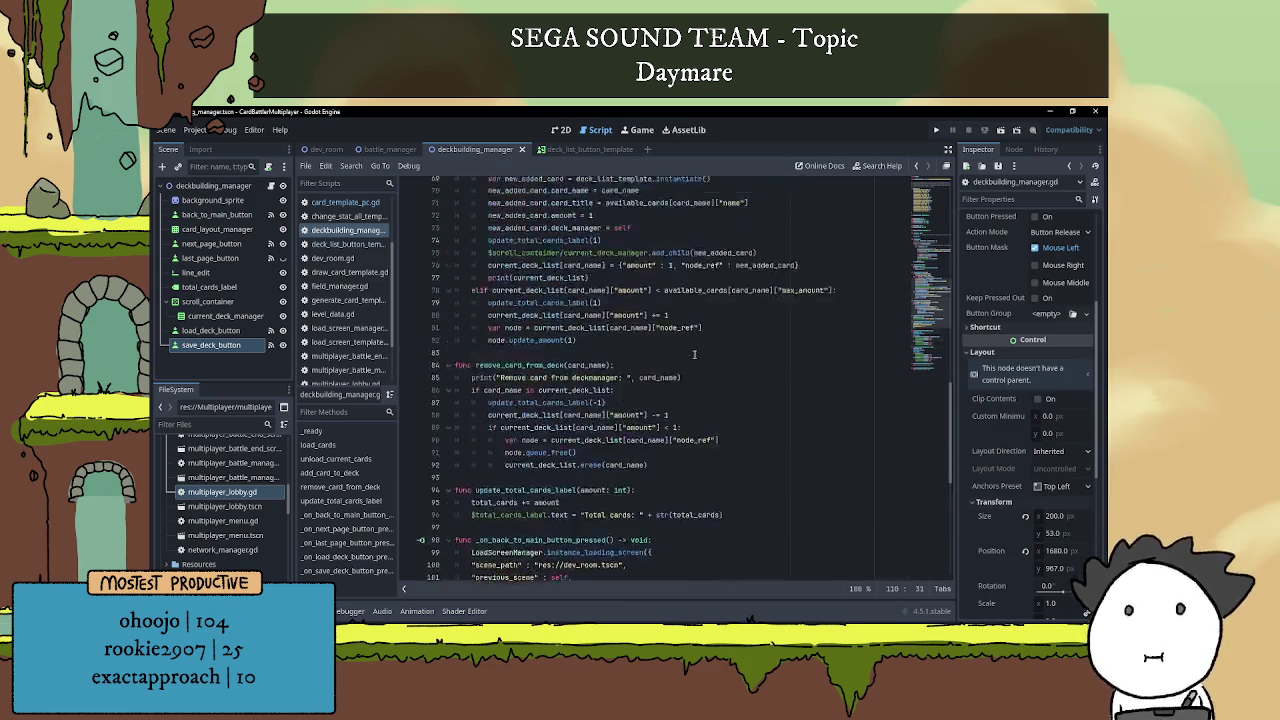
pyautogui.scroll(12, 694, 360)
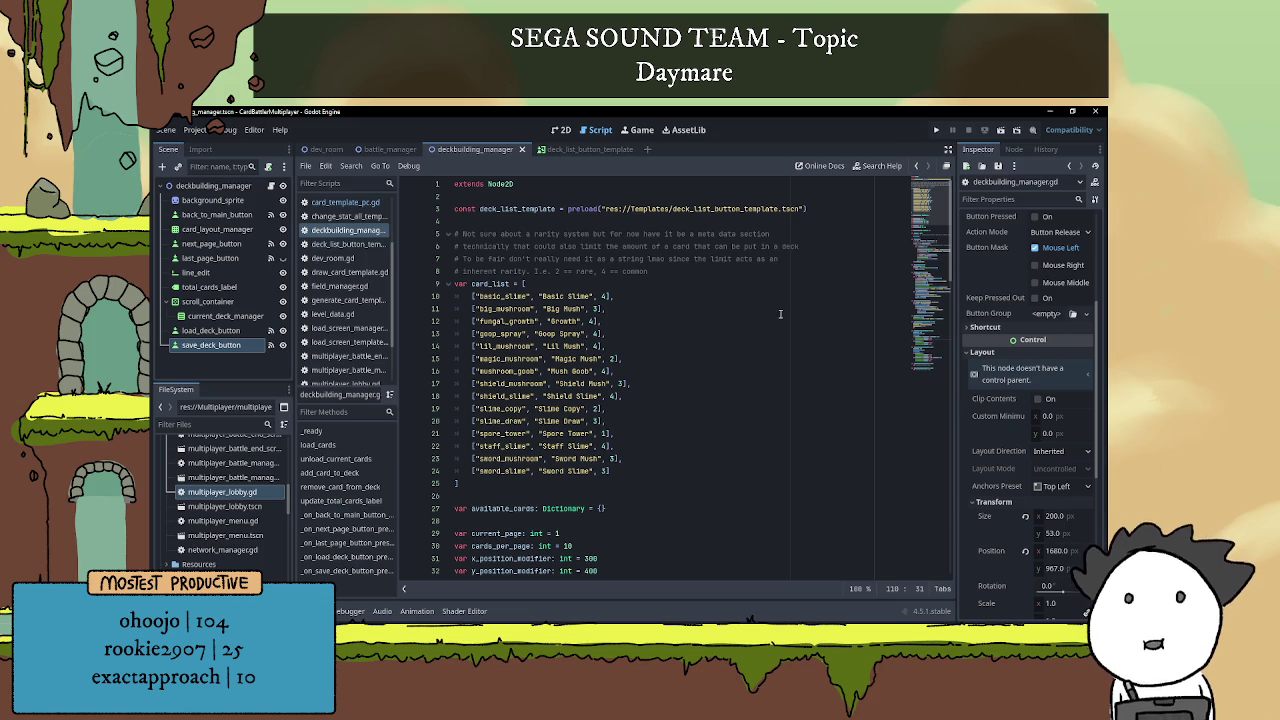
pyautogui.click(561, 130)
pyautogui.scroll(-2, 694, 400)
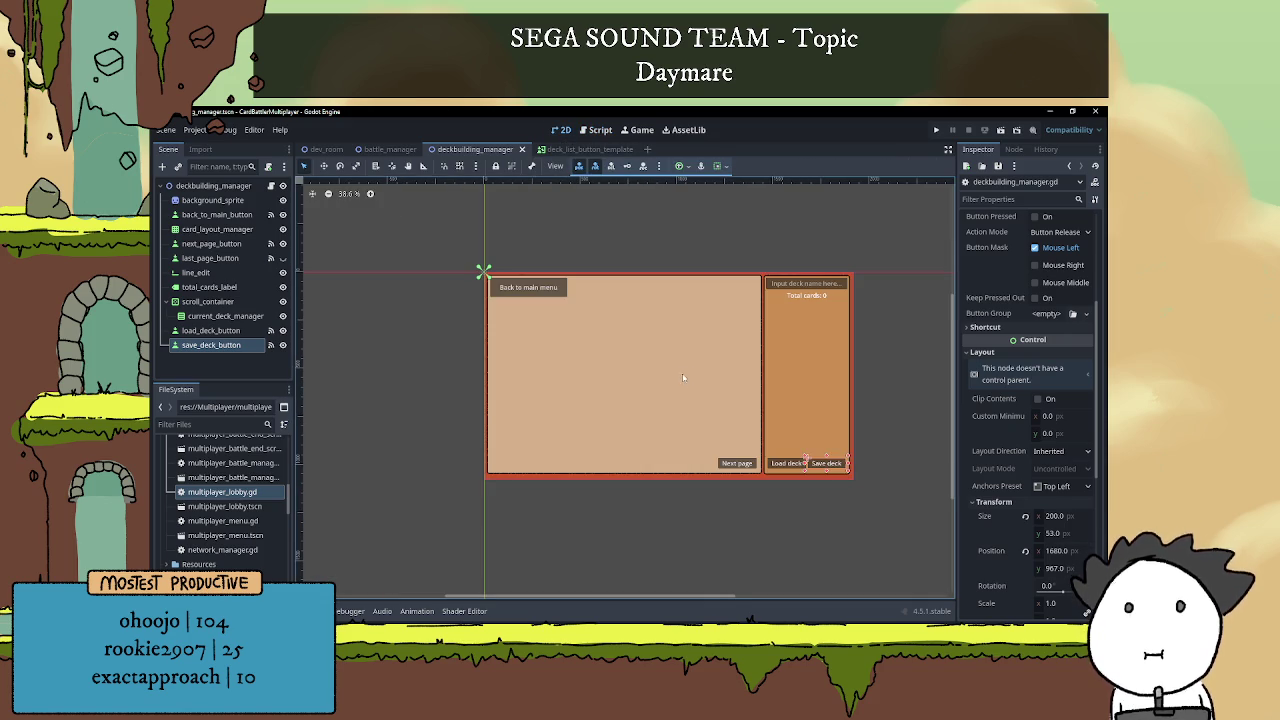
pyautogui.click(1014, 152)
pyautogui.click(990, 151)
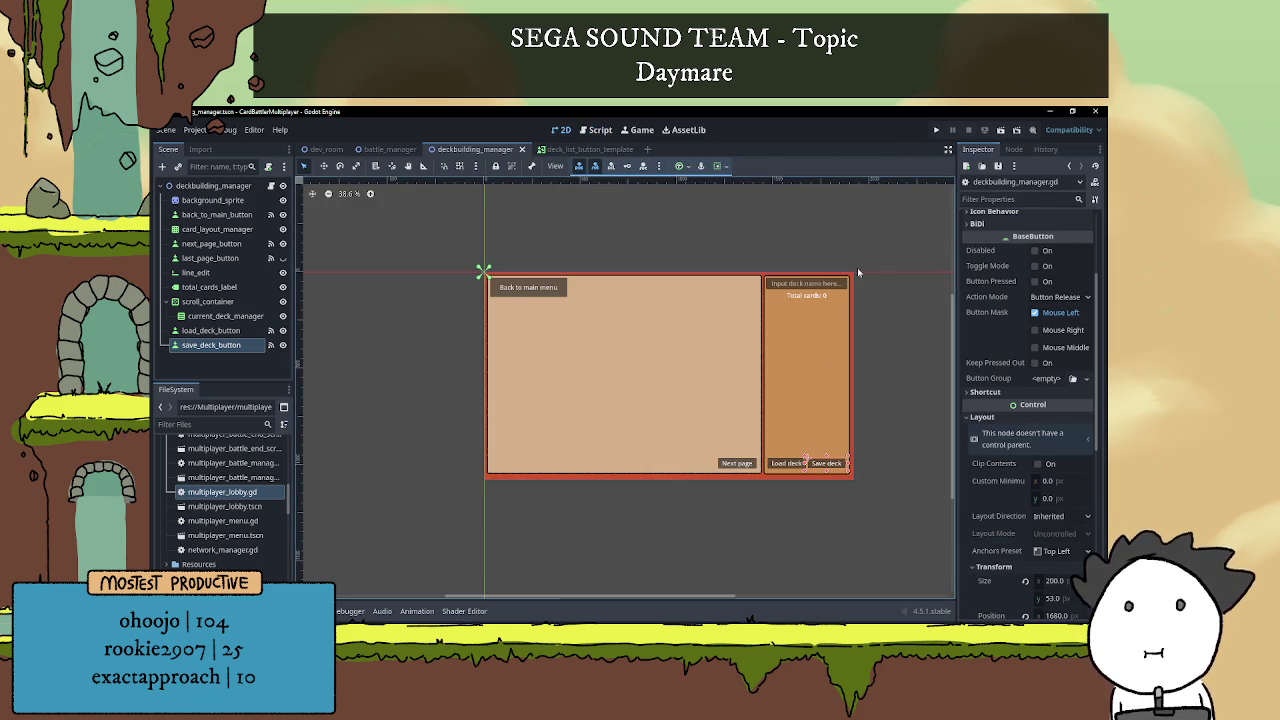
pyautogui.hscroll(1, 810, 355)
pyautogui.click(845, 357)
pyautogui.scroll(2, 800, 355)
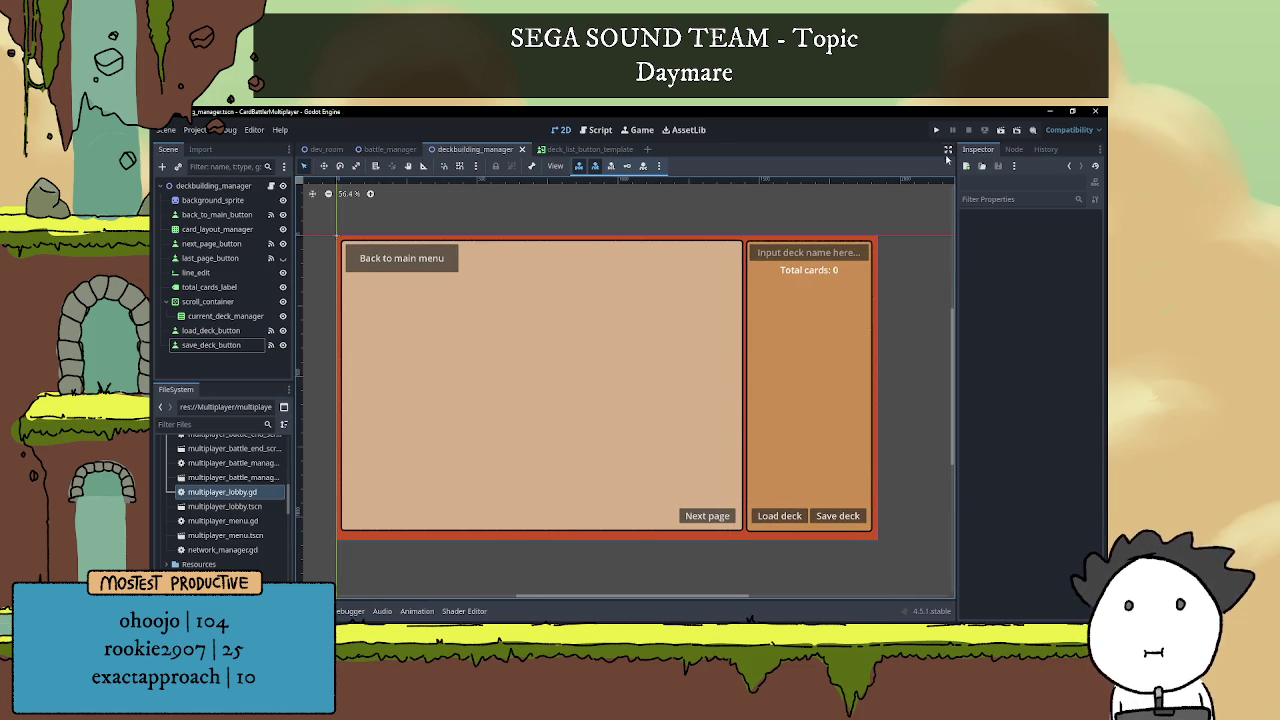
pyautogui.click(1000, 130)
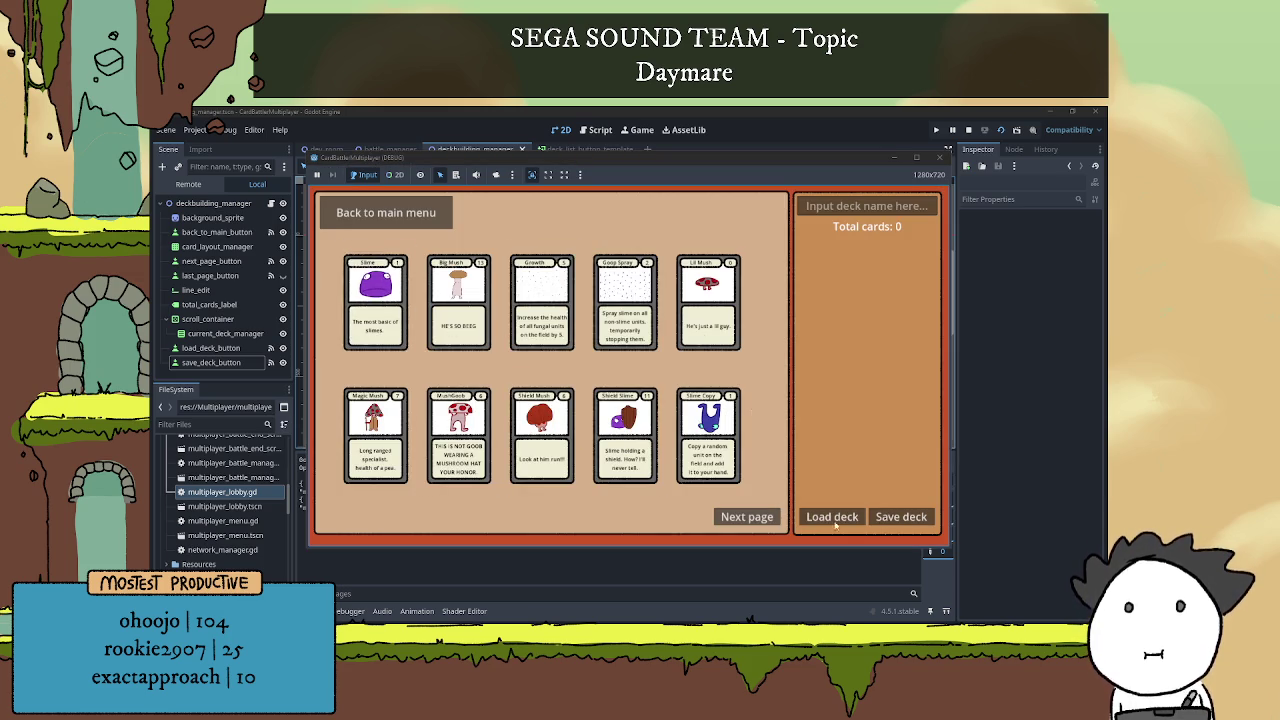
# Add page-one cards to the deck: Big Mush, Growth, Lil Mush, Goop Spray, Shield Slime, Slime Copy, Shield Mush, Mush Goob, Magic Mush.
pyautogui.doubleClick(451, 319)
pyautogui.tripleClick(548, 320)
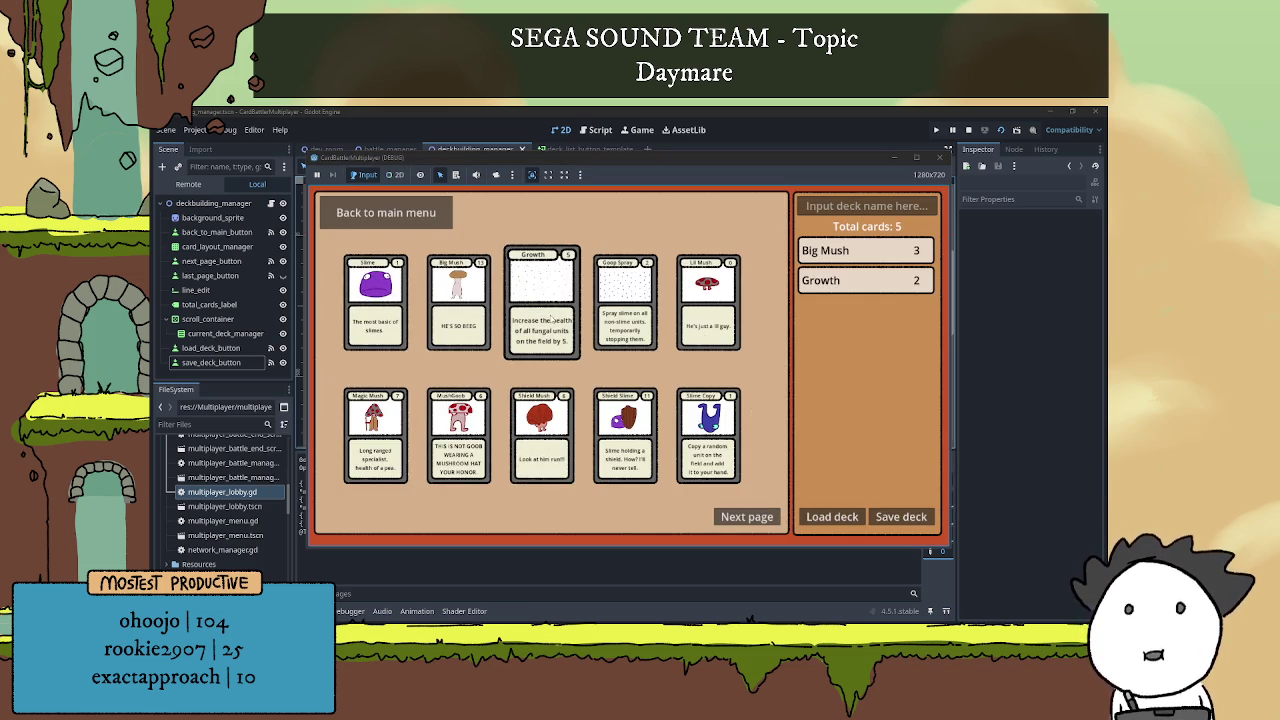
pyautogui.click(731, 328)
pyautogui.click(731, 328)
pyautogui.doubleClick(625, 310)
pyautogui.doubleClick(625, 440)
pyautogui.doubleClick(708, 440)
pyautogui.doubleClick(545, 440)
pyautogui.doubleClick(459, 440)
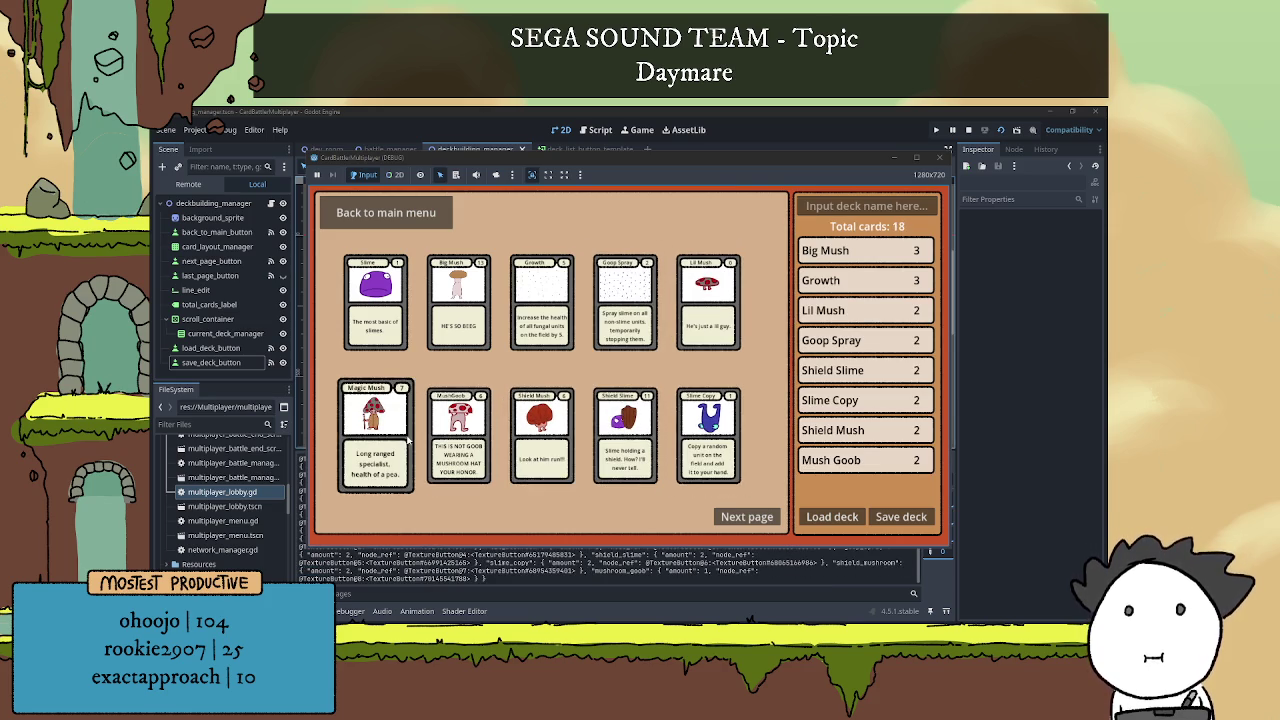
pyautogui.click(376, 440)
pyautogui.click(640, 330)
pyautogui.click(708, 300)
pyautogui.click(708, 300)
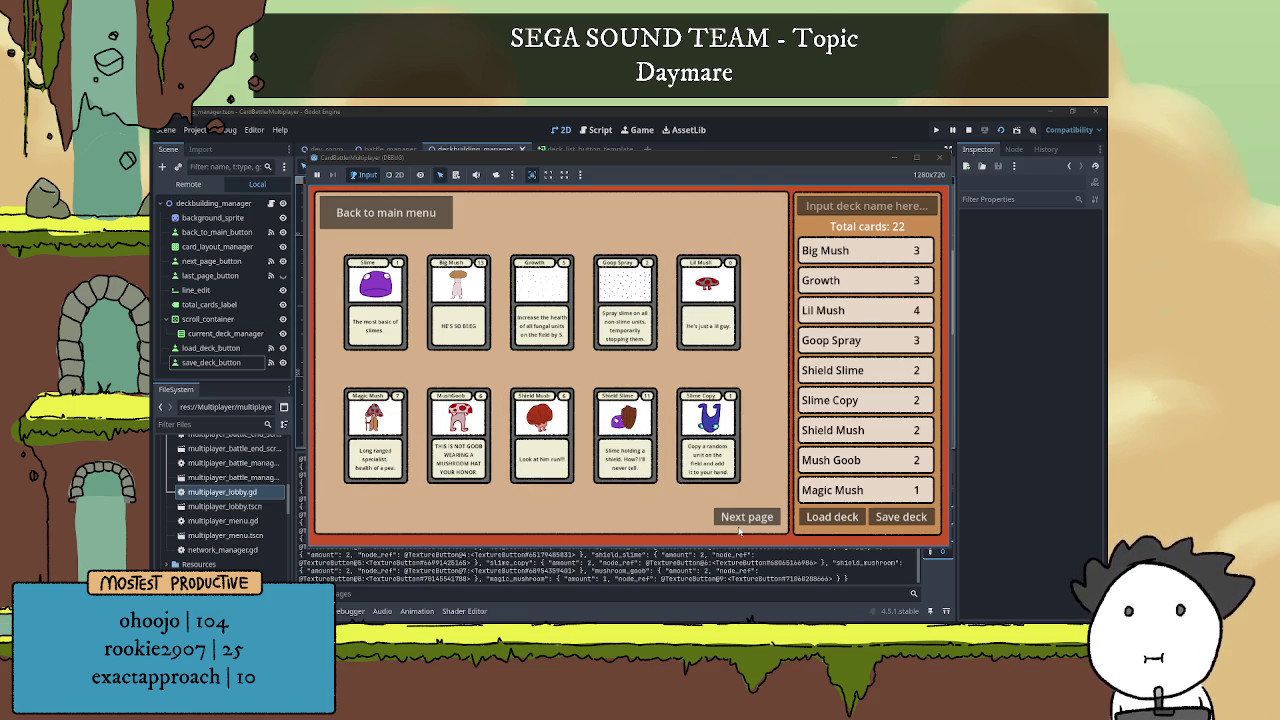
# On page two, add Sword Mush, Staff Slime, Spore Tower and Sword Slime for 30 cards.
pyautogui.click(747, 516)
pyautogui.click(624, 320)
pyautogui.doubleClick(624, 320)
pyautogui.doubleClick(541, 320)
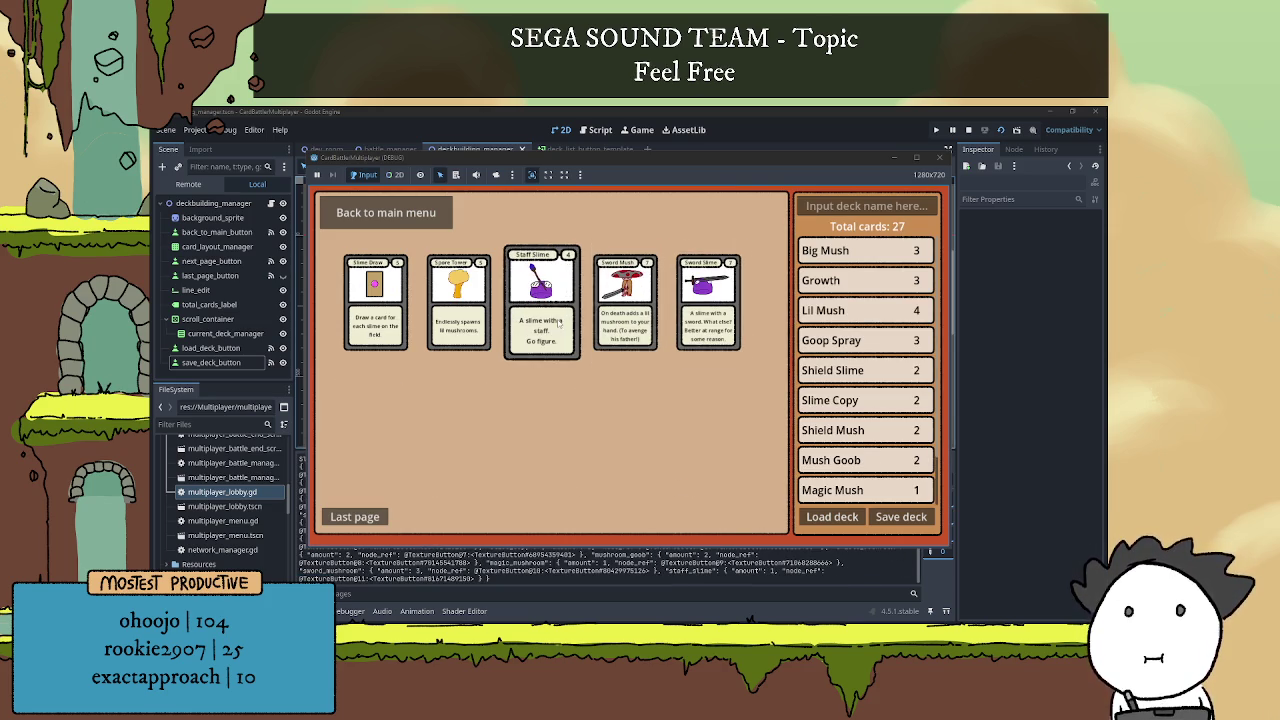
pyautogui.click(560, 325)
pyautogui.click(483, 315)
pyautogui.click(708, 300)
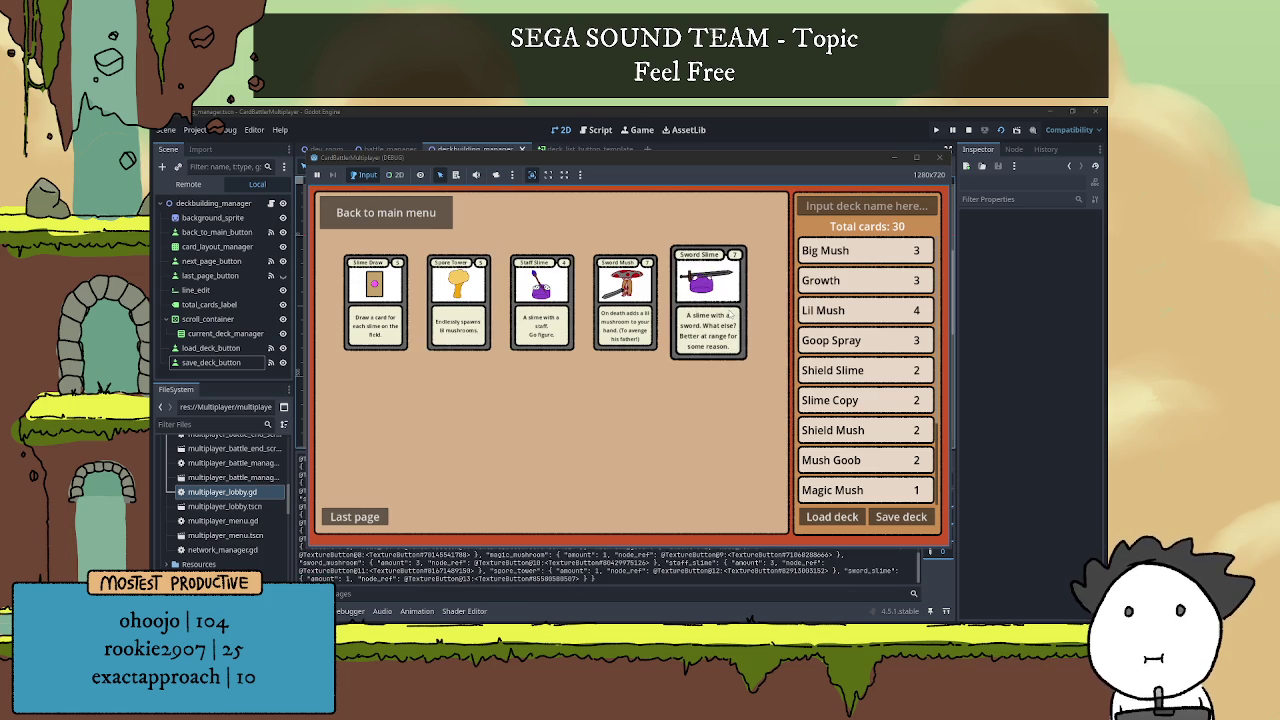
pyautogui.scroll(-3, 841, 448)
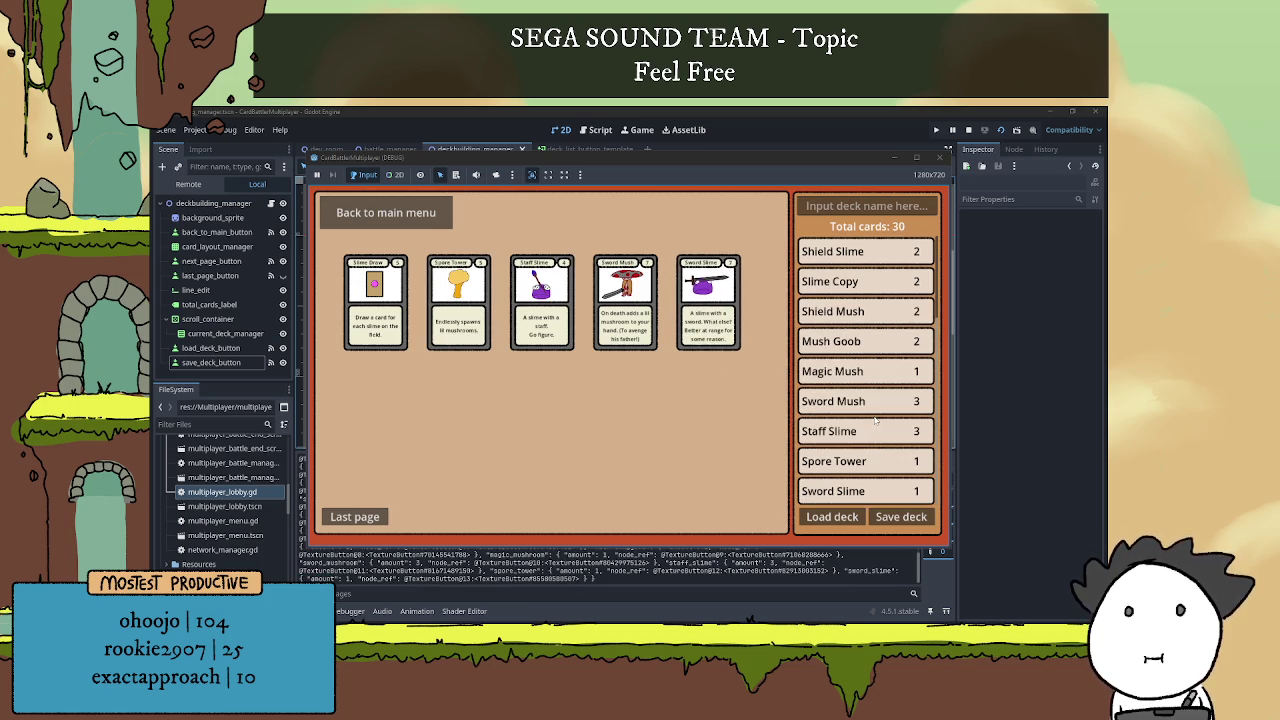
pyautogui.scroll(3, 875, 421)
pyautogui.scroll(-3, 873, 421)
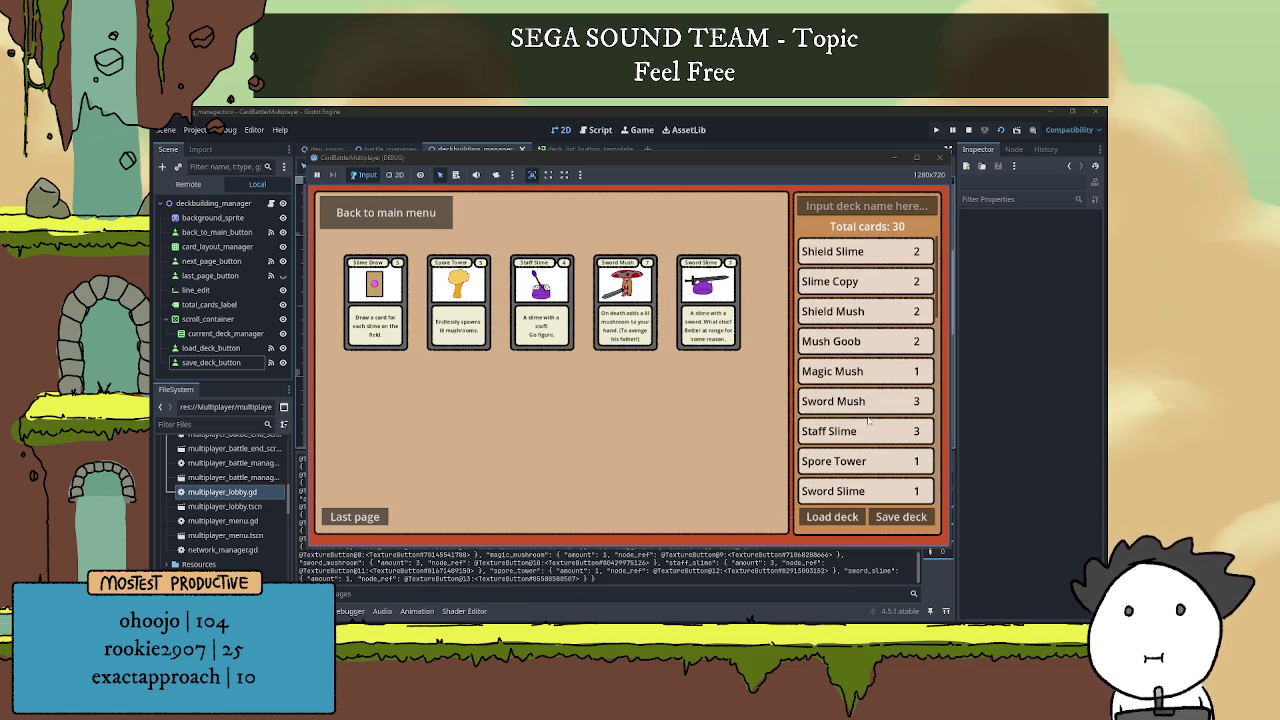
pyautogui.scroll(3, 868, 421)
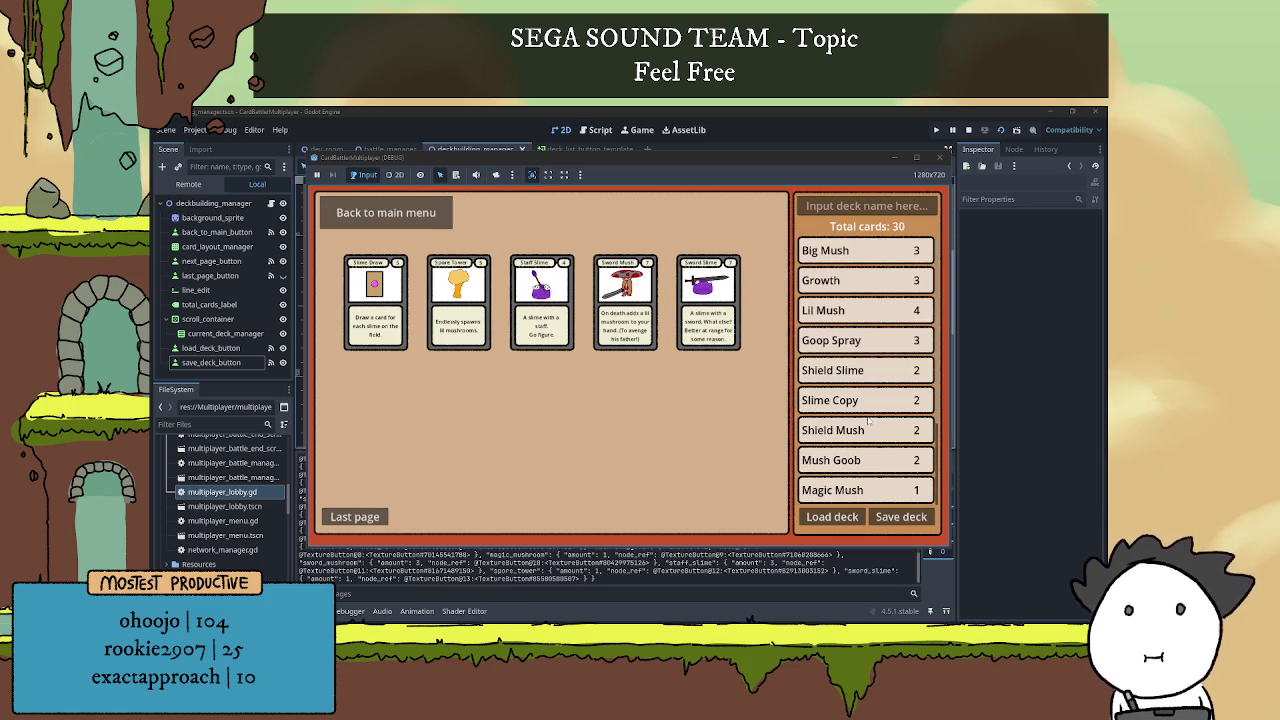
pyautogui.scroll(-3, 872, 418)
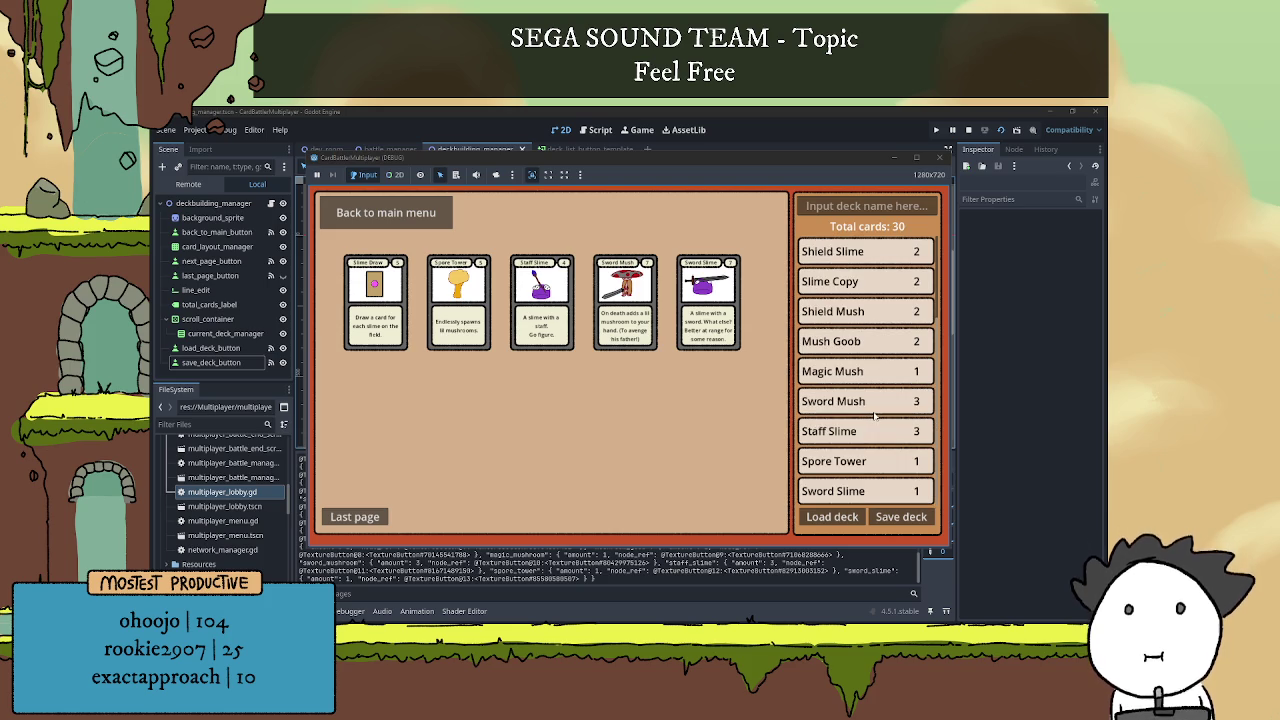
pyautogui.scroll(3, 874, 417)
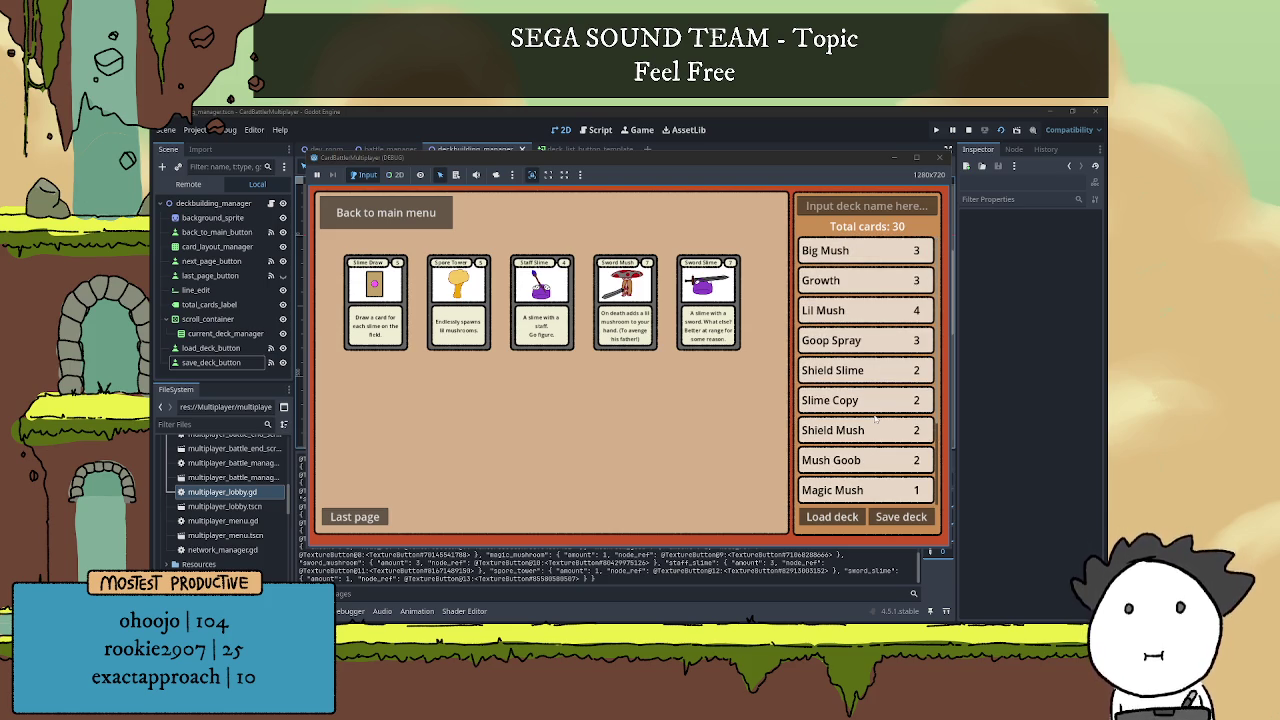
pyautogui.scroll(-3, 875, 420)
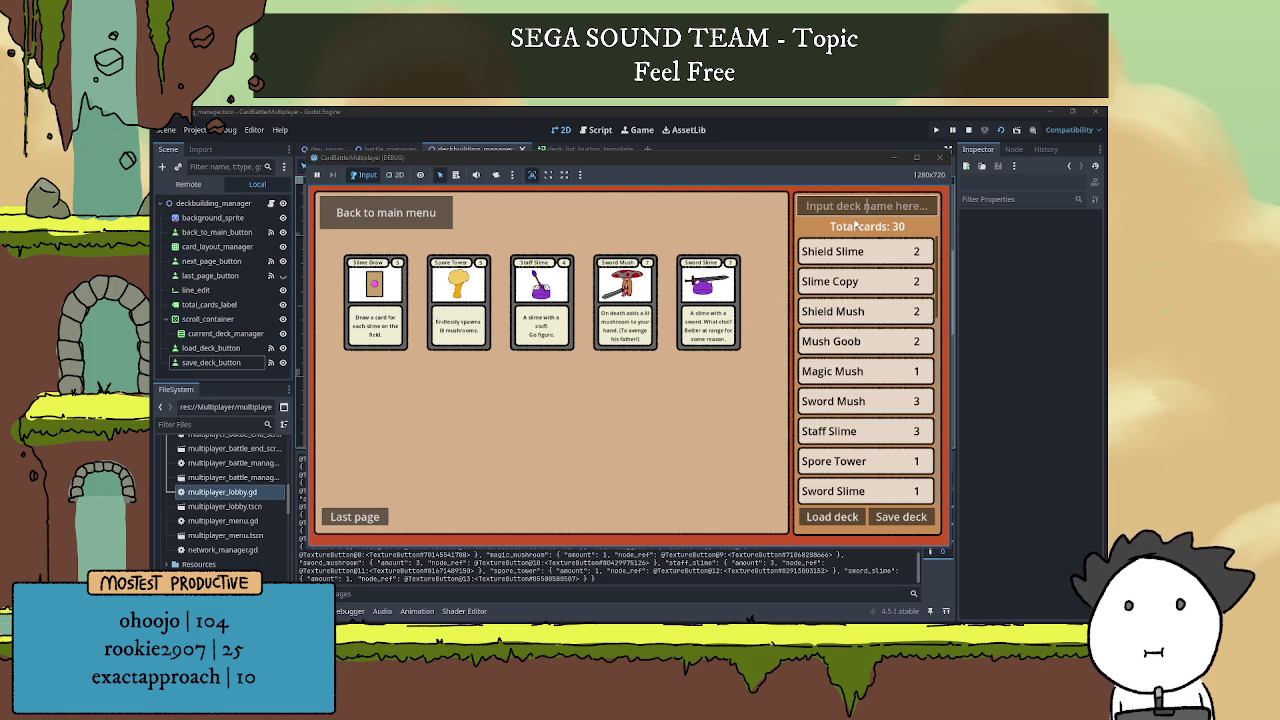
# Remove Shield Mush, Mush Goob, Big Mush and Growth from the deck list, then stop the game with F8.
pyautogui.write('alsjkdflb')
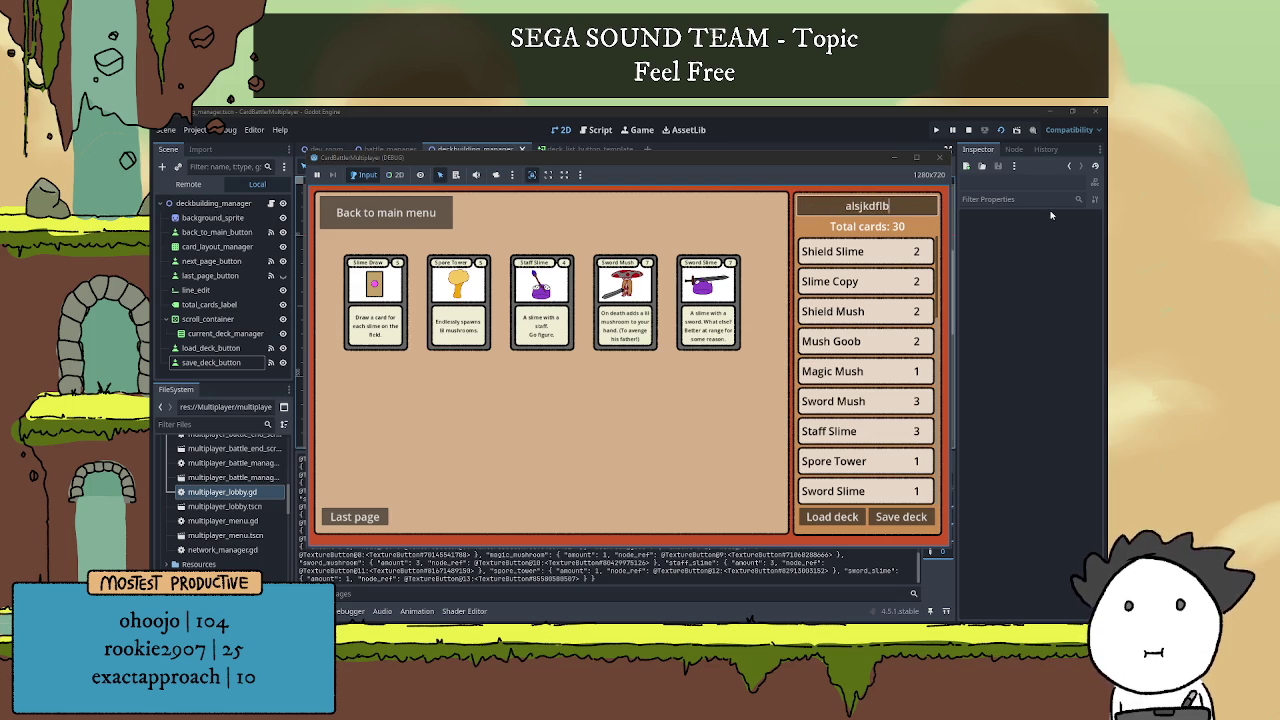
pyautogui.click(879, 315)
pyautogui.click(877, 341)
pyautogui.click(877, 341)
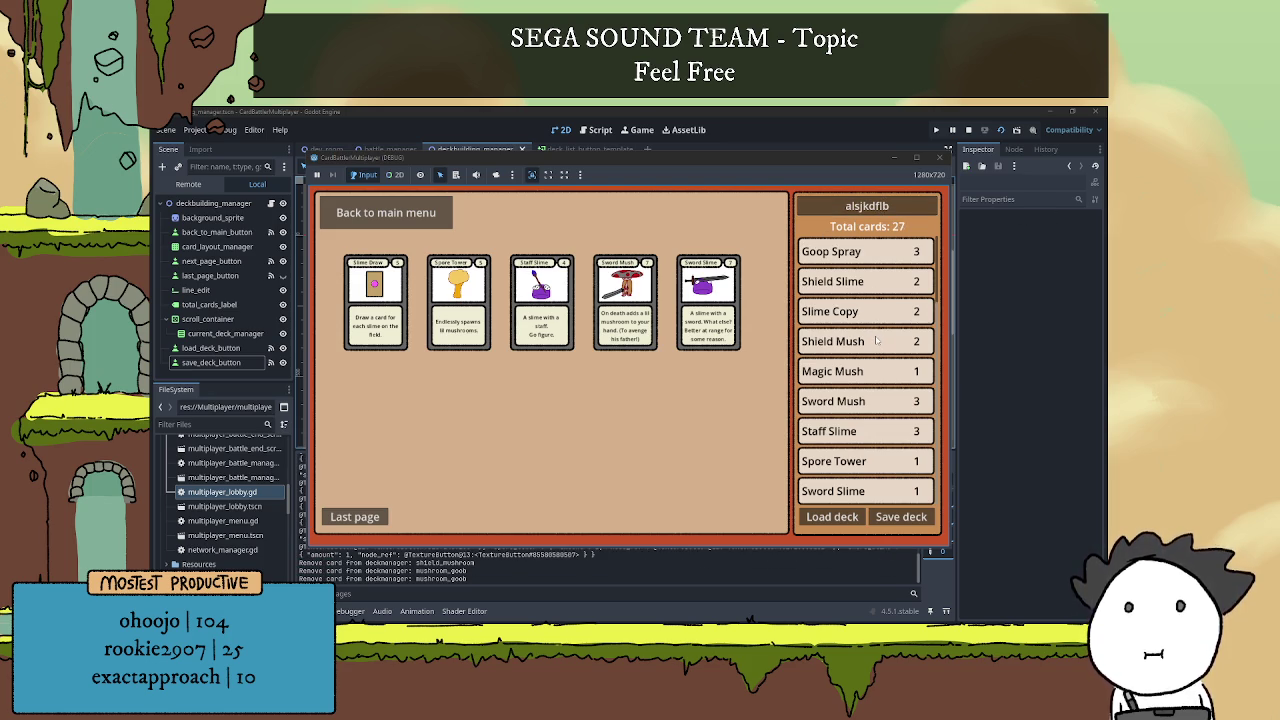
pyautogui.click(876, 342)
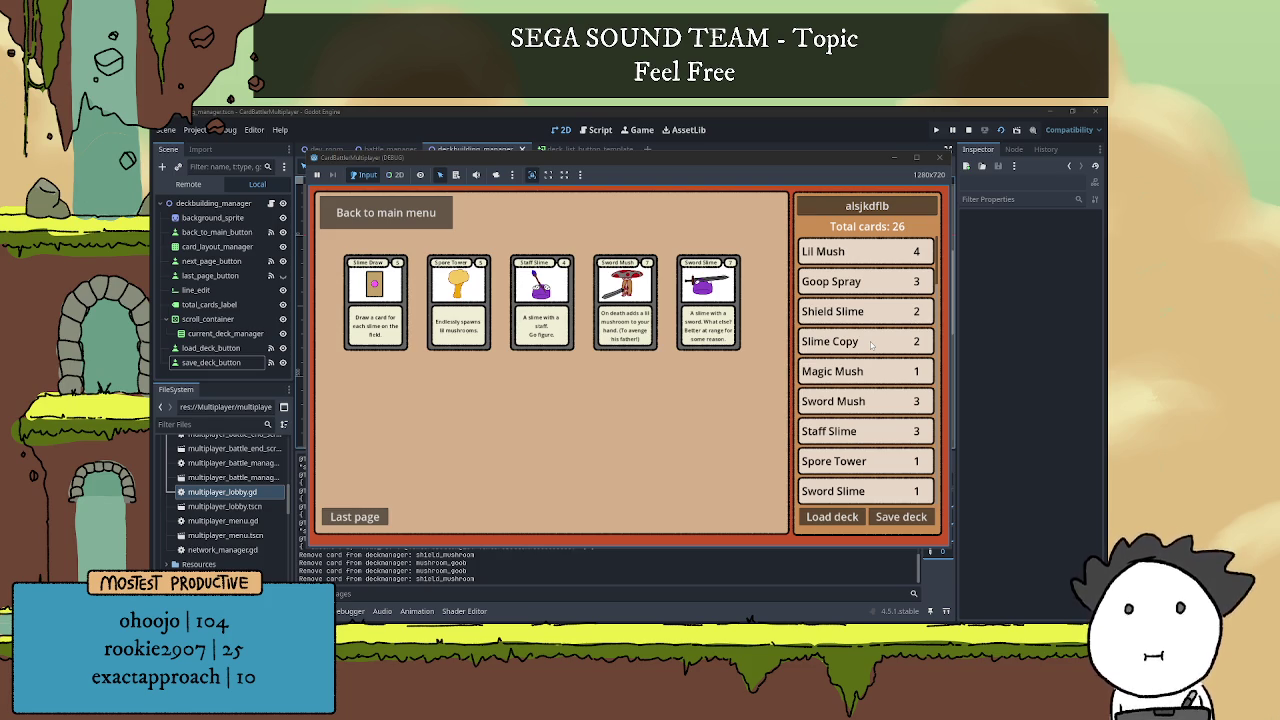
pyautogui.scroll(2, 871, 344)
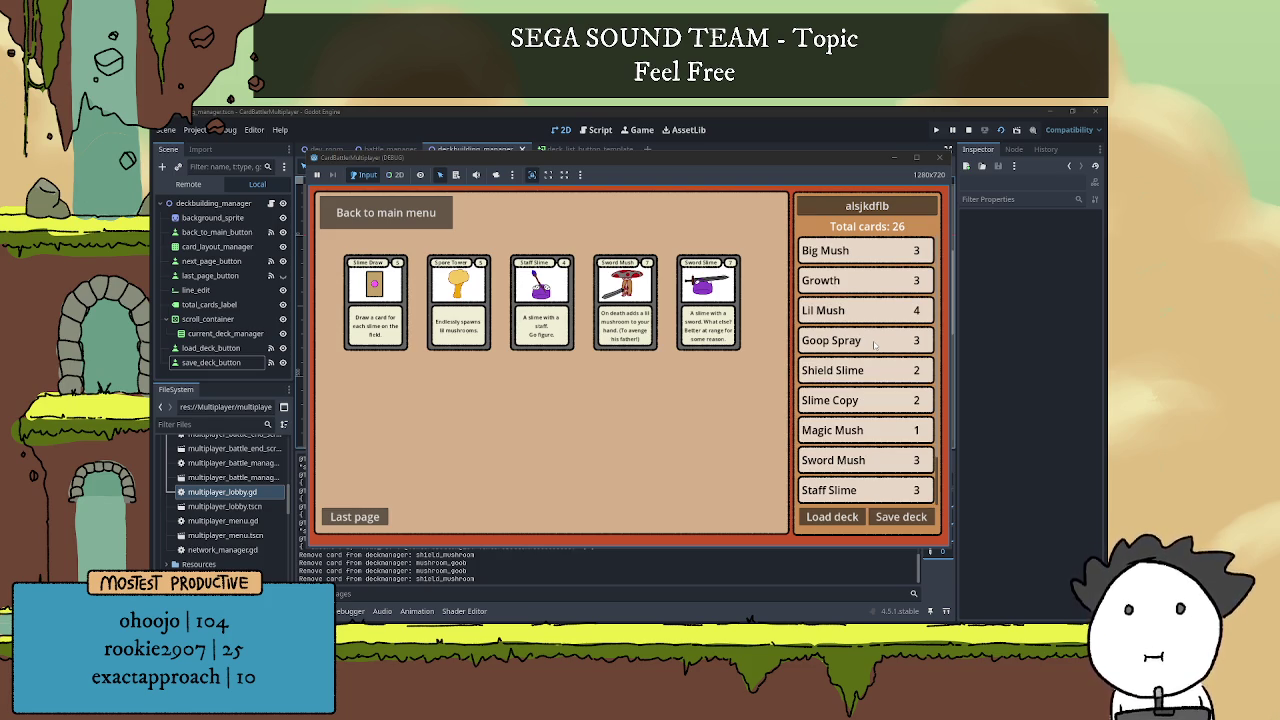
pyautogui.click(861, 254)
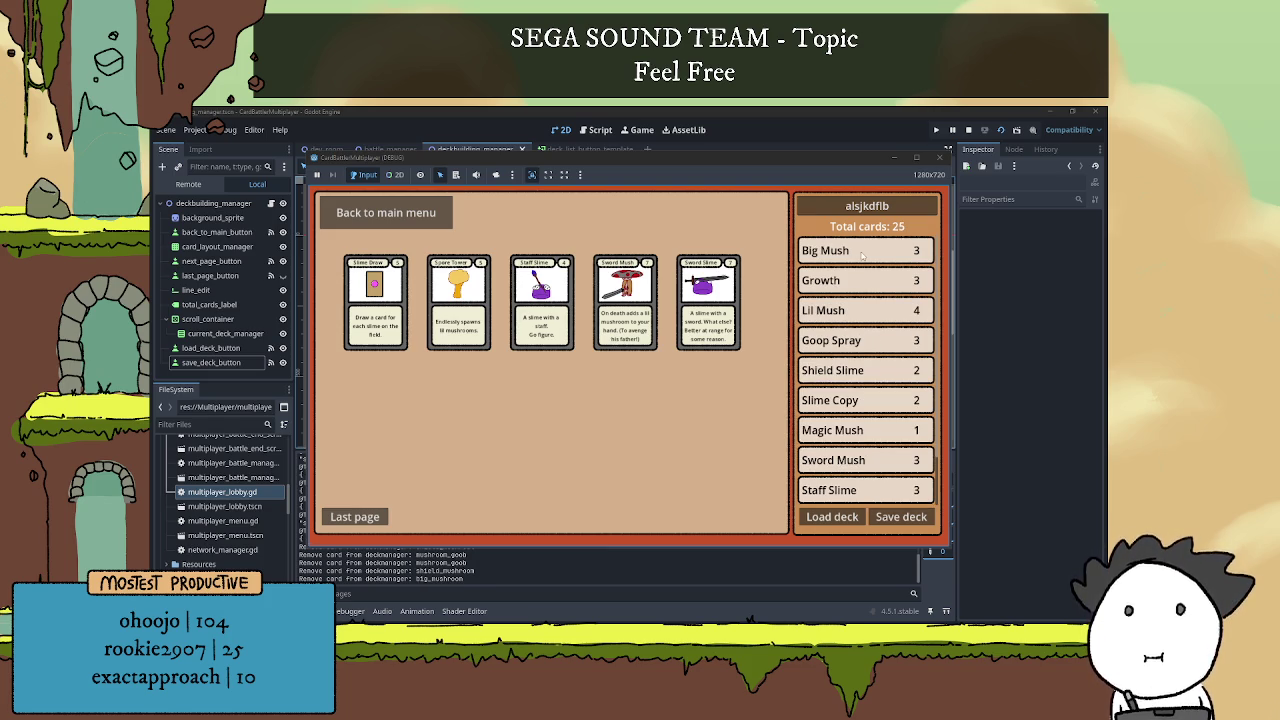
pyautogui.click(864, 255)
pyautogui.click(864, 255)
pyautogui.click(864, 255)
pyautogui.click(864, 255)
pyautogui.click(864, 255)
pyautogui.click(864, 255)
pyautogui.click(864, 255)
pyautogui.press('F8')
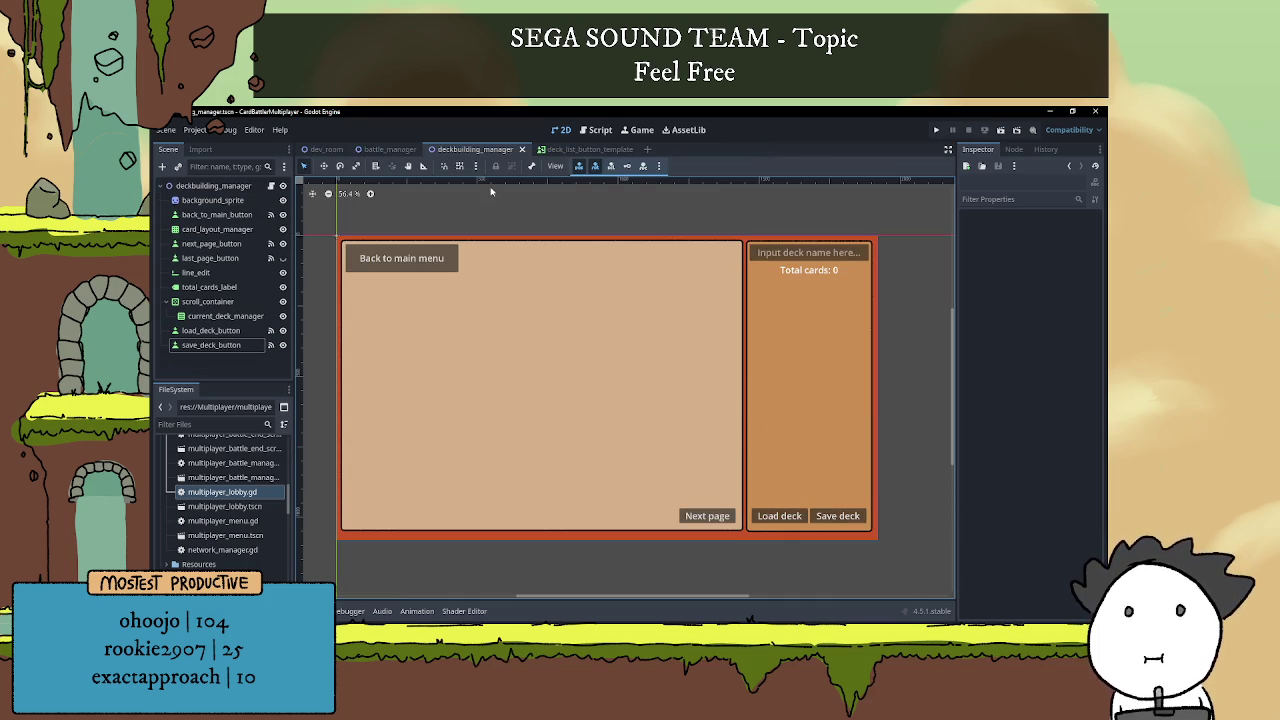
# Review the label update code in the deck_list_button_template script.
pyautogui.click(585, 149)
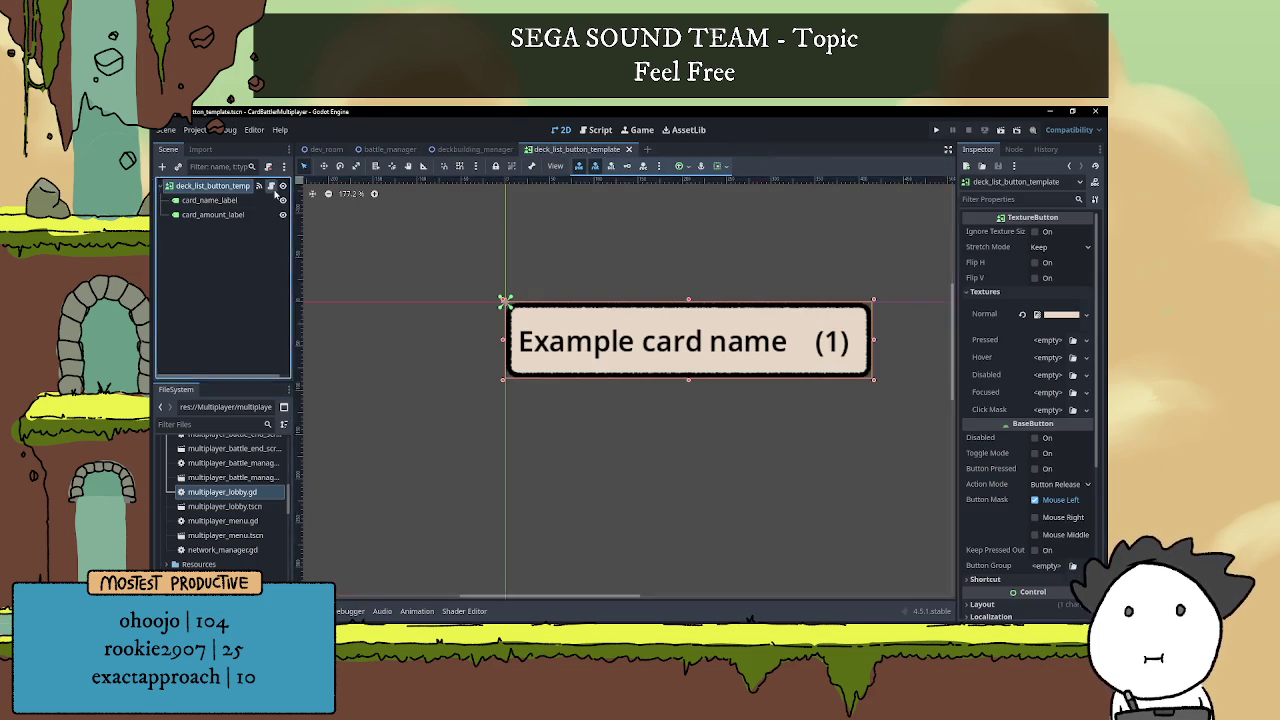
pyautogui.click(270, 187)
pyautogui.click(508, 348)
pyautogui.click(542, 309)
# Open deckbuilding_manager.gd at remove_card_from_deck and place the caret at the end of line 92.
pyautogui.click(497, 149)
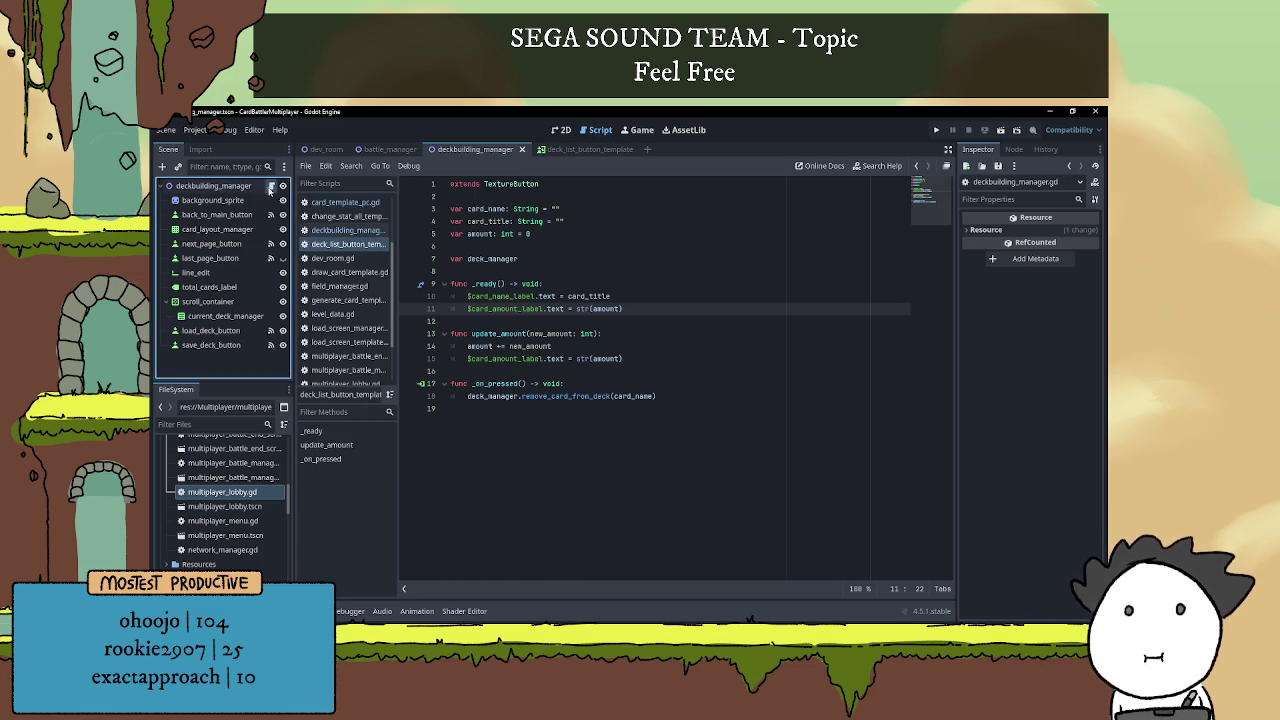
pyautogui.click(270, 186)
pyautogui.scroll(-4, 591, 400)
pyautogui.click(591, 421)
pyautogui.scroll(-20, 591, 421)
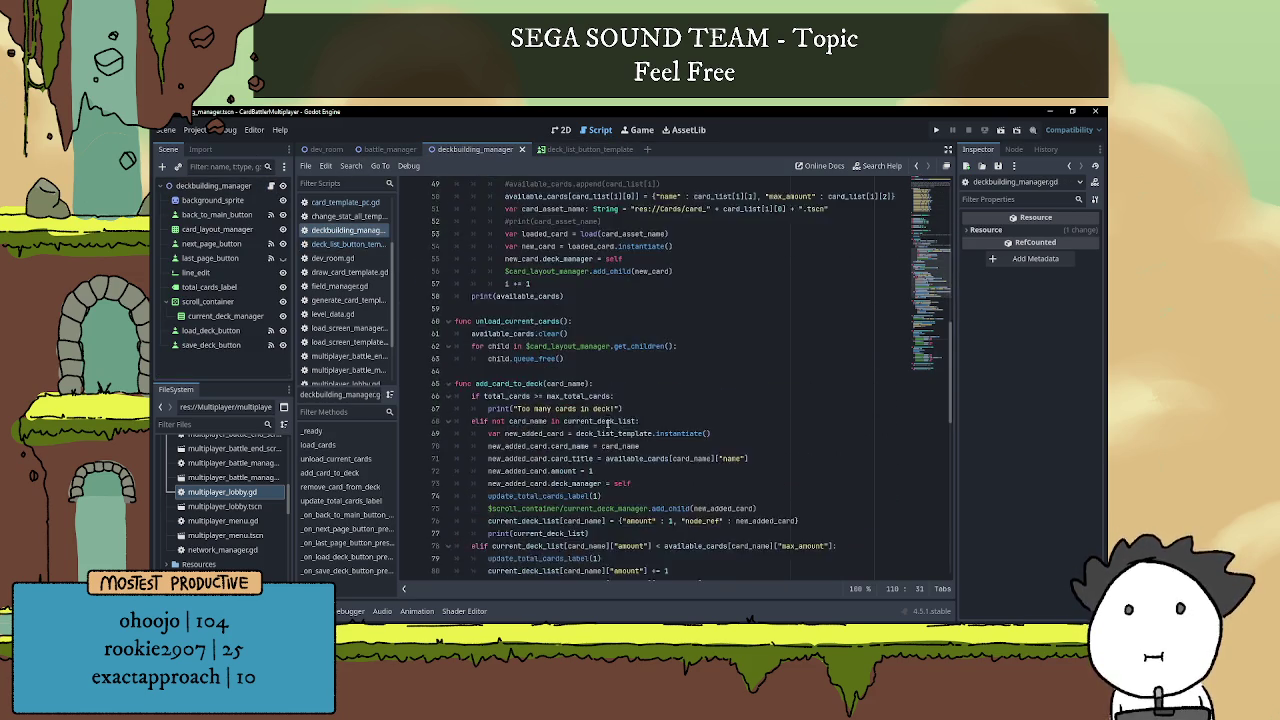
pyautogui.scroll(3, 605, 423)
pyautogui.click(709, 420)
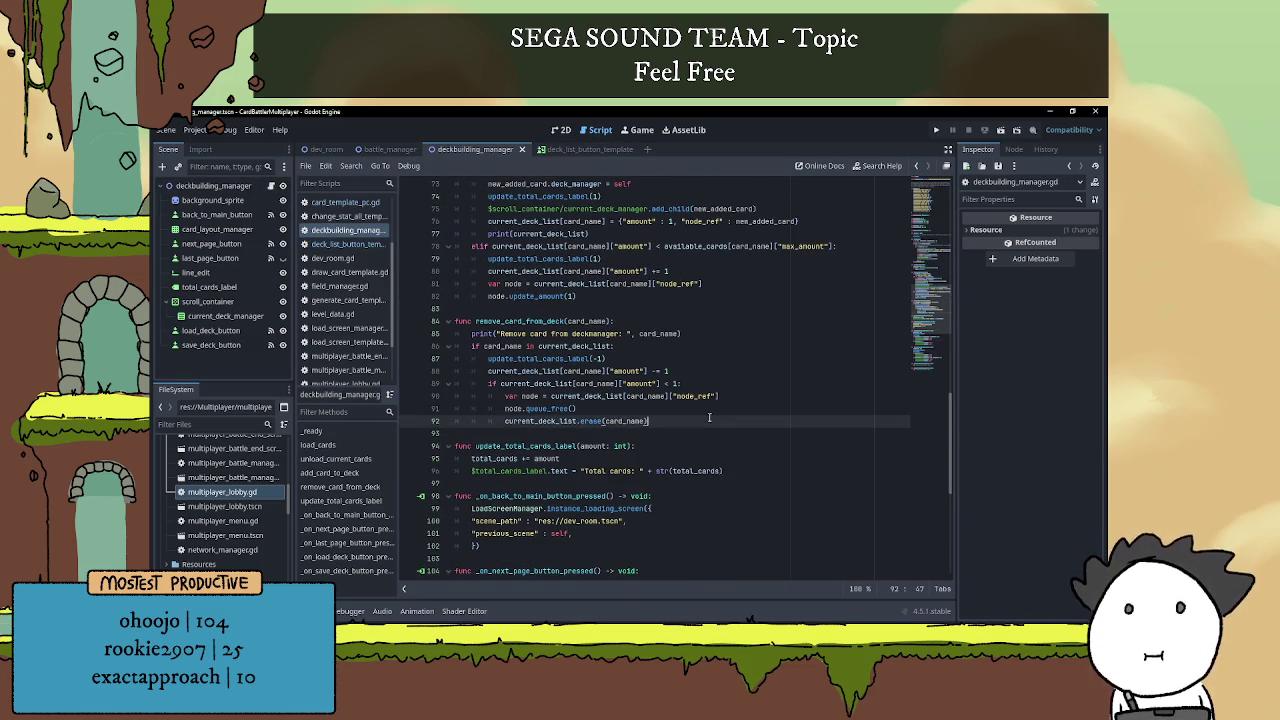
# Add an else branch to remove_card_from_deck containing a copy of the node lookup from line 90.
pyautogui.press('Return')
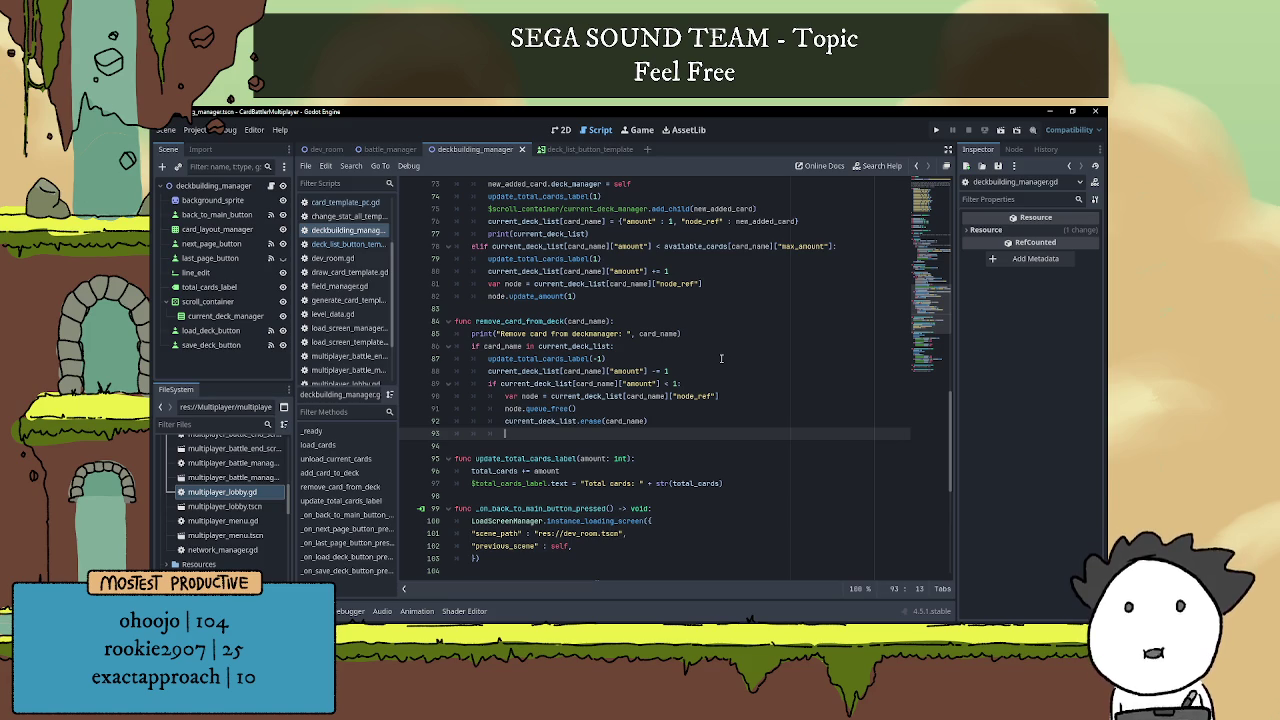
pyautogui.press('BackSpace')
pyautogui.press('BackSpace')
pyautogui.press('BackSpace')
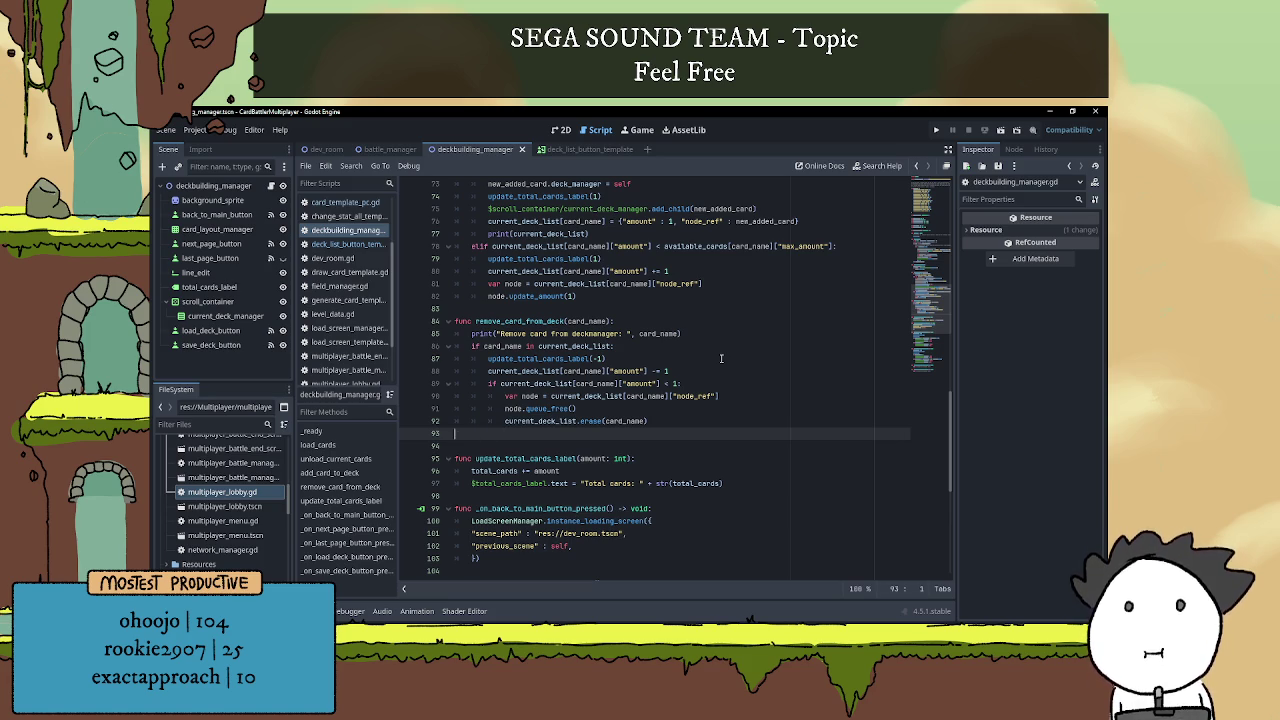
pyautogui.press('Return')
pyautogui.press('BackSpace')
pyautogui.write('else:')
pyautogui.press('Return')
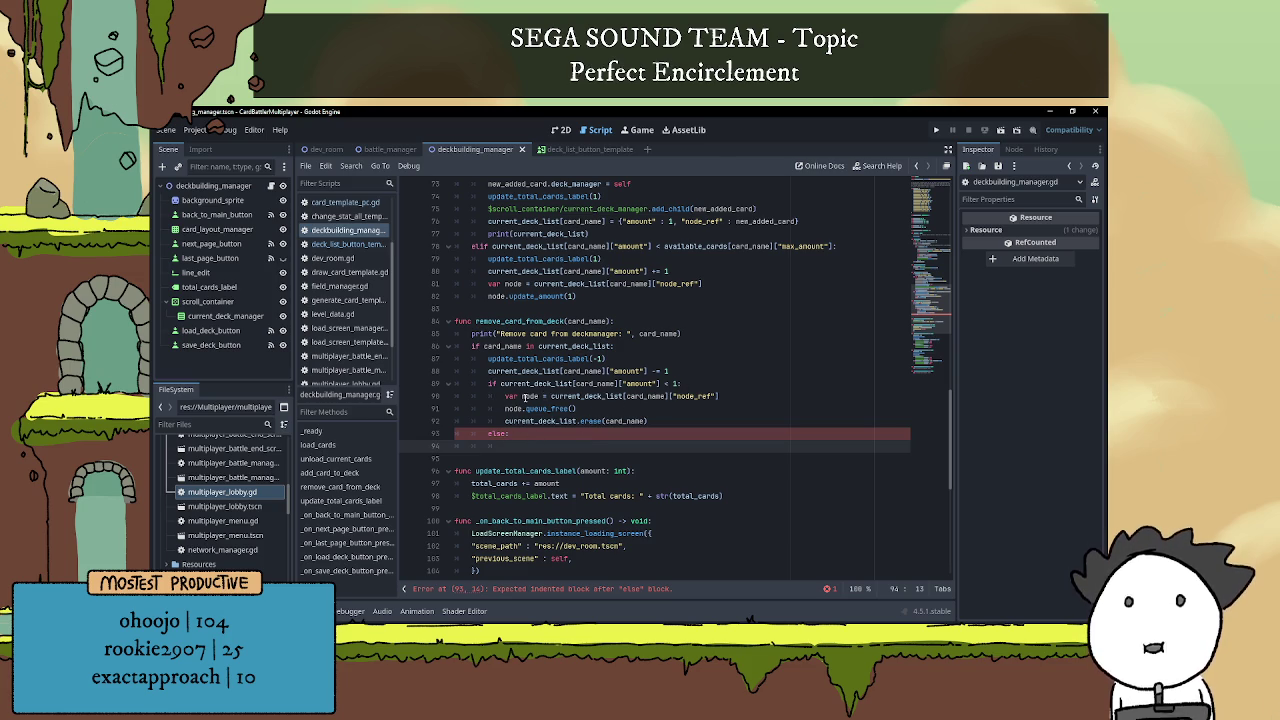
pyautogui.moveTo(505, 396); pyautogui.dragTo(718, 396)
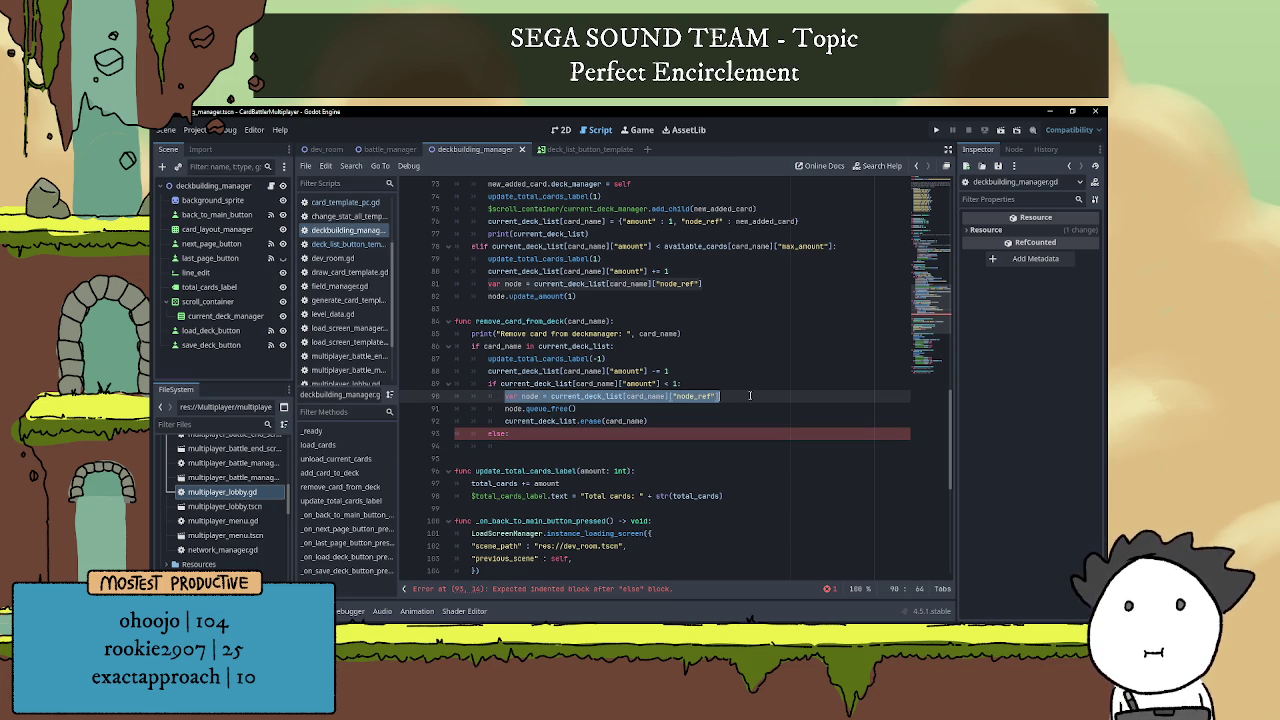
pyautogui.hotkey('ctrl', 'c')
pyautogui.click(530, 444)
pyautogui.hotkey('ctrl', 'v')
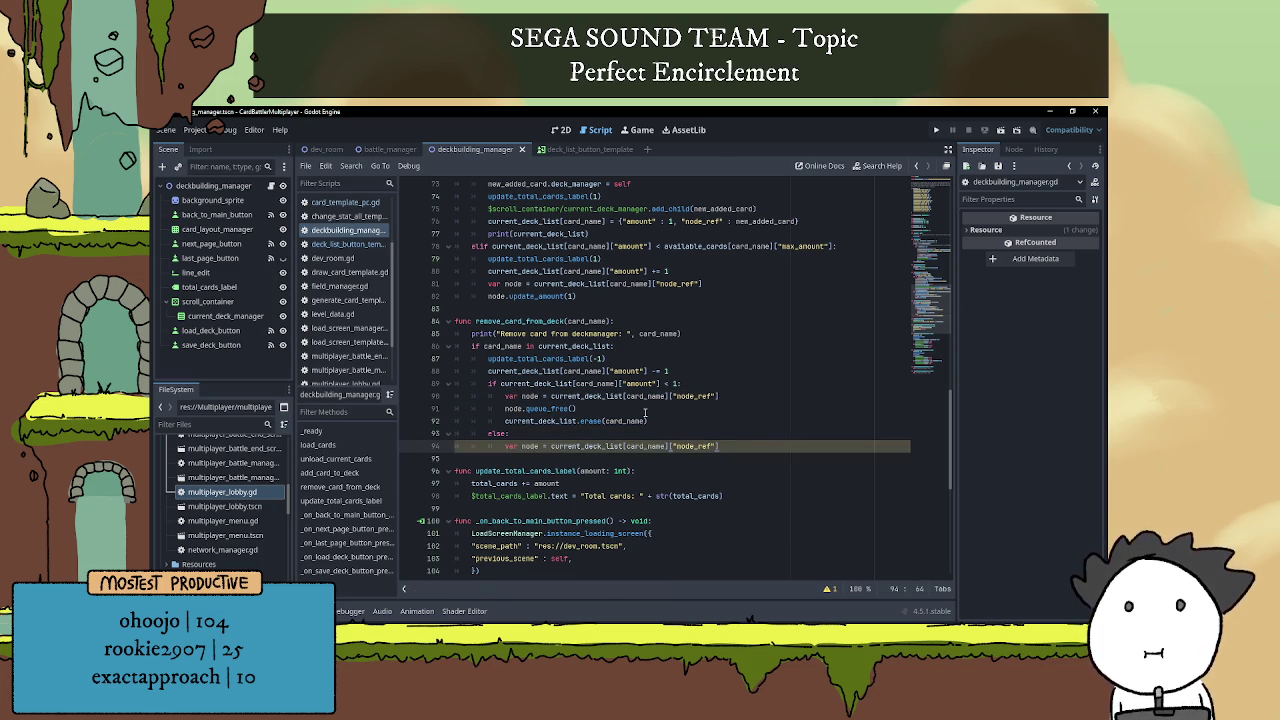
pyautogui.press('Return')
pyautogui.write('node.up')
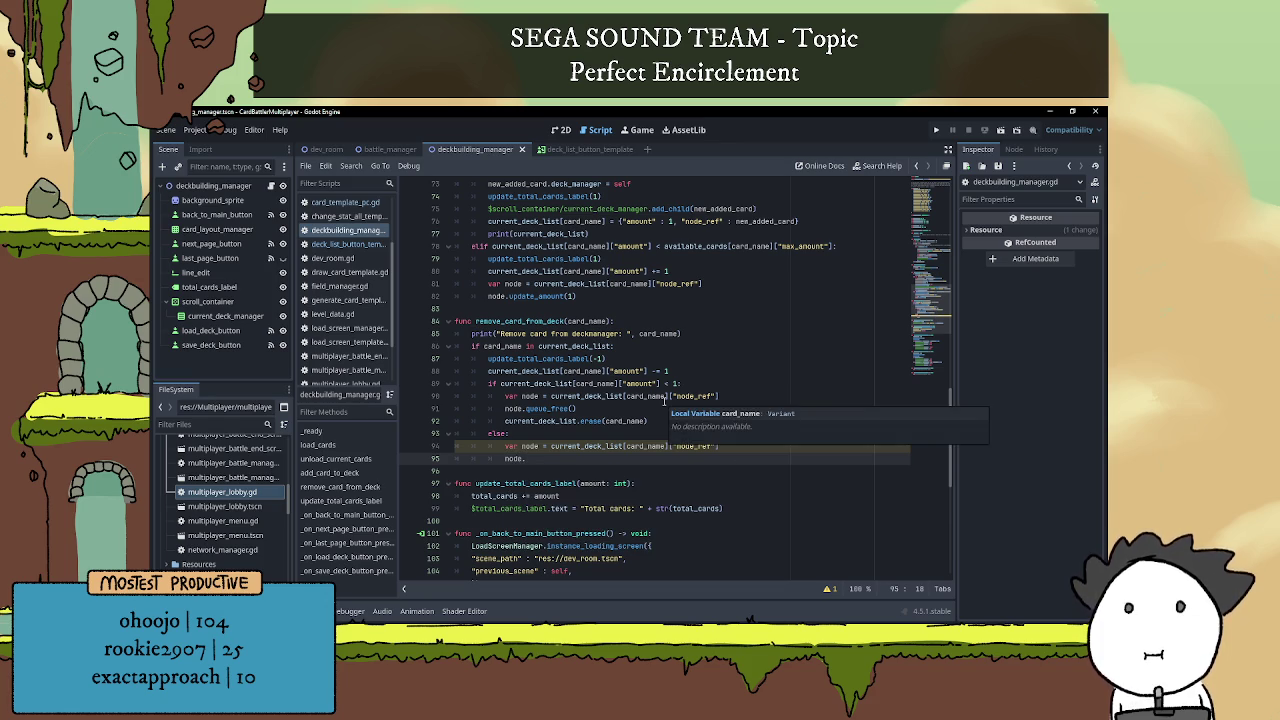
pyautogui.write('date_')
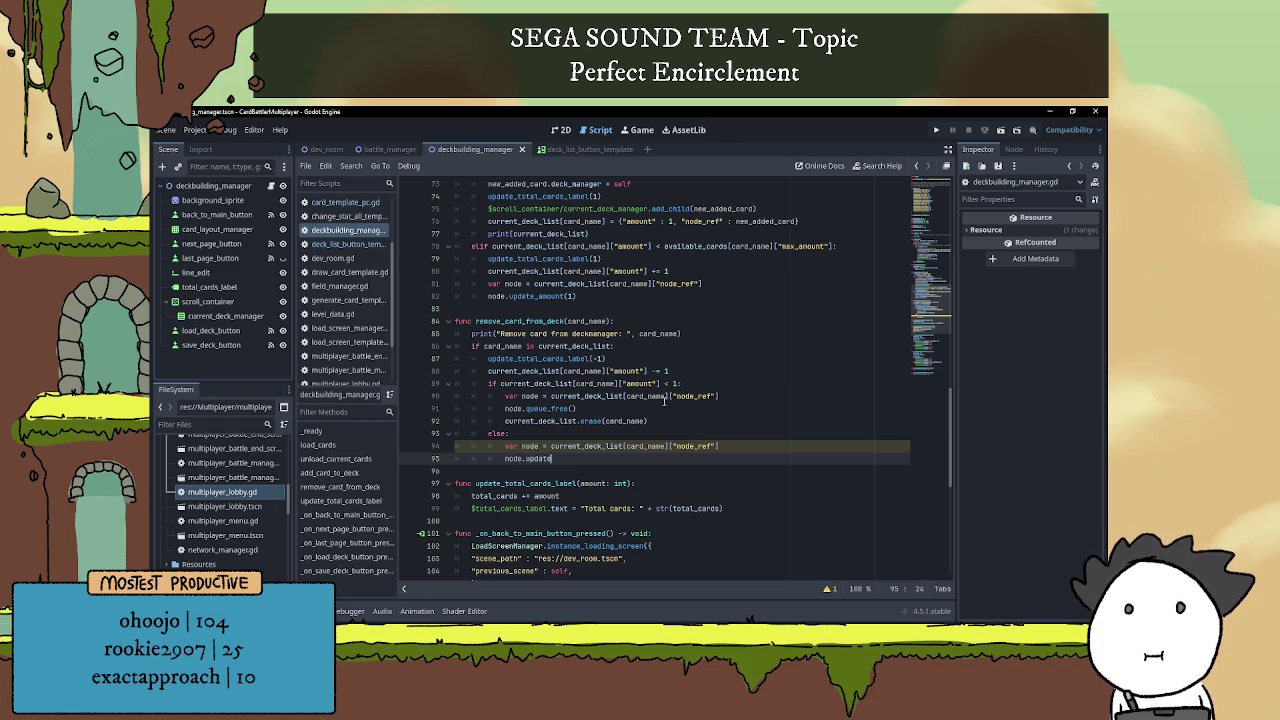
# Check update_amount's parameter in deck_list_button_template.gd and complete the call as node.update_amount(-1).
pyautogui.click(612, 150)
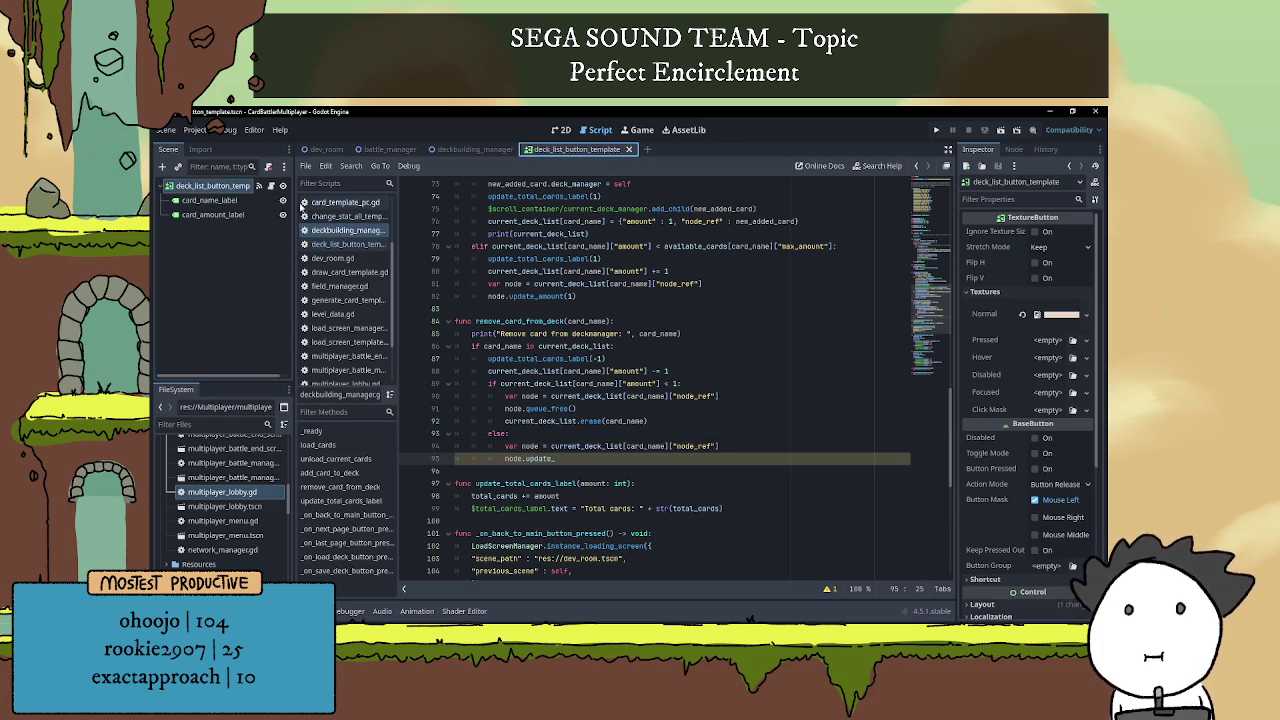
pyautogui.click(270, 186)
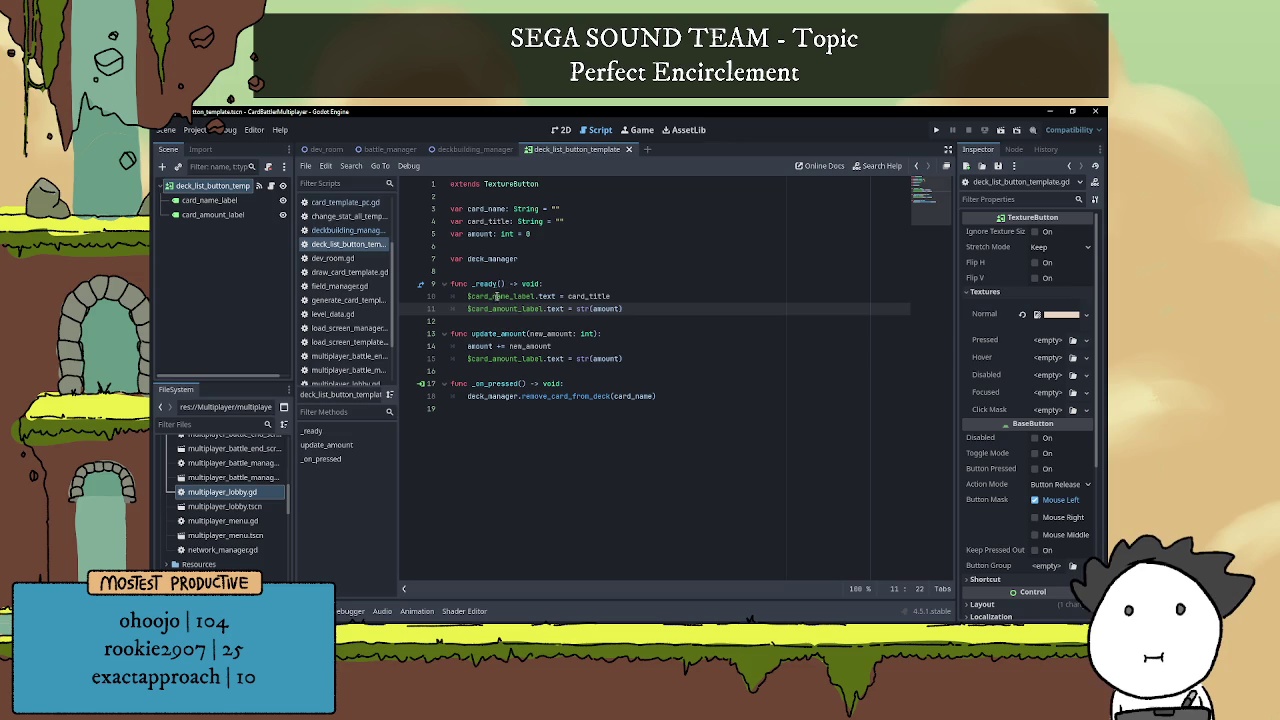
pyautogui.doubleClick(500, 333)
pyautogui.click(641, 332)
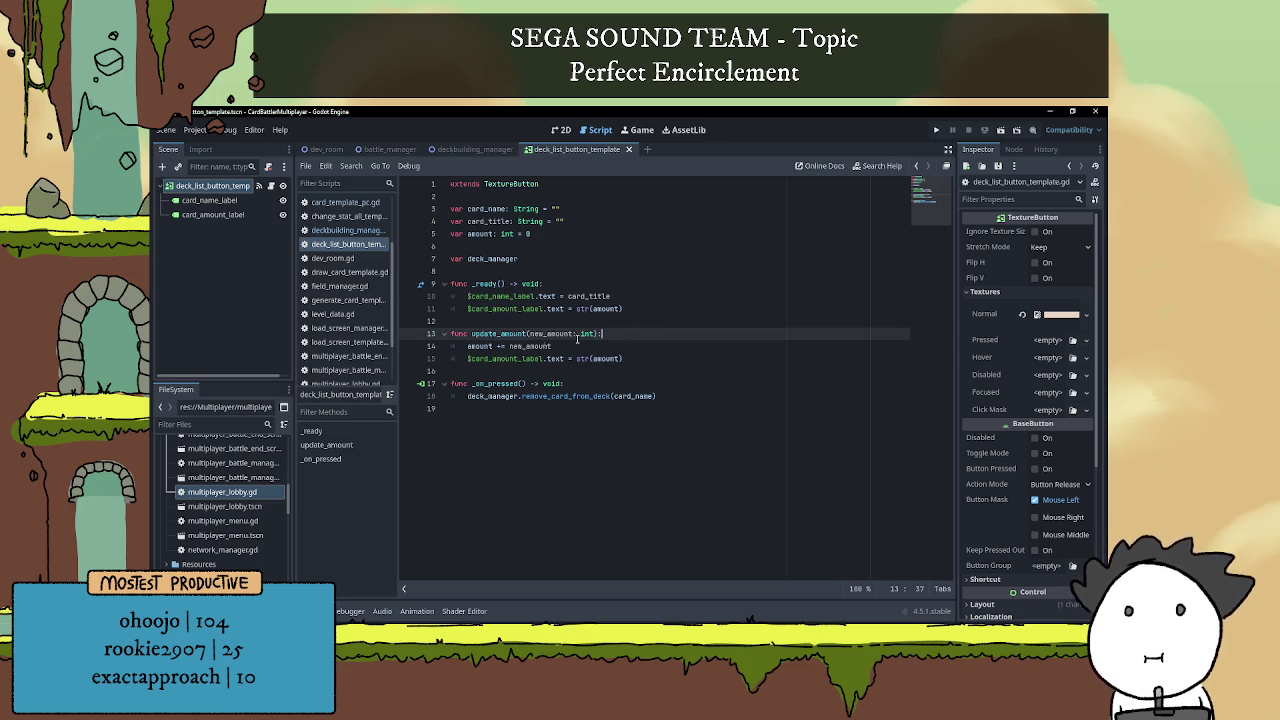
pyautogui.doubleClick(476, 334)
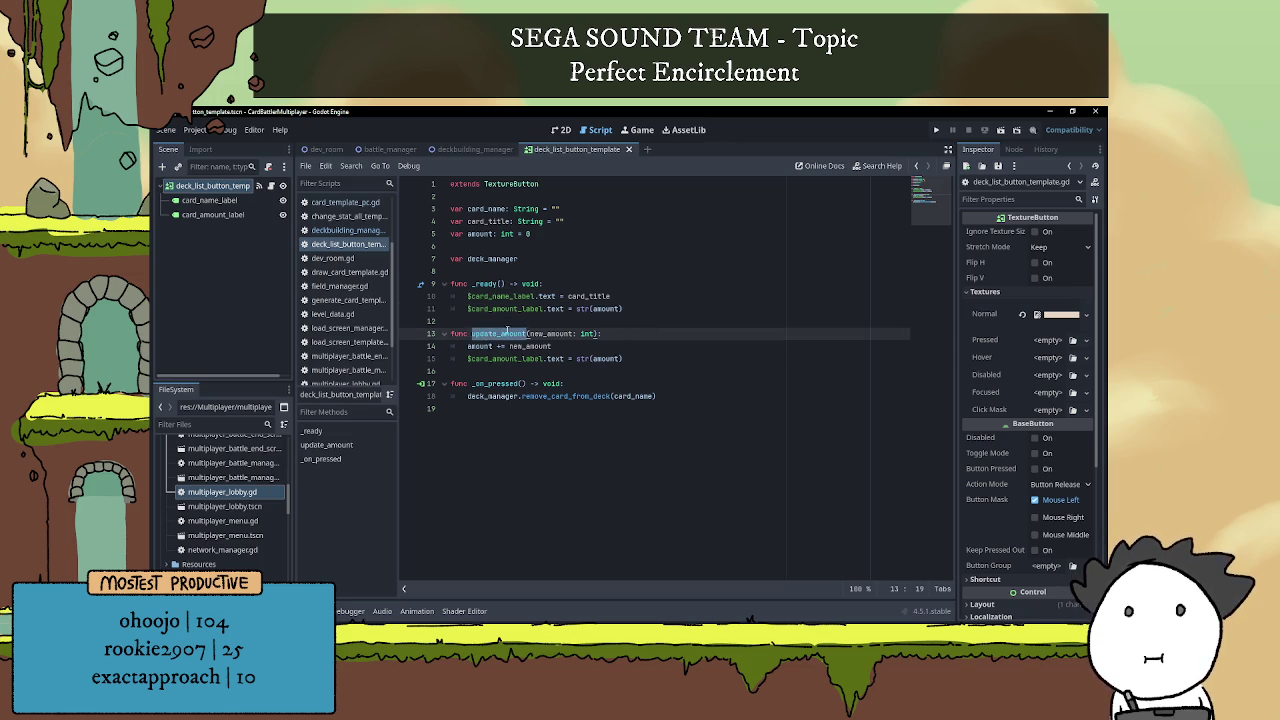
pyautogui.click(470, 149)
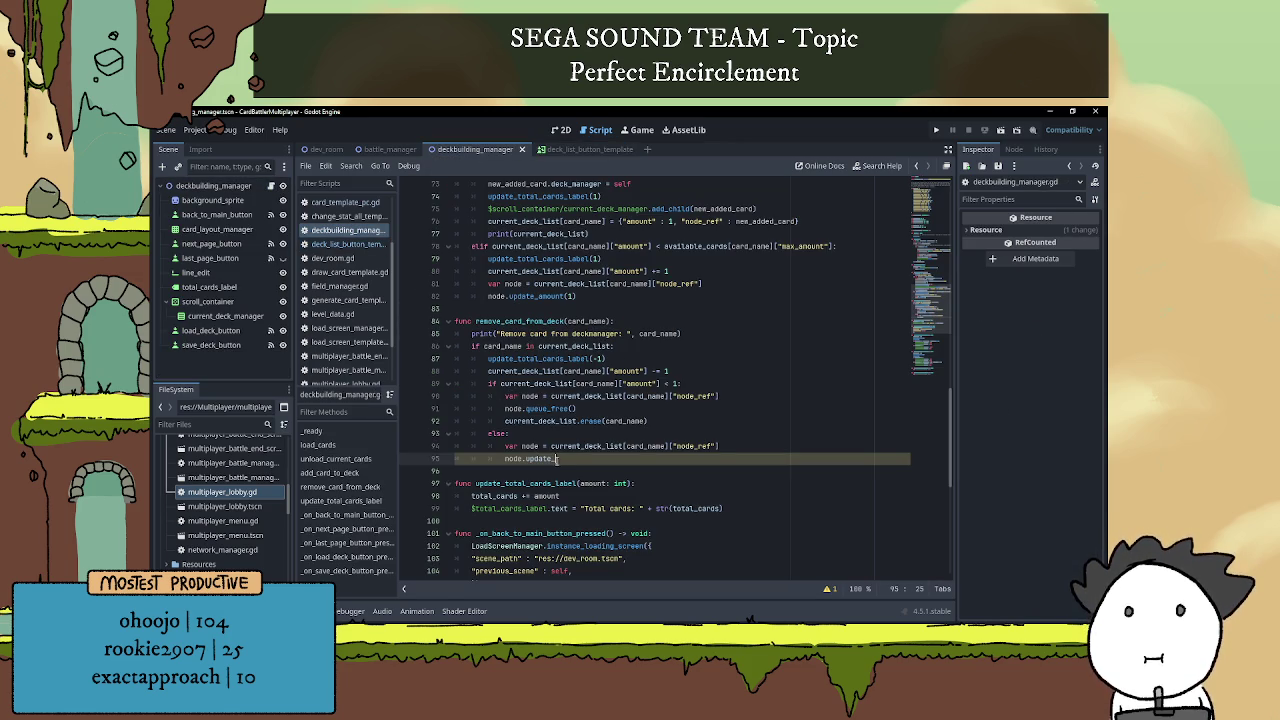
pyautogui.write('amount')
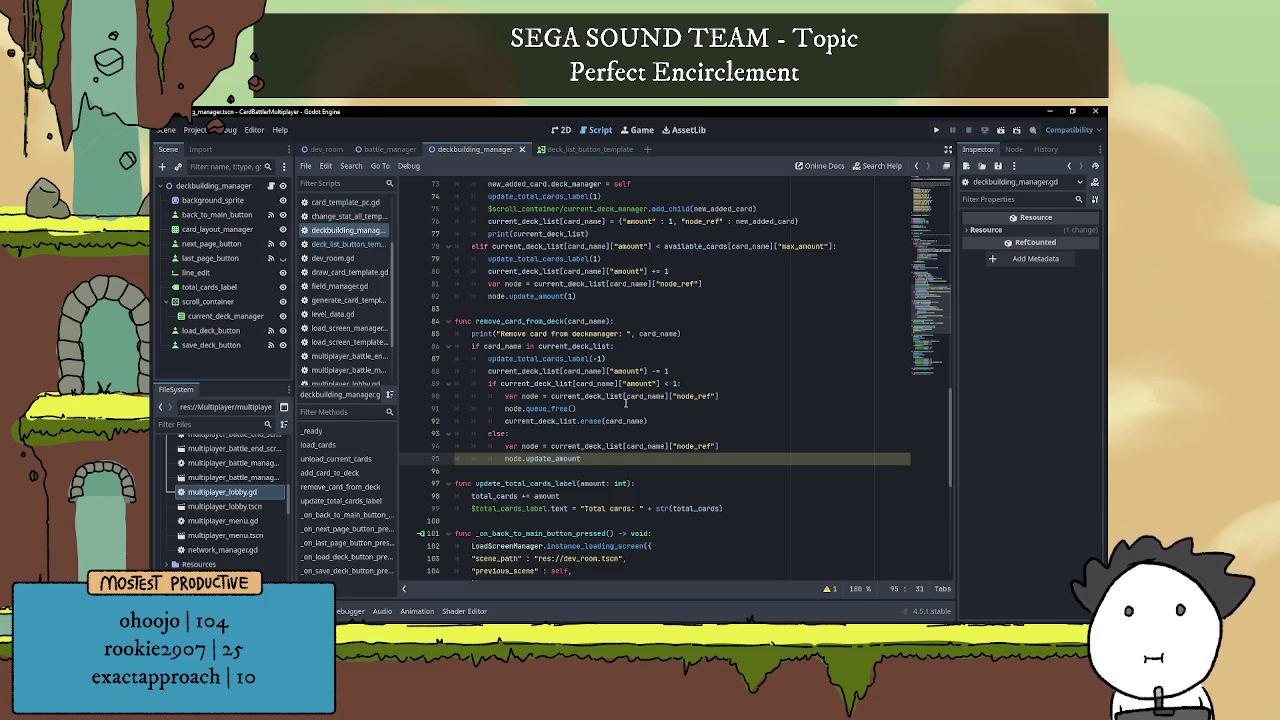
pyautogui.scroll(-1, 516, 390)
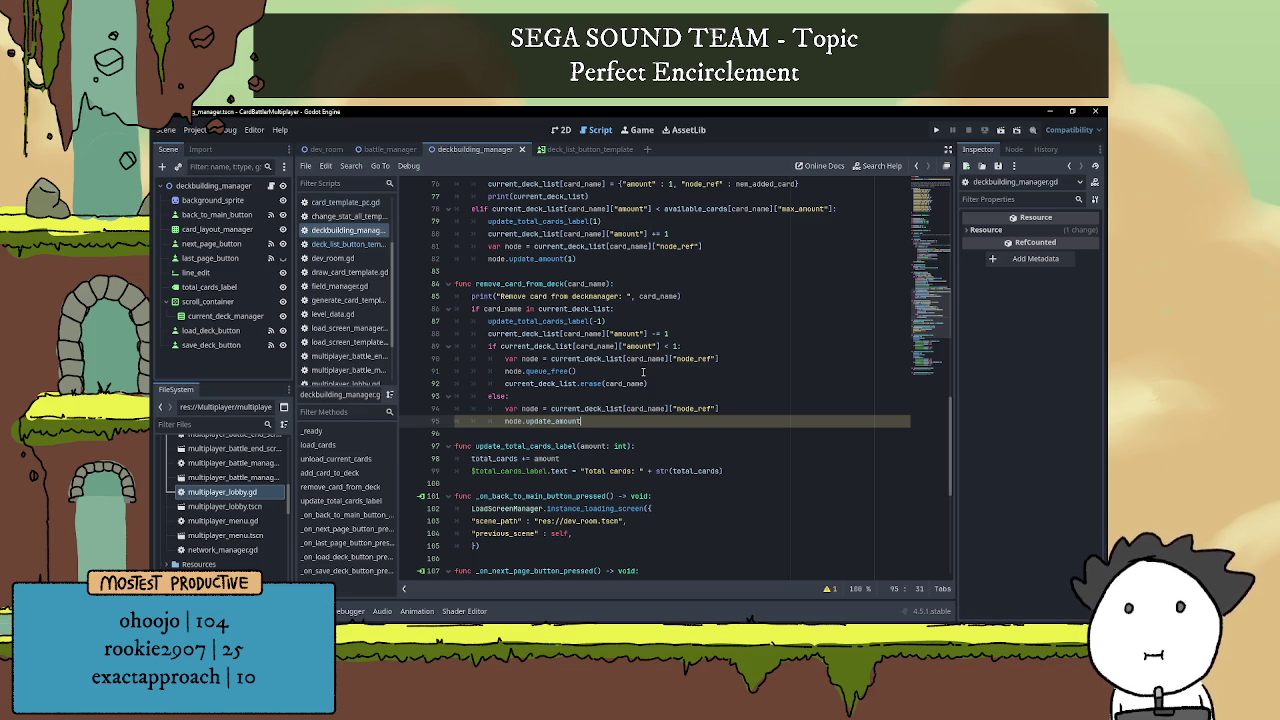
pyautogui.write('()')
pyautogui.write('-1')
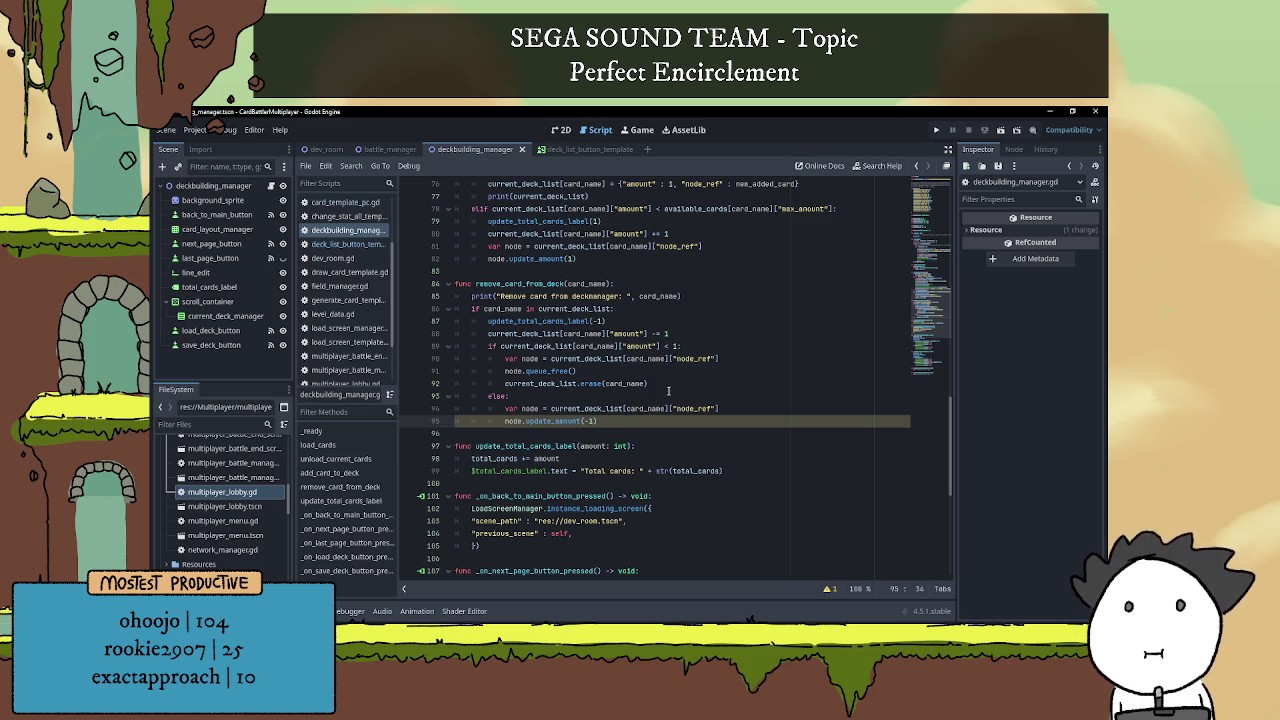
pyautogui.click(668, 396)
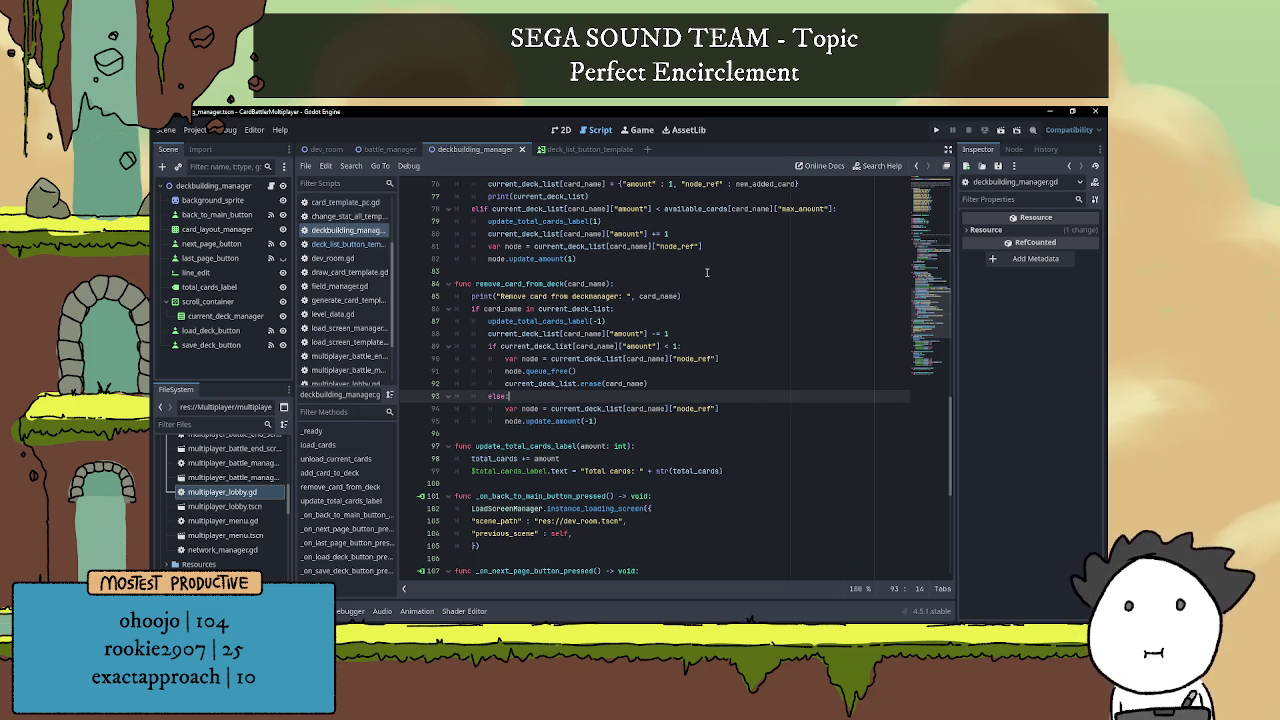
# Recheck update_amount in the button script, then return to the deckbuilding_manager scene.
pyautogui.click(580, 149)
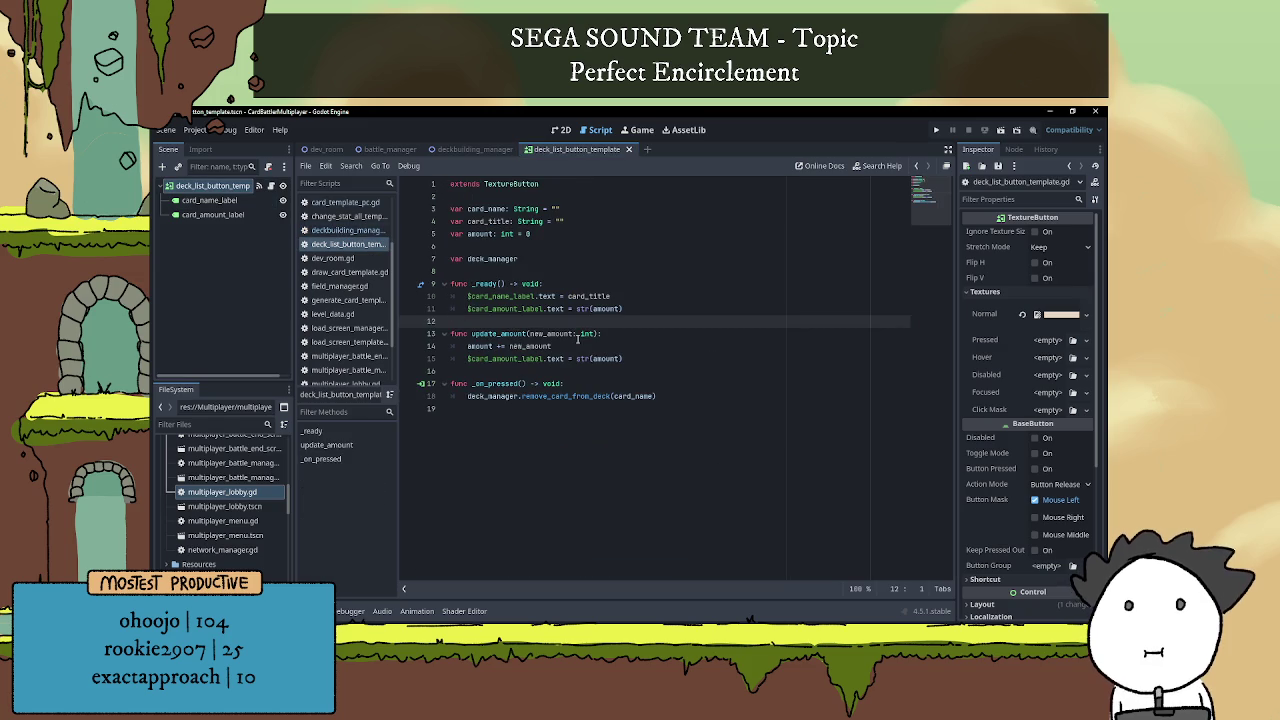
pyautogui.doubleClick(513, 333)
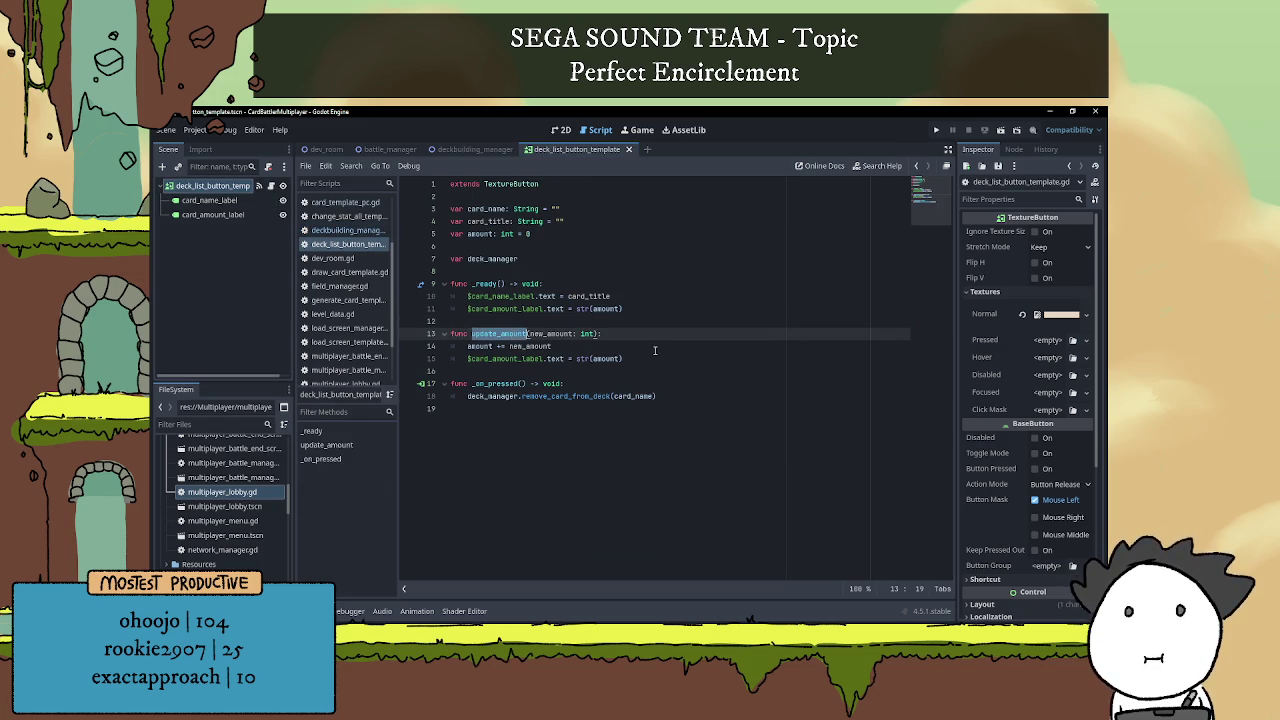
pyautogui.click(570, 347)
pyautogui.click(604, 320)
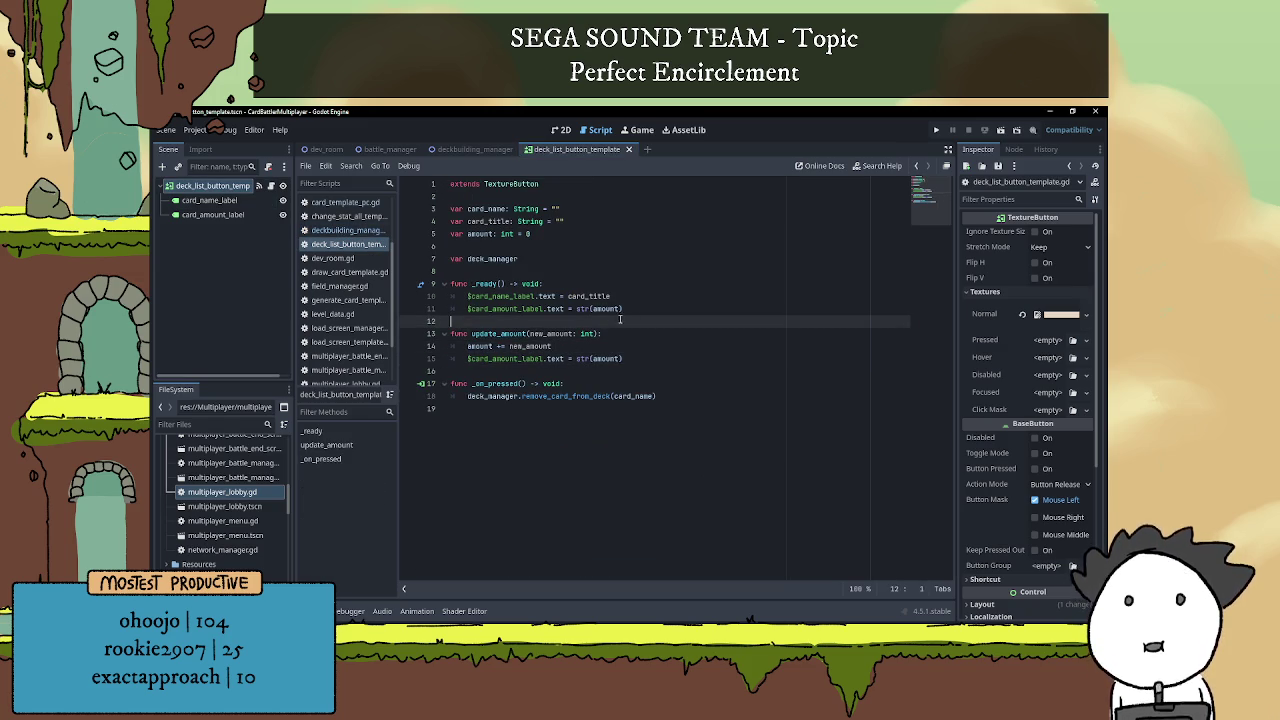
pyautogui.click(470, 149)
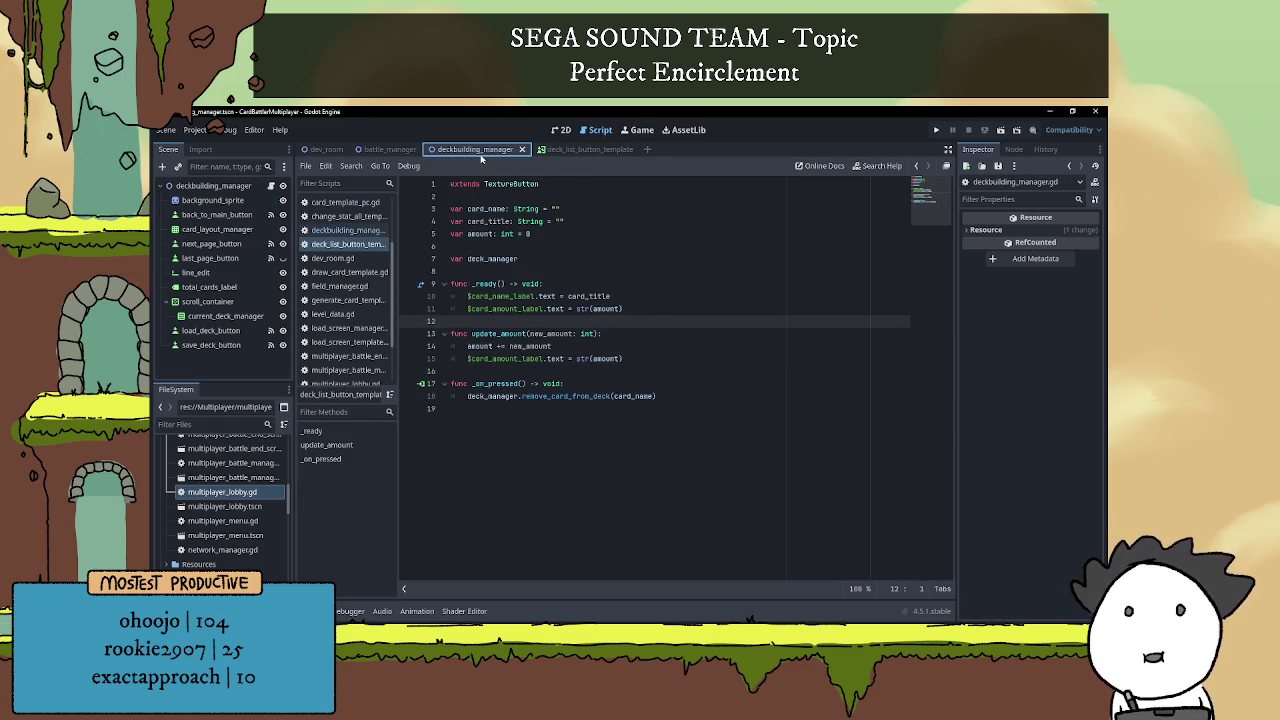
pyautogui.click(1000, 130)
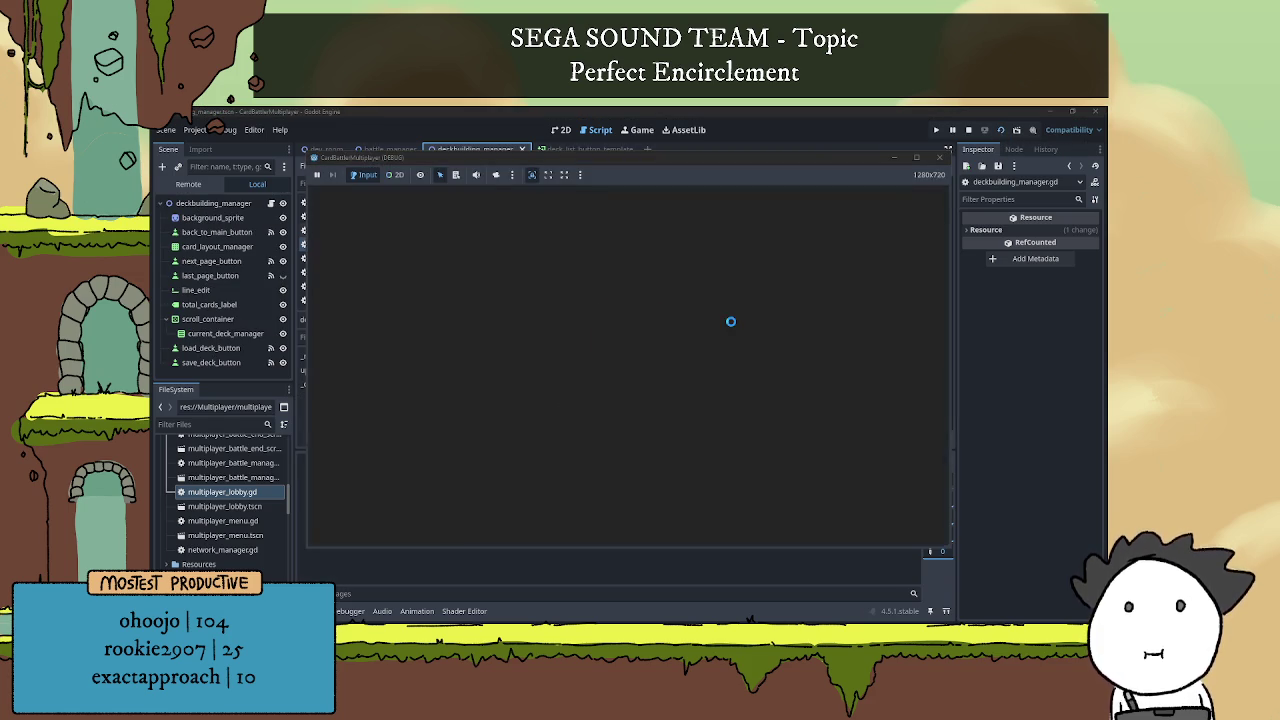
# Add and remove Goop Spray, Growth and Lil Mush cards to test decrementing deck list entries.
pyautogui.doubleClick(625, 300)
pyautogui.click(901, 251)
pyautogui.click(542, 300)
pyautogui.click(862, 282)
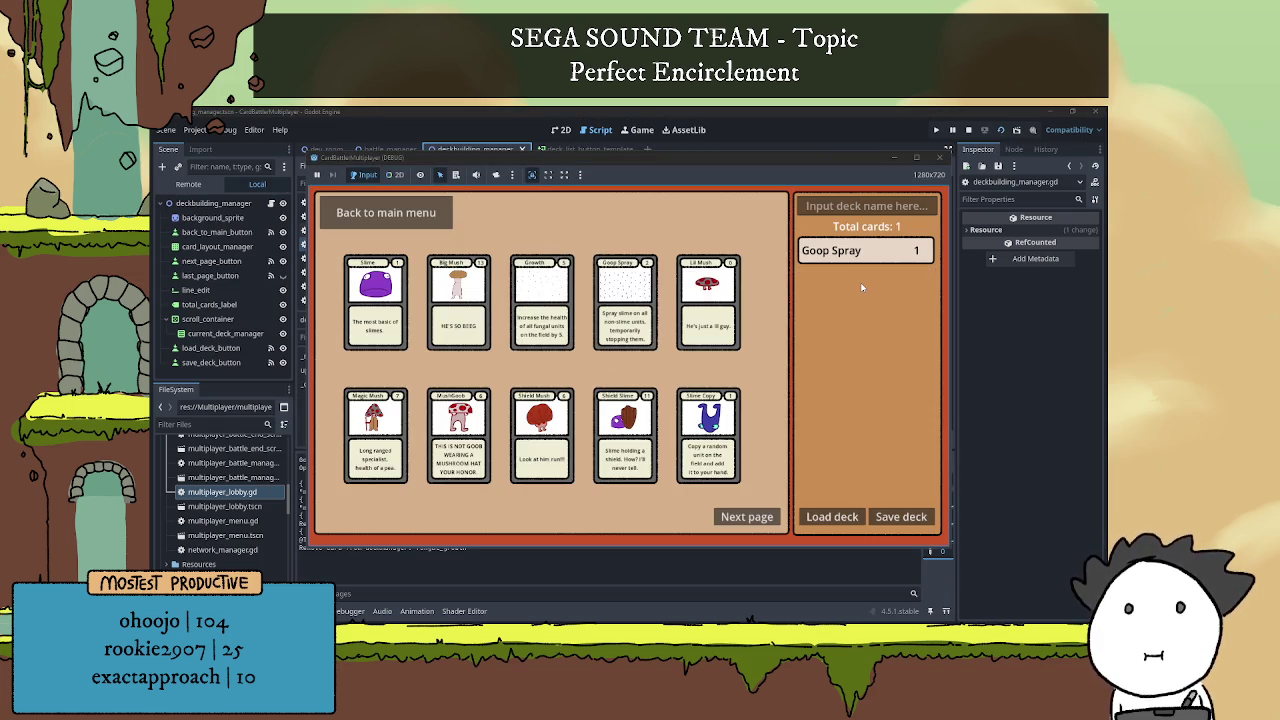
pyautogui.doubleClick(706, 310)
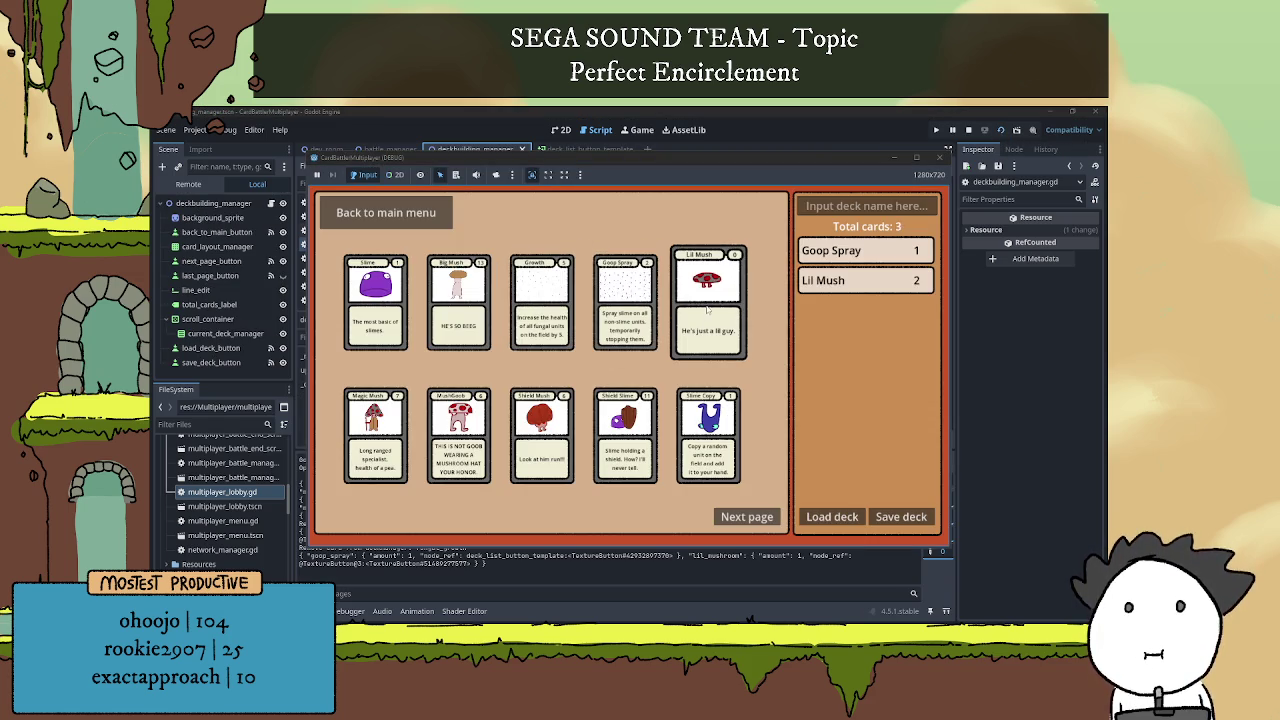
pyautogui.doubleClick(857, 281)
pyautogui.doubleClick(857, 281)
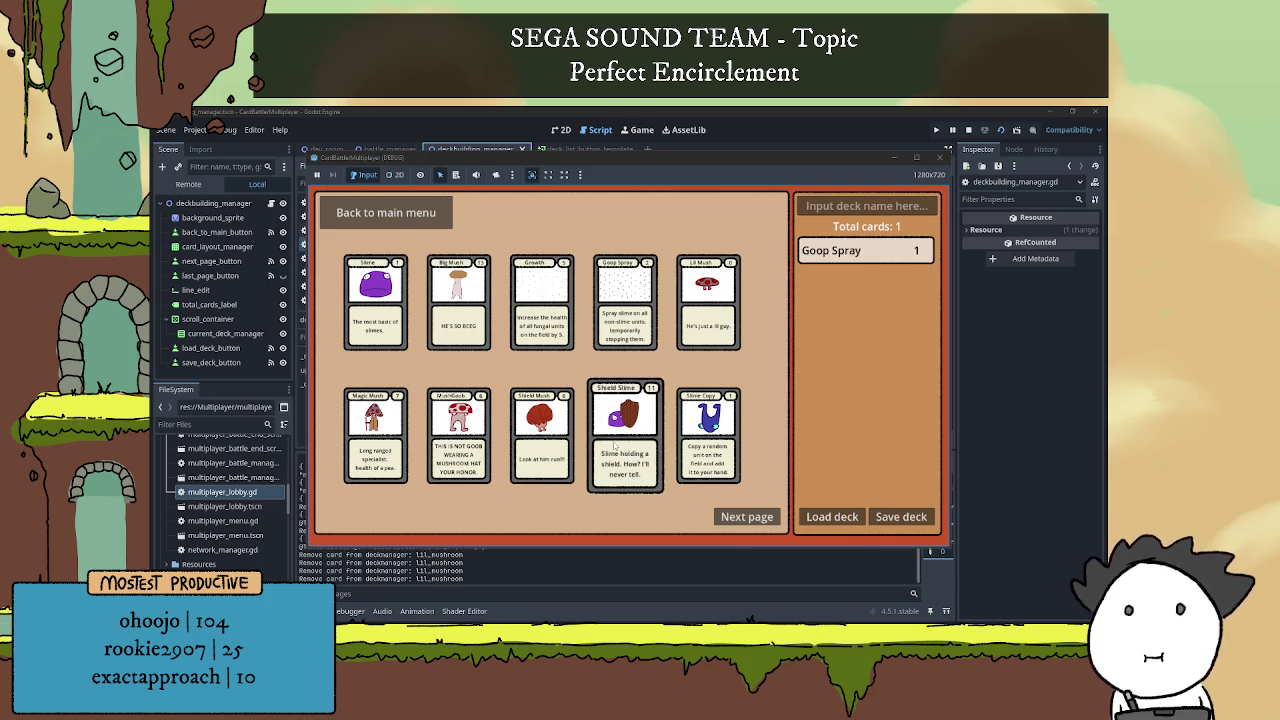
# Add Shield Slime, Shield Mush, Mush Goob and Magic Mush, removing some copies from the list.
pyautogui.doubleClick(625, 435)
pyautogui.click(625, 435)
pyautogui.click(542, 435)
pyautogui.click(866, 310)
pyautogui.click(458, 435)
pyautogui.click(458, 435)
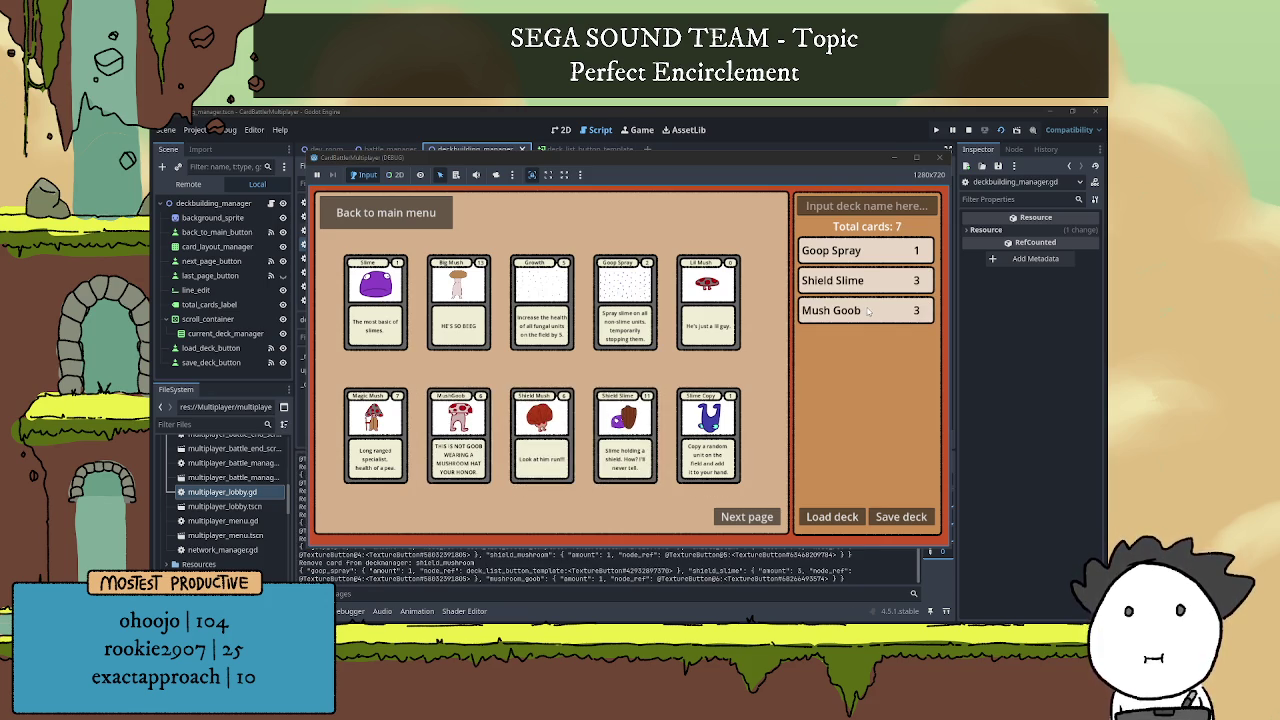
pyautogui.doubleClick(375, 435)
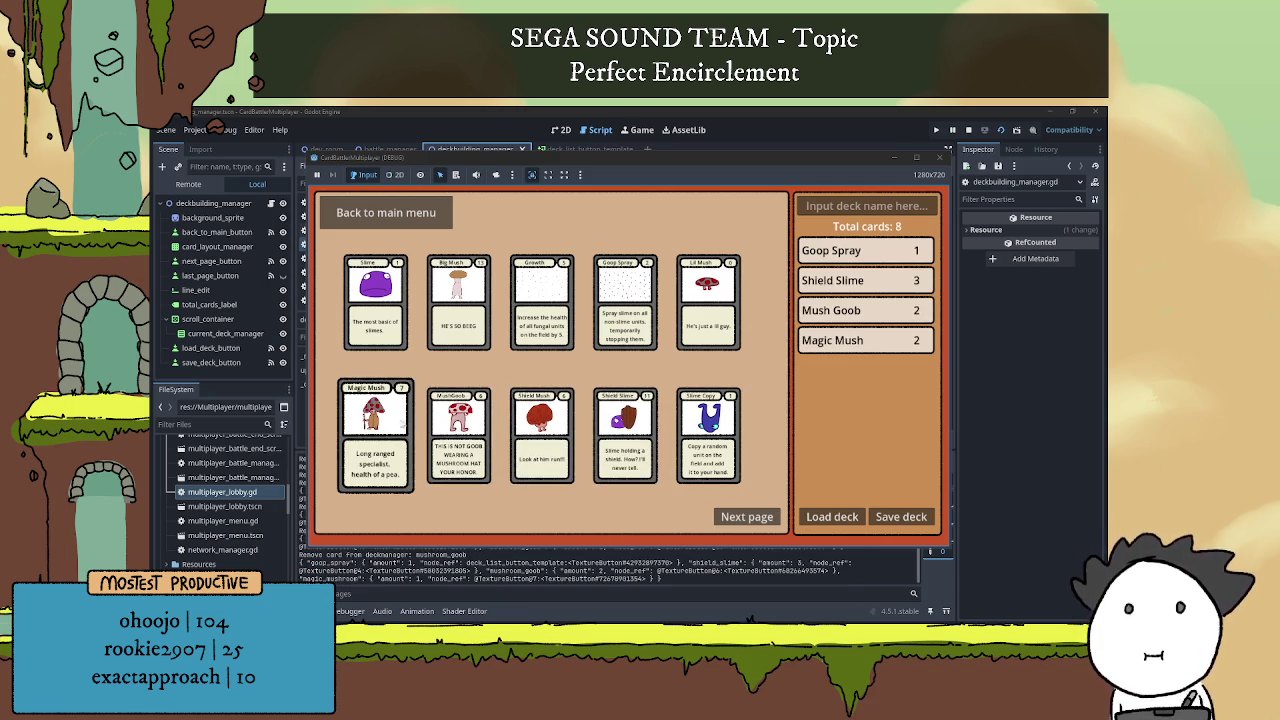
pyautogui.click(880, 335)
# Toggle Slime Copy and Magic Mush in and out, leaving seven cards in the deck.
pyautogui.click(708, 435)
pyautogui.click(866, 340)
pyautogui.click(708, 435)
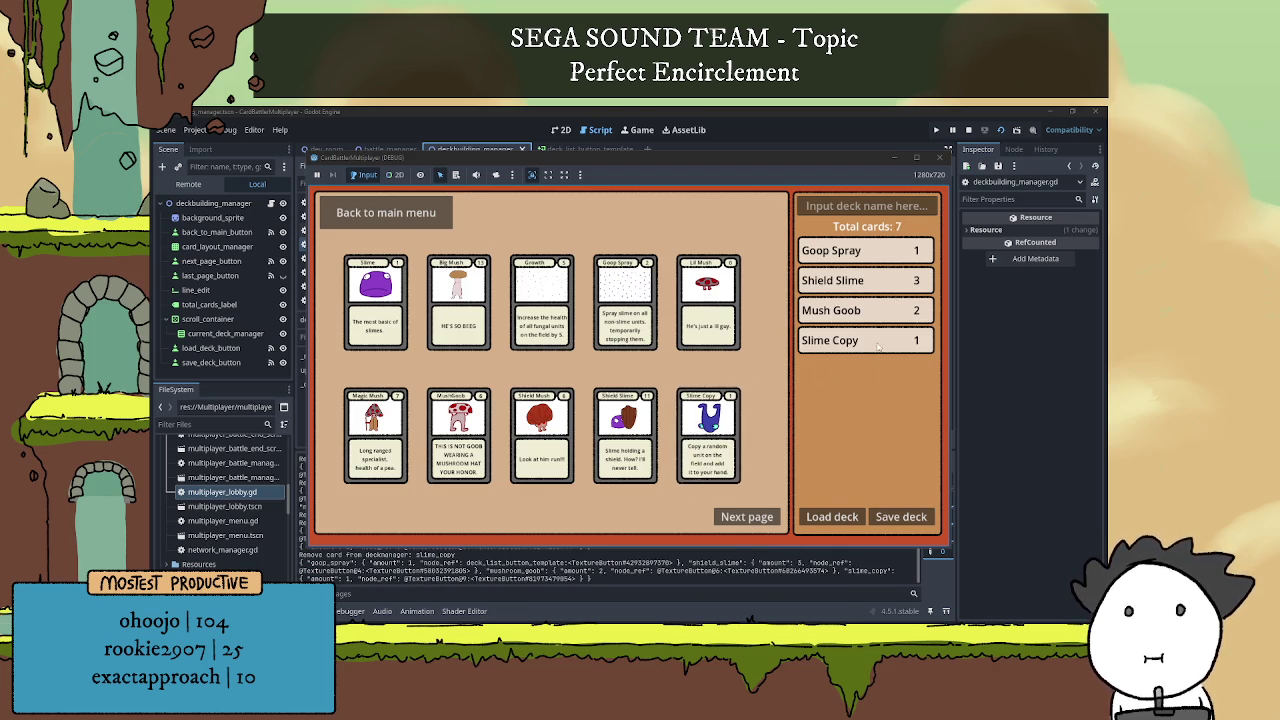
pyautogui.click(375, 435)
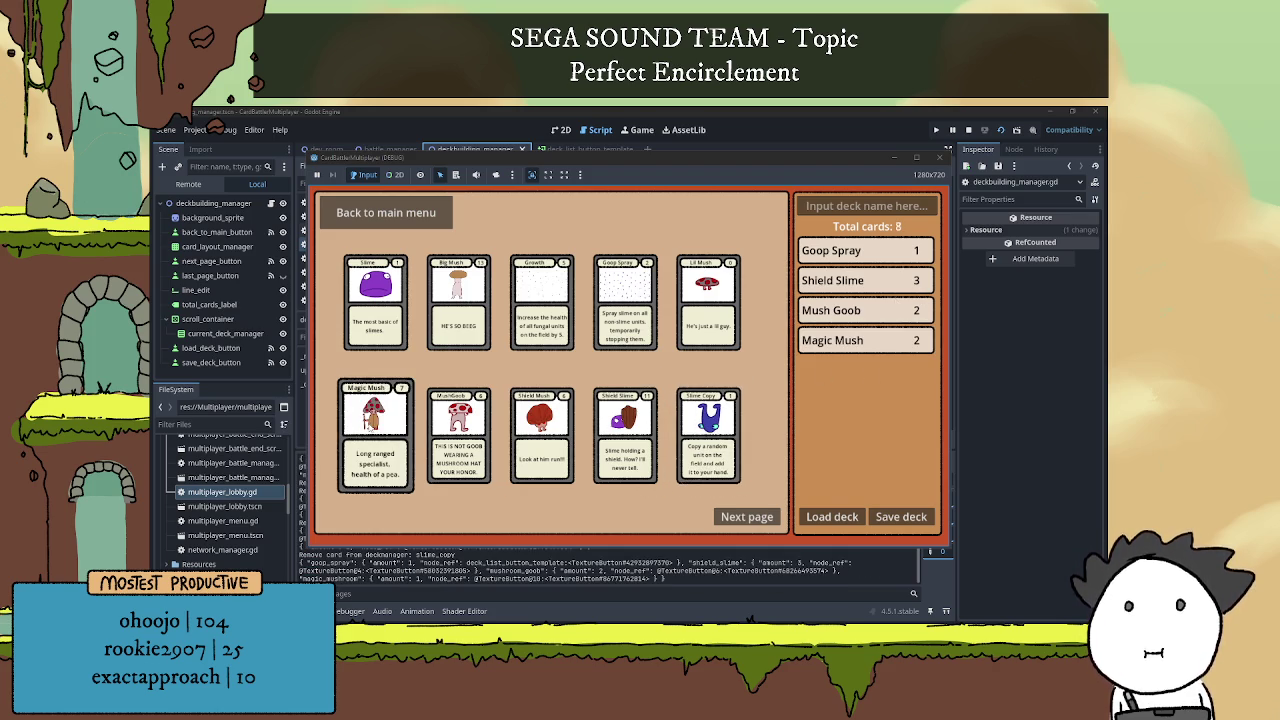
pyautogui.click(871, 343)
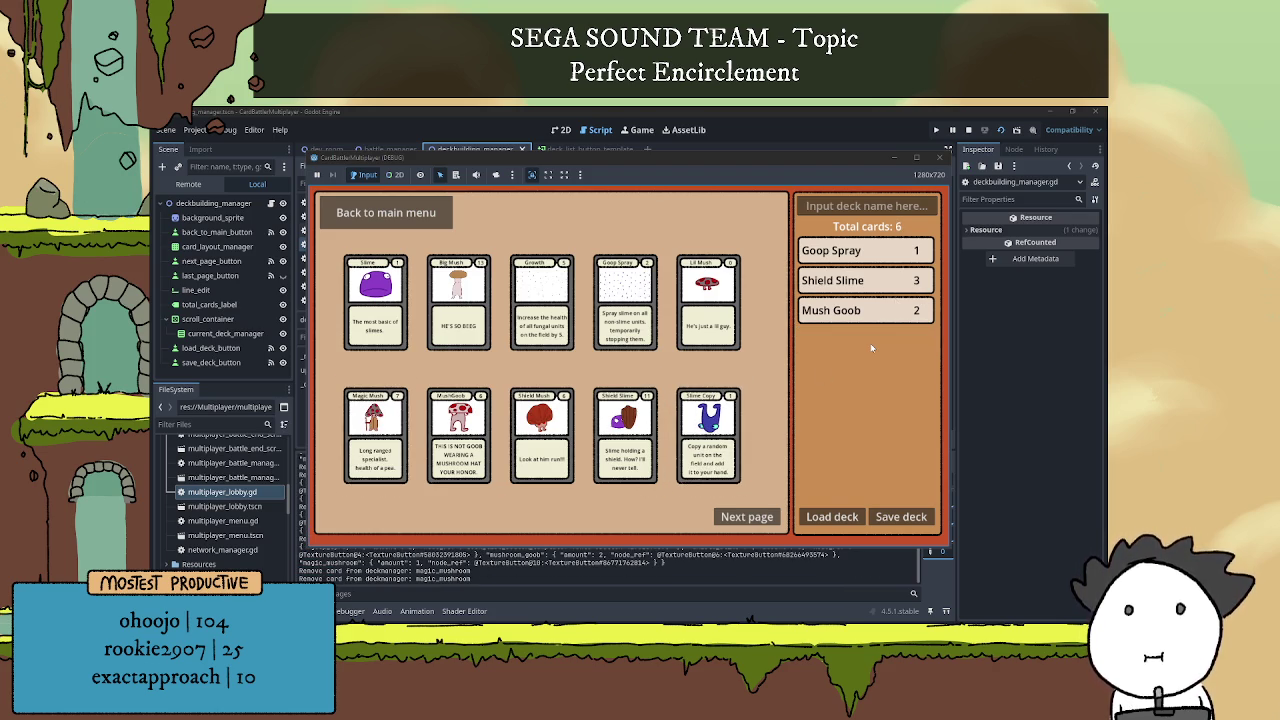
pyautogui.click(390, 452)
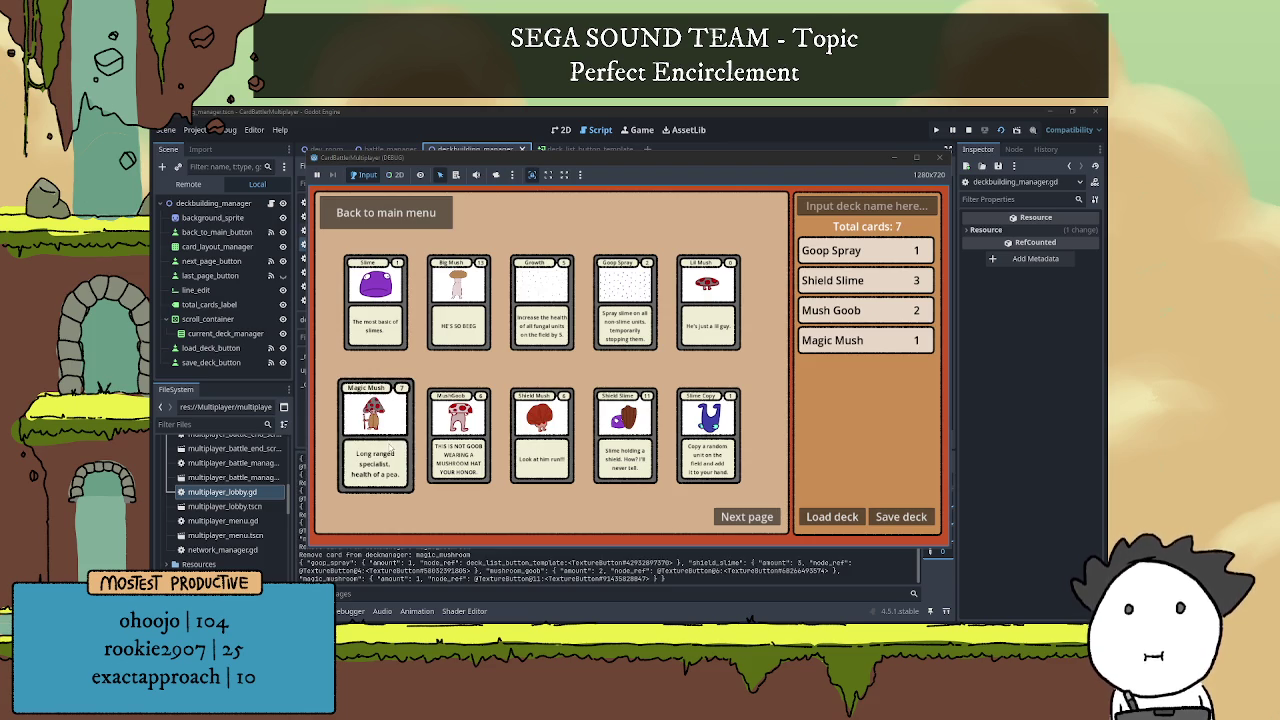
# Add a second Magic Mush, then remove the Shield Slime, Mush Goob, Goop Spray and Magic Mush rows from the deck list.
pyautogui.click(369, 470)
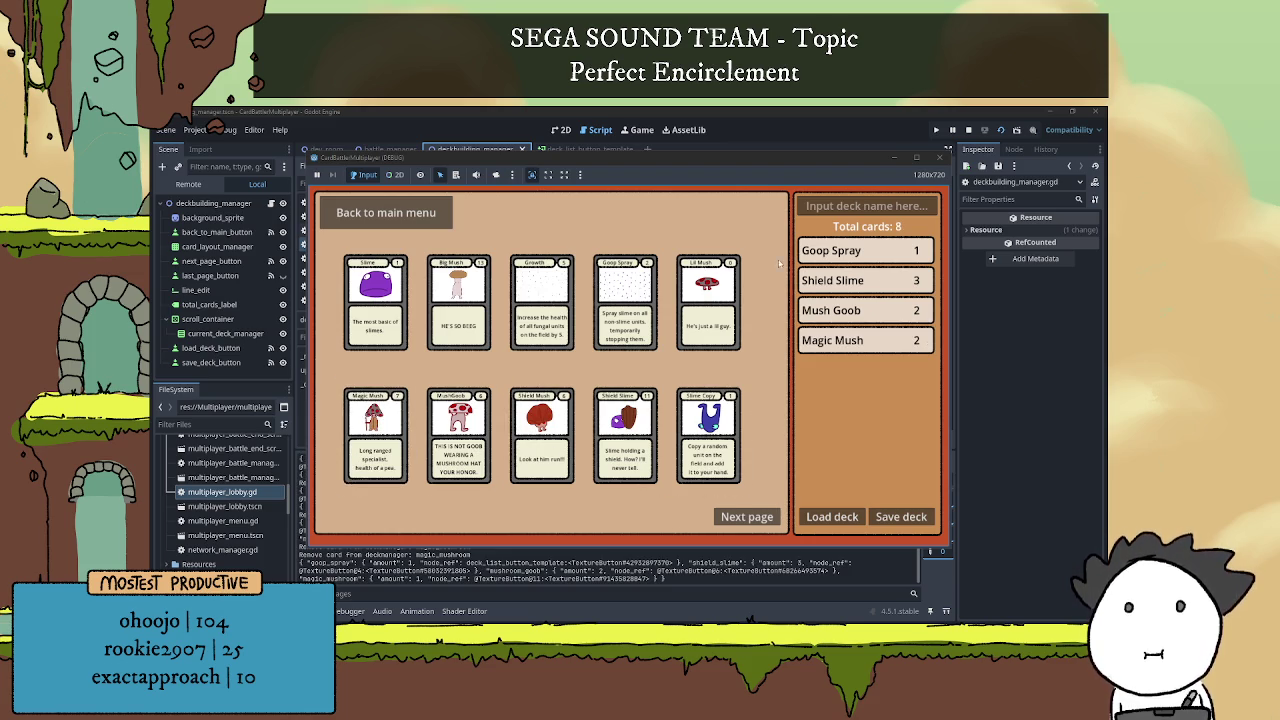
pyautogui.click(877, 284)
pyautogui.click(877, 284)
pyautogui.click(877, 284)
pyautogui.click(877, 283)
pyautogui.click(877, 283)
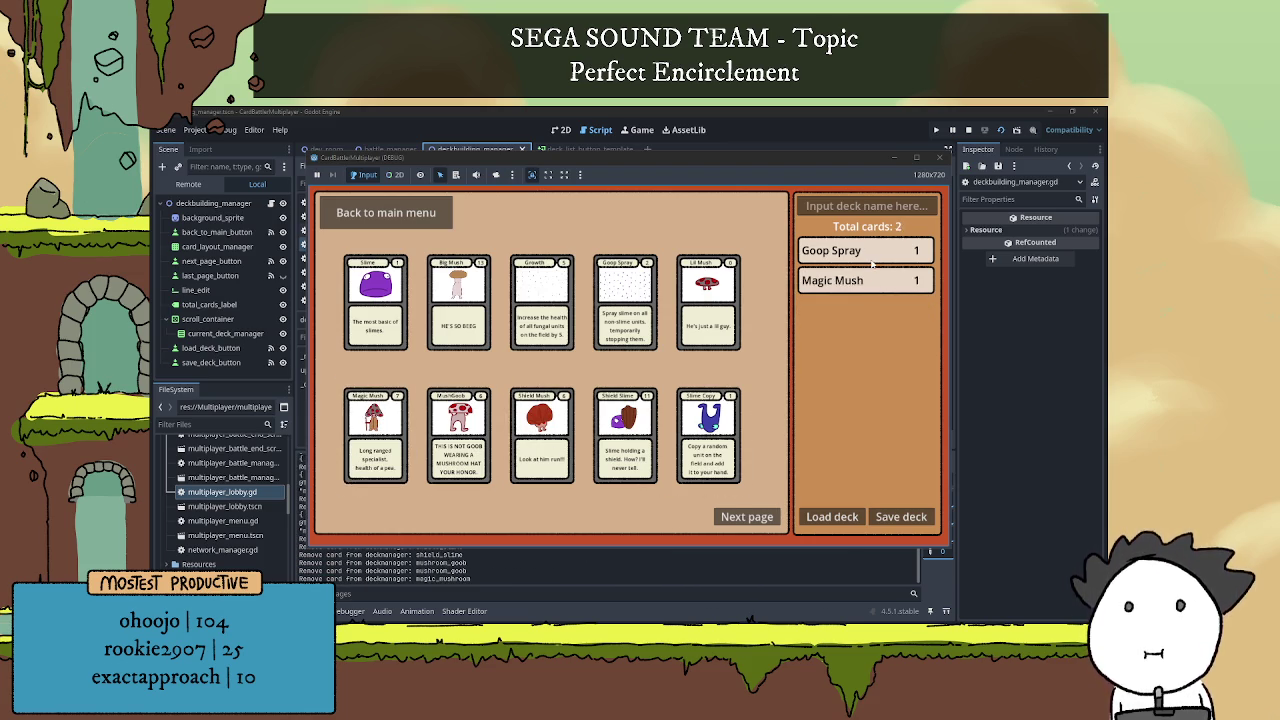
pyautogui.click(876, 282)
pyautogui.click(872, 258)
pyautogui.click(872, 262)
# Add two Slime cards, then remove both Basic Slime copies from the deck list.
pyautogui.click(372, 335)
pyautogui.click(372, 335)
pyautogui.click(372, 335)
pyautogui.click(372, 335)
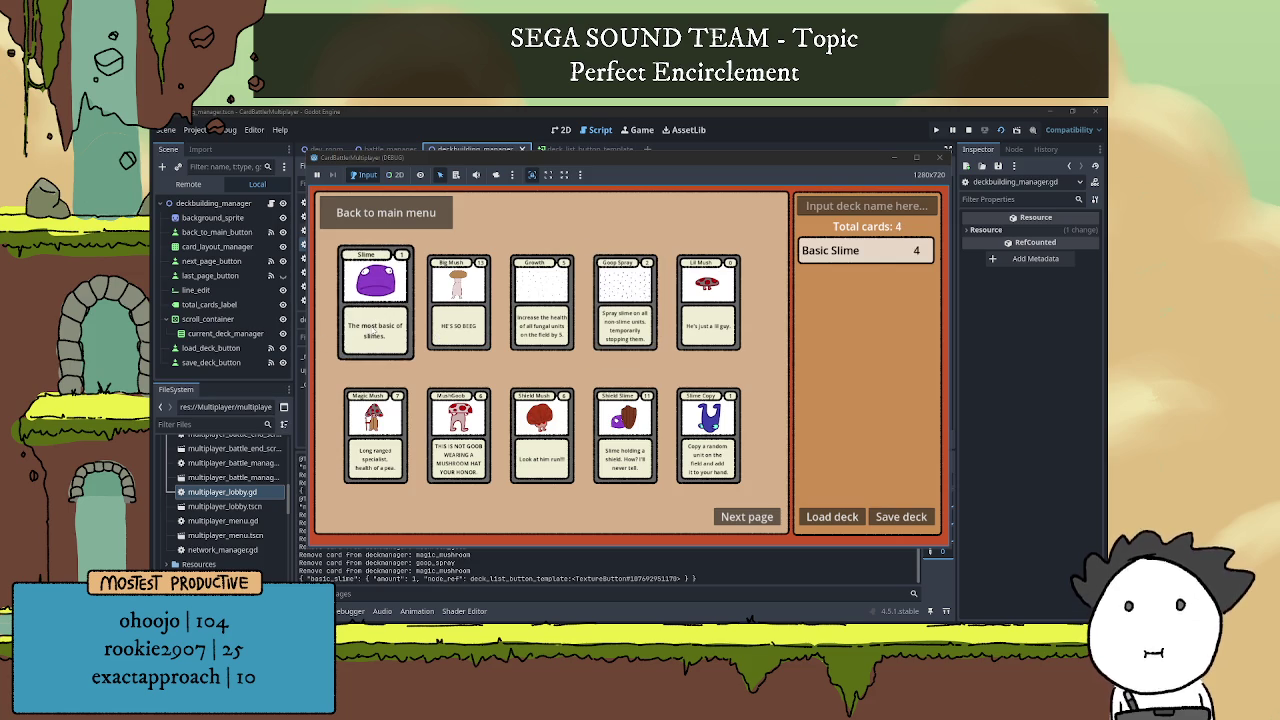
pyautogui.click(890, 250)
pyautogui.click(890, 250)
pyautogui.click(890, 250)
pyautogui.click(890, 250)
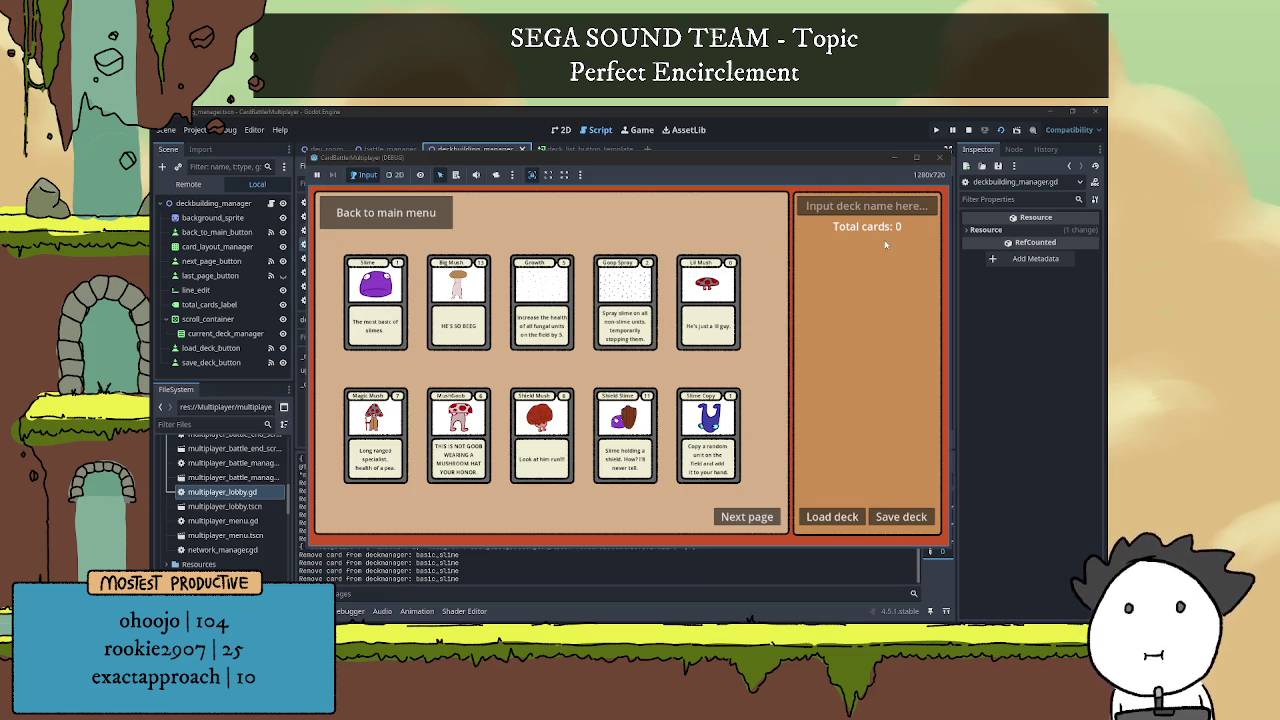
# Add Goop Spray and Growth to the deck, then remove both from the list.
pyautogui.click(625, 313)
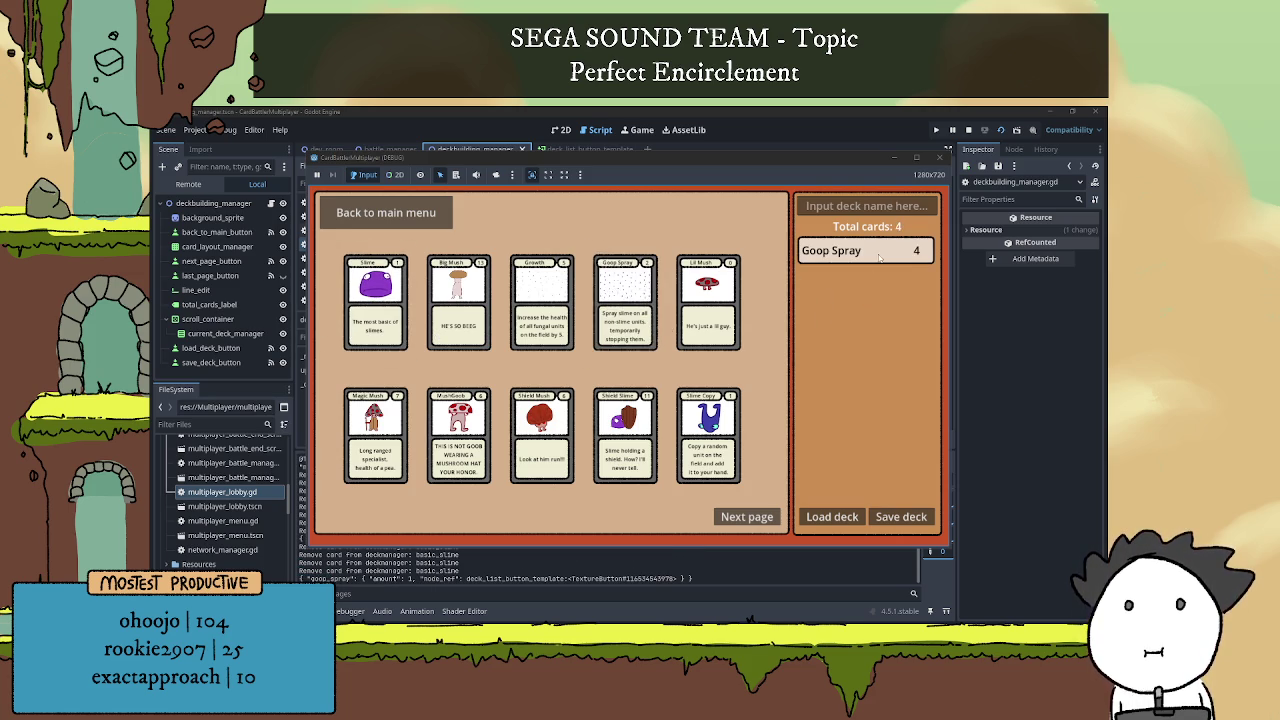
pyautogui.click(534, 324)
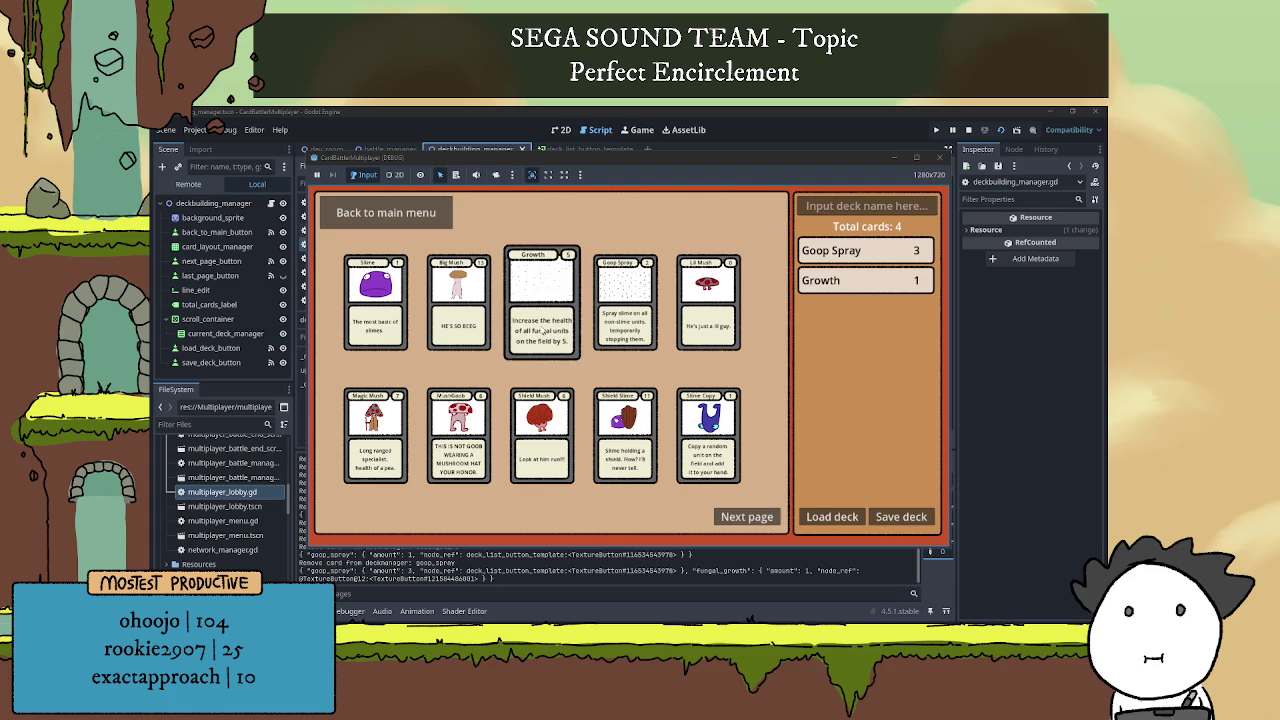
pyautogui.click(875, 284)
pyautogui.click(870, 251)
pyautogui.click(870, 251)
pyautogui.click(870, 251)
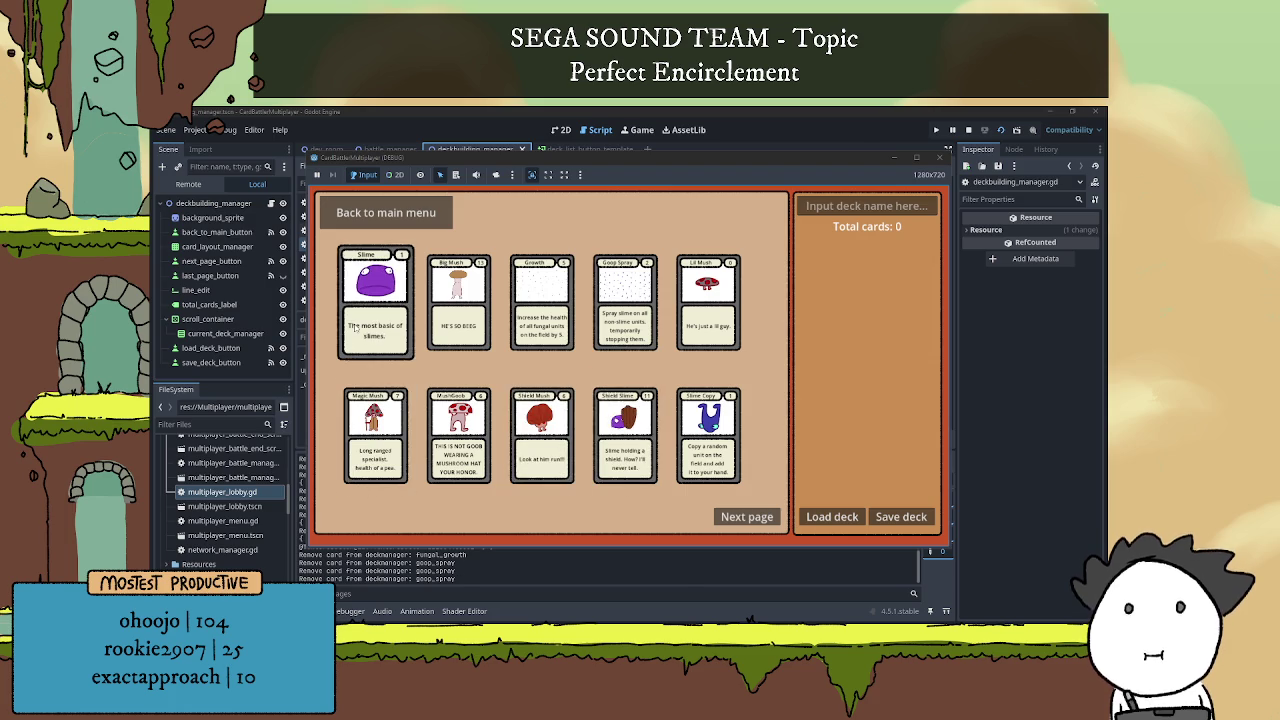
# Add Slime cards, trim Basic Slime to one copy, add Slime Copy, then remove list entries.
pyautogui.click(376, 300)
pyautogui.click(376, 300)
pyautogui.click(376, 300)
pyautogui.click(376, 300)
pyautogui.click(830, 251)
pyautogui.click(830, 251)
pyautogui.click(830, 251)
pyautogui.click(704, 418)
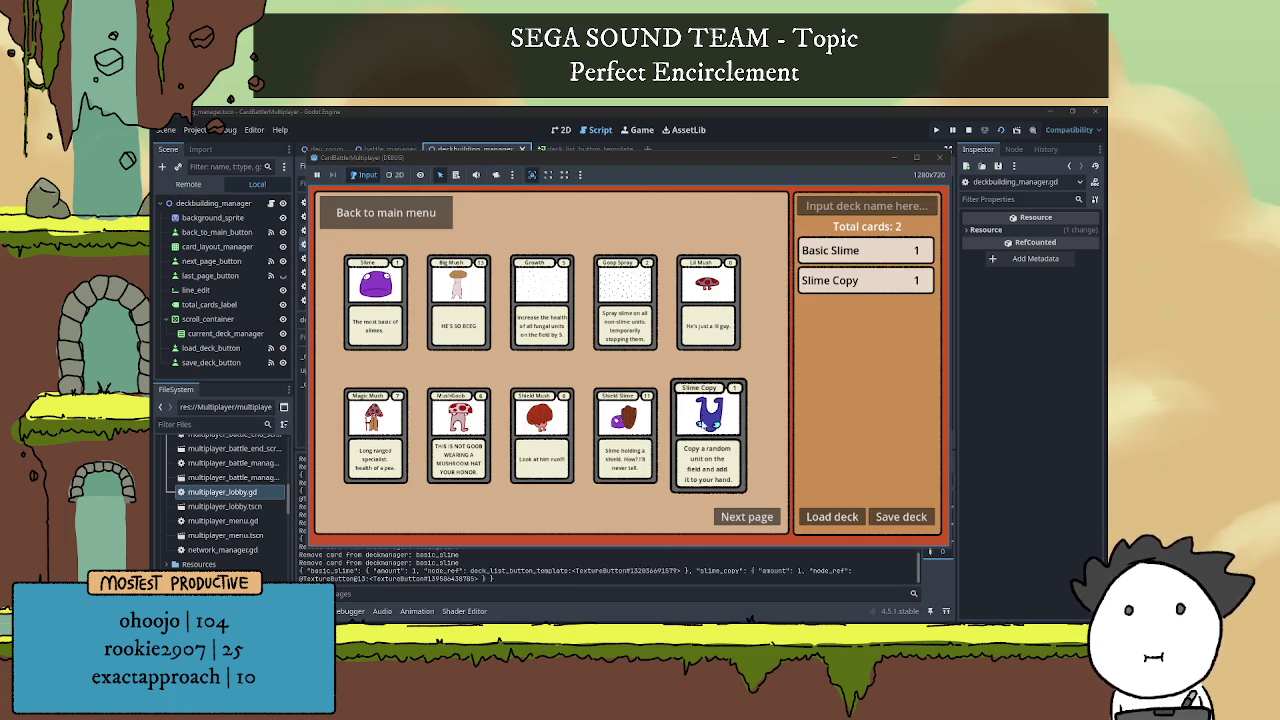
pyautogui.click(877, 255)
pyautogui.click(877, 255)
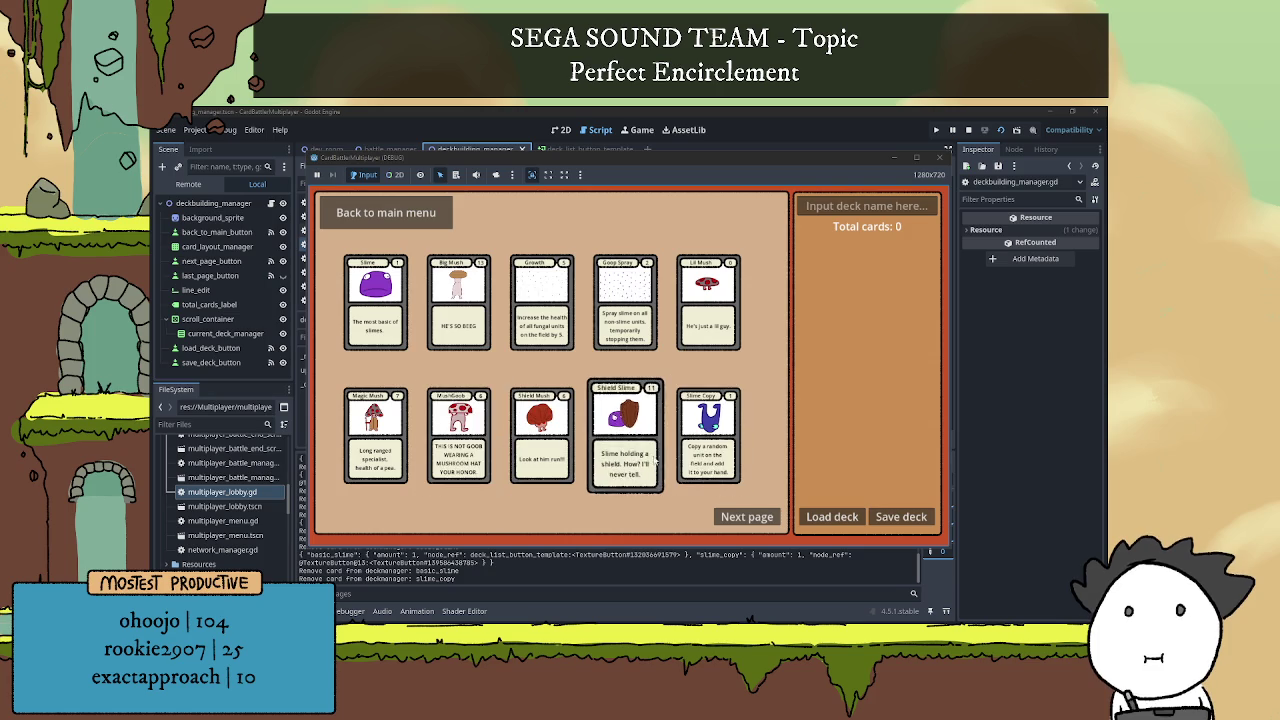